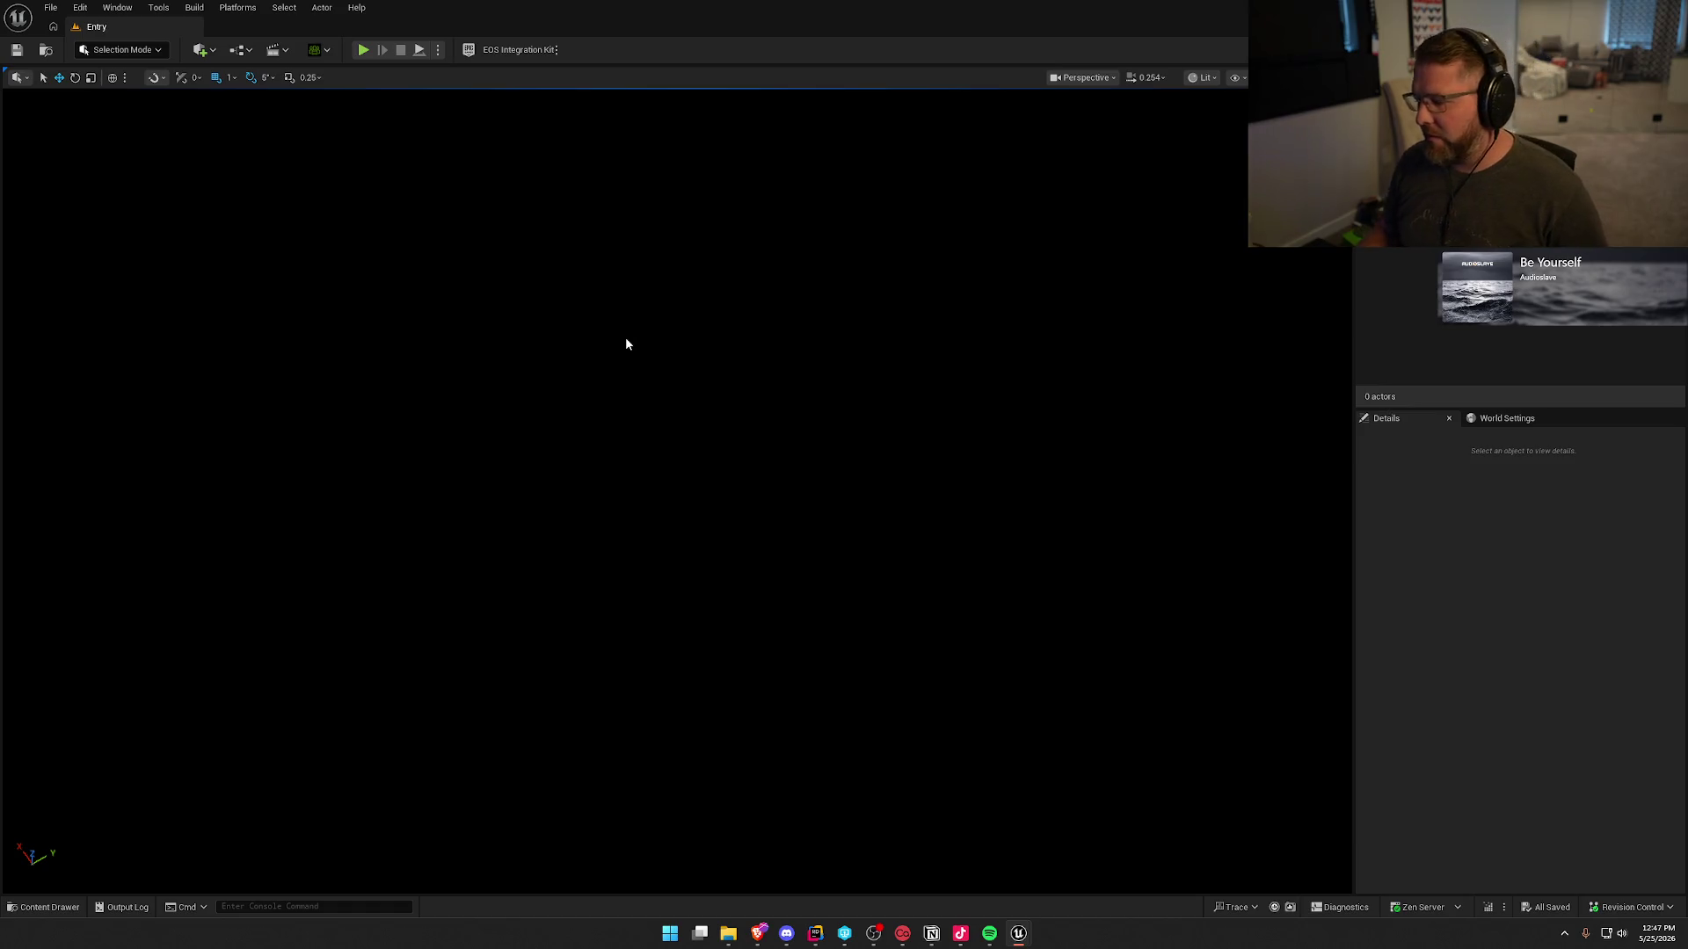
- Open the Content Drawer at the ClassItems folder, clear the selection, then close it
{"action": "key", "text": "ctrl+space"}
{"action": "left_click", "coordinate": [452, 749]}
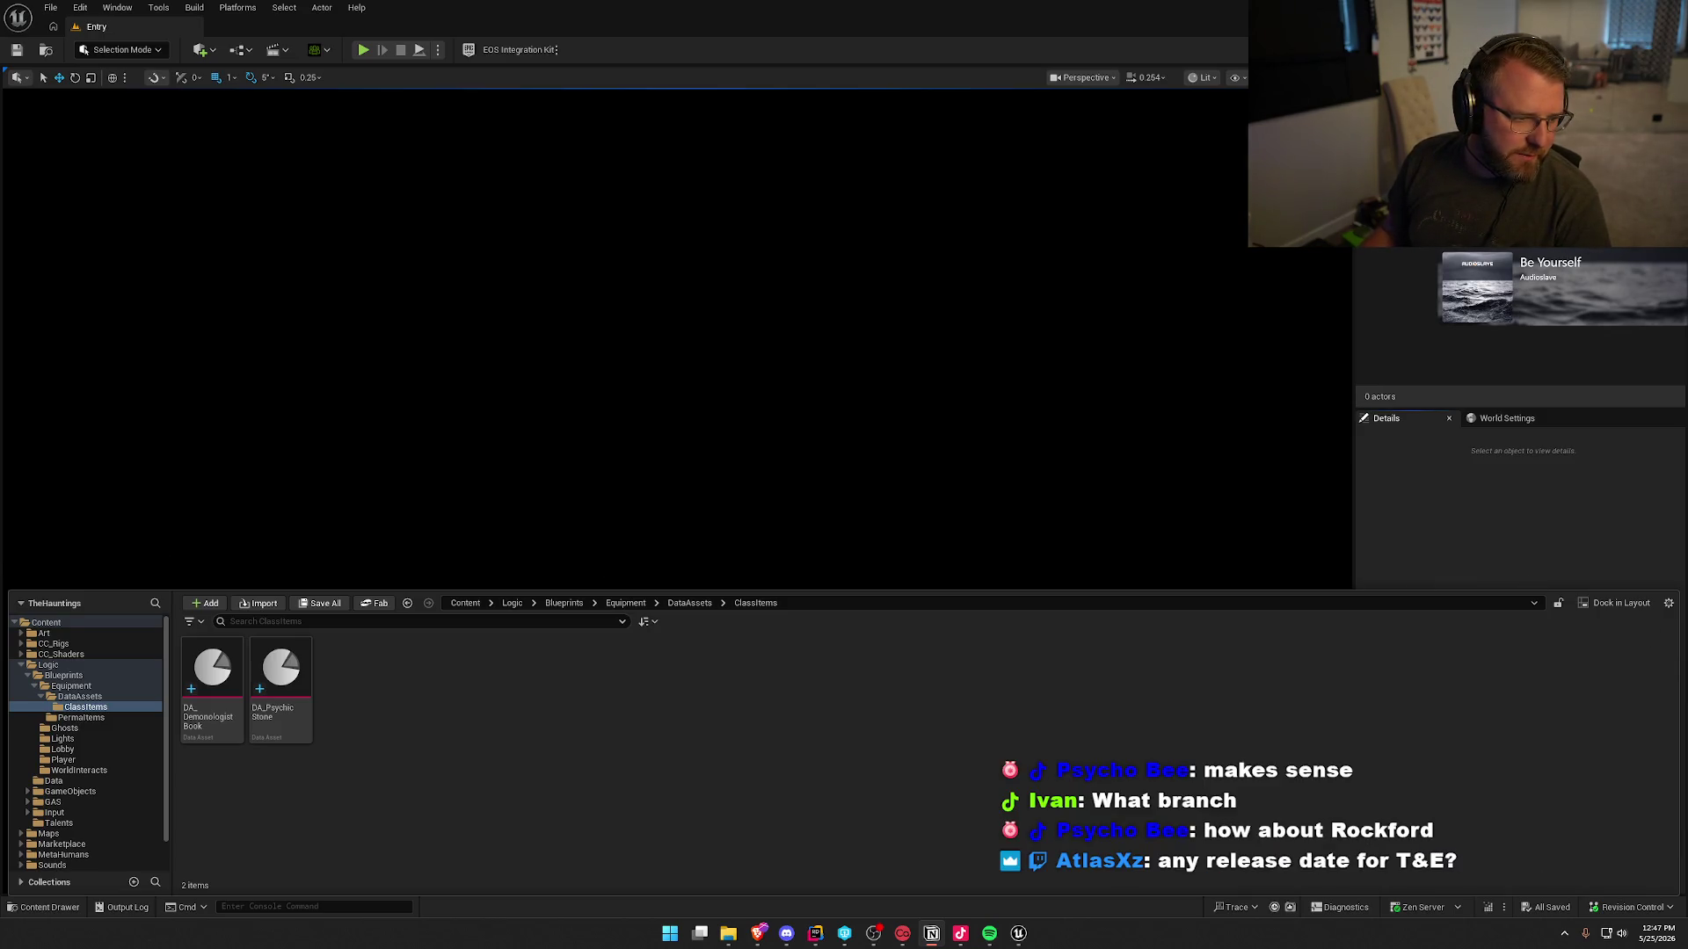
{"action": "key", "text": "ctrl+space"}
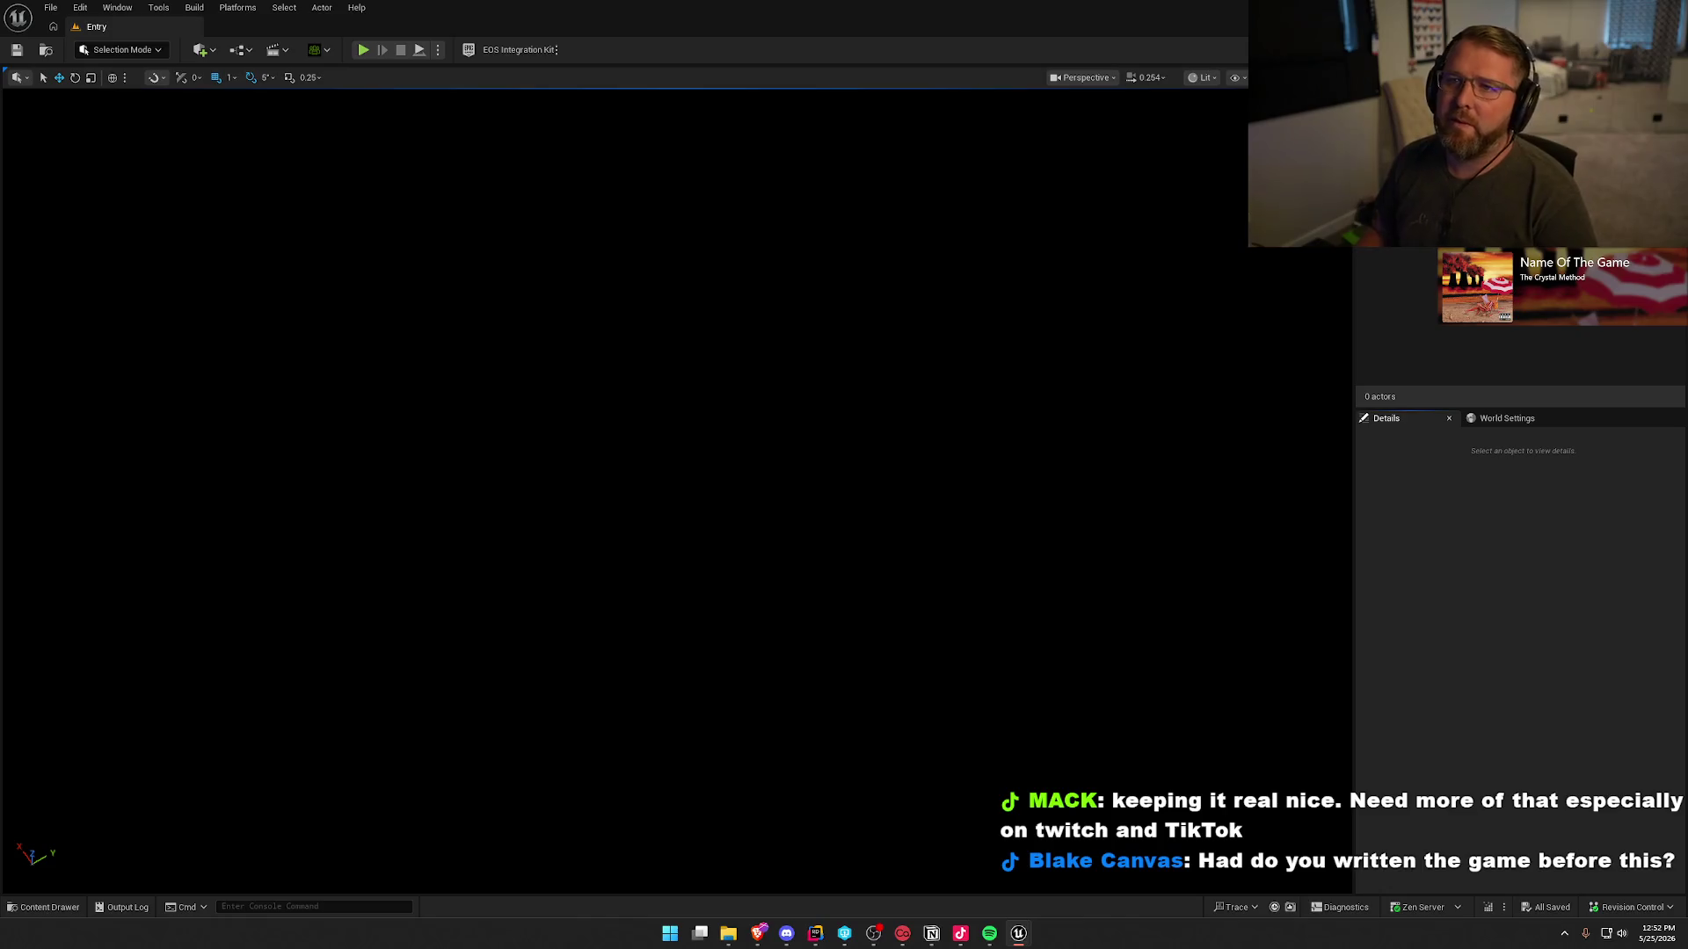
{"action": "key", "text": "alt+Tab"}
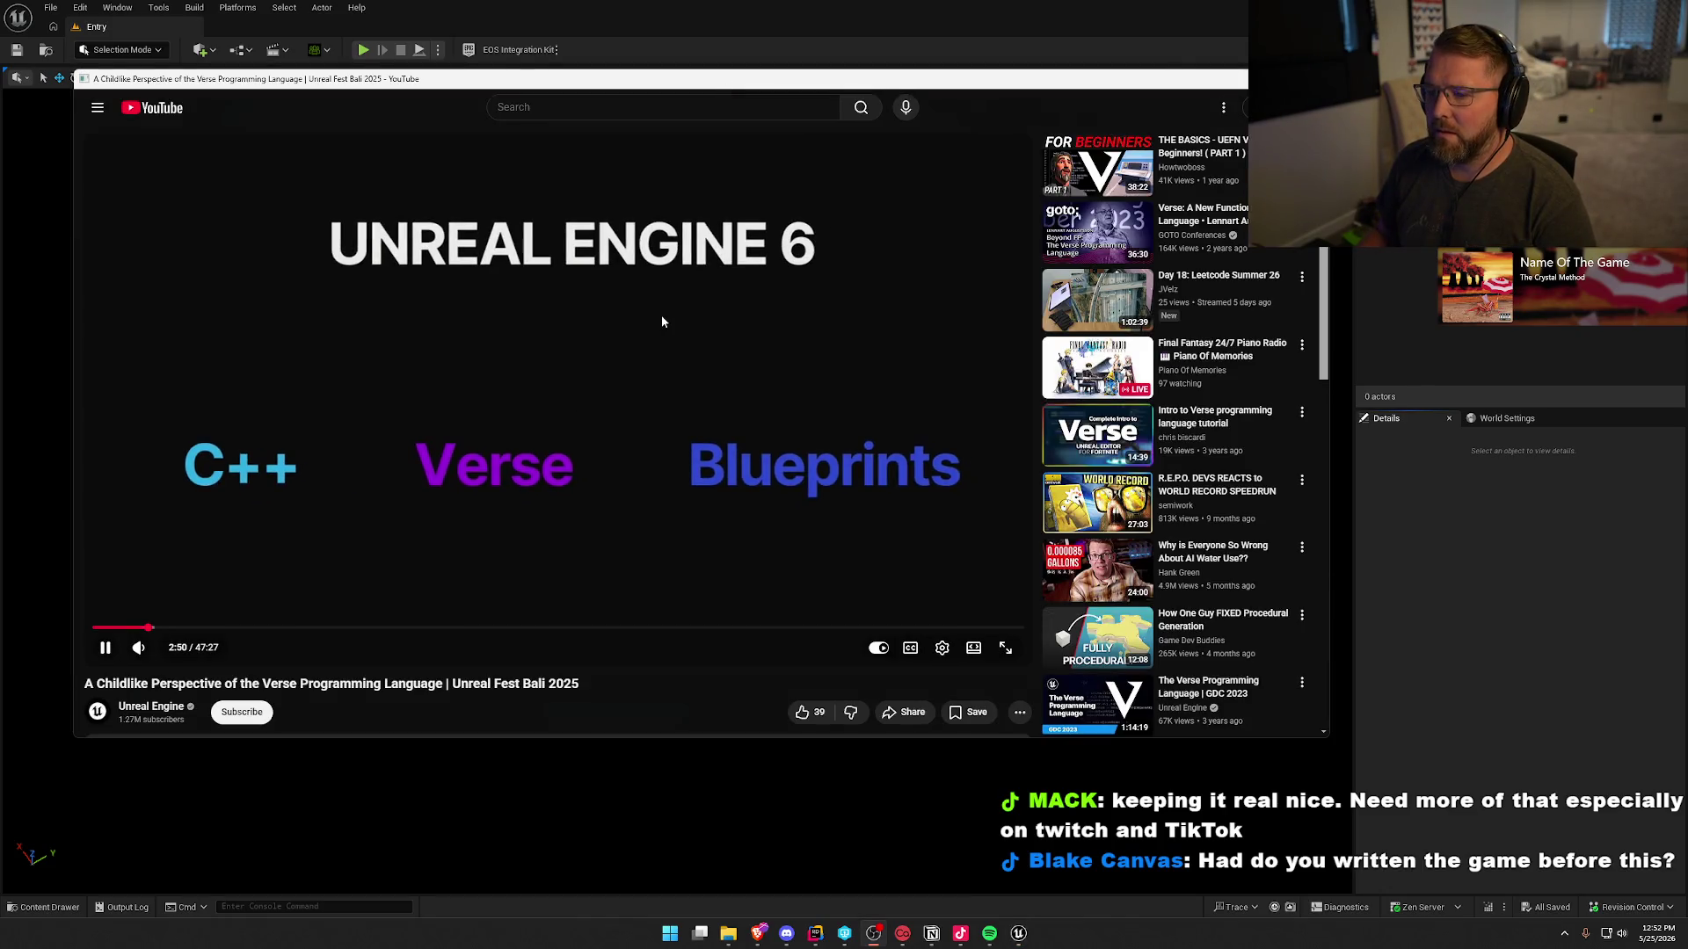
{"action": "left_click", "coordinate": [661, 315]}
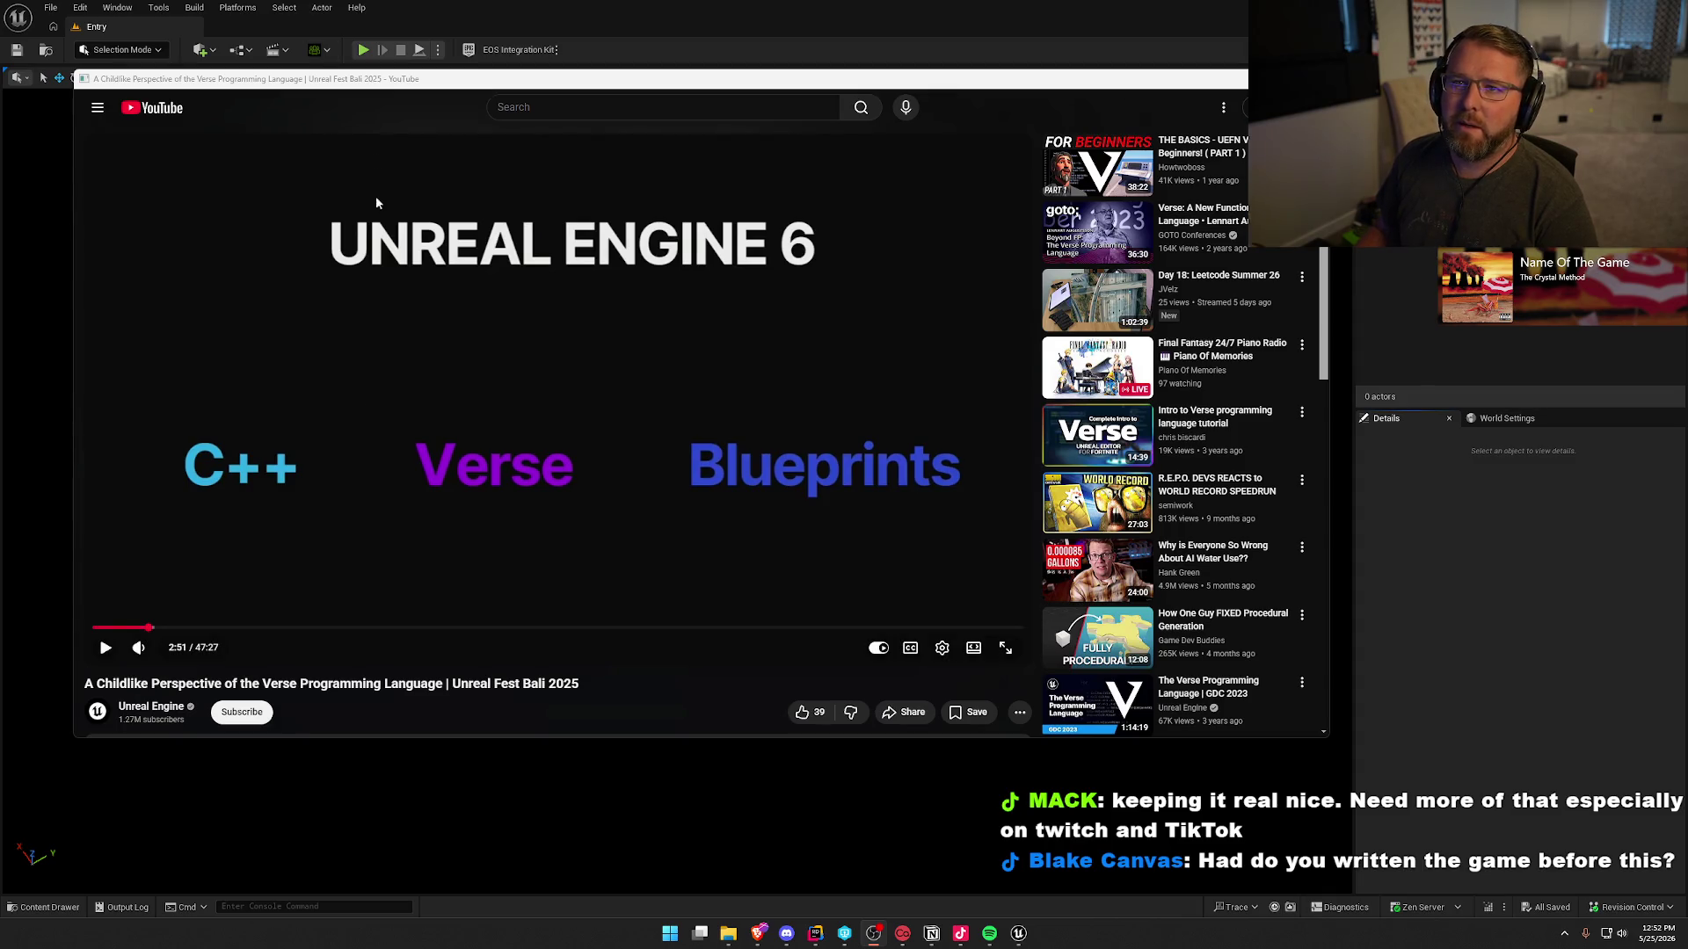
{"action": "mouse_move", "coordinate": [630, 81]}
{"action": "left_mouse_down"}
{"action": "mouse_move", "coordinate": [818, 117]}
{"action": "mouse_move", "coordinate": [803, 179]}
{"action": "left_mouse_up"}
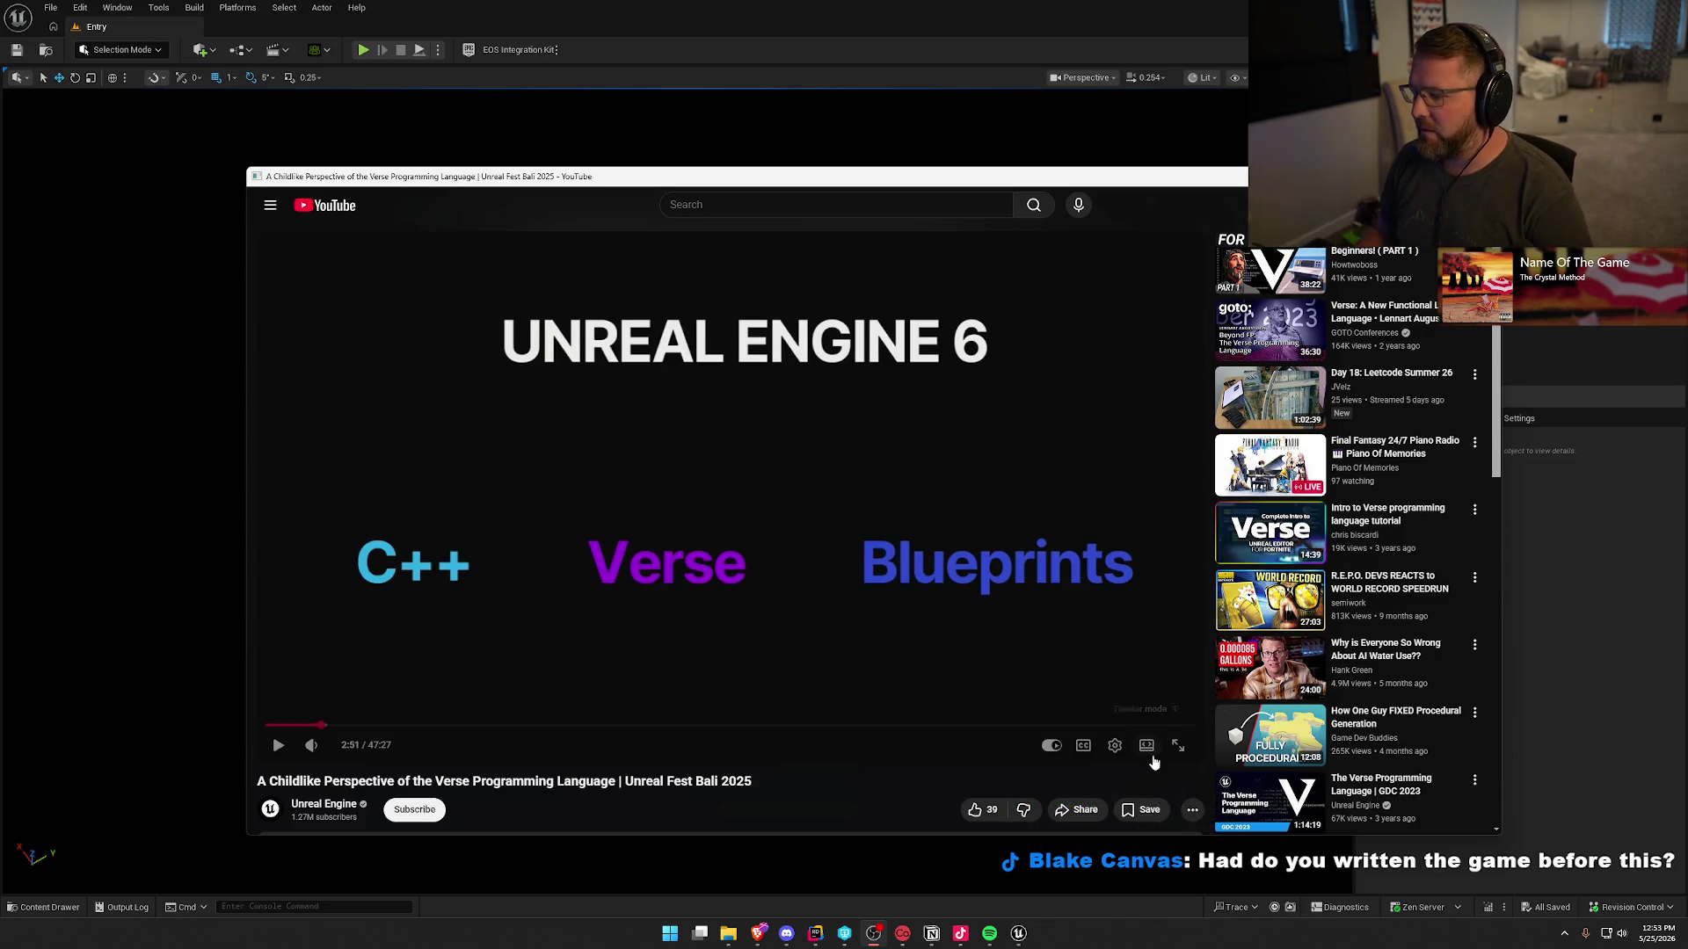
{"action": "left_click", "coordinate": [1146, 744]}
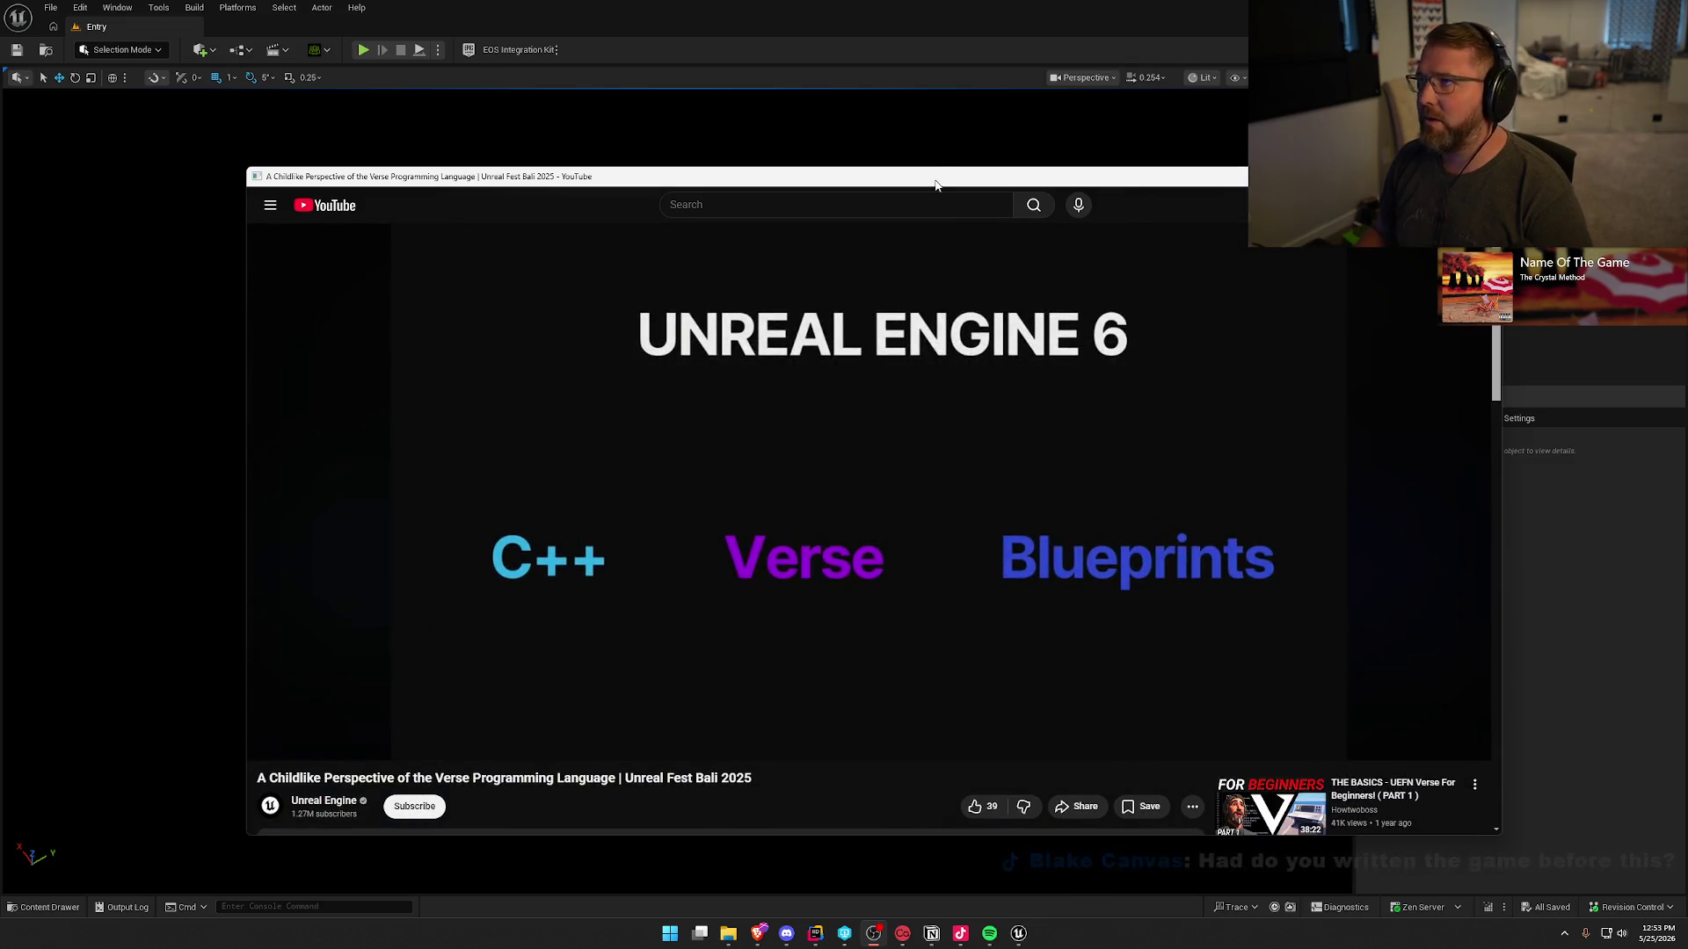
{"action": "mouse_move", "coordinate": [930, 167]}
{"action": "left_mouse_down"}
{"action": "mouse_move", "coordinate": [939, 86]}
{"action": "mouse_move", "coordinate": [934, 118]}
{"action": "left_mouse_up"}
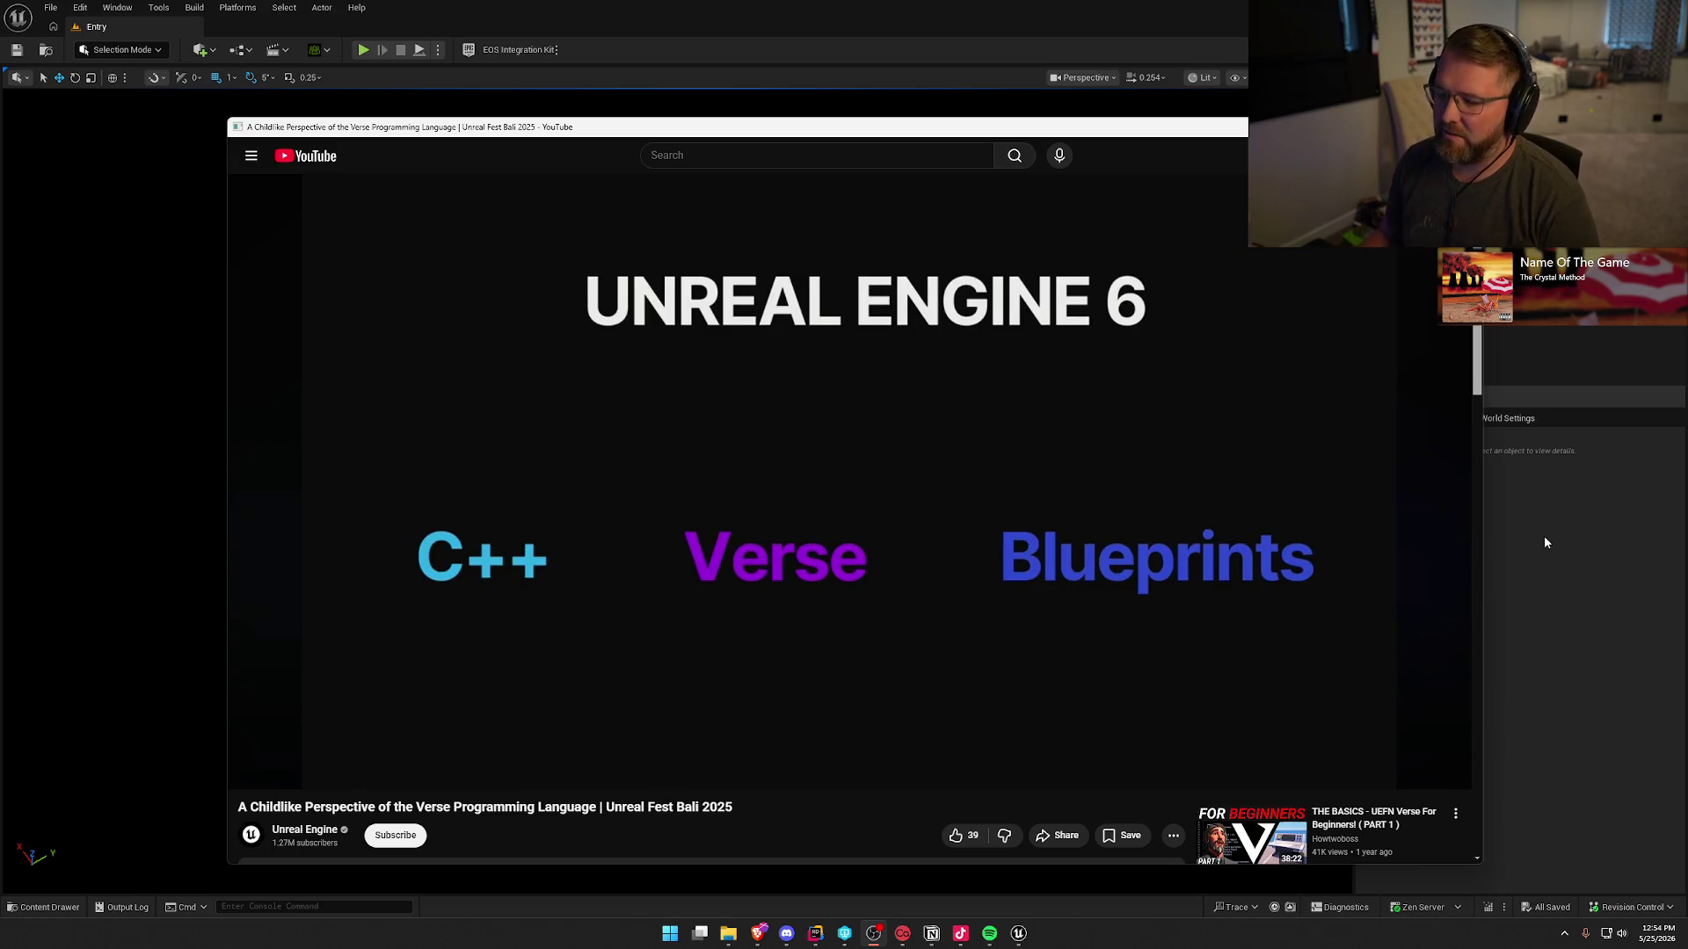
{"action": "mouse_move", "coordinate": [860, 456]}
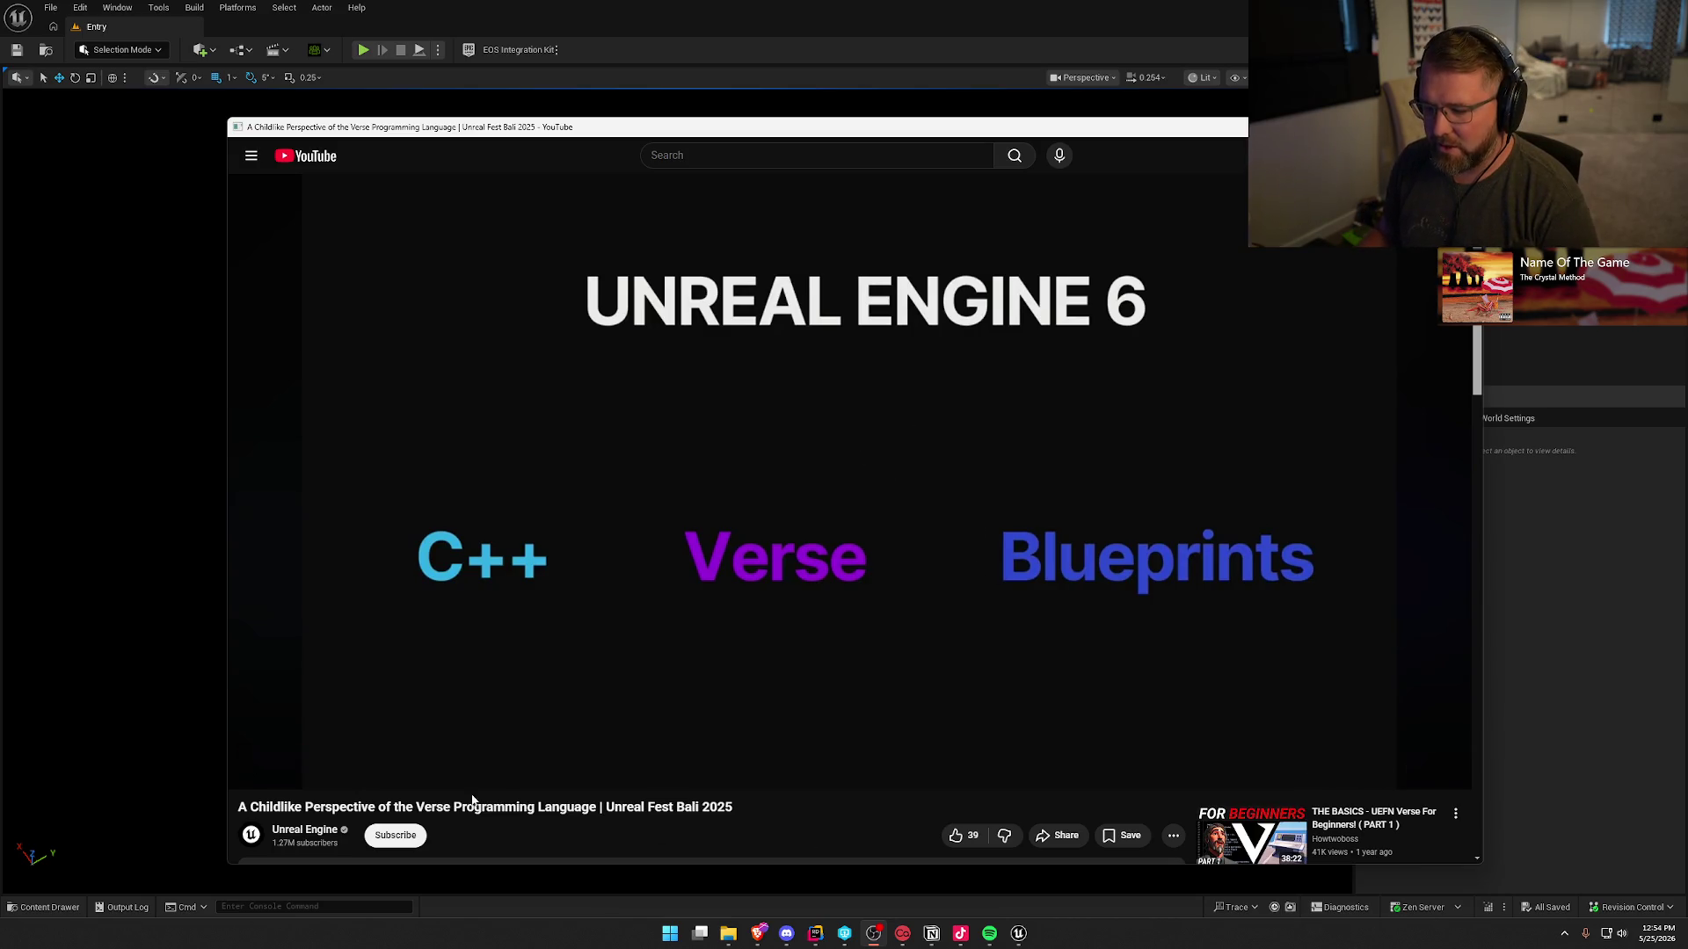
{"action": "scroll", "coordinate": [546, 840], "scroll_direction": "down", "scroll_amount": 1}
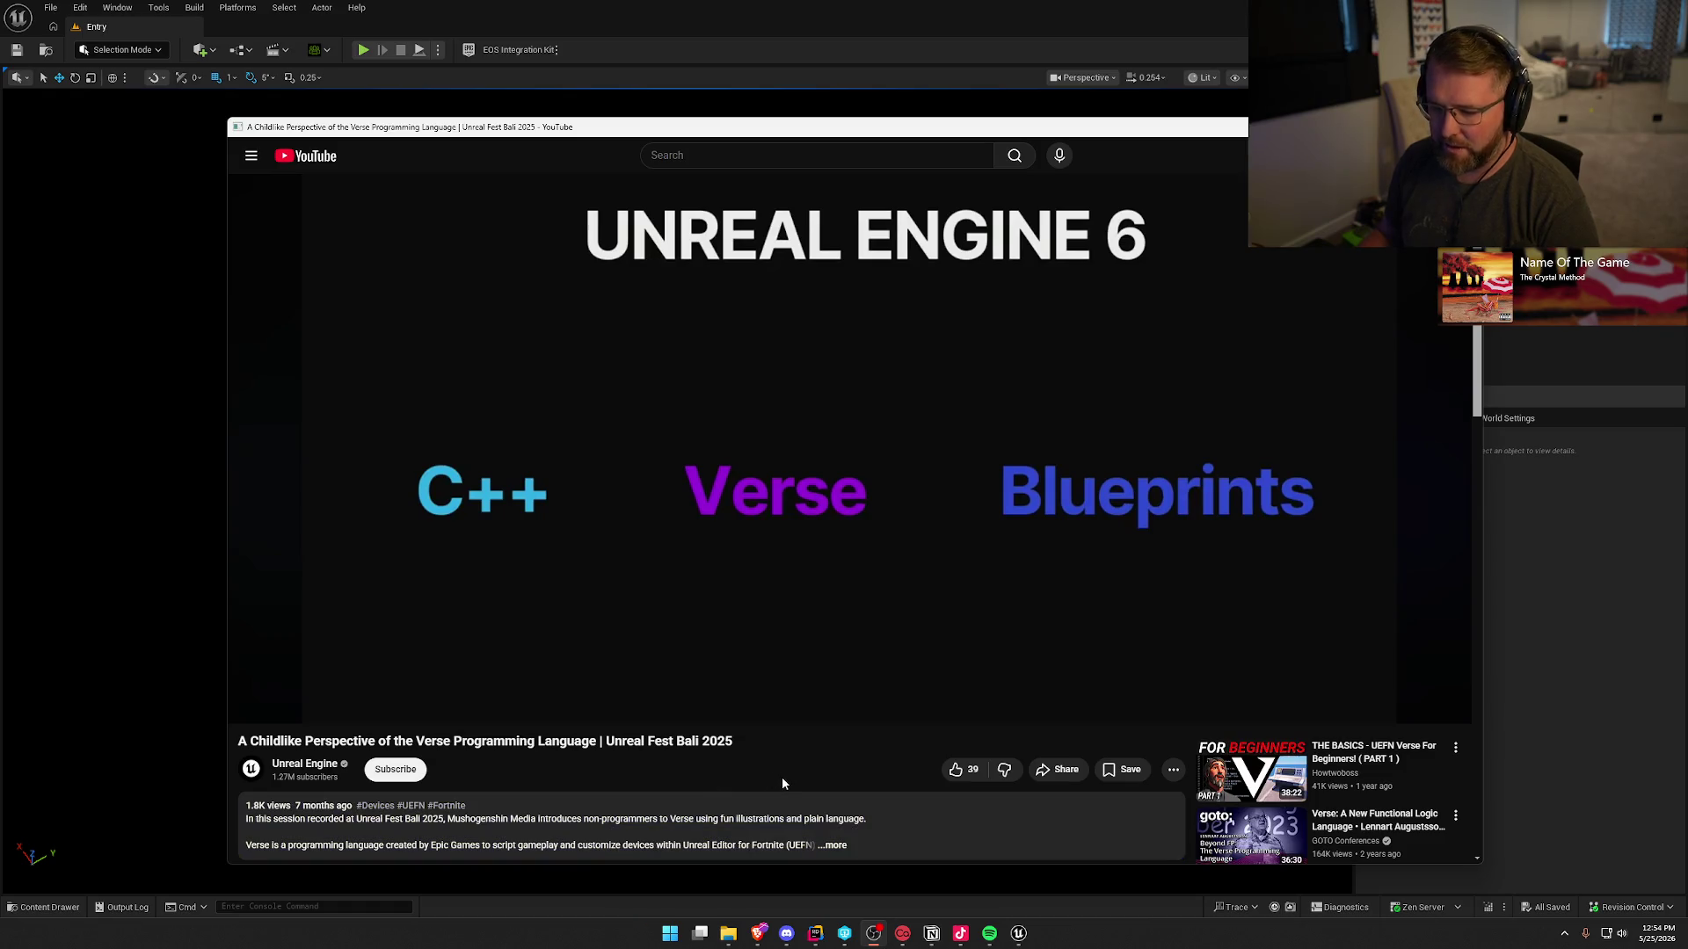
{"action": "scroll", "coordinate": [793, 779], "scroll_direction": "down", "scroll_amount": 1}
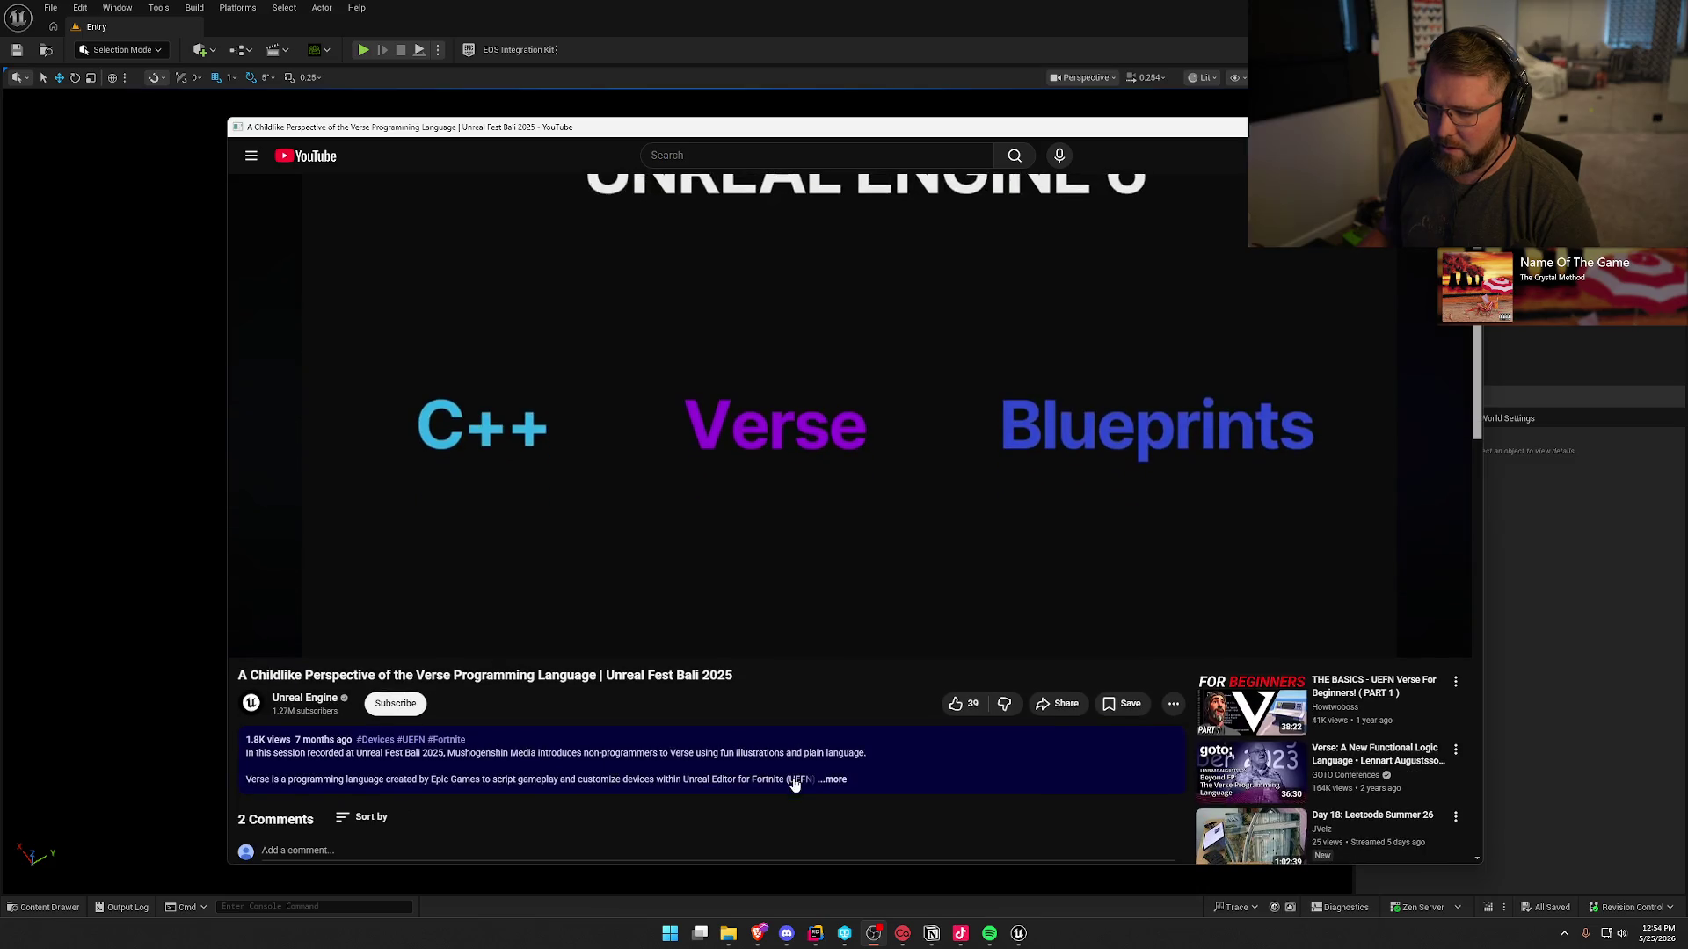
{"action": "scroll", "coordinate": [643, 795], "scroll_direction": "up", "scroll_amount": 2}
- Play the Verse talk, skip ahead to the 'Don't do these in Verse' slide, then return to Unreal
{"action": "left_click", "coordinate": [899, 508]}
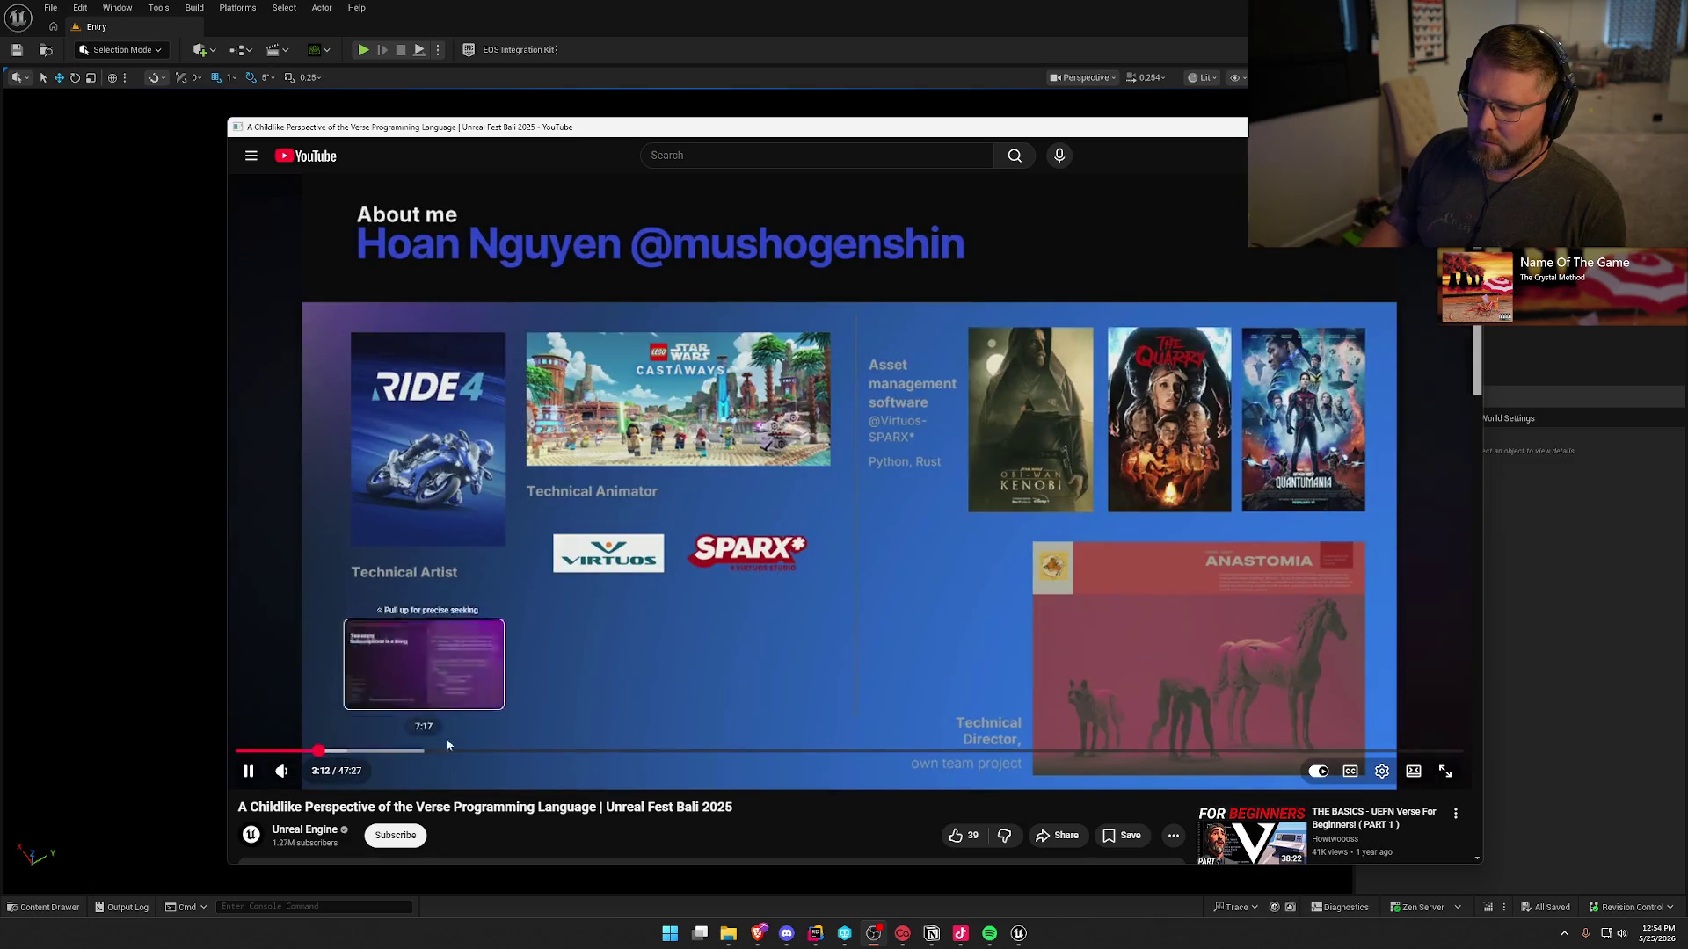
{"action": "key", "text": "Right"}
{"action": "key", "text": "Right"}
{"action": "key", "text": "Right"}
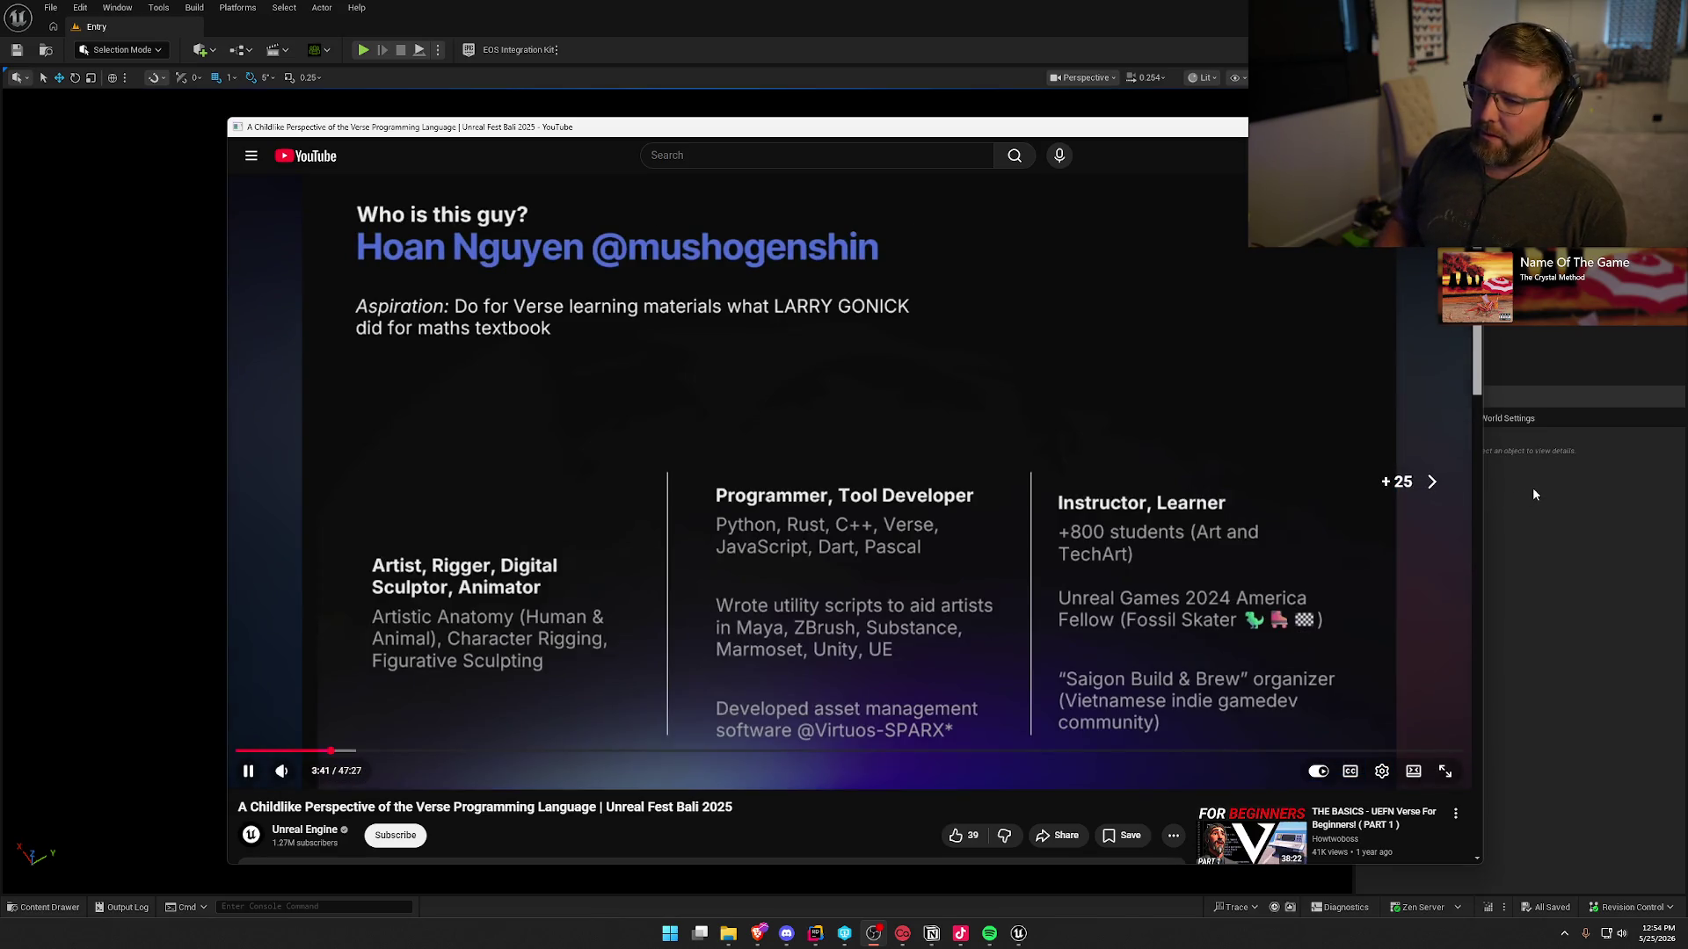
{"action": "key", "text": "Right"}
{"action": "key", "text": "Right"}
{"action": "key", "text": "Right"}
{"action": "key", "text": "Right"}
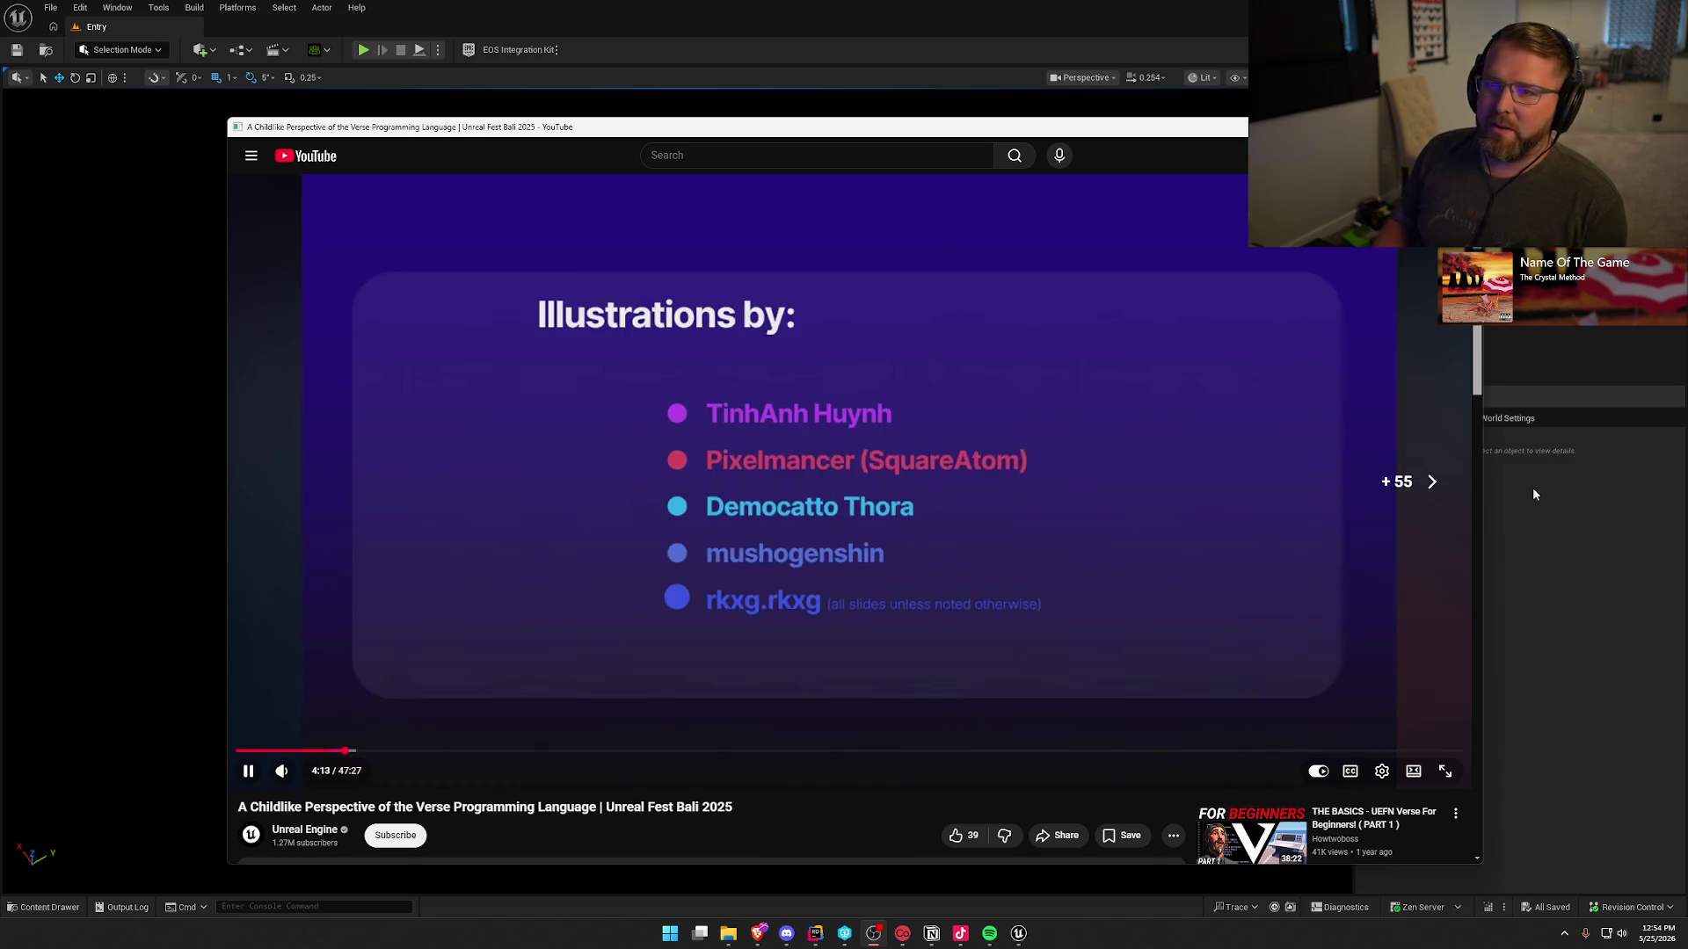
{"action": "left_click", "coordinate": [910, 349]}
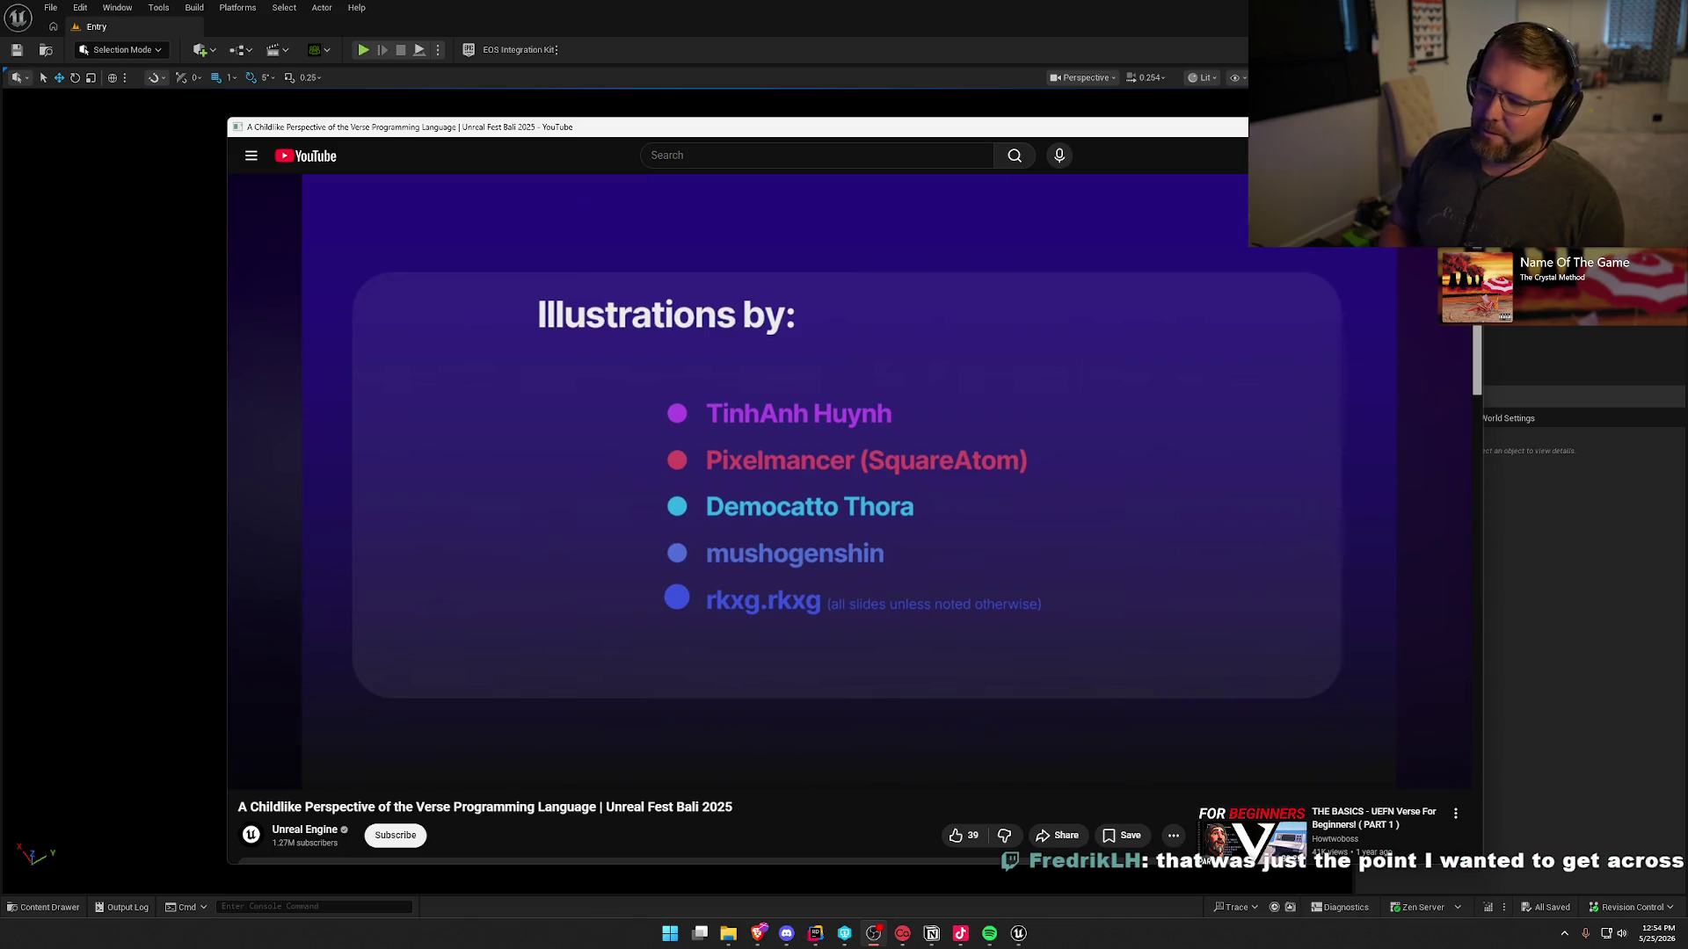
{"action": "mouse_move", "coordinate": [924, 313]}
{"action": "left_click", "coordinate": [1004, 433]}
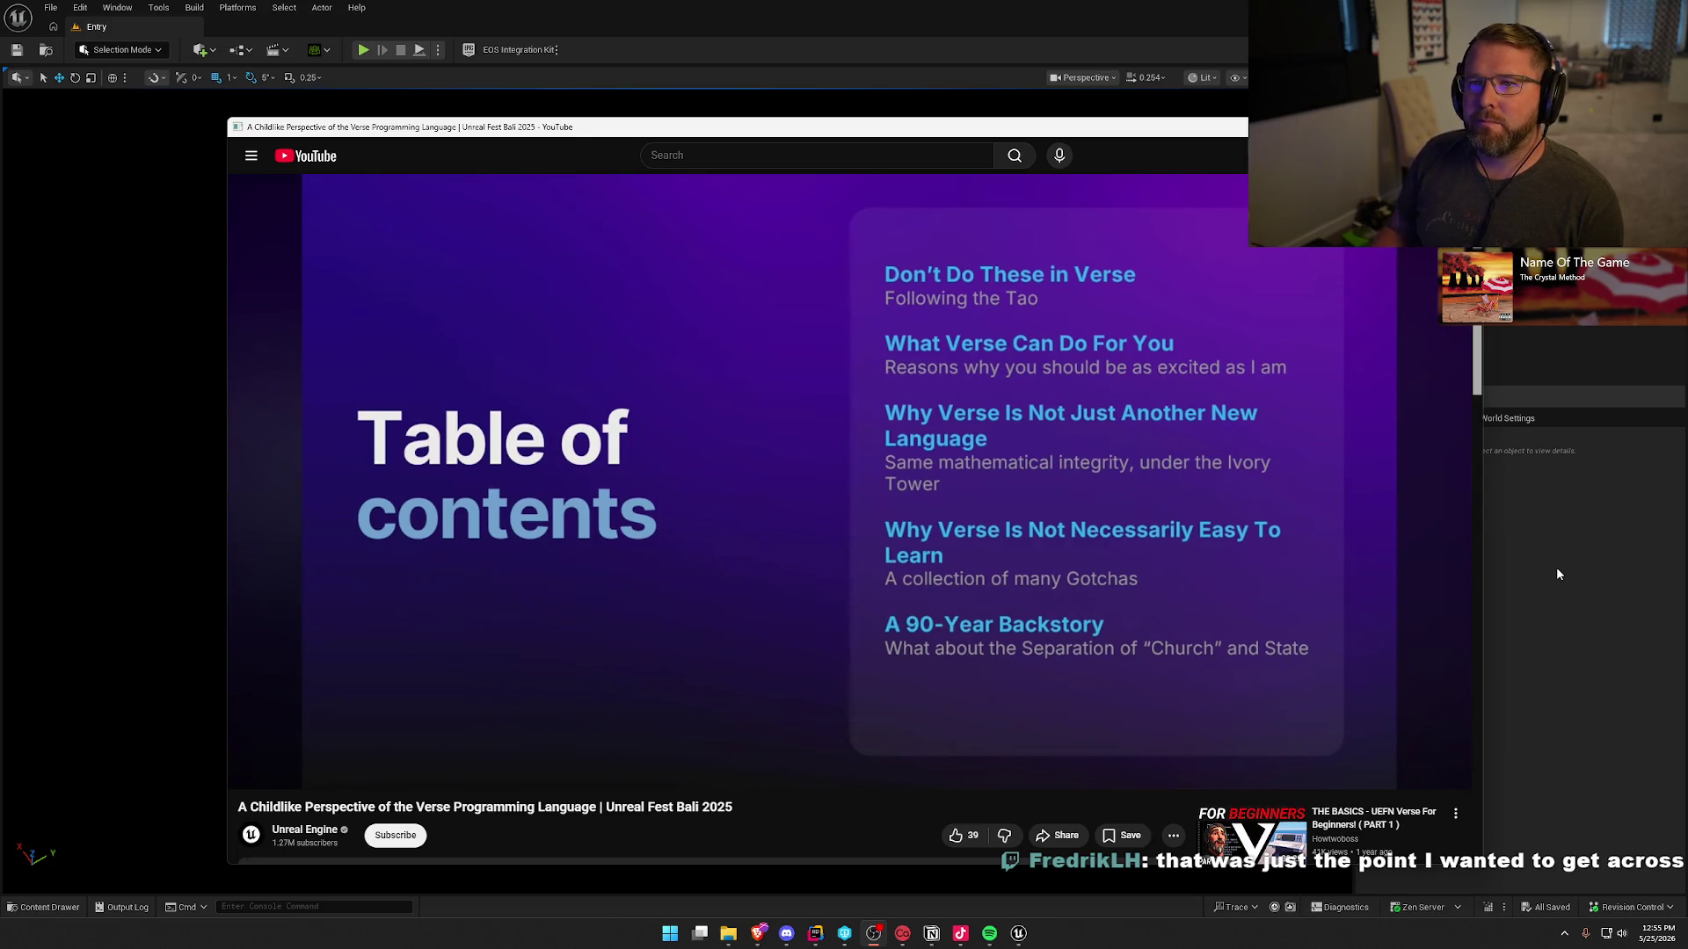
{"action": "key", "text": "Right"}
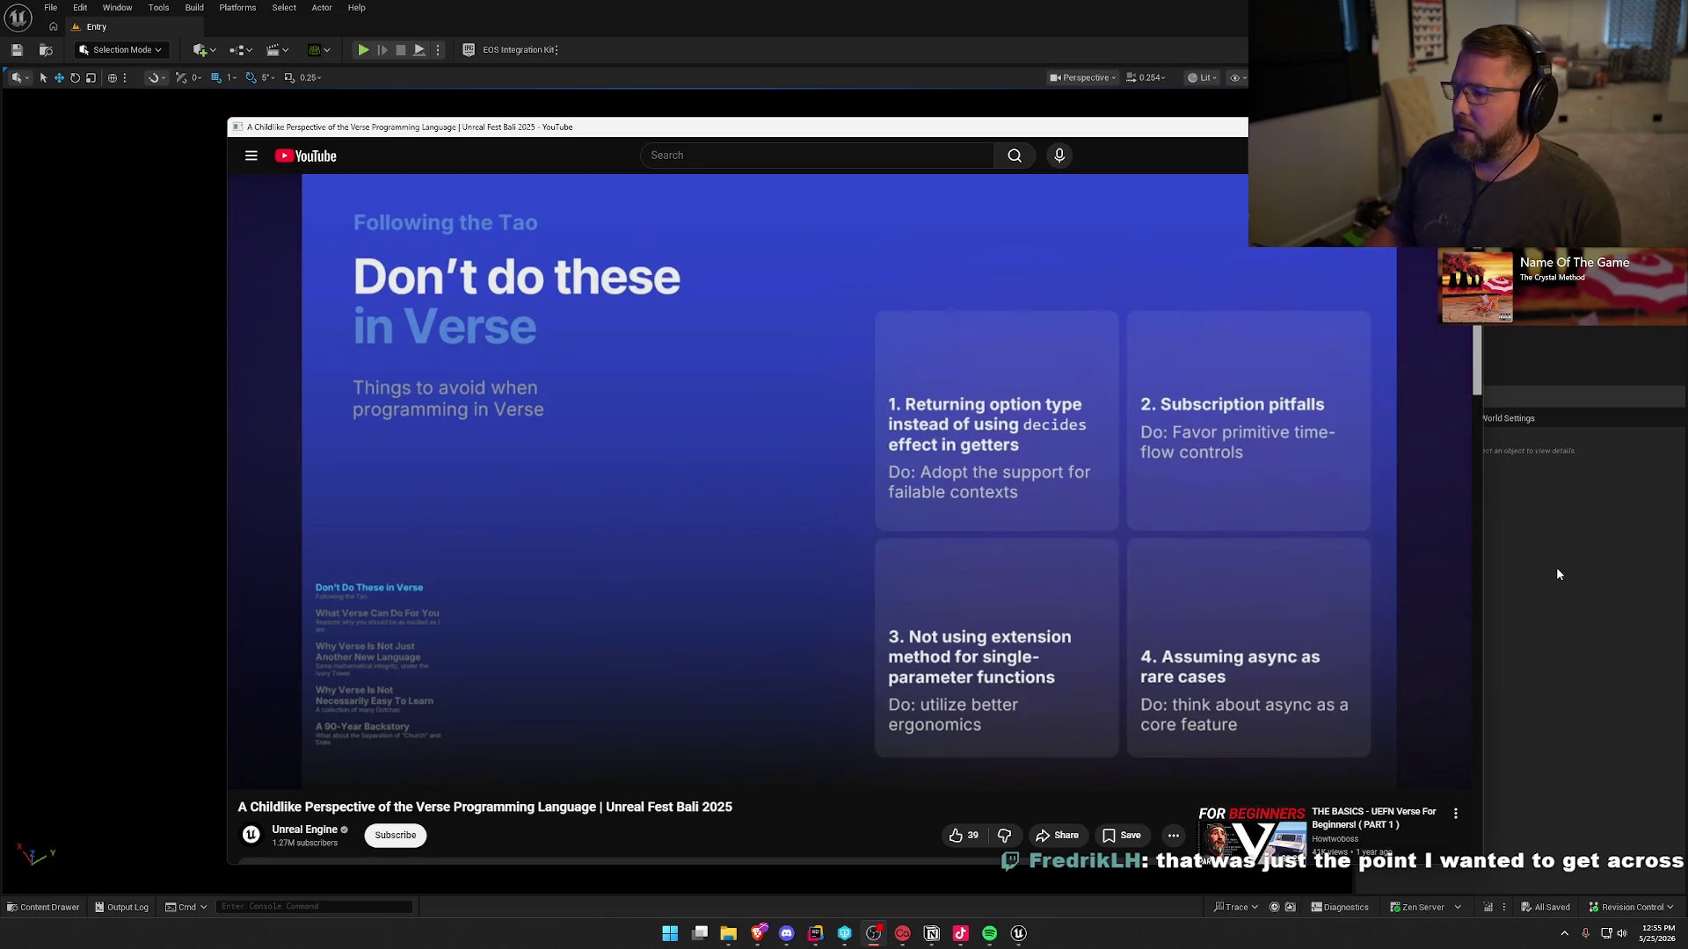
{"action": "left_click", "coordinate": [1477, 625]}
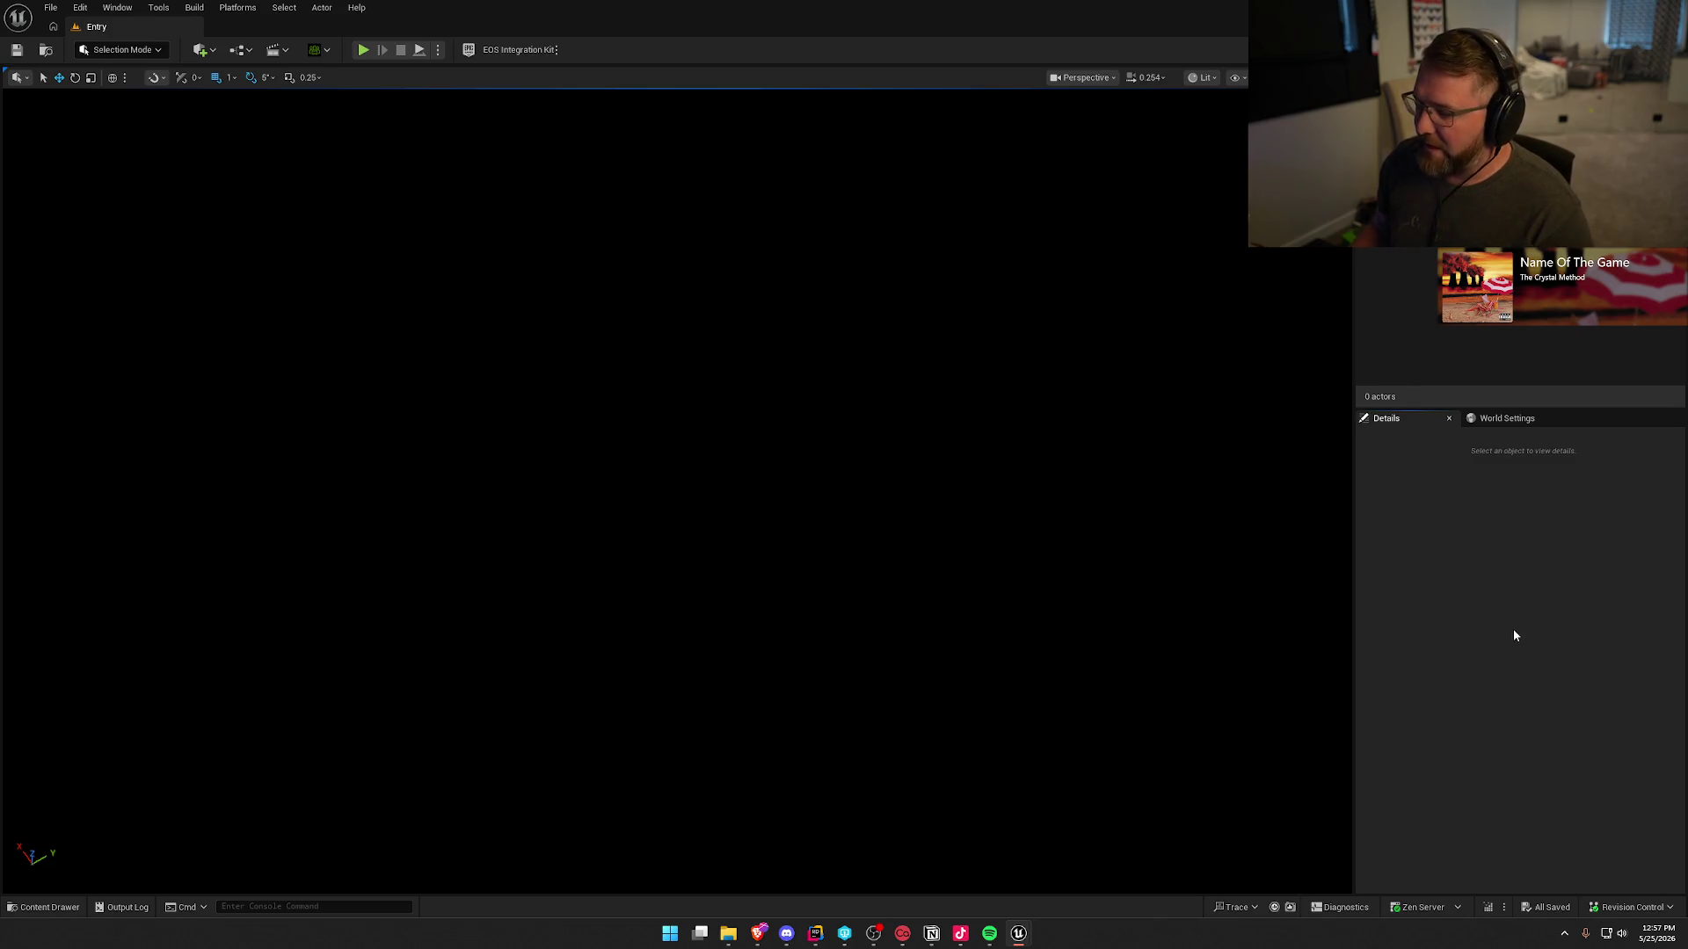
- Duplicate DA_Psychic Stone in ClassItems and name the copy DA_TechDrill
{"action": "left_click", "coordinate": [44, 907]}
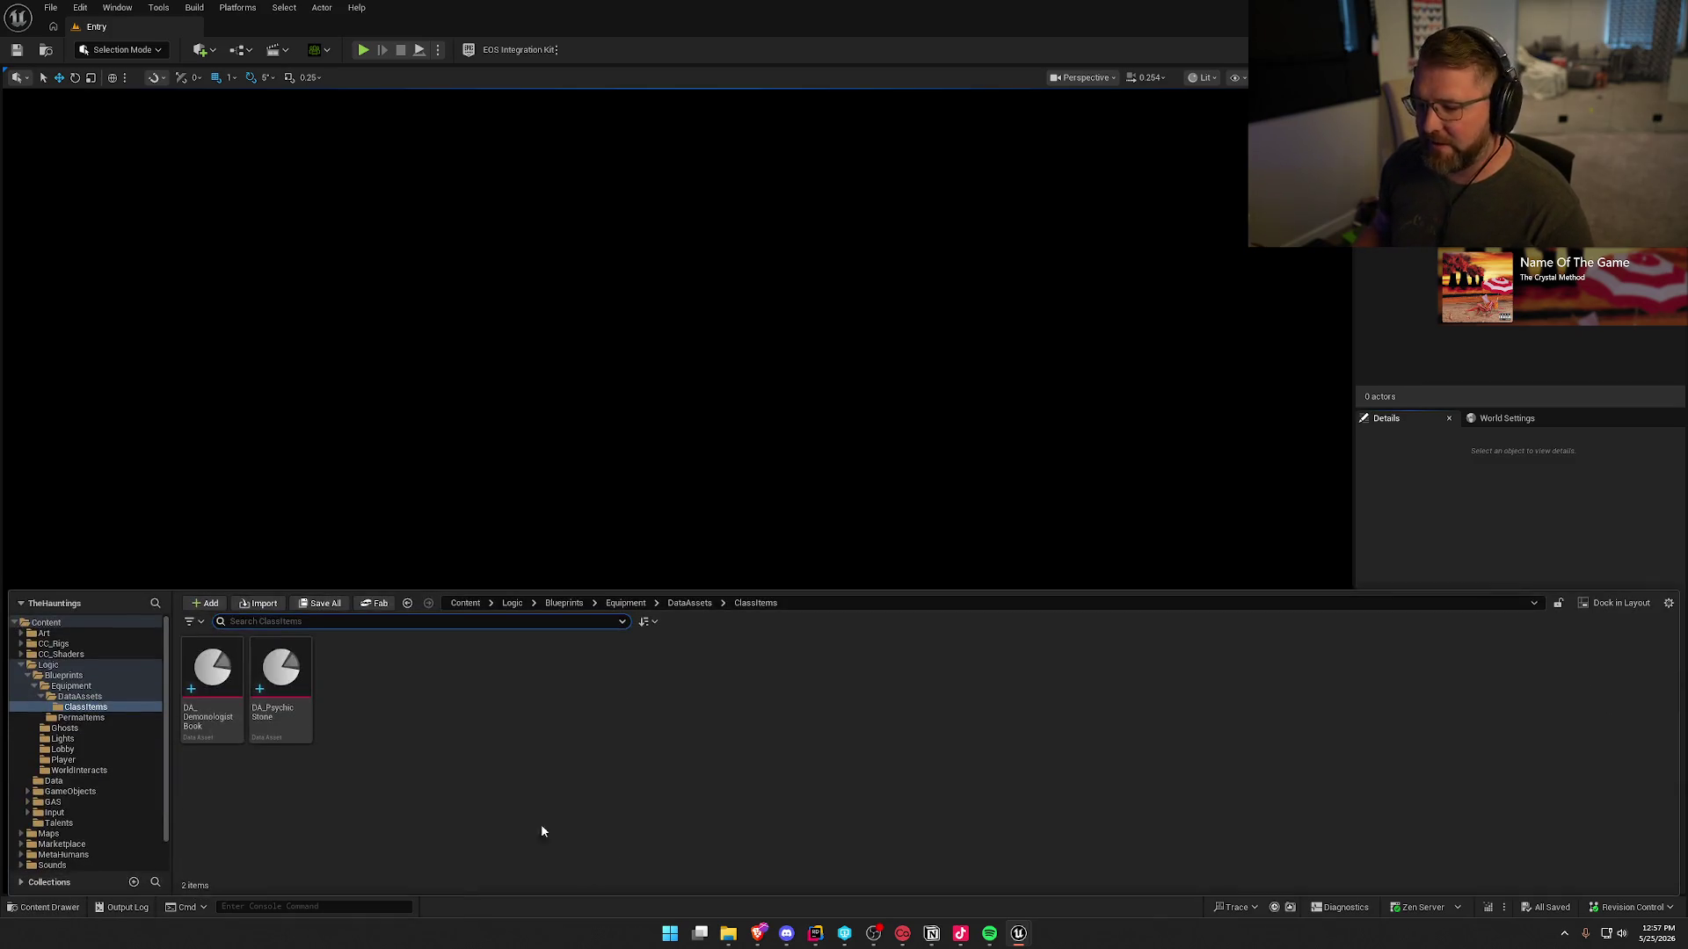
{"action": "left_click", "coordinate": [281, 686]}
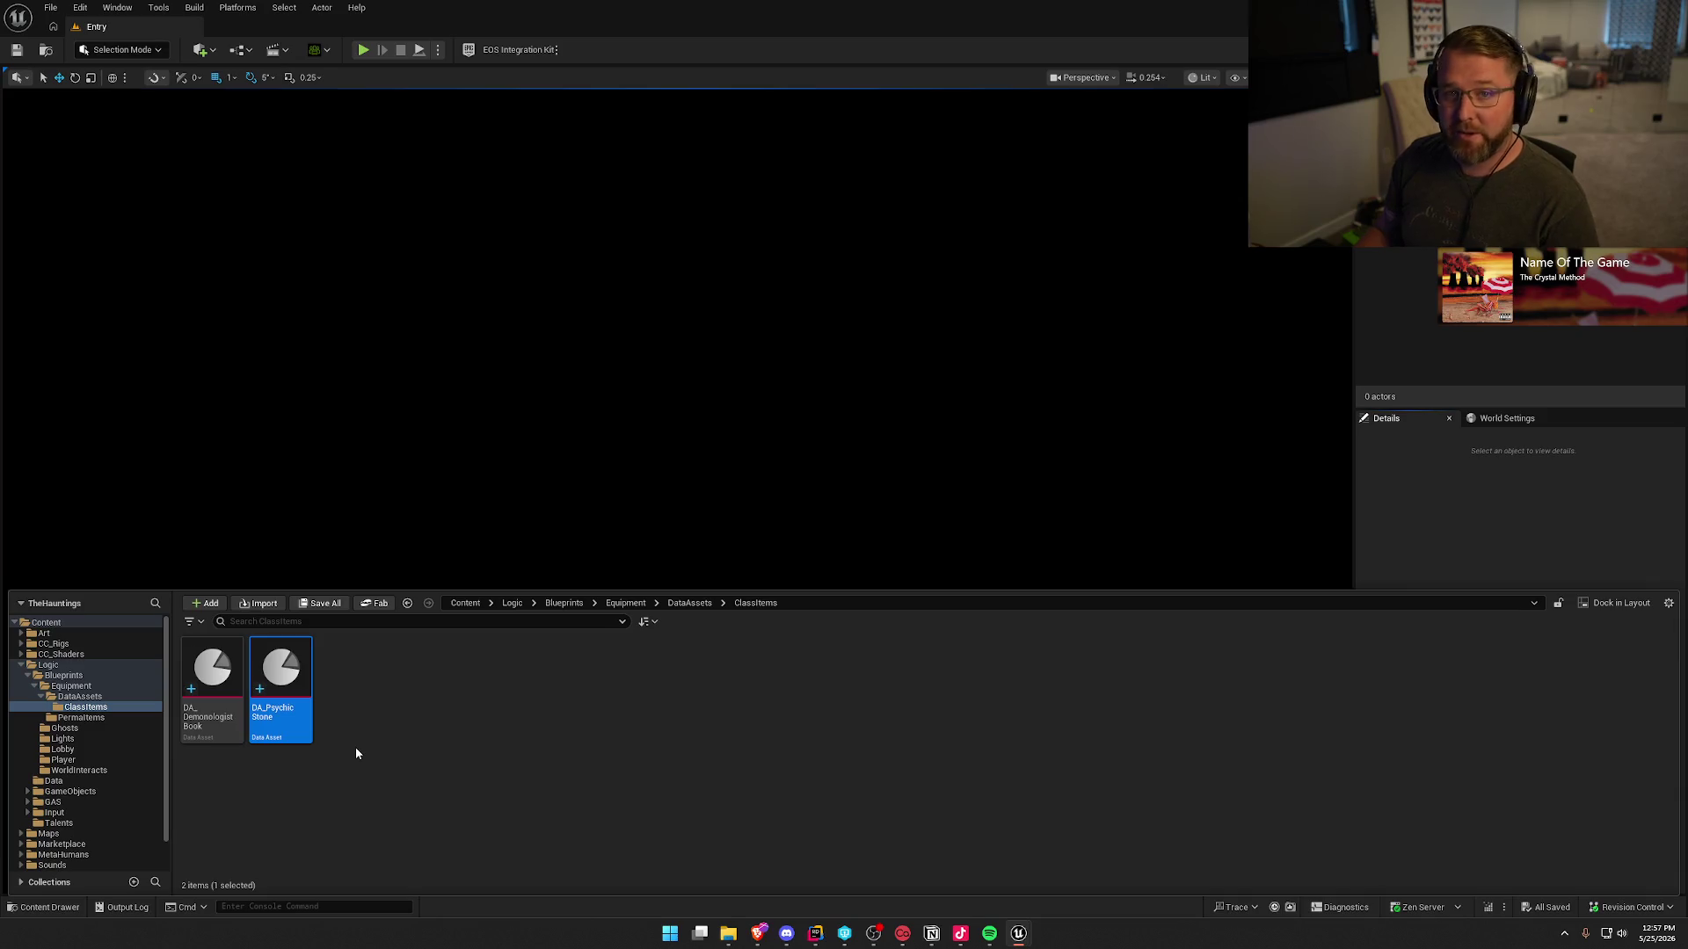
{"action": "left_click", "coordinate": [359, 717]}
{"action": "left_click", "coordinate": [303, 708]}
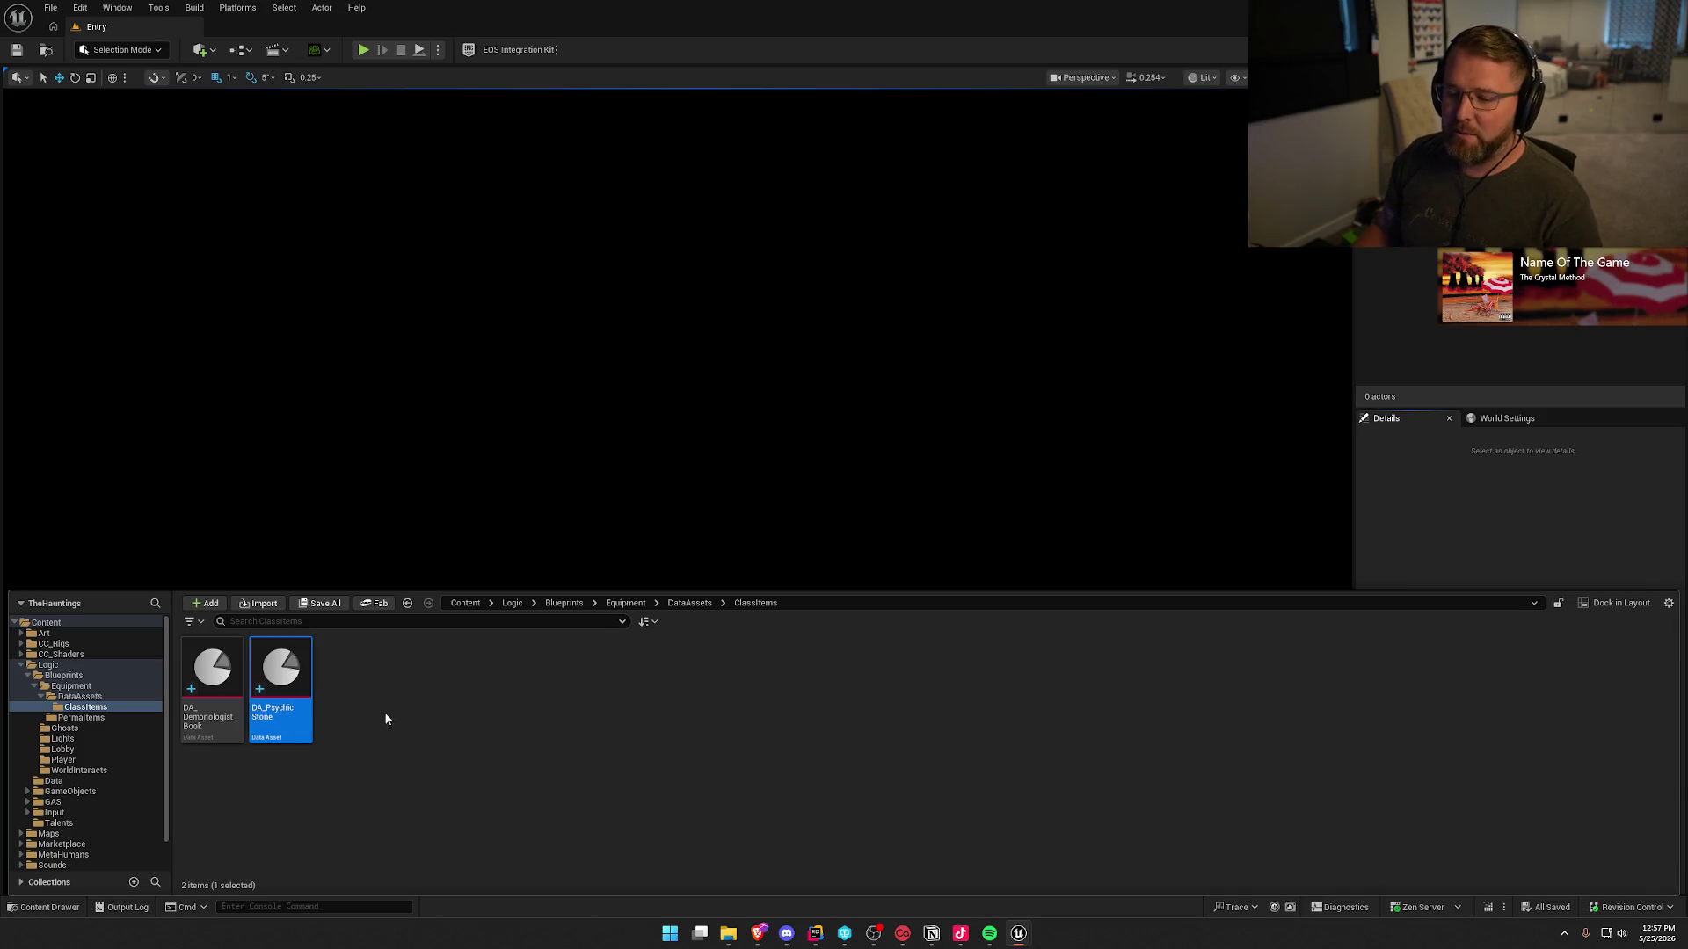
{"action": "key", "text": "ctrl+d"}
{"action": "type", "text": "DS"}
{"action": "type", "text": "qui"}
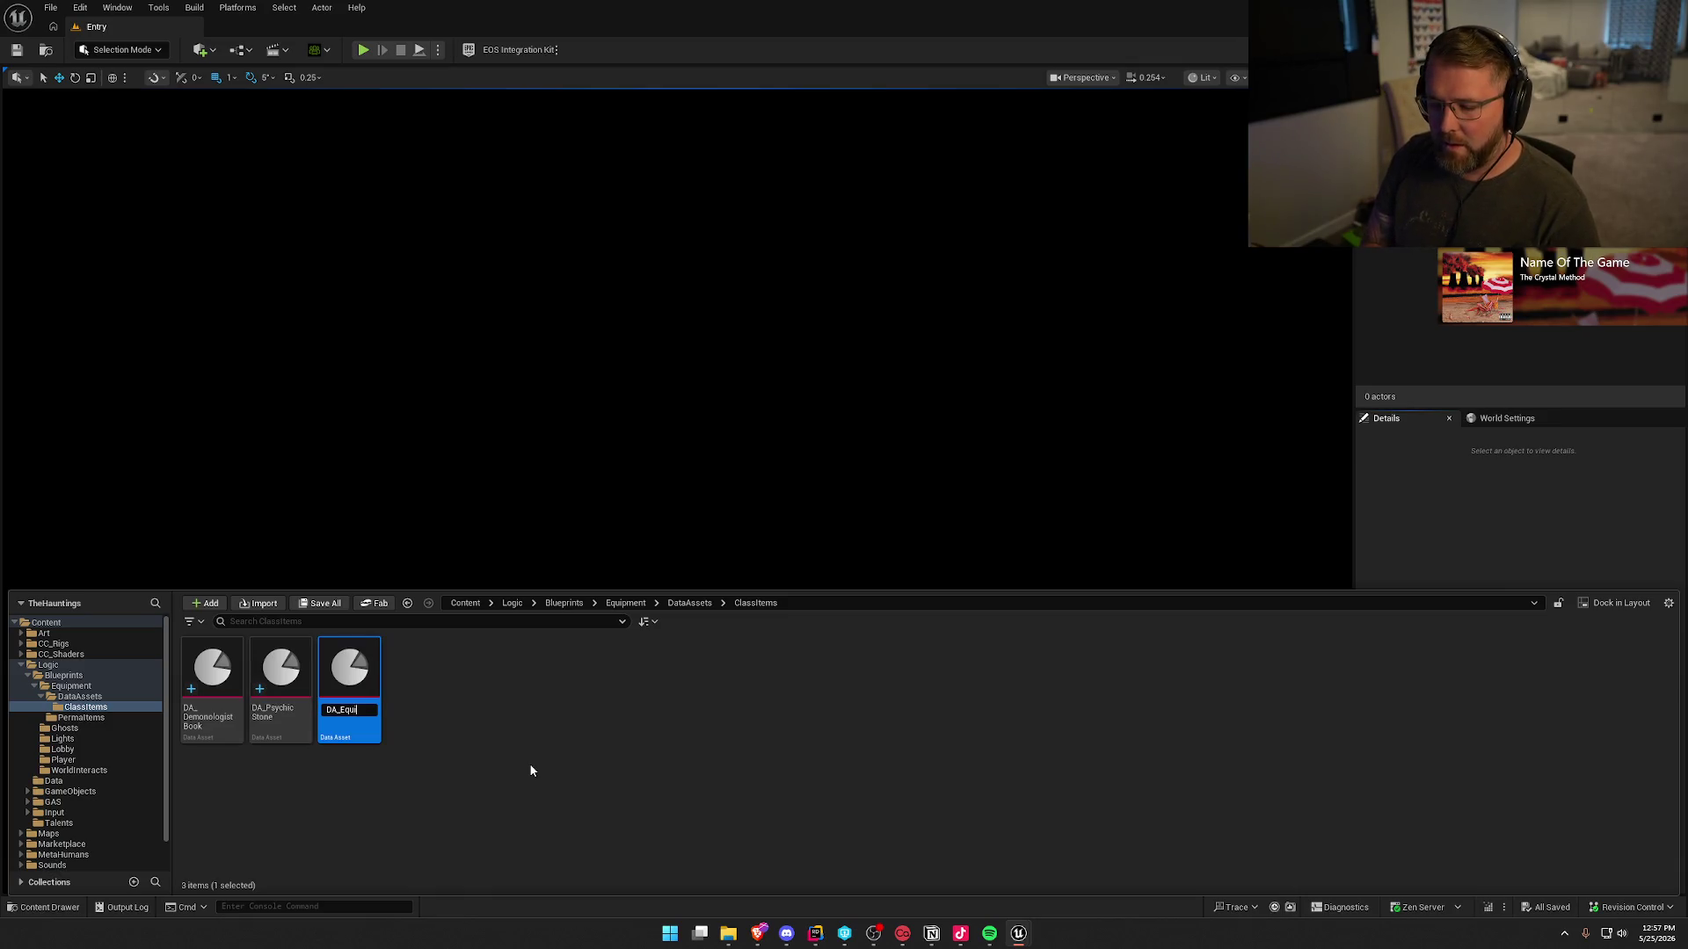
{"action": "key", "text": "BackSpace"}
{"action": "key", "text": "BackSpace"}
{"action": "key", "text": "BackSpace"}
{"action": "key", "text": "BackSpace"}
{"action": "type", "text": "TechDrill"}
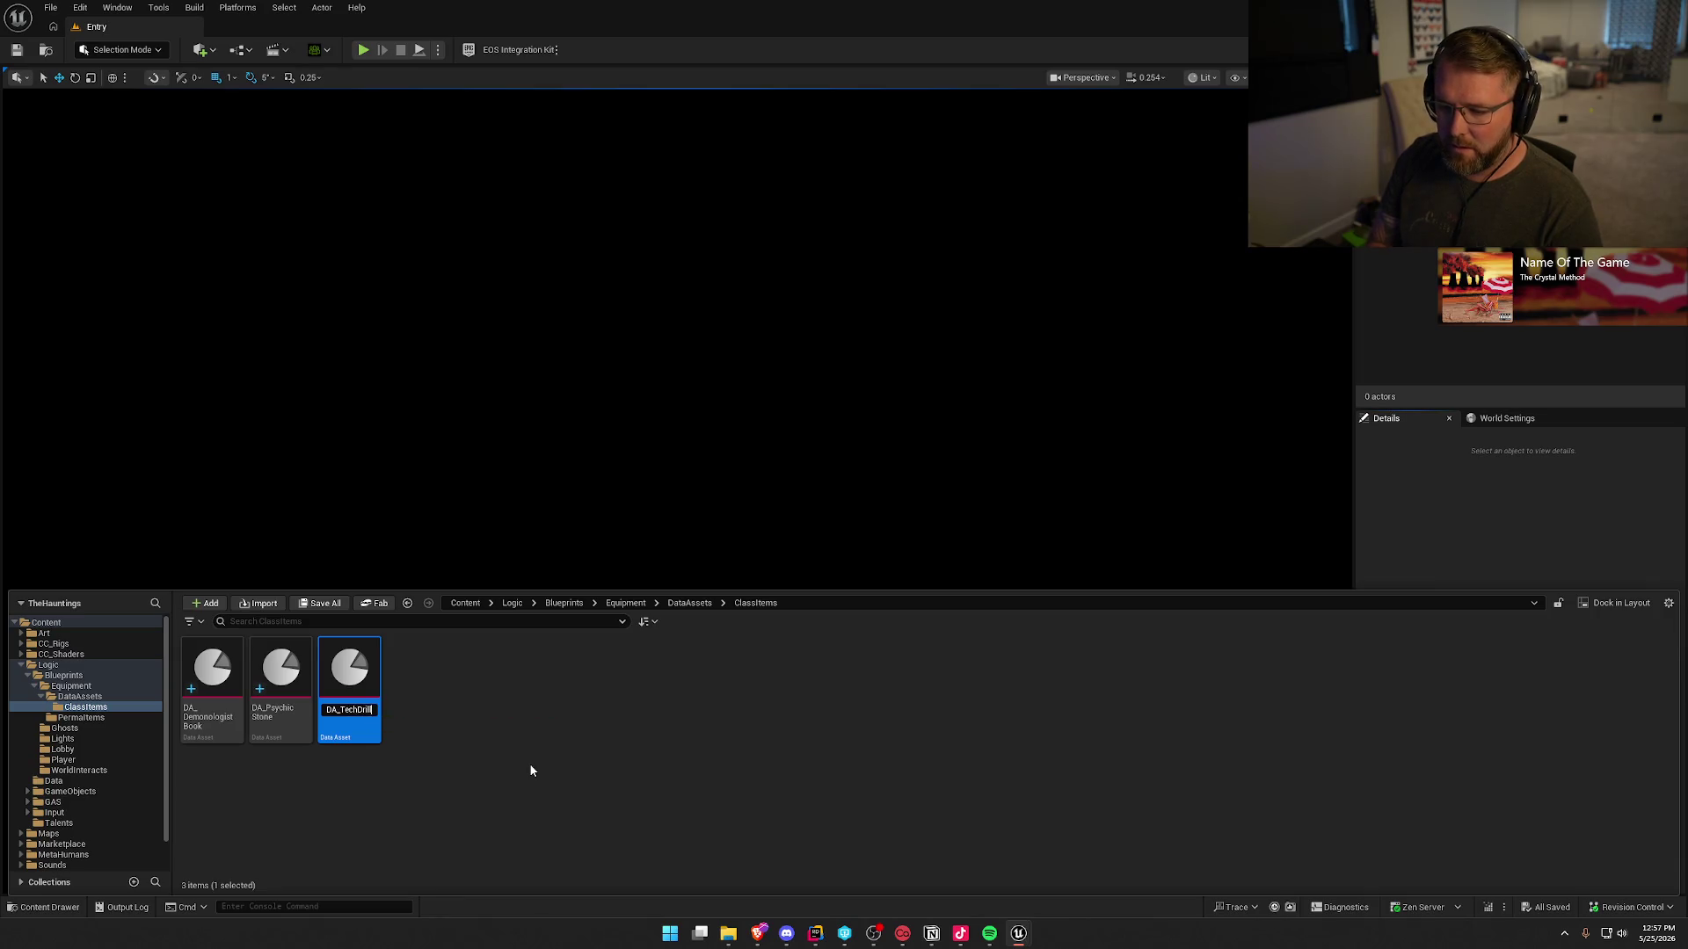
{"action": "key", "text": "Return"}
- Set DA_TechDrill's Display Name to 'Equipment Tech Drill'
{"action": "double_click", "coordinate": [350, 669]}
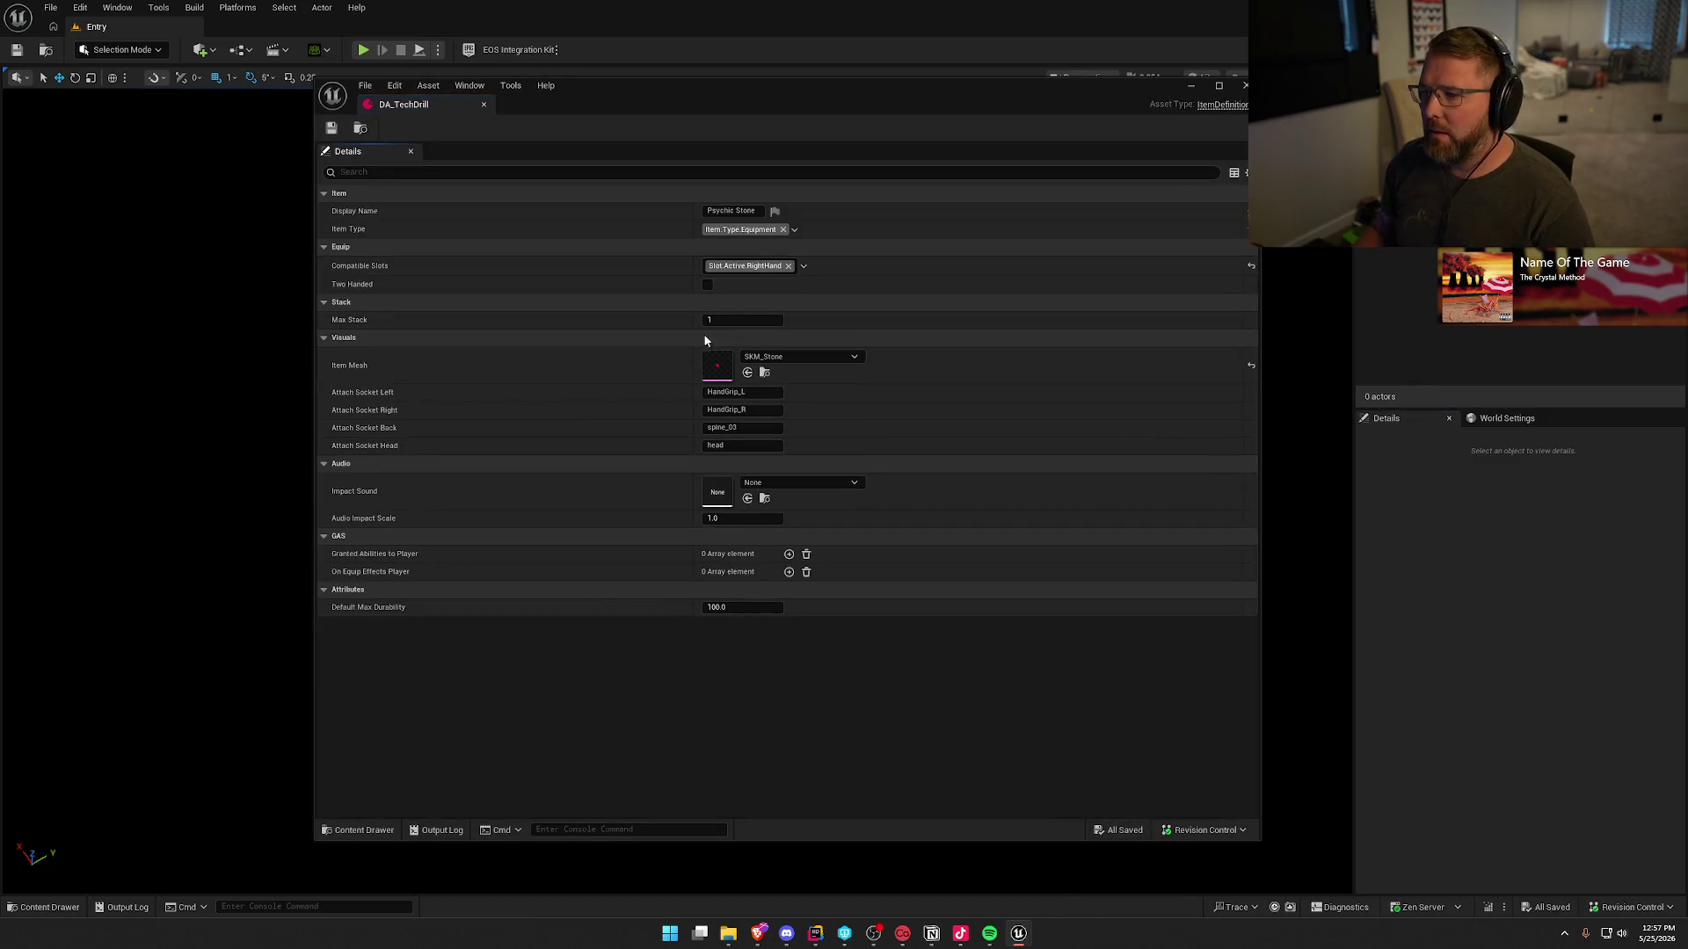
{"action": "left_click", "coordinate": [730, 211]}
{"action": "type", "text": "Equip"}
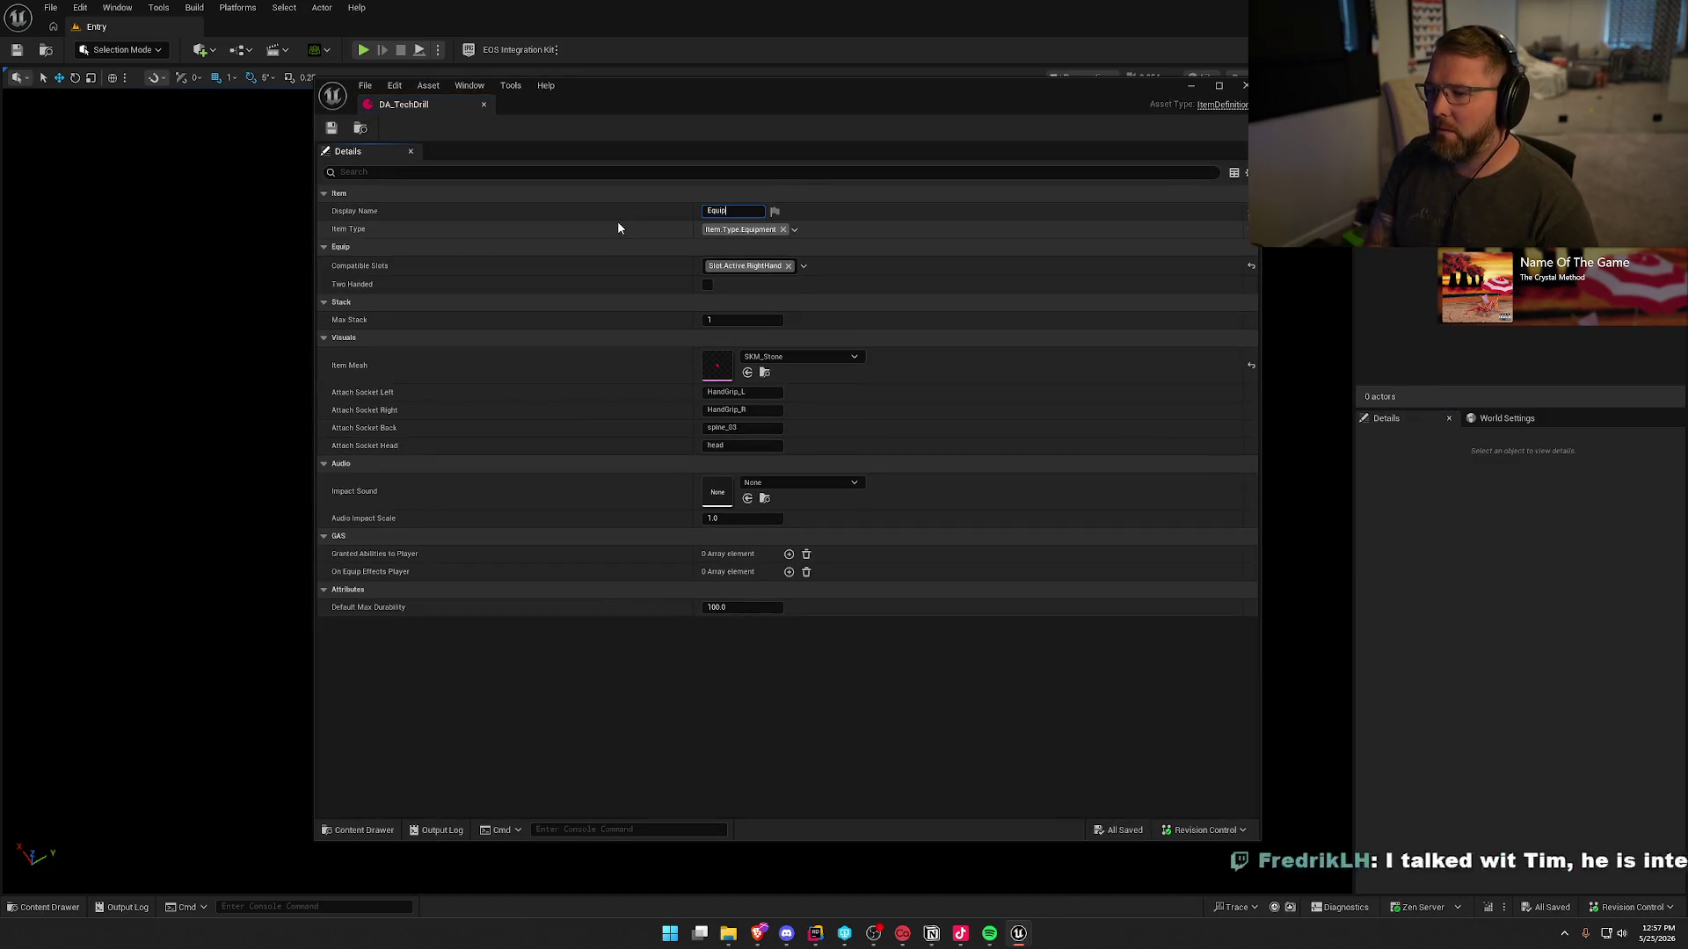
{"action": "type", "text": "ment Tech Drill"}
{"action": "key", "text": "Return"}
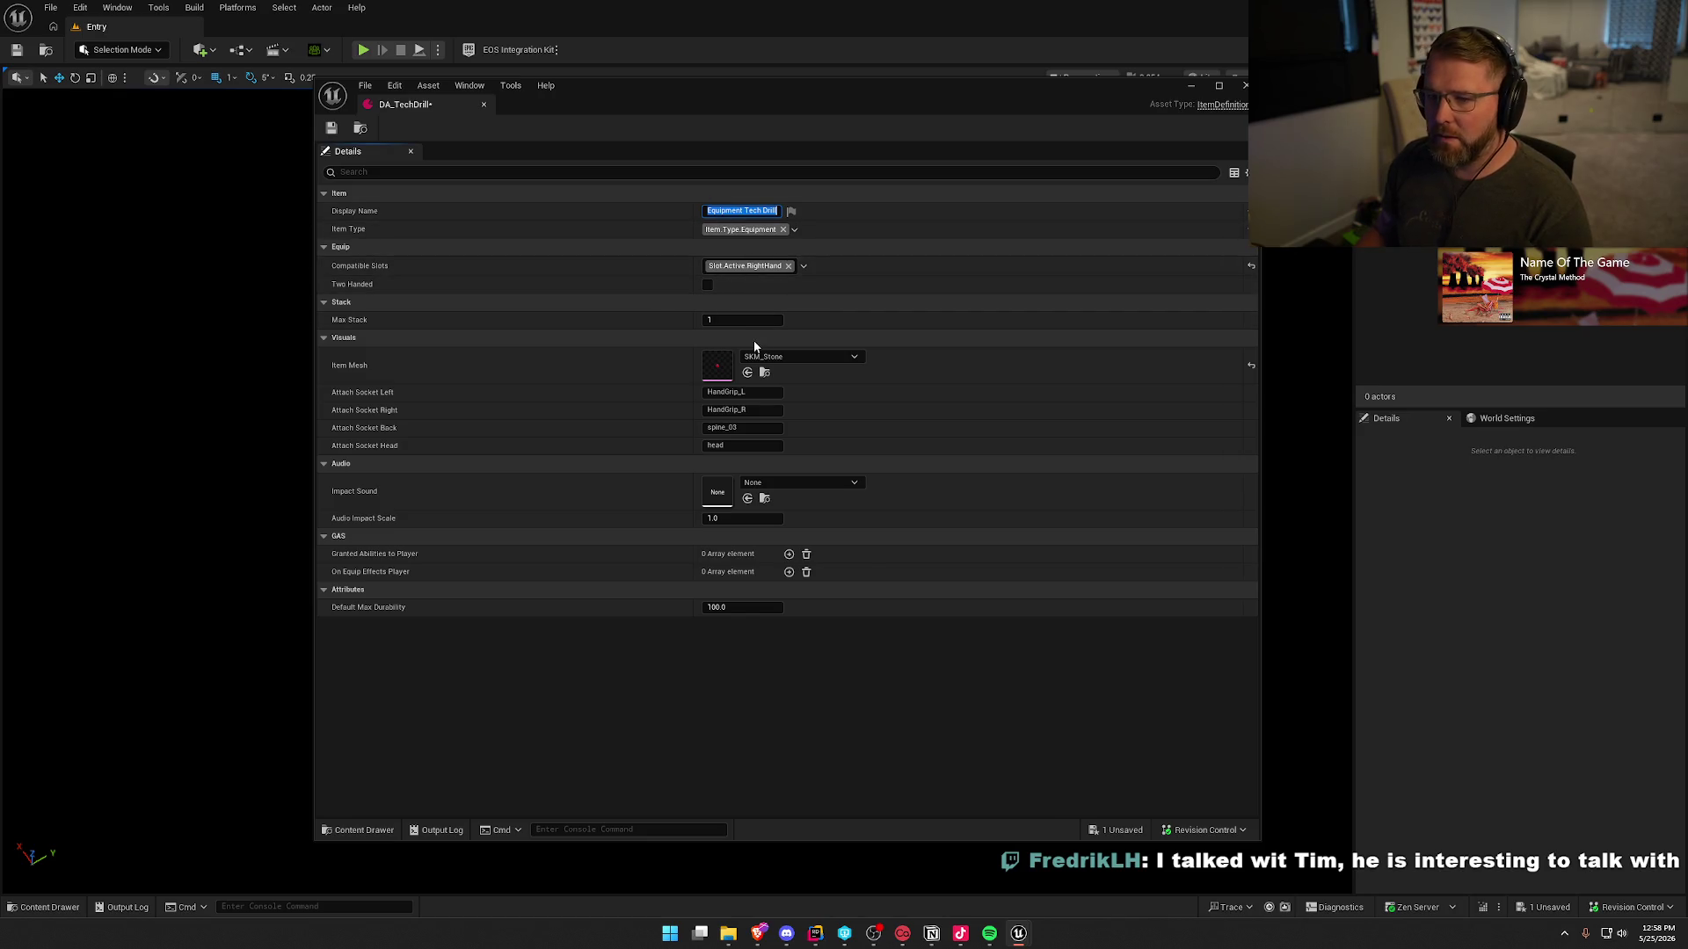
- Convert the SM_Drill static mesh in the EquipmentTech folder into a skeletal mesh
{"action": "left_click", "coordinate": [765, 374]}
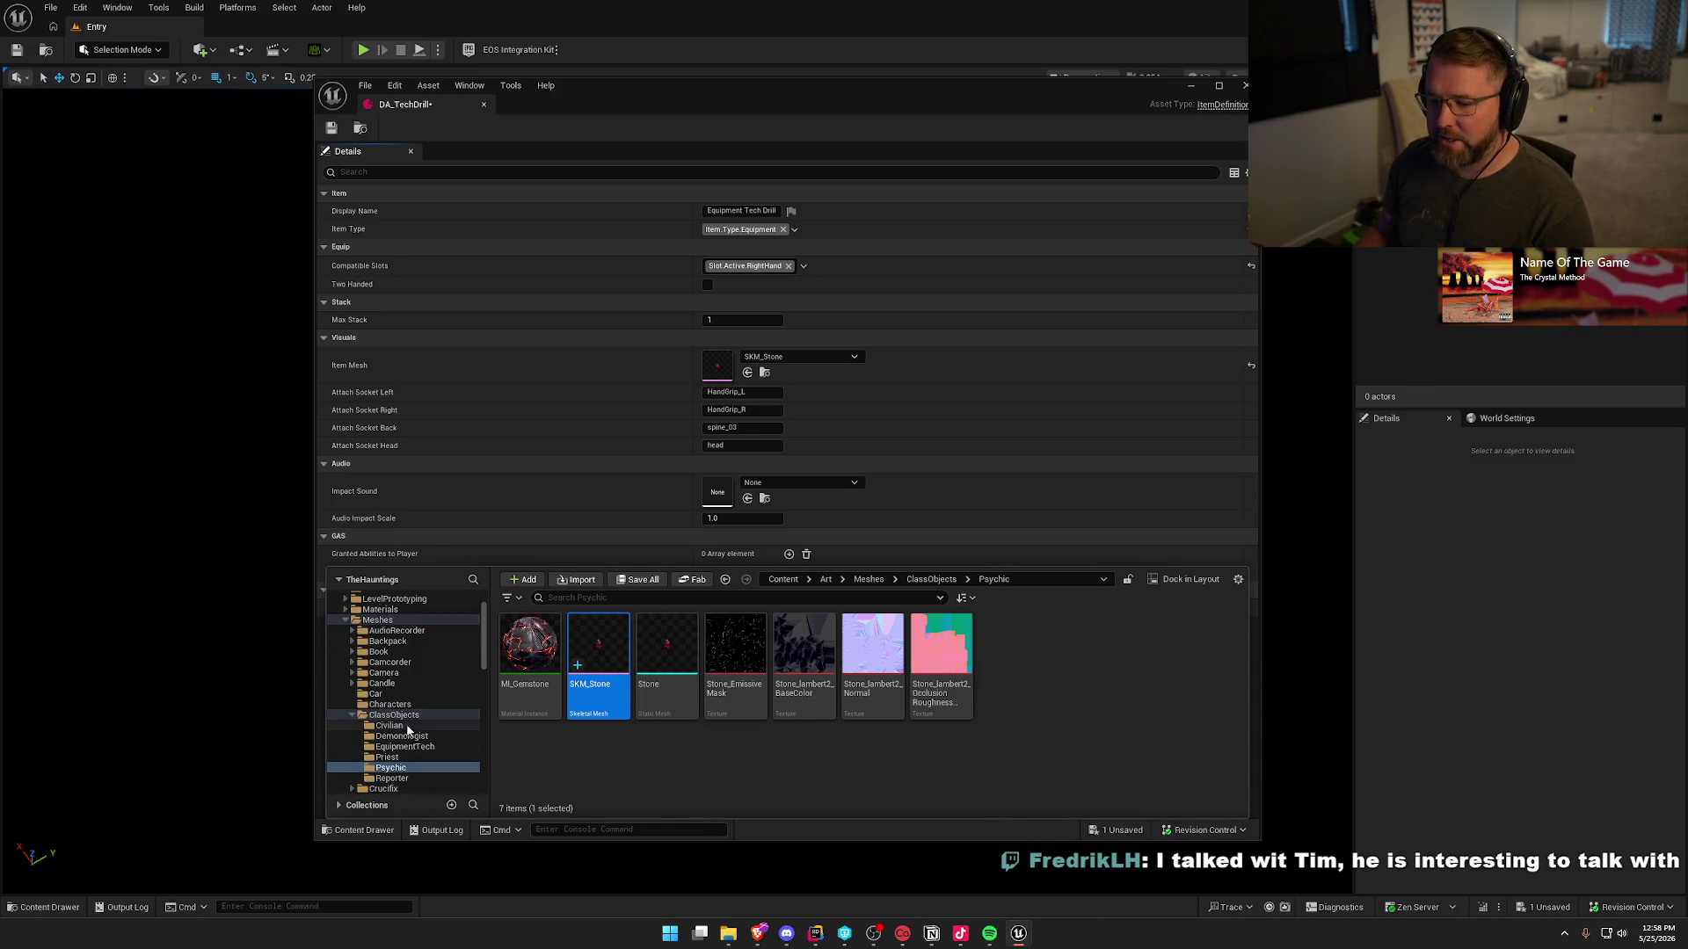
{"action": "left_click", "coordinate": [421, 747]}
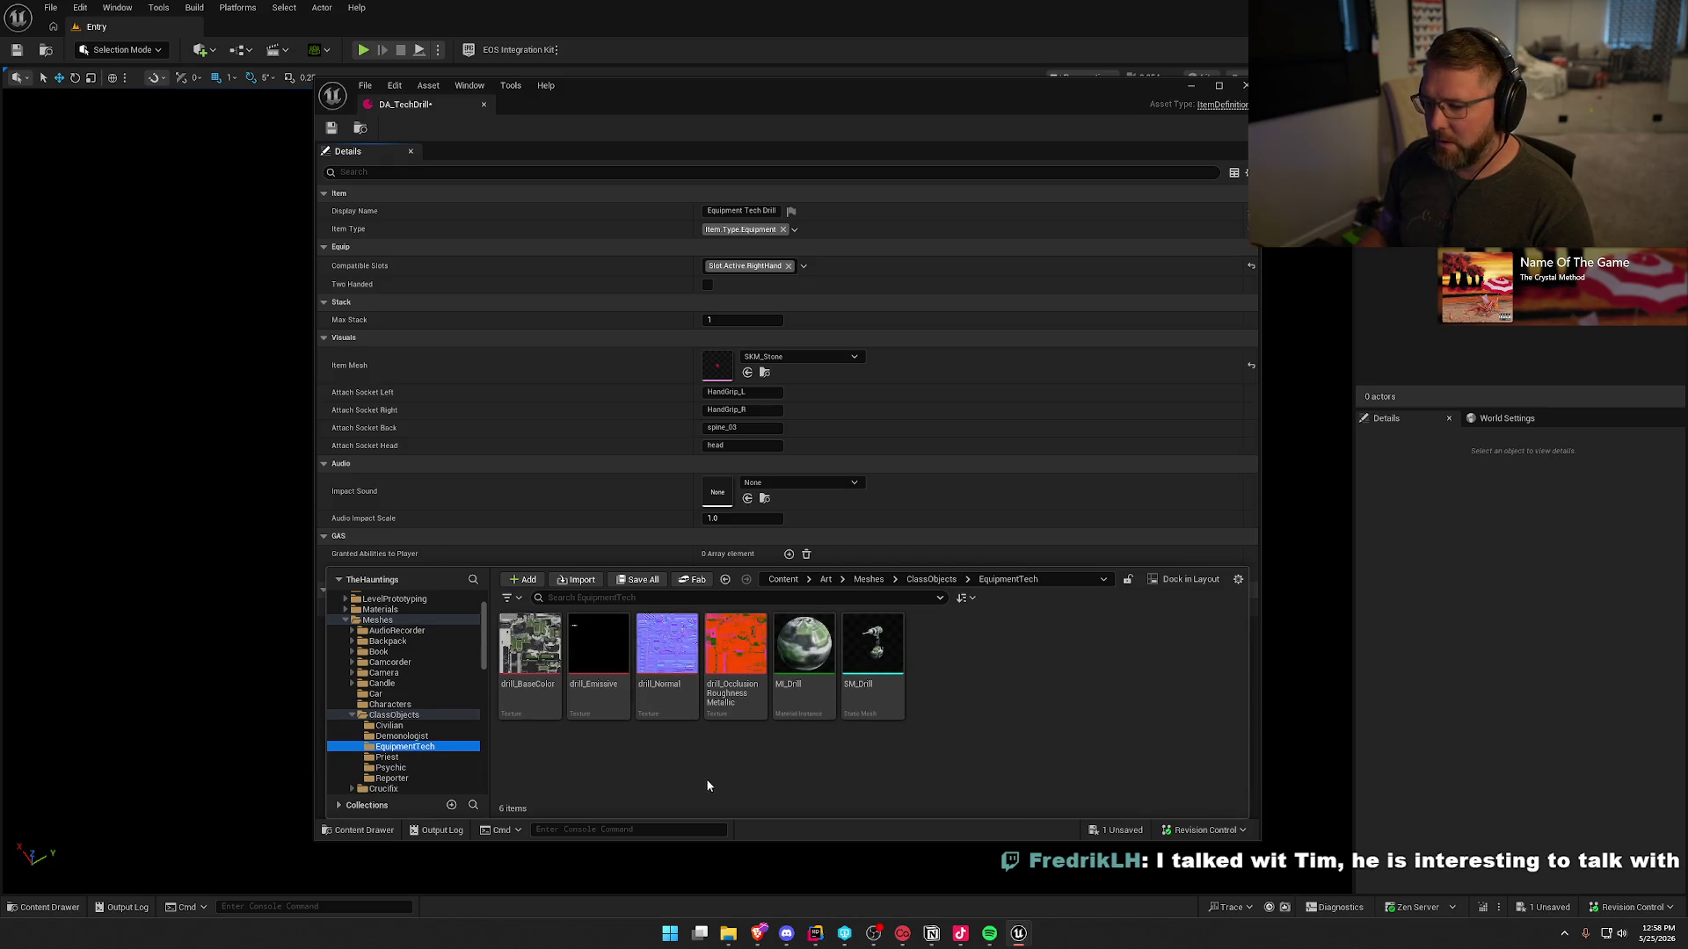
{"action": "right_click", "coordinate": [876, 679]}
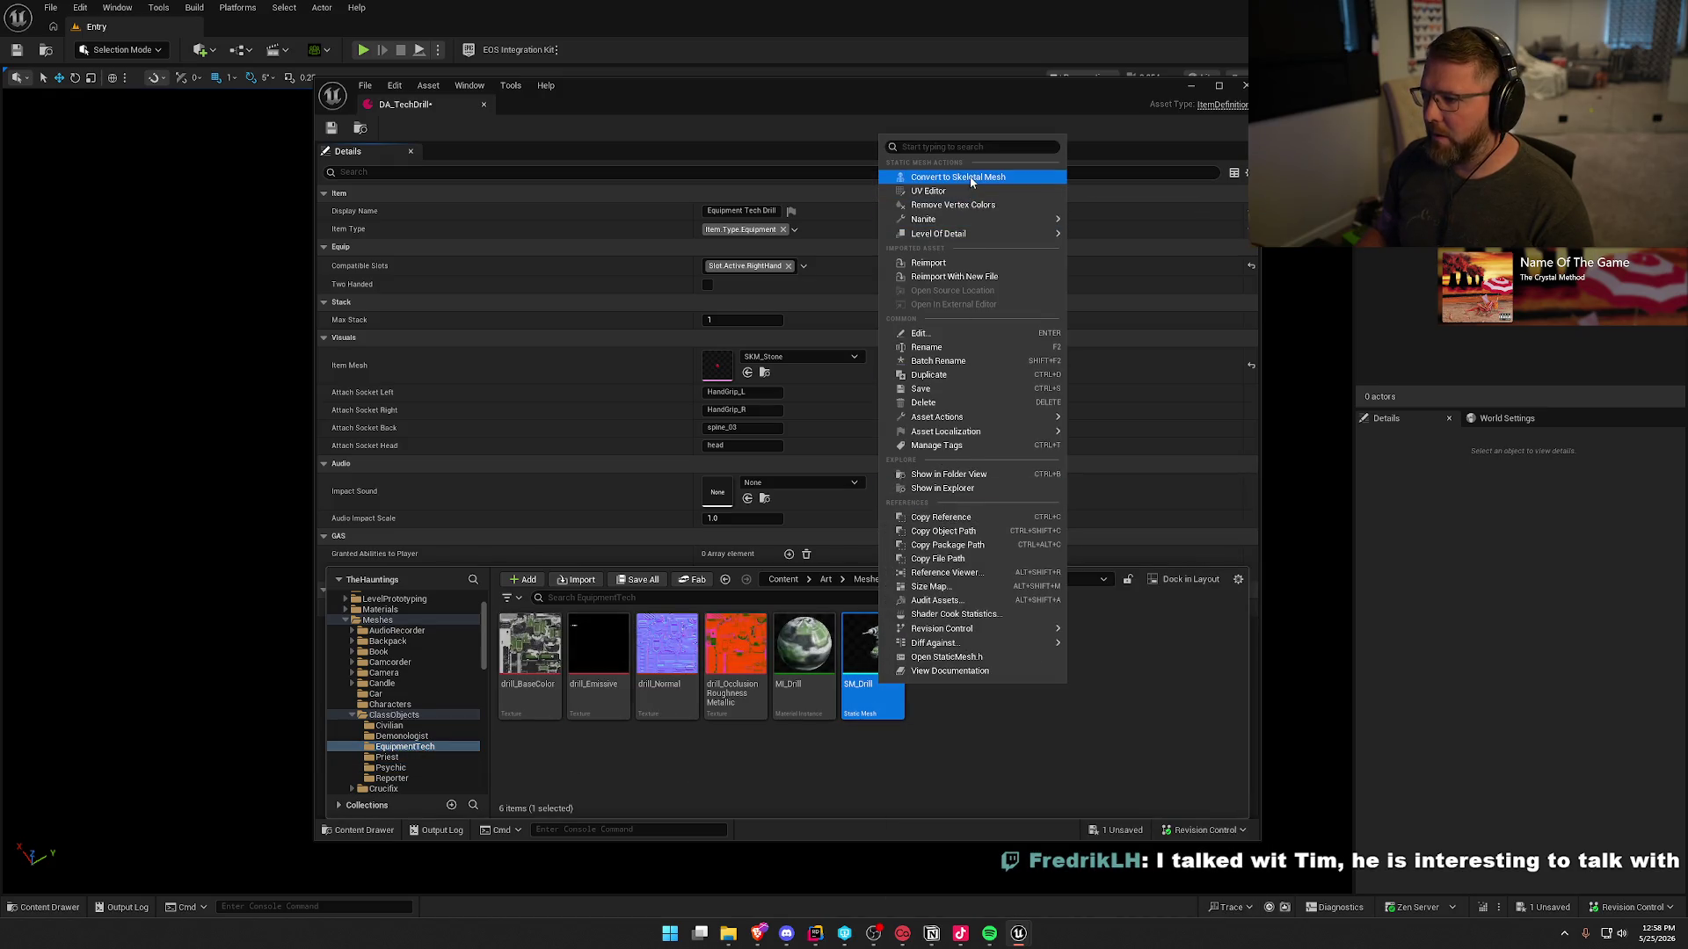
{"action": "left_click", "coordinate": [958, 177]}
{"action": "left_click", "coordinate": [925, 676]}
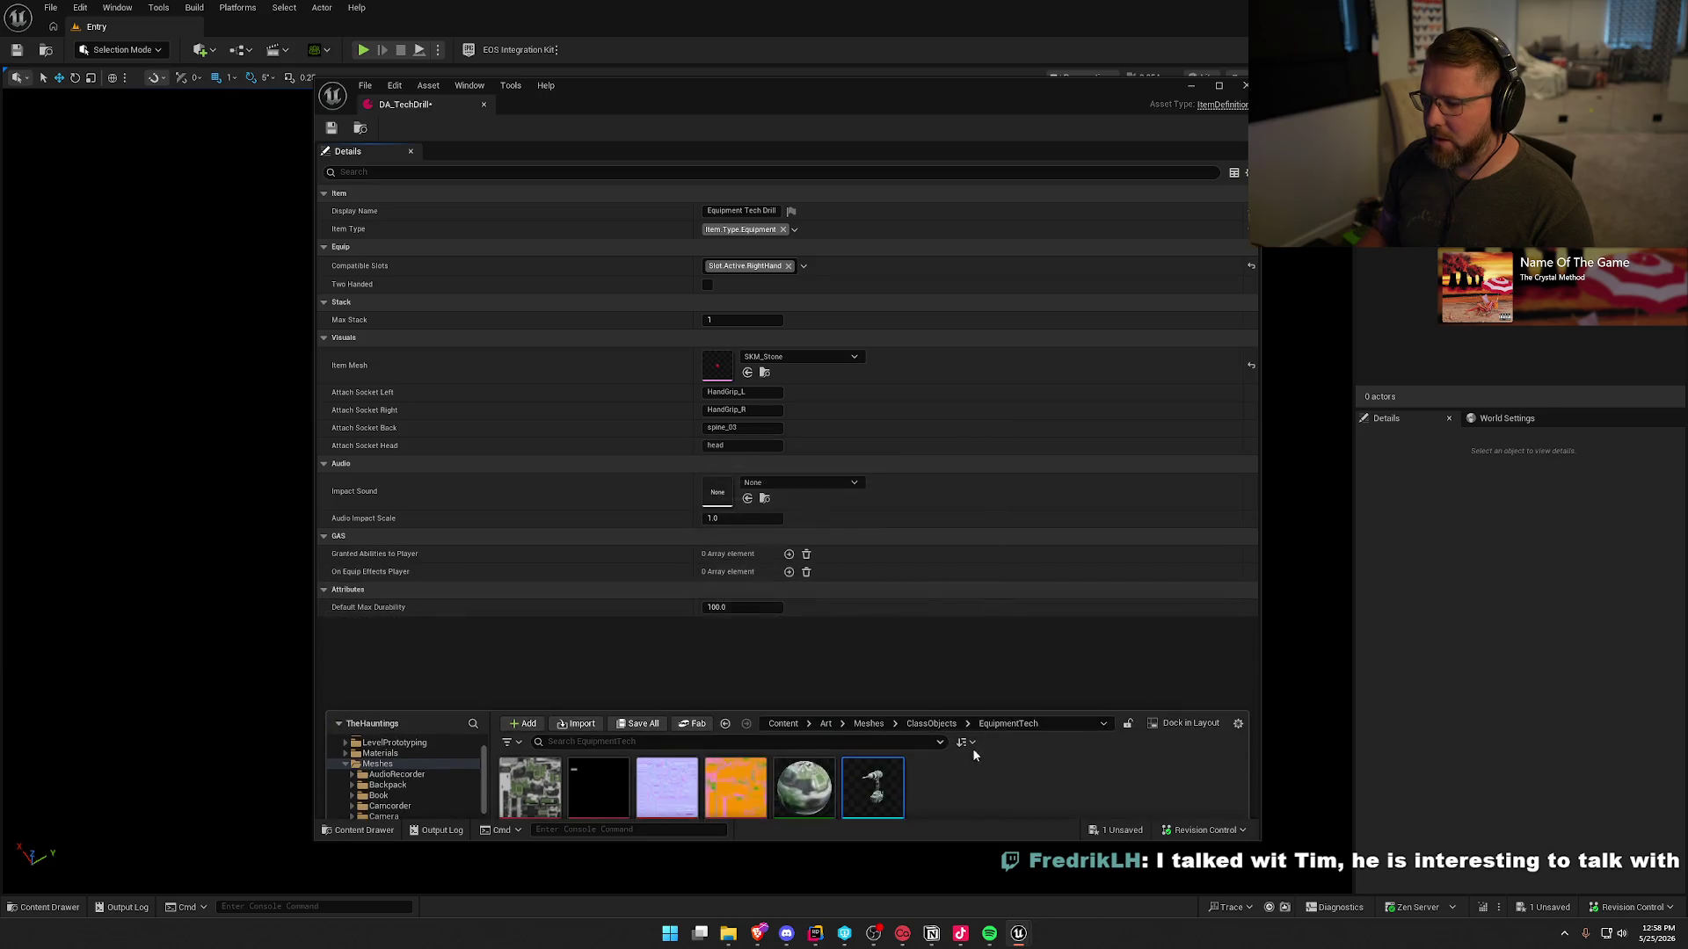
- Assign SKM_Drill as DA_TechDrill's Item Mesh, save, and close the asset editor
{"action": "key", "text": "ctrl+space"}
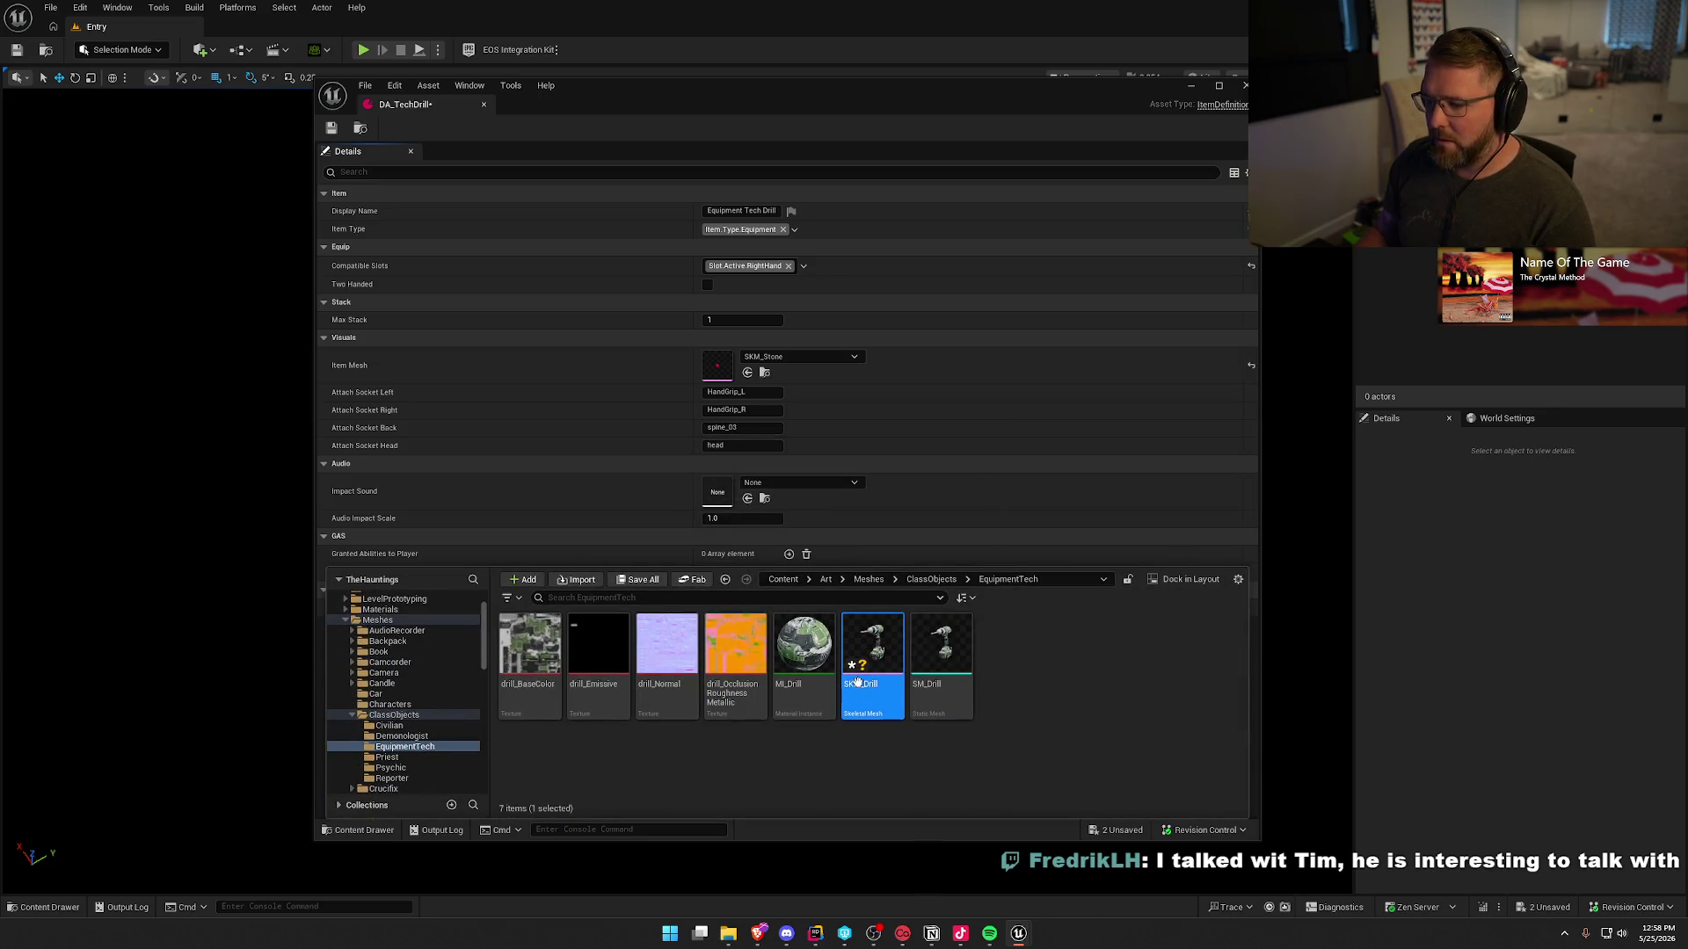
{"action": "left_click_drag", "start_coordinate": [870, 677], "coordinate": [752, 389]}
{"action": "key", "text": "ctrl+s"}
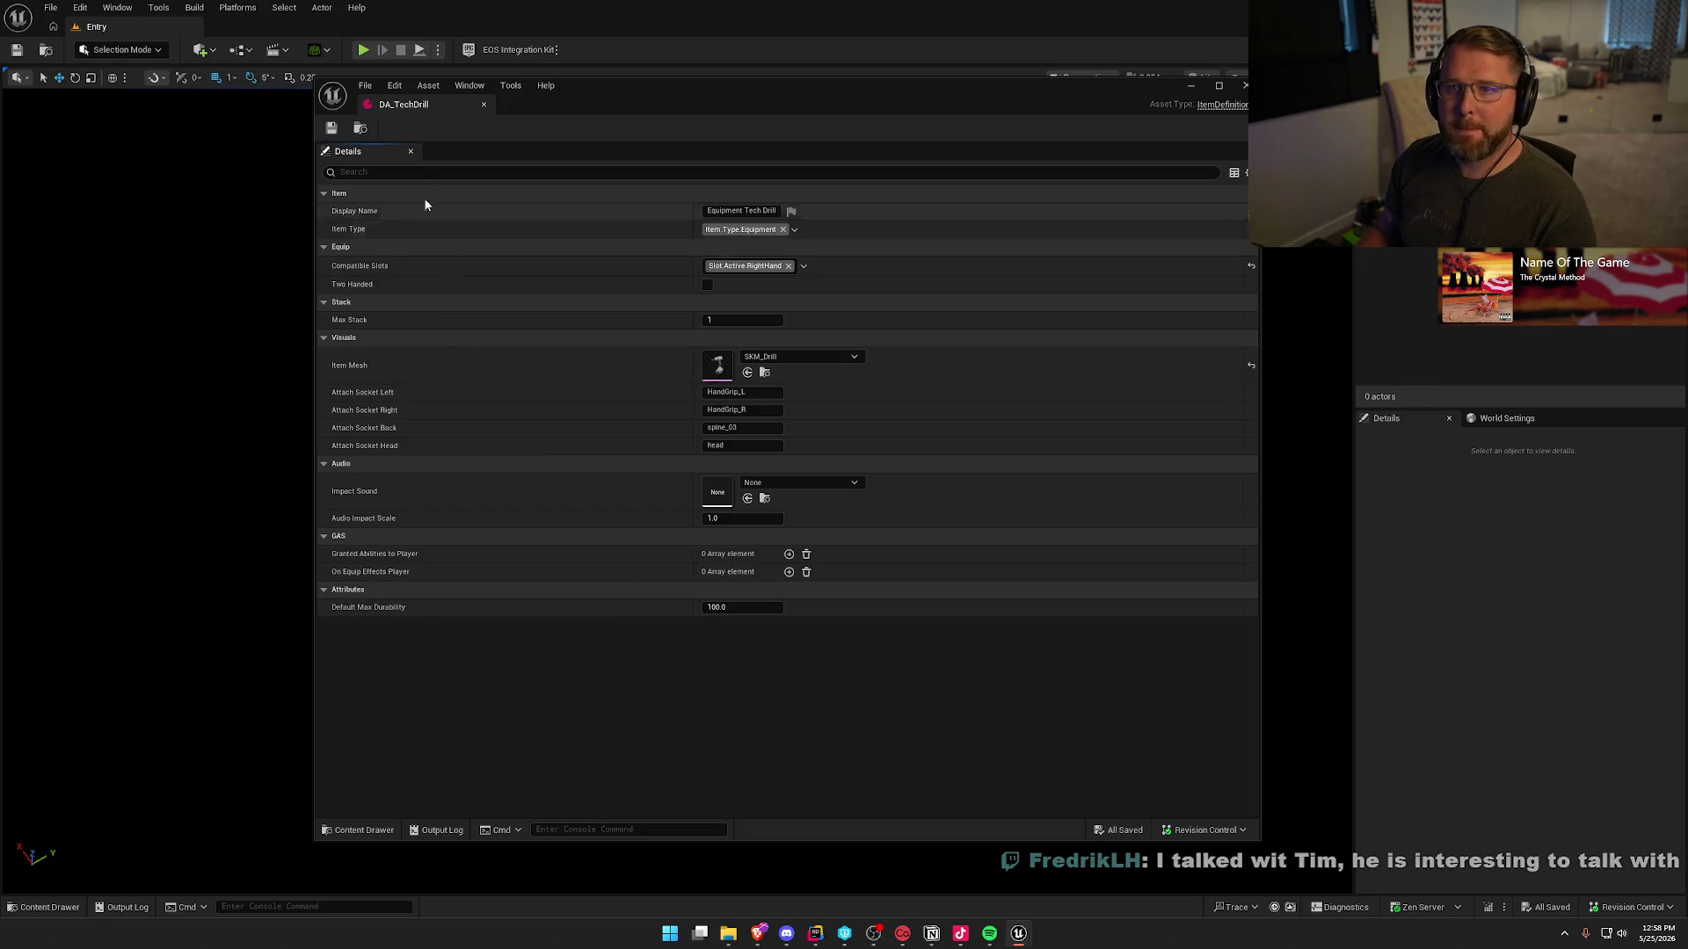
{"action": "left_click", "coordinate": [483, 105]}
{"action": "key", "text": "ctrl+space"}
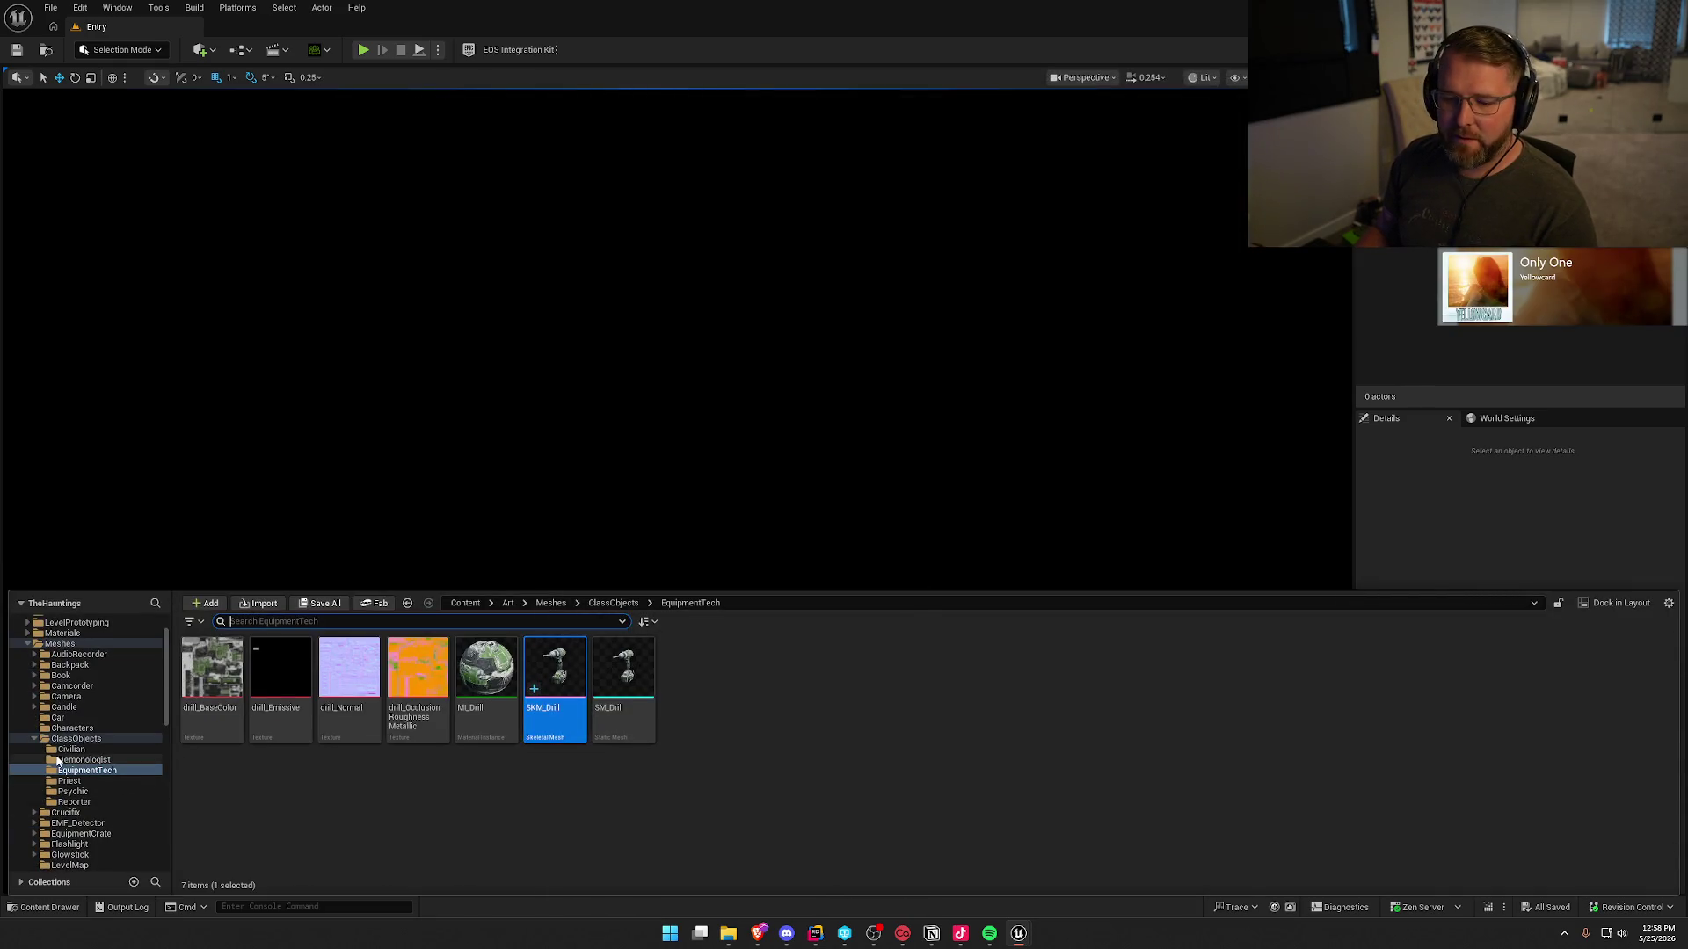
- Duplicate DA_TechDrill in the ClassItems folder and name the copy DA_CivilianDrink
{"action": "scroll", "coordinate": [79, 730], "scroll_direction": "down", "scroll_amount": 10}
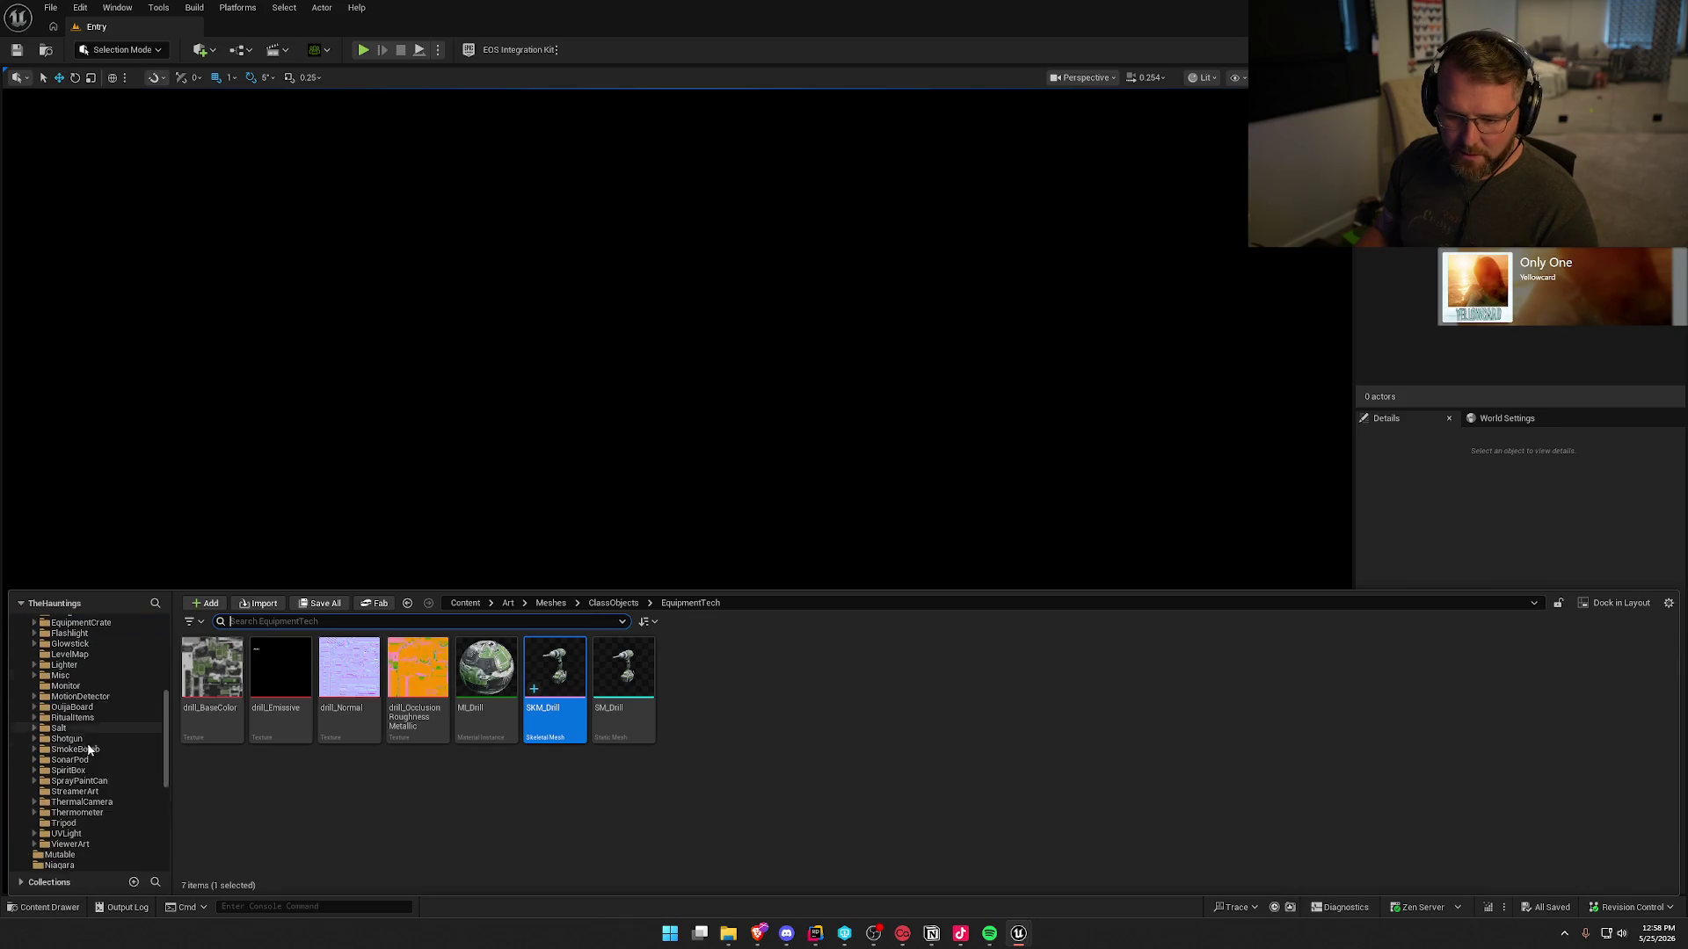
{"action": "left_click", "coordinate": [85, 717]}
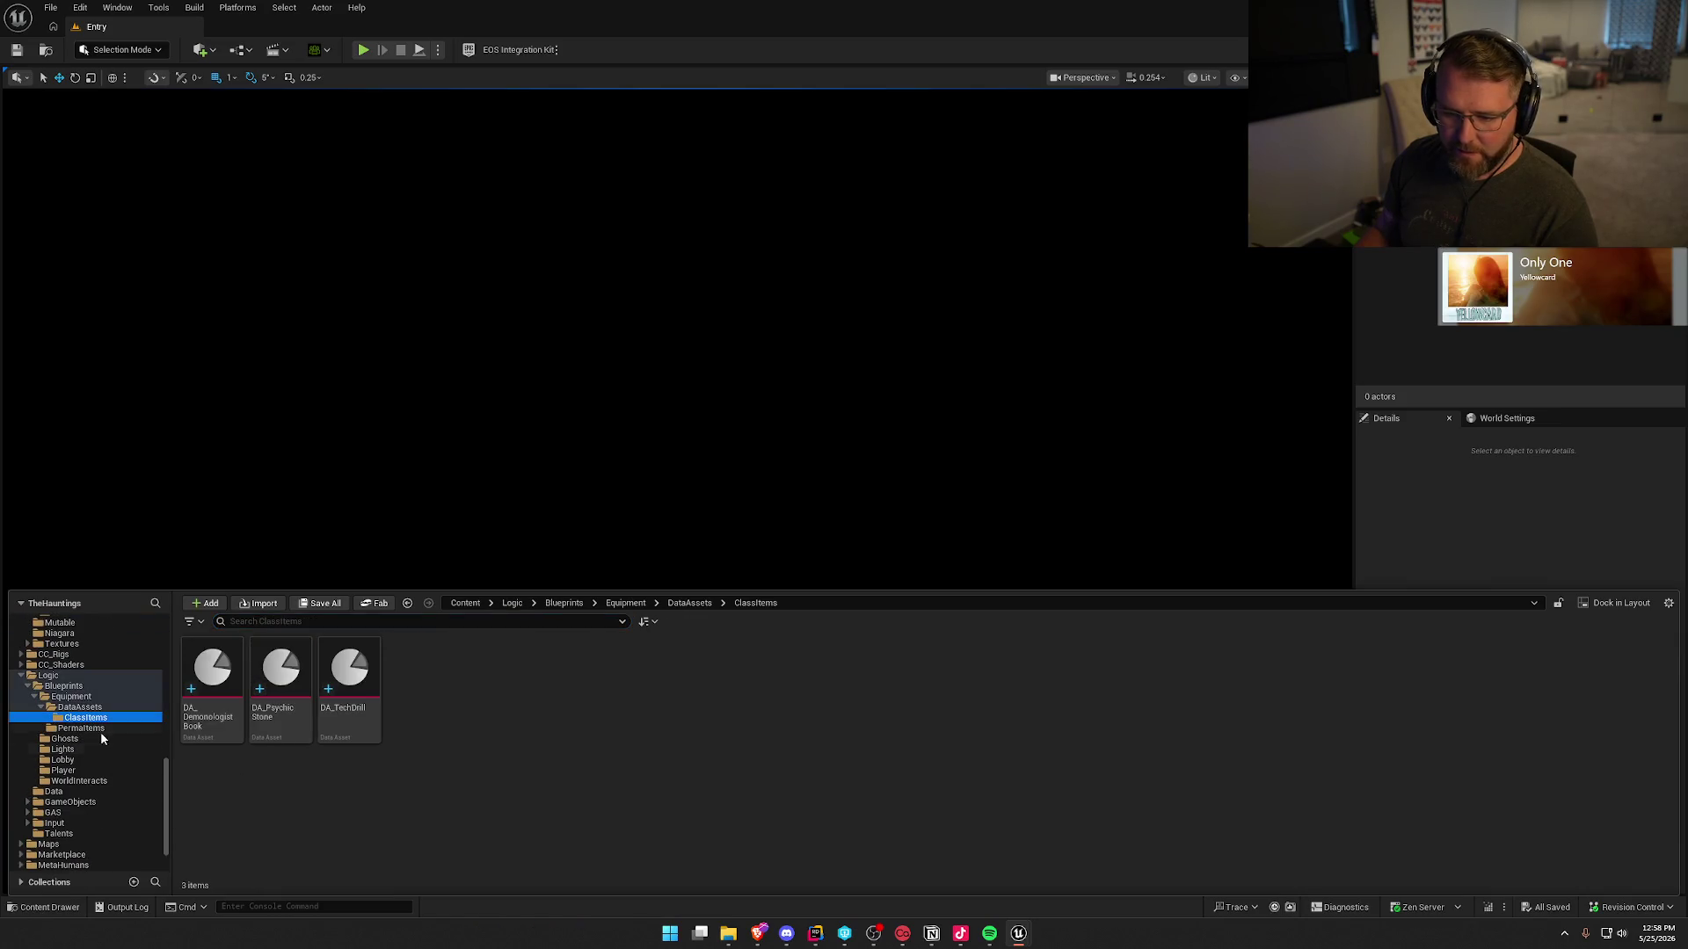
{"action": "left_click", "coordinate": [370, 732]}
{"action": "key", "text": "ctrl+d"}
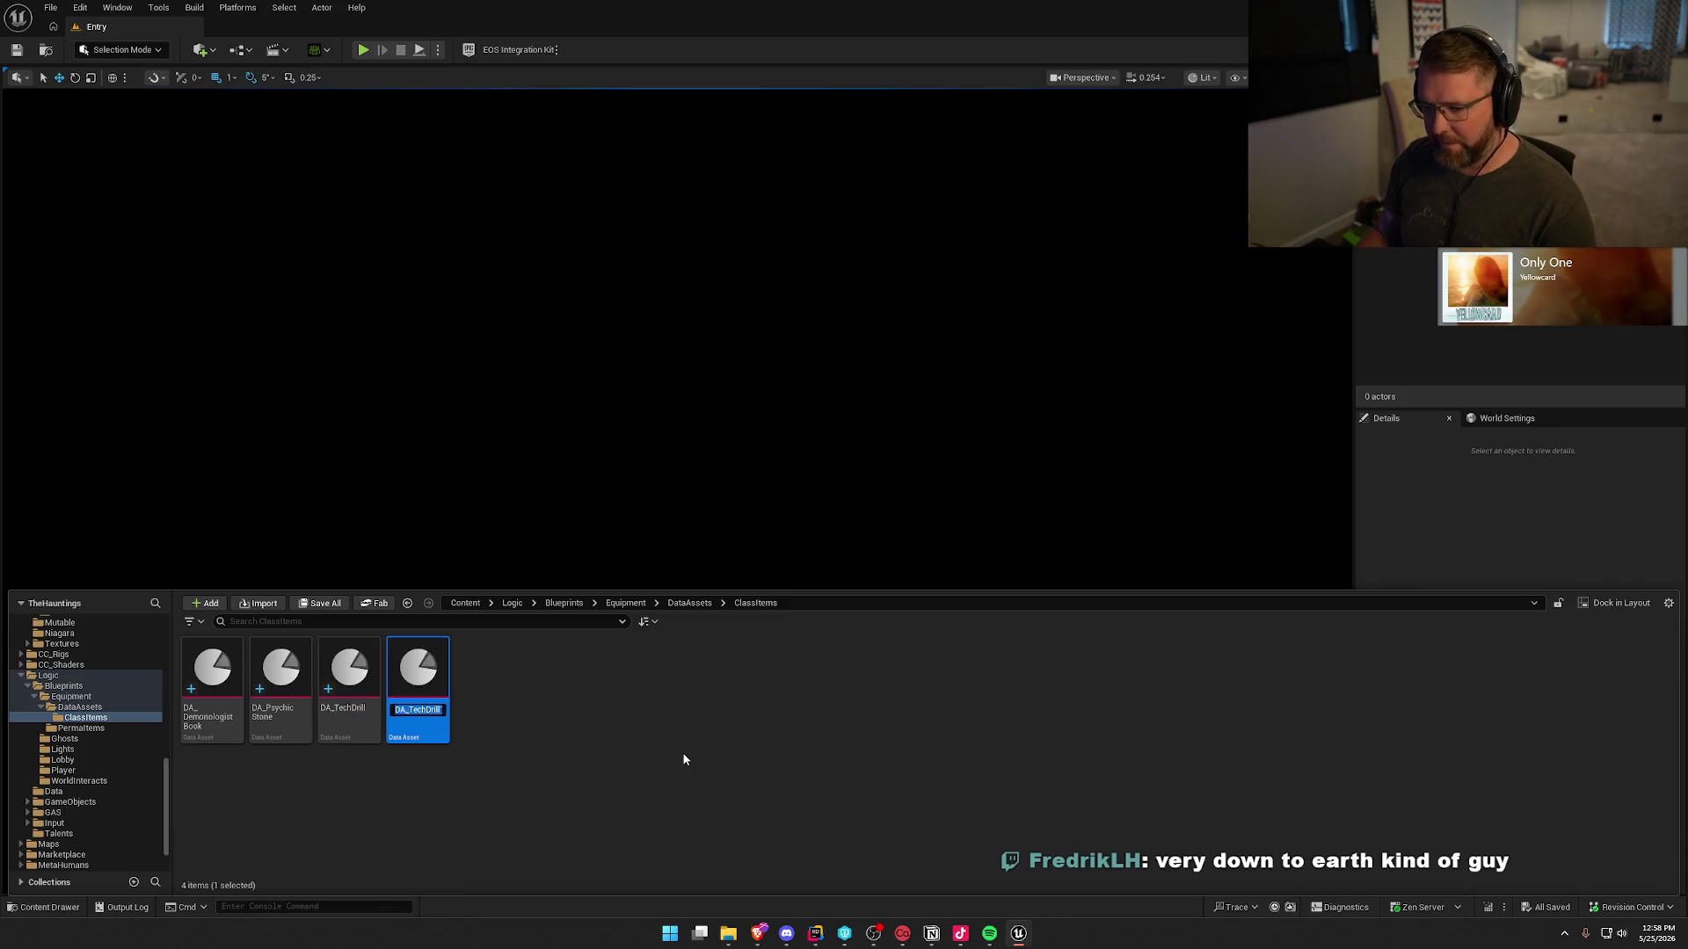
{"action": "type", "text": "DA_"}
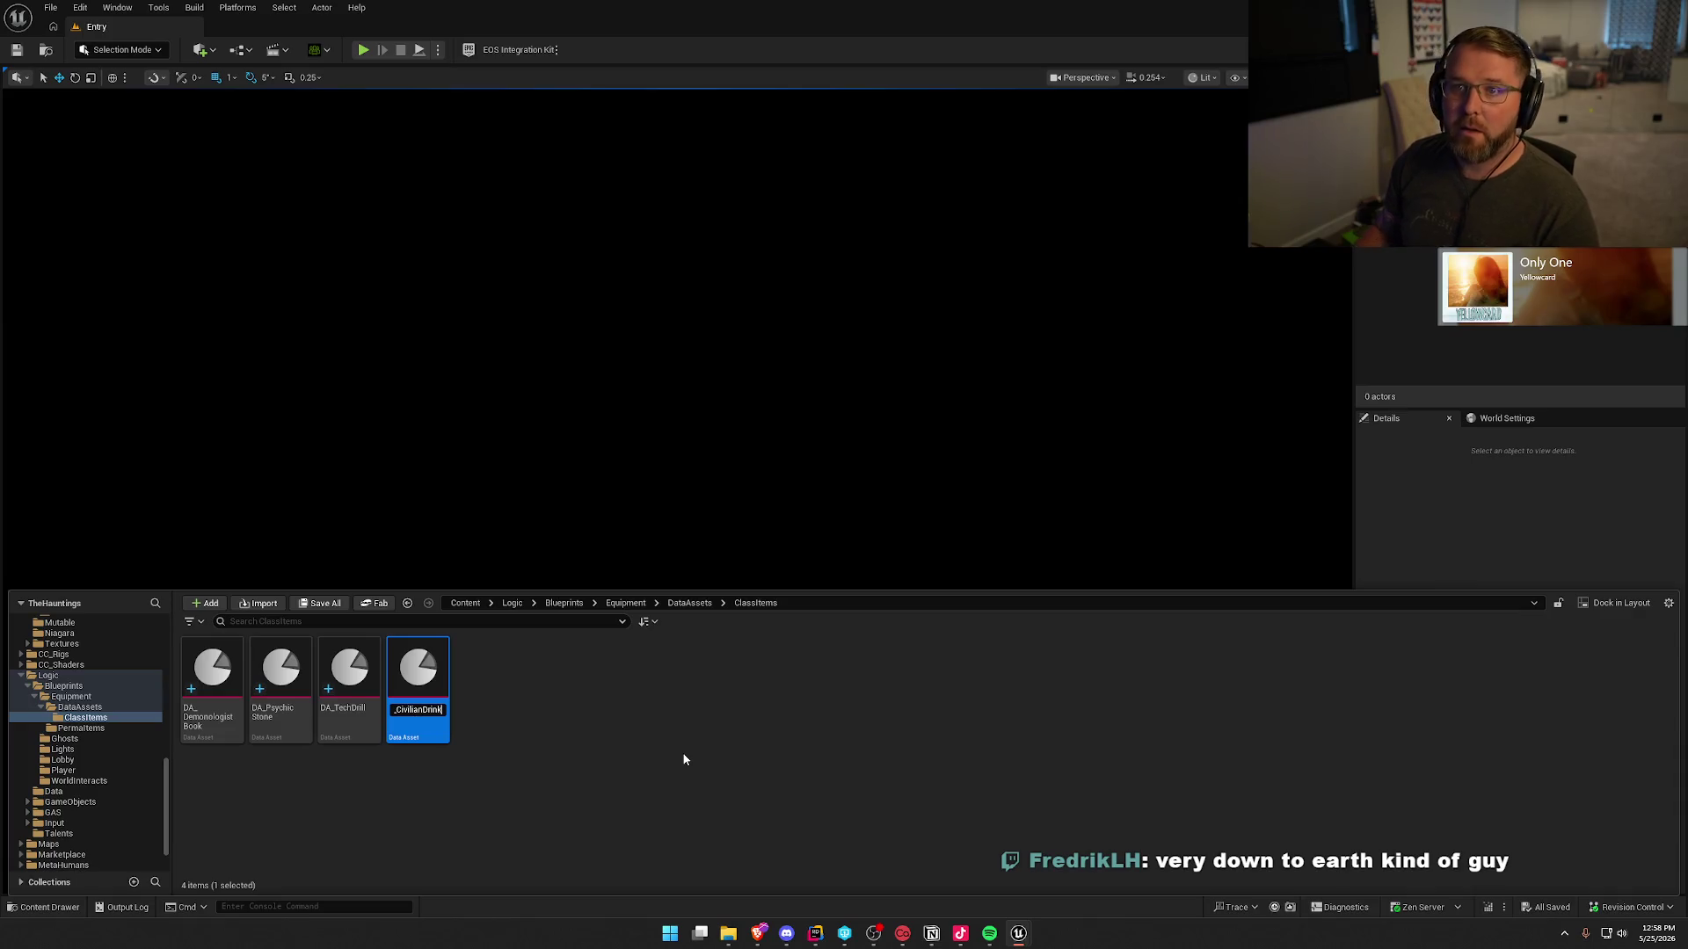
{"action": "key", "text": "Return"}
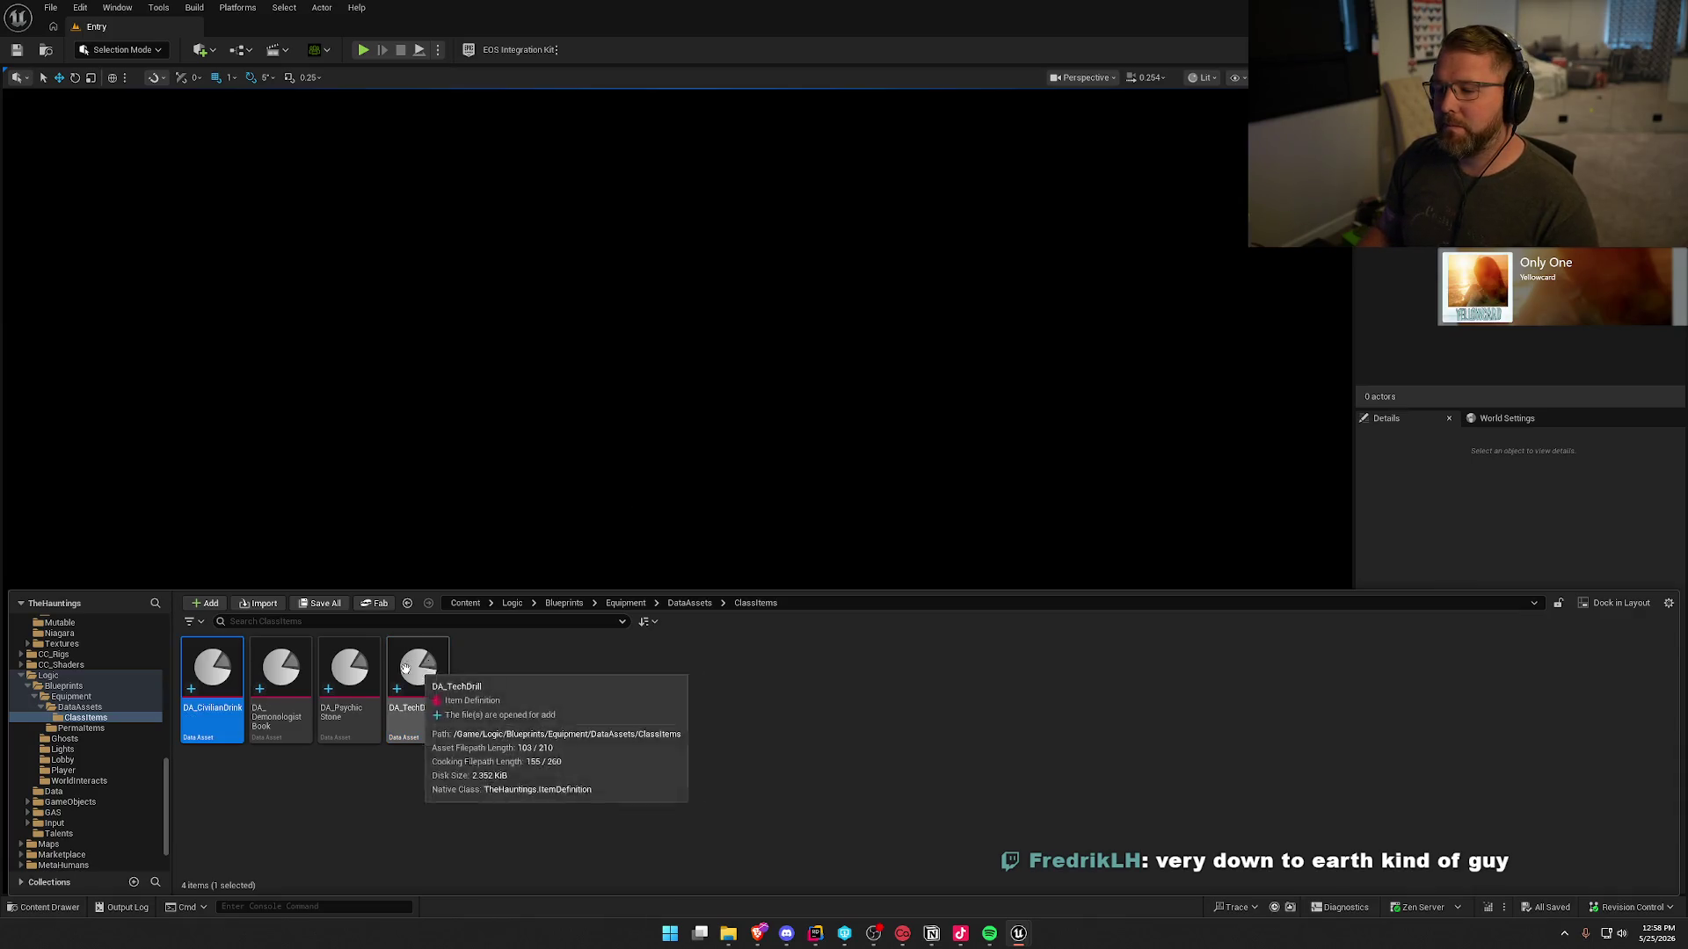
- Set DA_CivilianDrink's Display Name to 'Energy Drink' and show the Civilian meshes folder
{"action": "double_click", "coordinate": [208, 673]}
{"action": "left_click", "coordinate": [747, 213]}
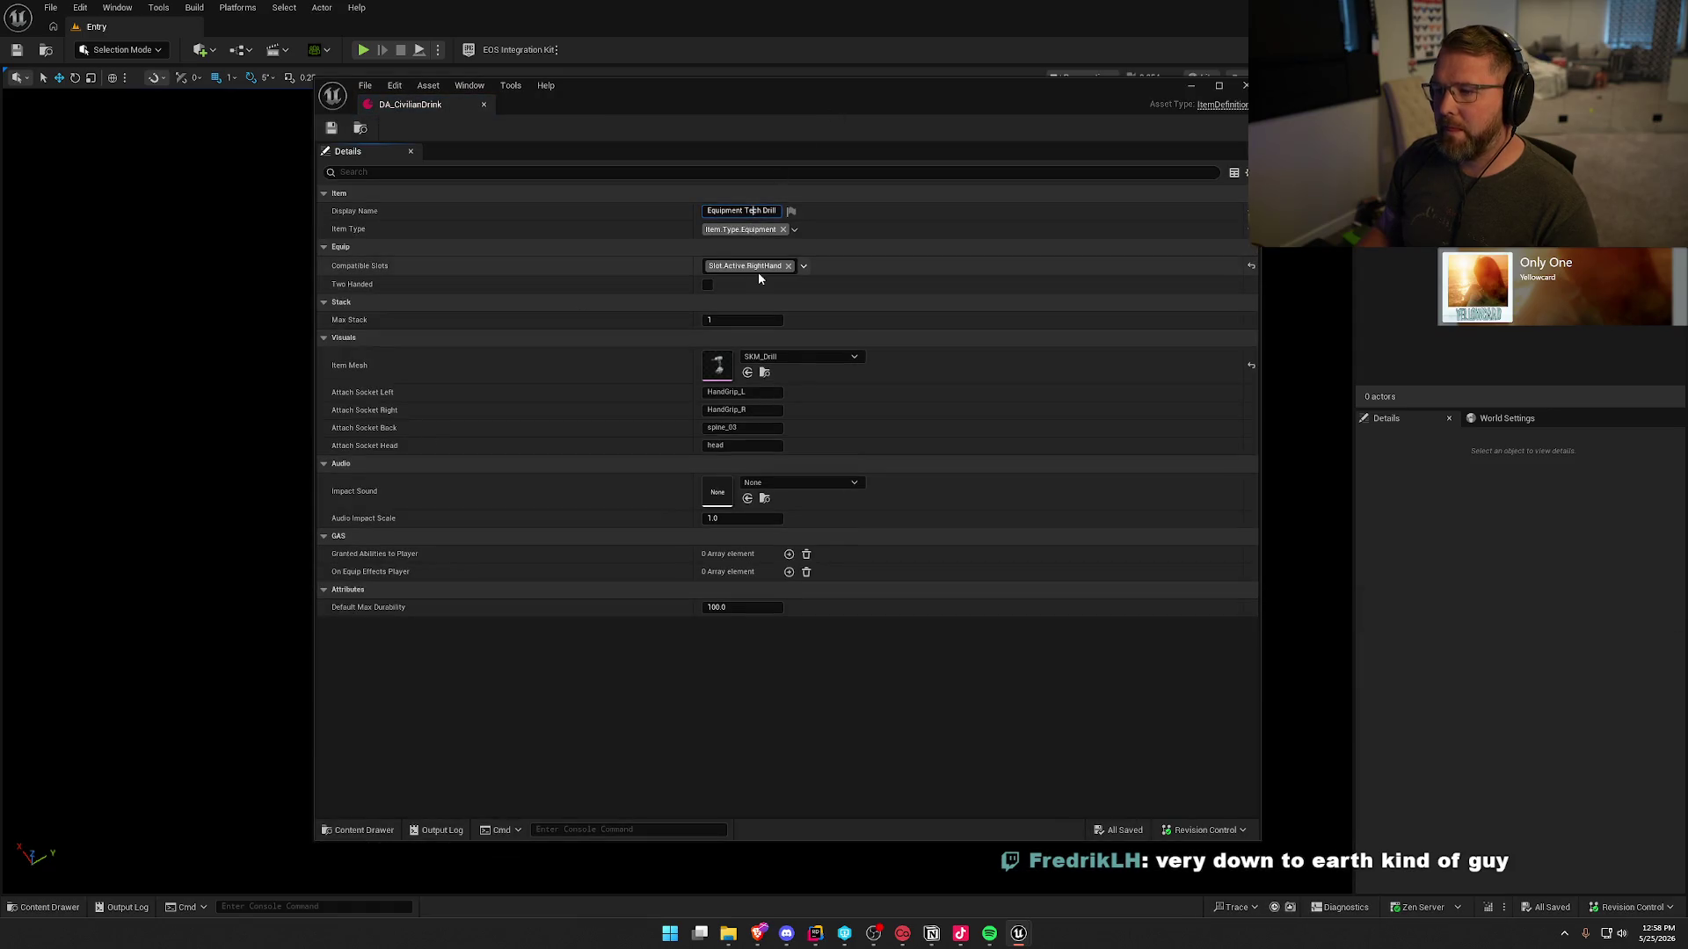
{"action": "type", "text": "Ene"}
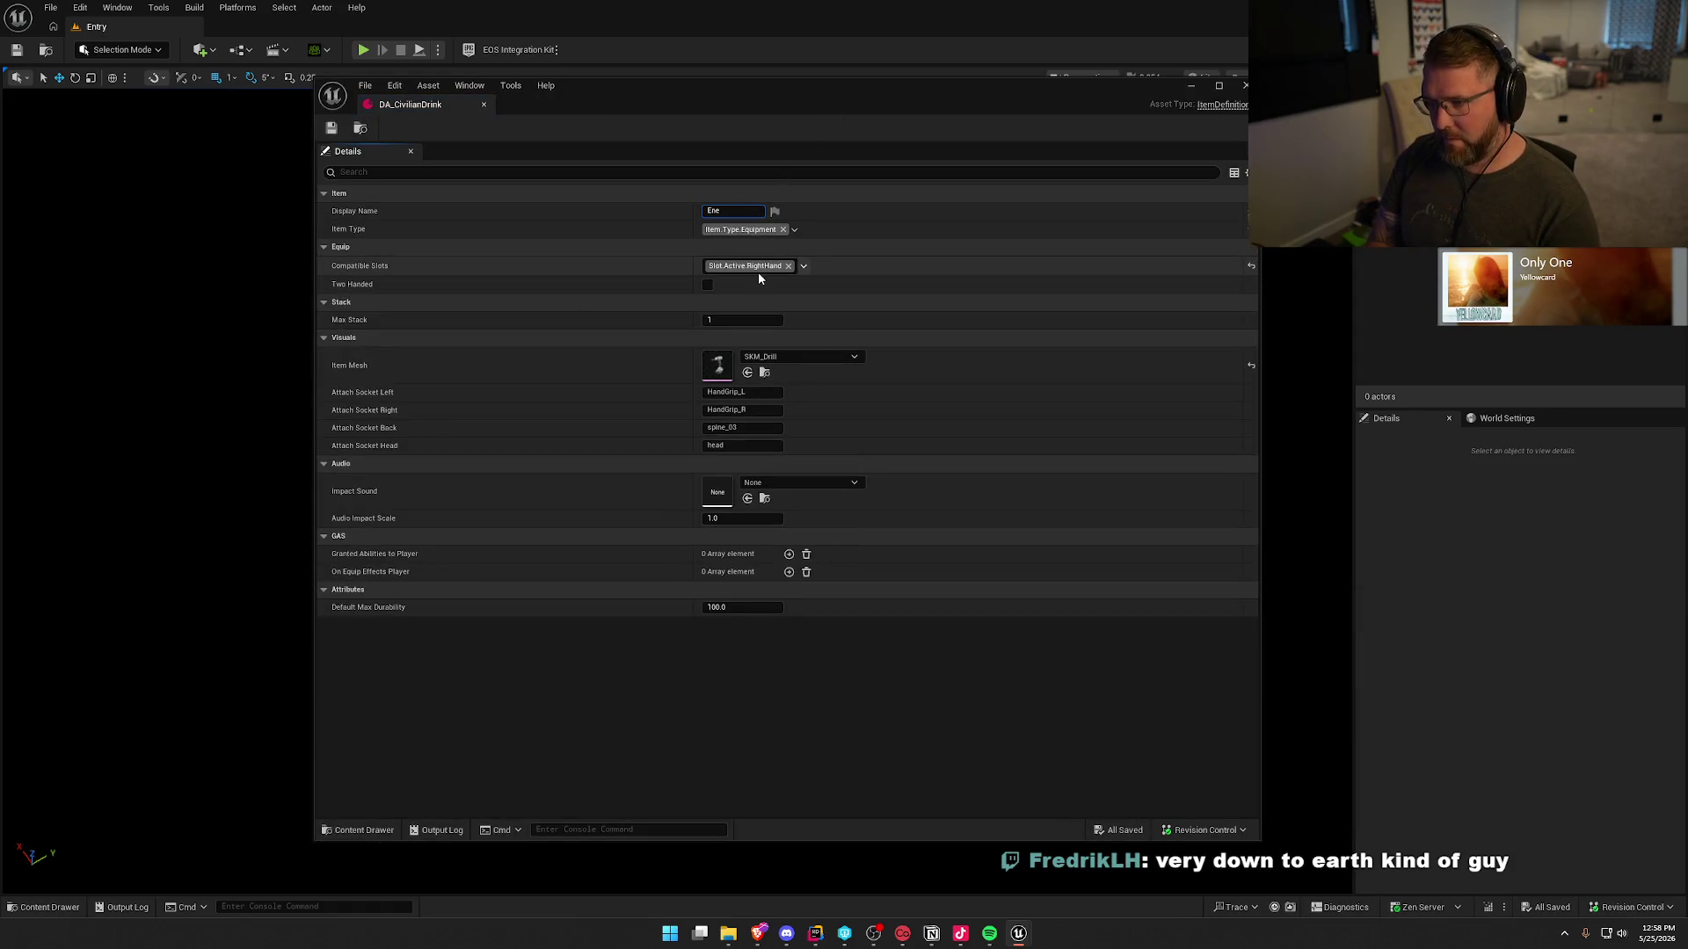
{"action": "type", "text": "rgy Drink"}
{"action": "key", "text": "Return"}
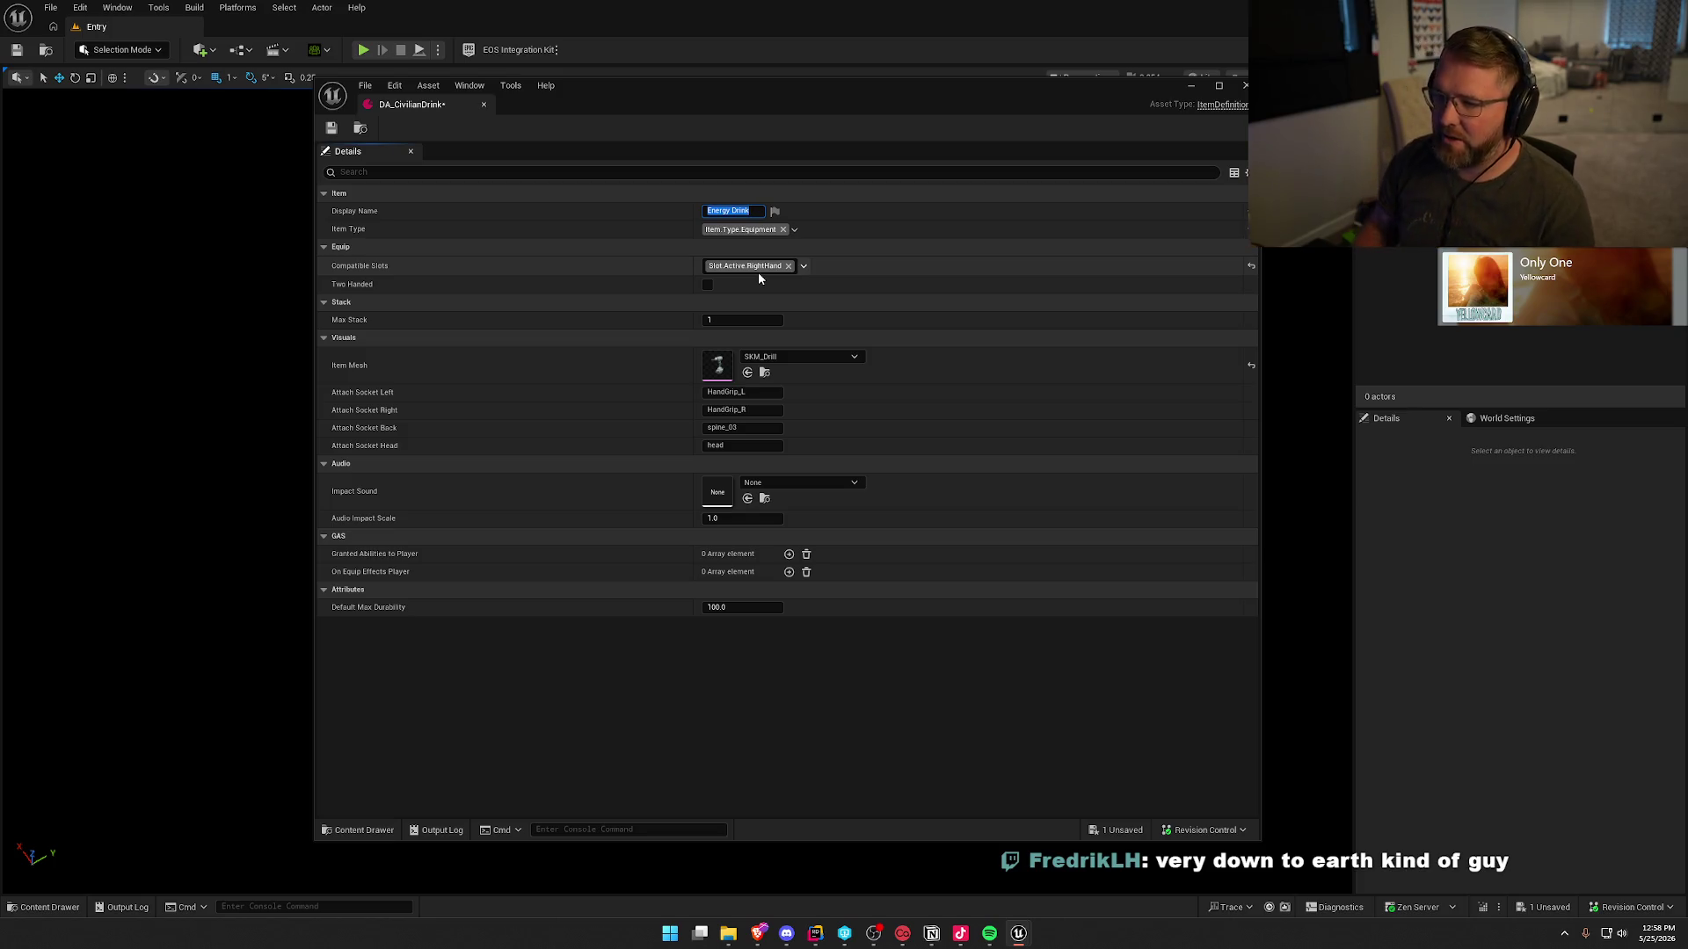
{"action": "left_click", "coordinate": [645, 275]}
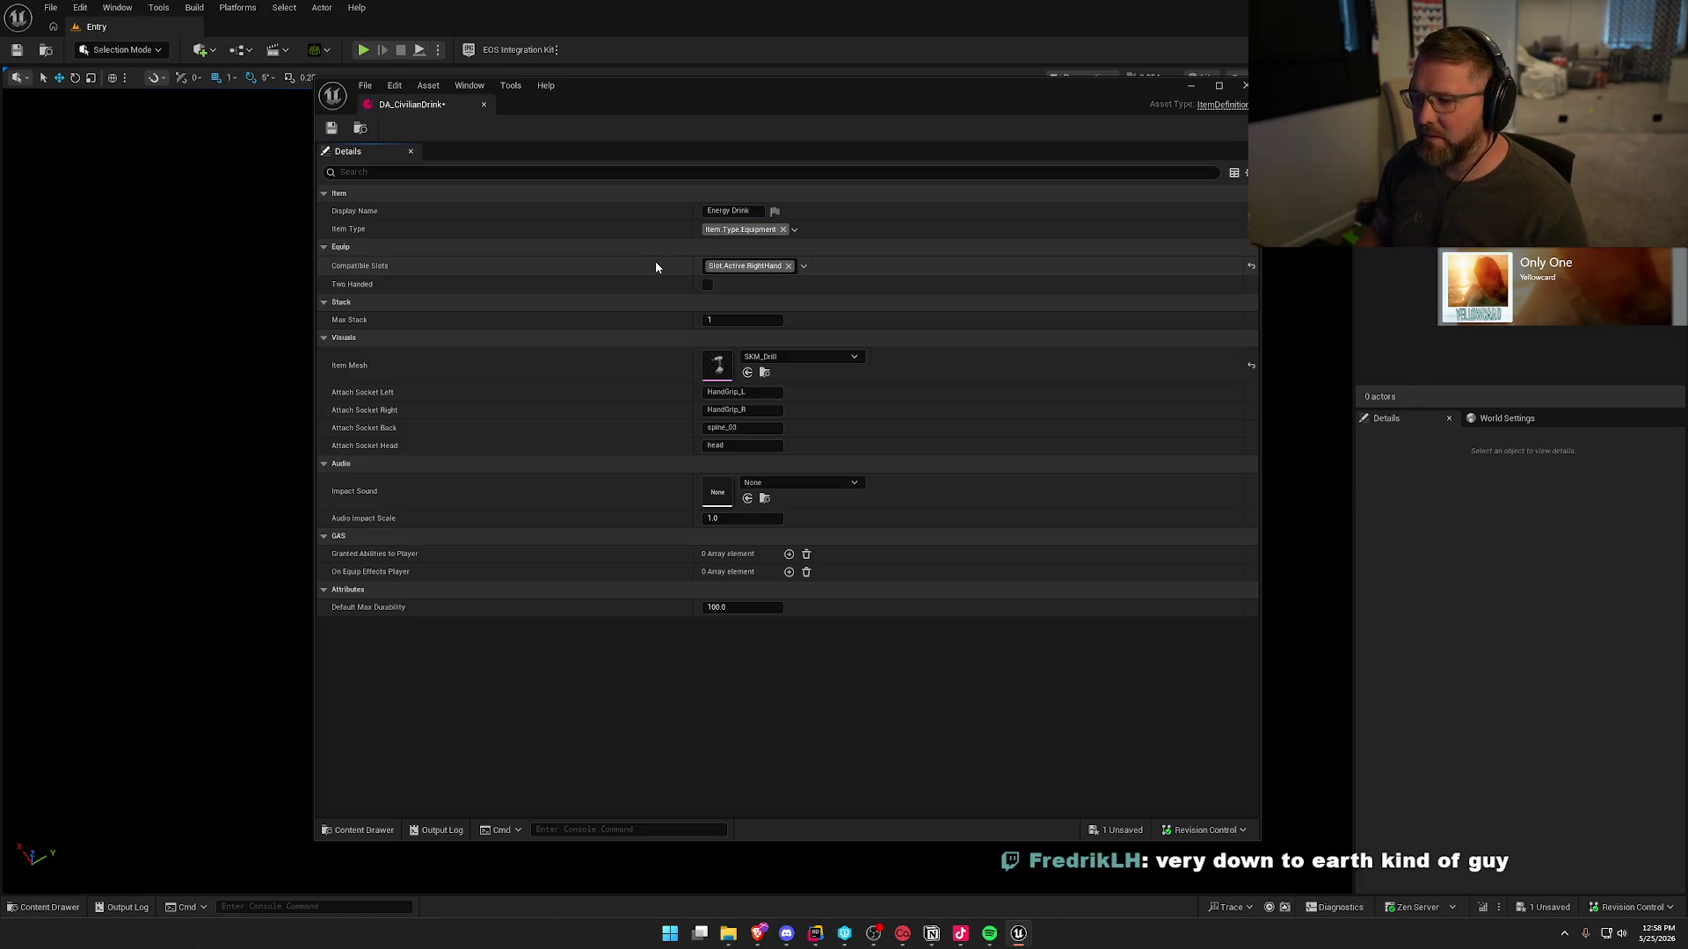
{"action": "left_click", "coordinate": [766, 373]}
{"action": "left_click", "coordinate": [388, 704]}
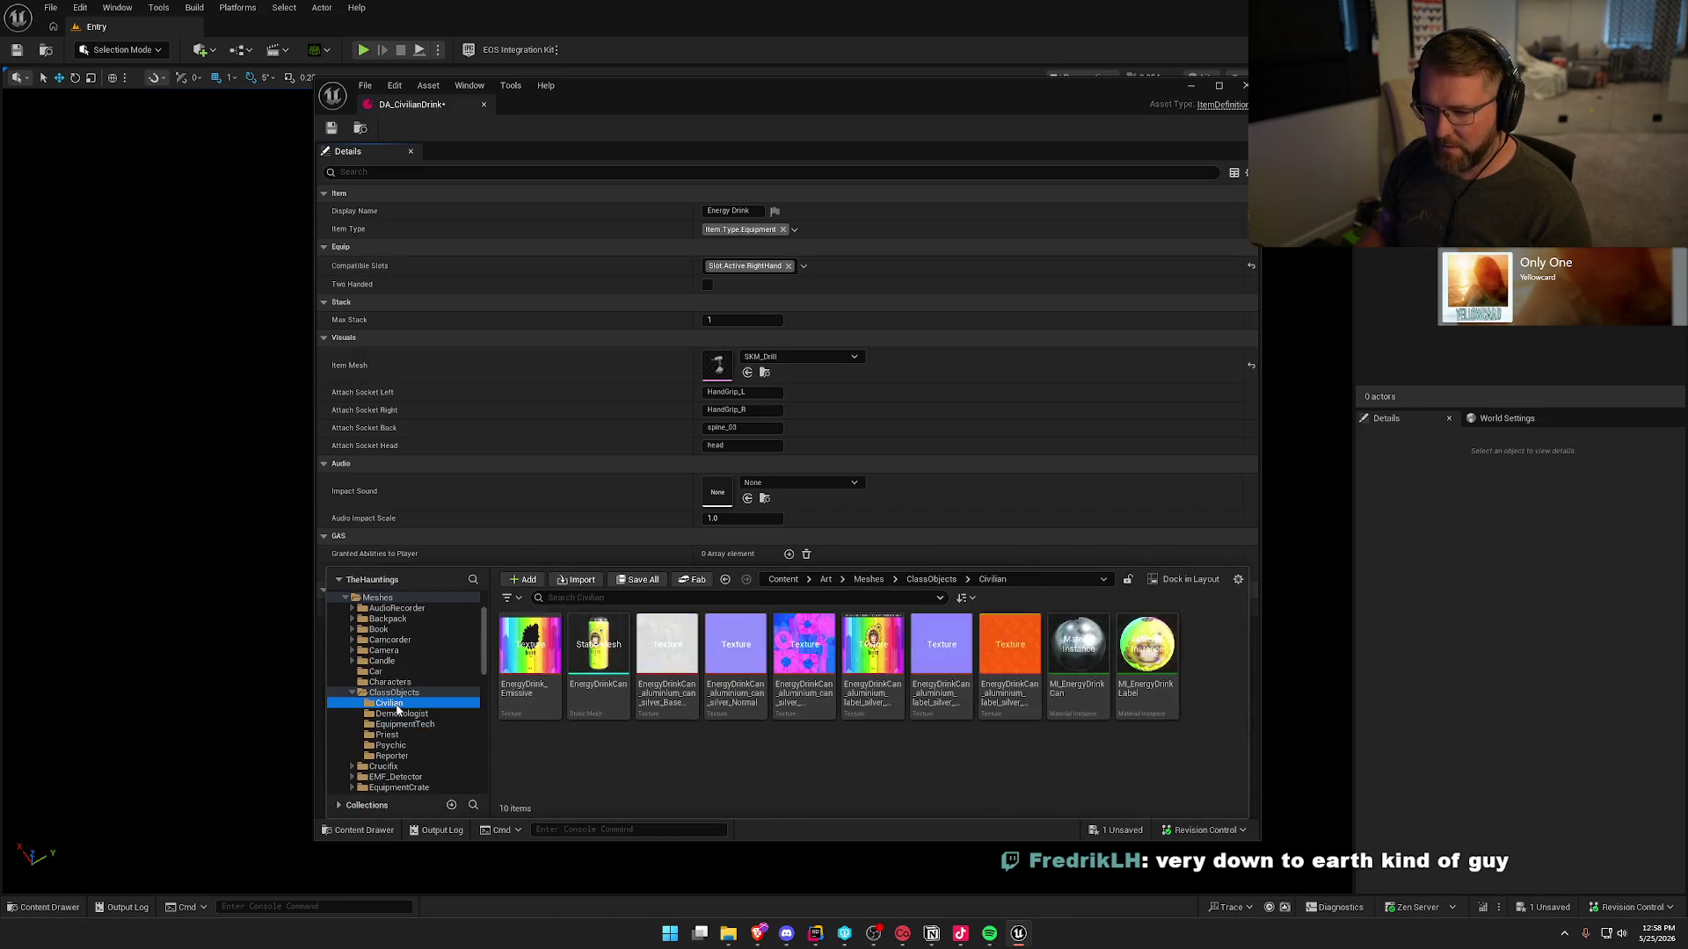
- Convert EnergyDrinkCan to SKM_EnergyDrinkCan, make it the Item Mesh, and save DA_CivilianDrink
{"action": "right_click", "coordinate": [600, 665]}
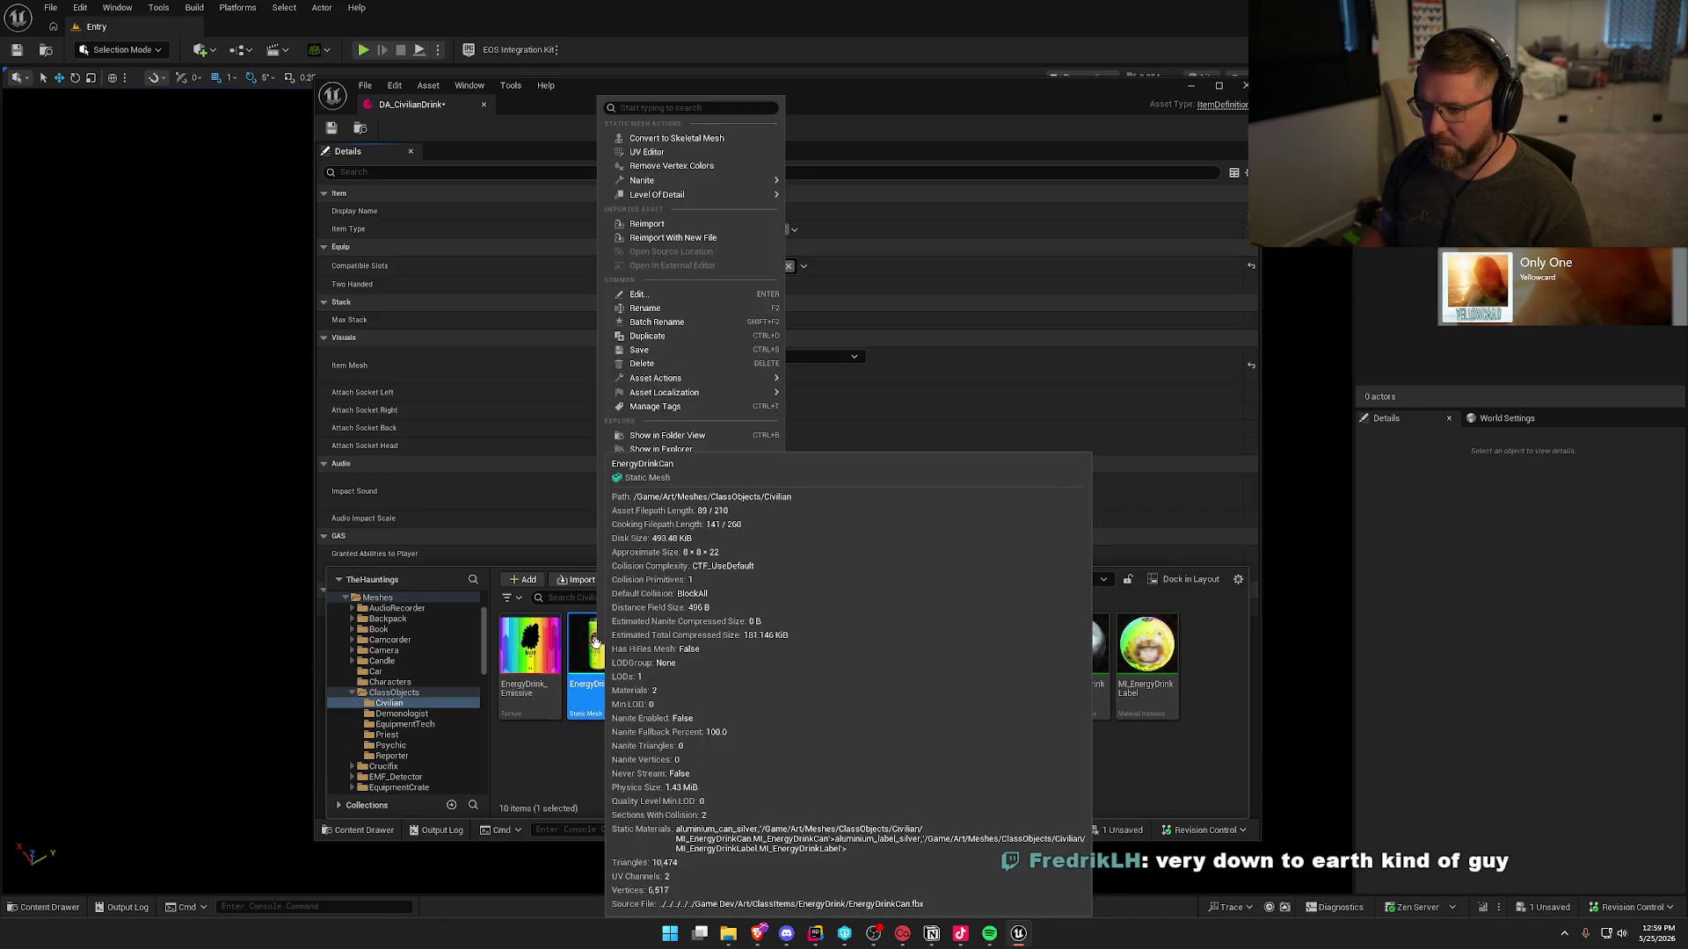
{"action": "left_click", "coordinate": [701, 139]}
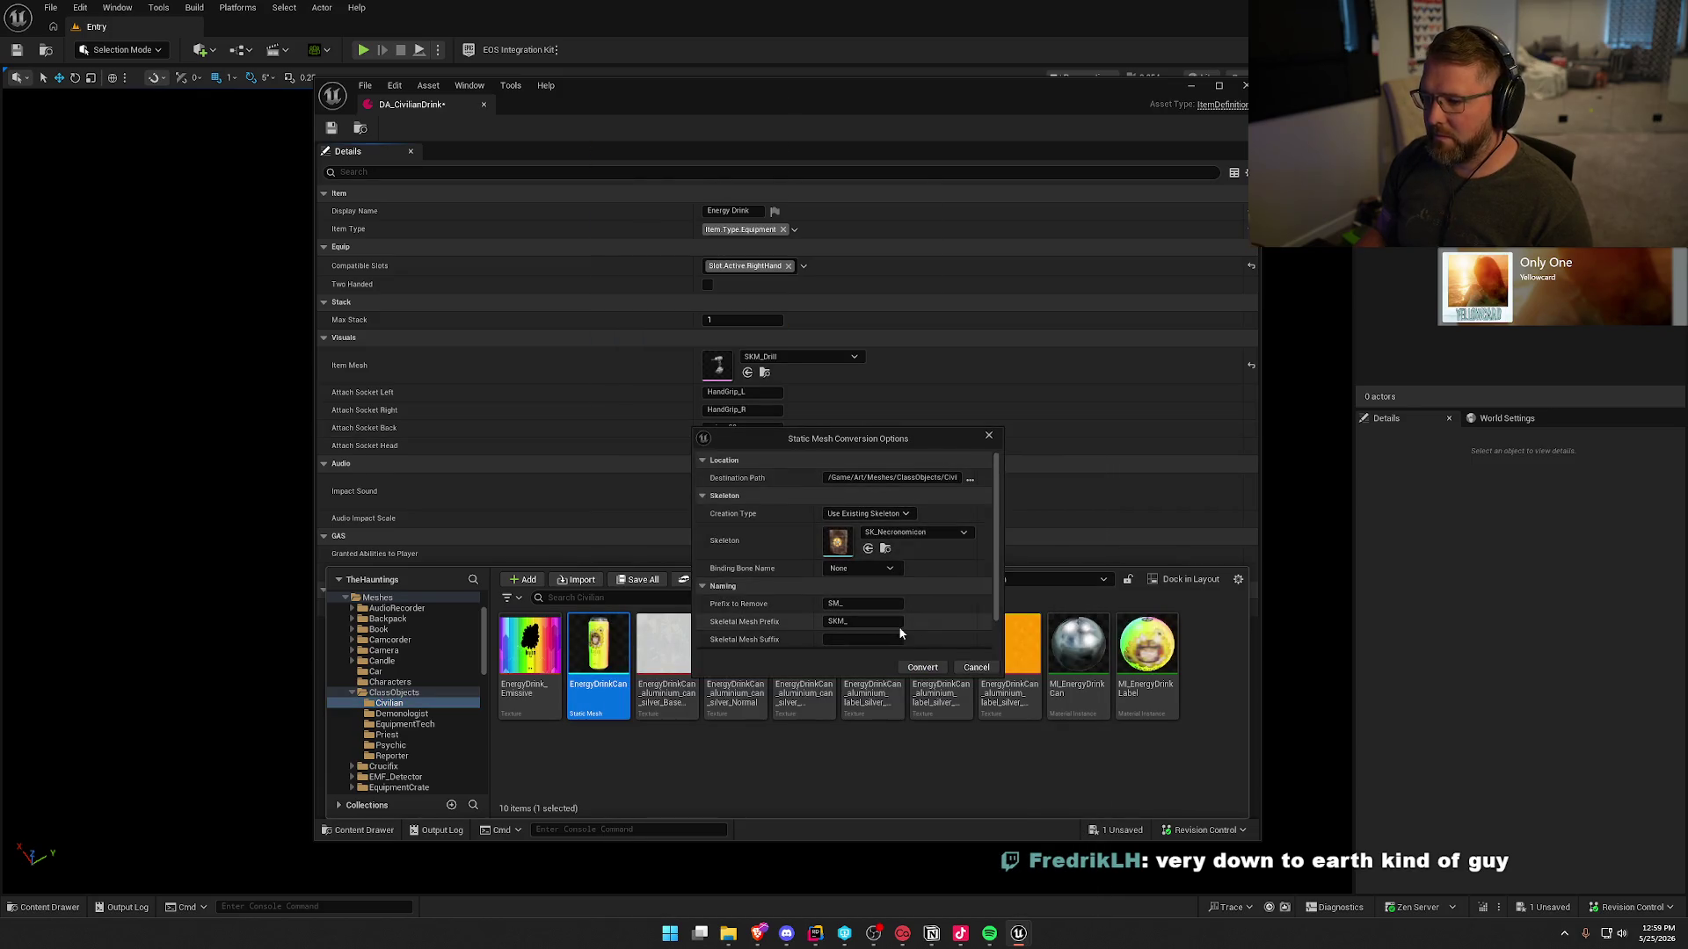
{"action": "left_click", "coordinate": [932, 666]}
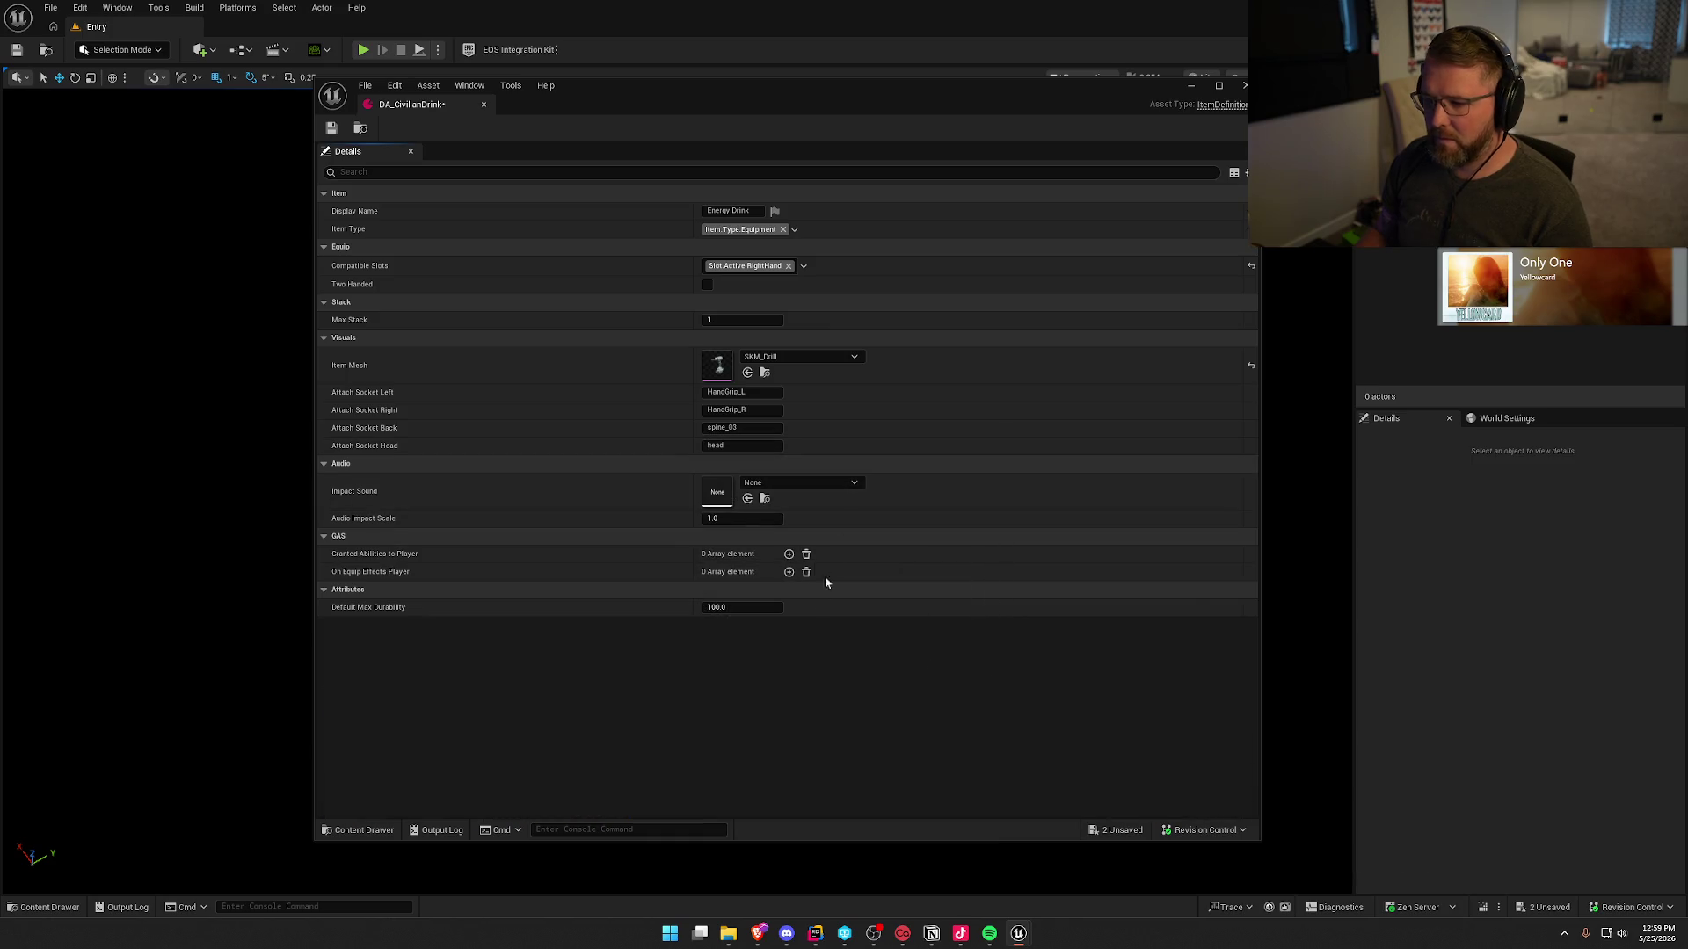
{"action": "left_click_drag", "start_coordinate": [526, 730], "coordinate": [707, 368]}
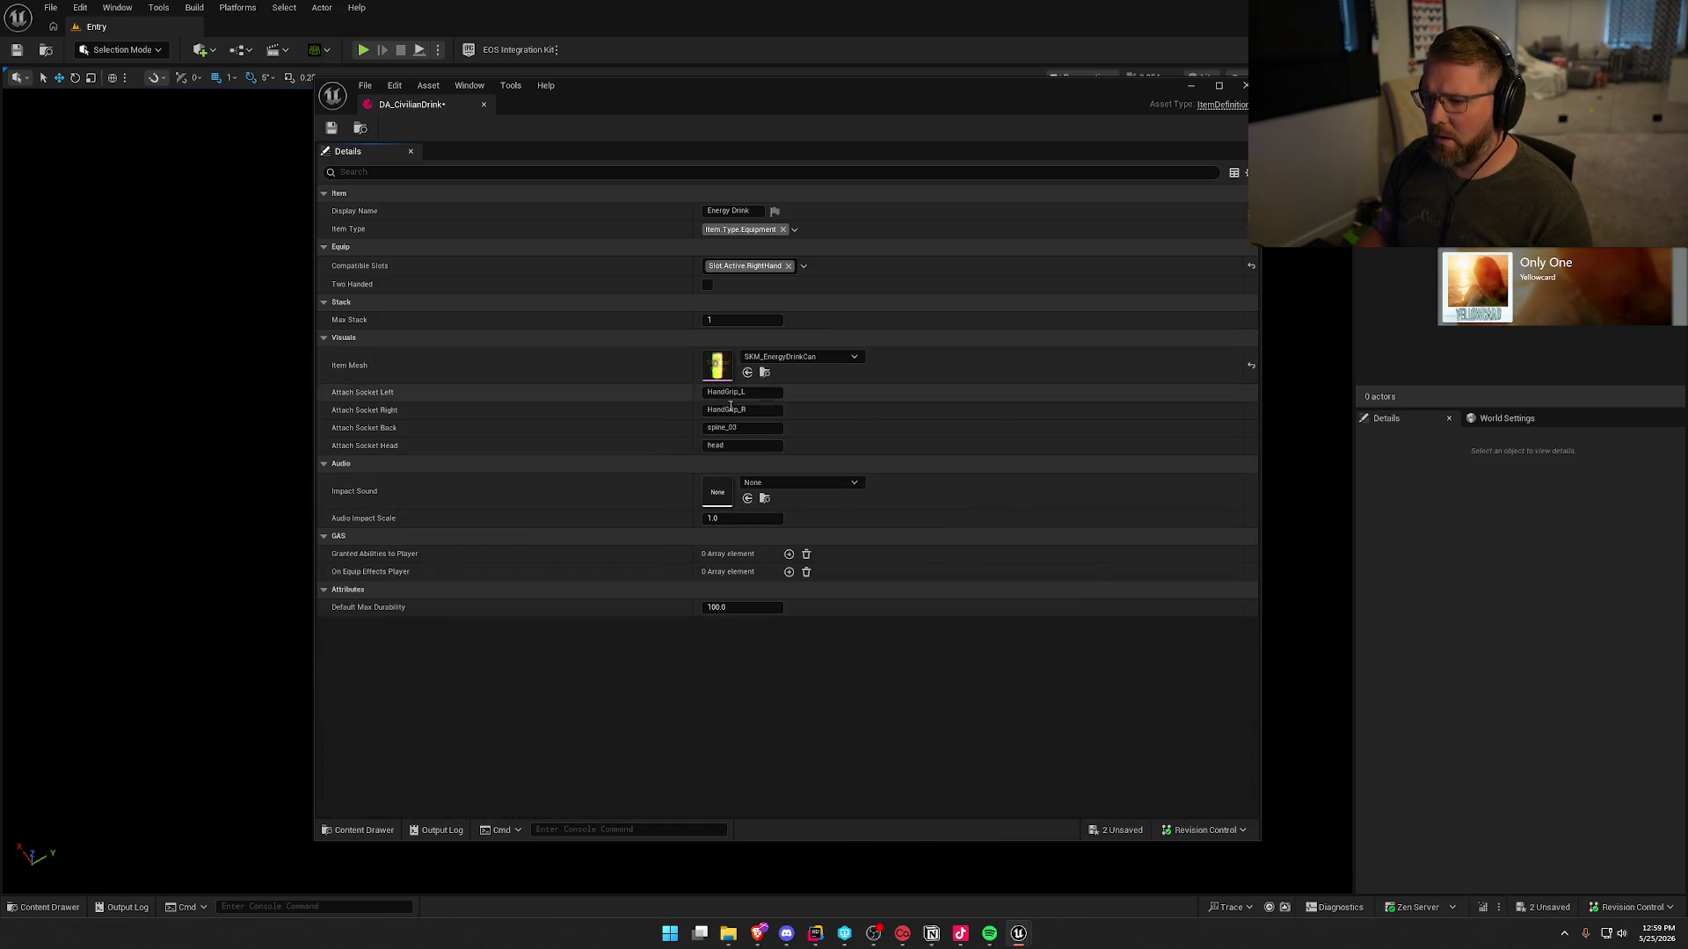
{"action": "key", "text": "ctrl+s"}
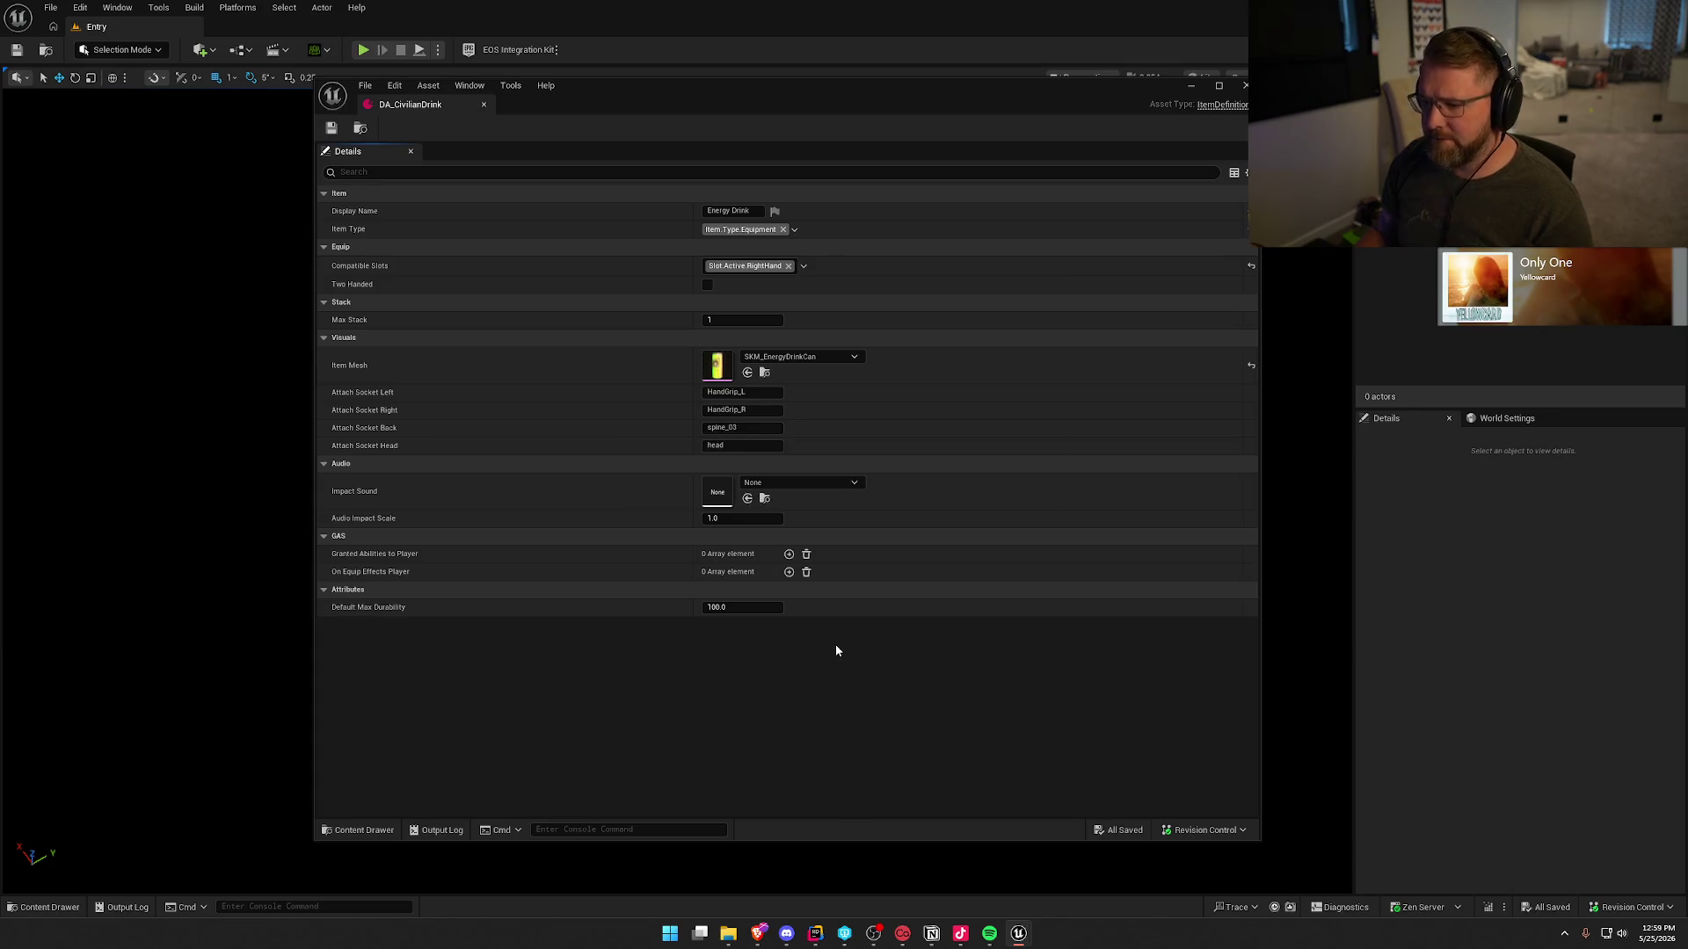
{"action": "left_click", "coordinate": [360, 129]}
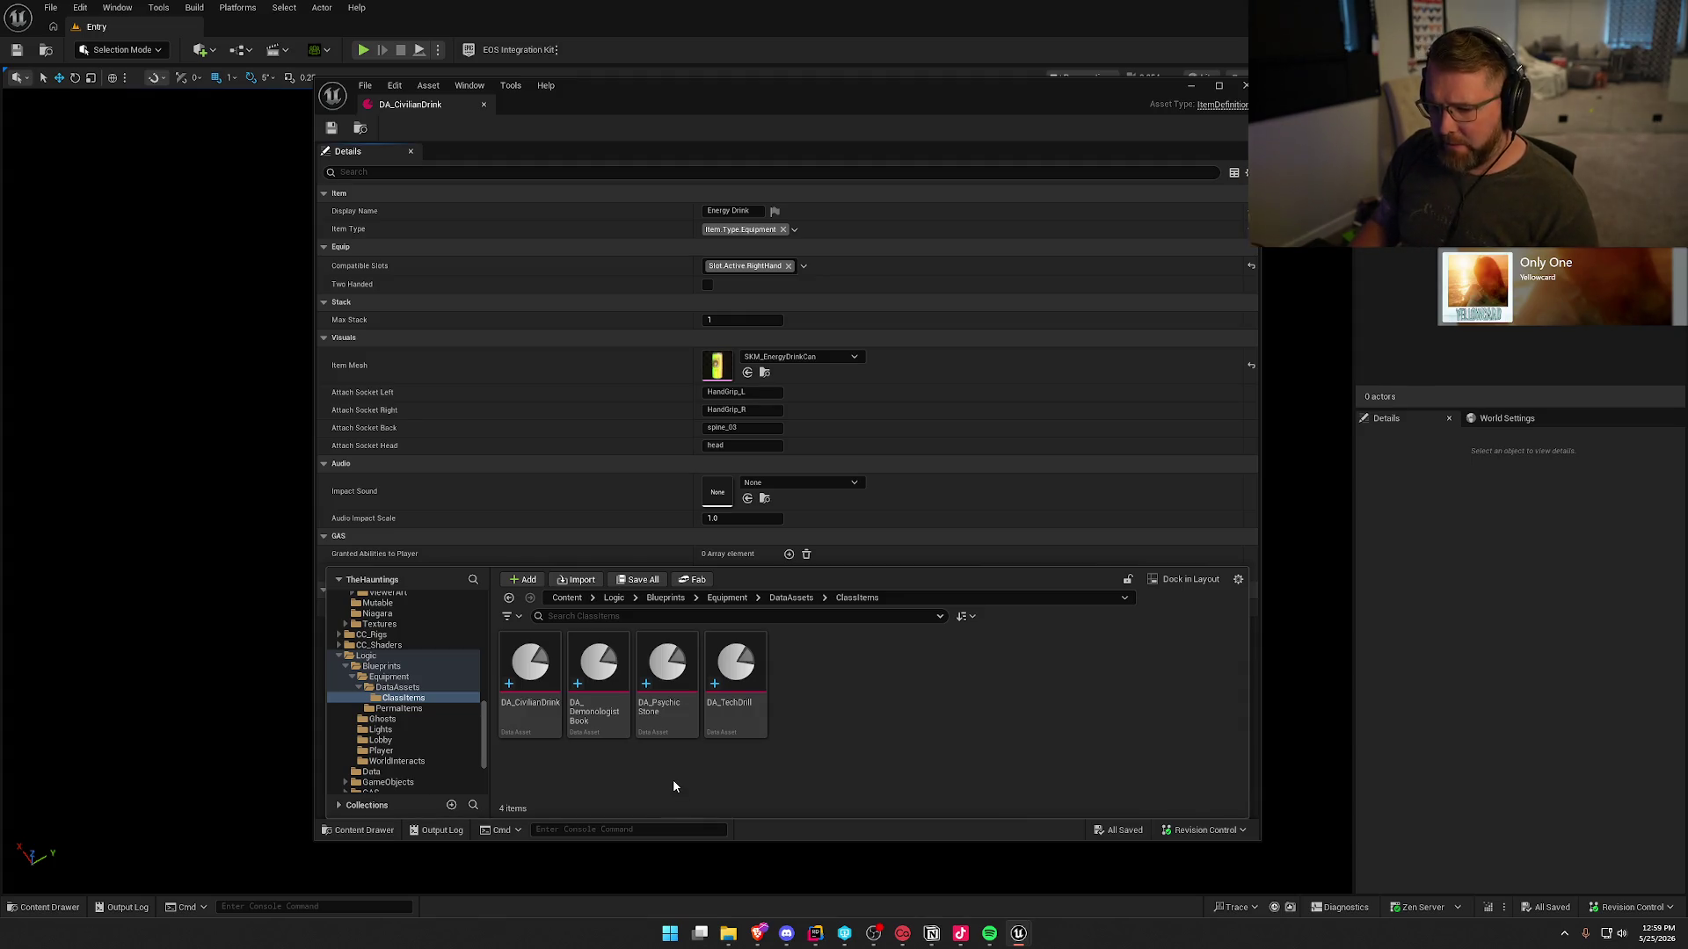
- Duplicate DA_TechDrill and name the copy DA_ReporterCamera
{"action": "left_click", "coordinate": [736, 690]}
{"action": "key", "text": "ctrl+d"}
{"action": "type", "text": "DA"}
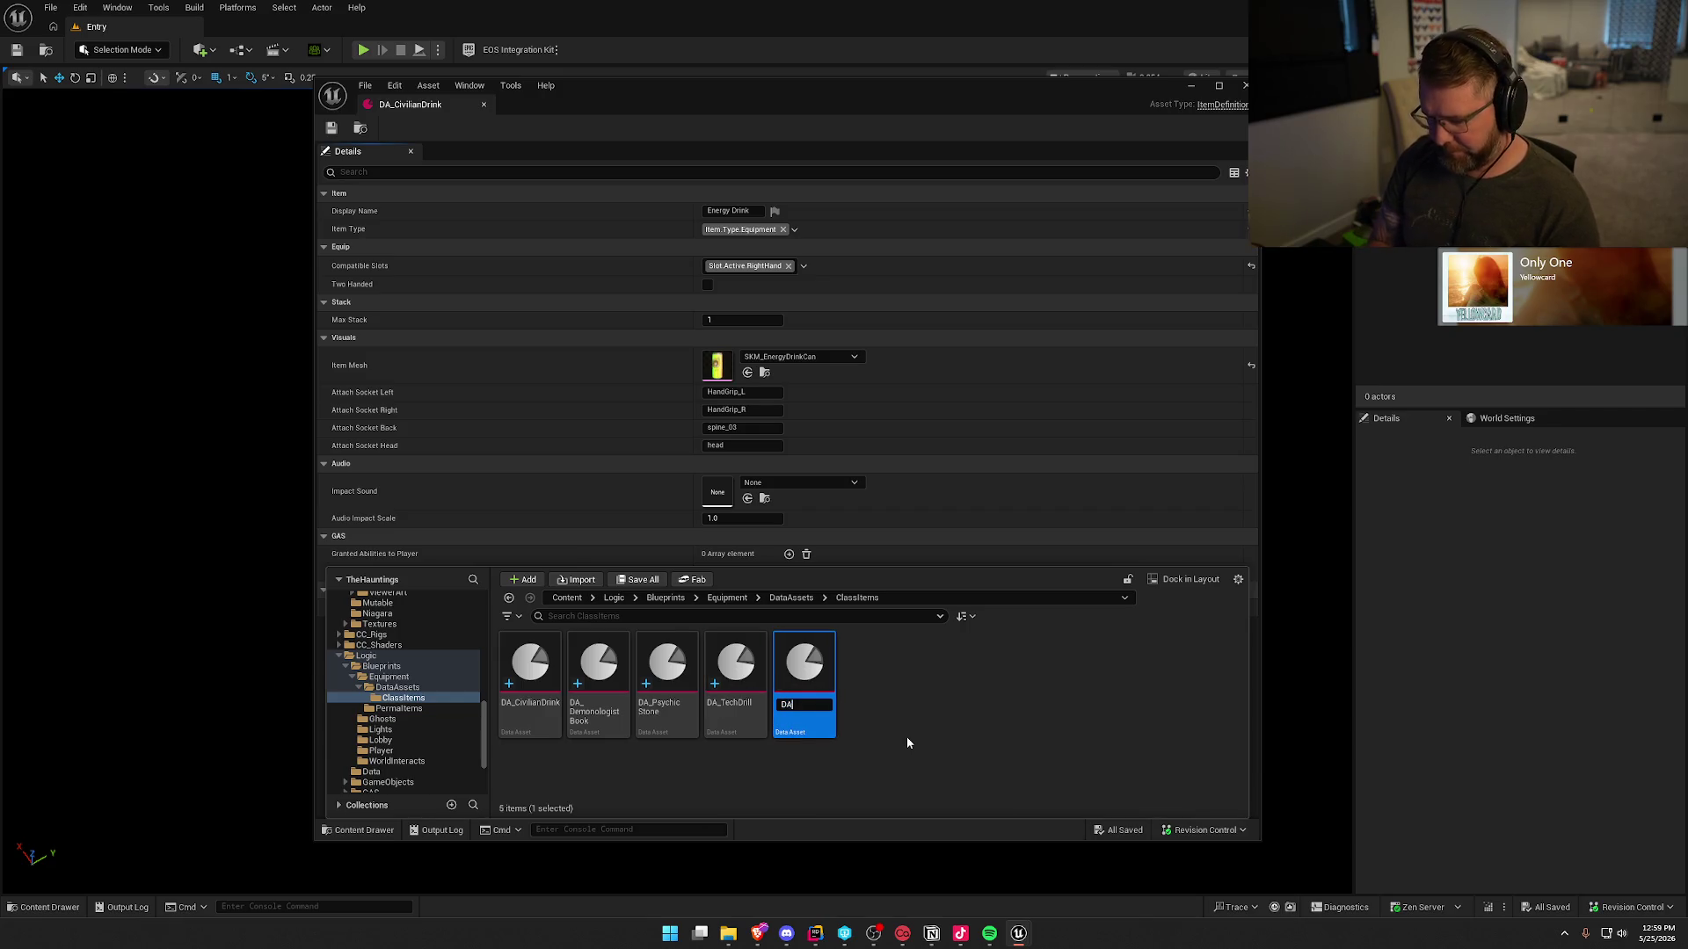
{"action": "type", "text": "_ReporterCamera"}
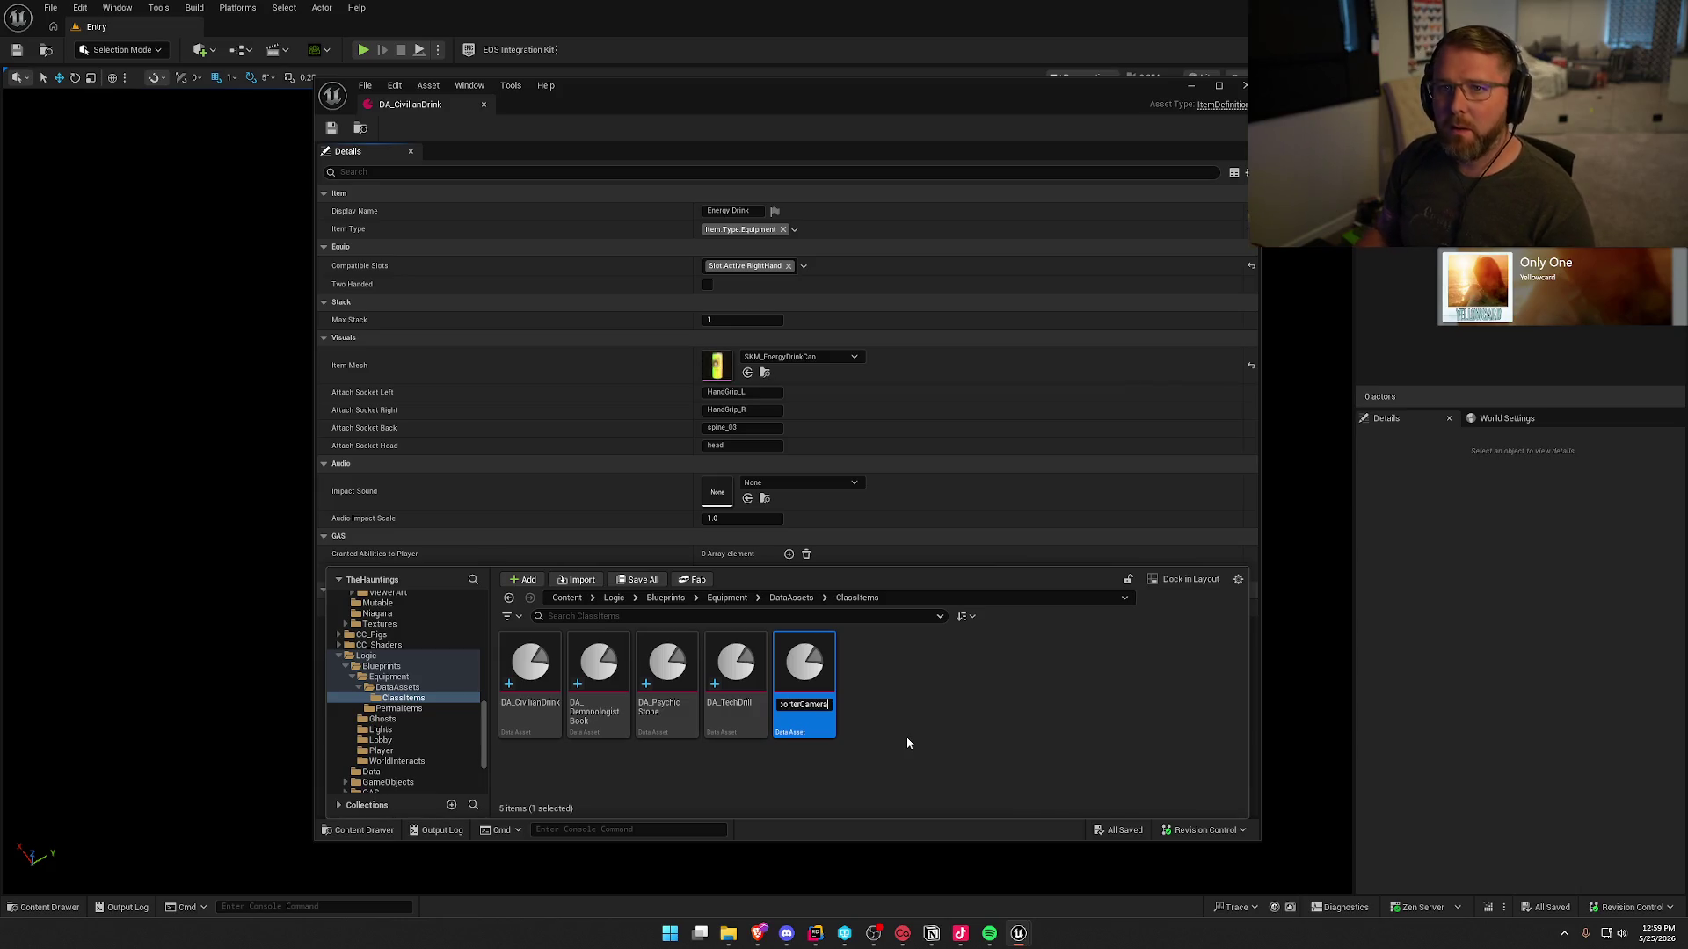
{"action": "key", "text": "Return"}
- Open DA_ReporterCamera and replace its Display Name with 'Reporter Camera'
{"action": "double_click", "coordinate": [741, 668]}
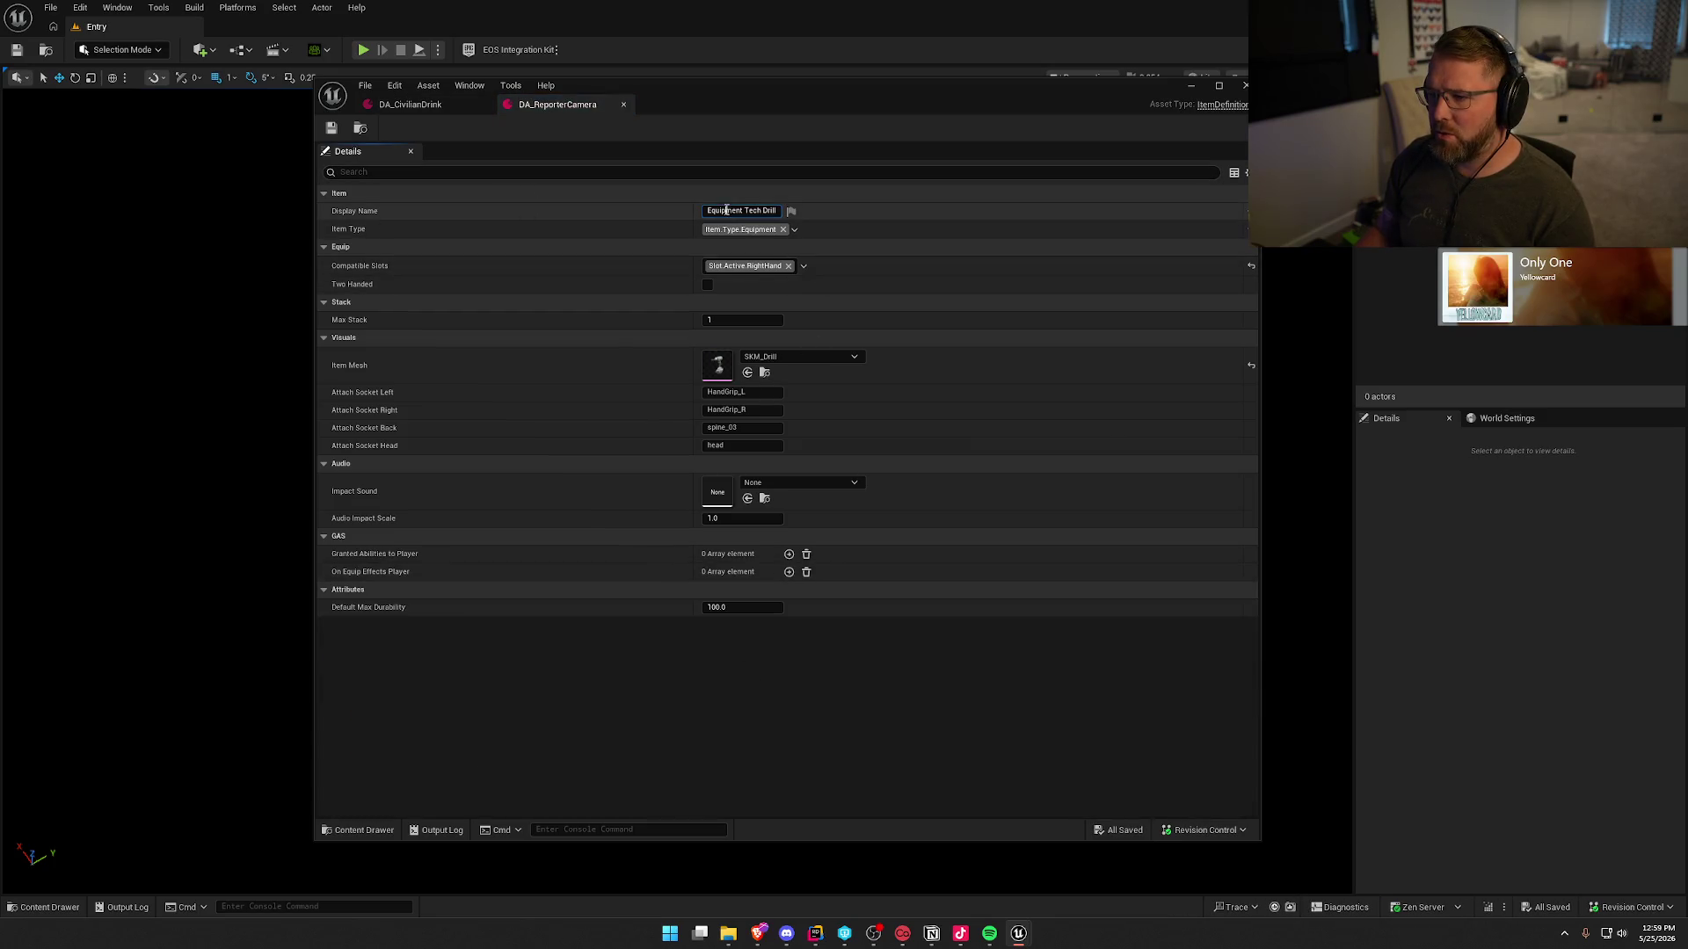
{"action": "left_click", "coordinate": [744, 212]}
{"action": "double_click", "coordinate": [742, 212]}
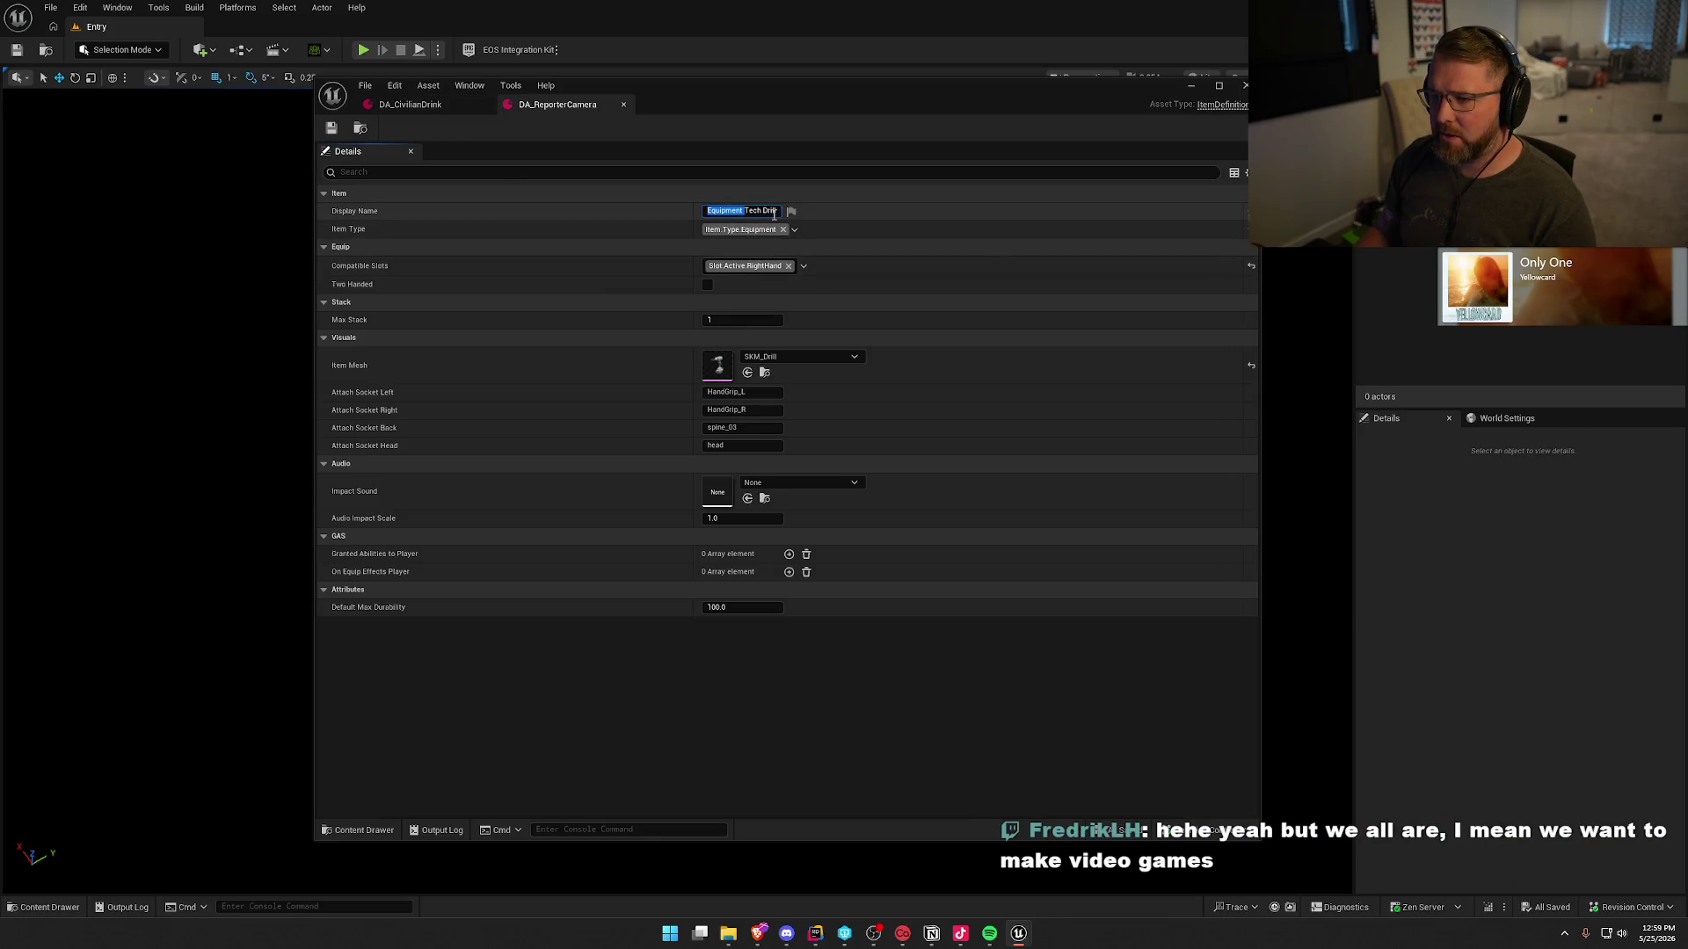
{"action": "key", "text": "ctrl+a"}
{"action": "key", "text": "BackSpace"}
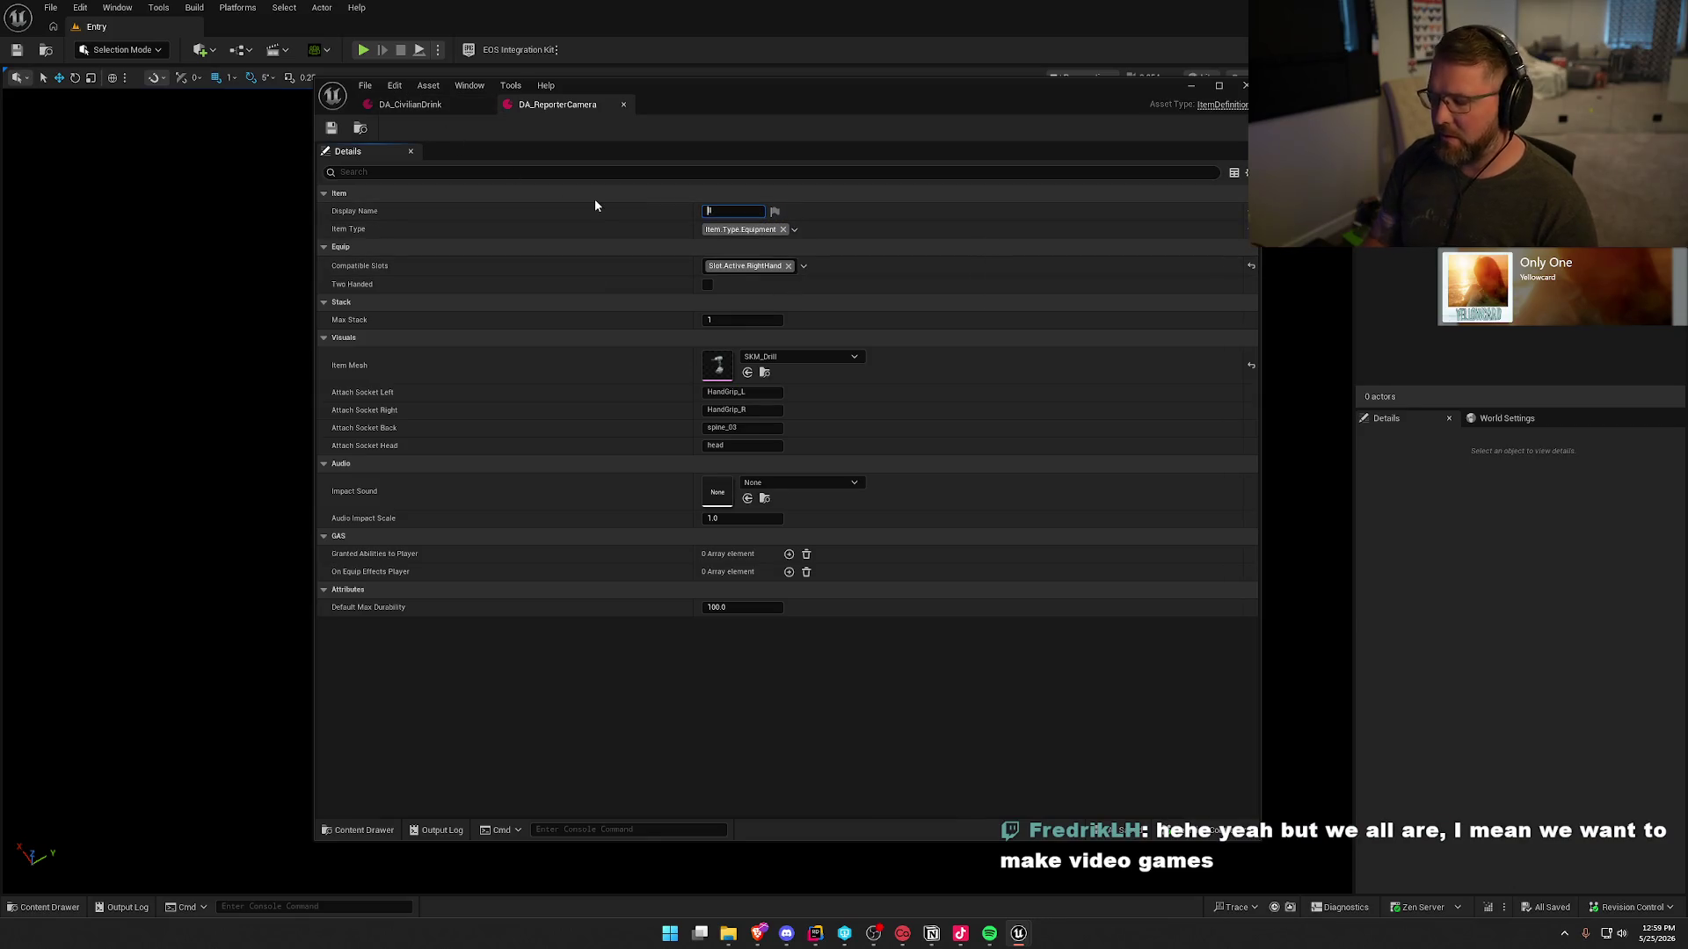
{"action": "type", "text": "Reporter Camera"}
{"action": "key", "text": "Return"}
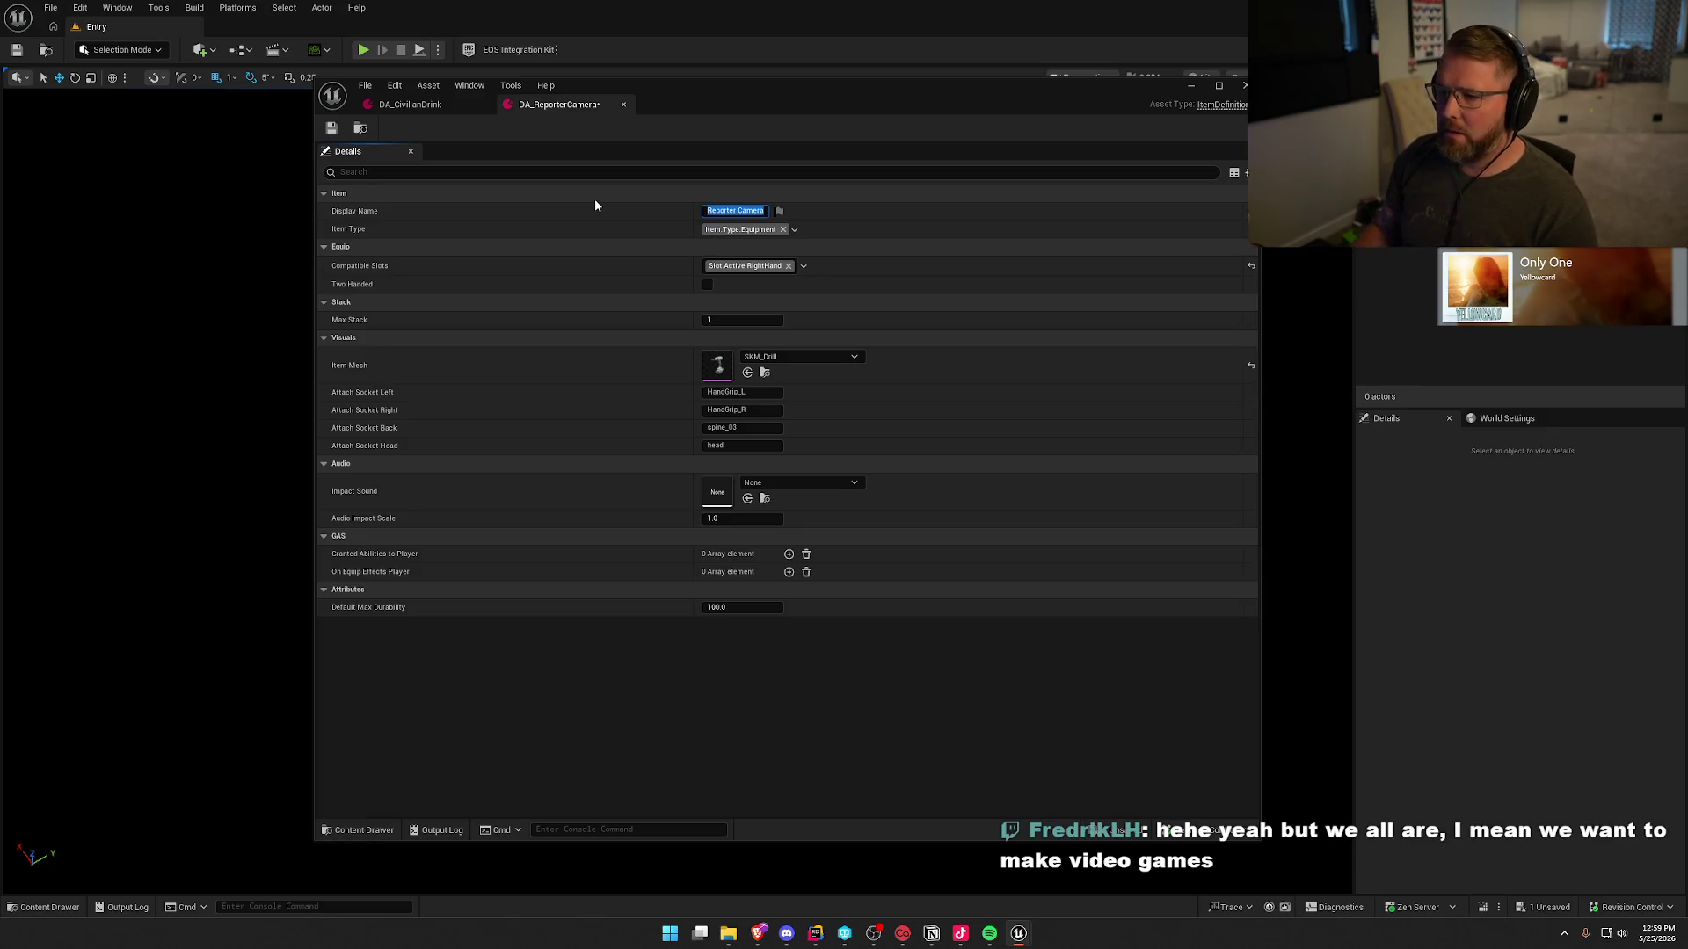
{"action": "left_click", "coordinate": [787, 668]}
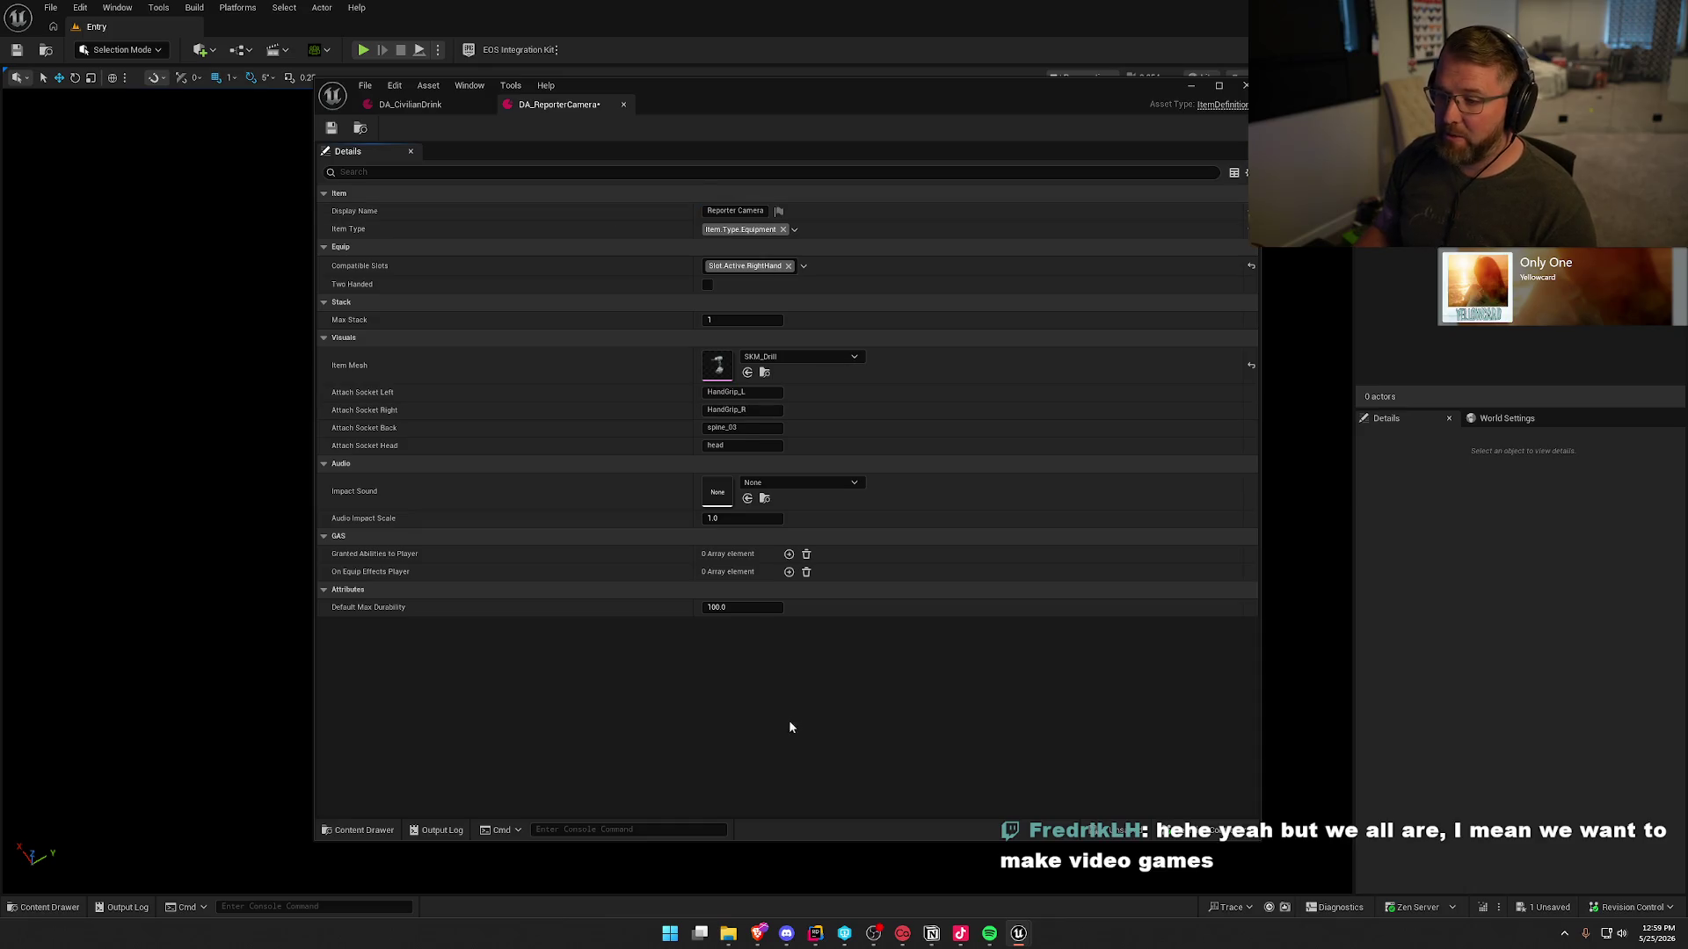
- Convert SM_Instant Camera in the Reporter meshes folder into a skeletal mesh
{"action": "left_click", "coordinate": [764, 372]}
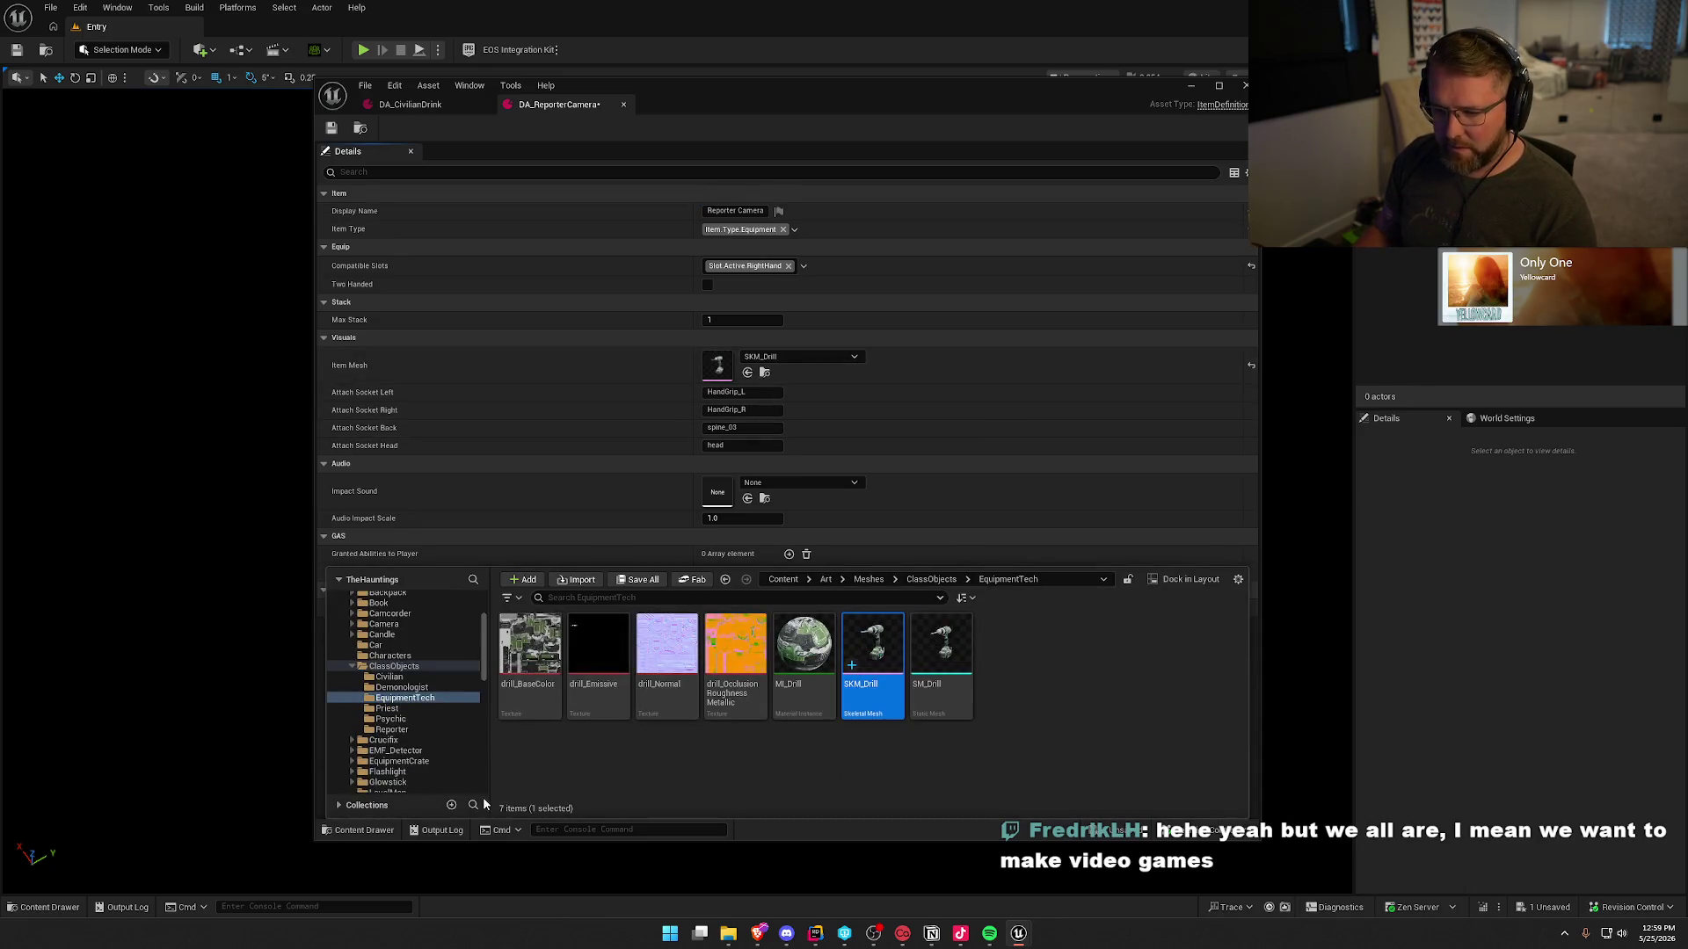
{"action": "left_click", "coordinate": [409, 730]}
{"action": "left_click", "coordinate": [873, 659]}
{"action": "right_click", "coordinate": [872, 660]}
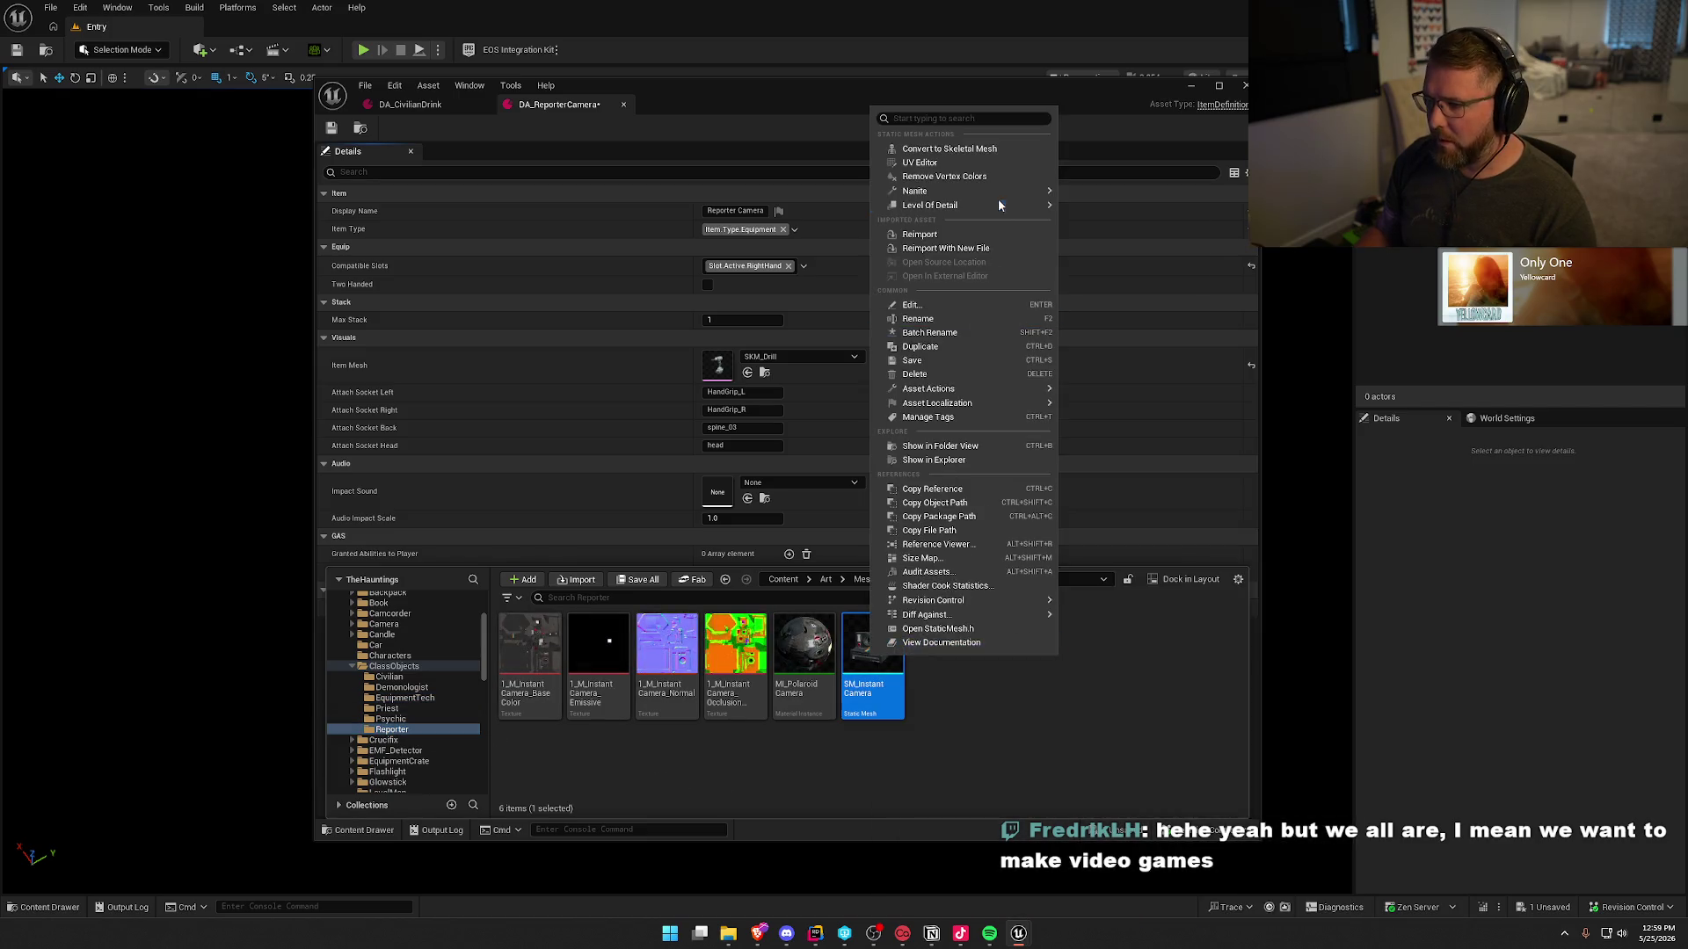
{"action": "left_click", "coordinate": [950, 149]}
{"action": "left_click", "coordinate": [923, 667]}
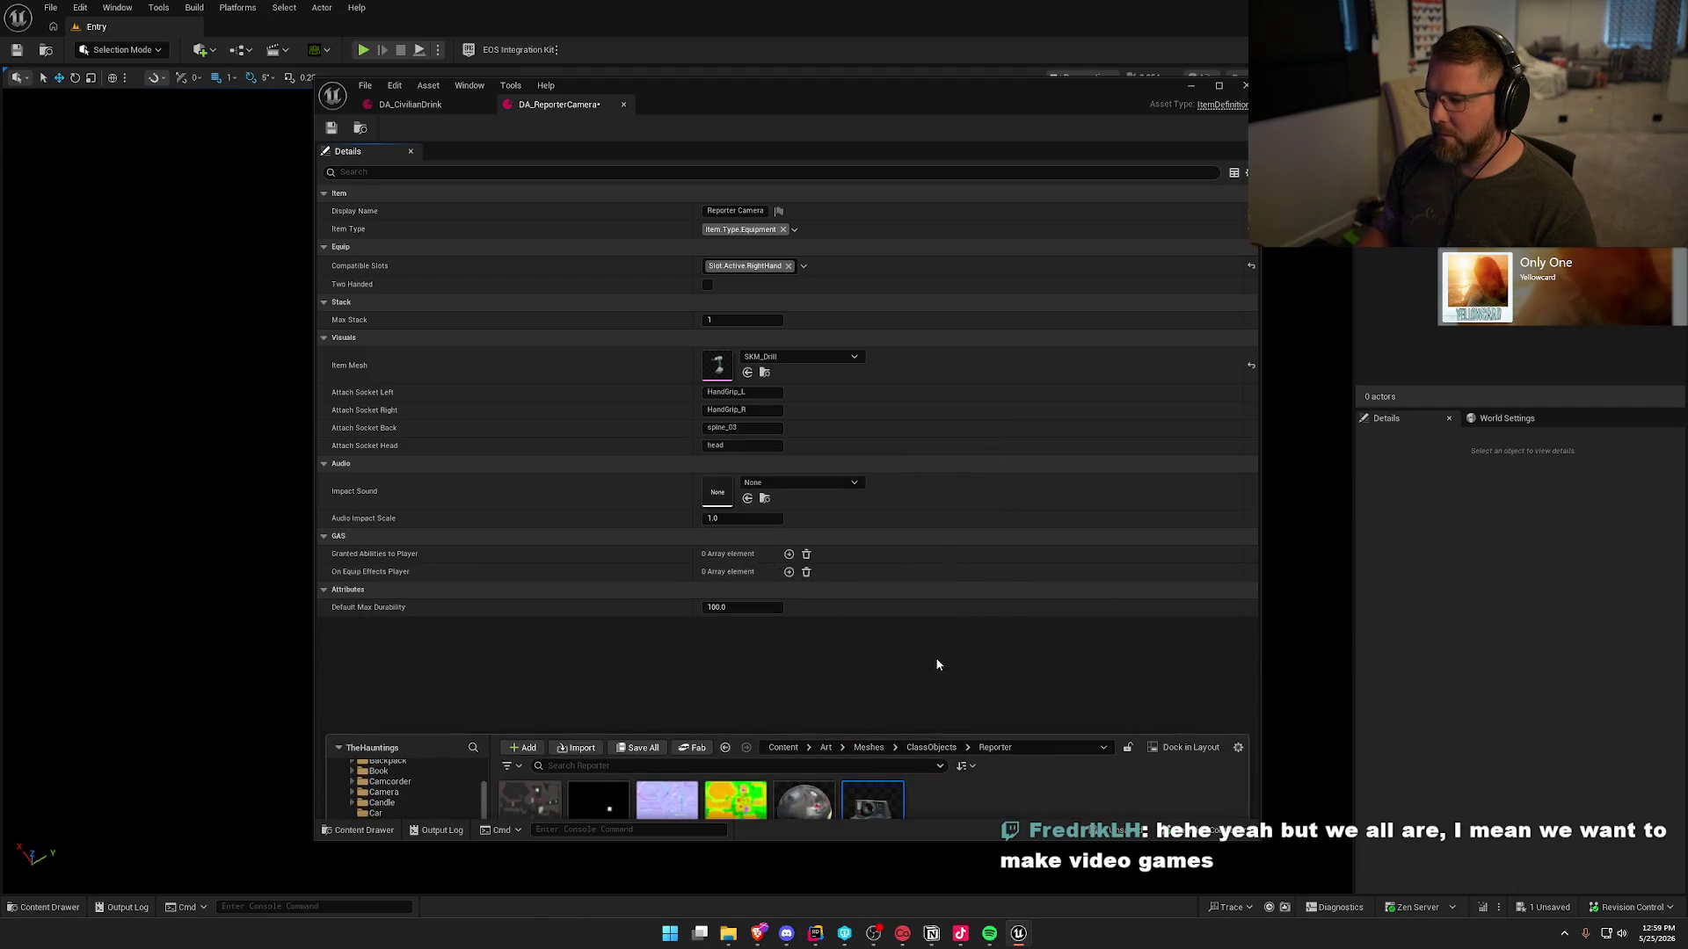
- Set SKM_InstantCamera as DA_ReporterCamera's Item Mesh and save the asset
{"action": "left_click_drag", "start_coordinate": [877, 659], "coordinate": [774, 369]}
{"action": "key", "text": "ctrl+s"}
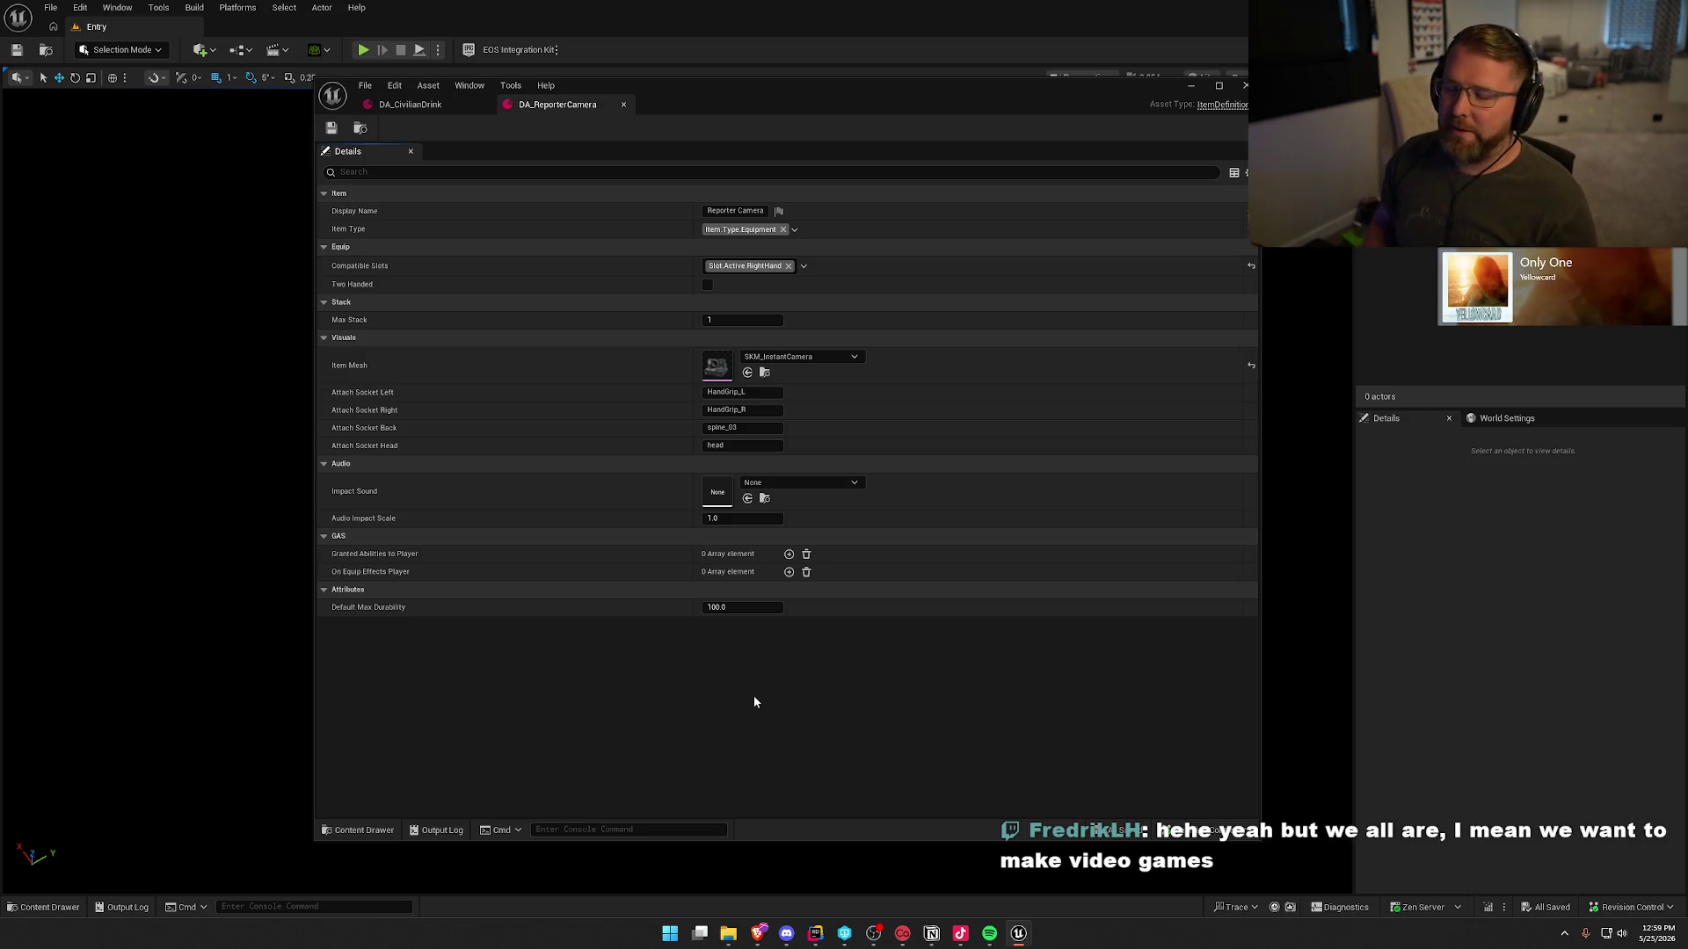
{"action": "key", "text": "ctrl+space"}
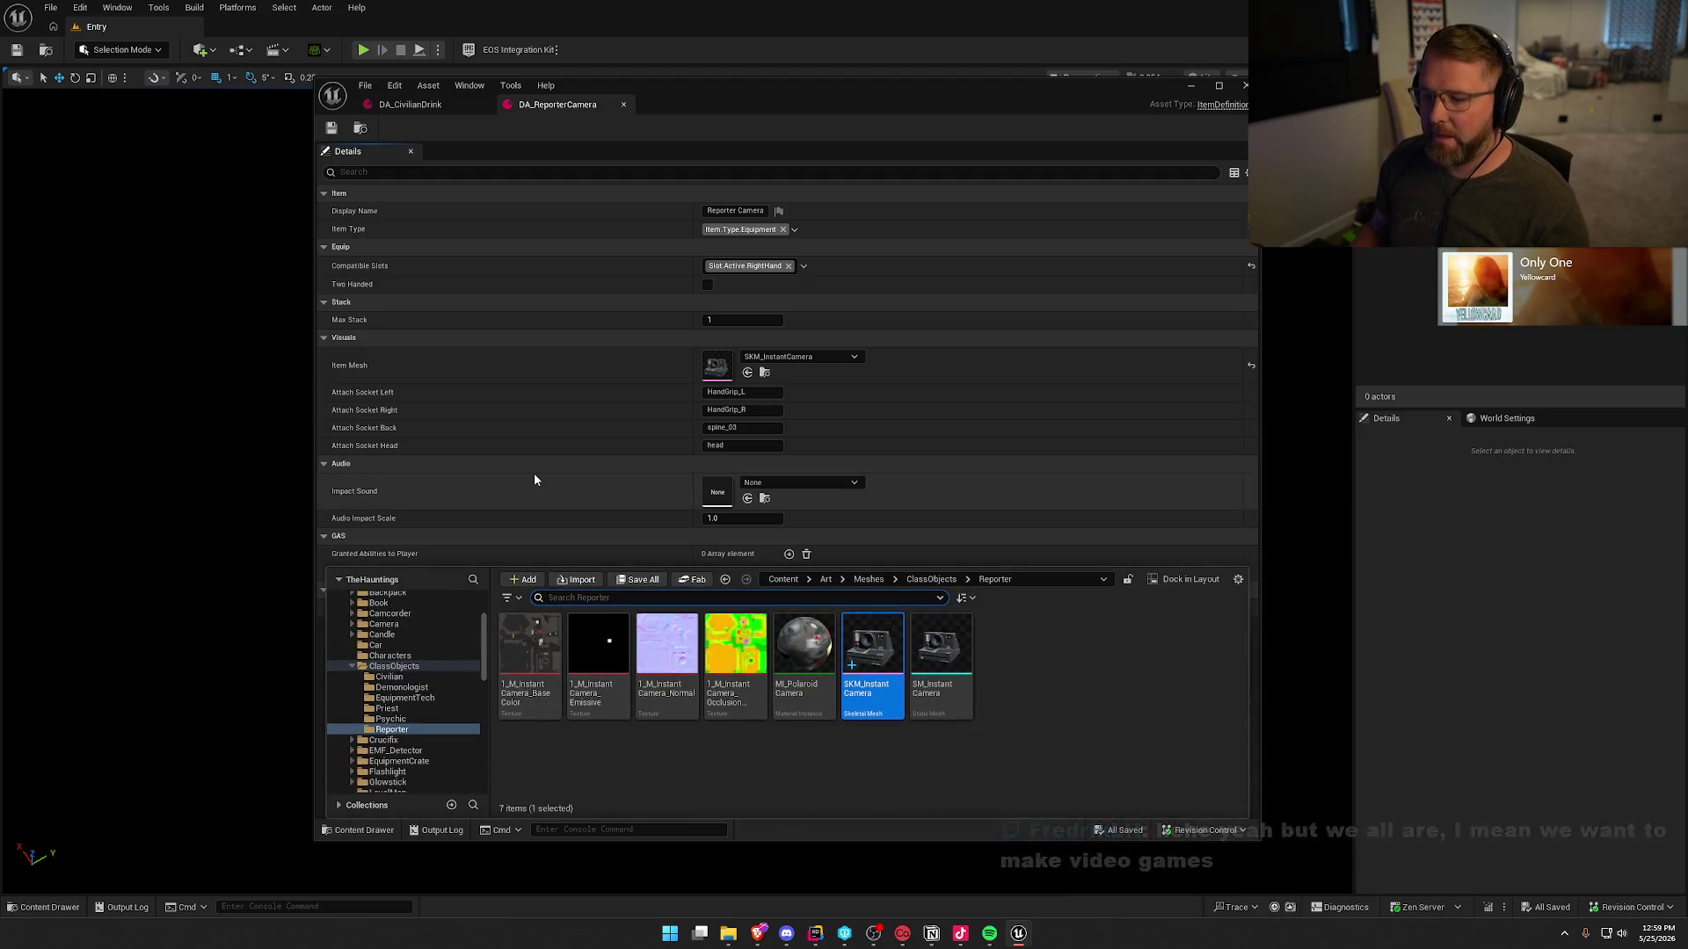
{"action": "left_click", "coordinate": [359, 126]}
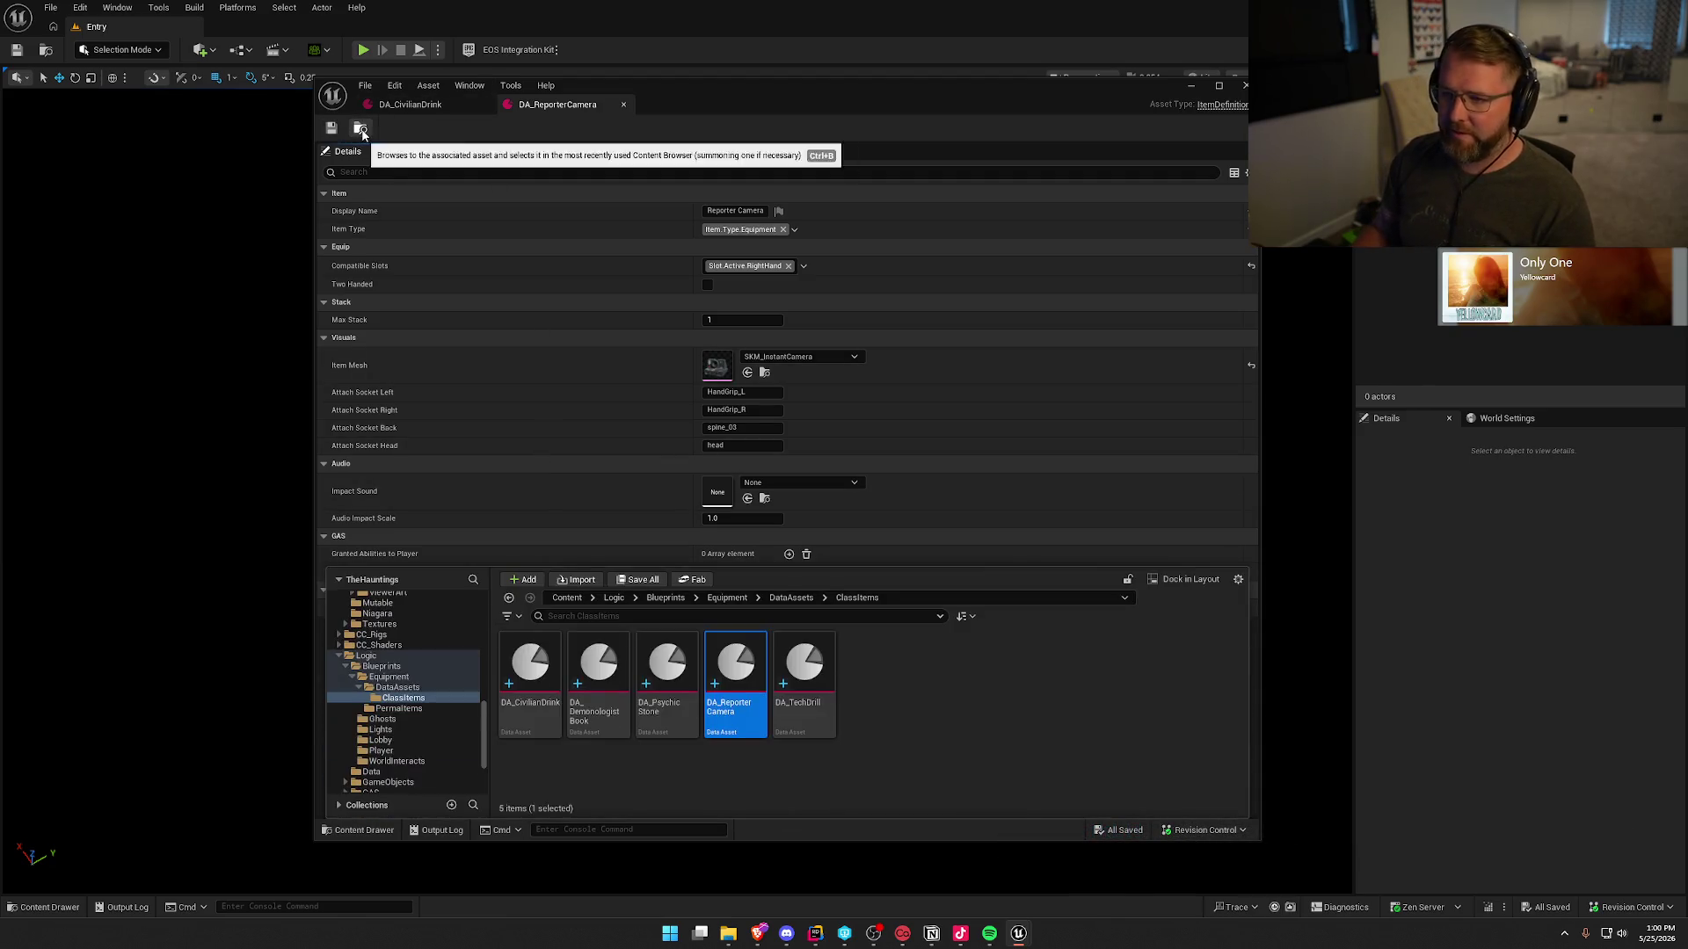
{"action": "left_click", "coordinate": [905, 757]}
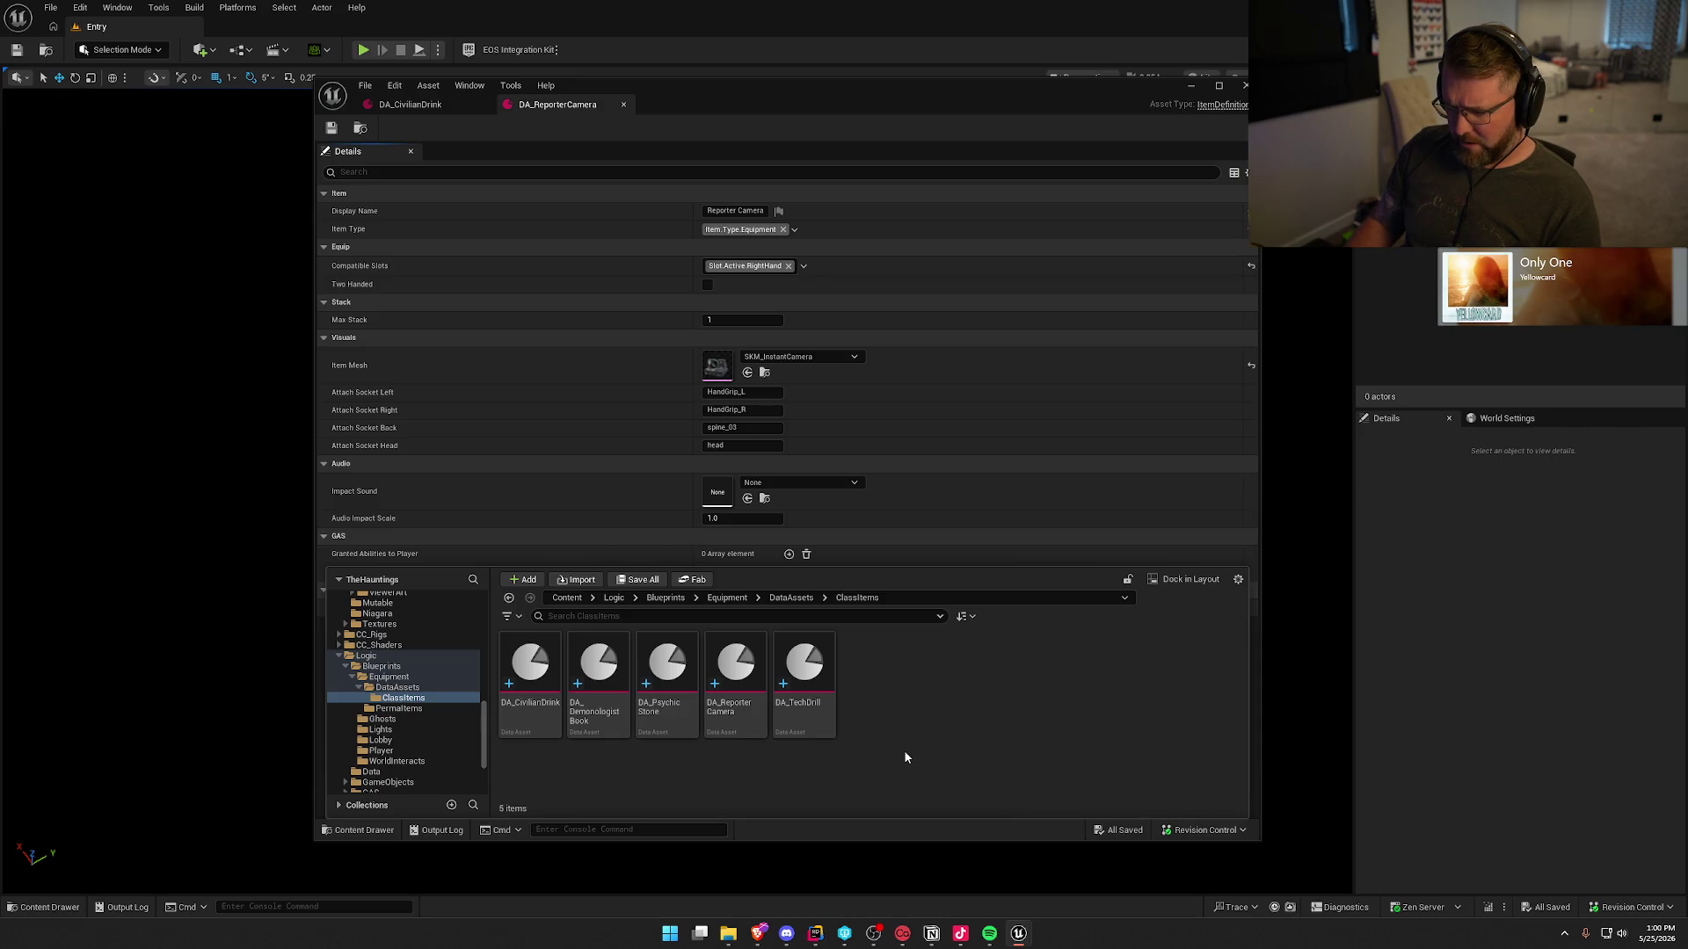
- Duplicate DA_TechDrill and name the copy DA_PriestRosary
{"action": "left_click", "coordinate": [804, 672]}
{"action": "key", "text": "ctrl+d"}
{"action": "type", "text": "DA_Priest"}
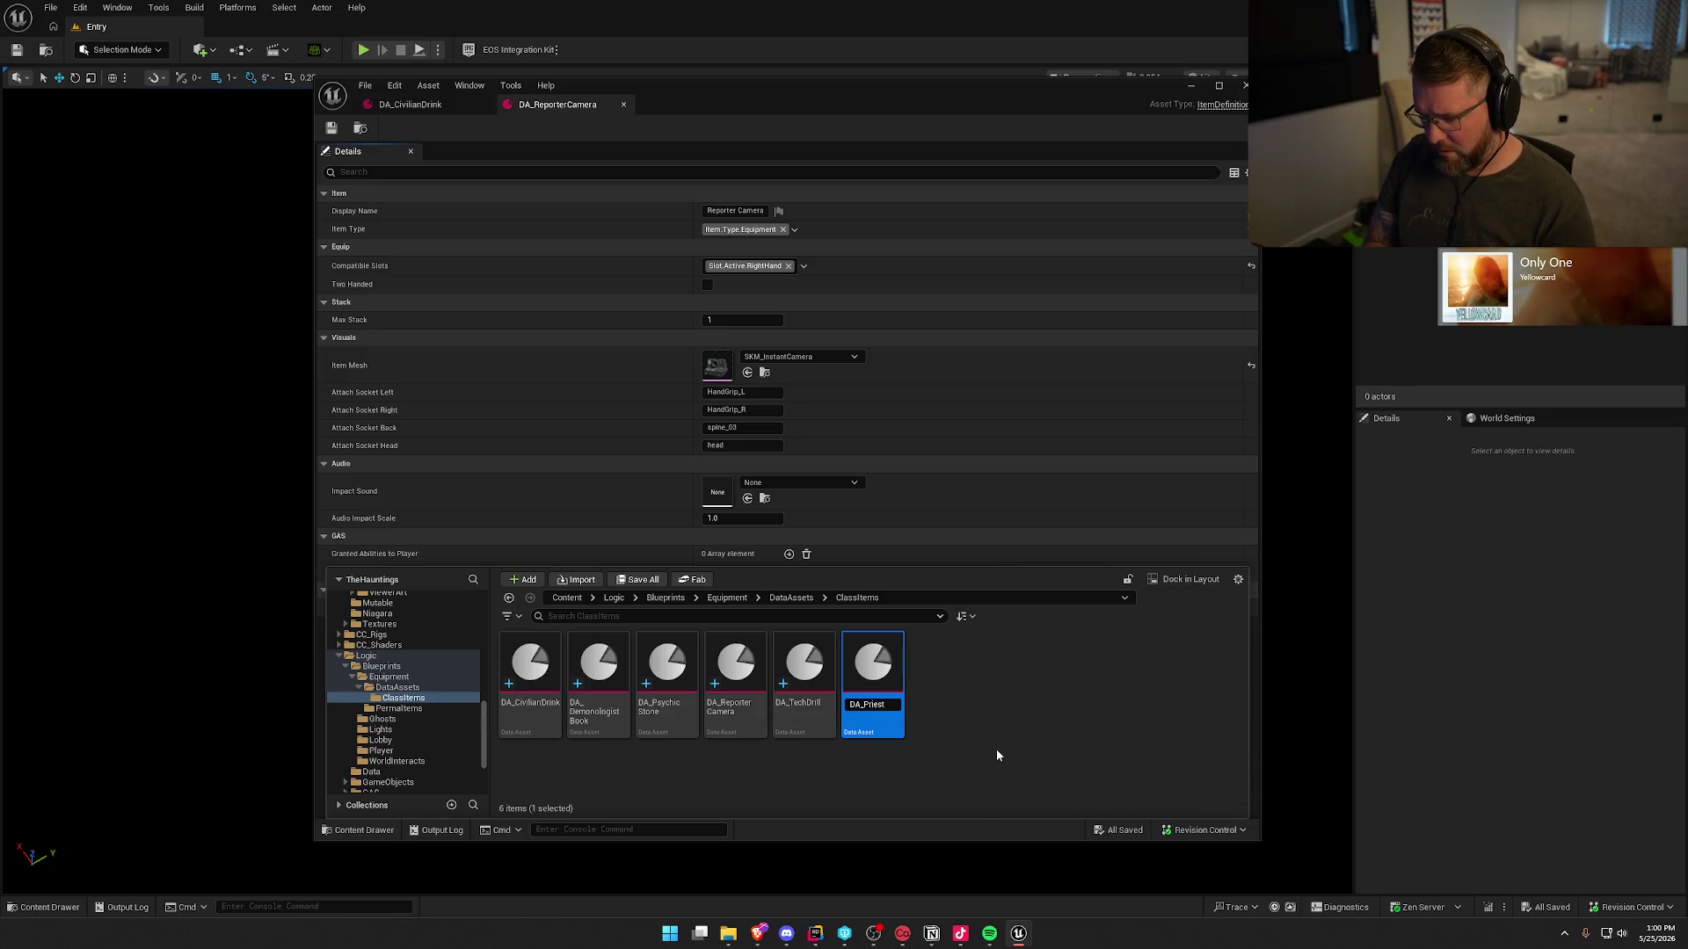
{"action": "type", "text": "sary"}
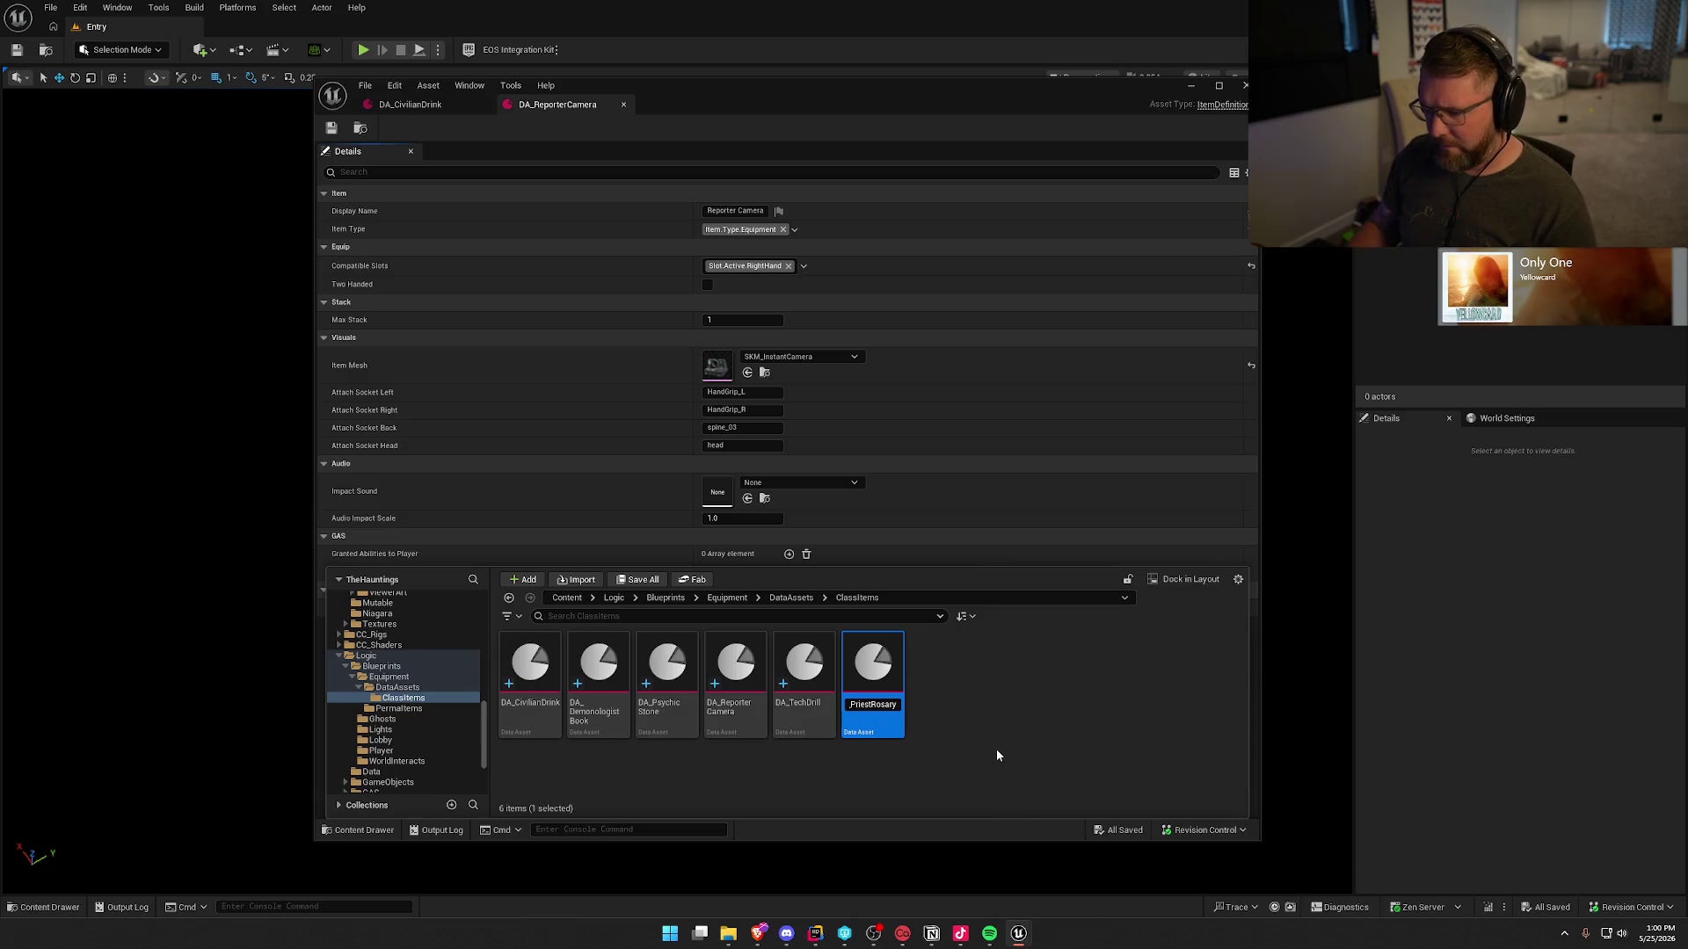
{"action": "key", "text": "Return"}
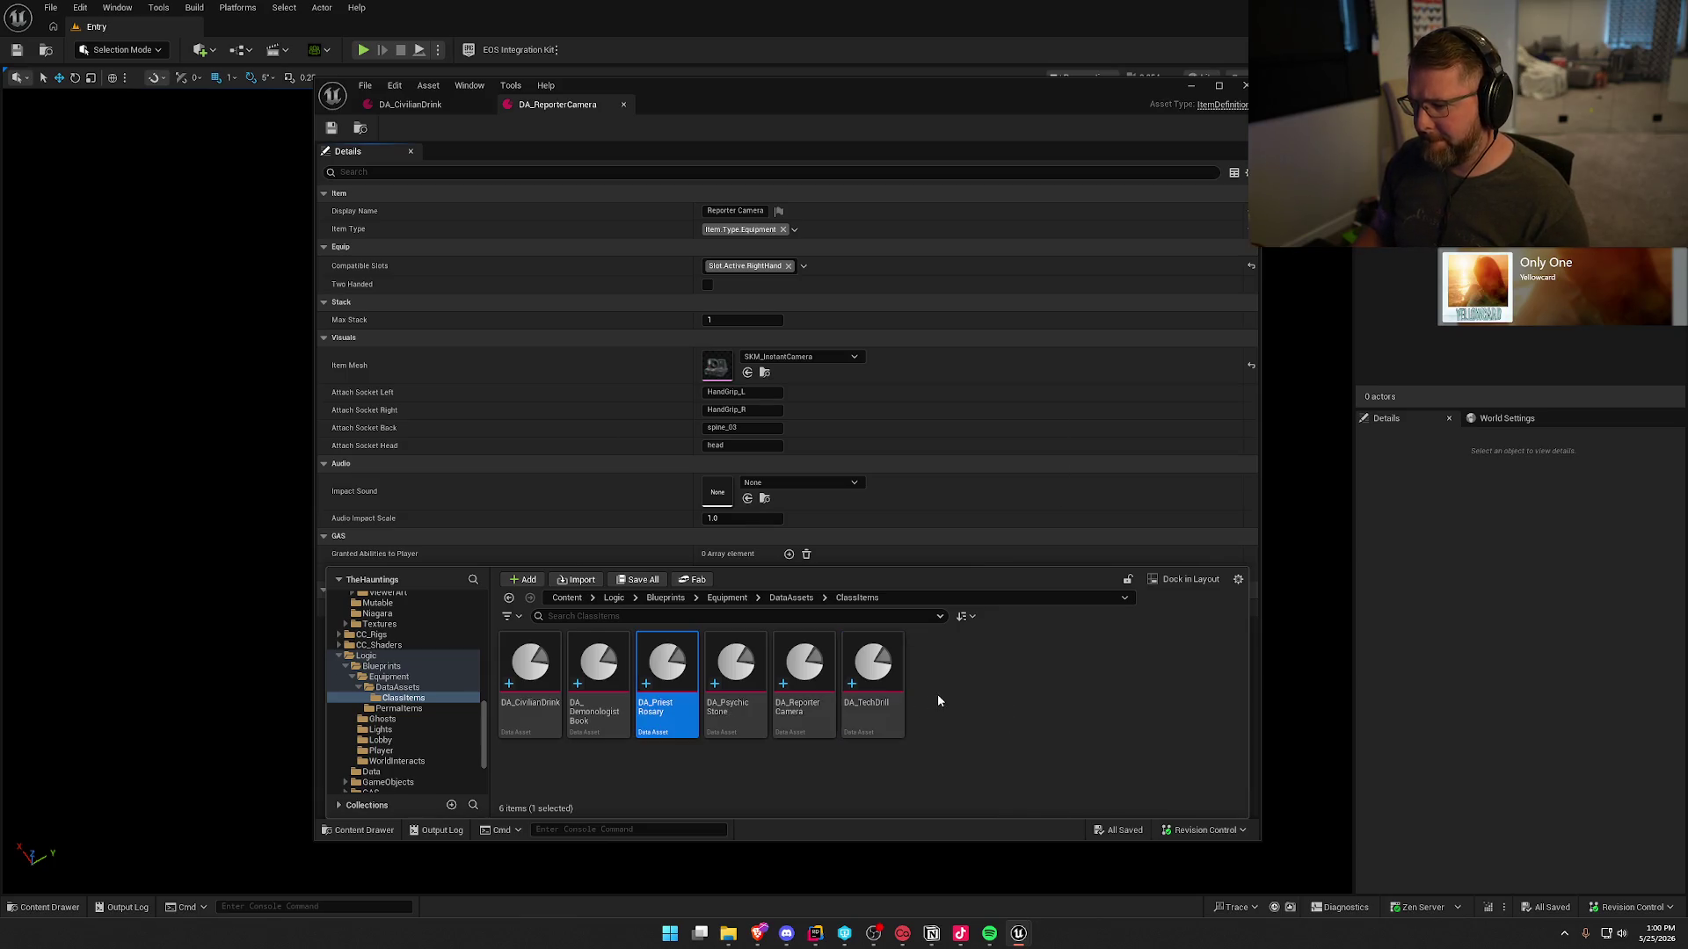
- Open DA_PriestRosary and set its Display Name to 'Priest Rosary'
{"action": "double_click", "coordinate": [665, 669]}
{"action": "left_click", "coordinate": [736, 211]}
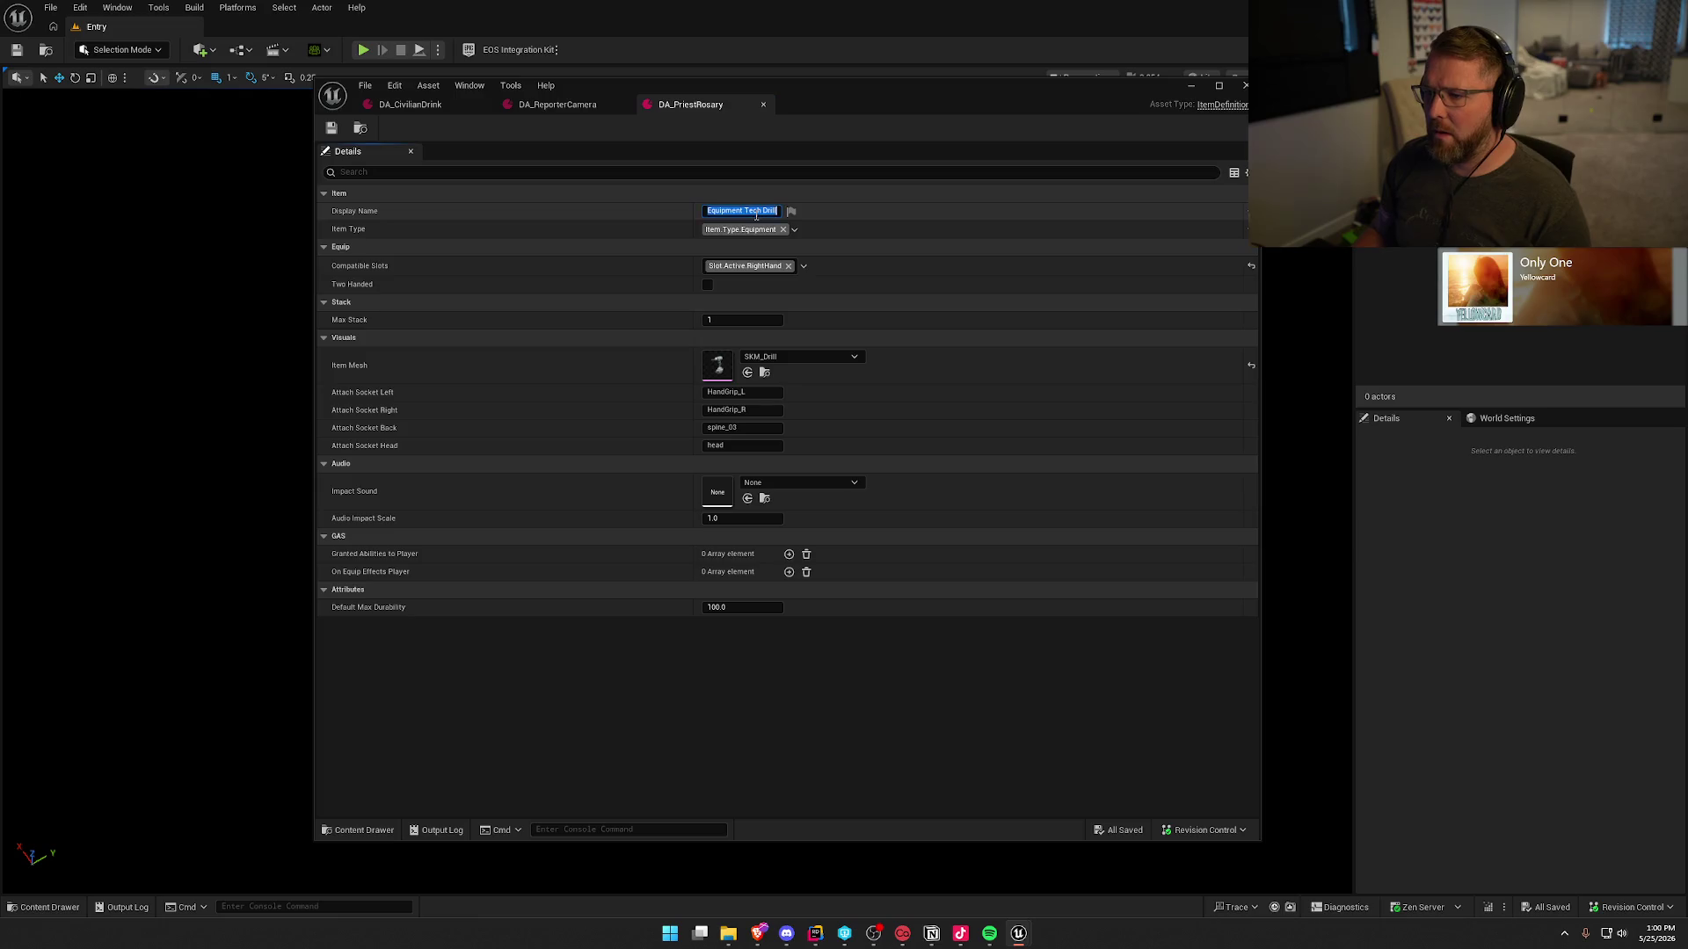
{"action": "type", "text": "Priest Rosary"}
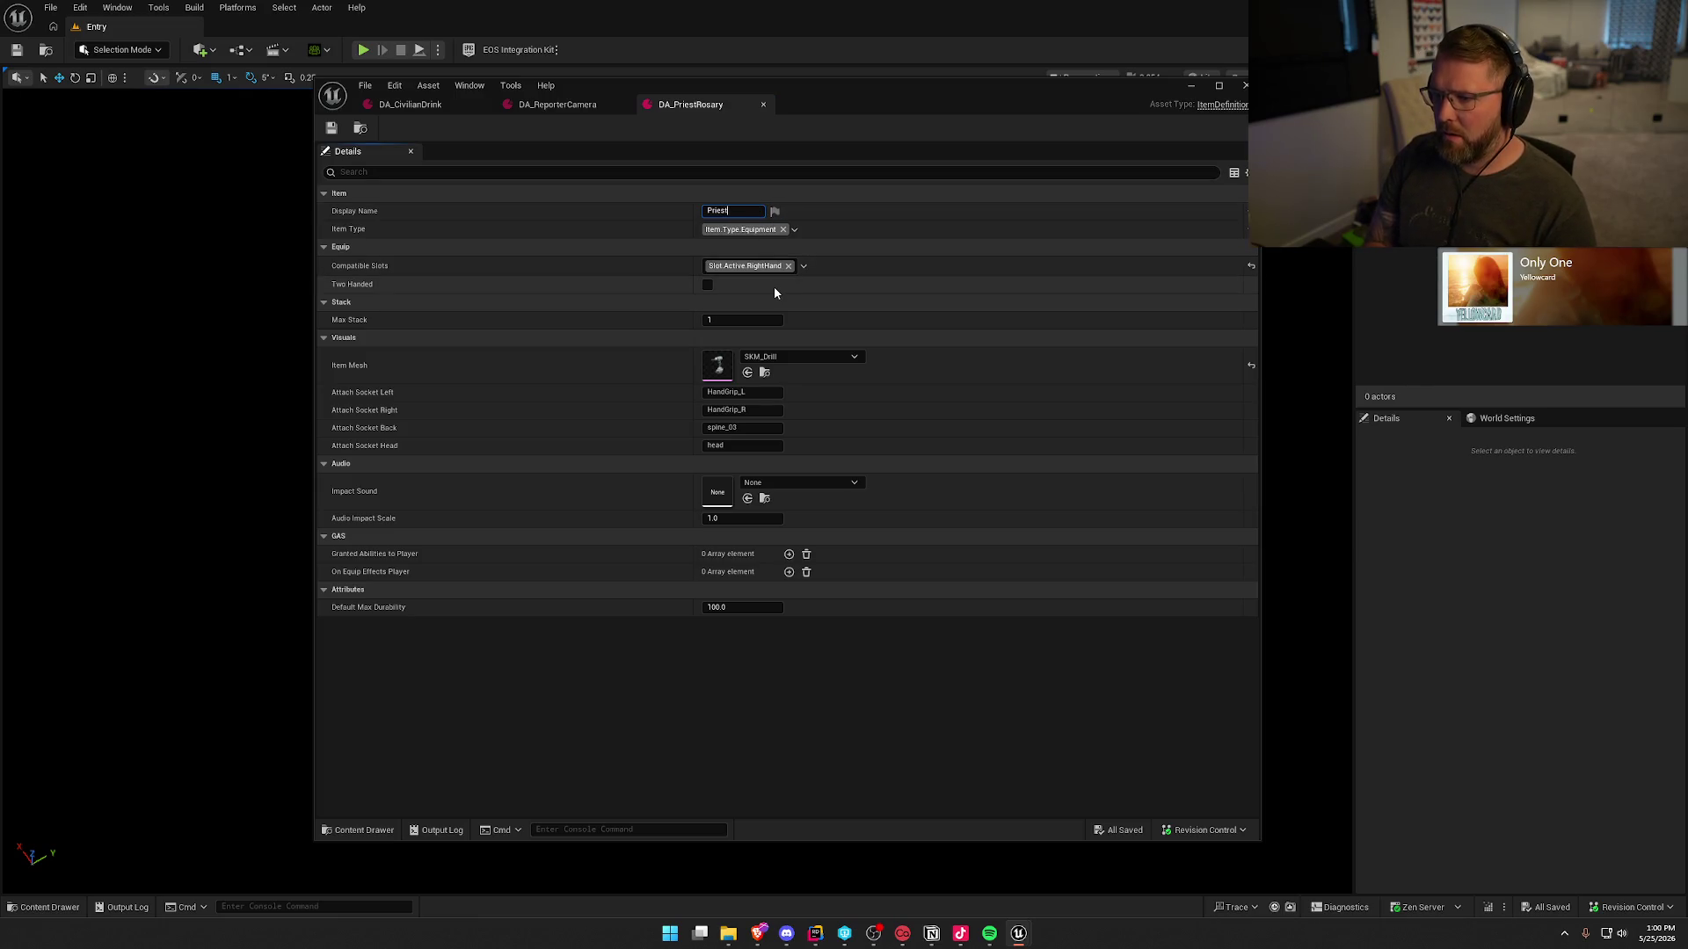
{"action": "key", "text": "Return"}
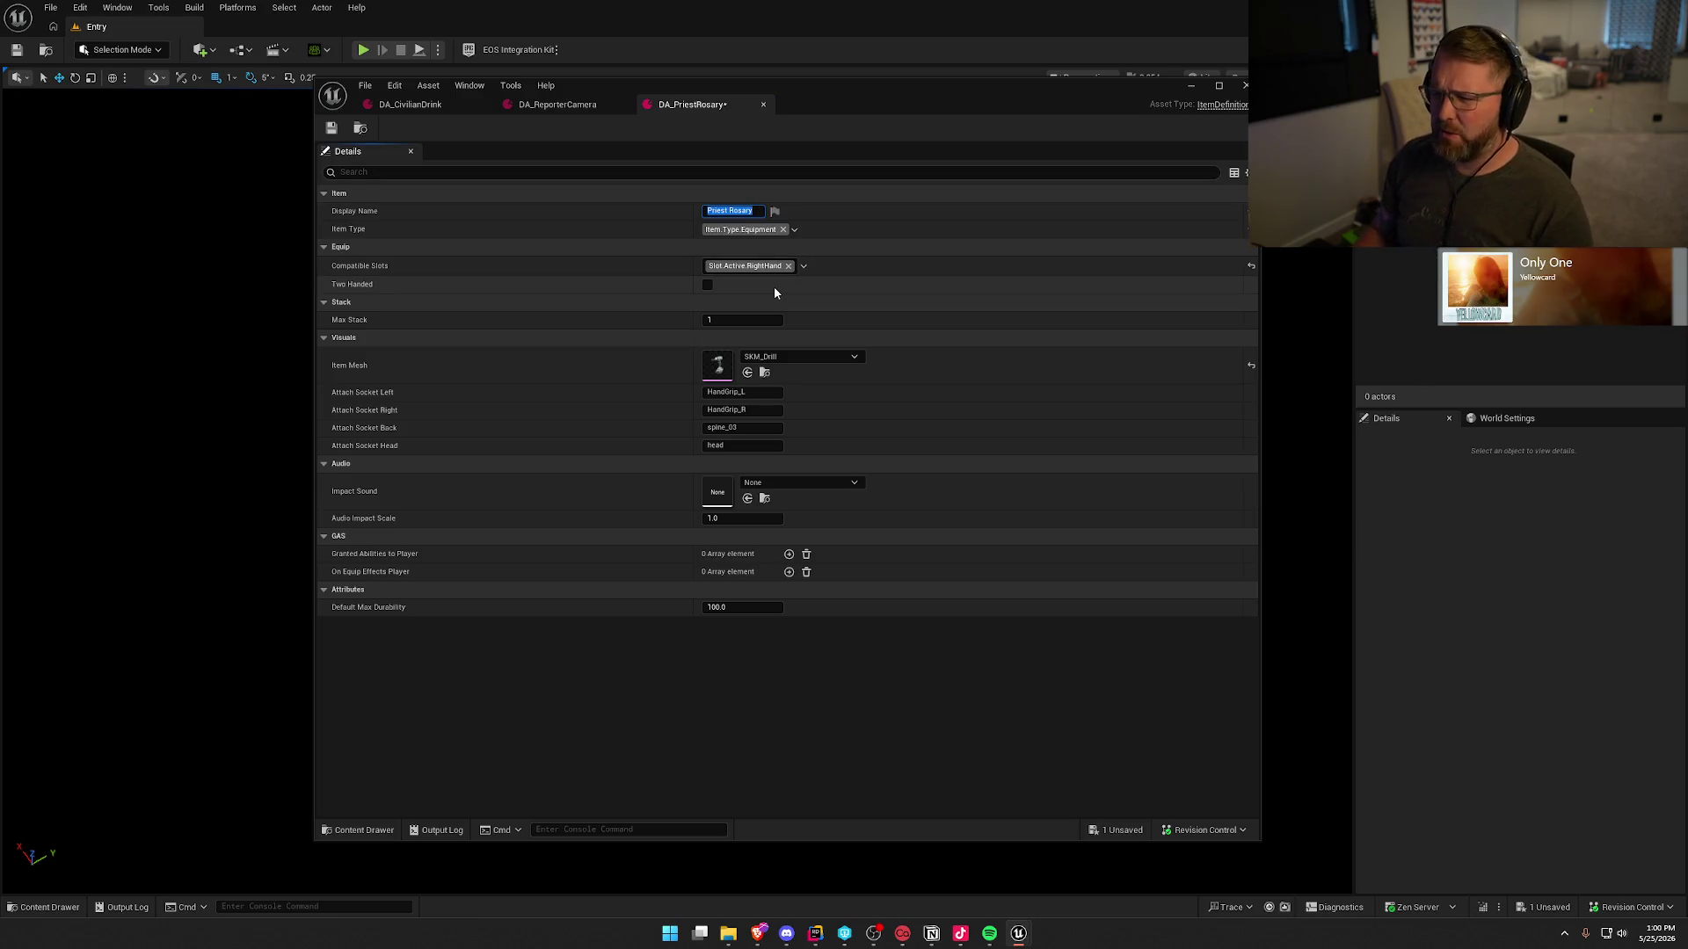
- In the Priest meshes folder, convert SM_Priest Rosary to a skeletal mesh and confirm
{"action": "left_click", "coordinate": [764, 372]}
{"action": "left_click", "coordinate": [386, 708]}
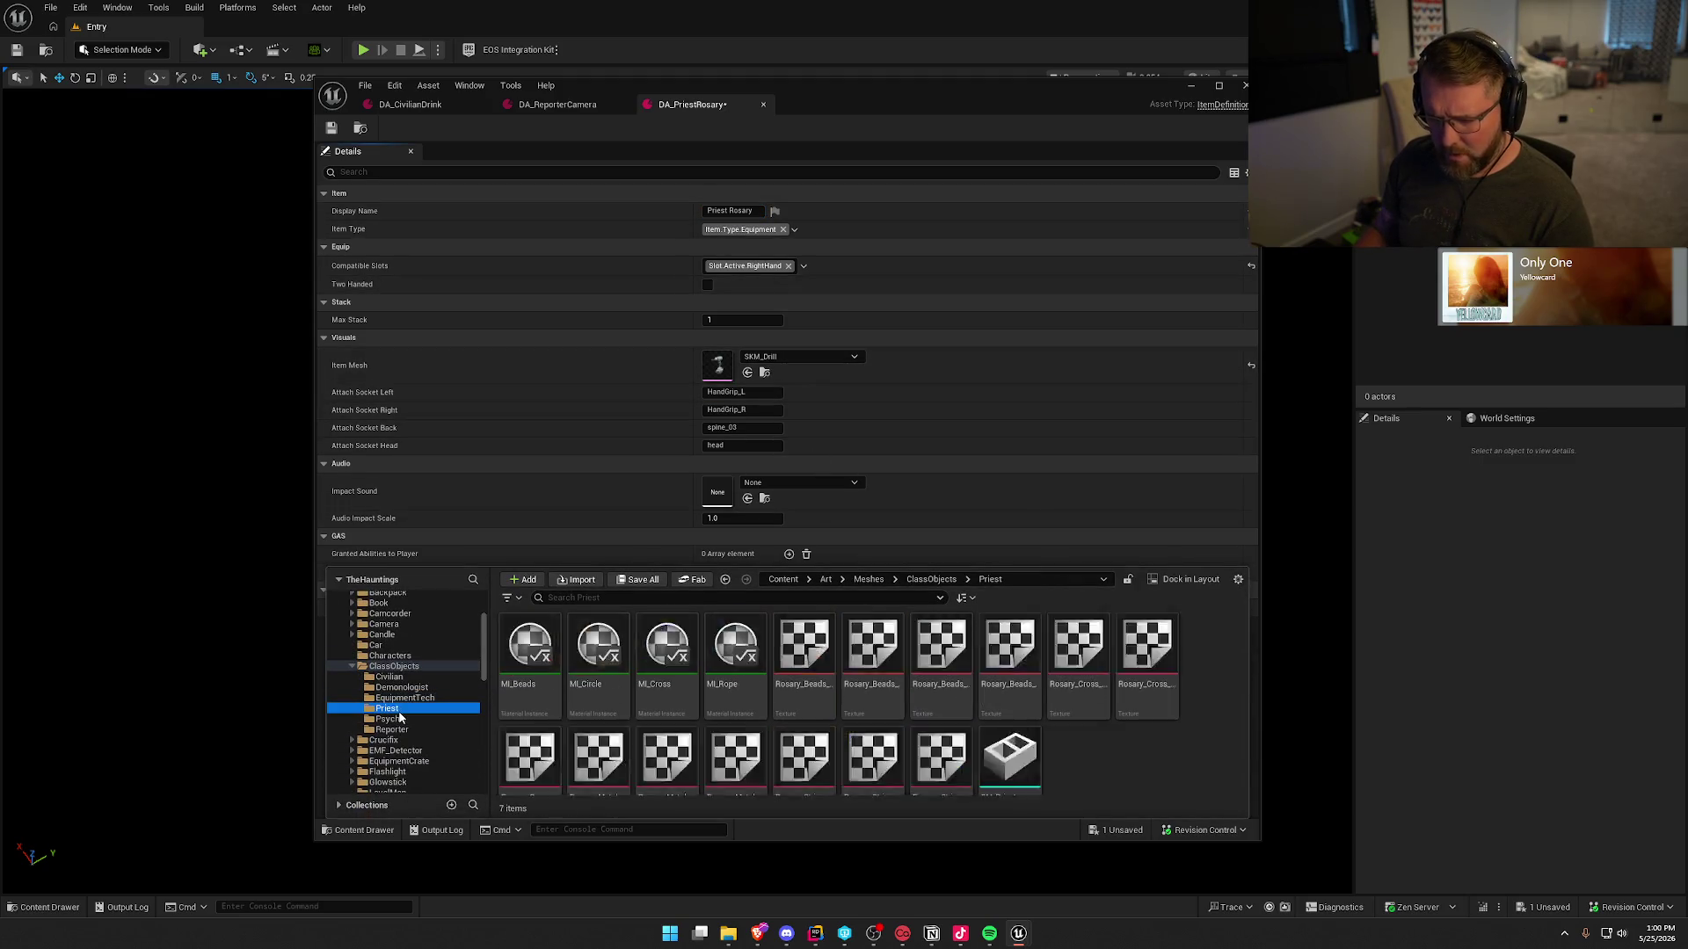
{"action": "scroll", "coordinate": [1099, 740], "scroll_direction": "down", "scroll_amount": 1}
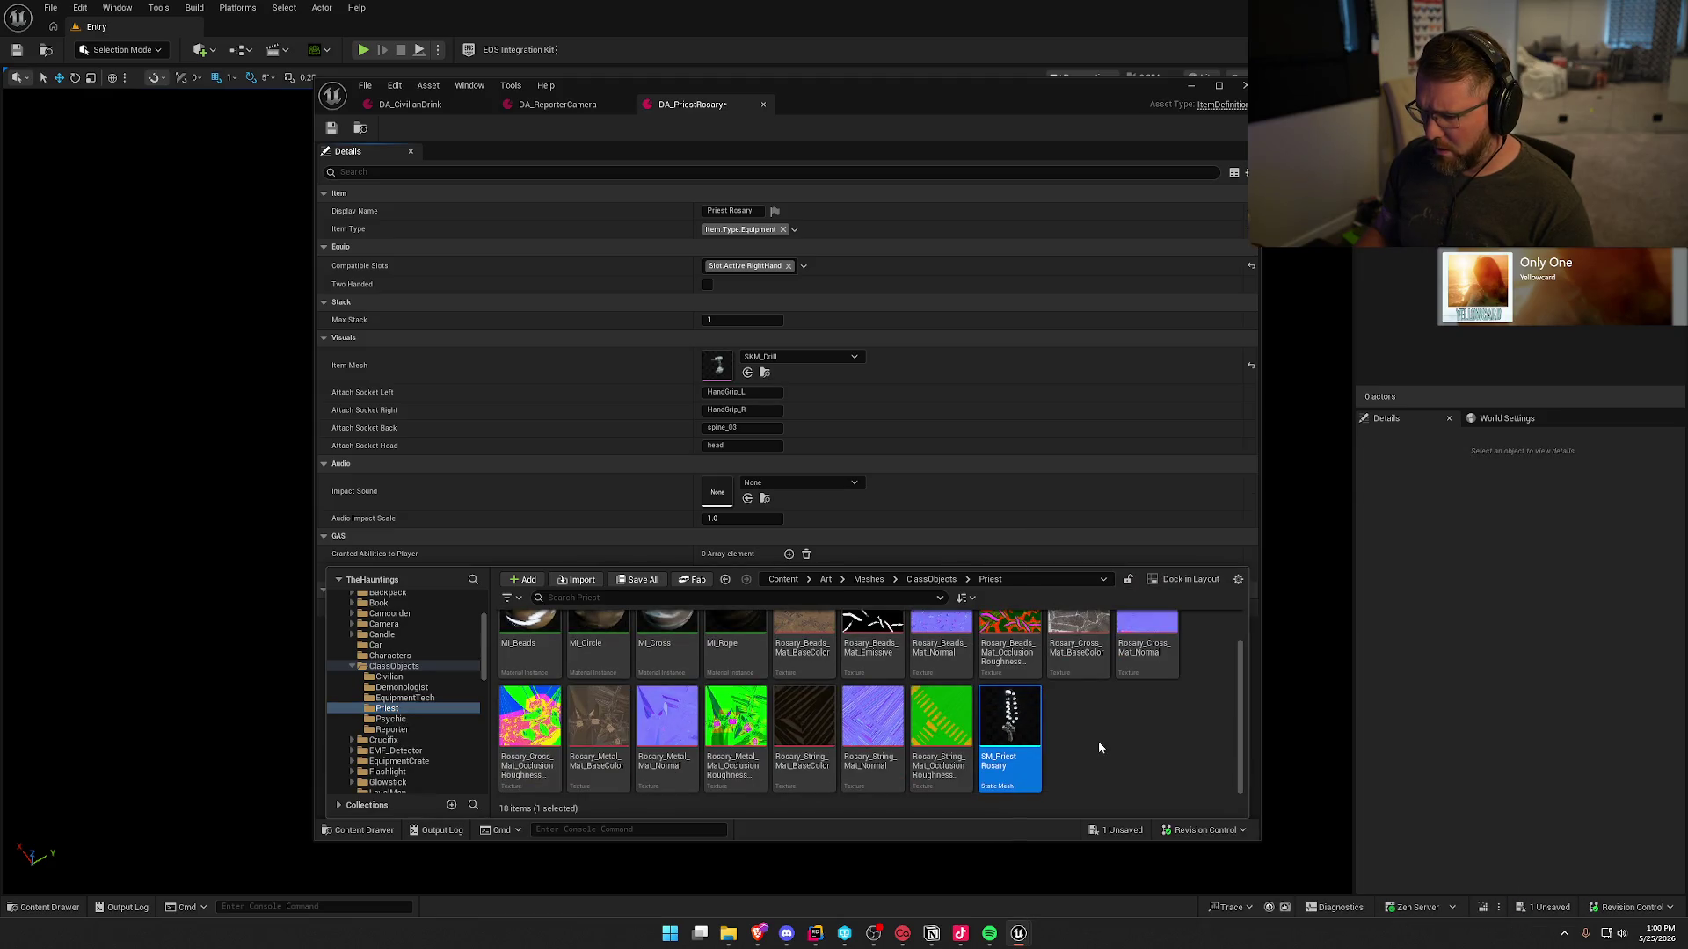
{"action": "scroll", "coordinate": [1099, 740], "scroll_direction": "up", "scroll_amount": 1}
{"action": "right_click", "coordinate": [1015, 755]}
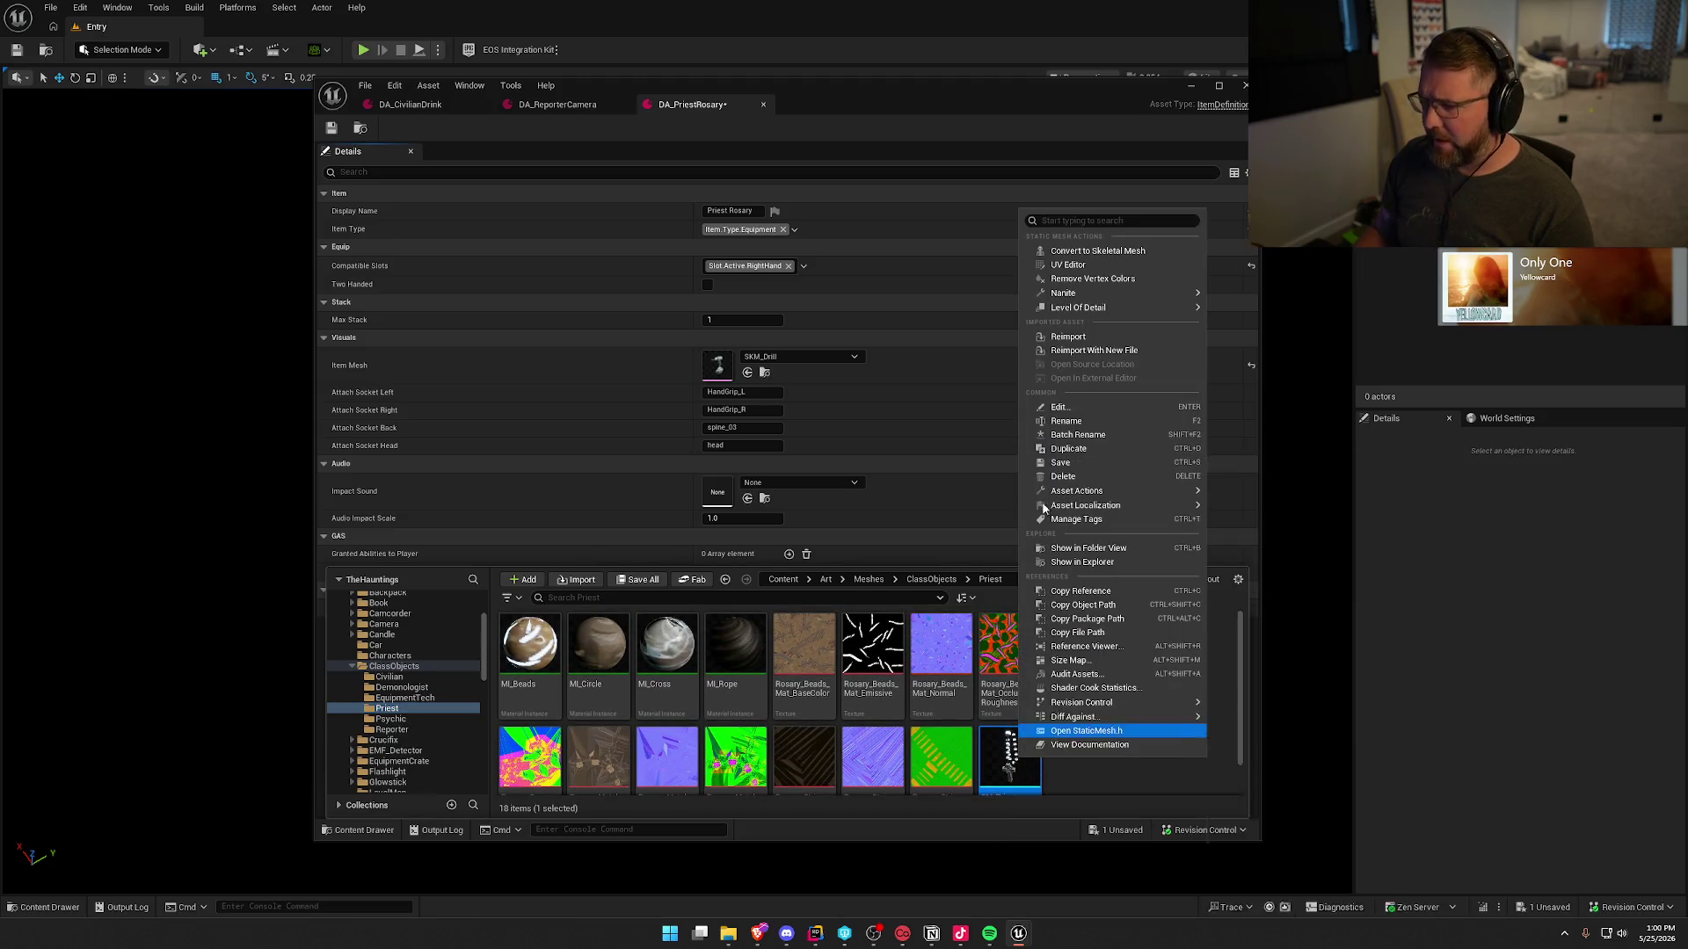
{"action": "left_click", "coordinate": [1118, 254]}
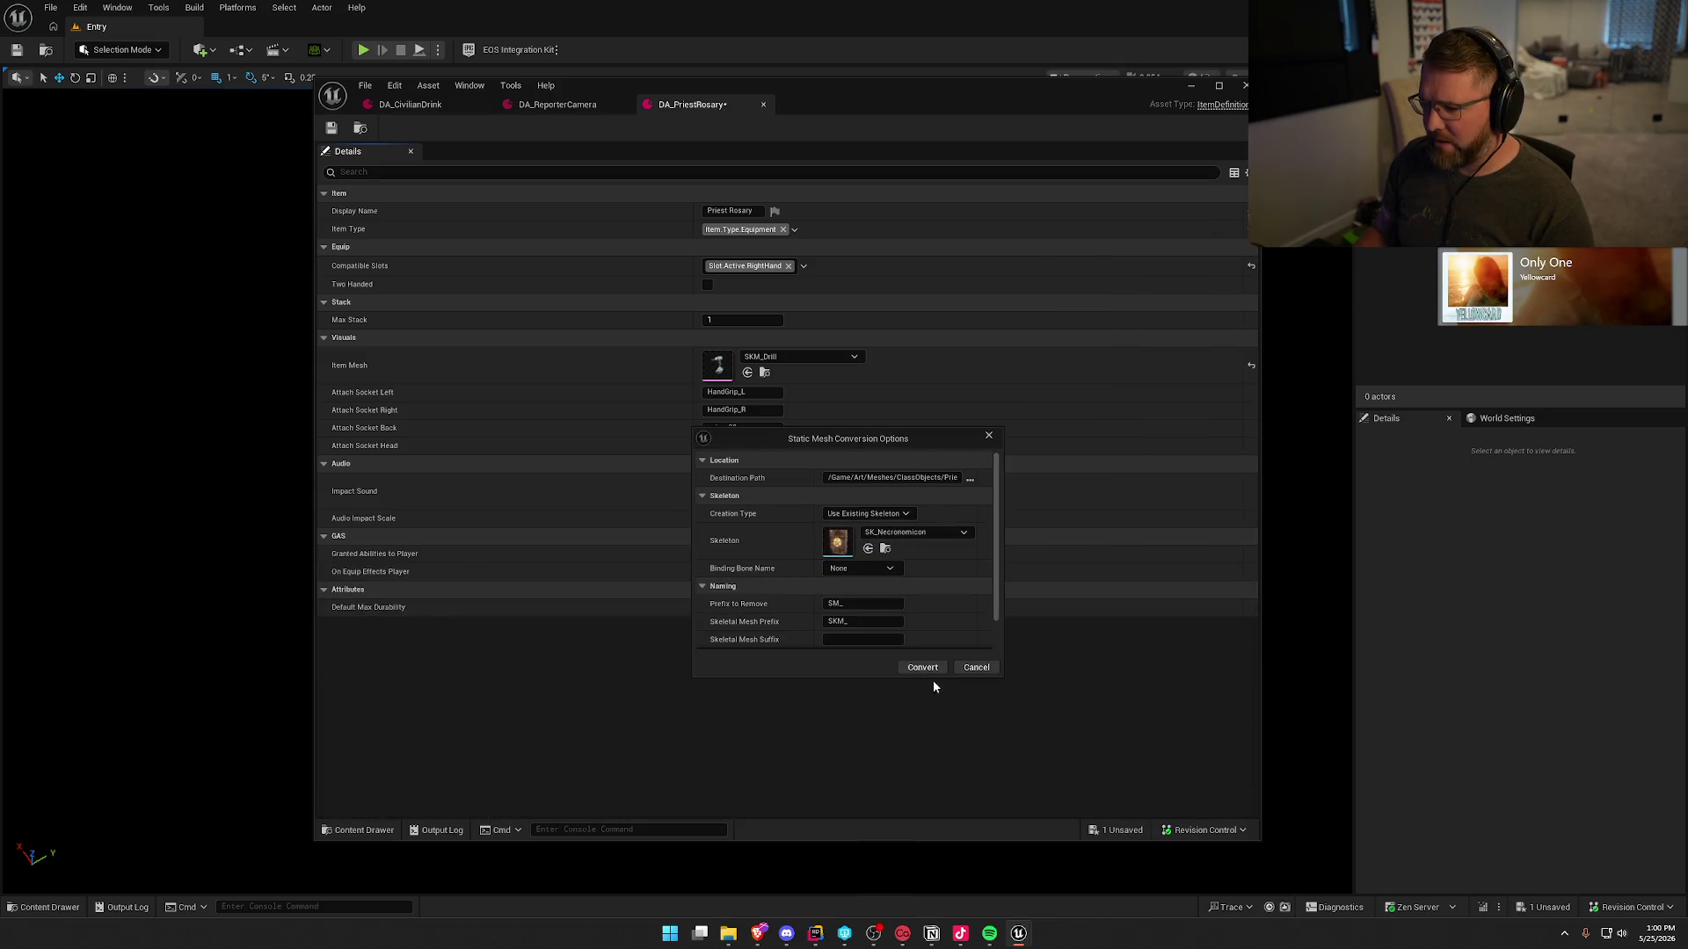
{"action": "left_click", "coordinate": [928, 671]}
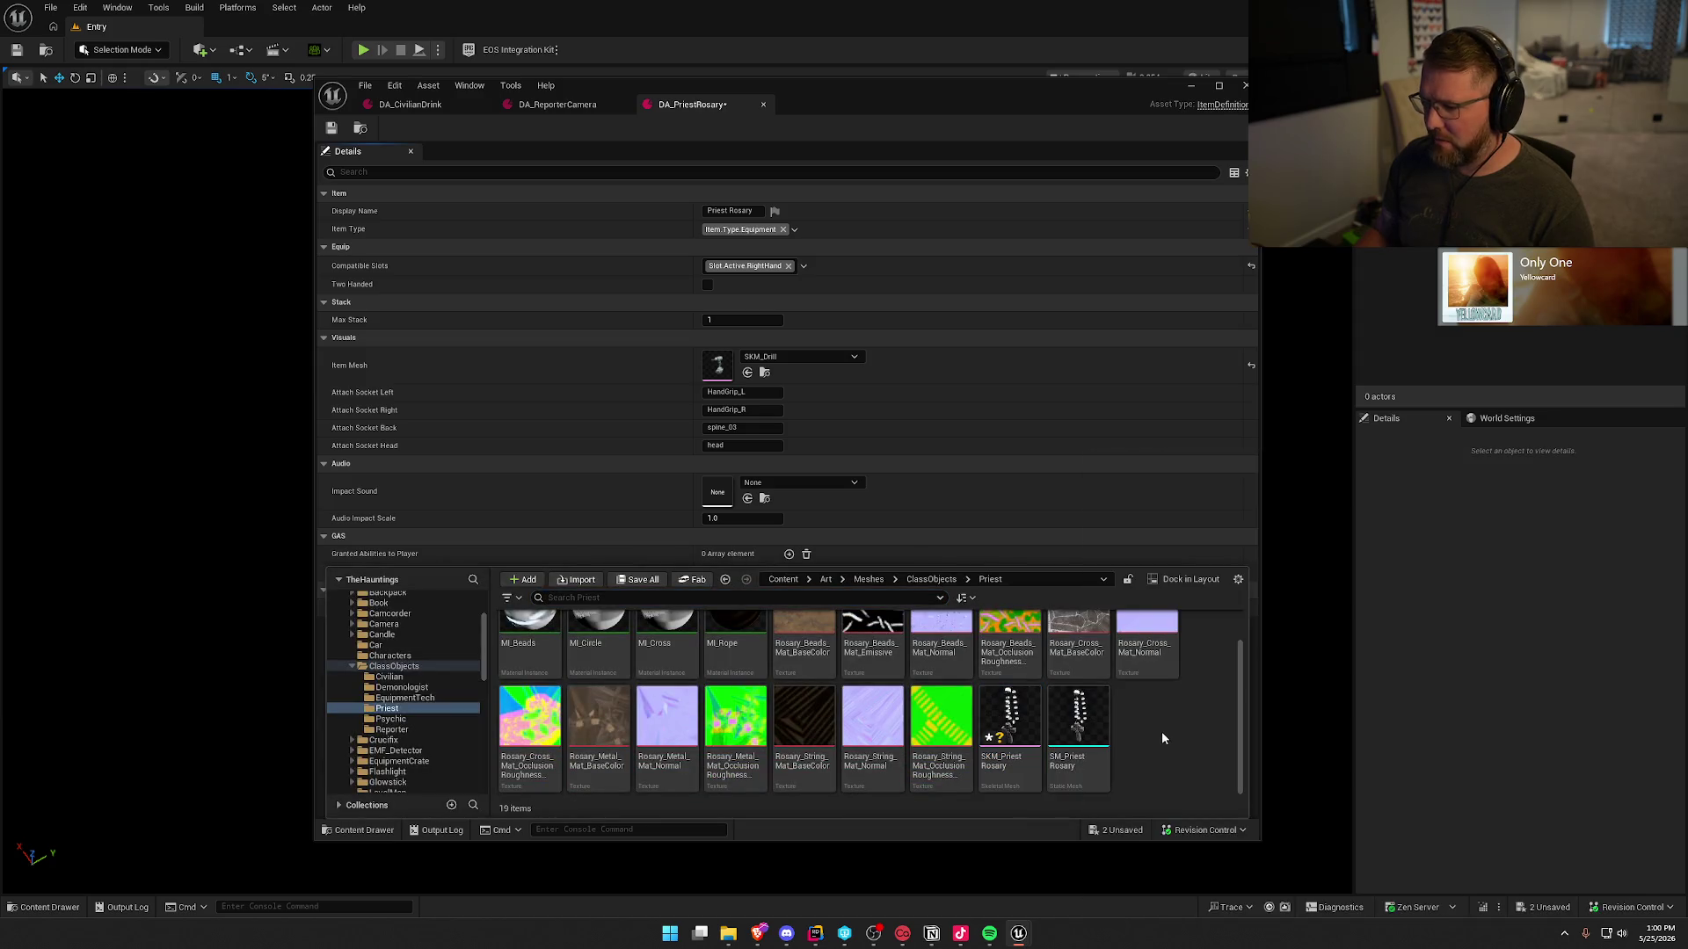
- Set DA_PriestRosary's Item Mesh to SKM_PriestRosary, save it, and close its editor
{"action": "left_click_drag", "start_coordinate": [1008, 723], "coordinate": [717, 373]}
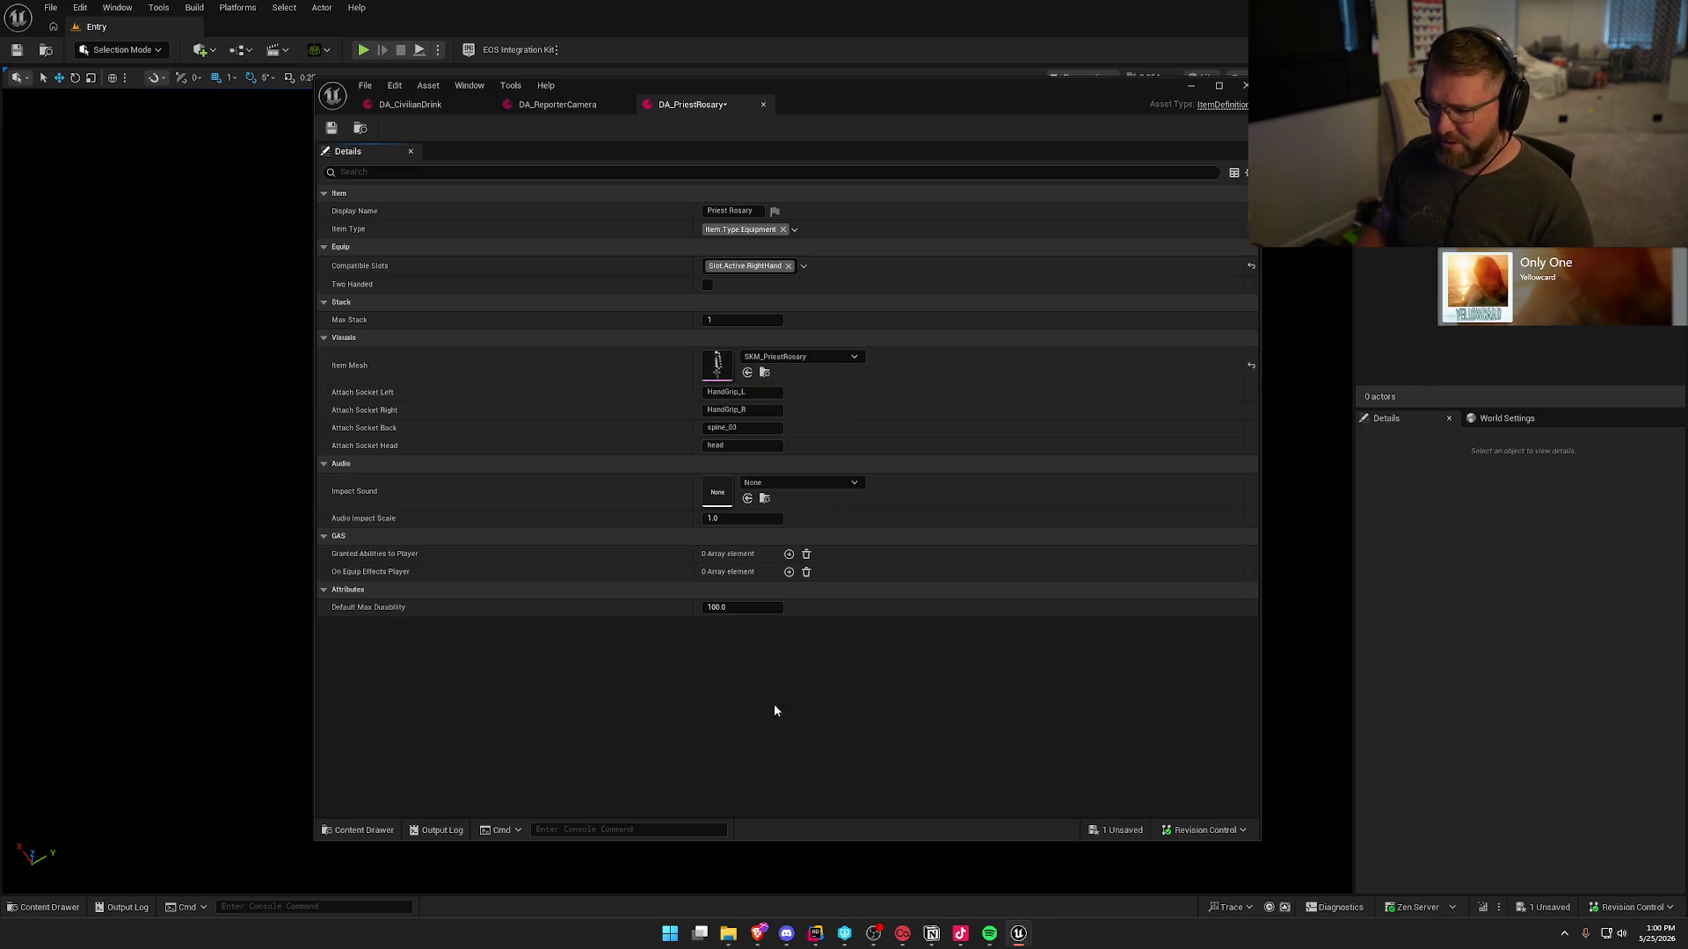
{"action": "left_click", "coordinate": [334, 131]}
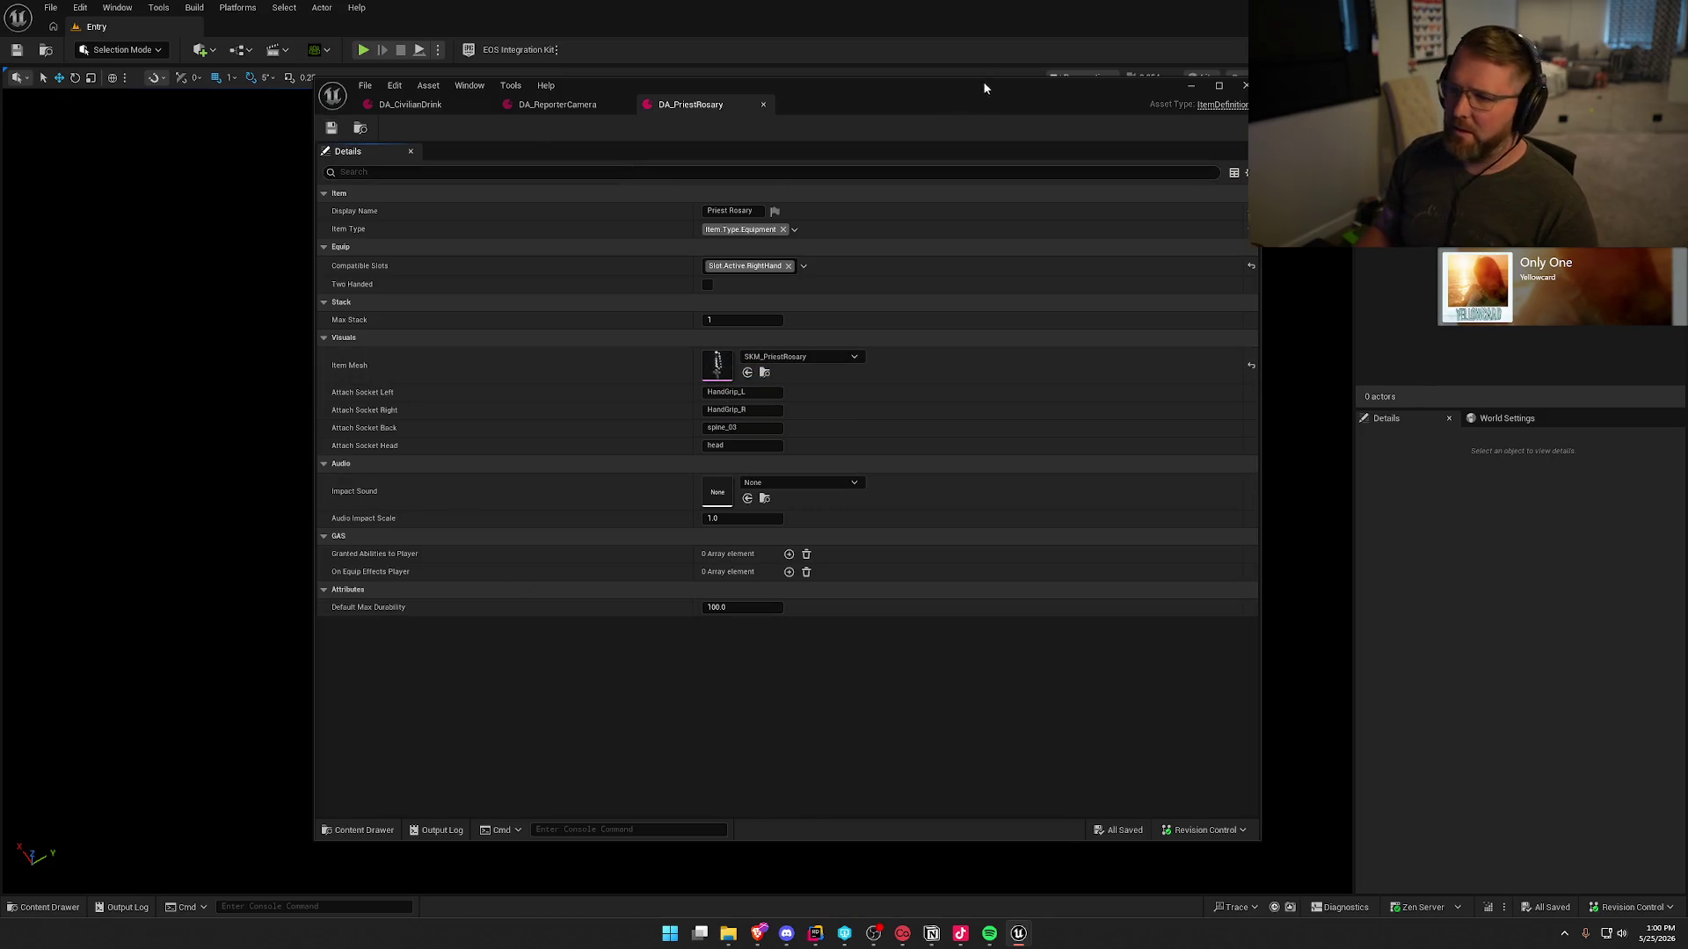
{"action": "left_click", "coordinate": [1243, 89]}
- Browse the Content Browser to the Equipment DataAssets folder, then back up to Blueprints
{"action": "key", "text": "ctrl+space"}
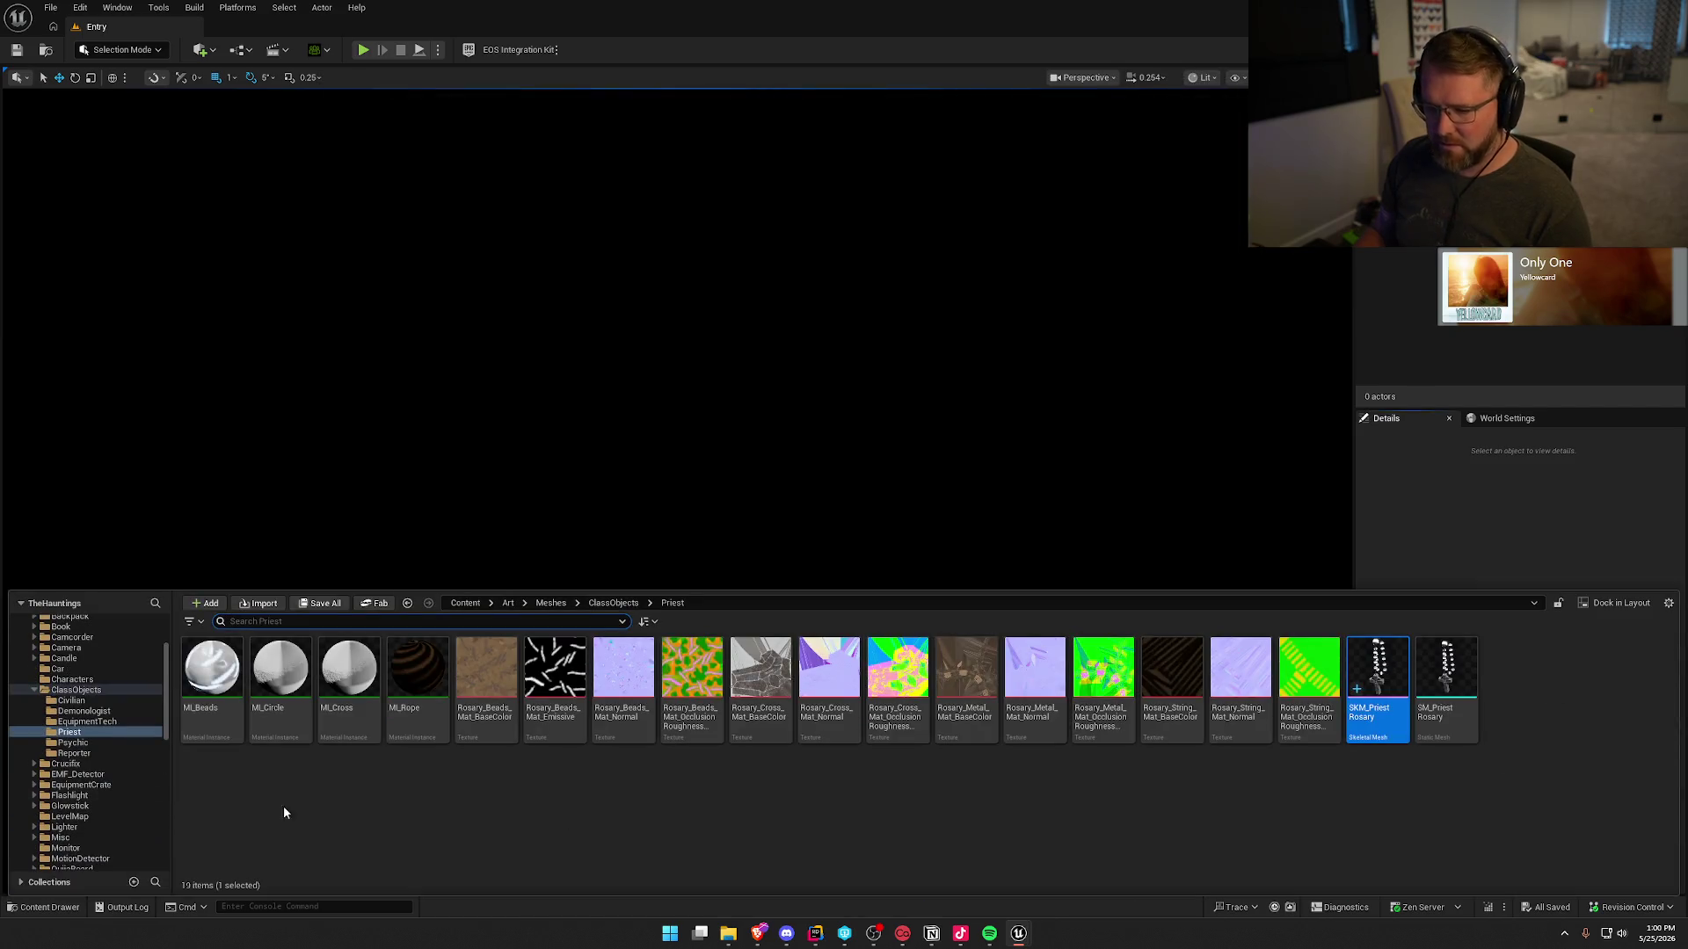
{"action": "left_click", "coordinate": [43, 633], "text": "ctrl"}
{"action": "left_click", "coordinate": [21, 632]}
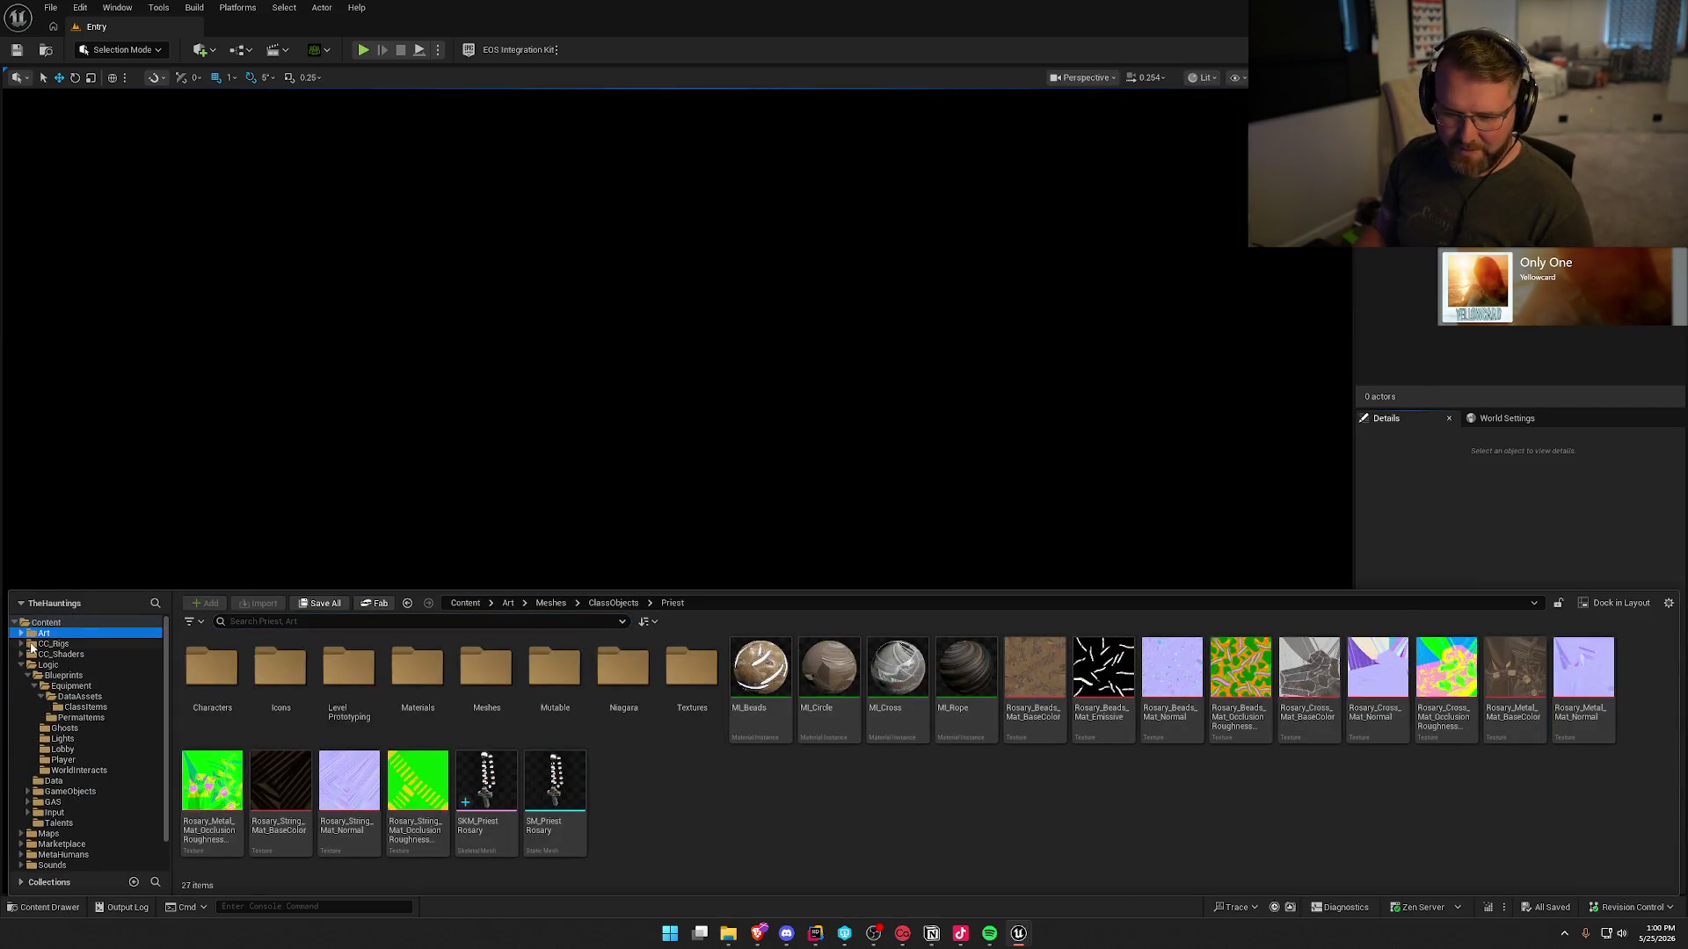
{"action": "left_click", "coordinate": [85, 707]}
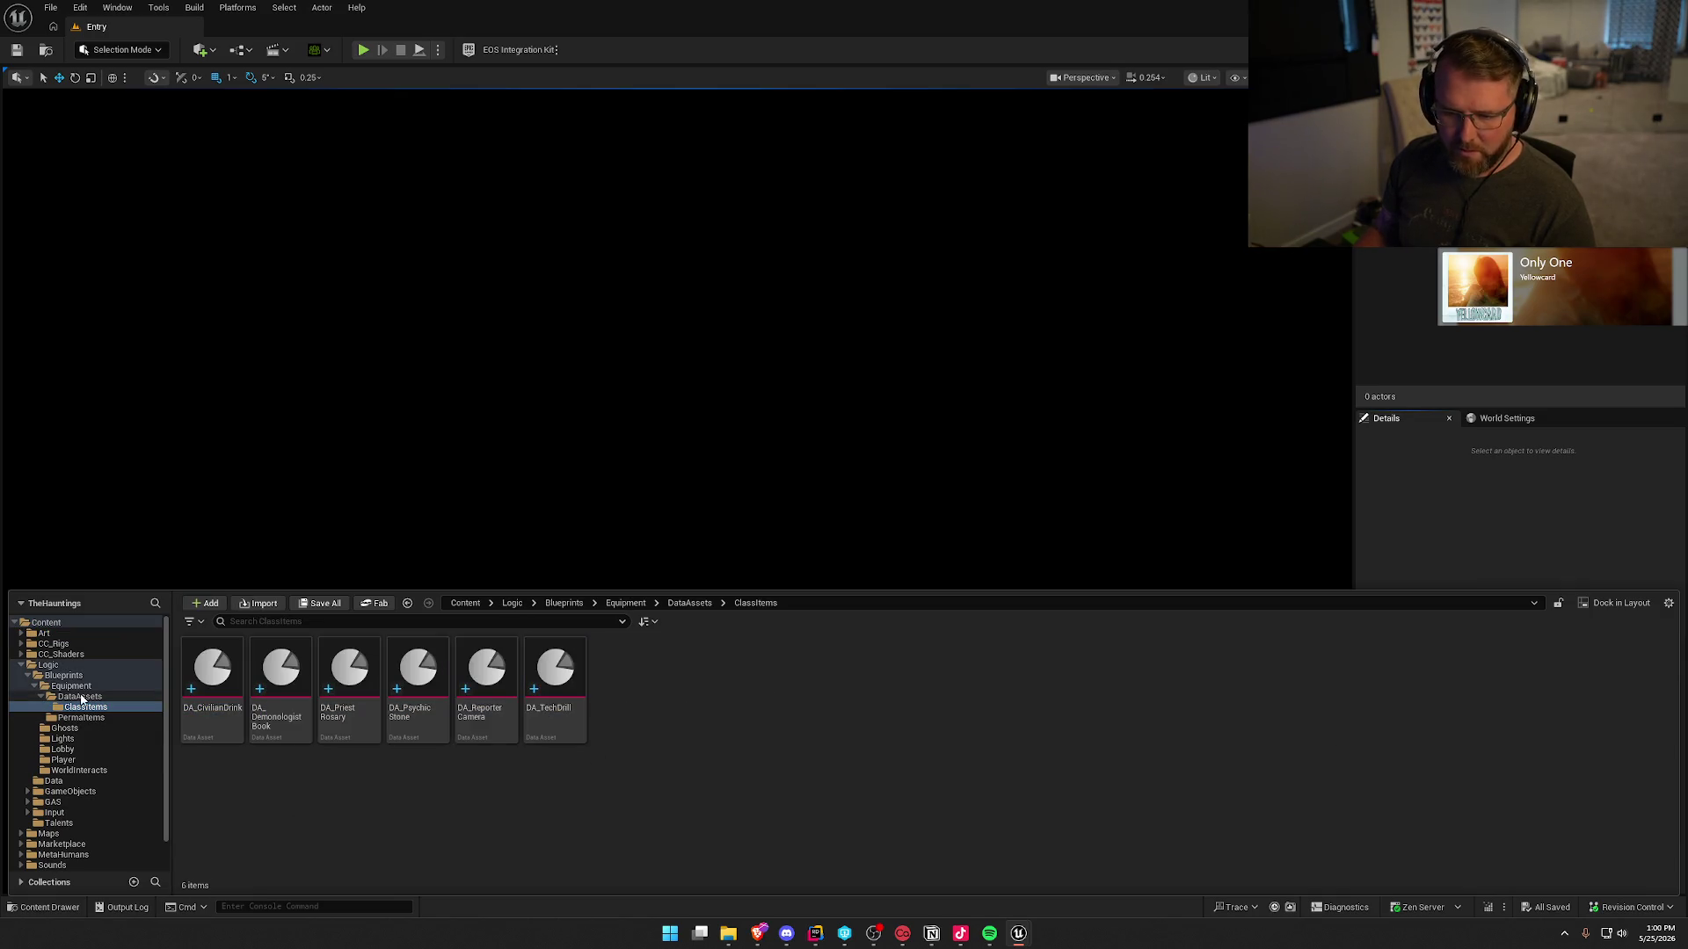
{"action": "left_click", "coordinate": [78, 697]}
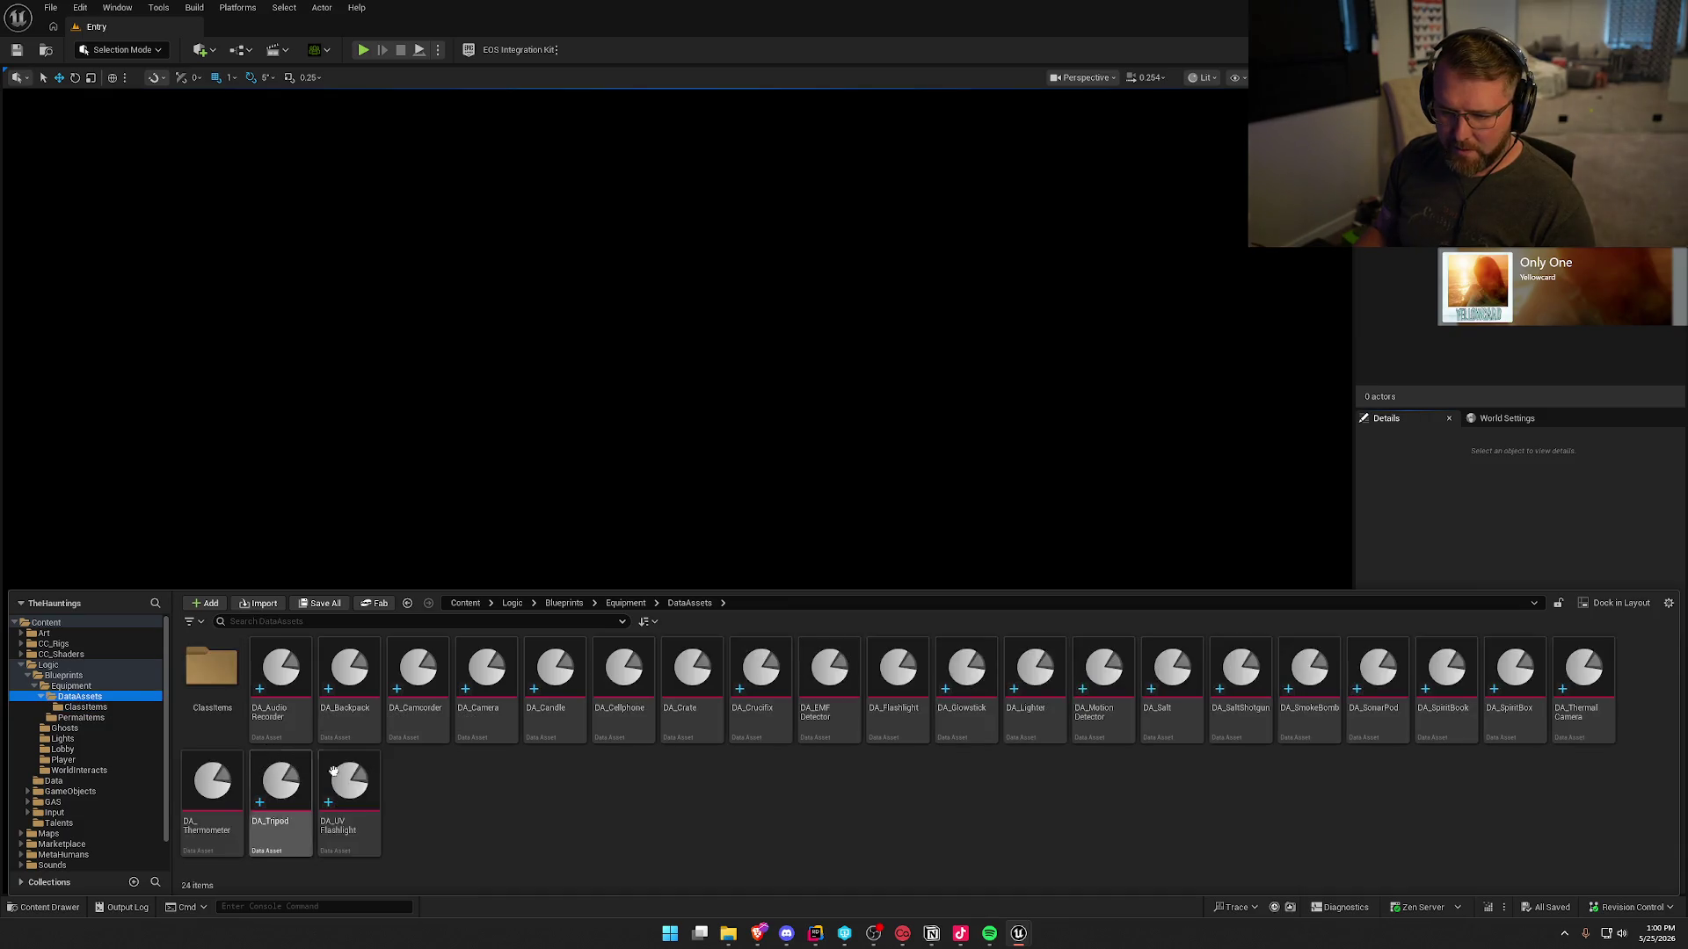
{"action": "left_click", "coordinate": [281, 677]}
{"action": "left_click", "coordinate": [347, 796], "text": "shift"}
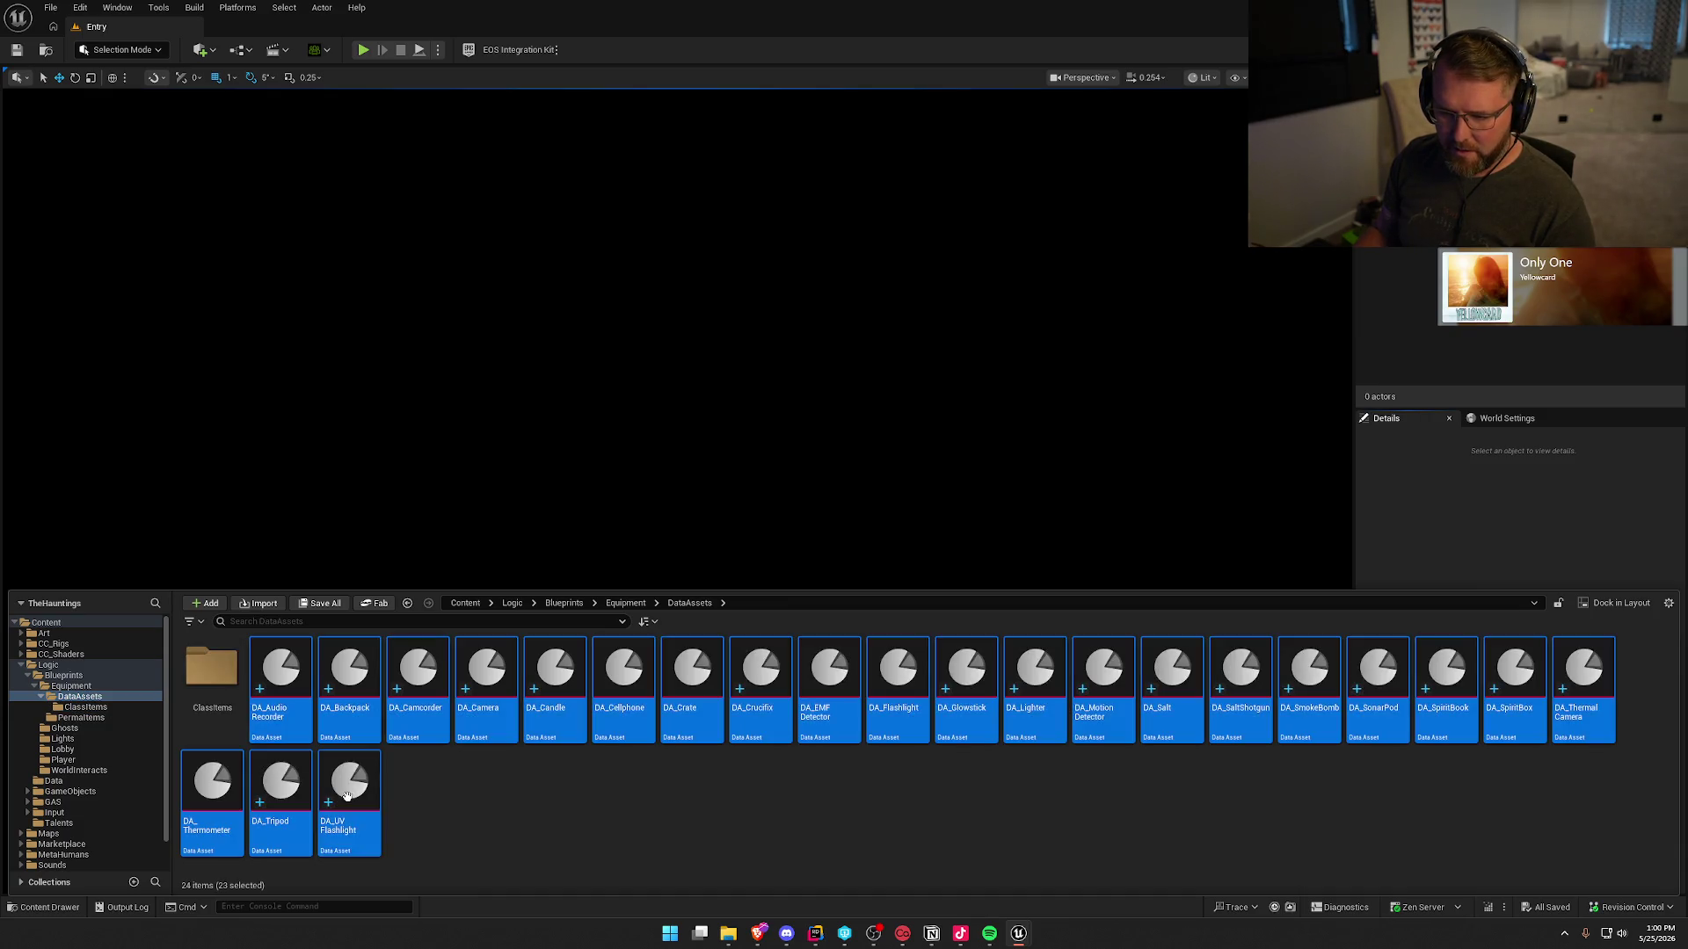
{"action": "left_click", "coordinate": [589, 764]}
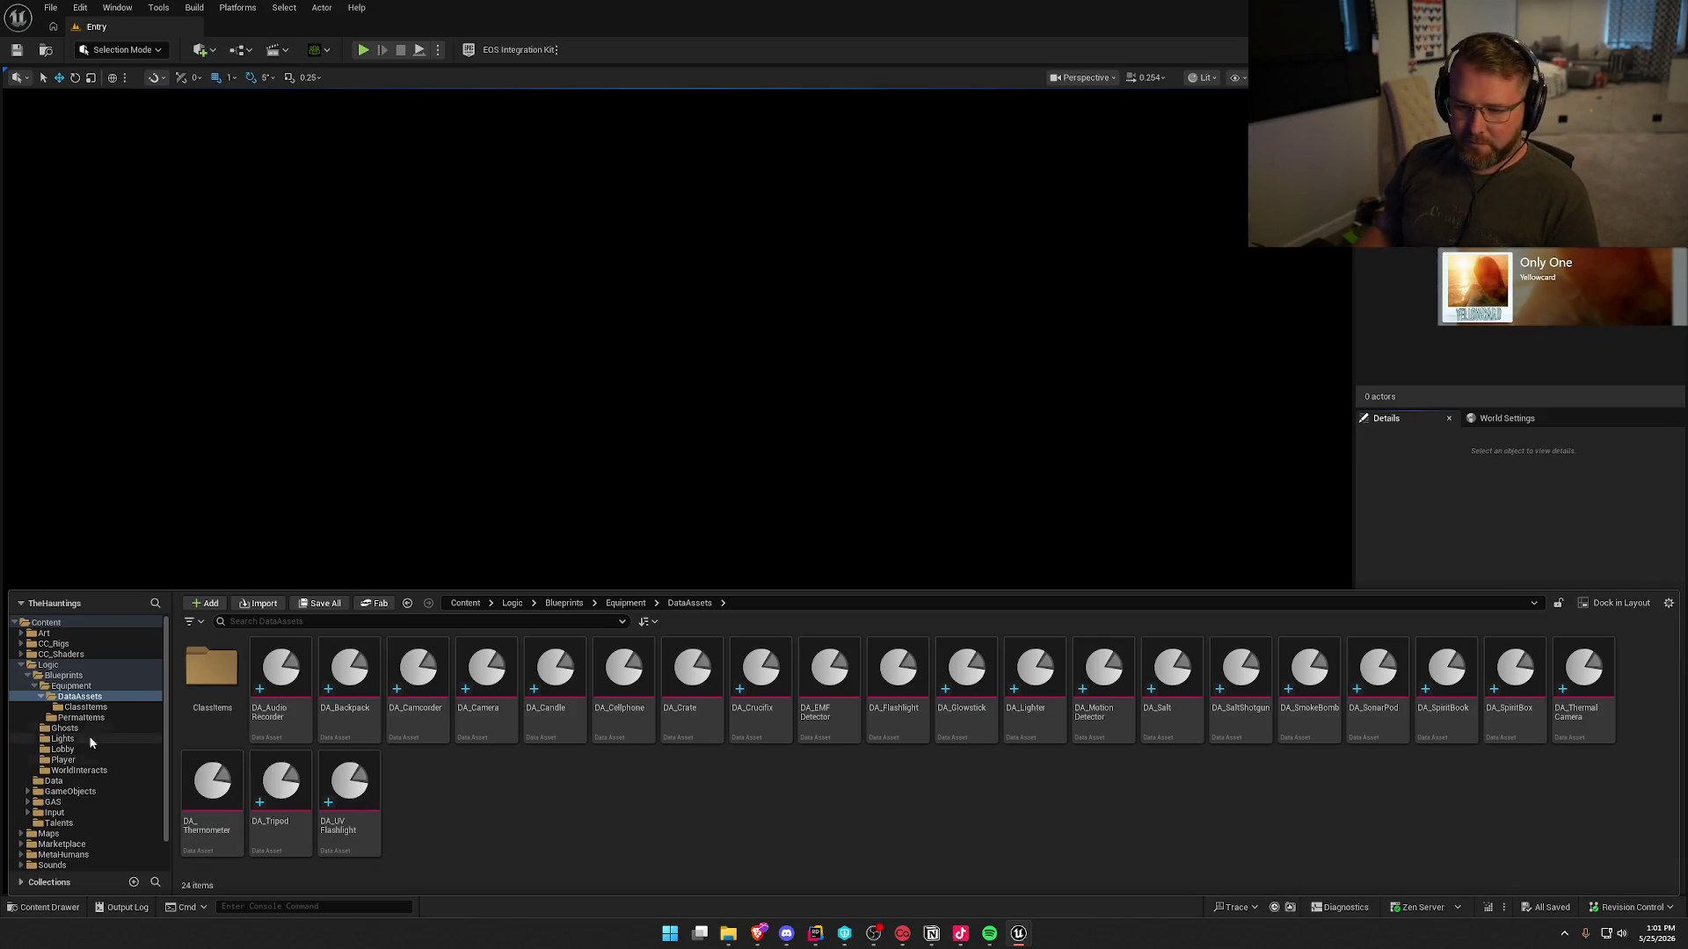
{"action": "left_click", "coordinate": [66, 675]}
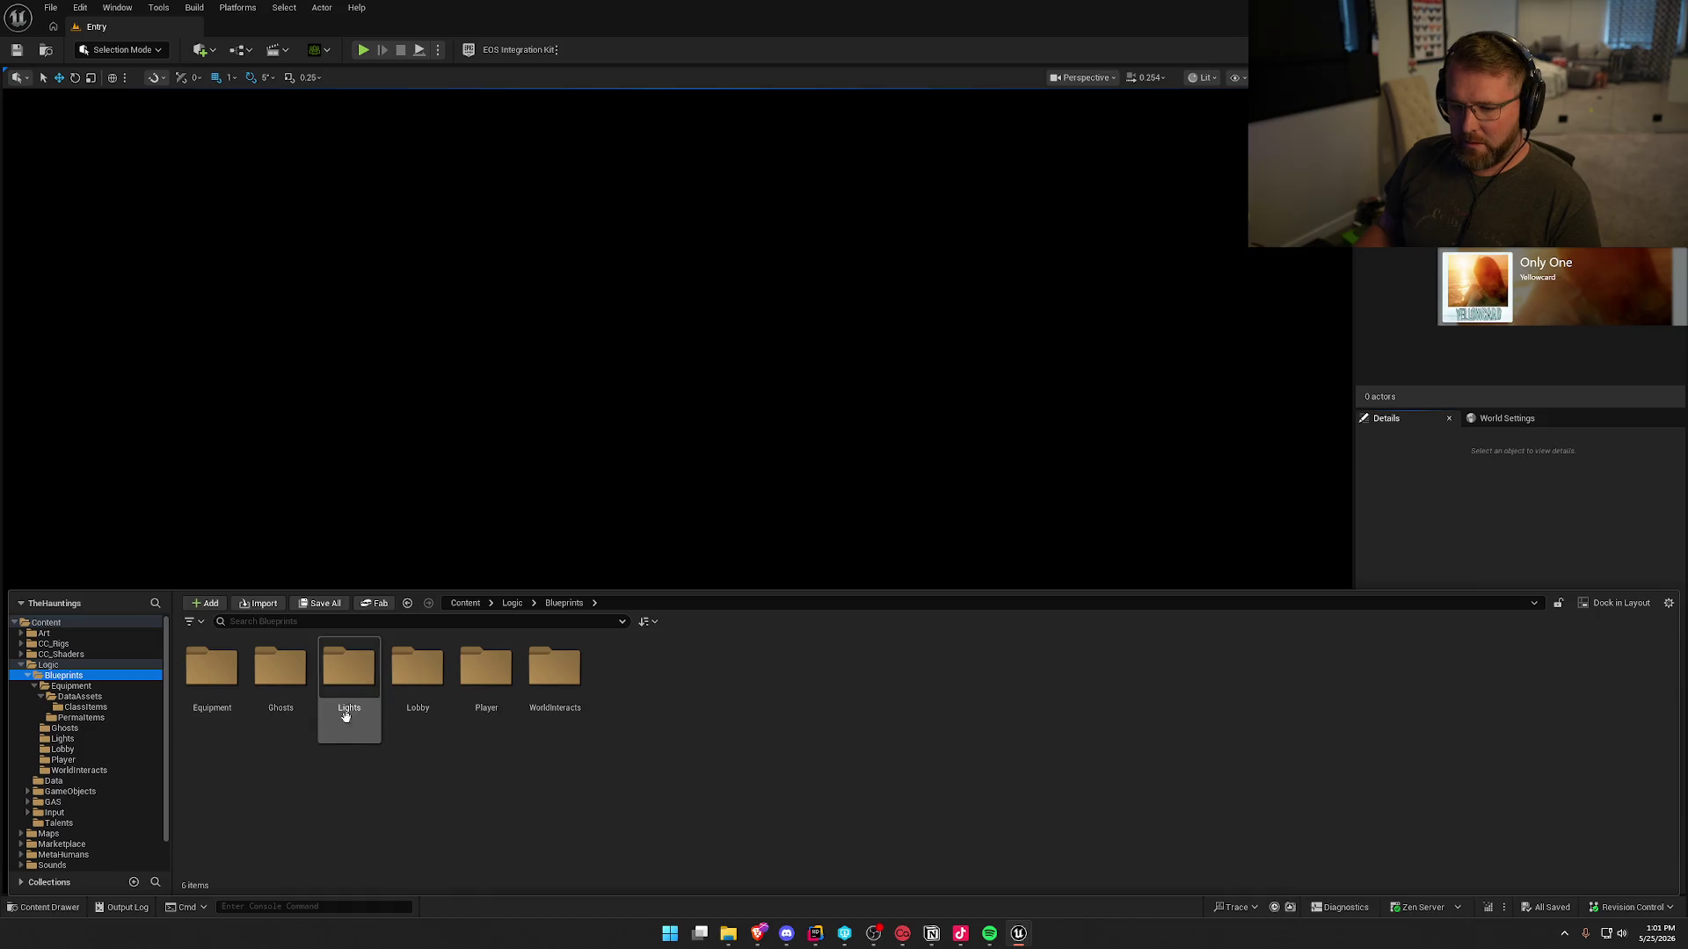
- In the Equipment folder, duplicate the bp_EMFDetector blueprint
{"action": "double_click", "coordinate": [212, 670]}
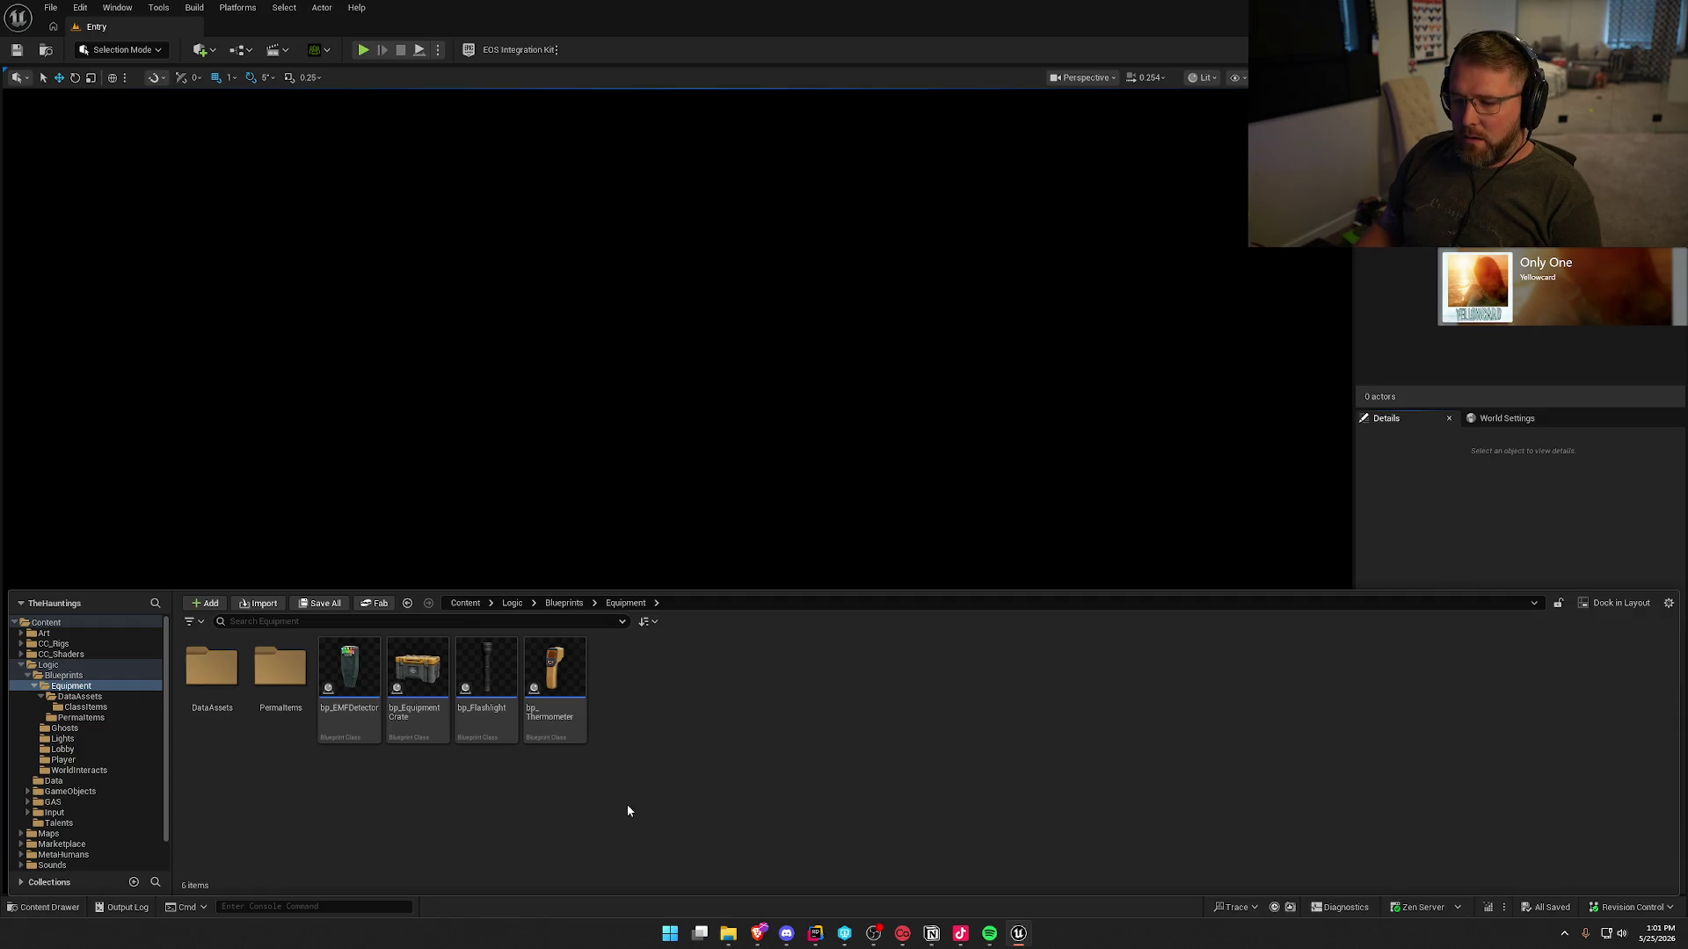
{"action": "left_click", "coordinate": [358, 686]}
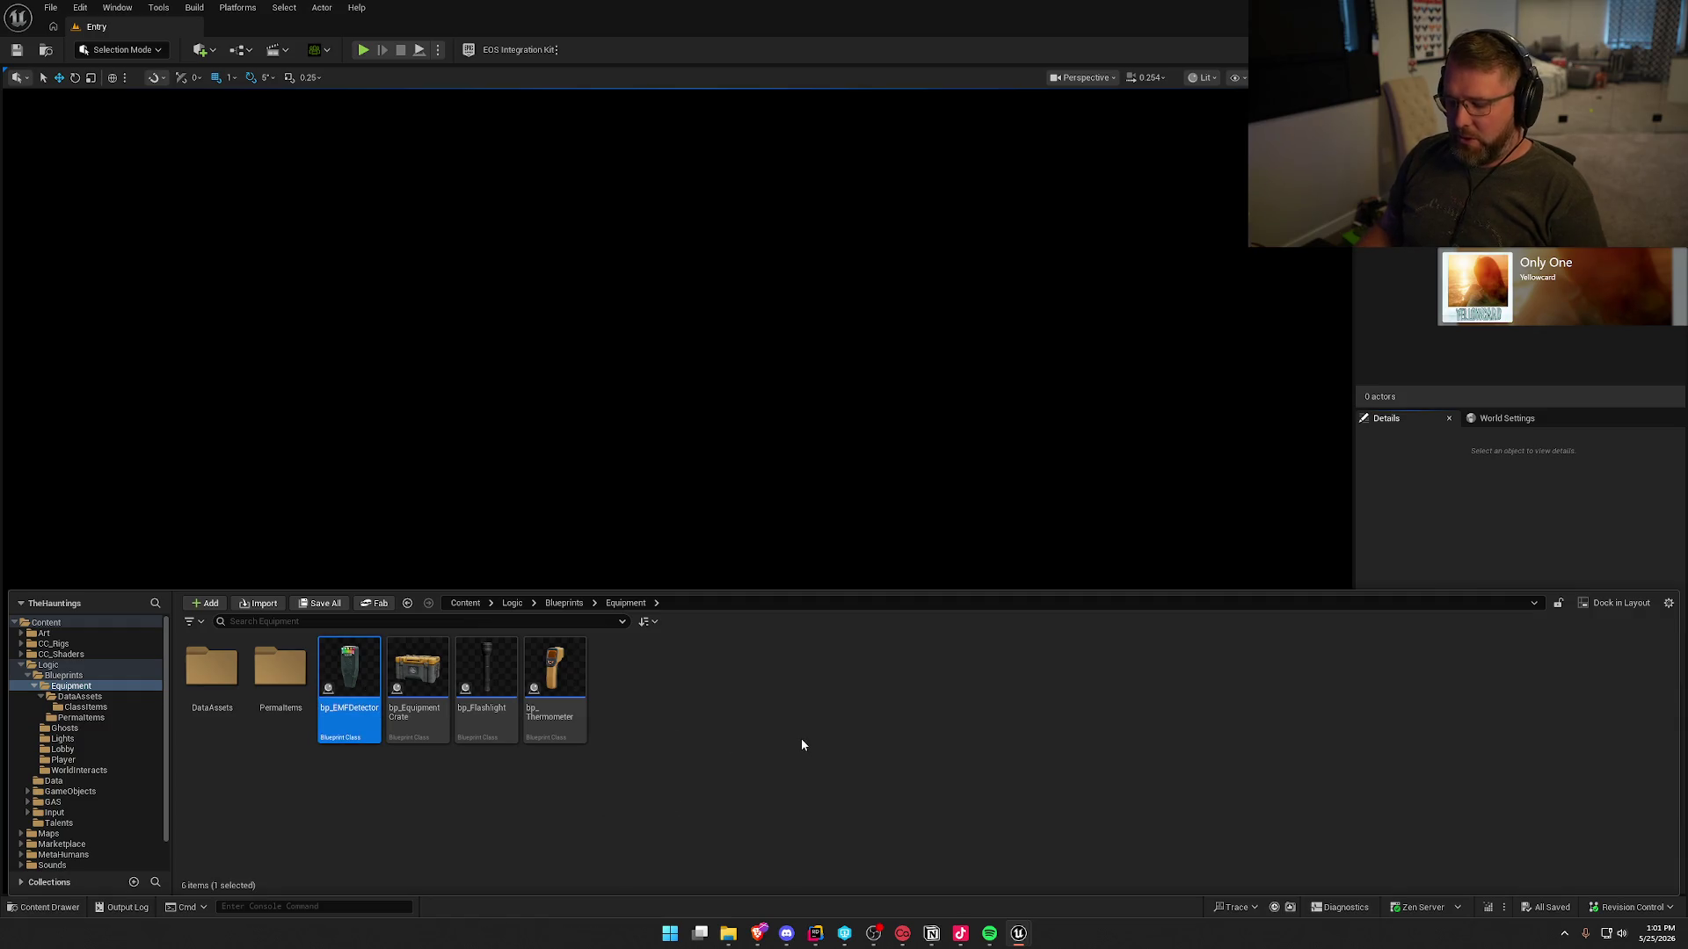
{"action": "key", "text": "ctrl+d"}
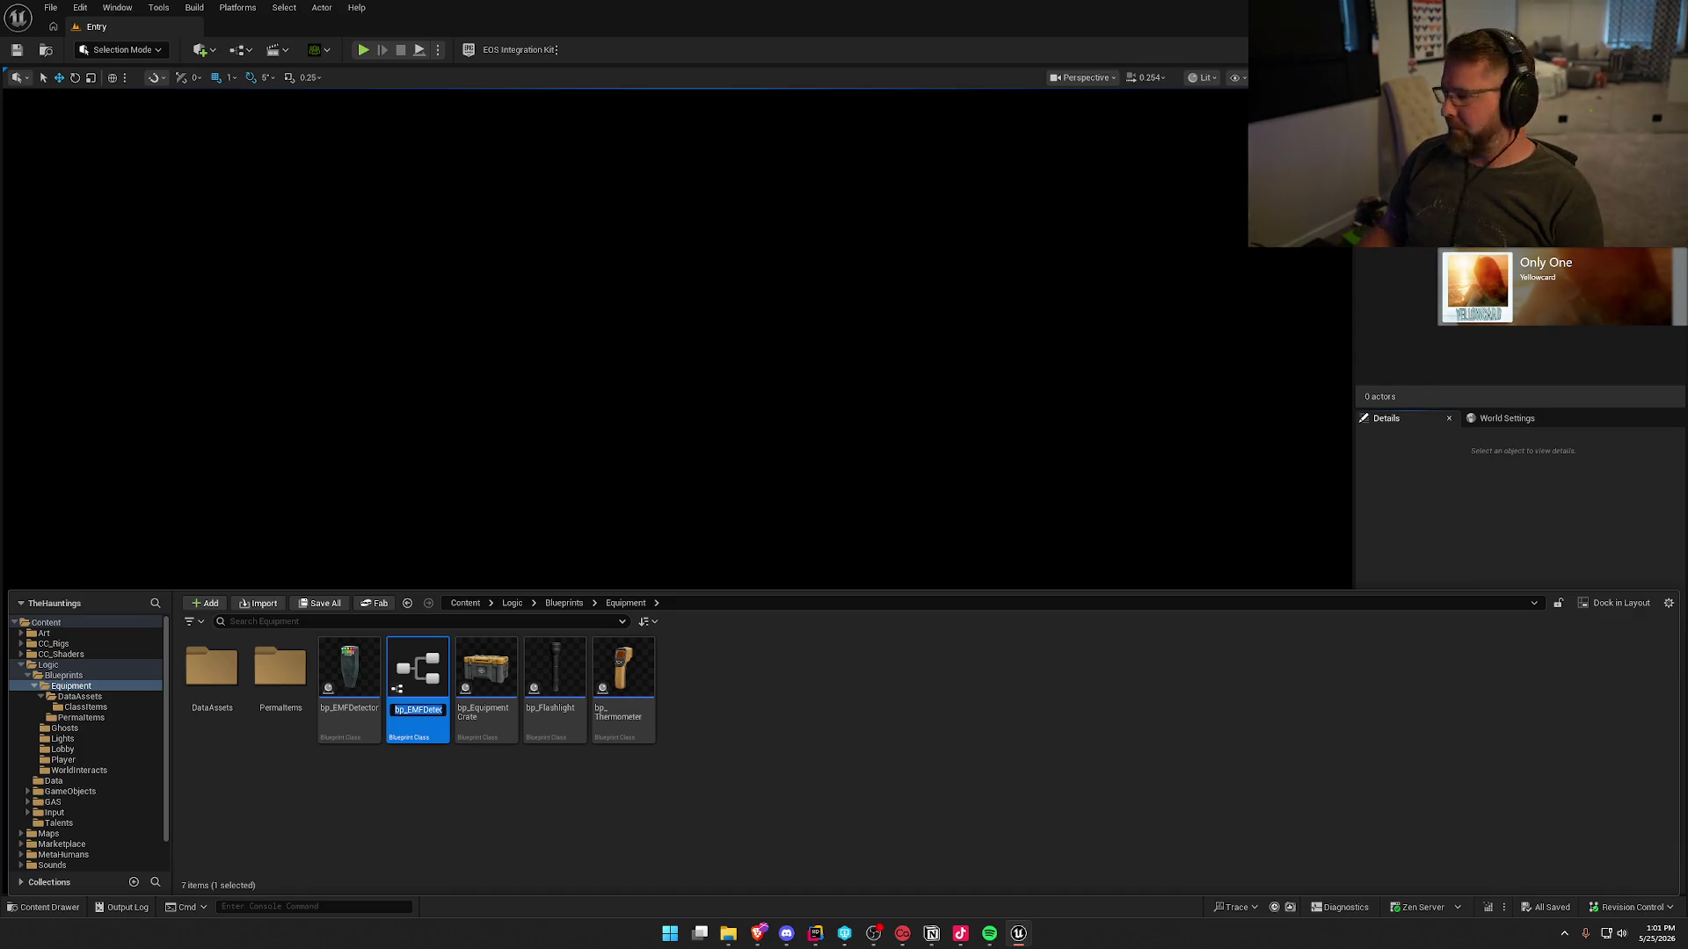
{"action": "key", "text": "alt+Tab"}
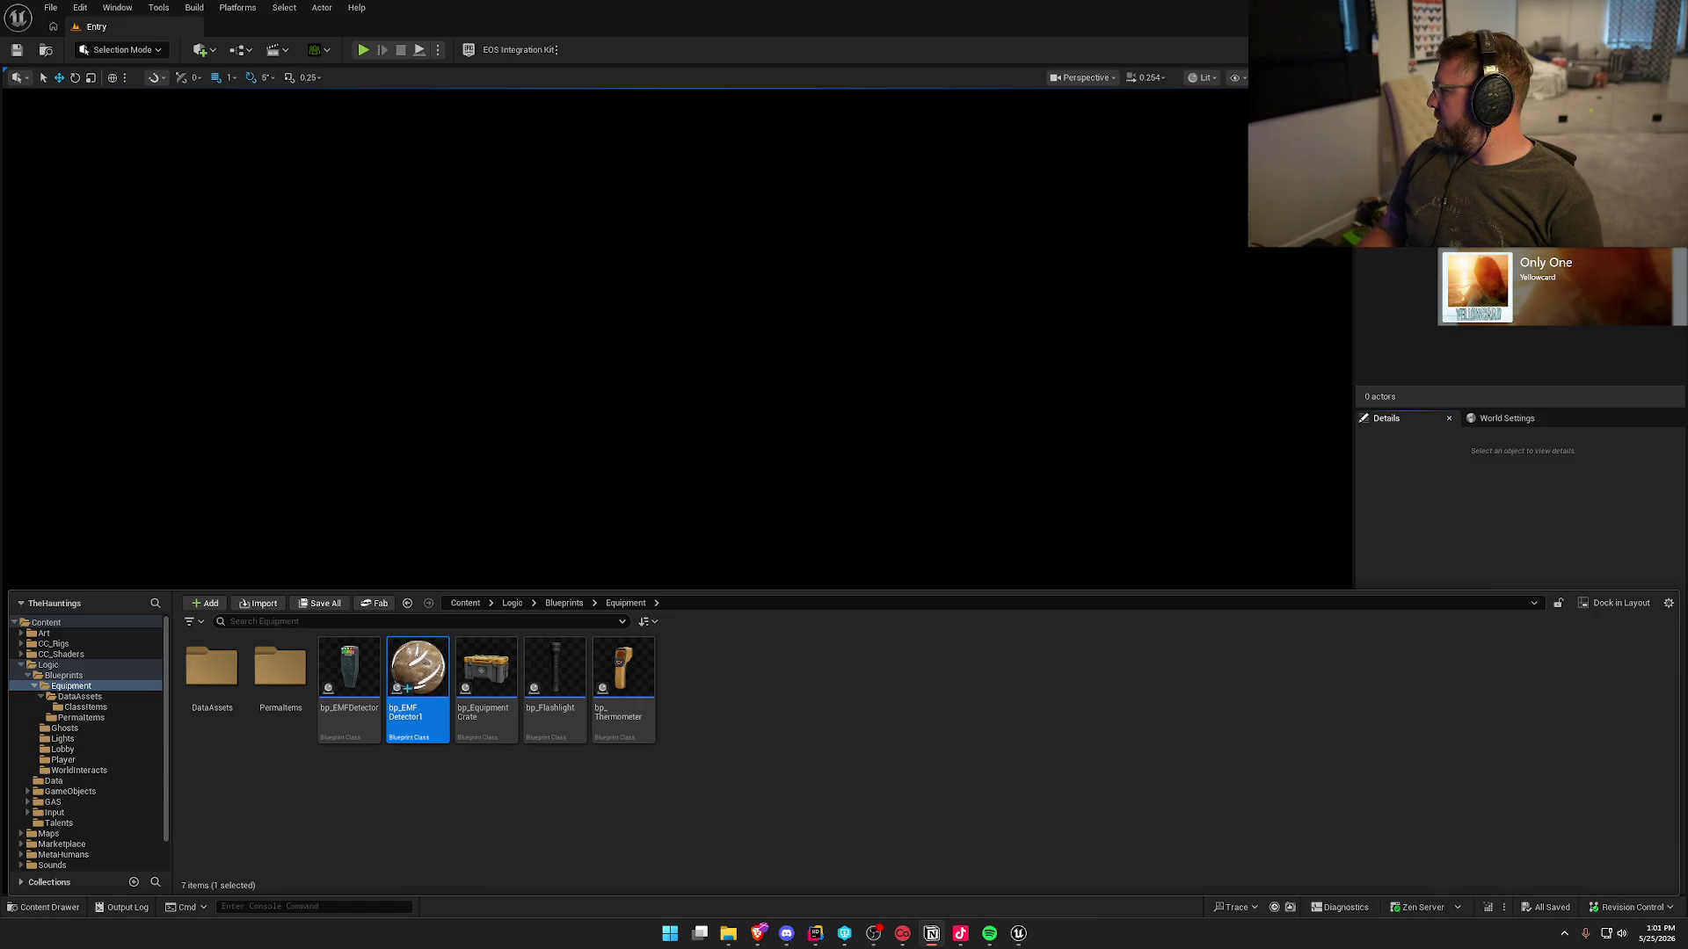
- Rename the duplicate to bp_AudioRecorder and open it in the blueprint editor
{"action": "left_click", "coordinate": [386, 805]}
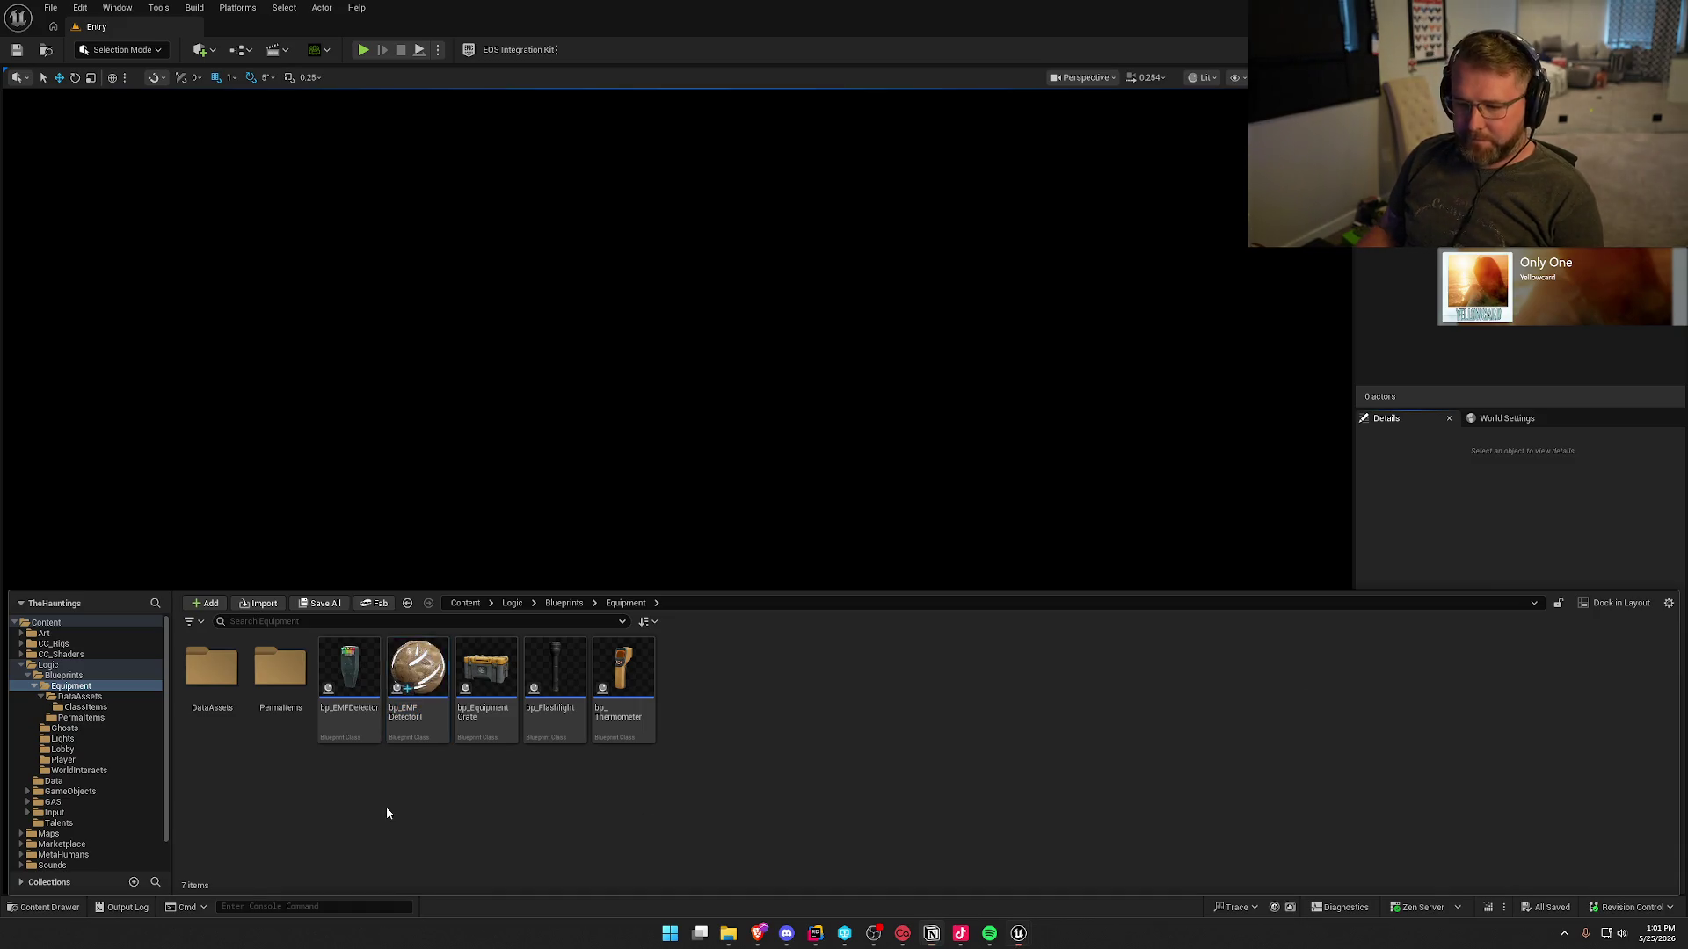
{"action": "left_click", "coordinate": [417, 677]}
{"action": "key", "text": "F2"}
{"action": "type", "text": "bp_"}
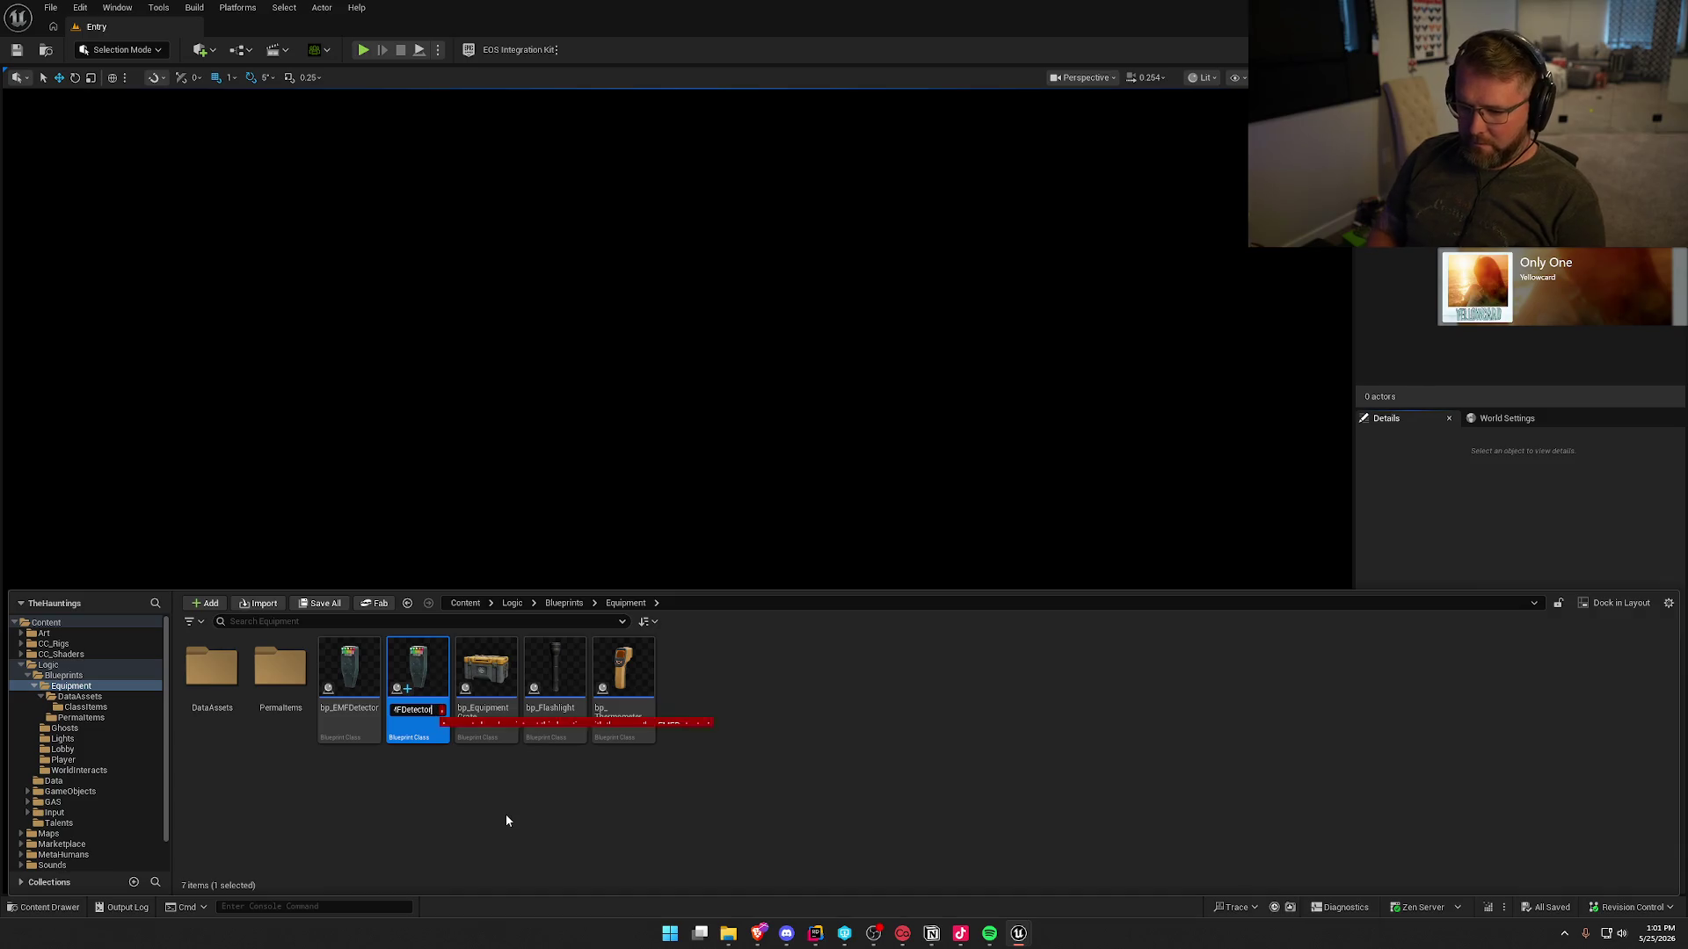
{"action": "type", "text": "AudioRecorder"}
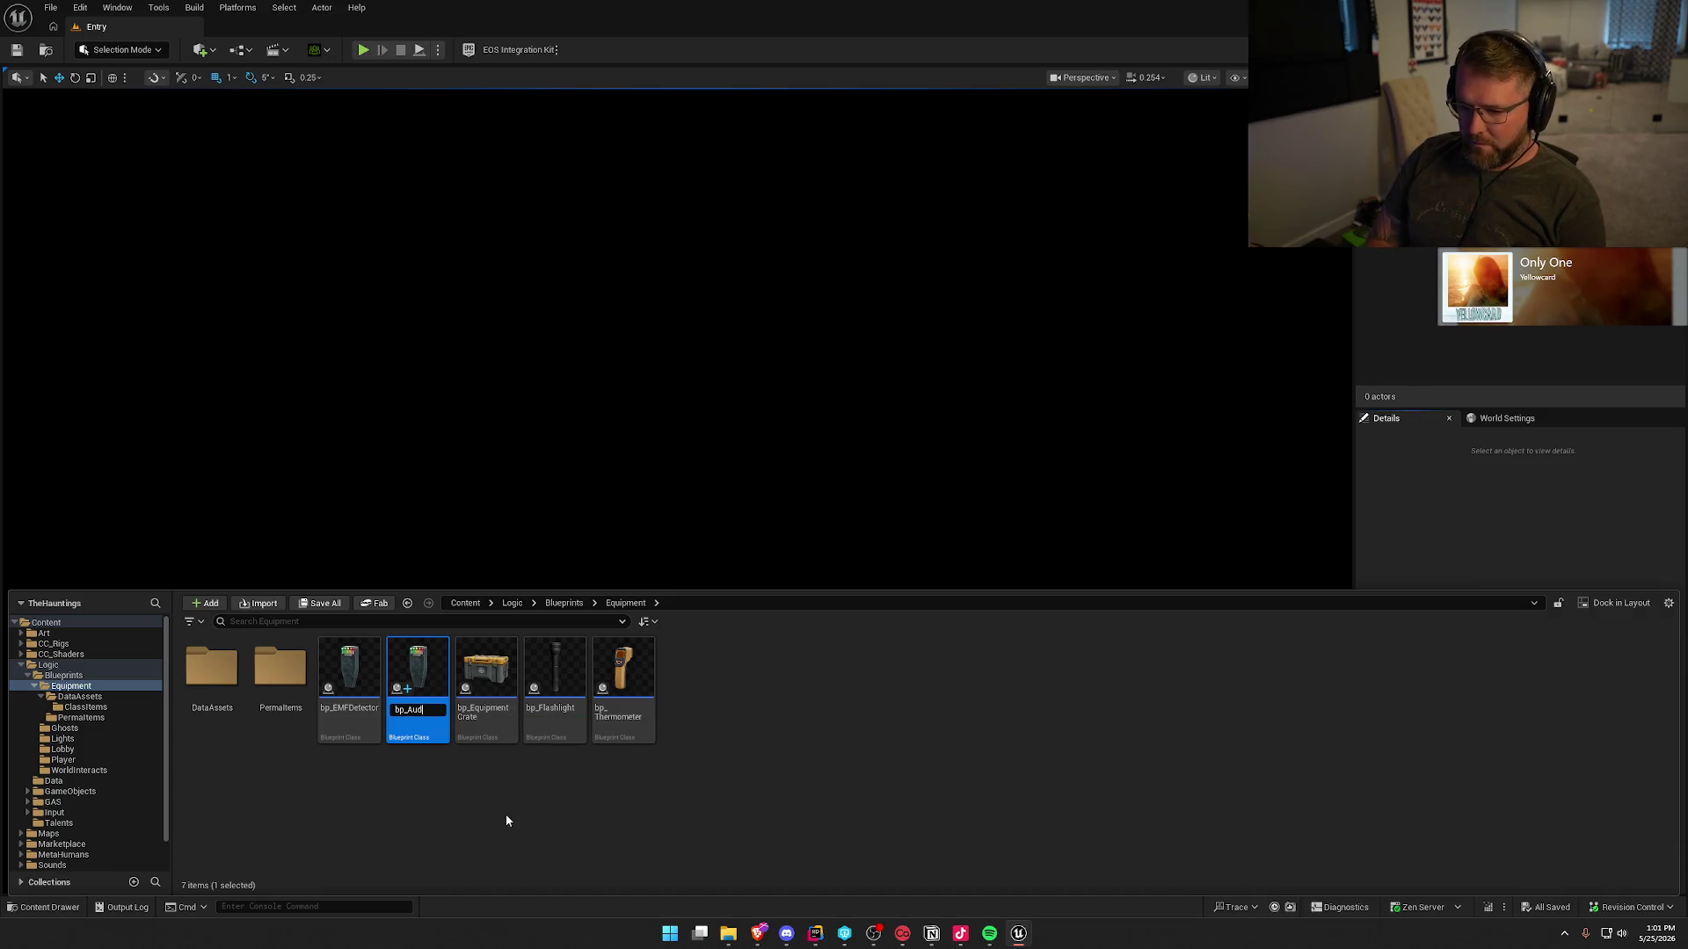
{"action": "key", "text": "Return"}
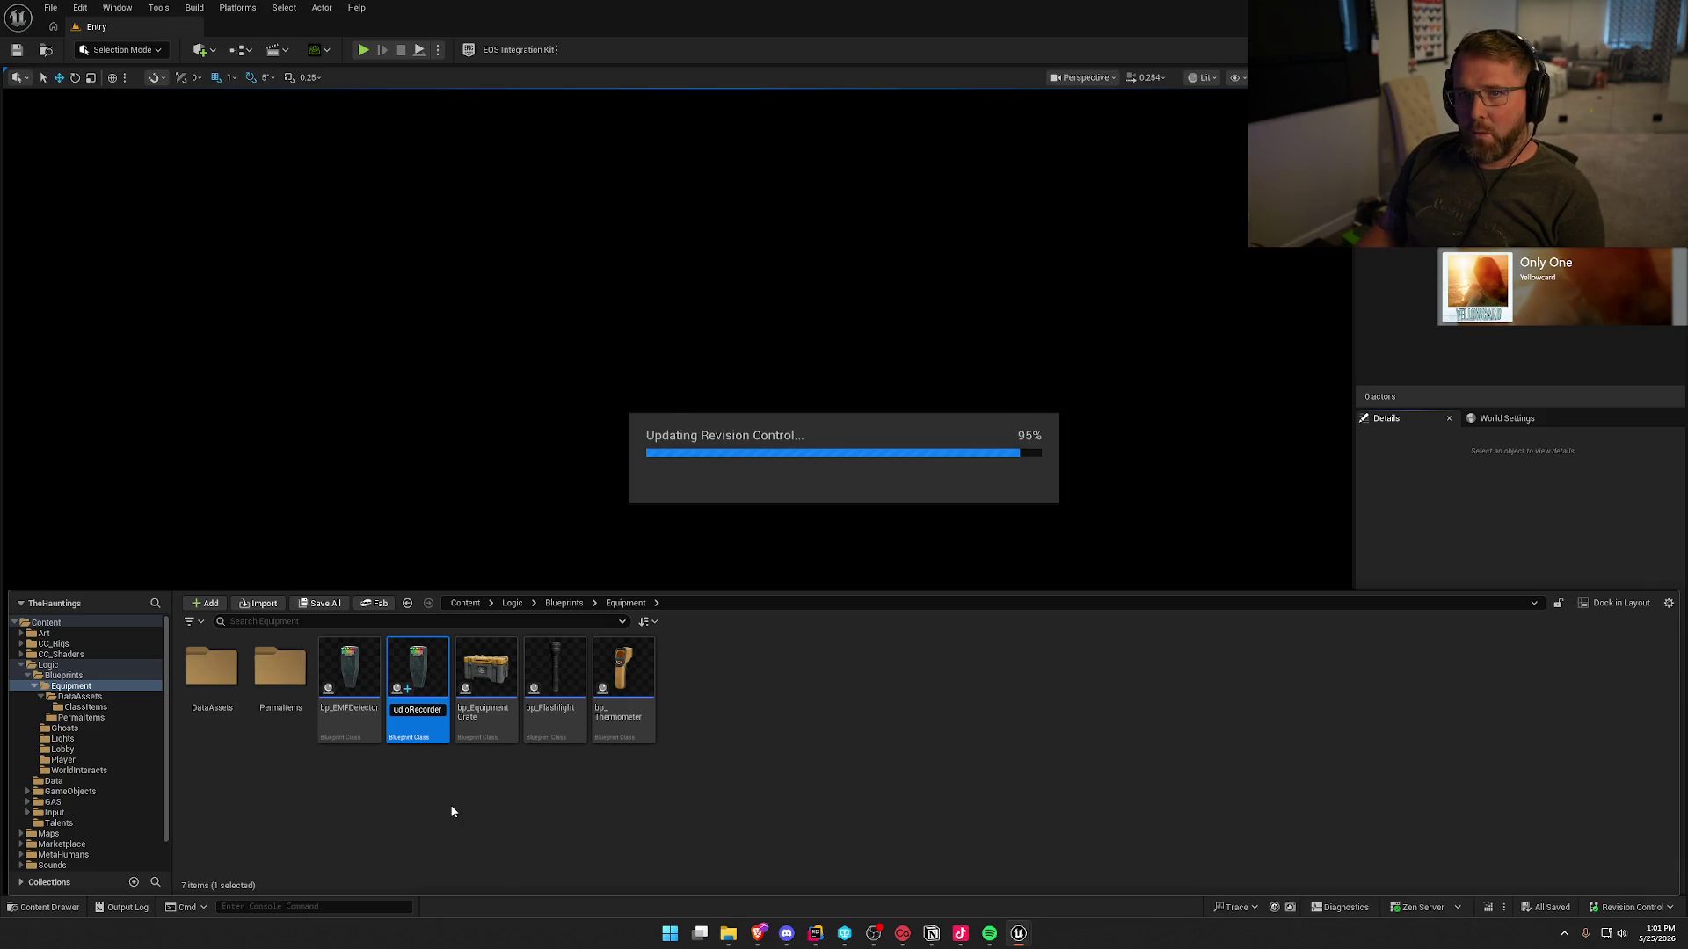
{"action": "double_click", "coordinate": [353, 673]}
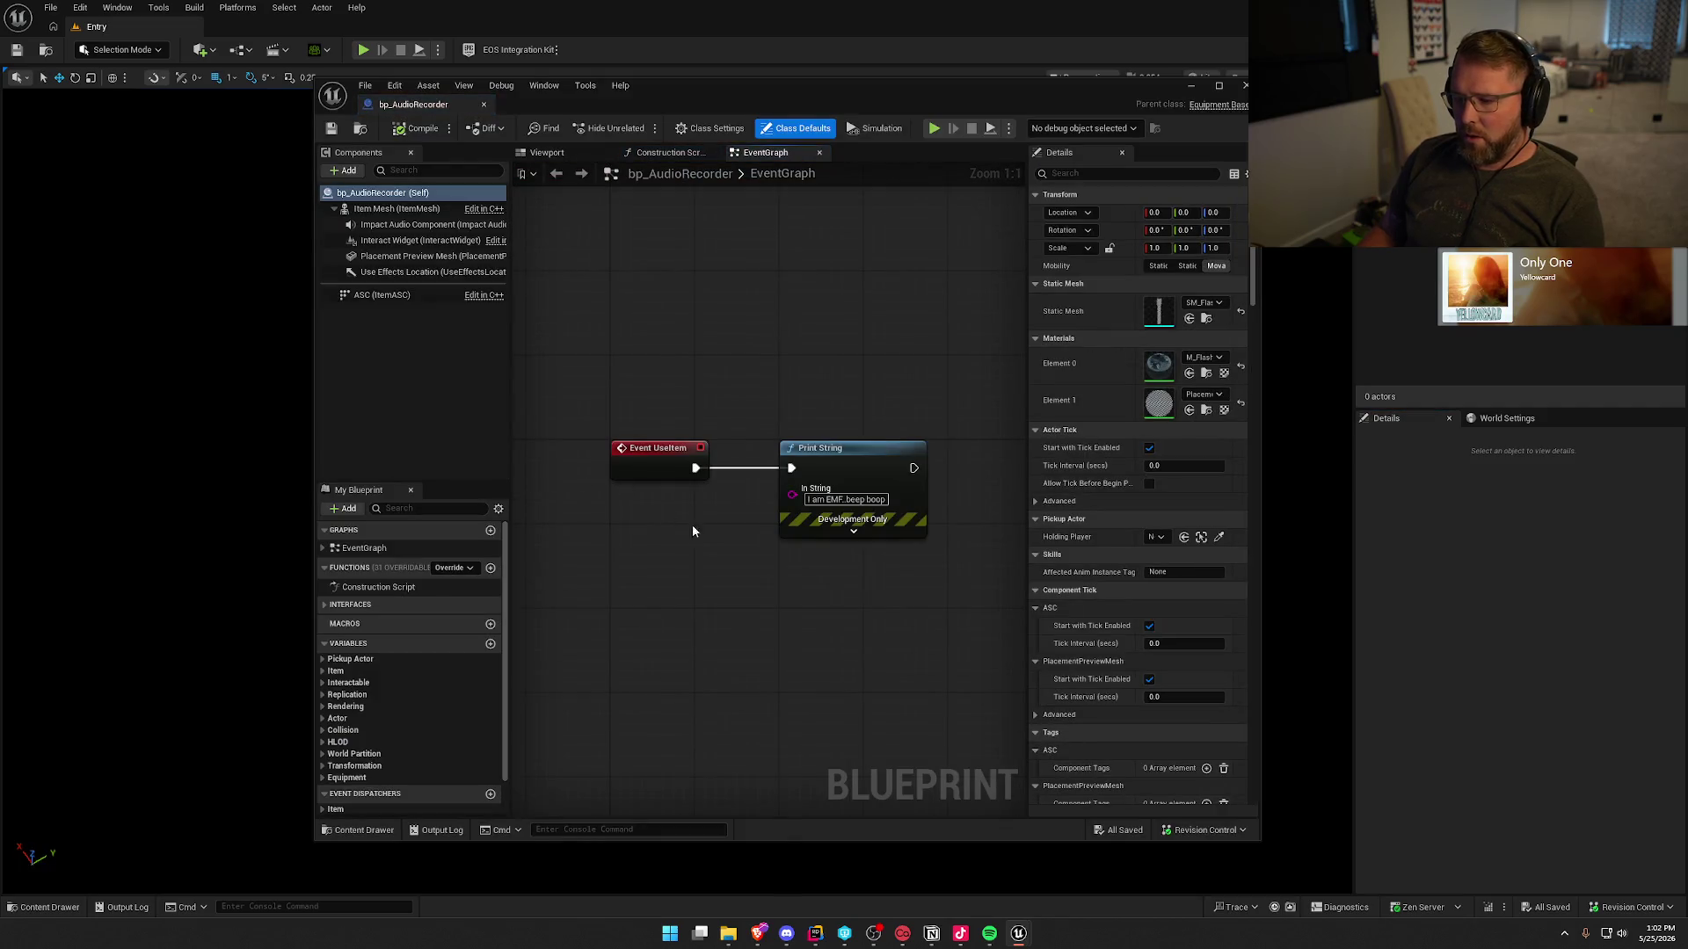
- Delete the Print String node from bp_AudioRecorder's graph and save the blueprint
{"action": "left_click", "coordinate": [846, 499]}
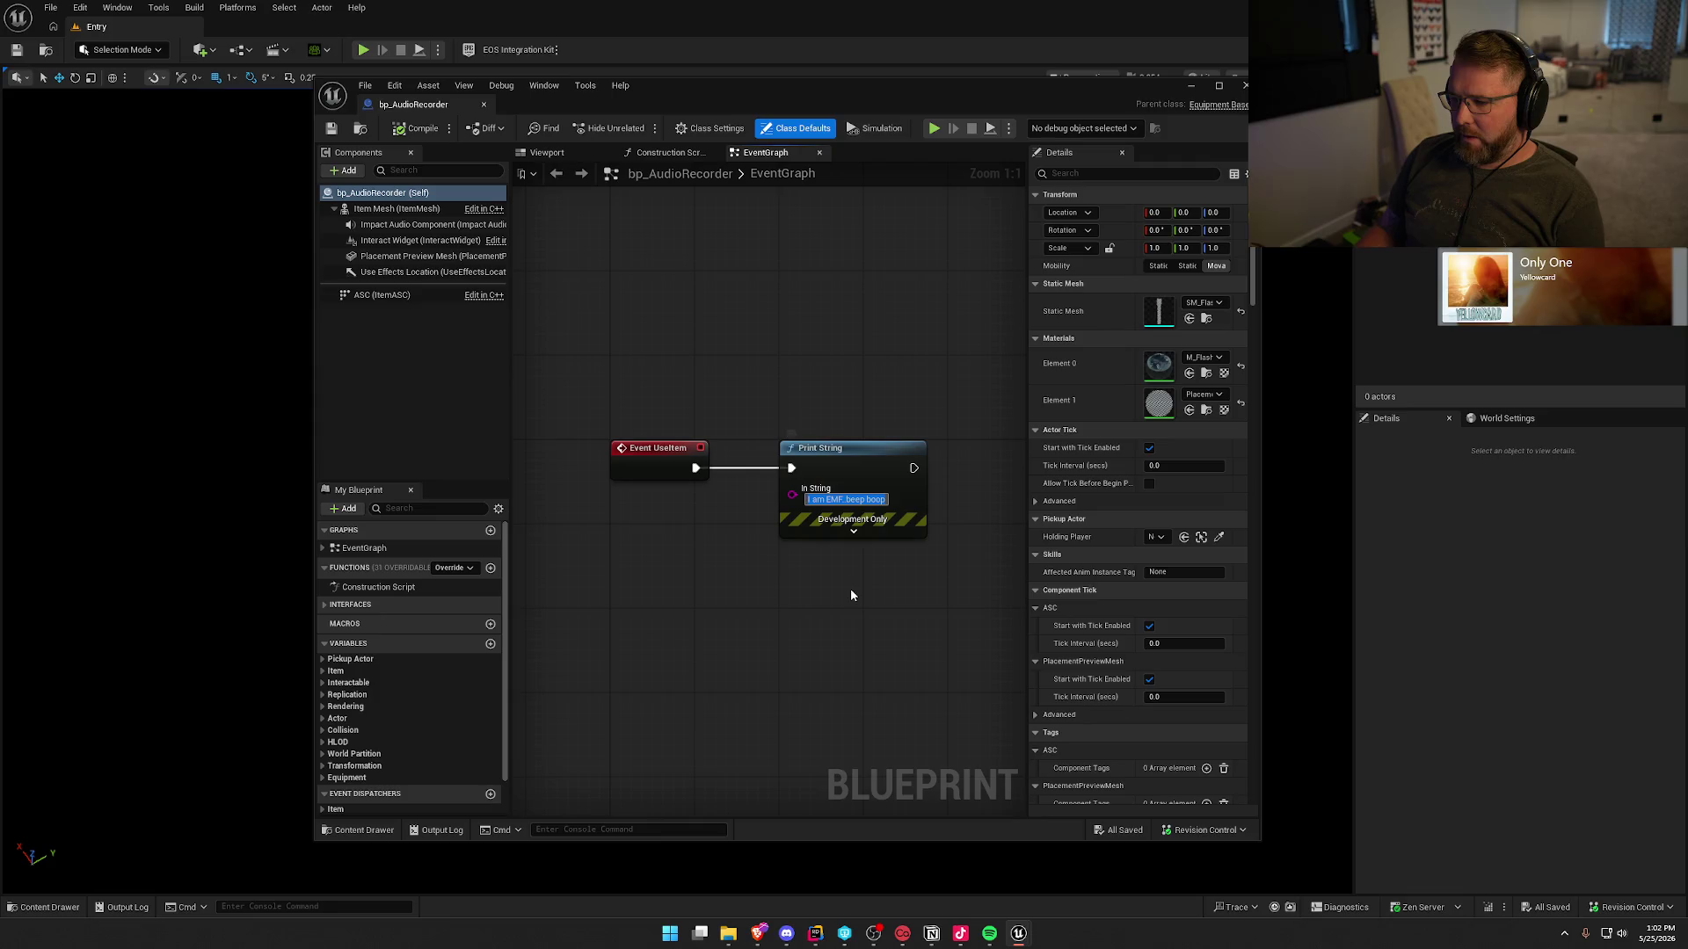
{"action": "left_click", "coordinate": [839, 462]}
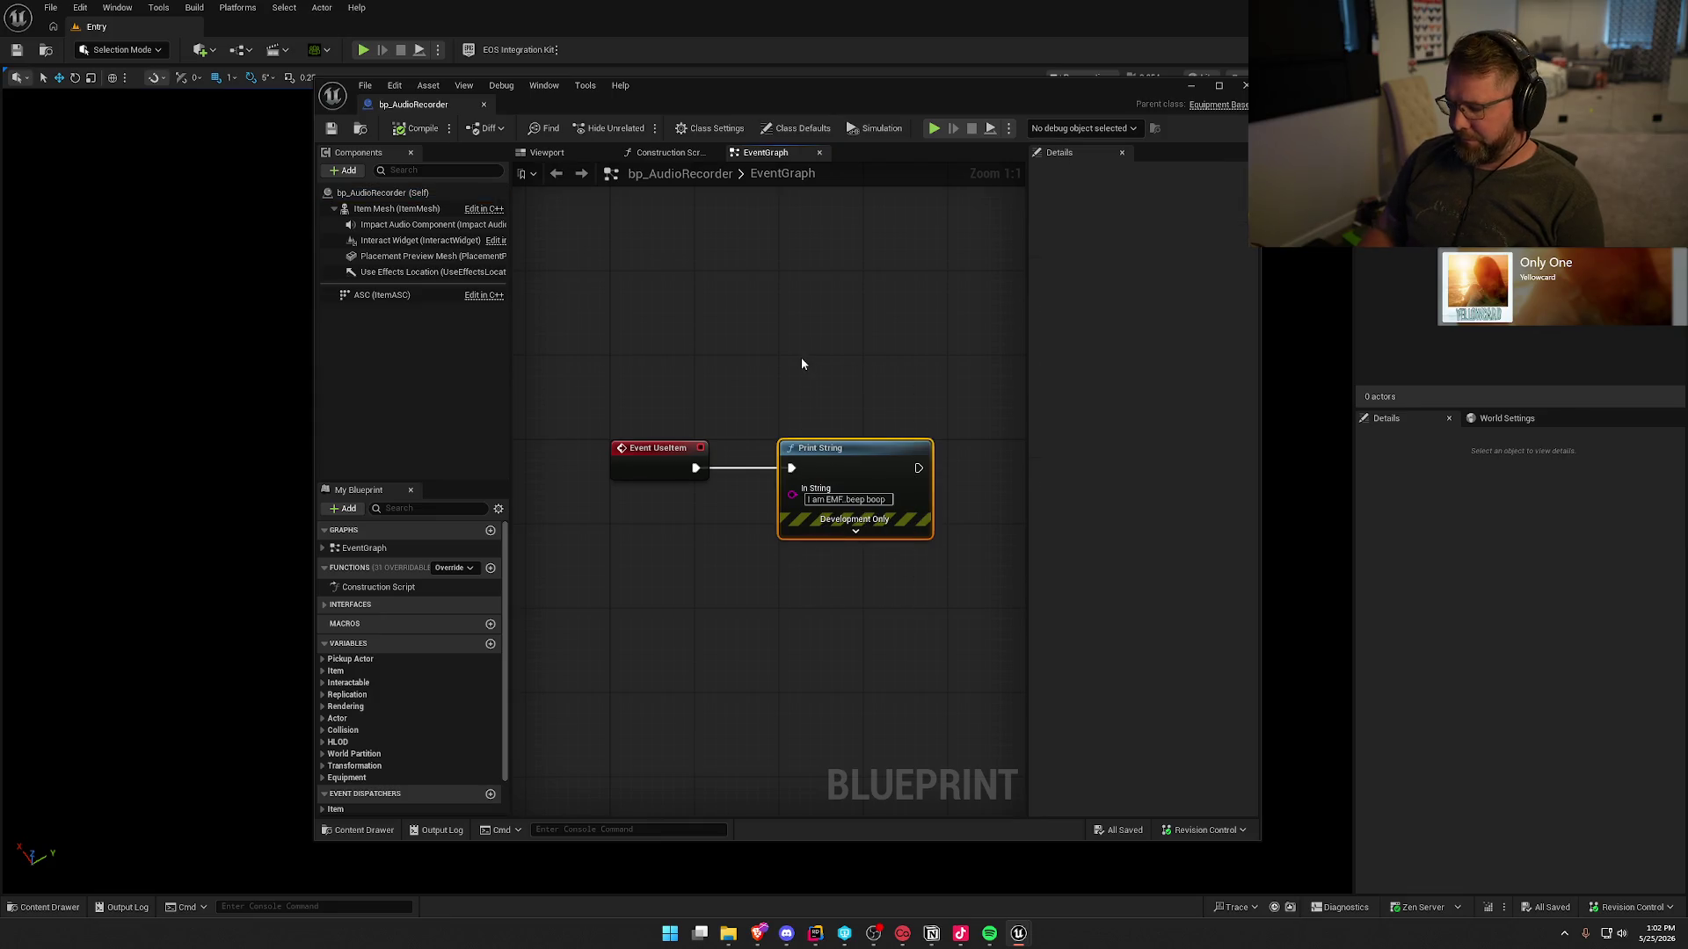
{"action": "key", "text": "Delete"}
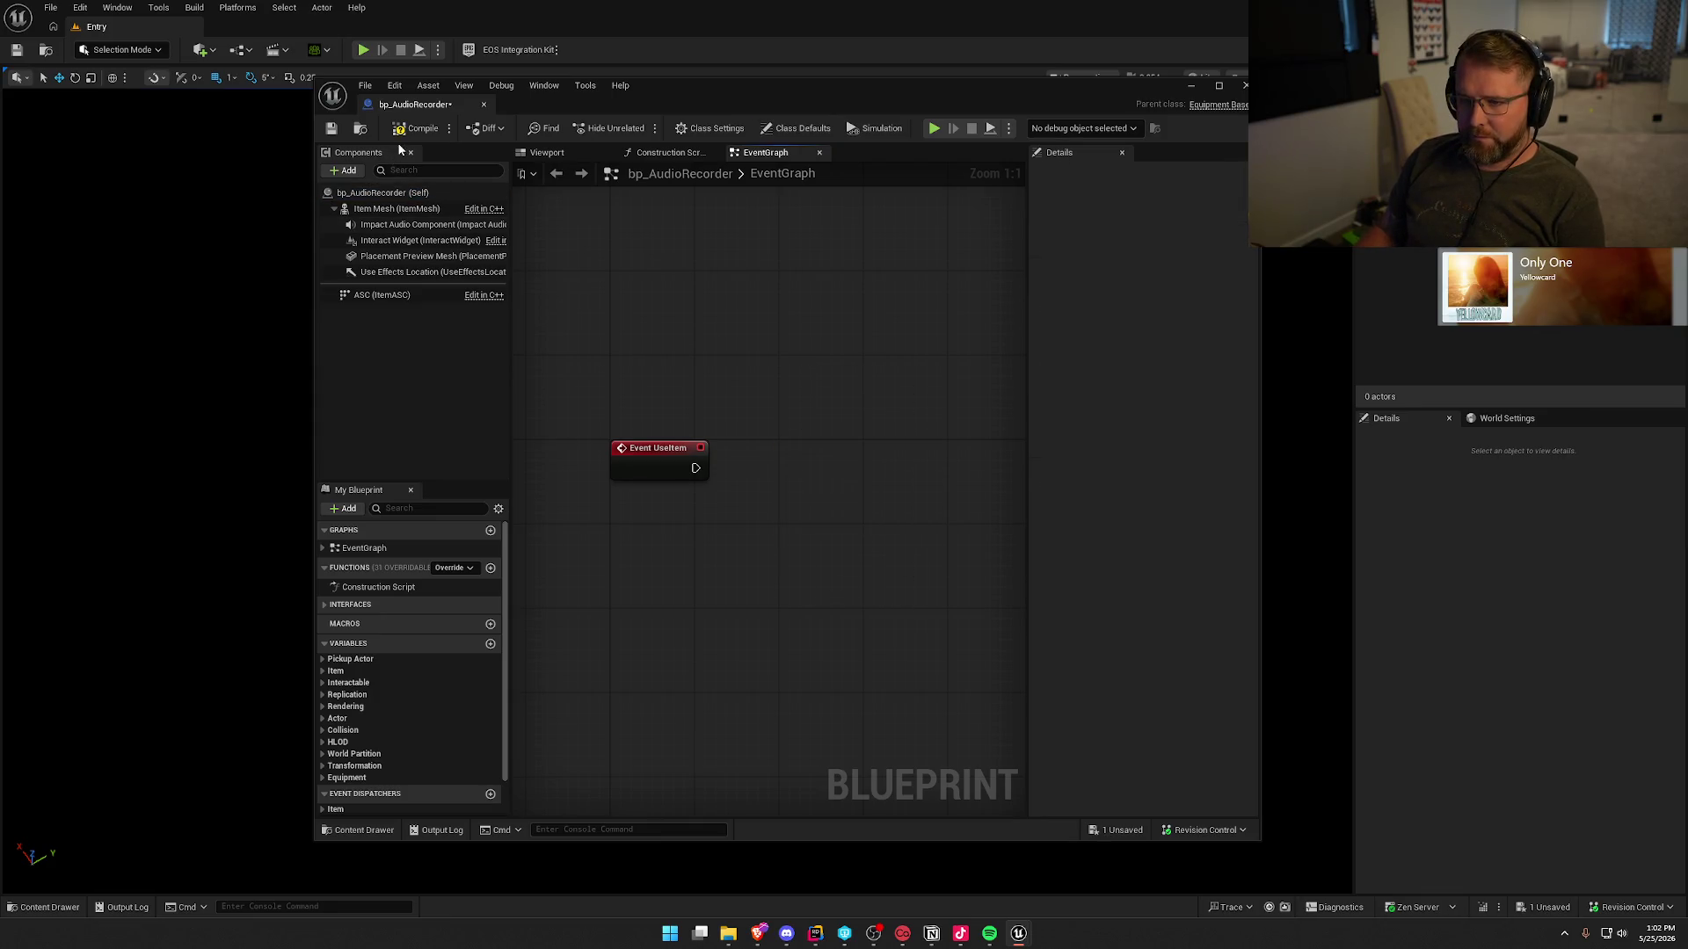
{"action": "key", "text": "ctrl+s"}
- Set the Definition variable's default value to DA_AudioRecorder
{"action": "left_click", "coordinate": [333, 670]}
{"action": "scroll", "coordinate": [333, 664], "scroll_direction": "down", "scroll_amount": 1}
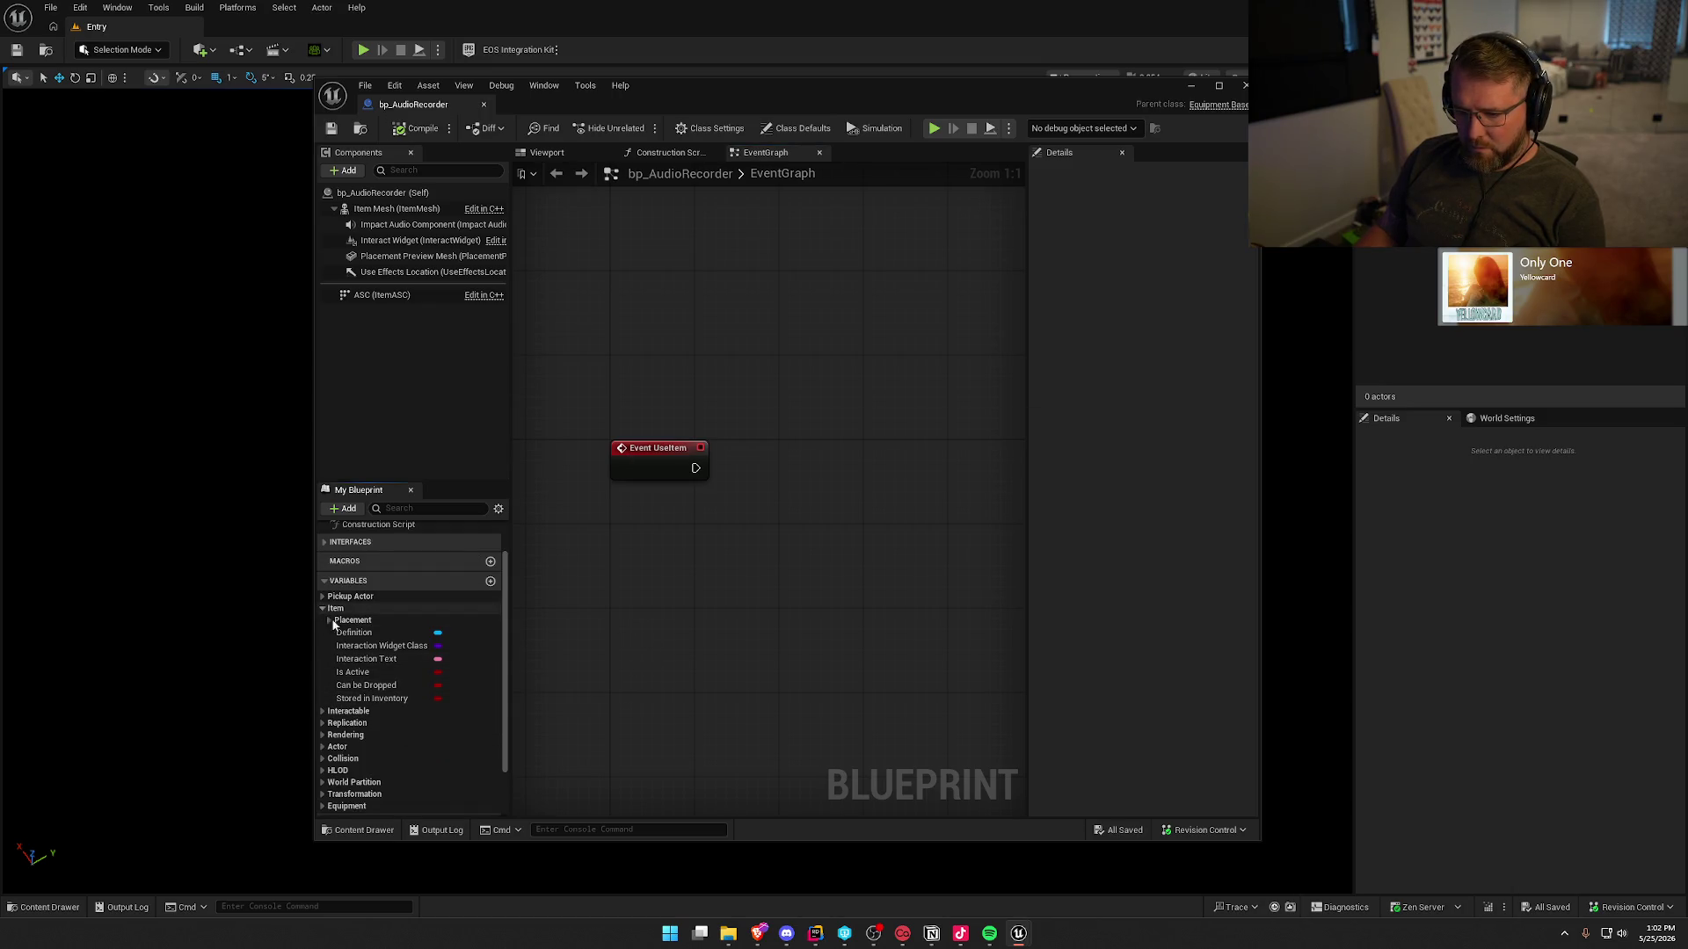
{"action": "left_click", "coordinate": [350, 633]}
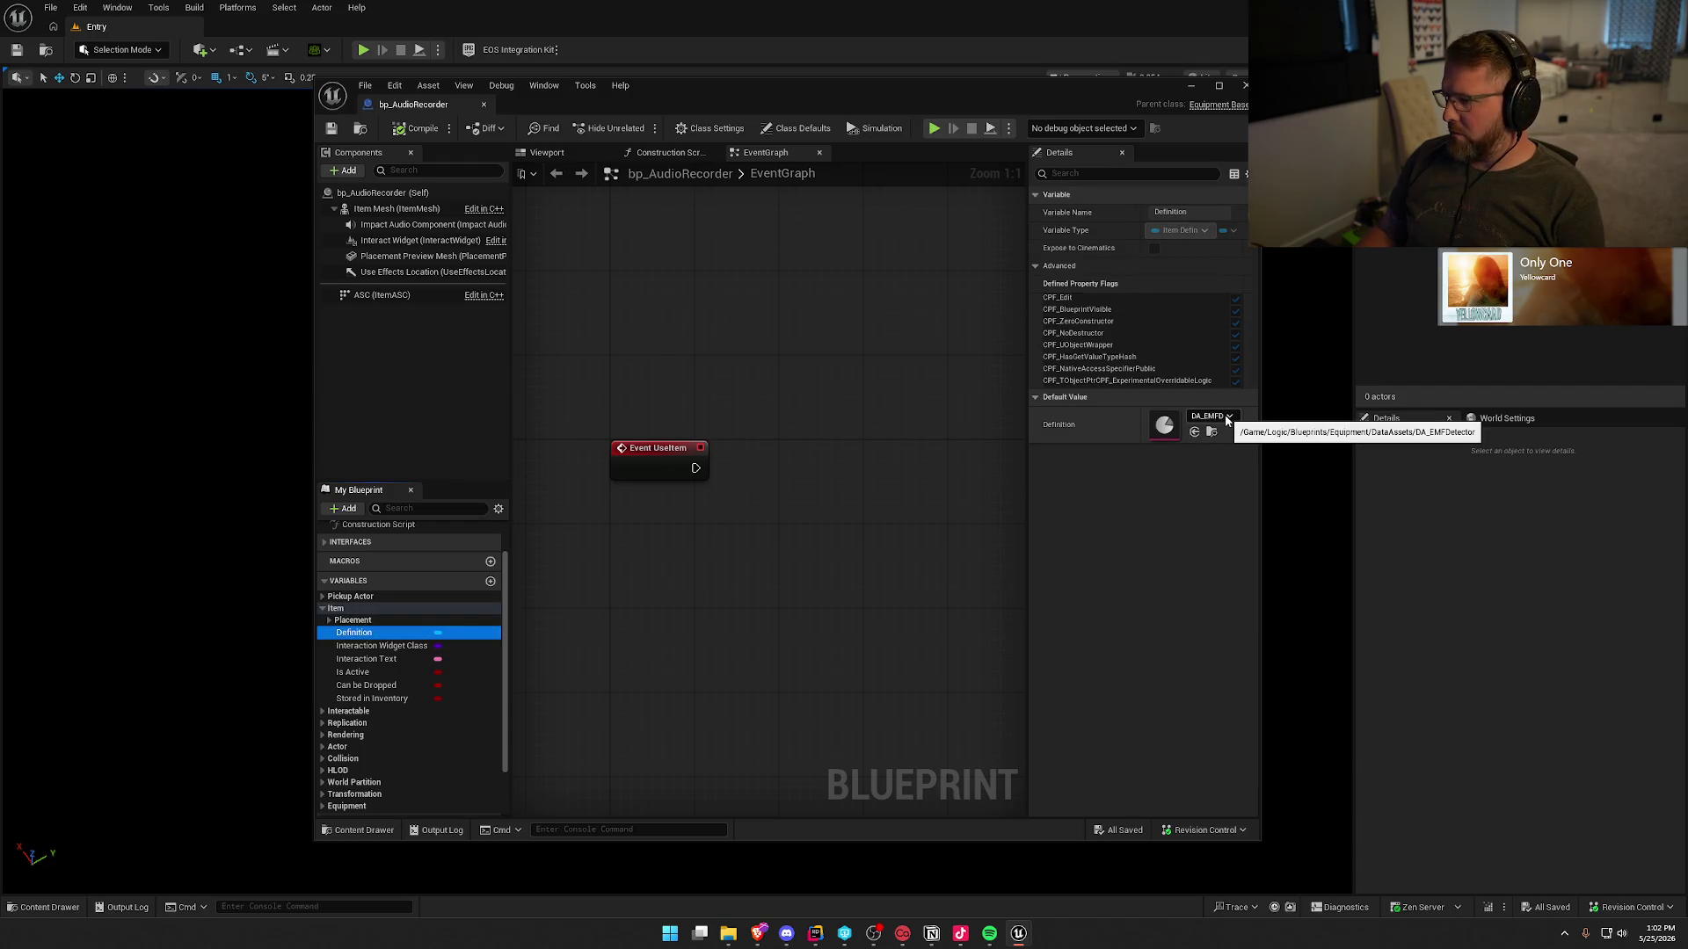
{"action": "left_click_drag", "start_coordinate": [1265, 418], "coordinate": [1459, 419]}
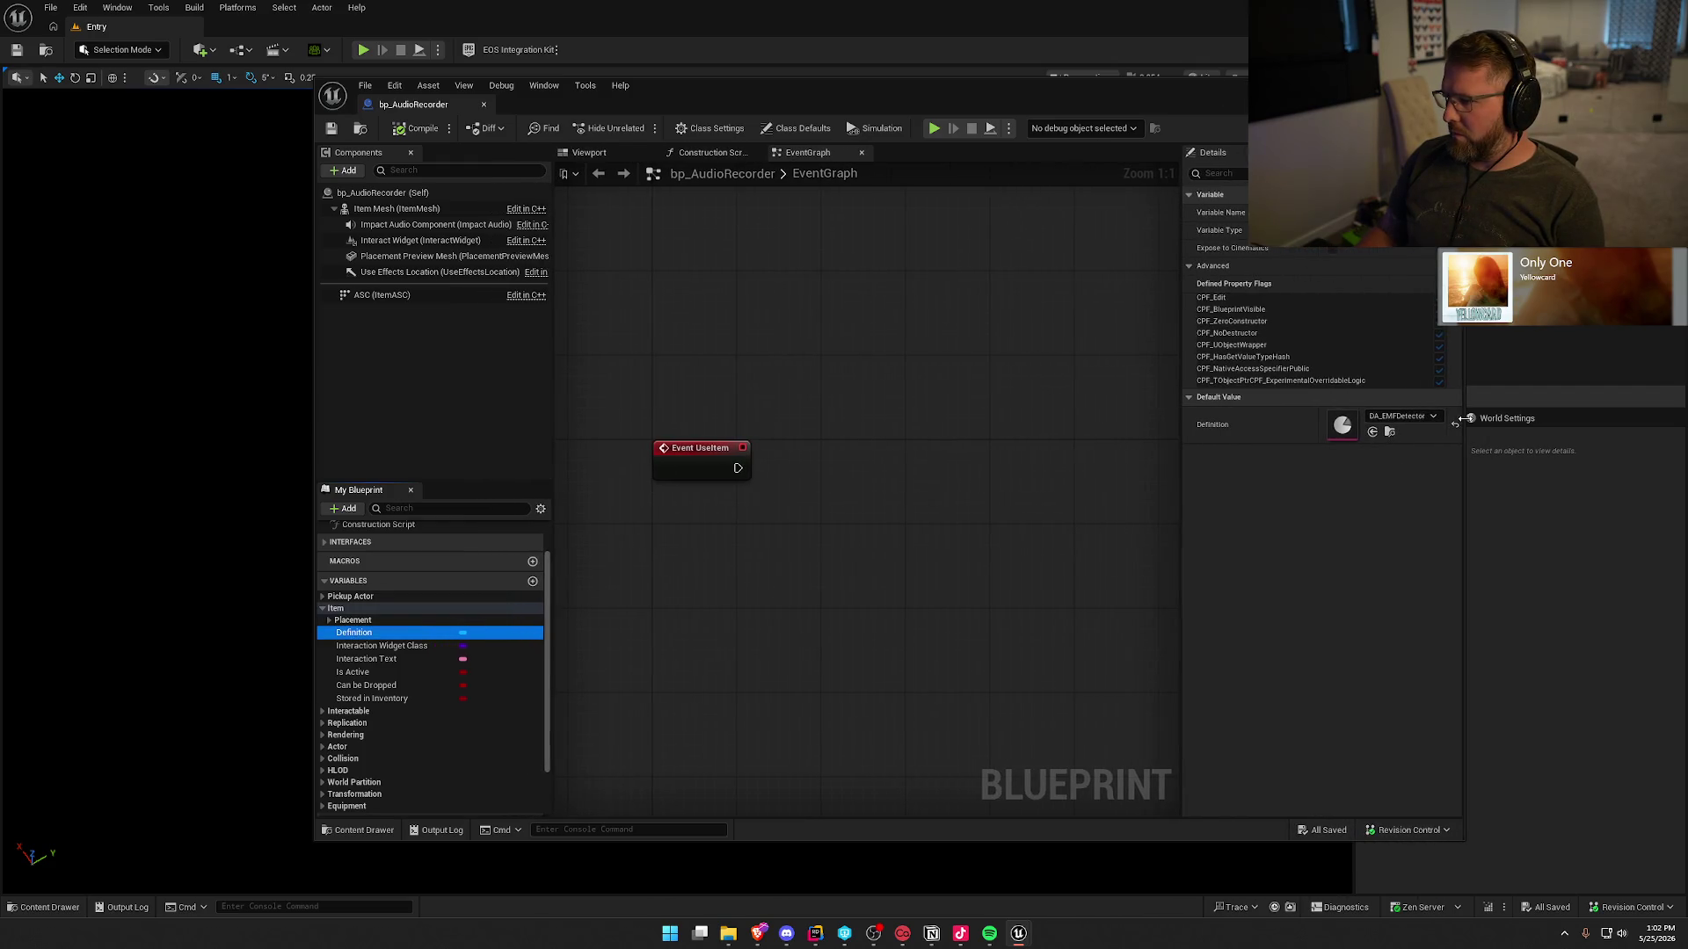
{"action": "left_click_drag", "start_coordinate": [1134, 91], "coordinate": [1041, 105]}
{"action": "left_click", "coordinate": [1308, 430]}
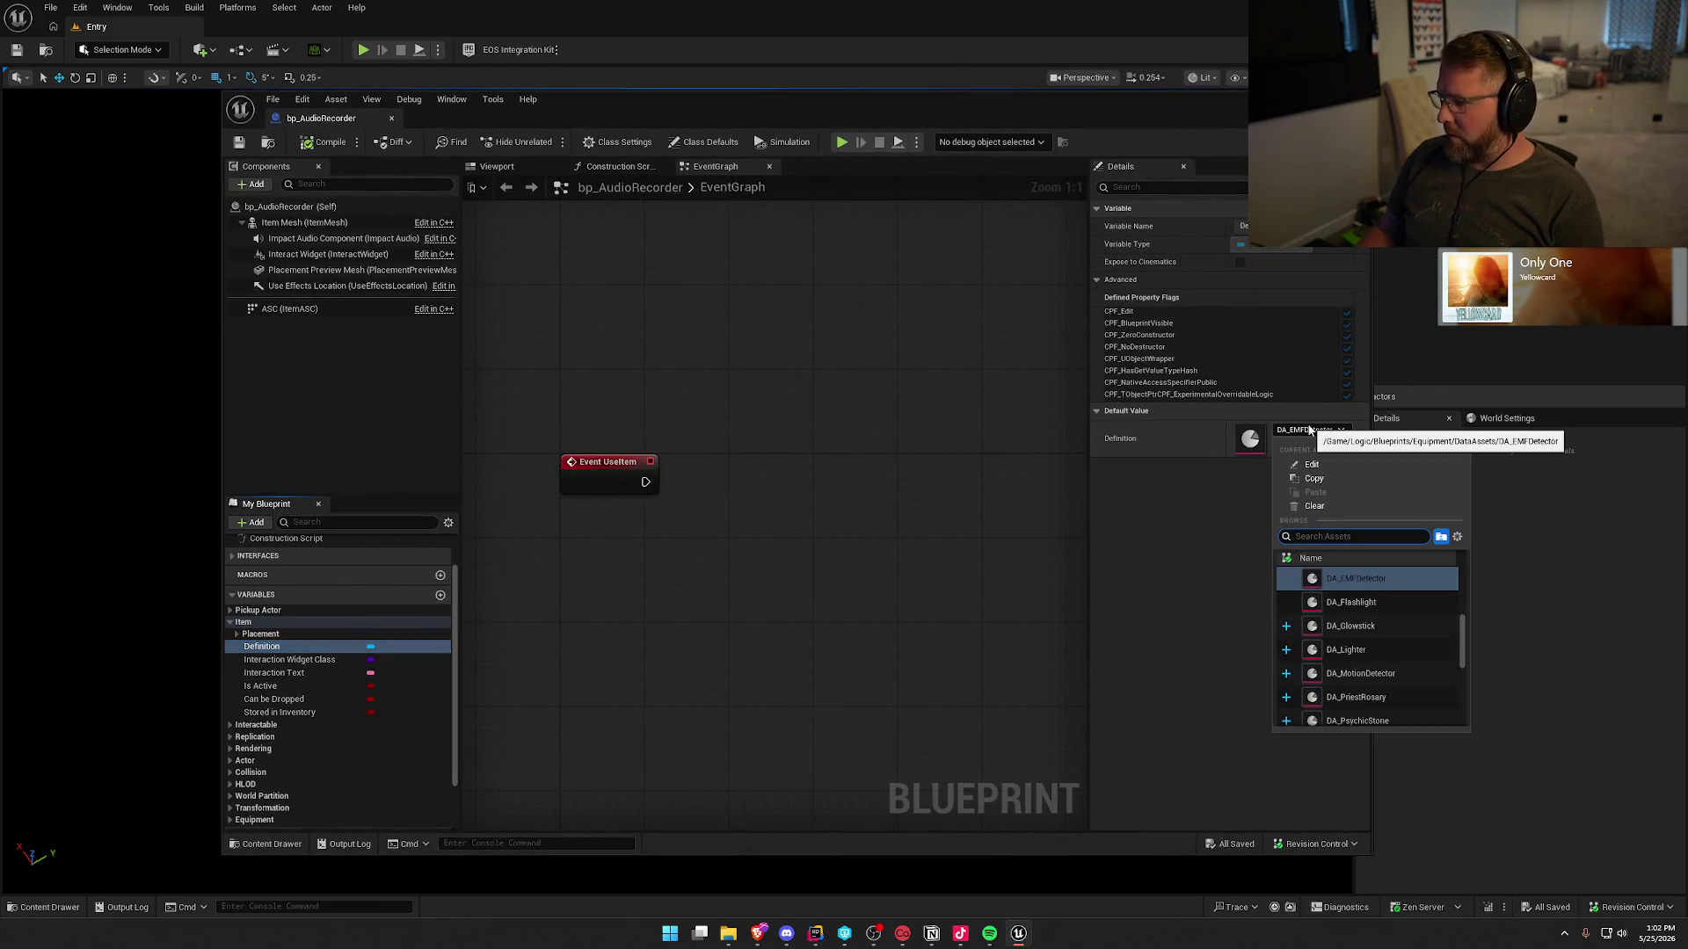
{"action": "scroll", "coordinate": [1380, 674], "scroll_direction": "up", "scroll_amount": 3}
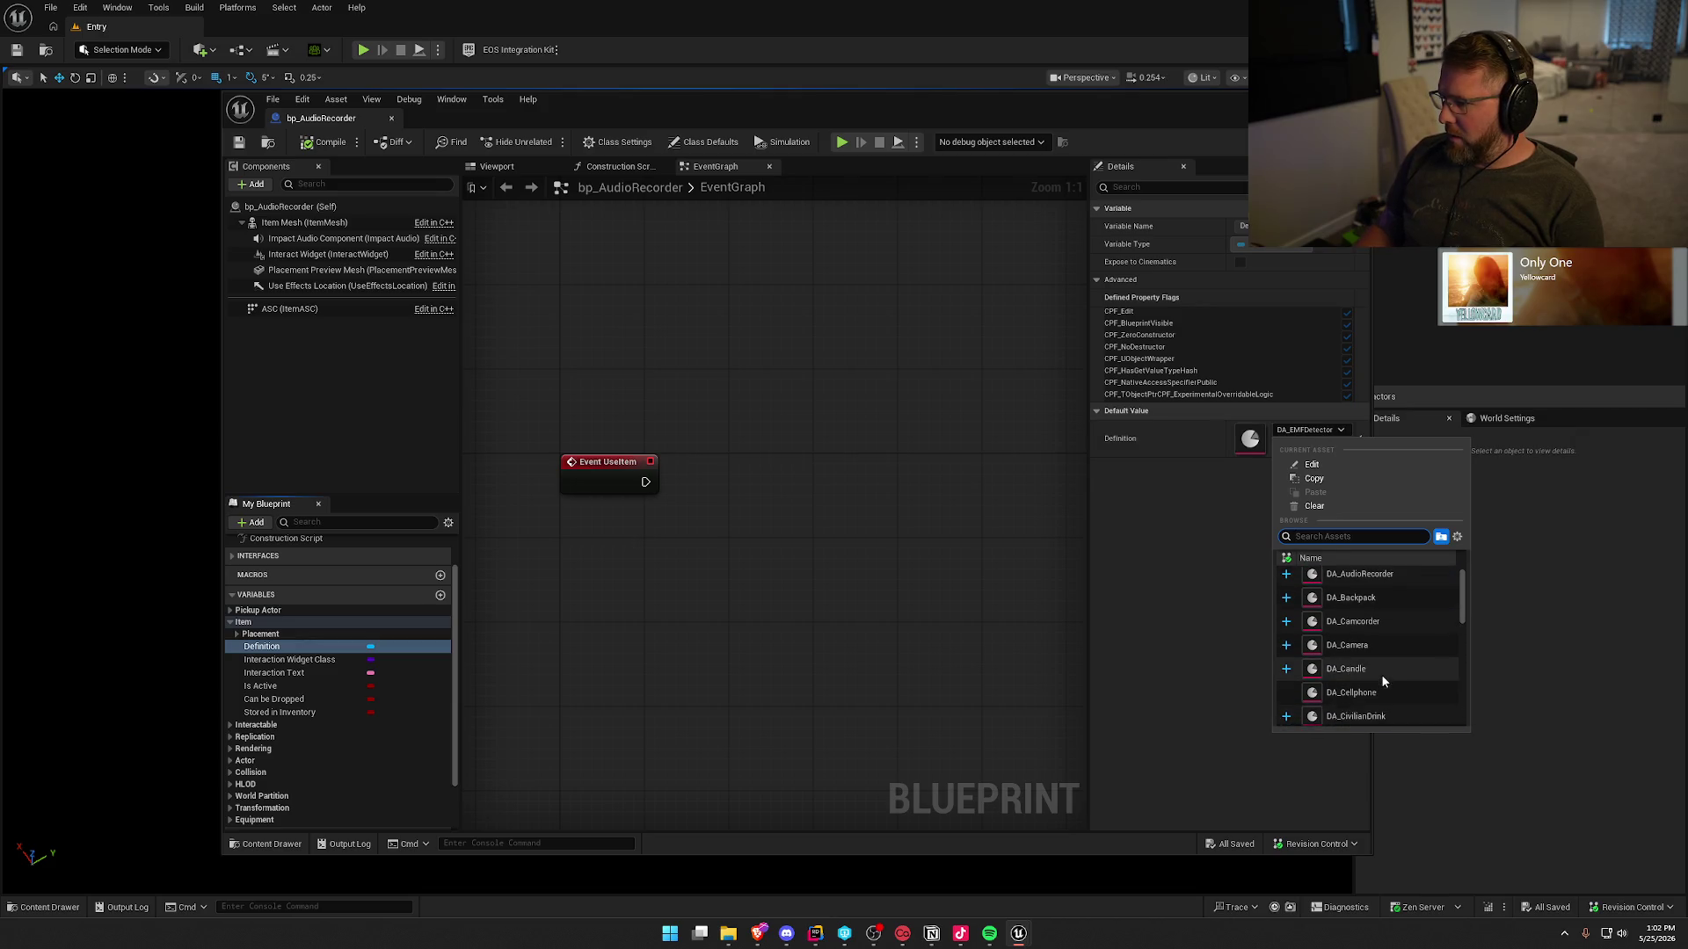
{"action": "left_click", "coordinate": [1365, 581]}
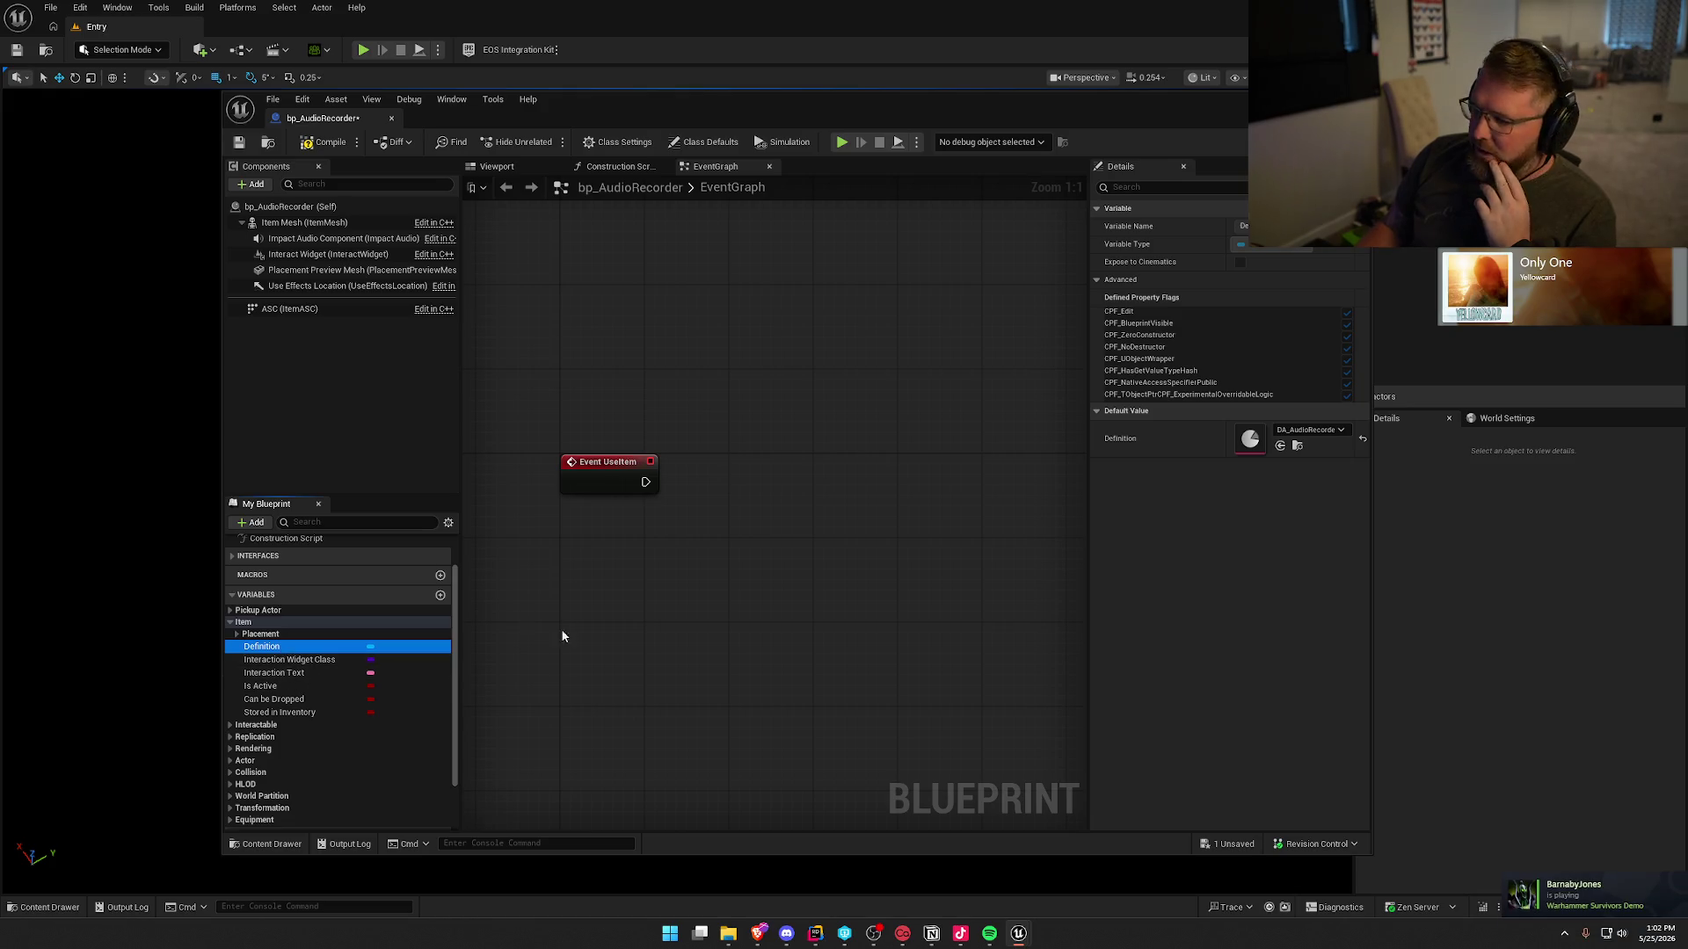
- Compile and save bp_AudioRecorder, then expand the Interactable, Perks and Ownership variable categories
{"action": "left_click", "coordinate": [311, 145]}
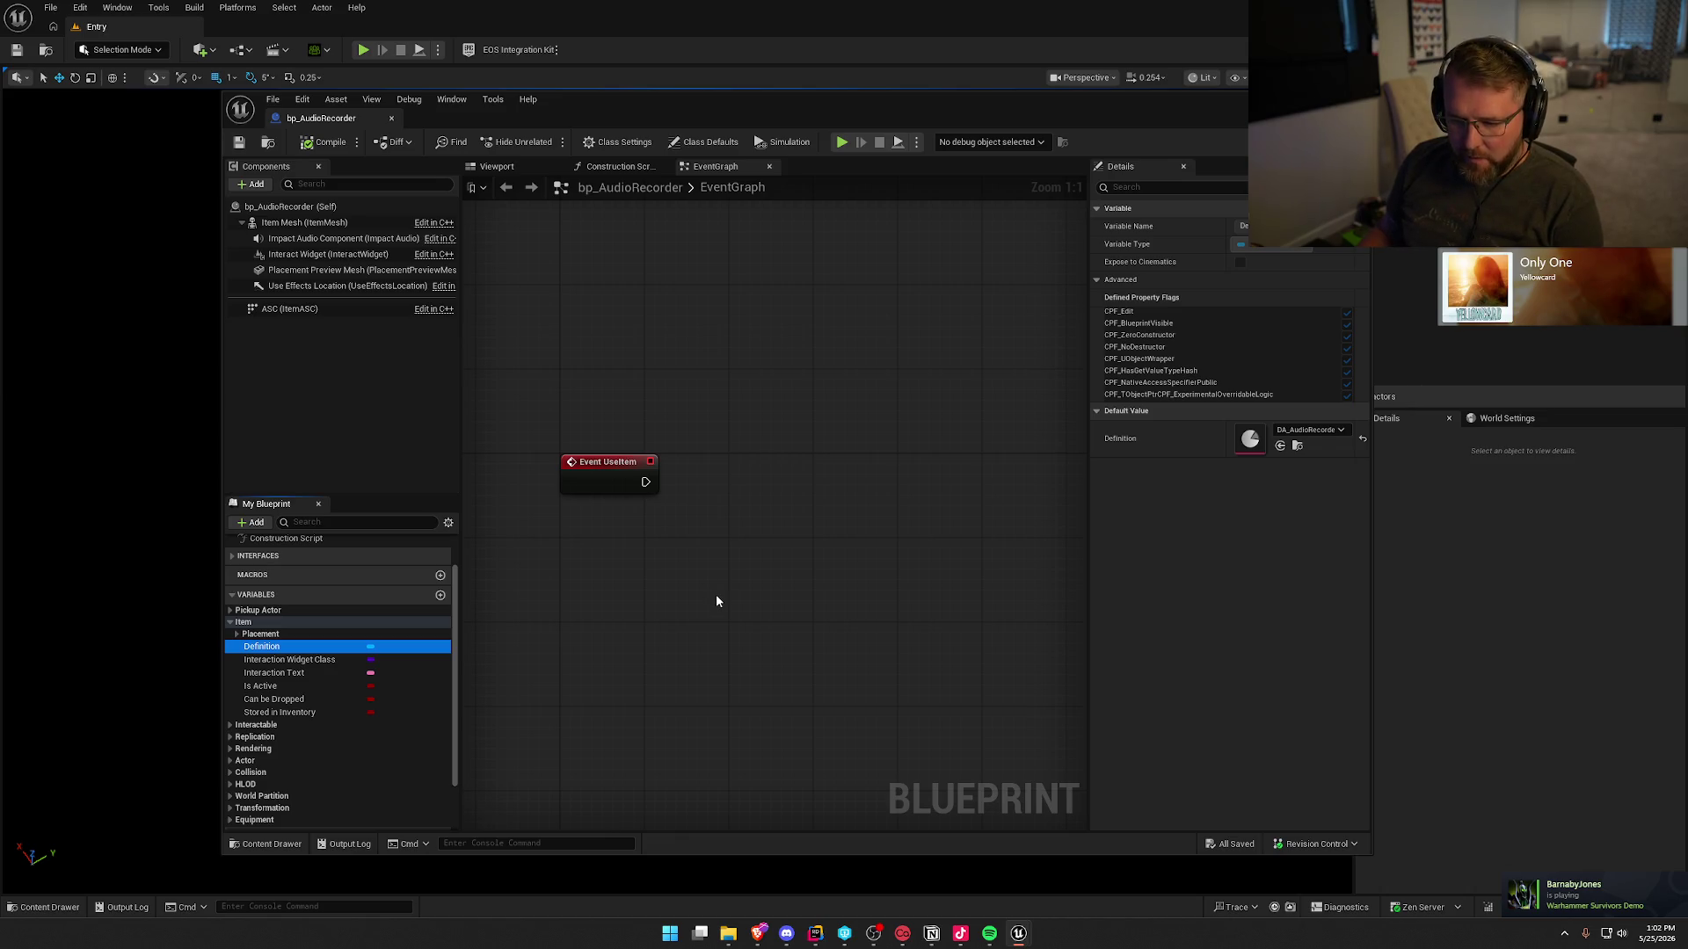
{"action": "left_click", "coordinate": [236, 726]}
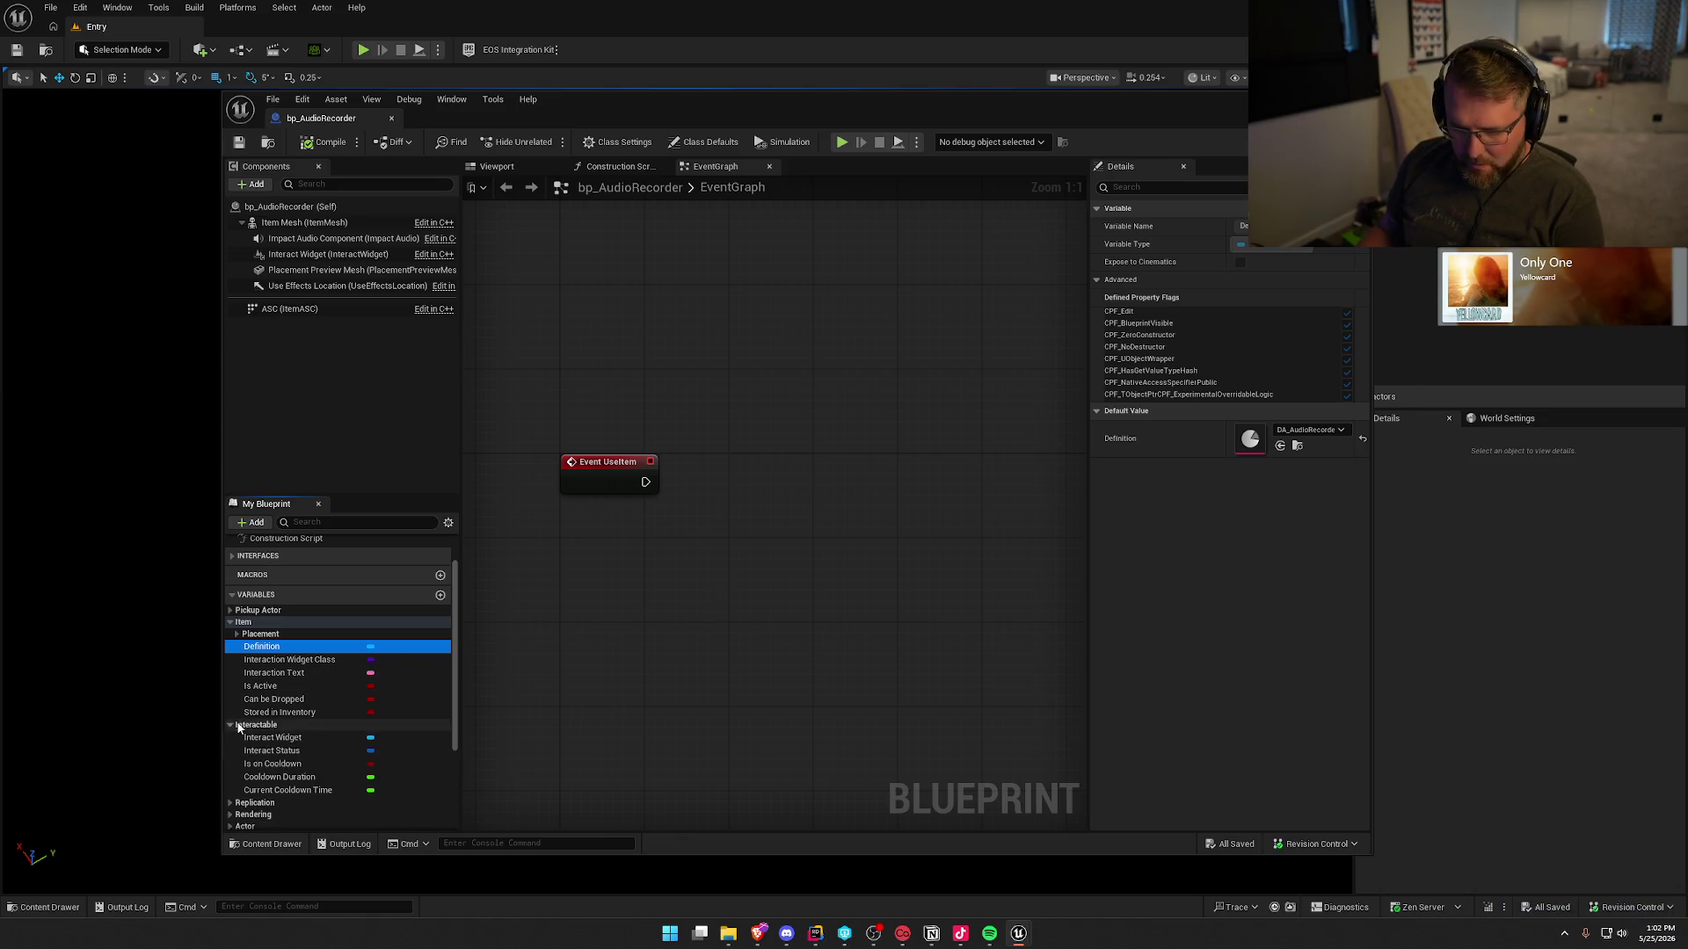
{"action": "scroll", "coordinate": [360, 757], "scroll_direction": "down", "scroll_amount": 2}
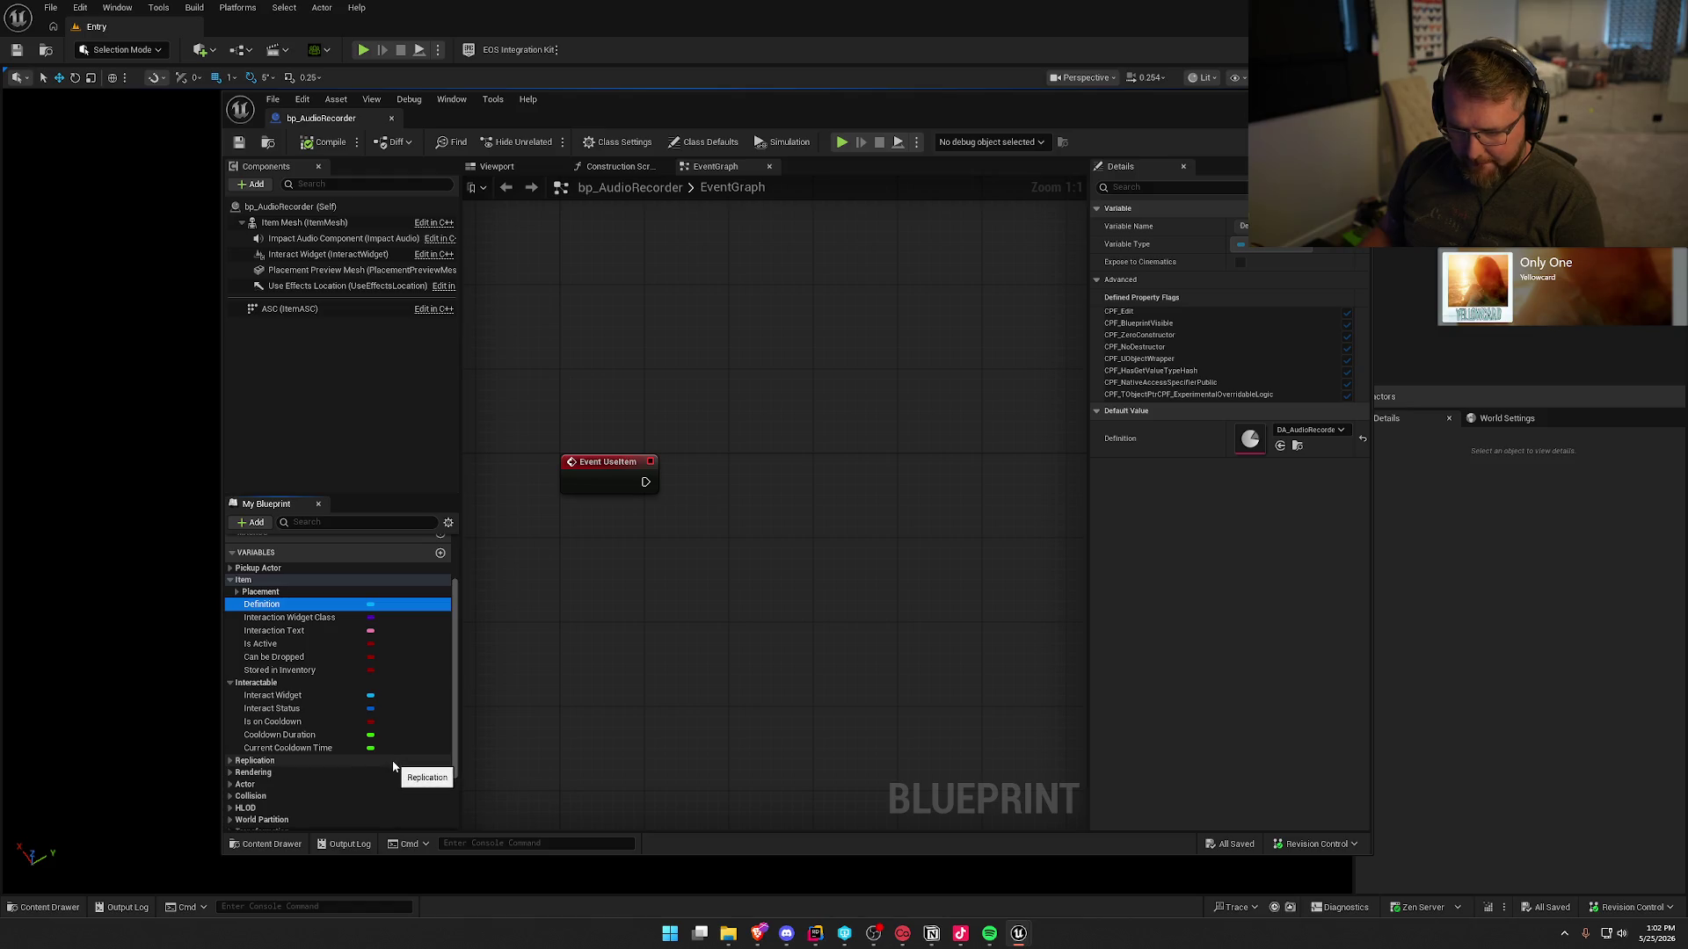
{"action": "scroll", "coordinate": [392, 761], "scroll_direction": "down", "scroll_amount": 5}
{"action": "scroll", "coordinate": [320, 732], "scroll_direction": "down", "scroll_amount": 3}
{"action": "double_click", "coordinate": [320, 694]}
{"action": "double_click", "coordinate": [323, 707]}
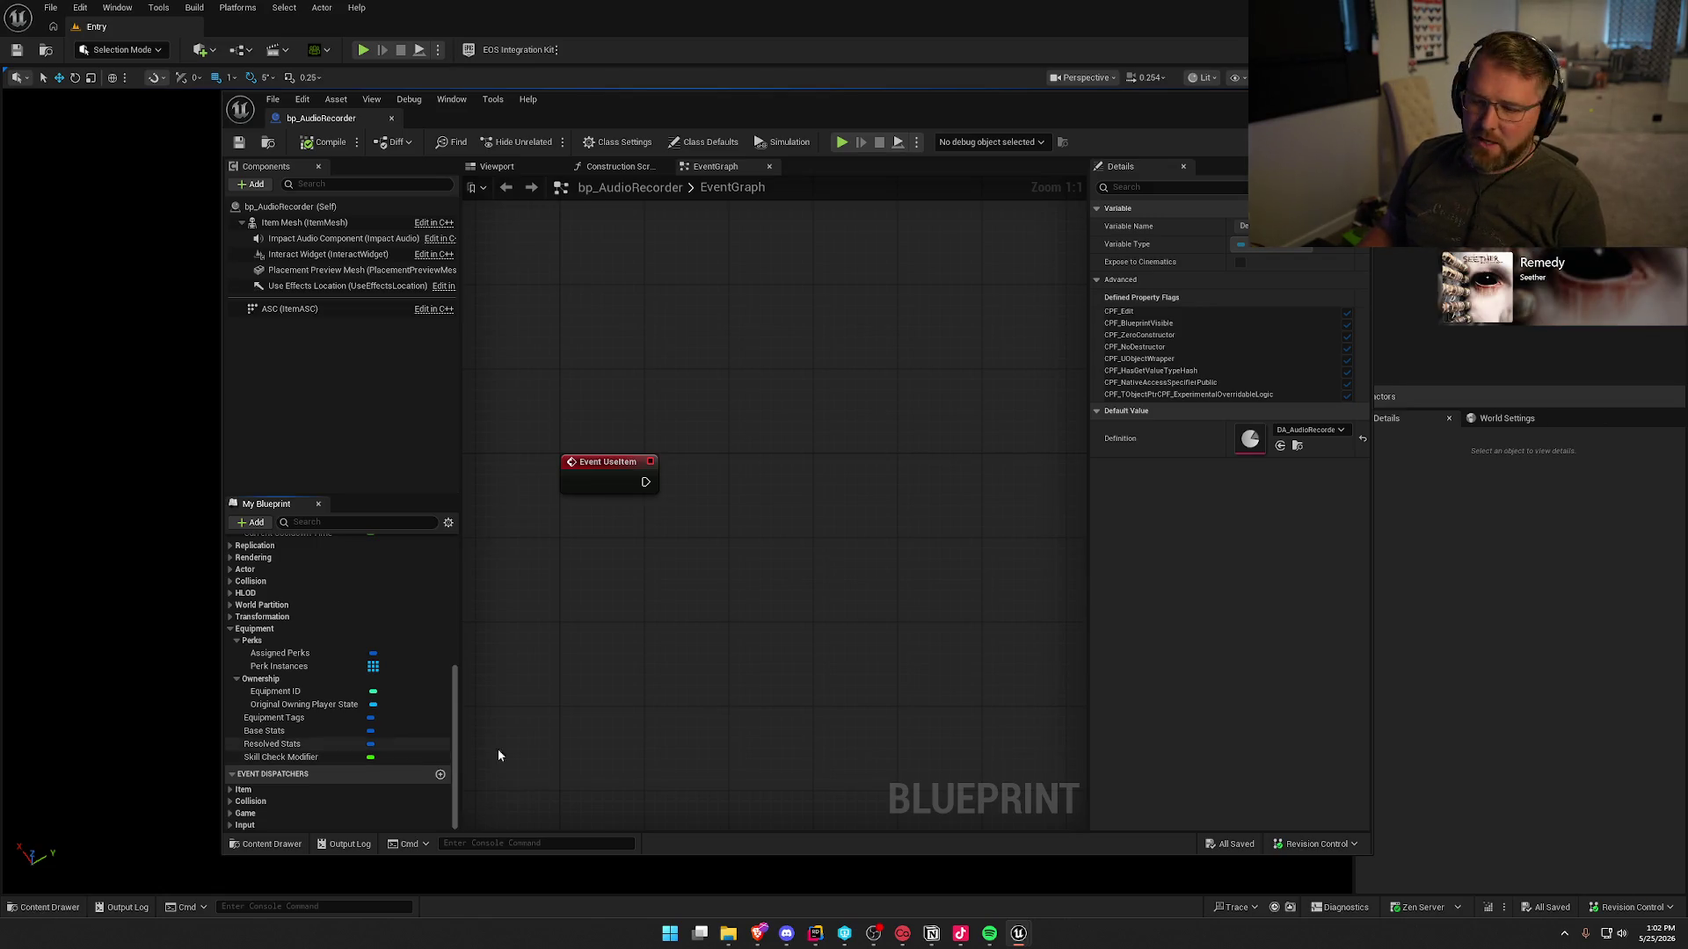
{"action": "scroll", "coordinate": [357, 713], "scroll_direction": "up", "scroll_amount": 5}
{"action": "scroll", "coordinate": [357, 719], "scroll_direction": "up", "scroll_amount": 3}
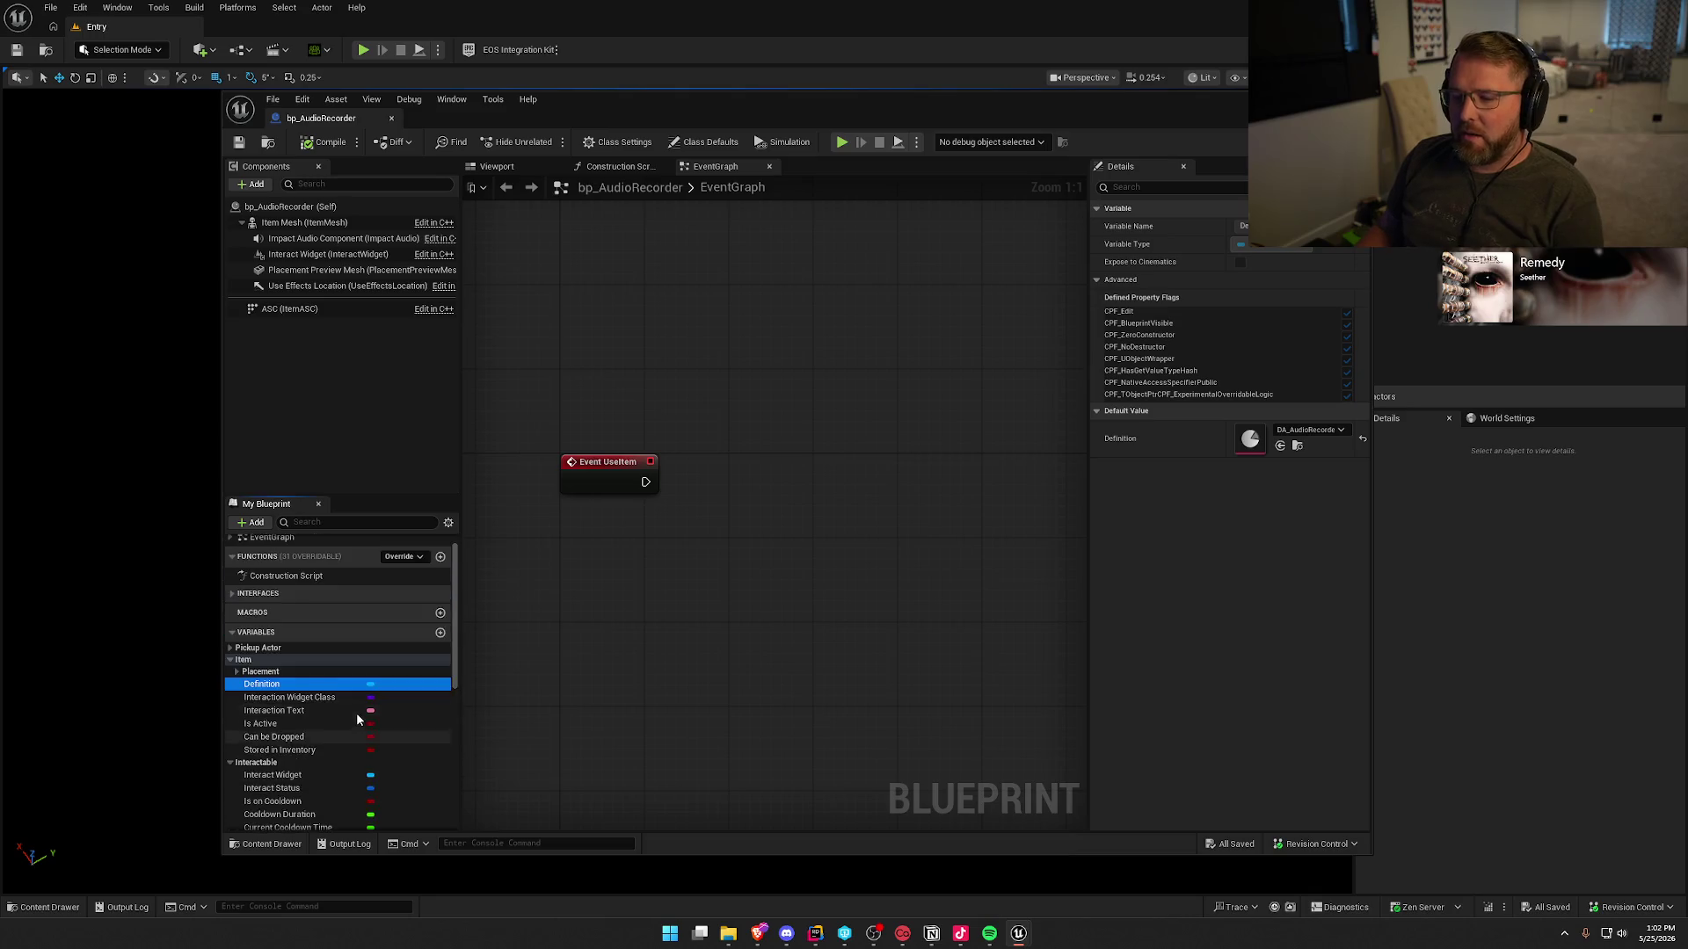
- Expand the Pickup Actor and Placement categories and select Placement Preview Mesh
{"action": "left_click", "coordinate": [230, 673]}
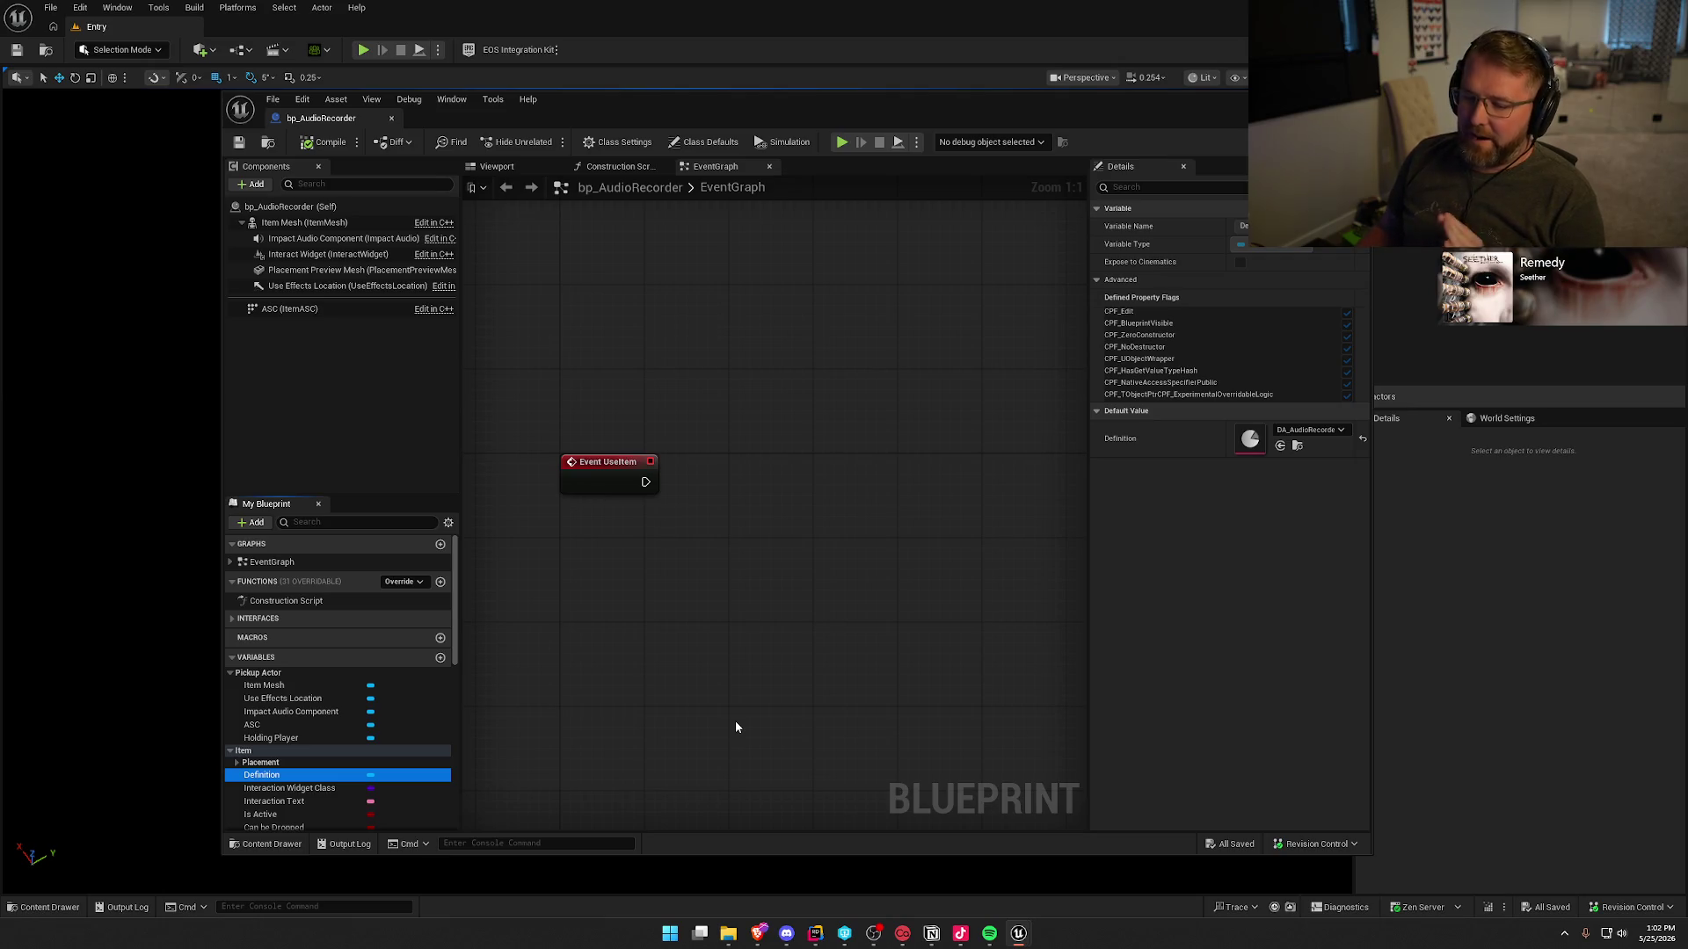
{"action": "left_click", "coordinate": [236, 763]}
{"action": "scroll", "coordinate": [236, 762], "scroll_direction": "down", "scroll_amount": 1}
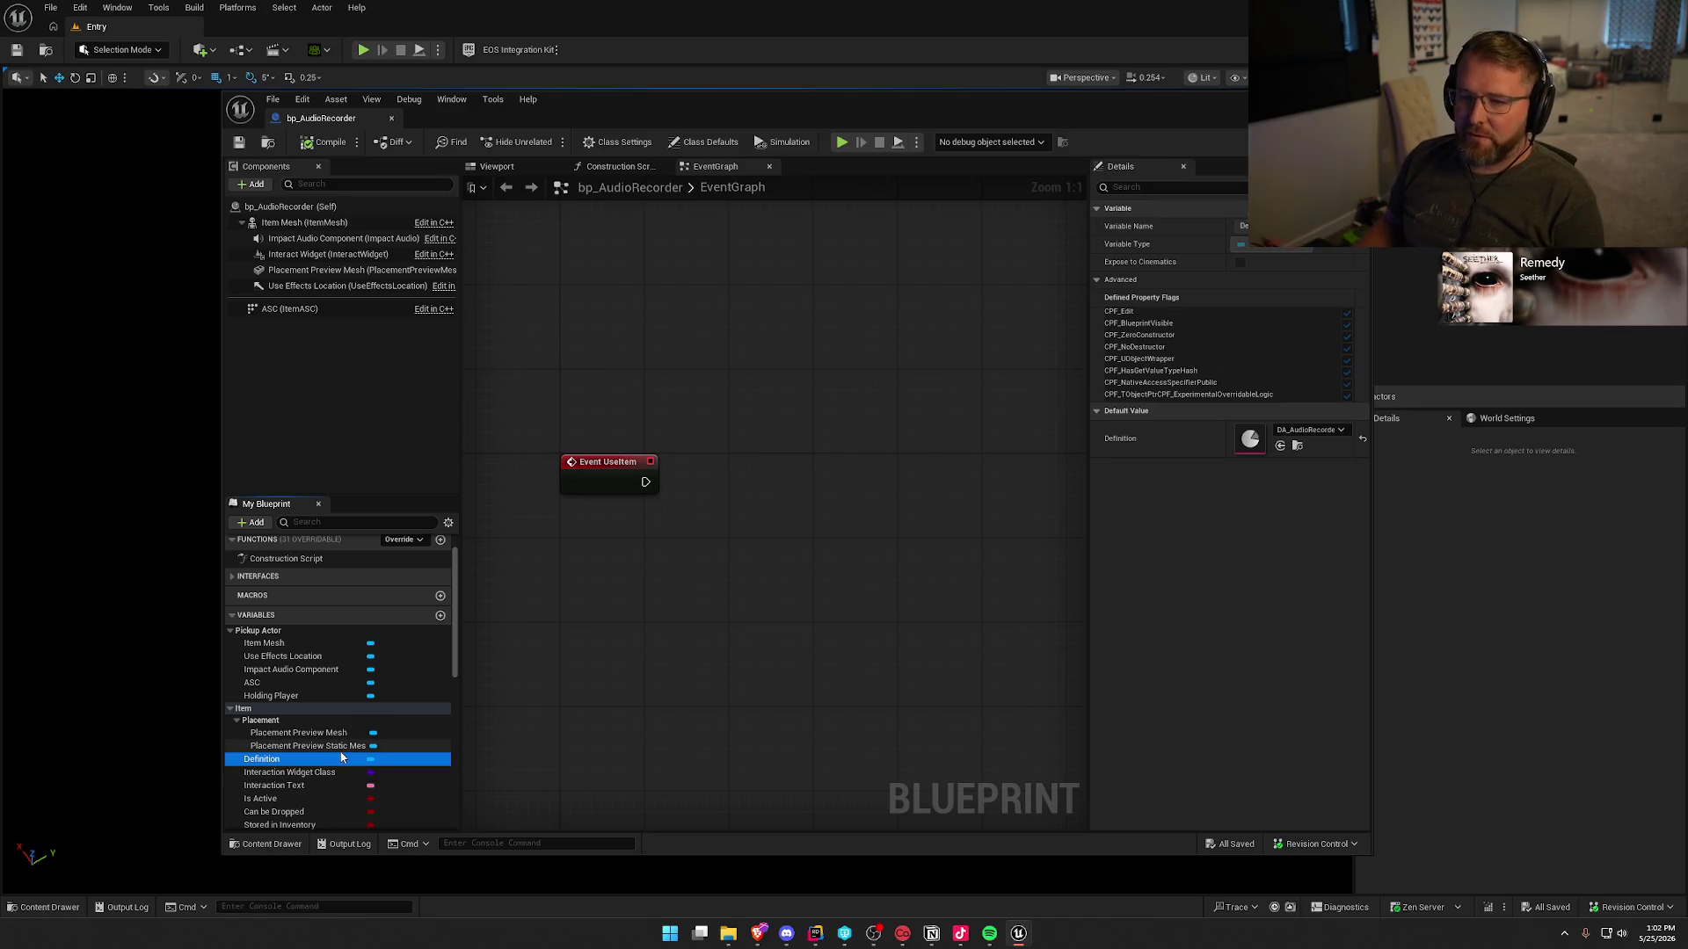
{"action": "left_click", "coordinate": [300, 734]}
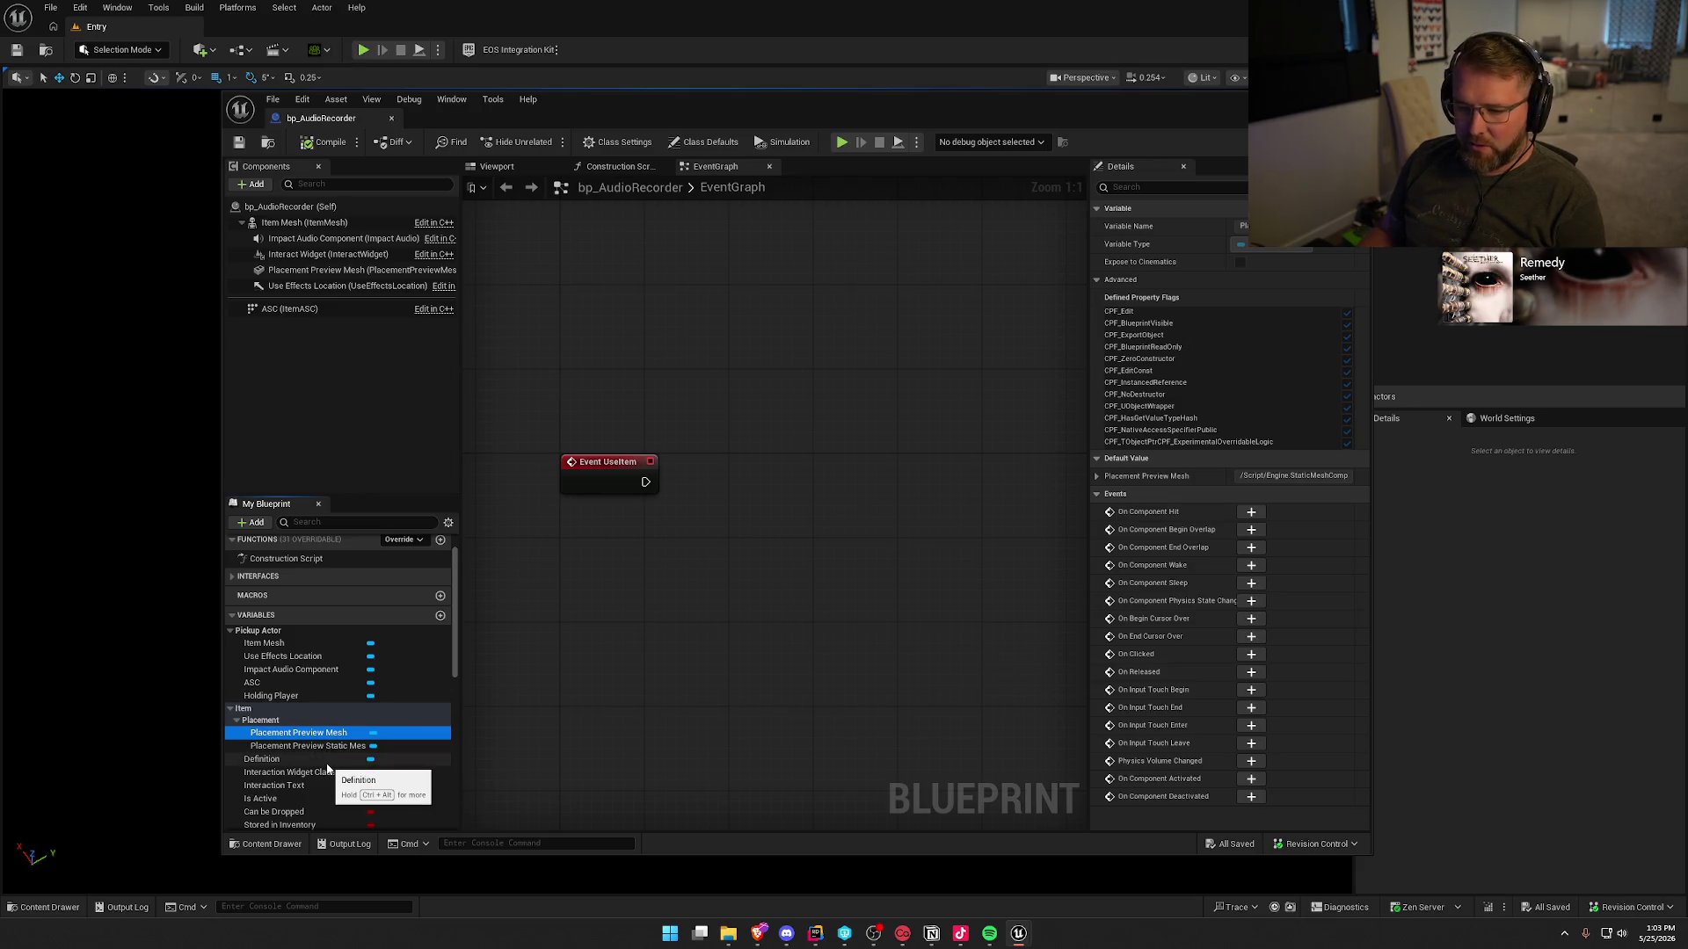
- Give Placement Preview Mesh the SM_AudioRecorder static mesh, compile and save, then close the editor
{"action": "left_click", "coordinate": [314, 271]}
{"action": "left_click", "coordinate": [1309, 459]}
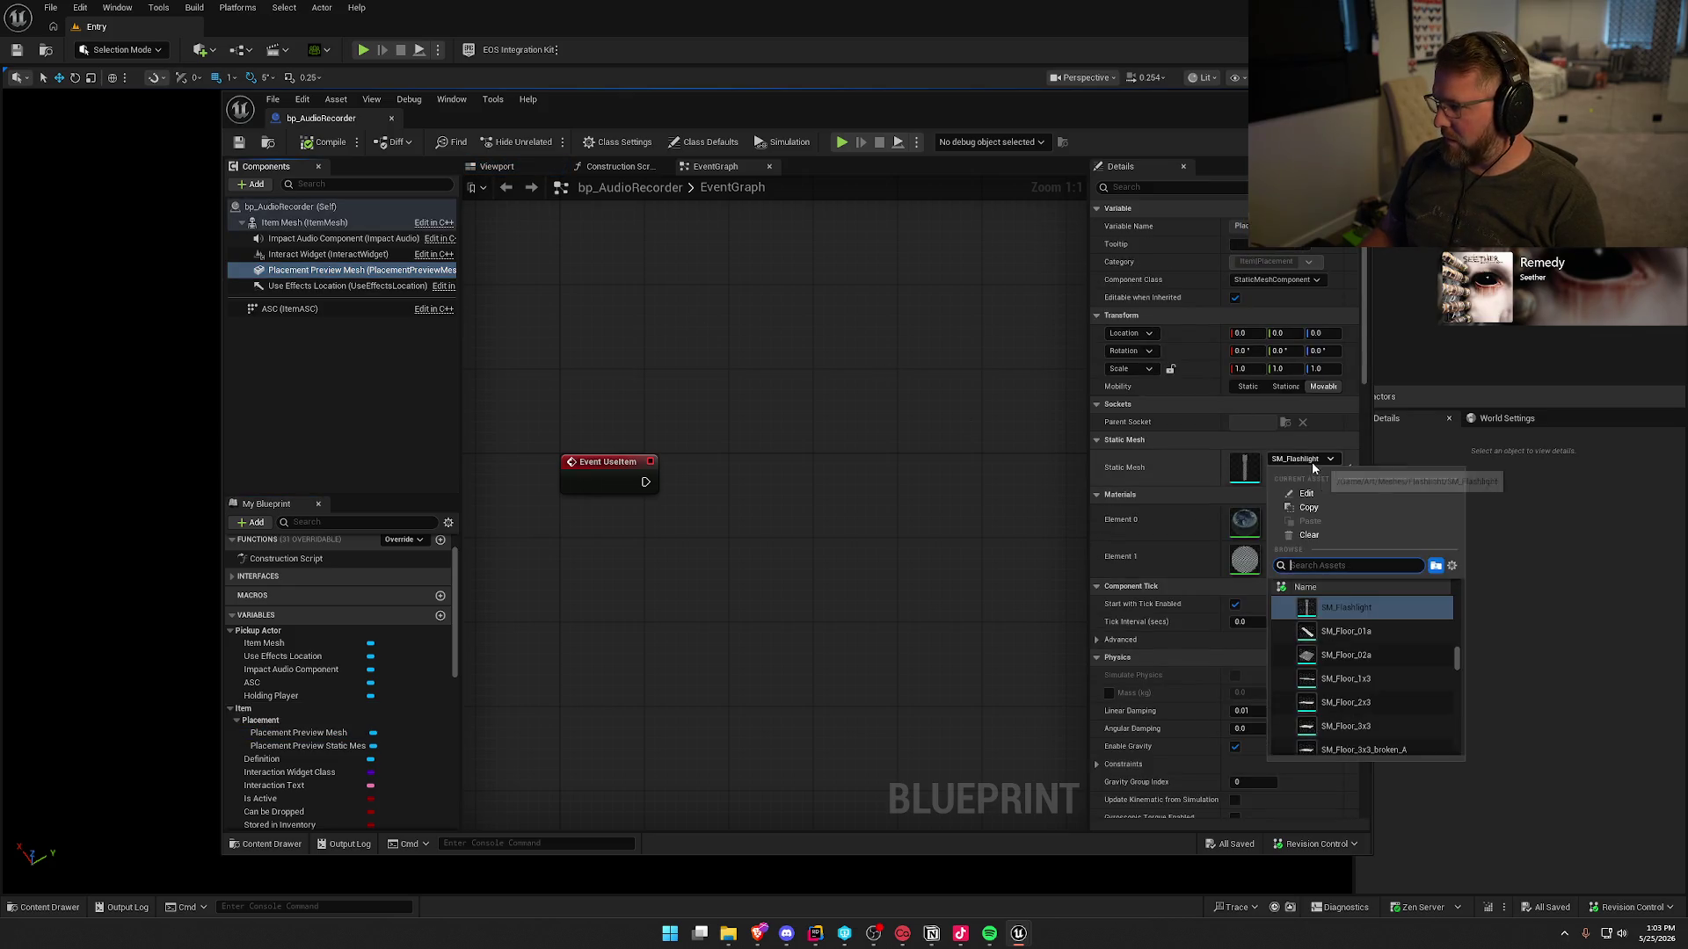
{"action": "type", "text": "audio"}
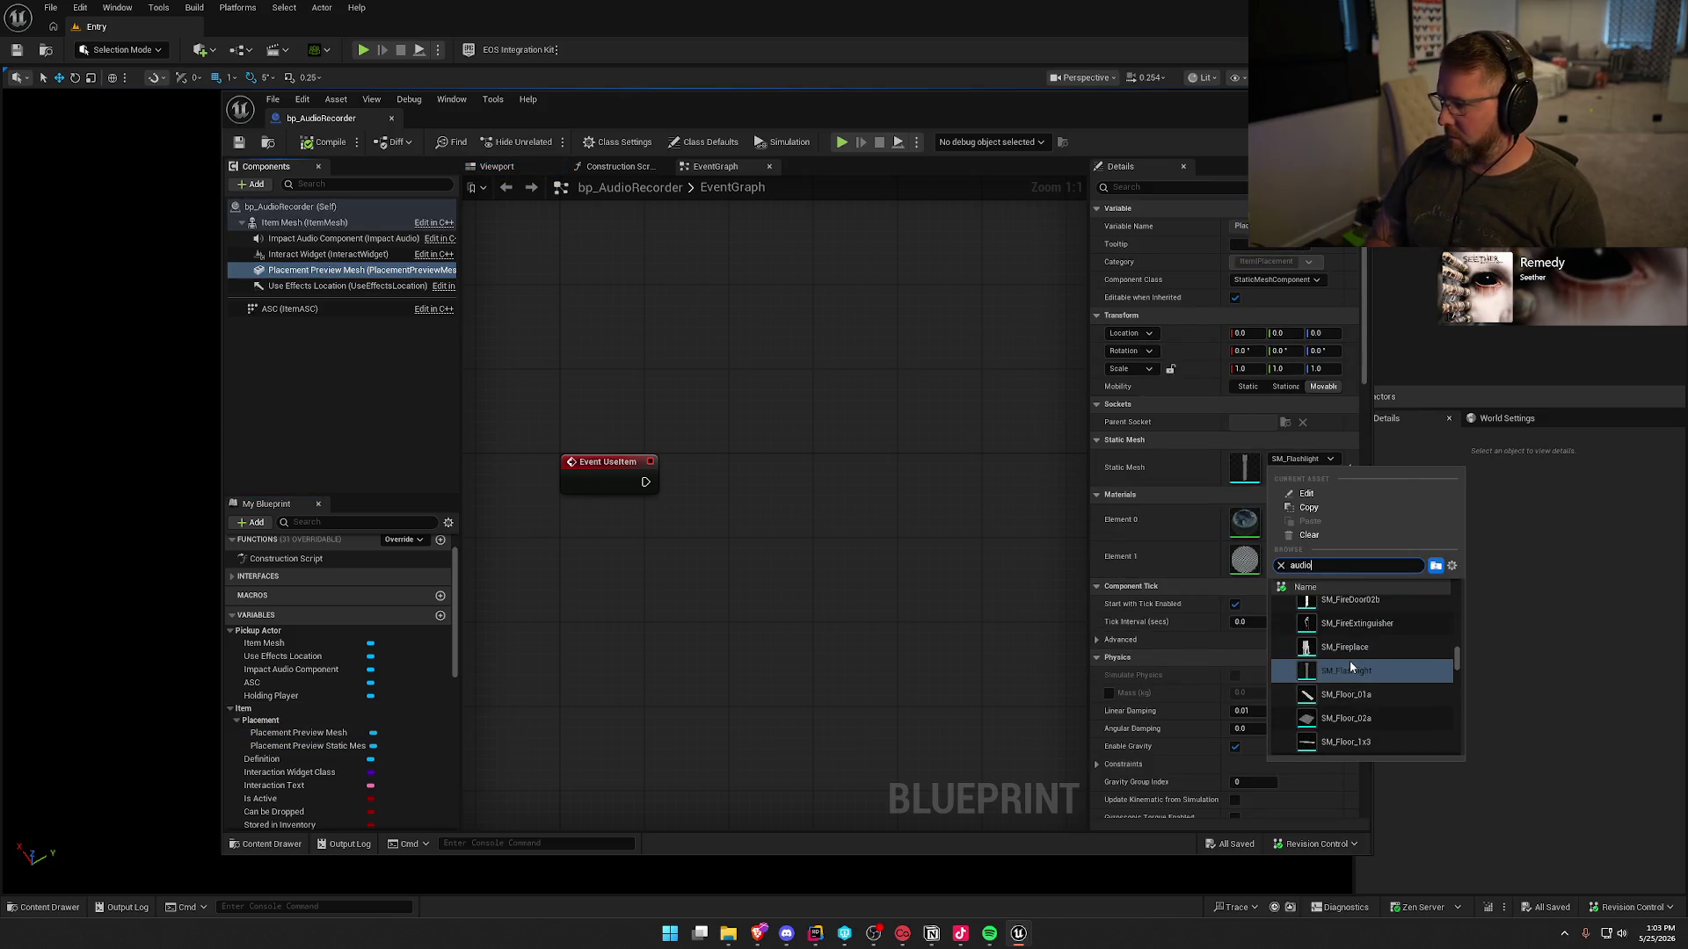
{"action": "left_click", "coordinate": [1353, 601]}
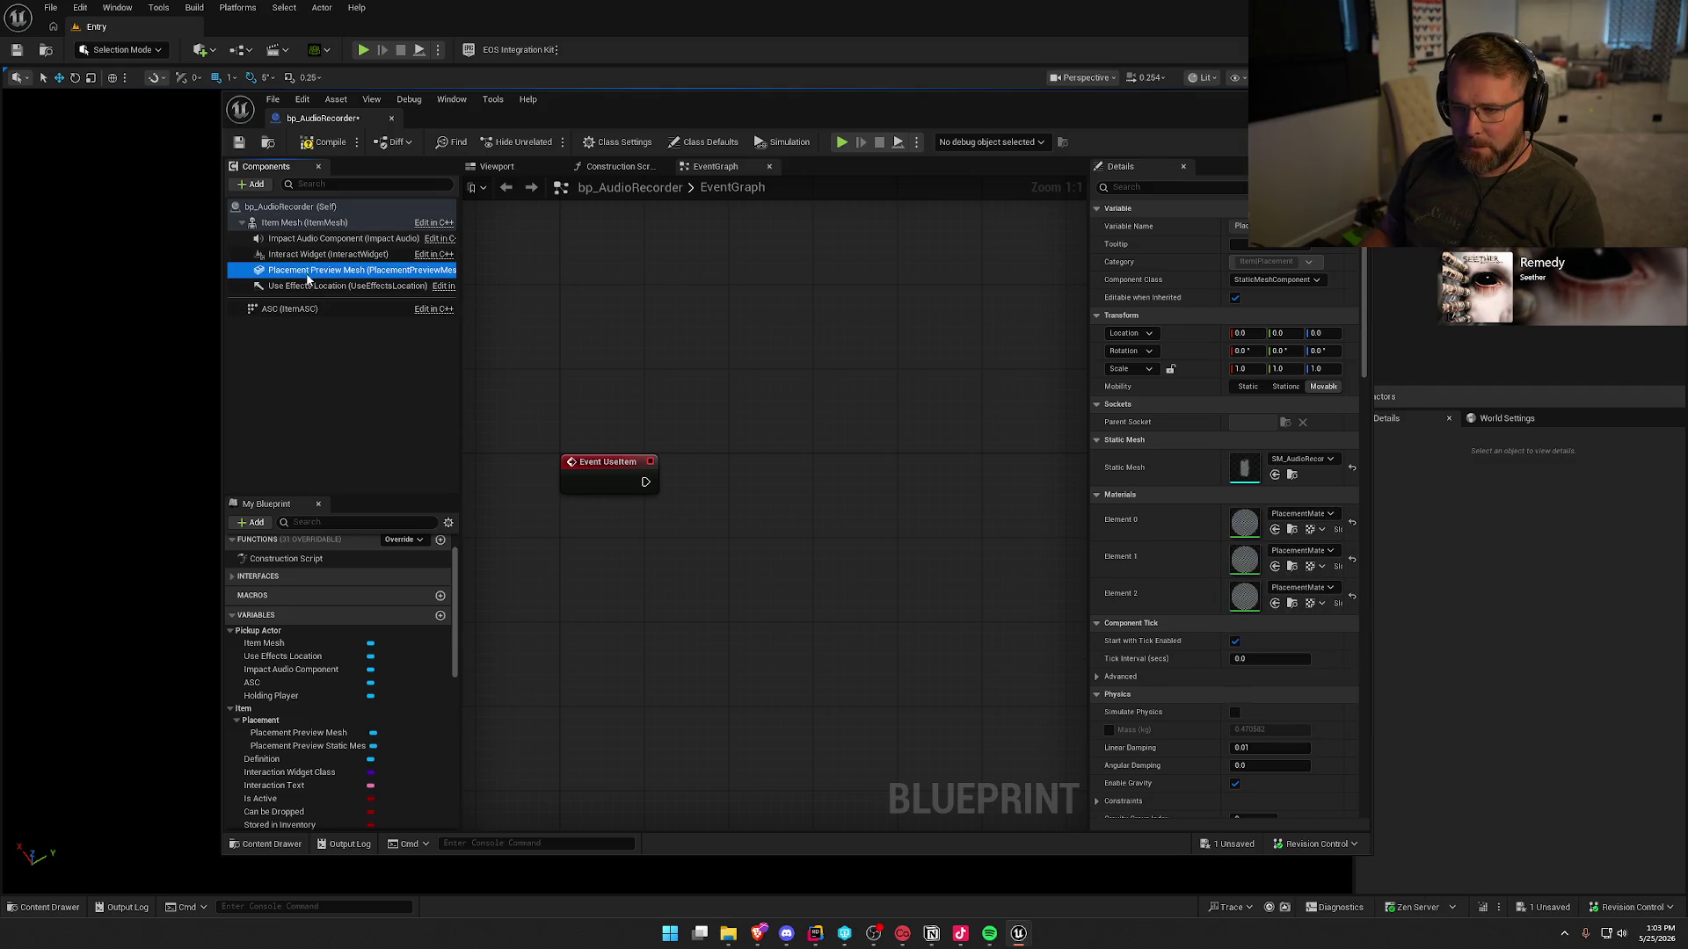
{"action": "left_click", "coordinate": [309, 142]}
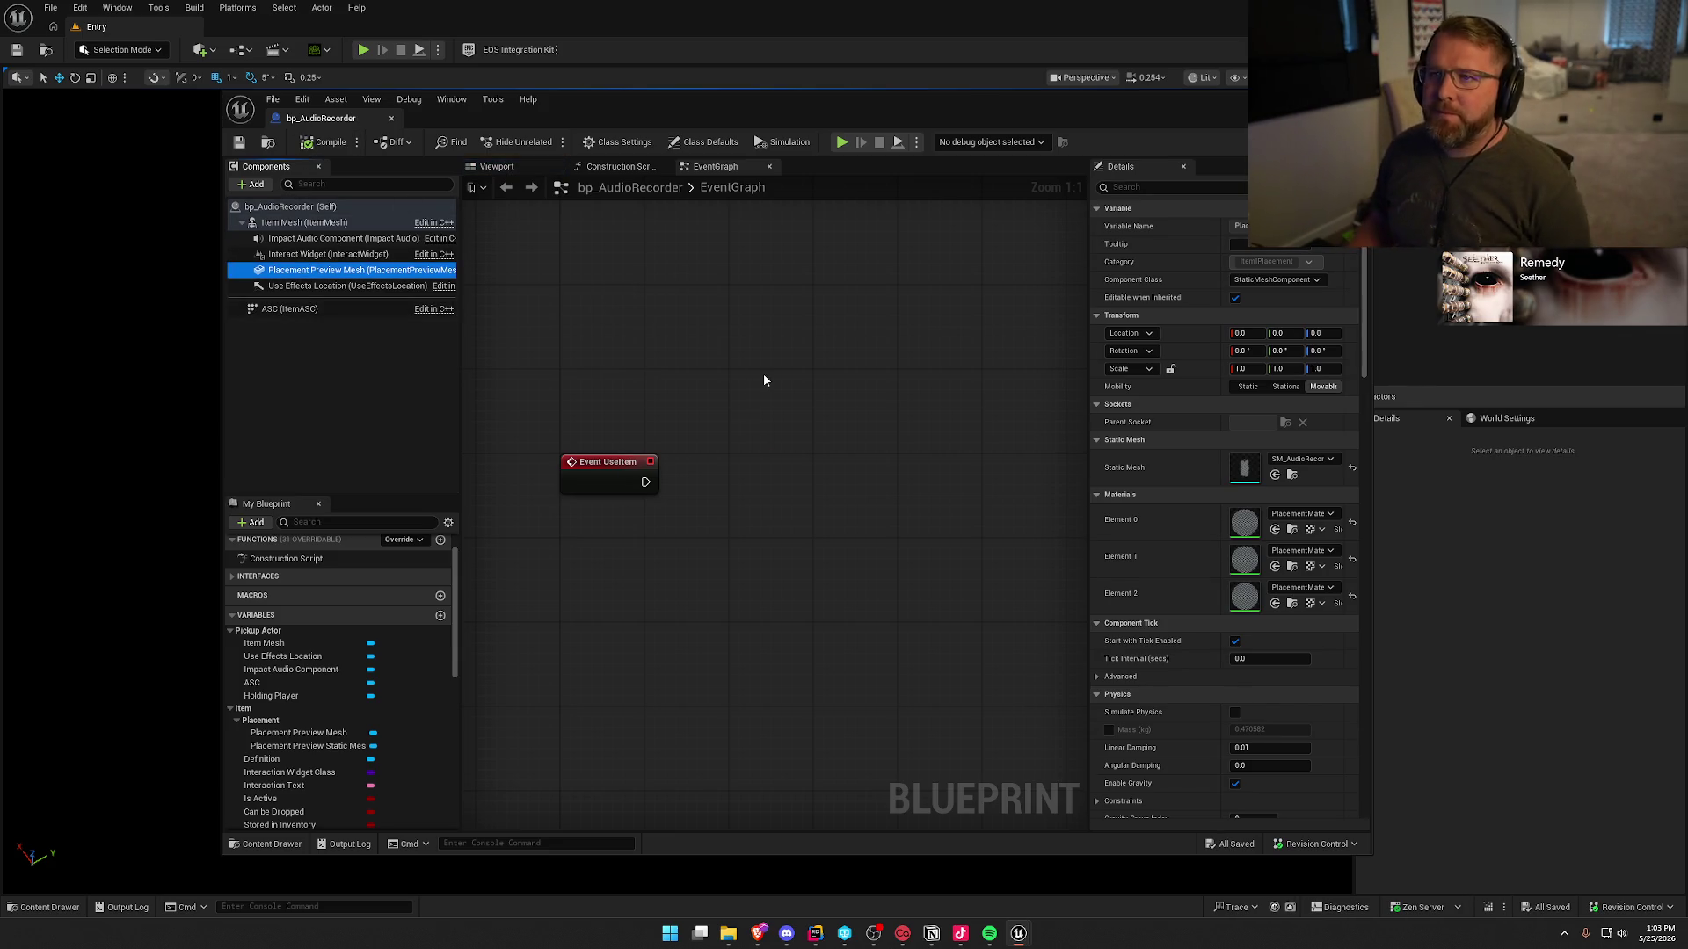
{"action": "left_click", "coordinate": [391, 118]}
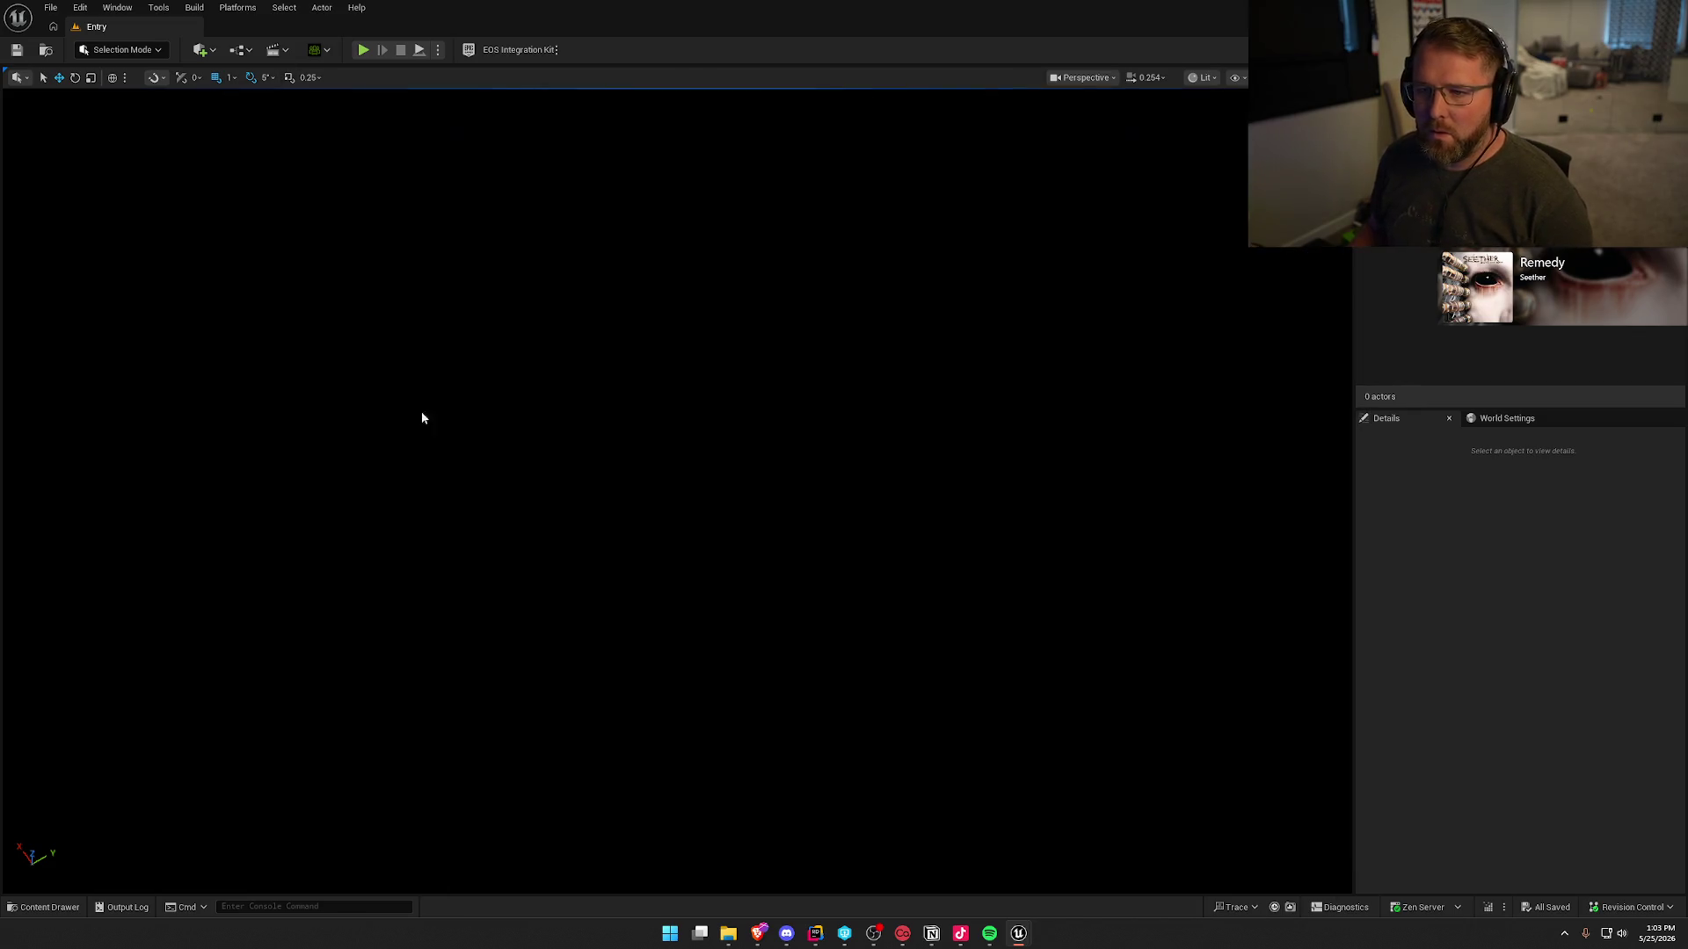
- Duplicate bp_AudioRecorder in the Equipment folder as bp_Backpack
{"action": "key", "text": "ctrl+space"}
{"action": "left_click", "coordinate": [483, 779]}
{"action": "right_click", "coordinate": [349, 734]}
{"action": "left_click", "coordinate": [505, 813]}
{"action": "type", "text": "bp_Ba"}
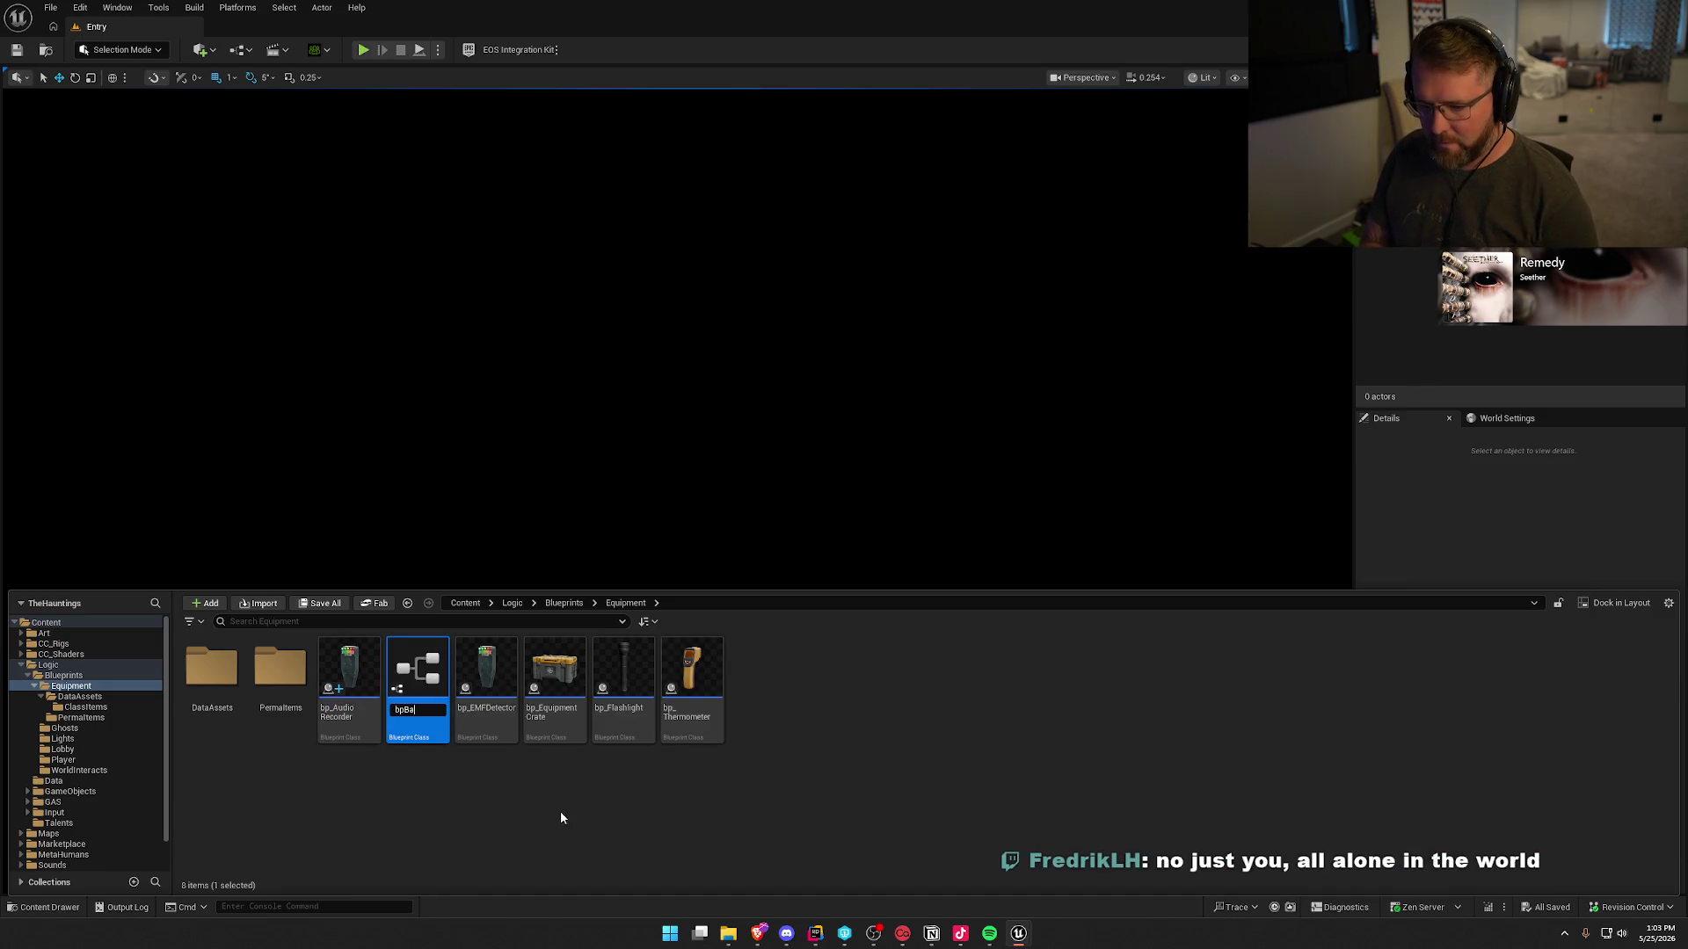
{"action": "type", "text": "ckpack"}
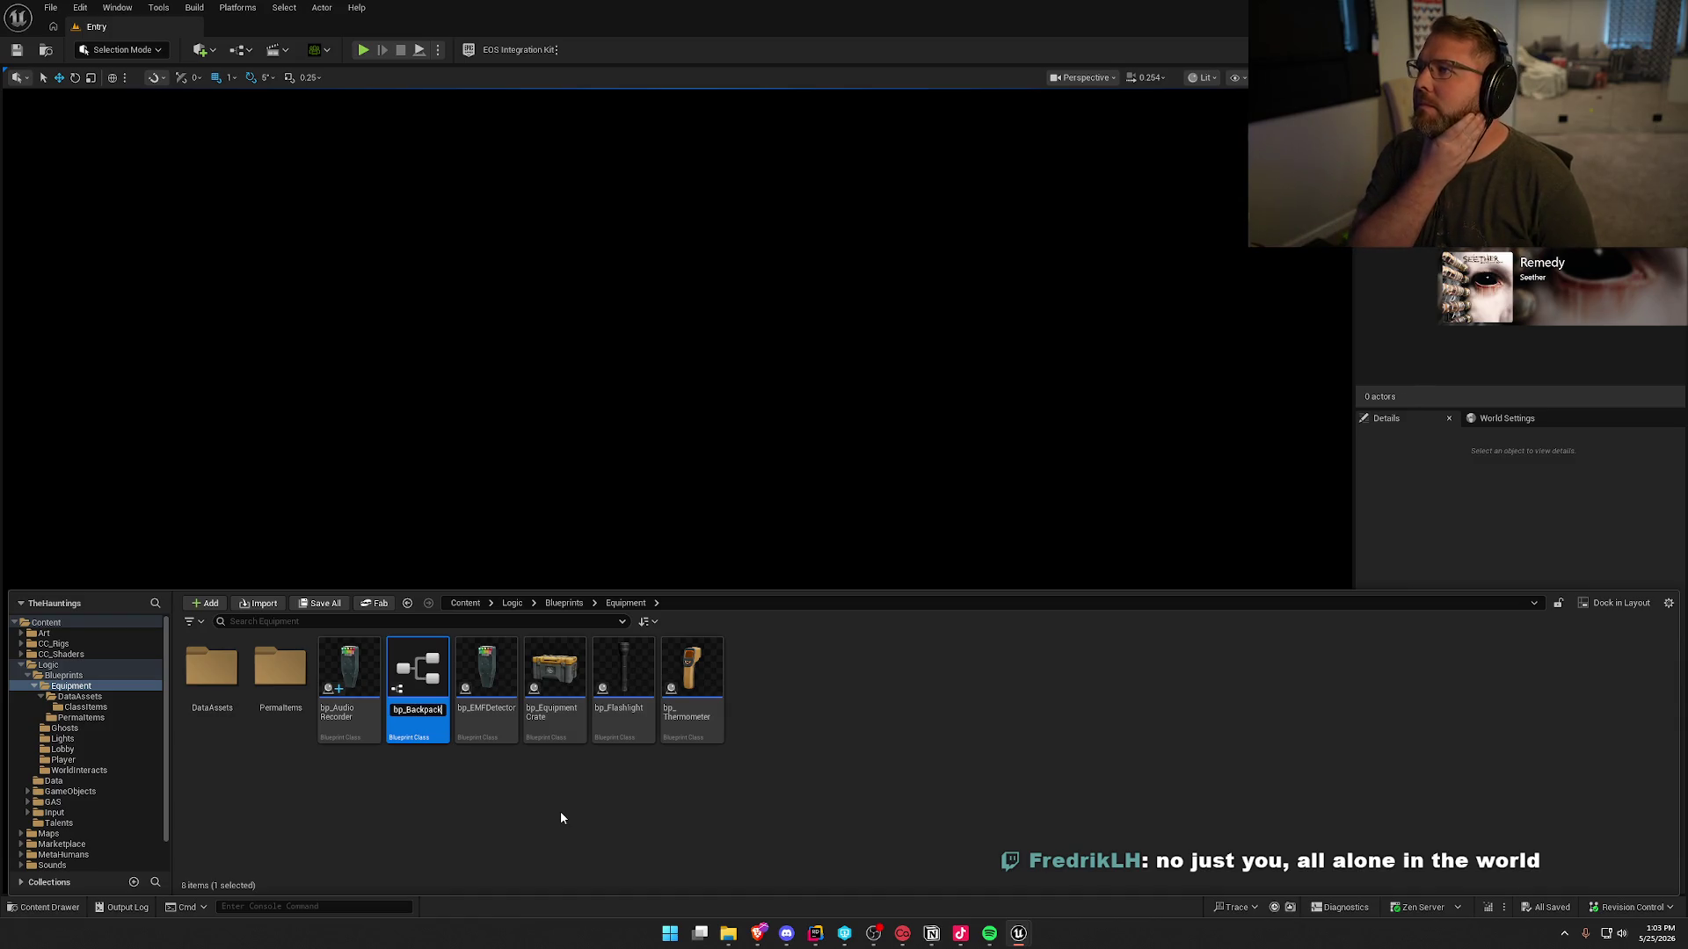
{"action": "key", "text": "Return"}
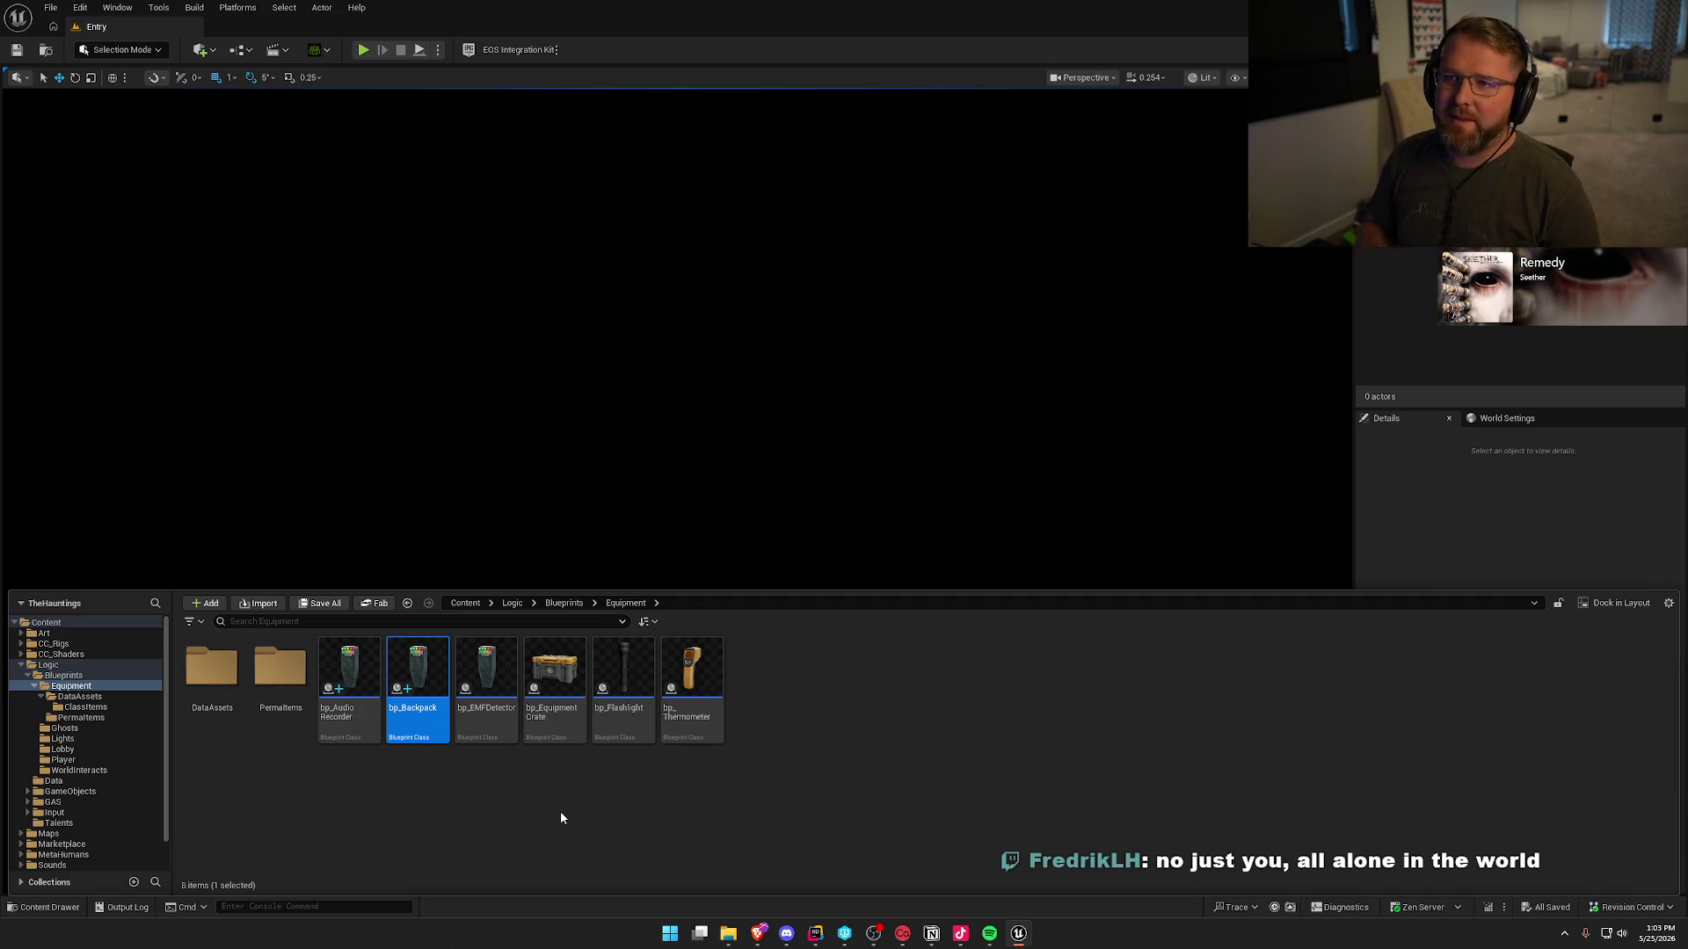
- Open bp_Backpack, check its Definition variable, compile it, then switch to Rider with the log hidden
{"action": "left_click", "coordinate": [561, 812]}
{"action": "double_click", "coordinate": [418, 705]}
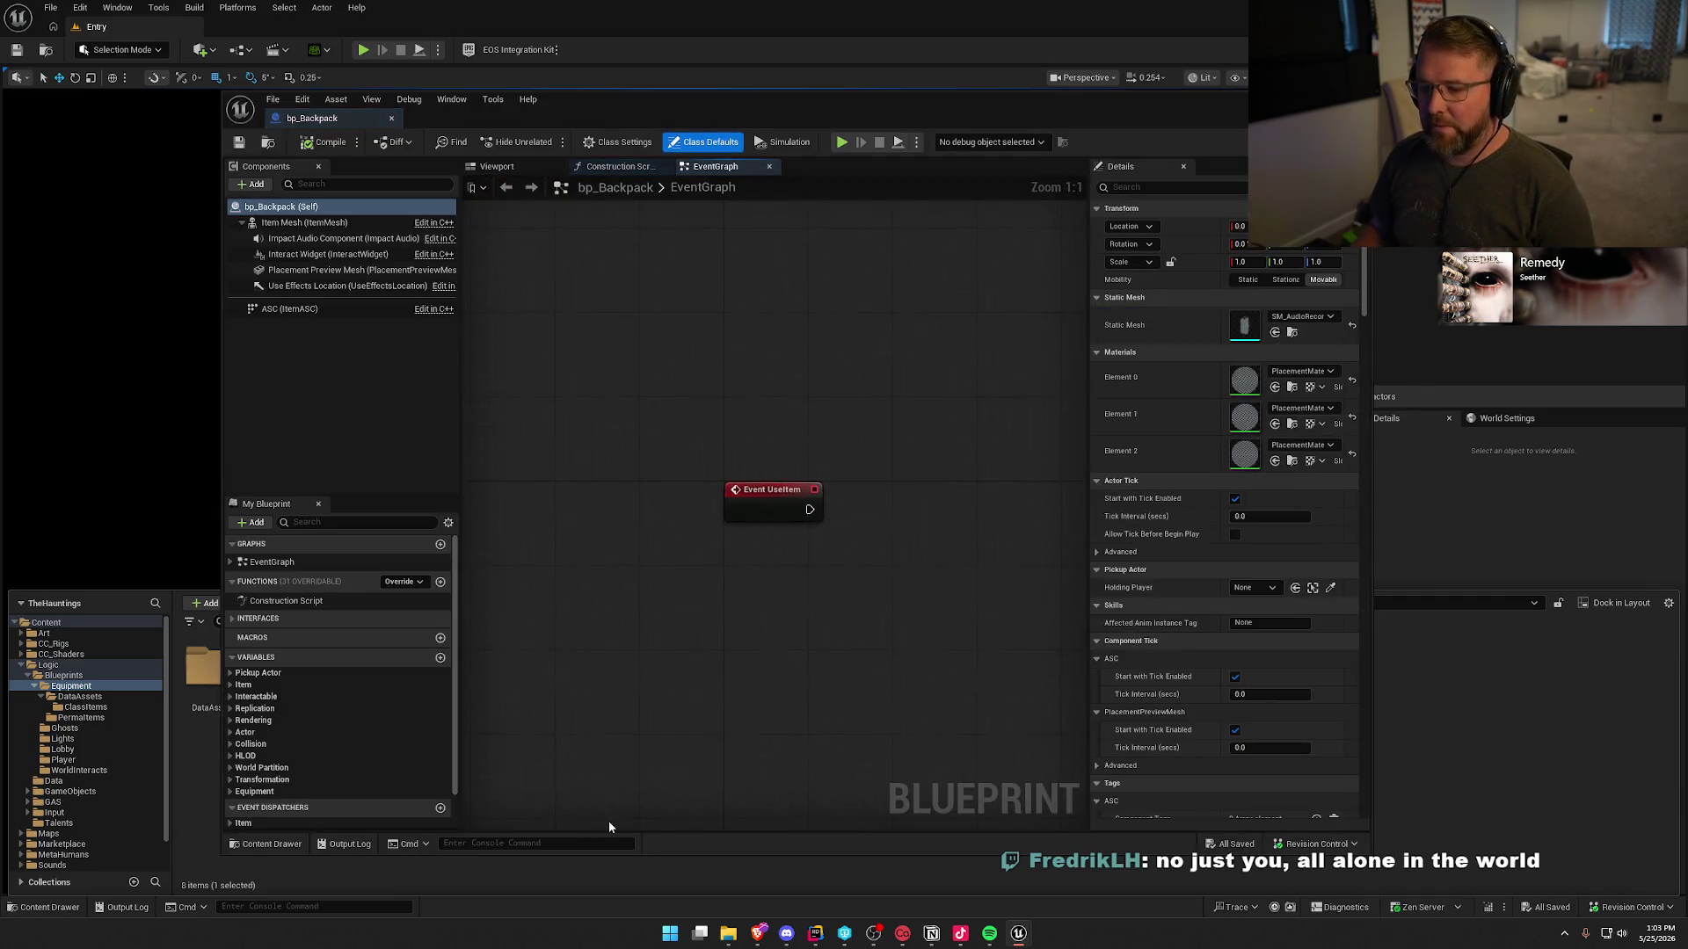
{"action": "left_click", "coordinate": [504, 169]}
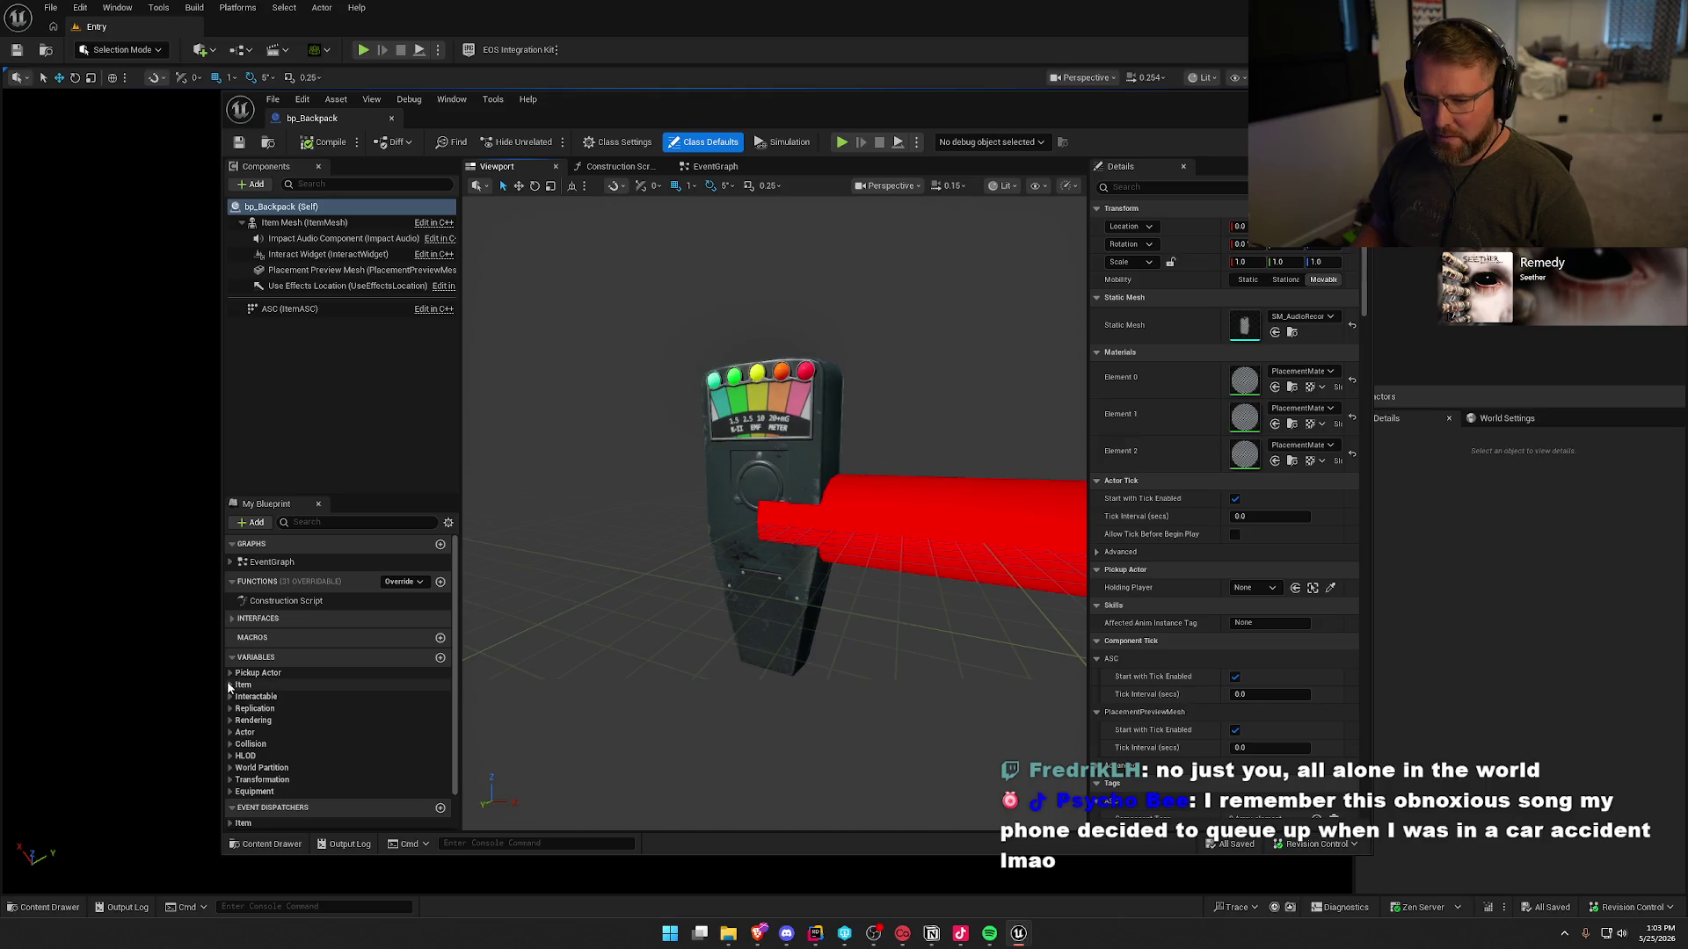
{"action": "left_click", "coordinate": [241, 686]}
{"action": "left_click", "coordinate": [251, 711]}
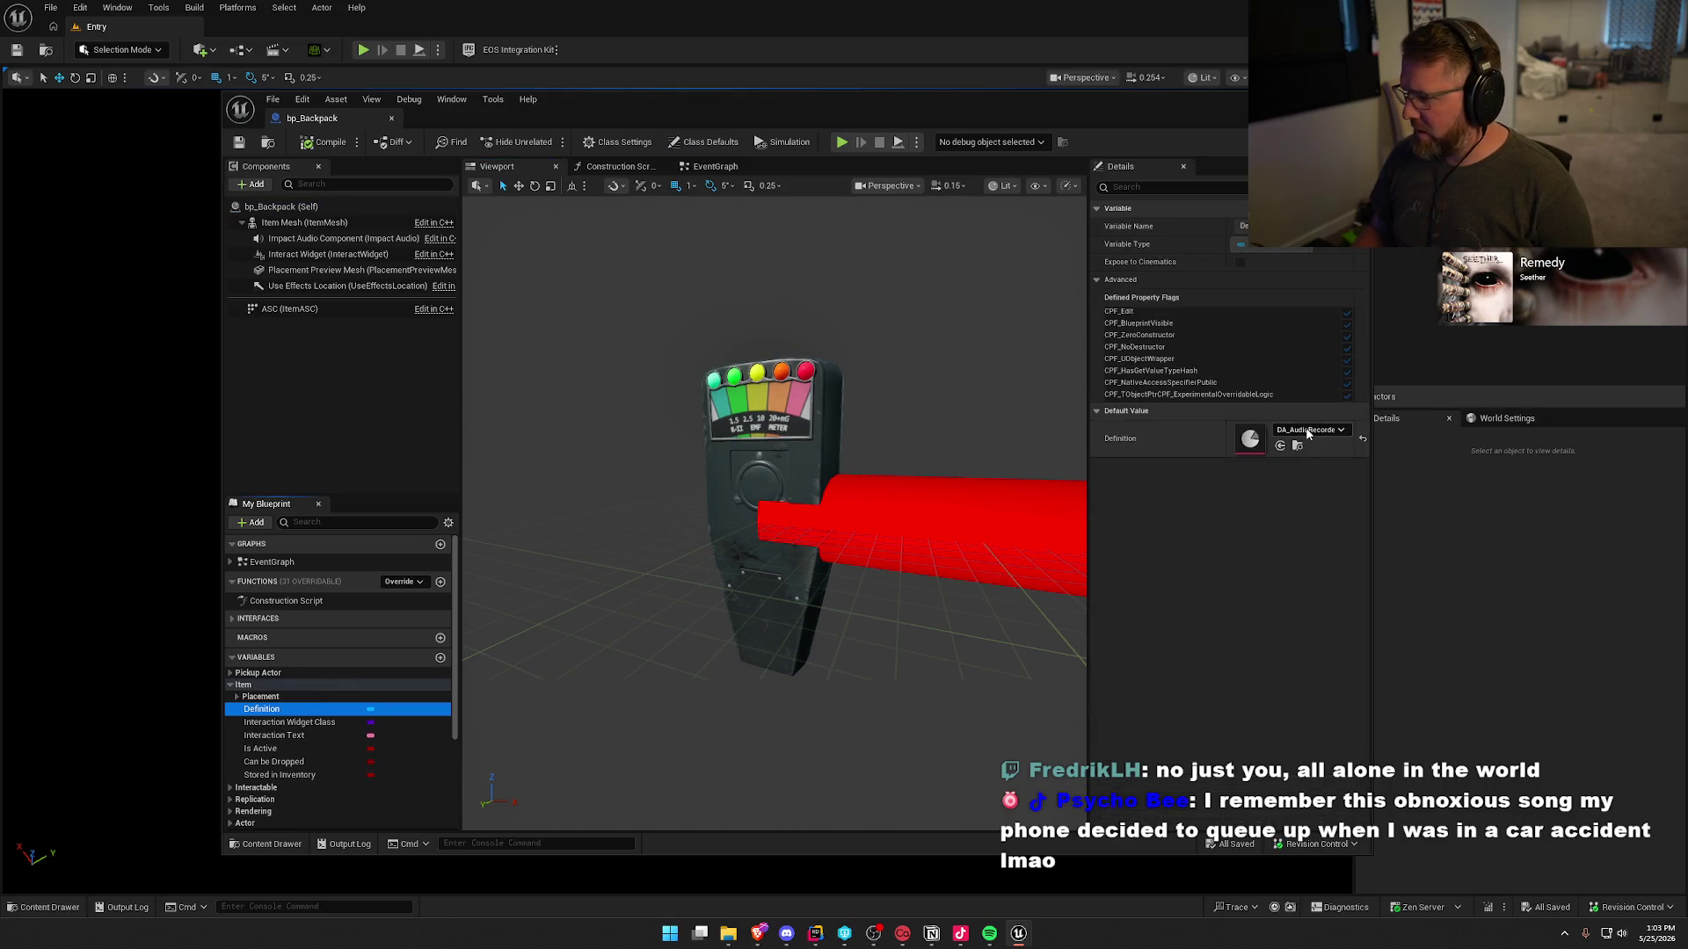
{"action": "left_click", "coordinate": [303, 143]}
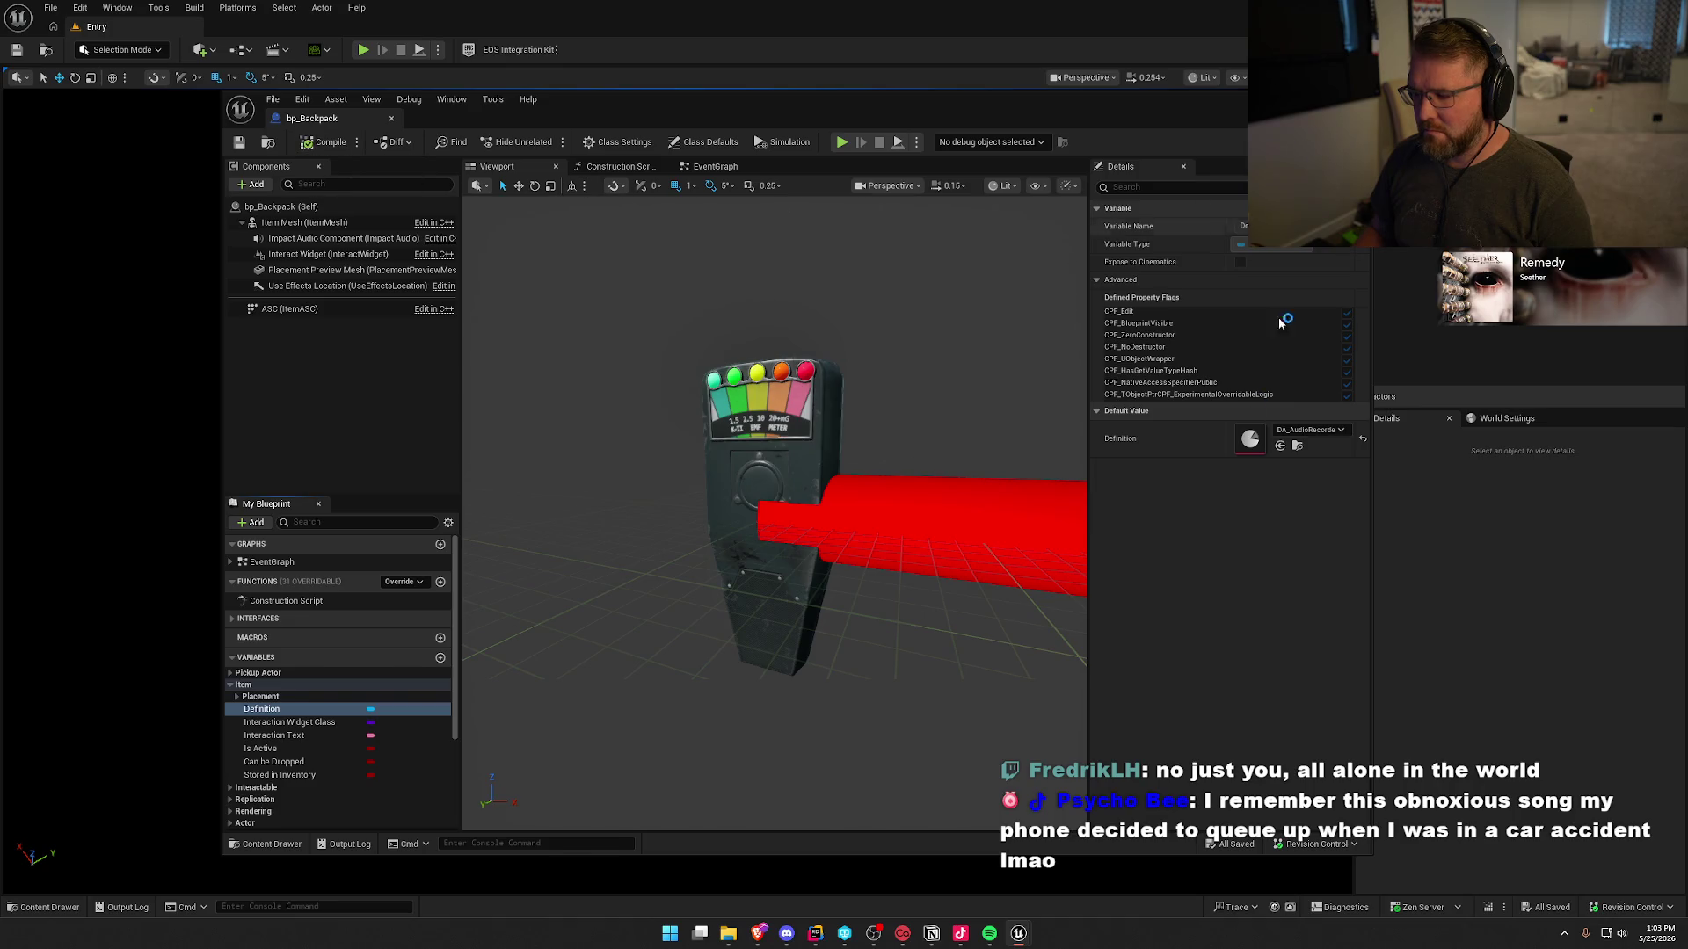
{"action": "key", "text": "alt+Tab"}
{"action": "left_click", "coordinate": [1646, 584]}
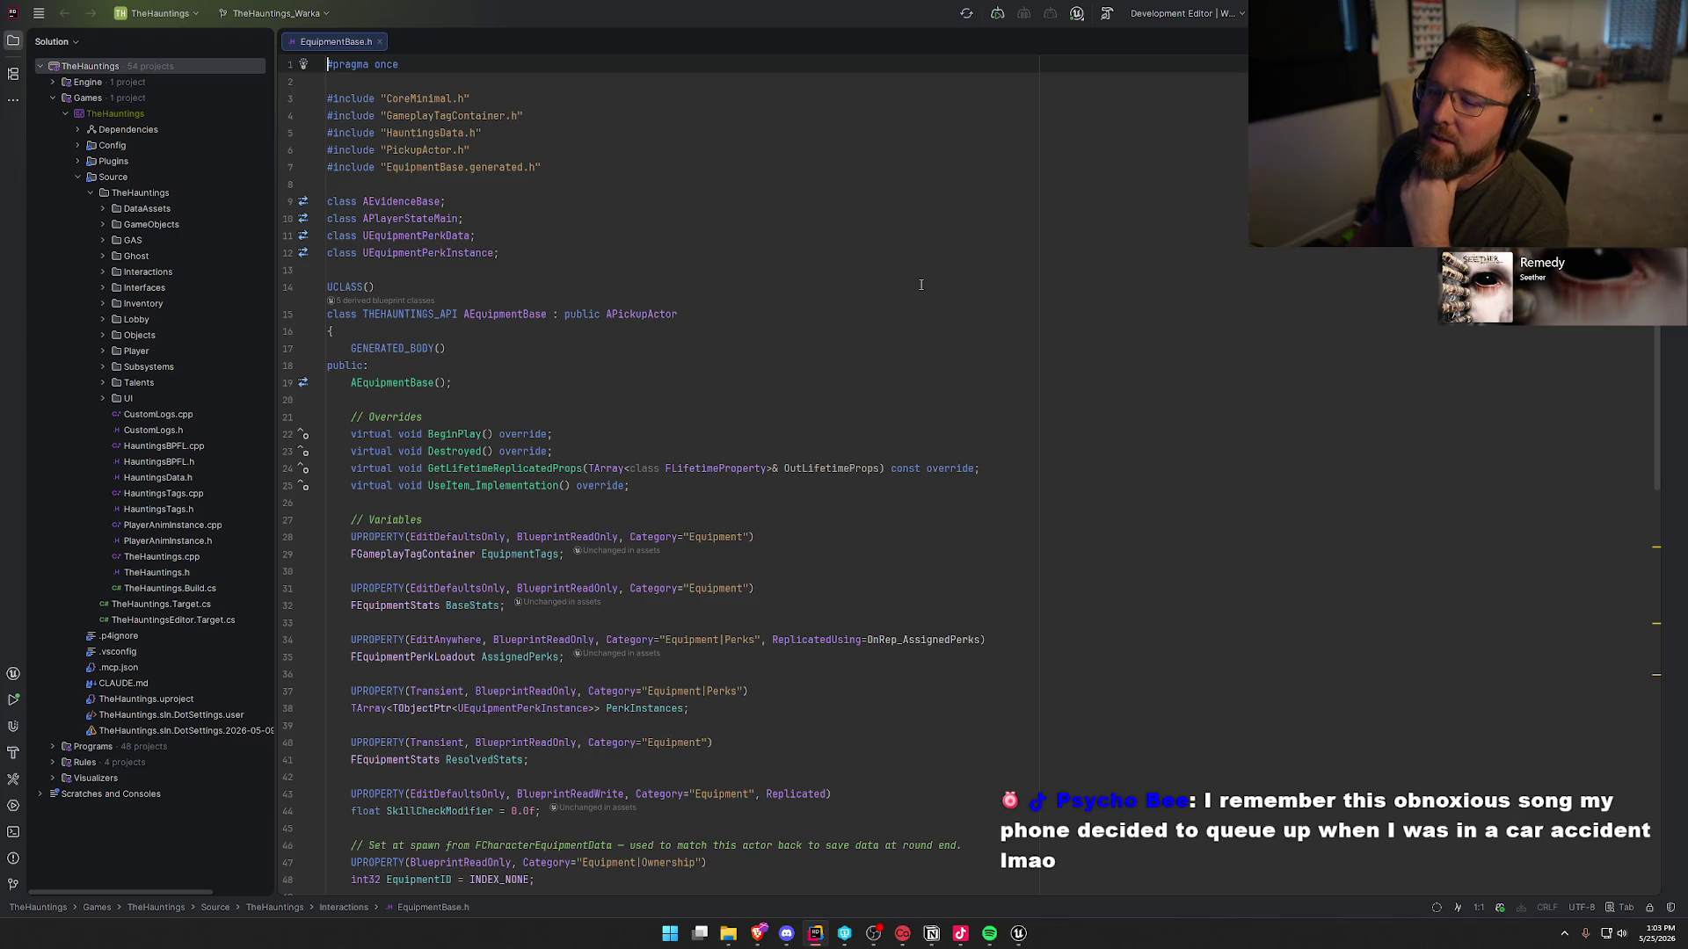
- Hide the solution tree and jump to BeginPlay's implementation in EquipmentBase.cpp
{"action": "scroll", "coordinate": [567, 379], "scroll_direction": "down", "scroll_amount": 3}
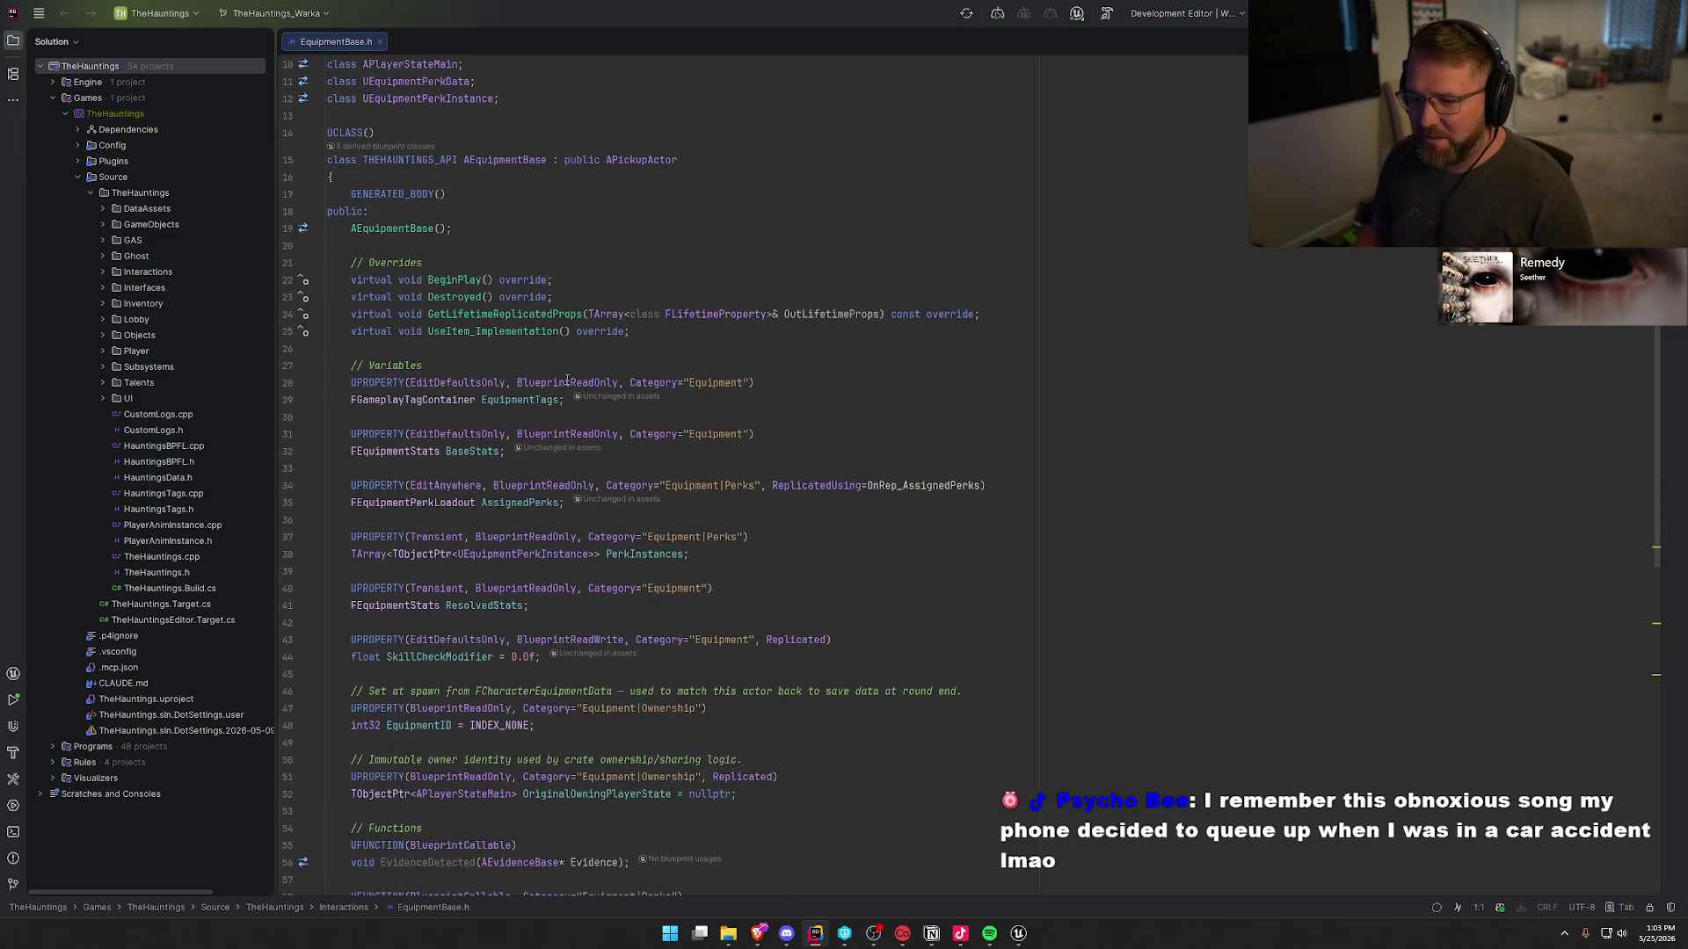
{"action": "key", "text": "alt+1"}
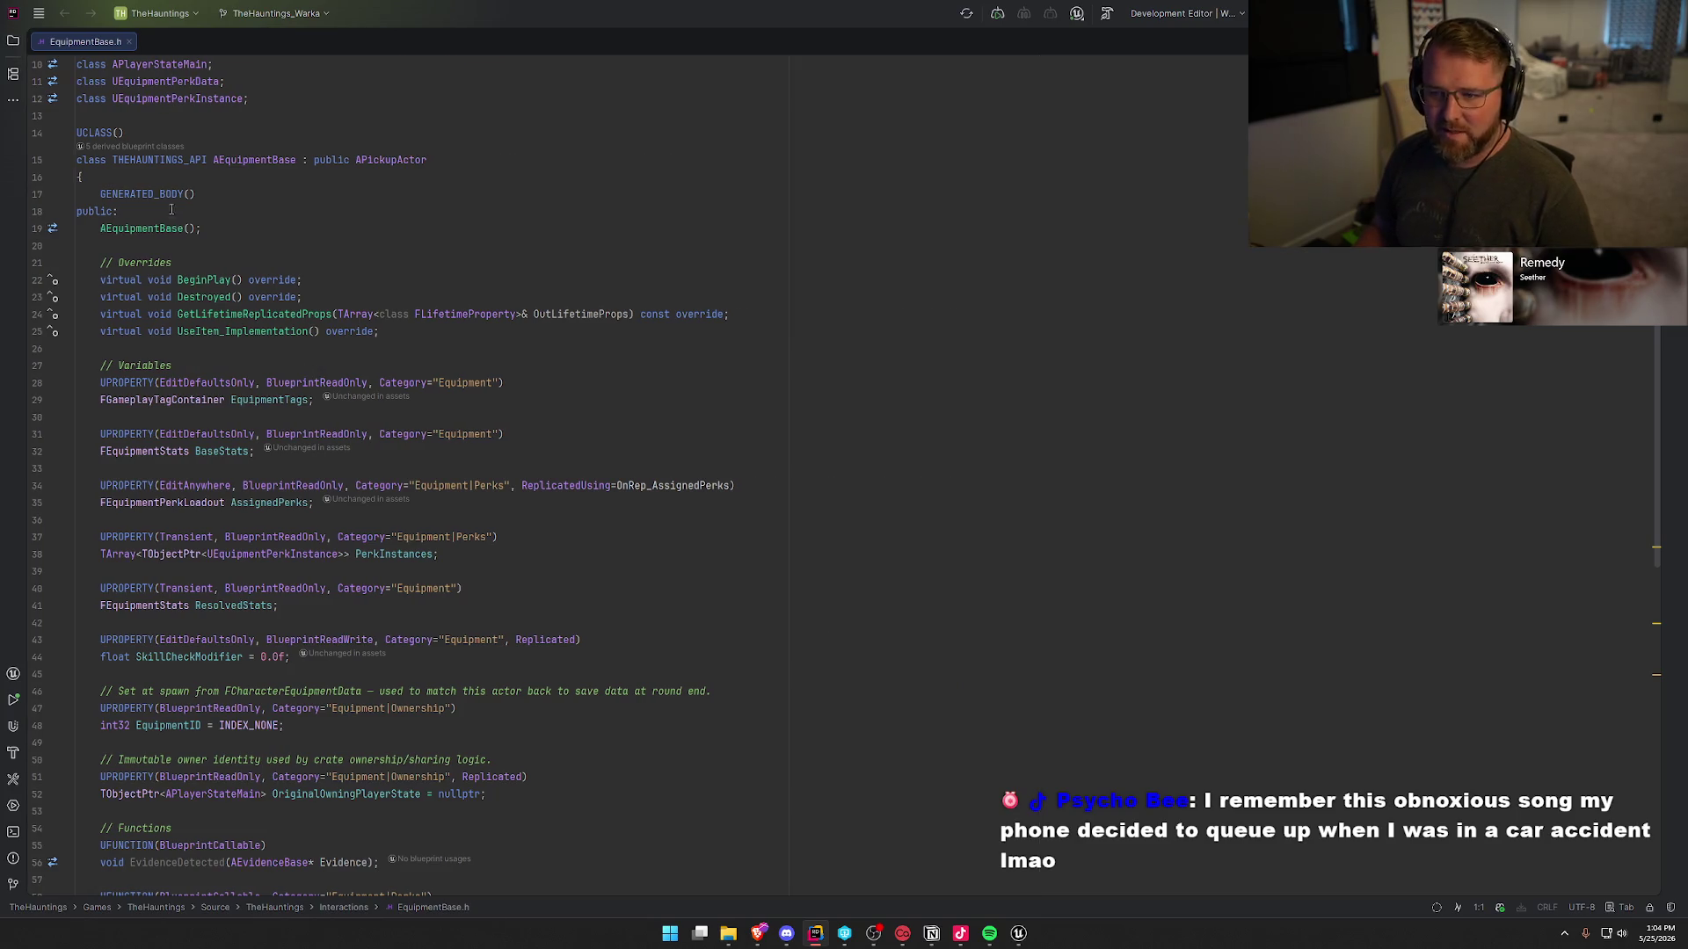
{"action": "left_click", "coordinate": [200, 281]}
{"action": "key", "text": "ctrl+b"}
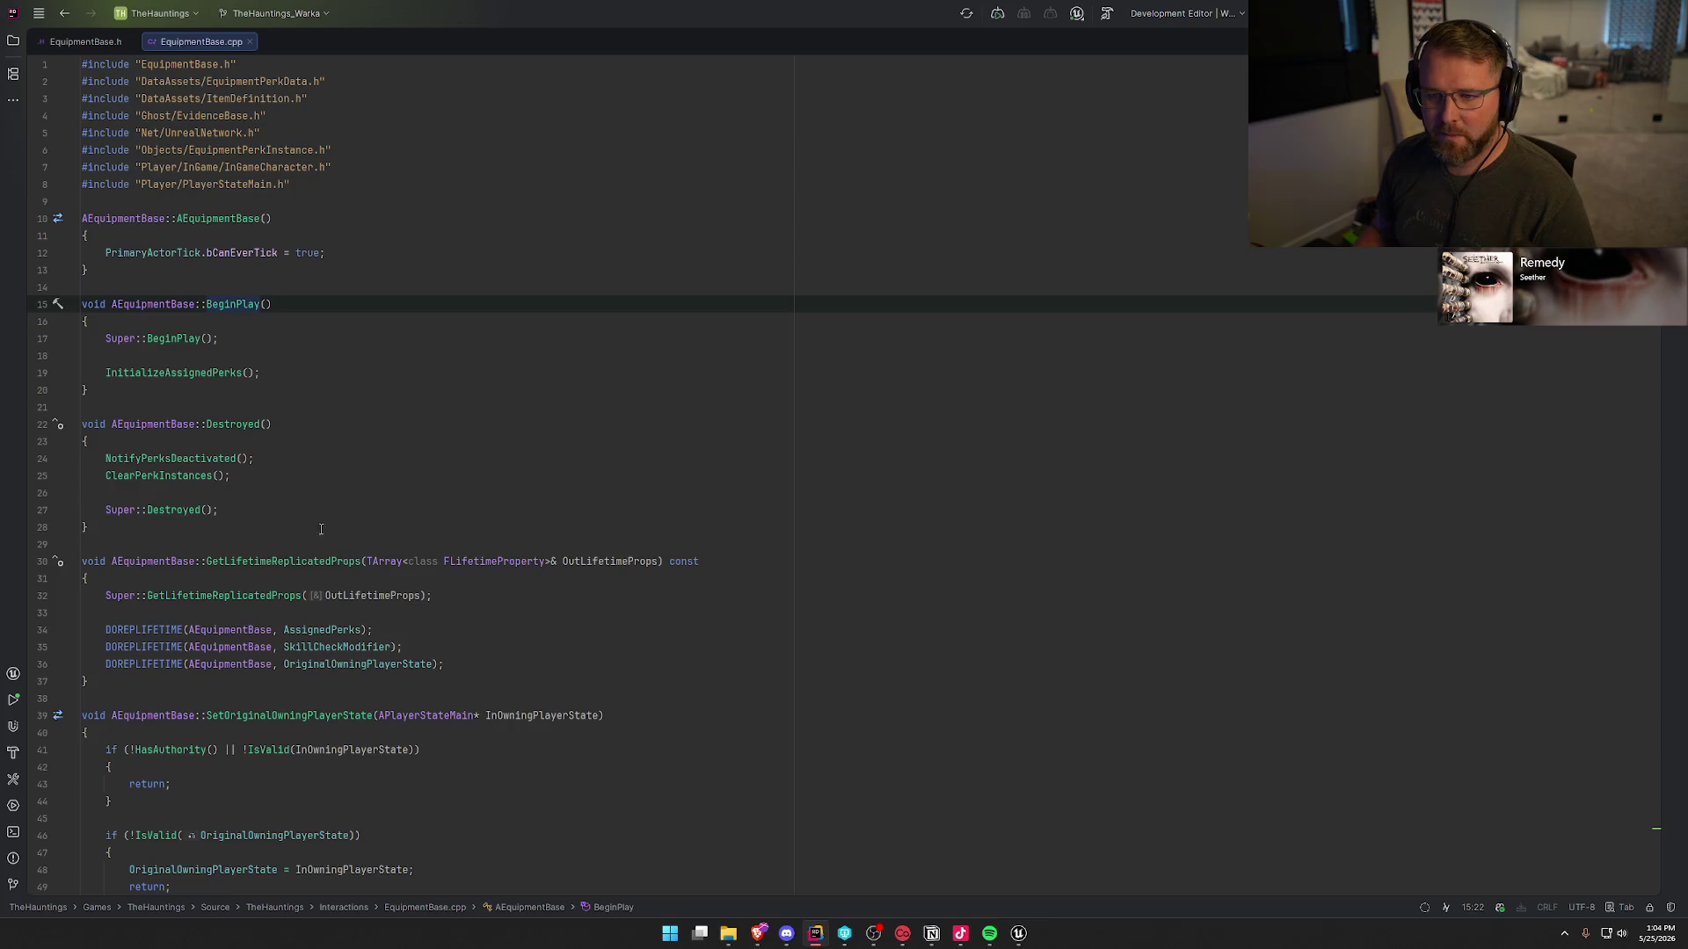
{"action": "scroll", "coordinate": [459, 466], "scroll_direction": "down", "scroll_amount": 4}
{"action": "scroll", "coordinate": [461, 465], "scroll_direction": "down", "scroll_amount": 2}
{"action": "scroll", "coordinate": [461, 465], "scroll_direction": "up", "scroll_amount": 6}
- From EquipmentBase.h, follow APickupActor into PickupActor.h and OnConstruction into PickupActor.cpp
{"action": "left_click", "coordinate": [85, 41]}
{"action": "left_click", "coordinate": [393, 160]}
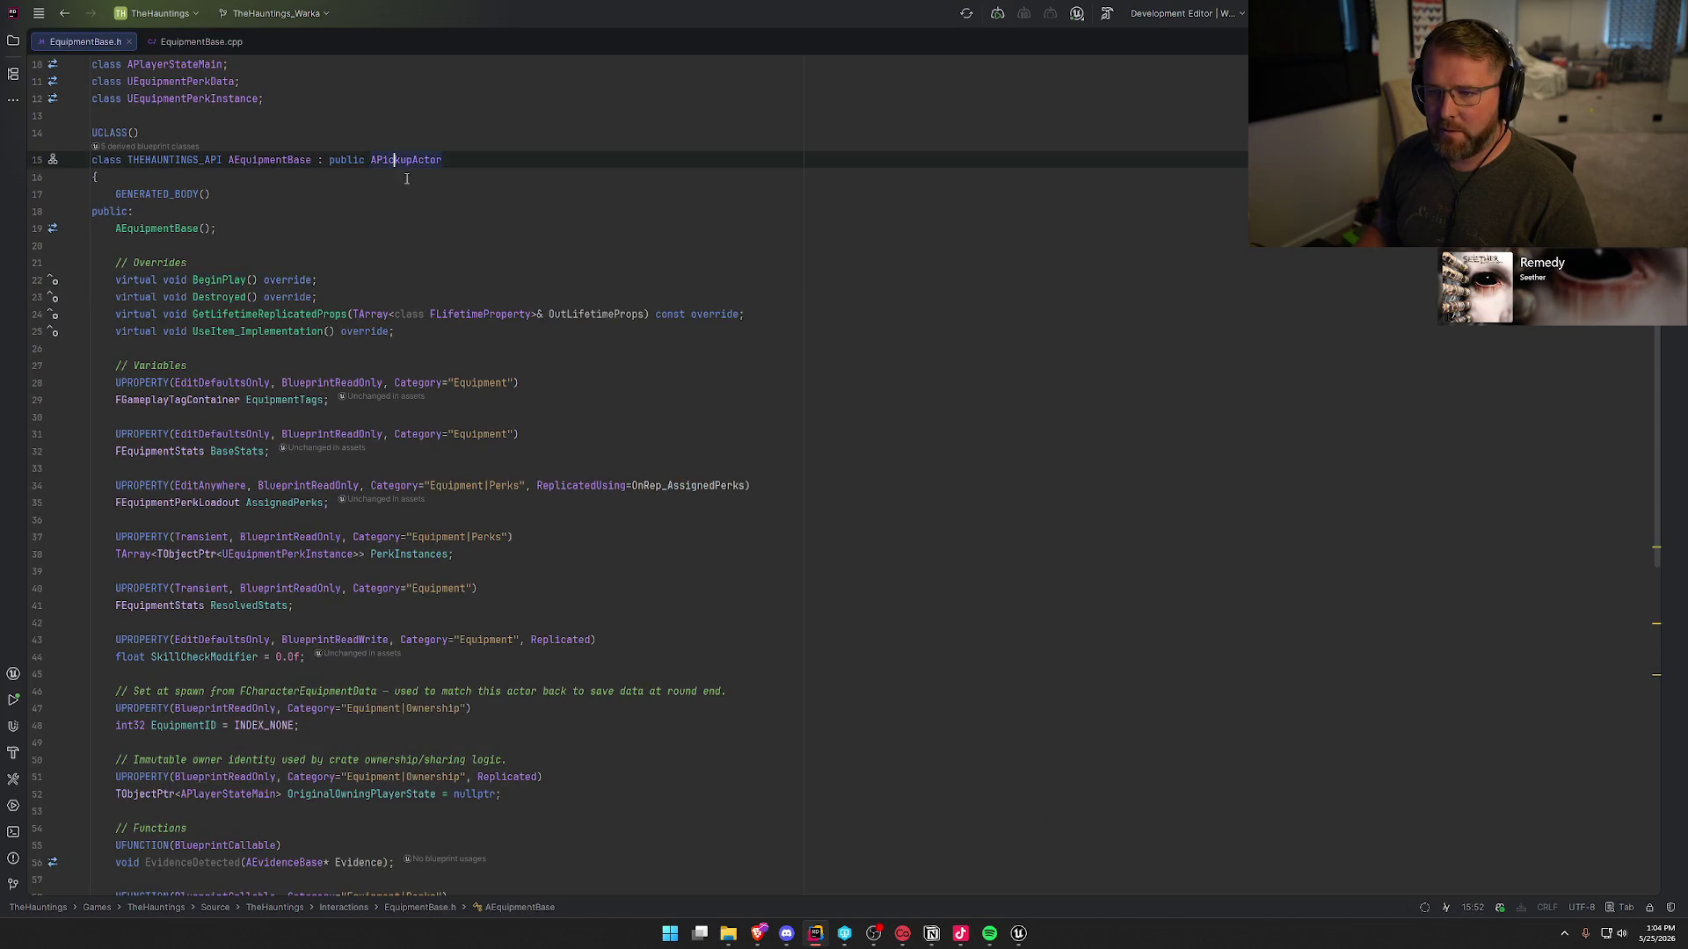
{"action": "key", "text": "ctrl+b"}
{"action": "left_click", "coordinate": [224, 407]}
{"action": "key", "text": "ctrl+b"}
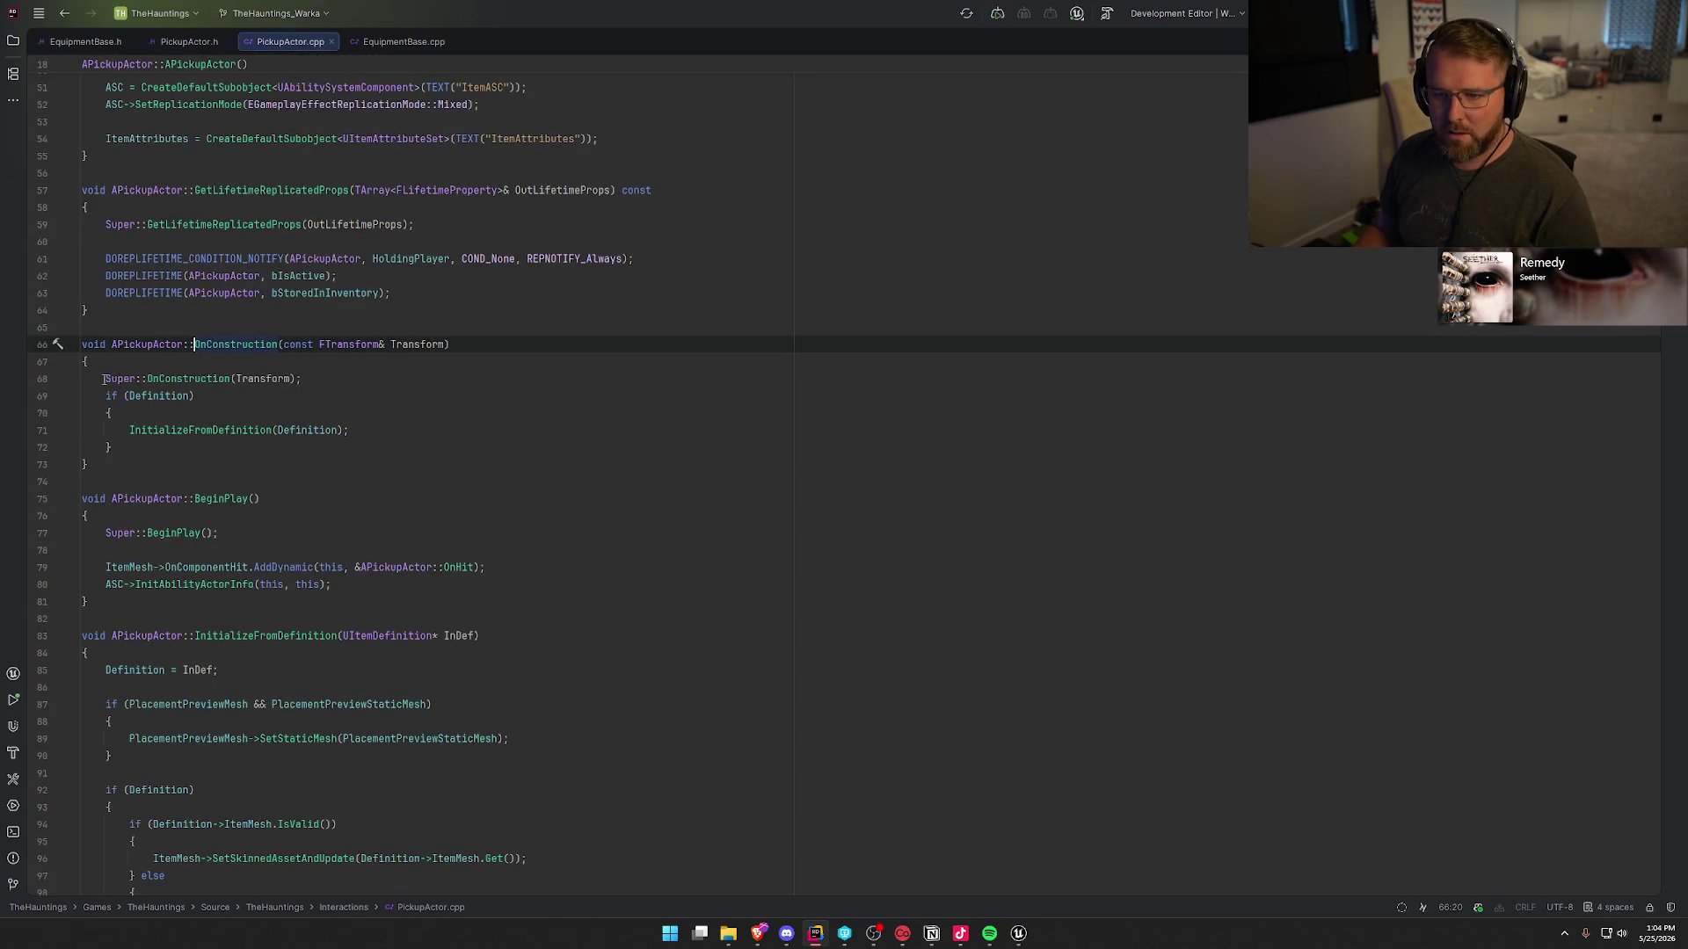
- Follow InitializeFromDefinition, highlight PlacementPreviewStaticMesh uses, then return to Unreal's bp_Backpack editor
{"action": "left_click", "coordinate": [196, 395]}
{"action": "left_click", "coordinate": [207, 430]}
{"action": "key", "text": "ctrl+b"}
{"action": "scroll", "coordinate": [296, 633], "scroll_direction": "down", "scroll_amount": 5}
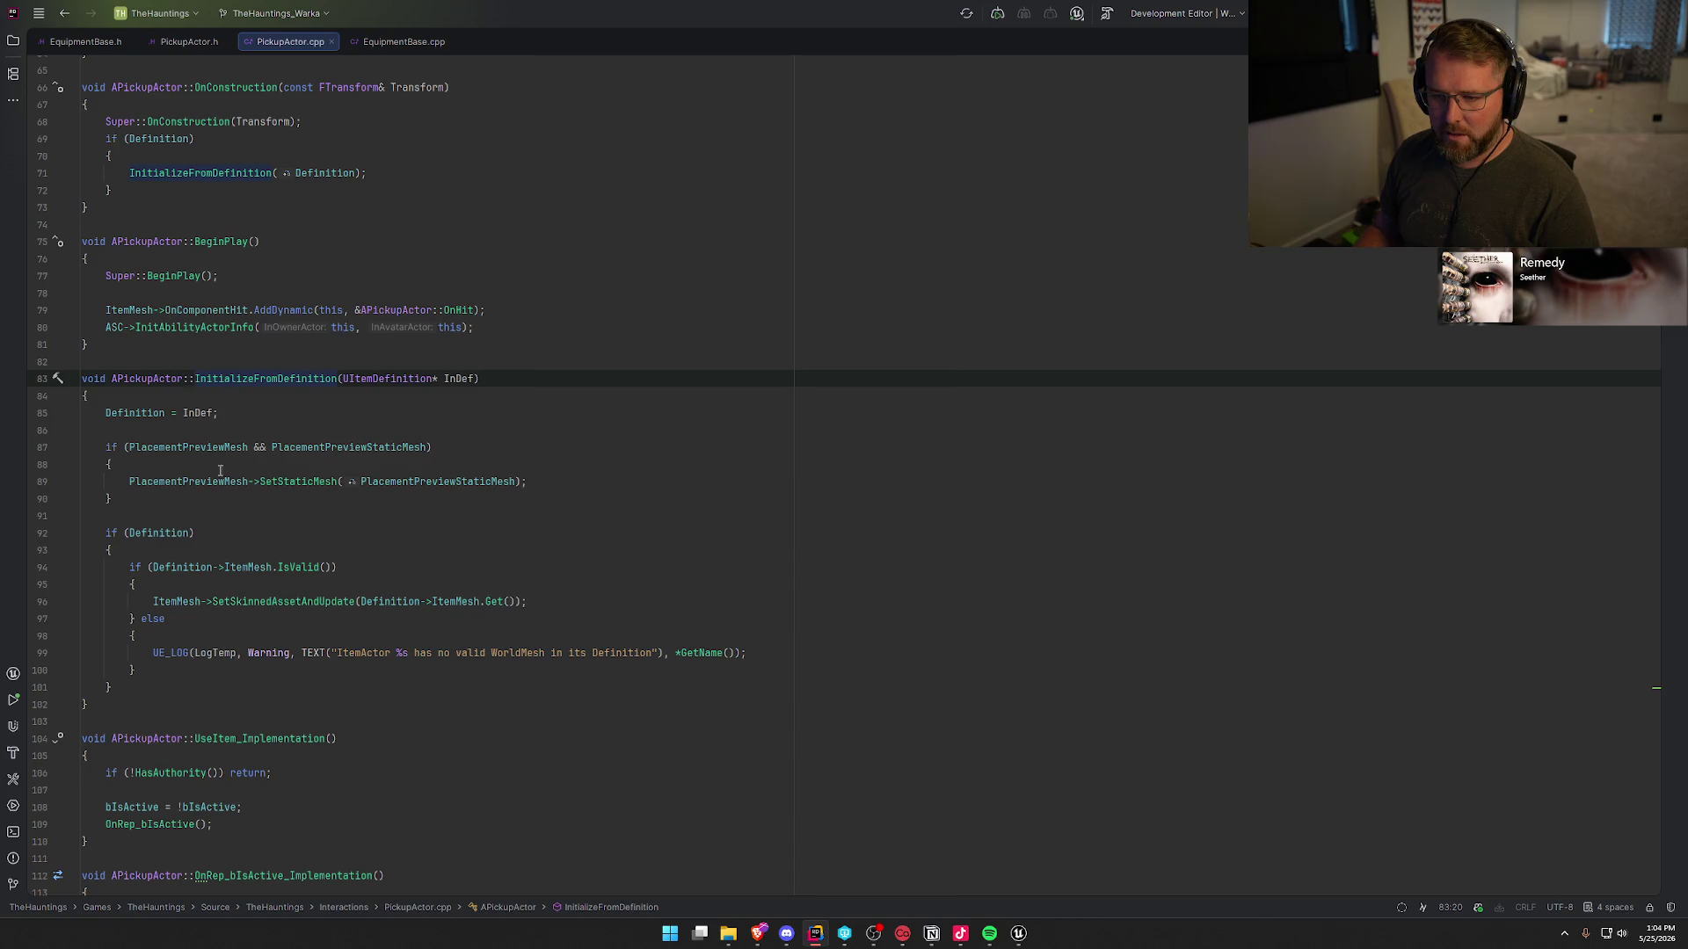
{"action": "left_click", "coordinate": [437, 482]}
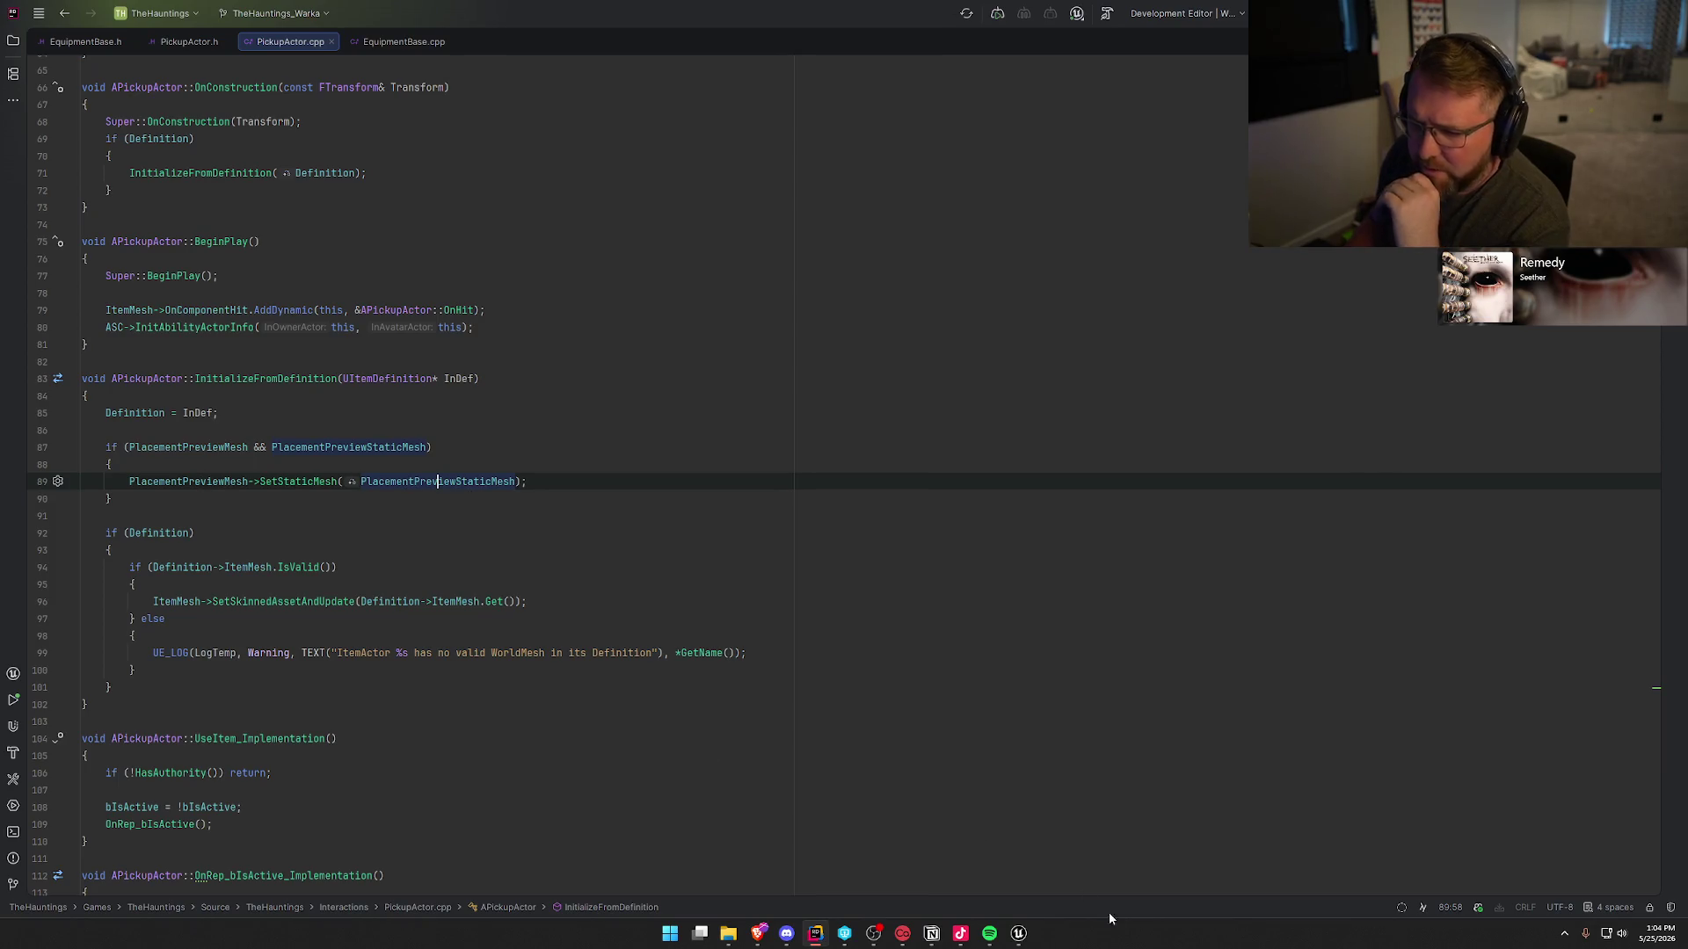
{"action": "mouse_move", "coordinate": [1028, 933]}
{"action": "left_click", "coordinate": [1015, 882]}
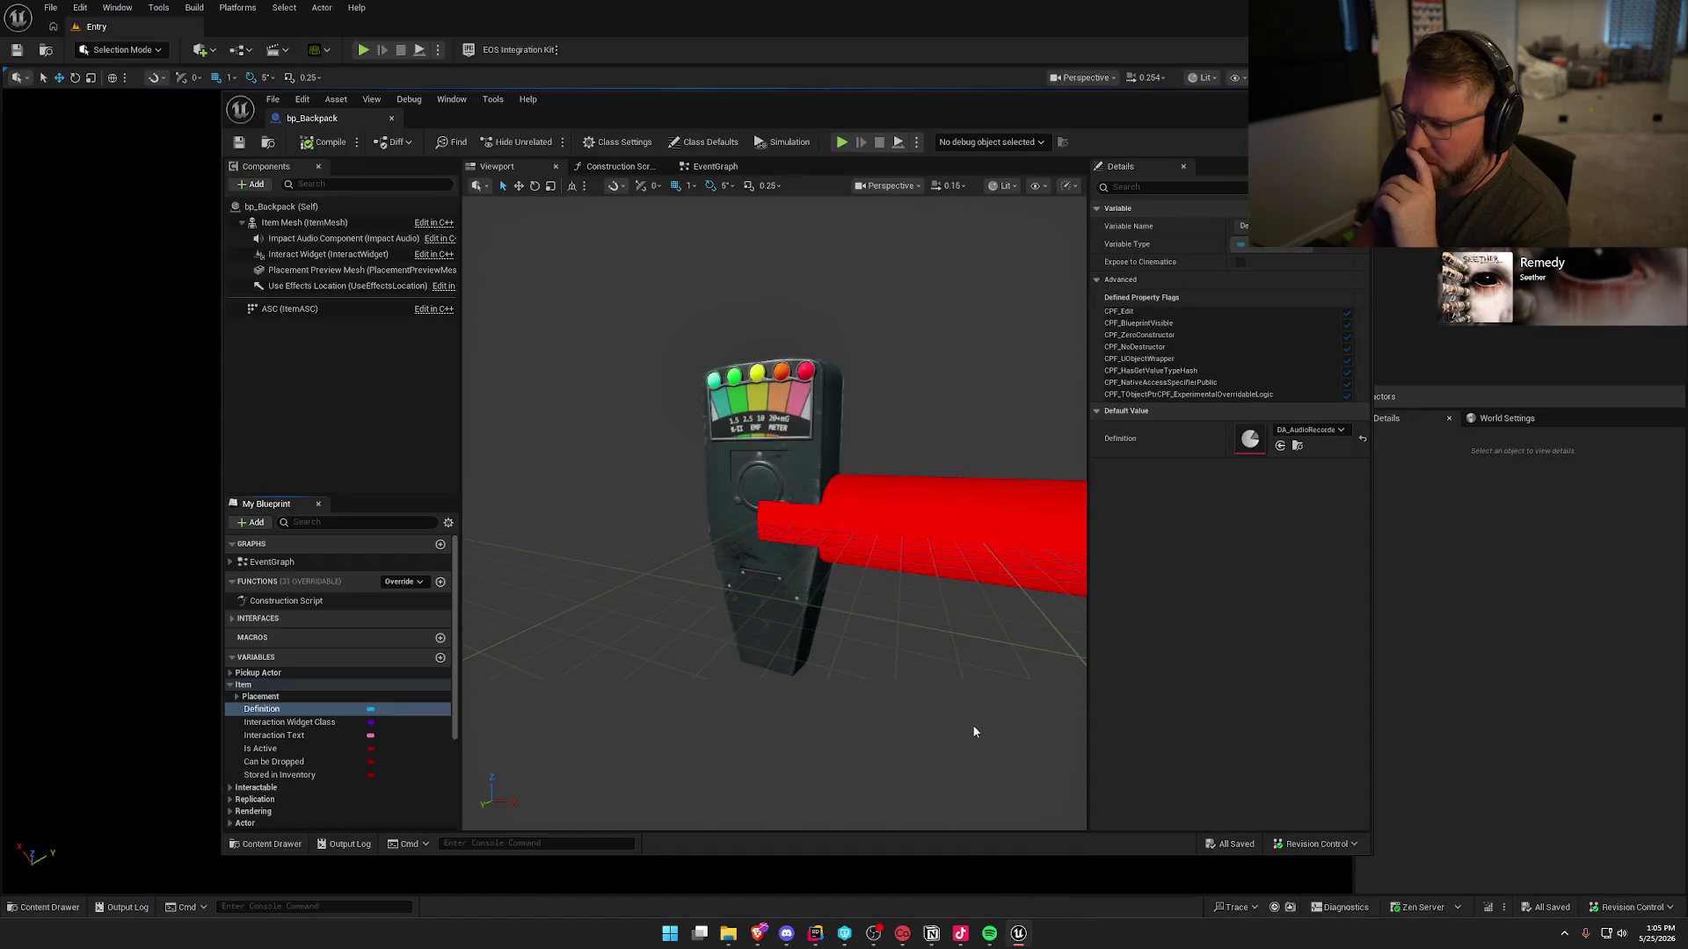
- Inspect bp_Backpack's Placement Preview Mesh and Placement Preview Static Mesh default values
{"action": "left_click", "coordinate": [237, 697]}
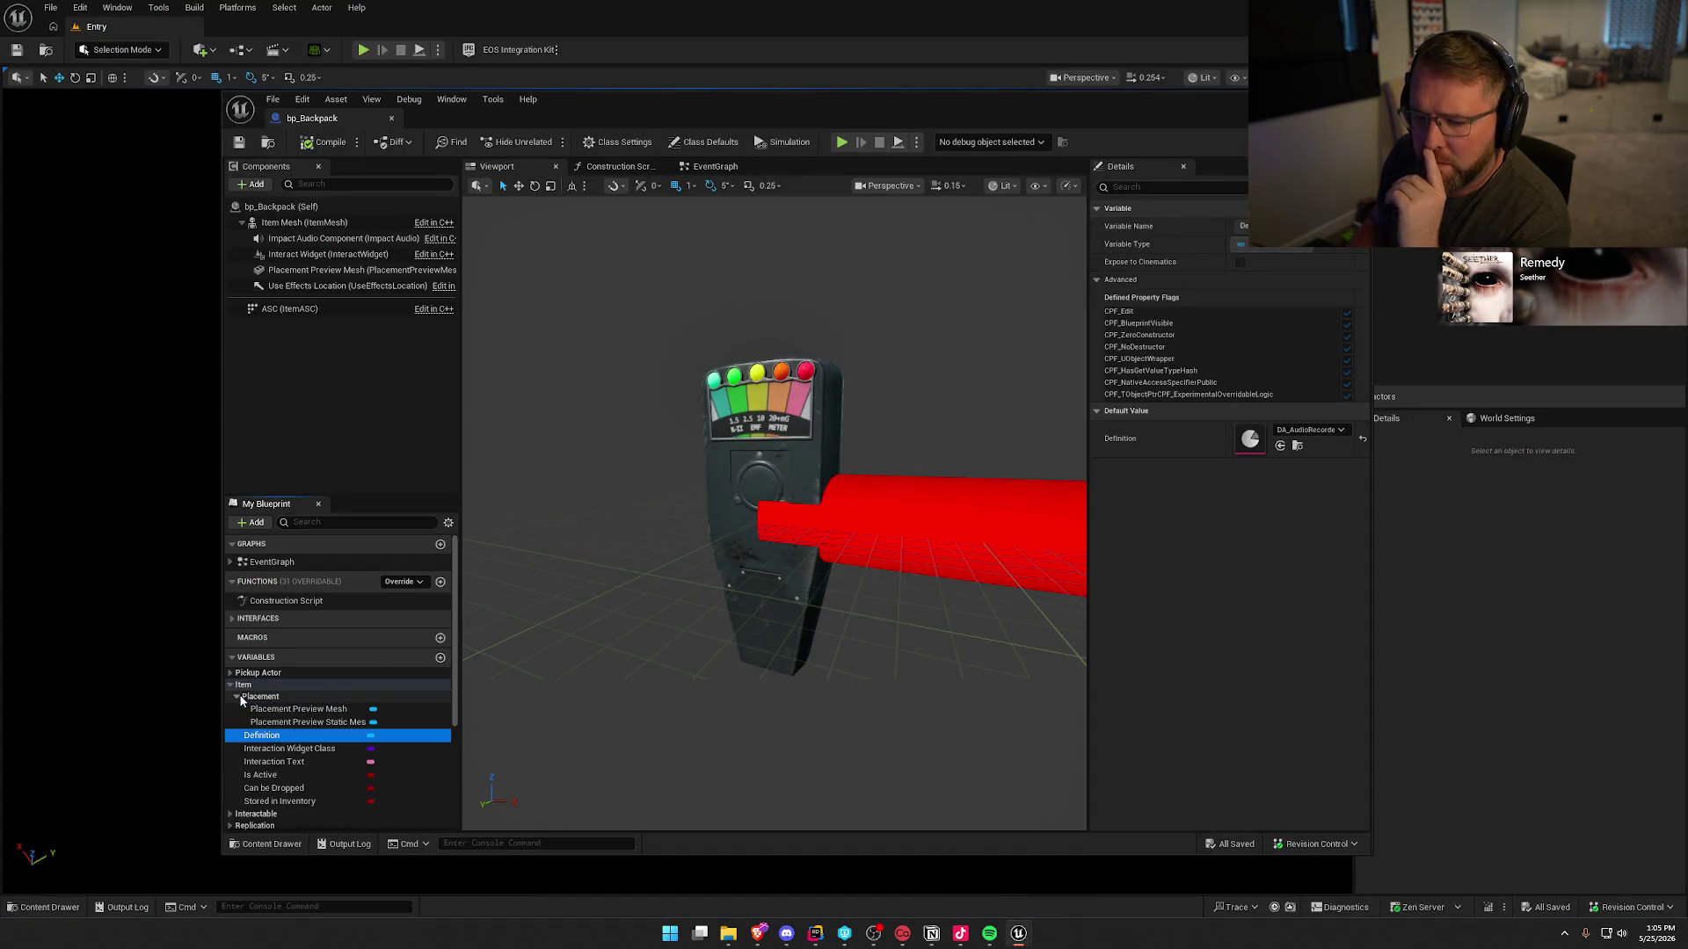
{"action": "left_click", "coordinate": [297, 710]}
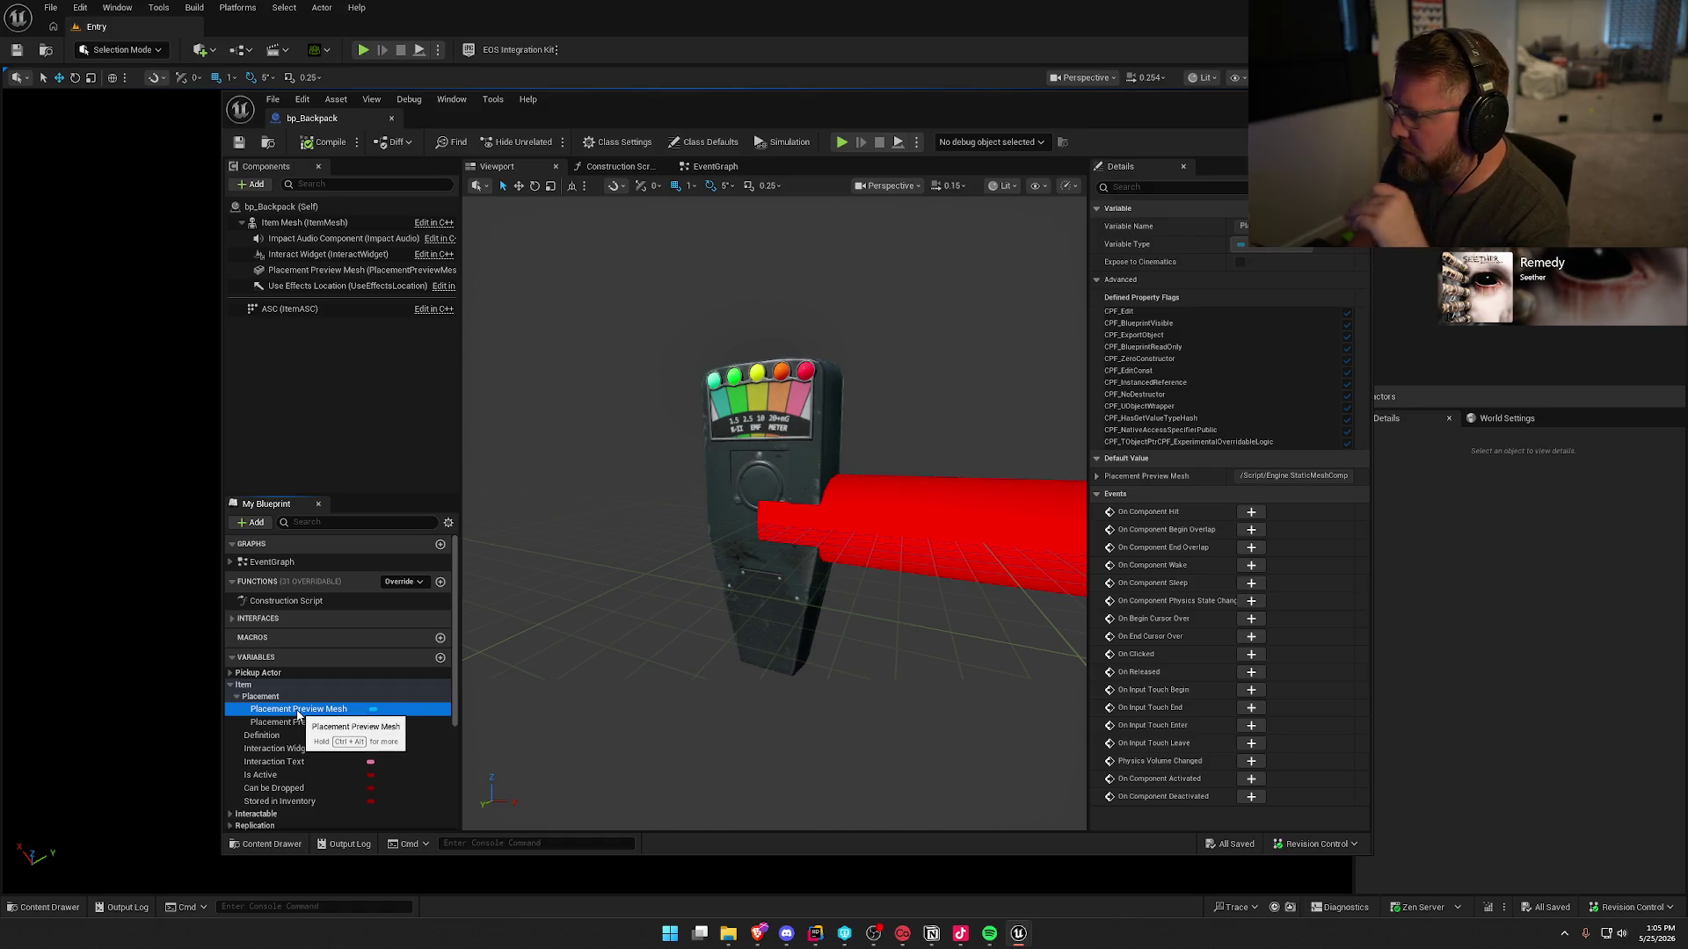
{"action": "left_click", "coordinate": [1096, 476]}
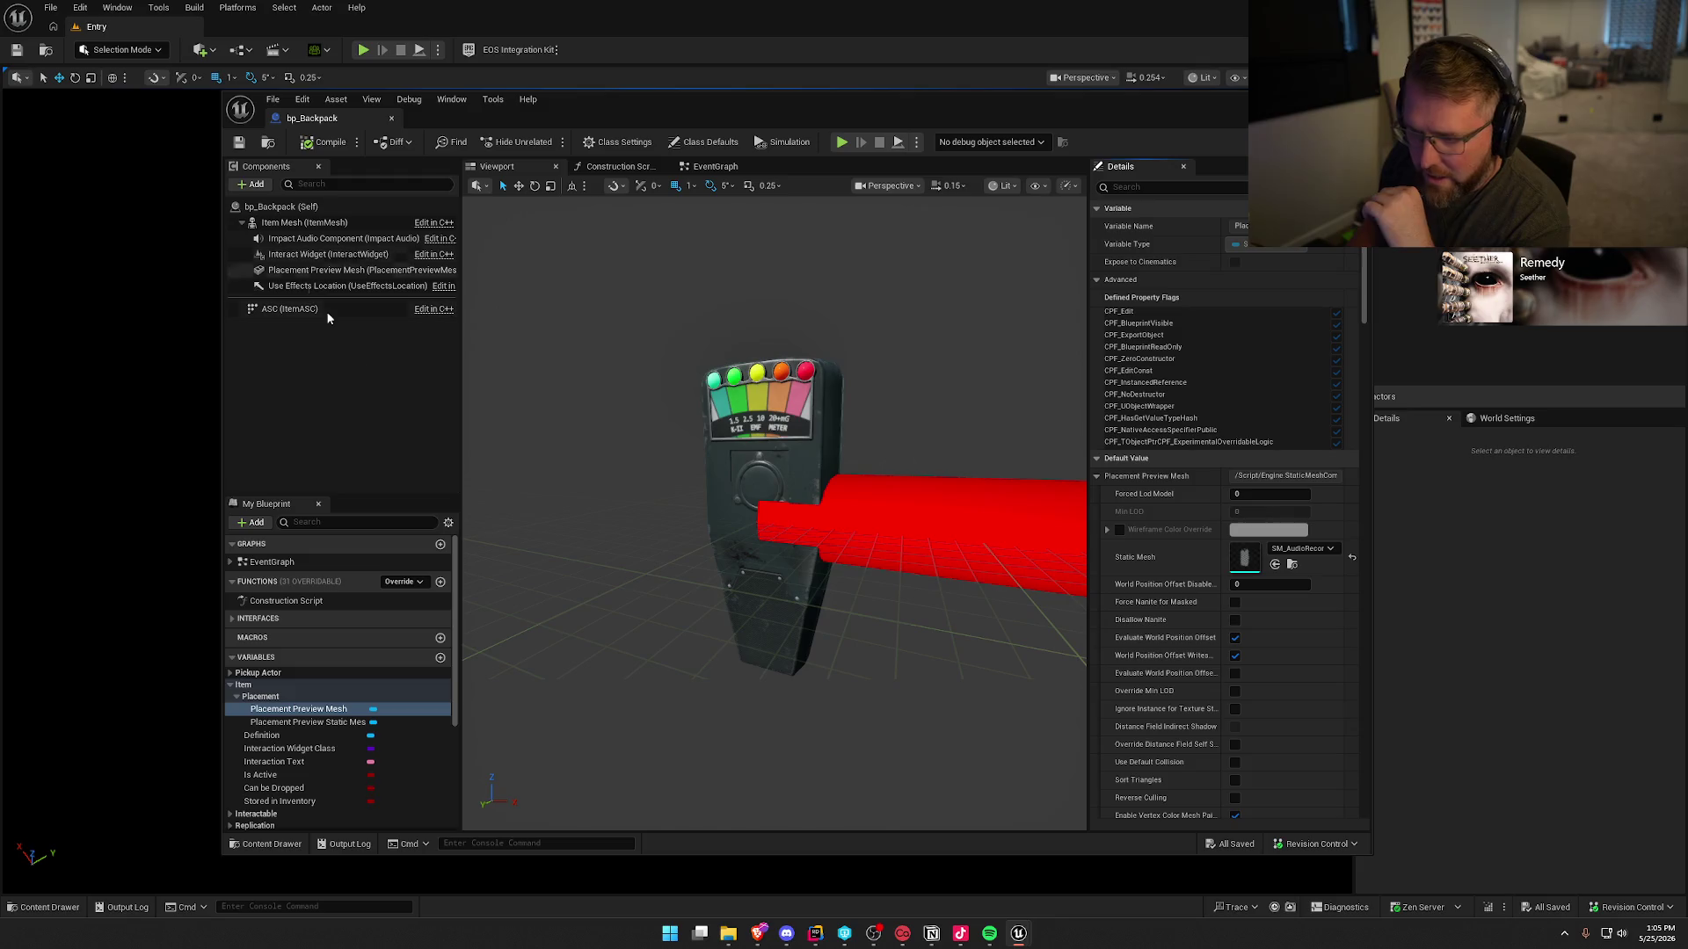
{"action": "left_click", "coordinate": [297, 722]}
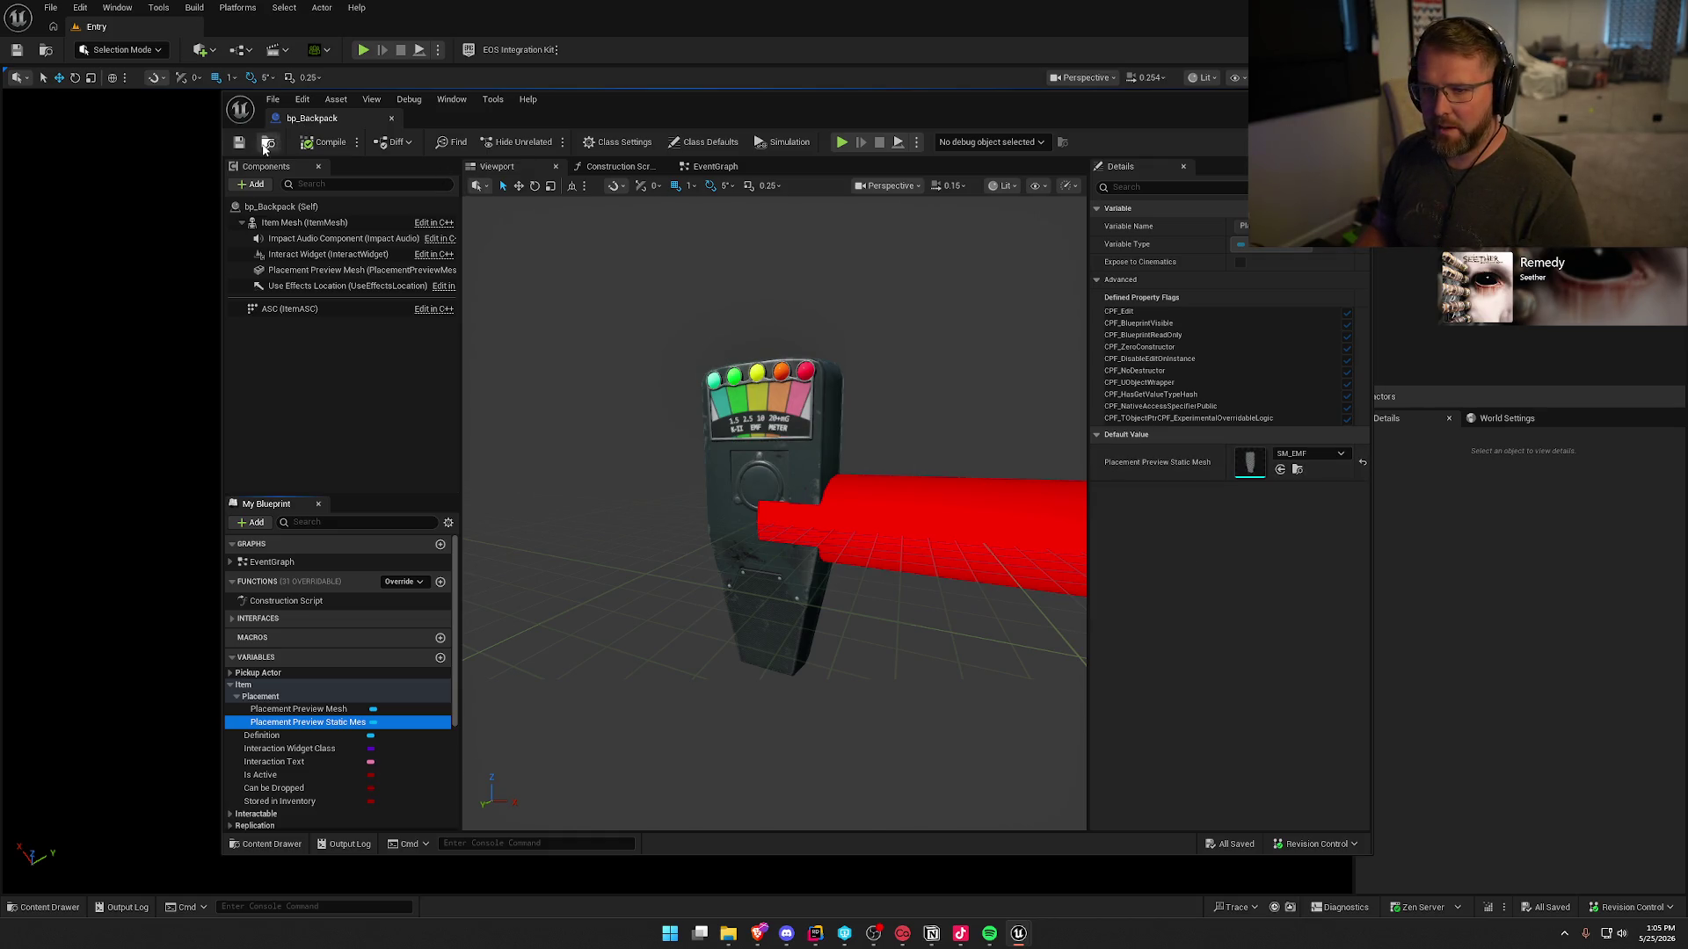
- Open bp_AudioRecorder from the Content Drawer in its own editor tab
{"action": "left_click", "coordinate": [265, 844]}
{"action": "left_click", "coordinate": [604, 714]}
{"action": "double_click", "coordinate": [604, 714]}
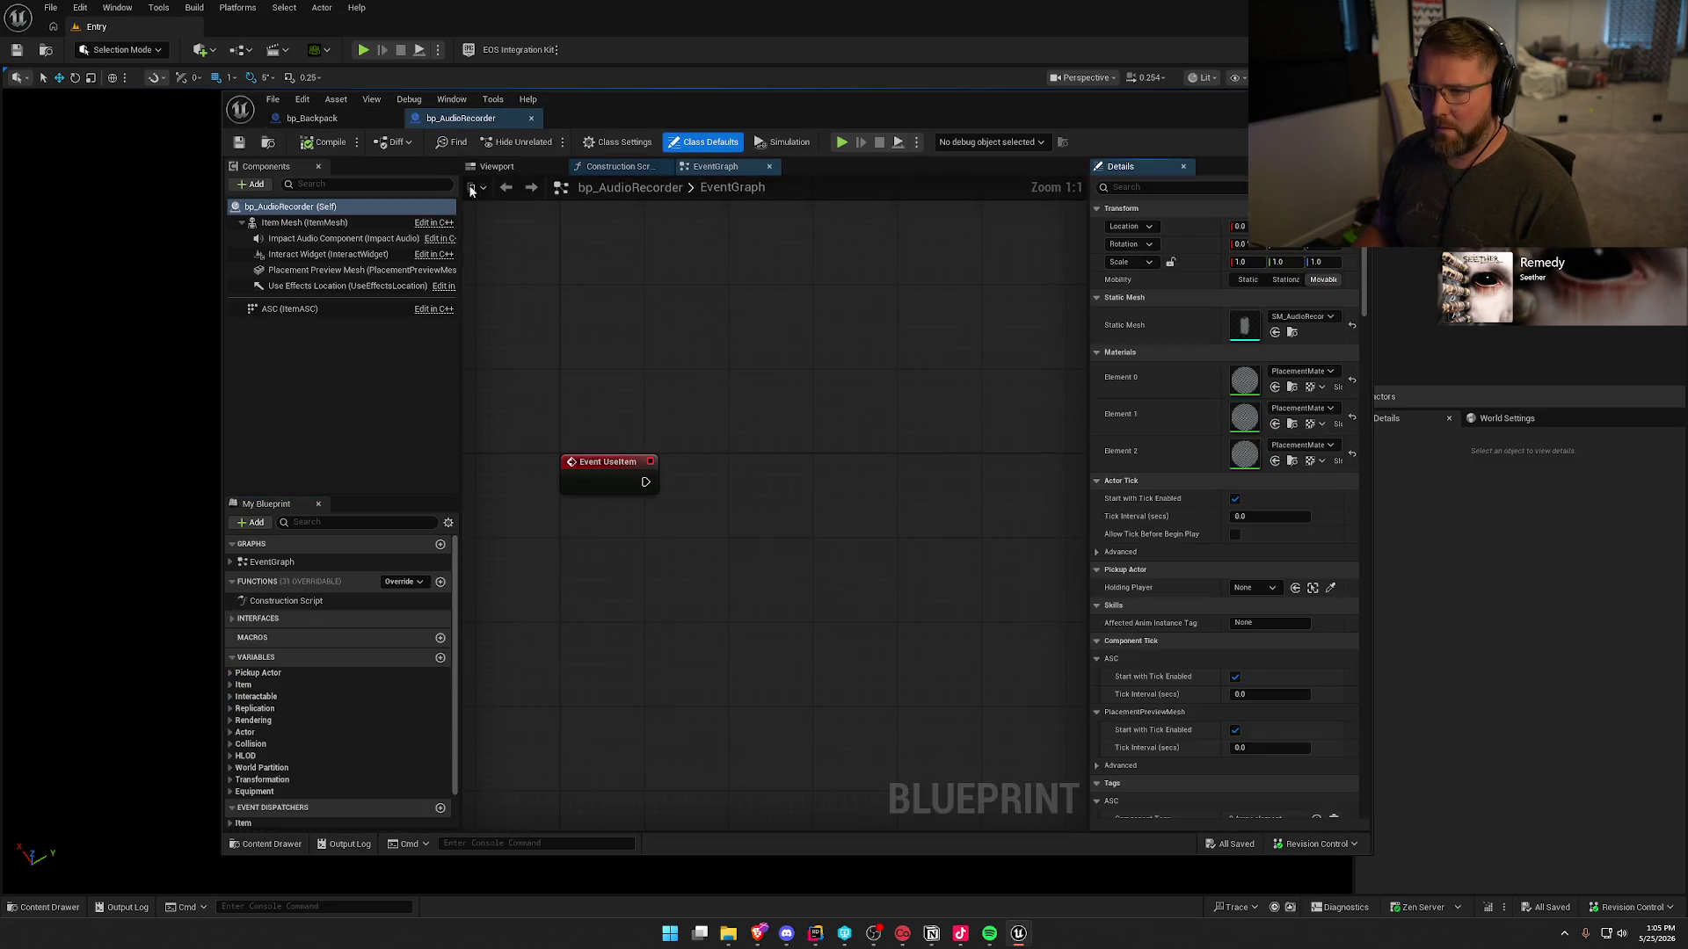
- Set bp_AudioRecorder's Placement Preview Static Mesh to SM_AudioRecorder, save, then return to Rider
{"action": "left_click", "coordinate": [254, 672]}
{"action": "left_click", "coordinate": [230, 673]}
{"action": "left_click", "coordinate": [228, 684]}
{"action": "left_click", "coordinate": [236, 696]}
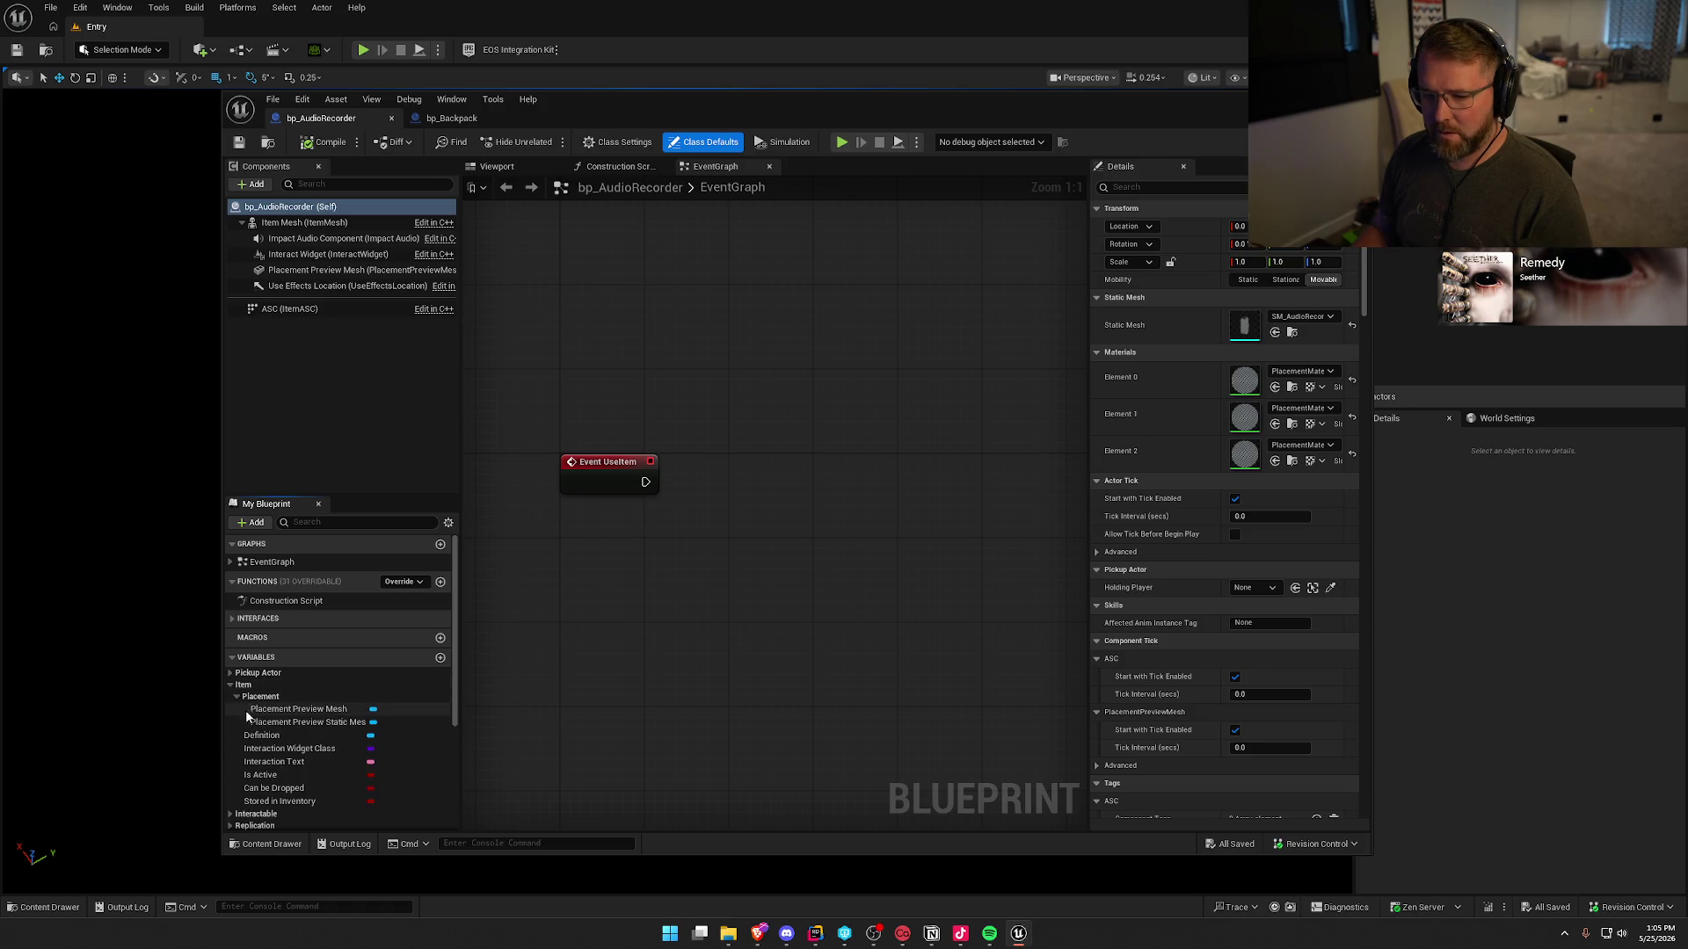
{"action": "left_click", "coordinate": [290, 721]}
{"action": "left_click", "coordinate": [1307, 455]}
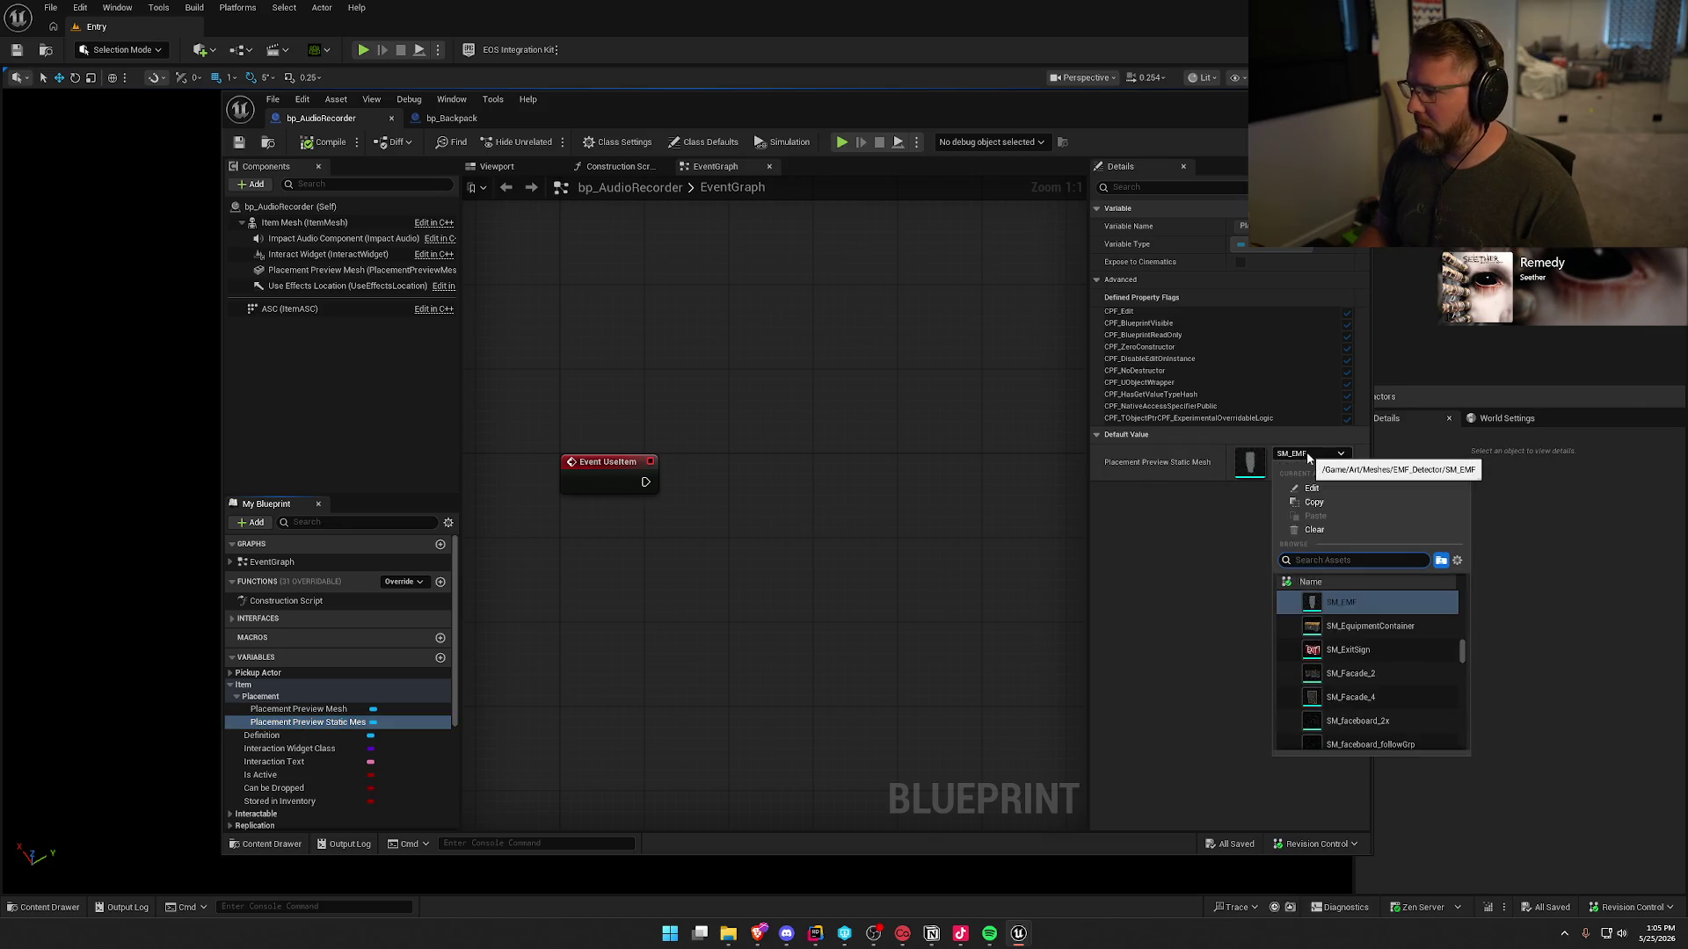
{"action": "type", "text": "audio"}
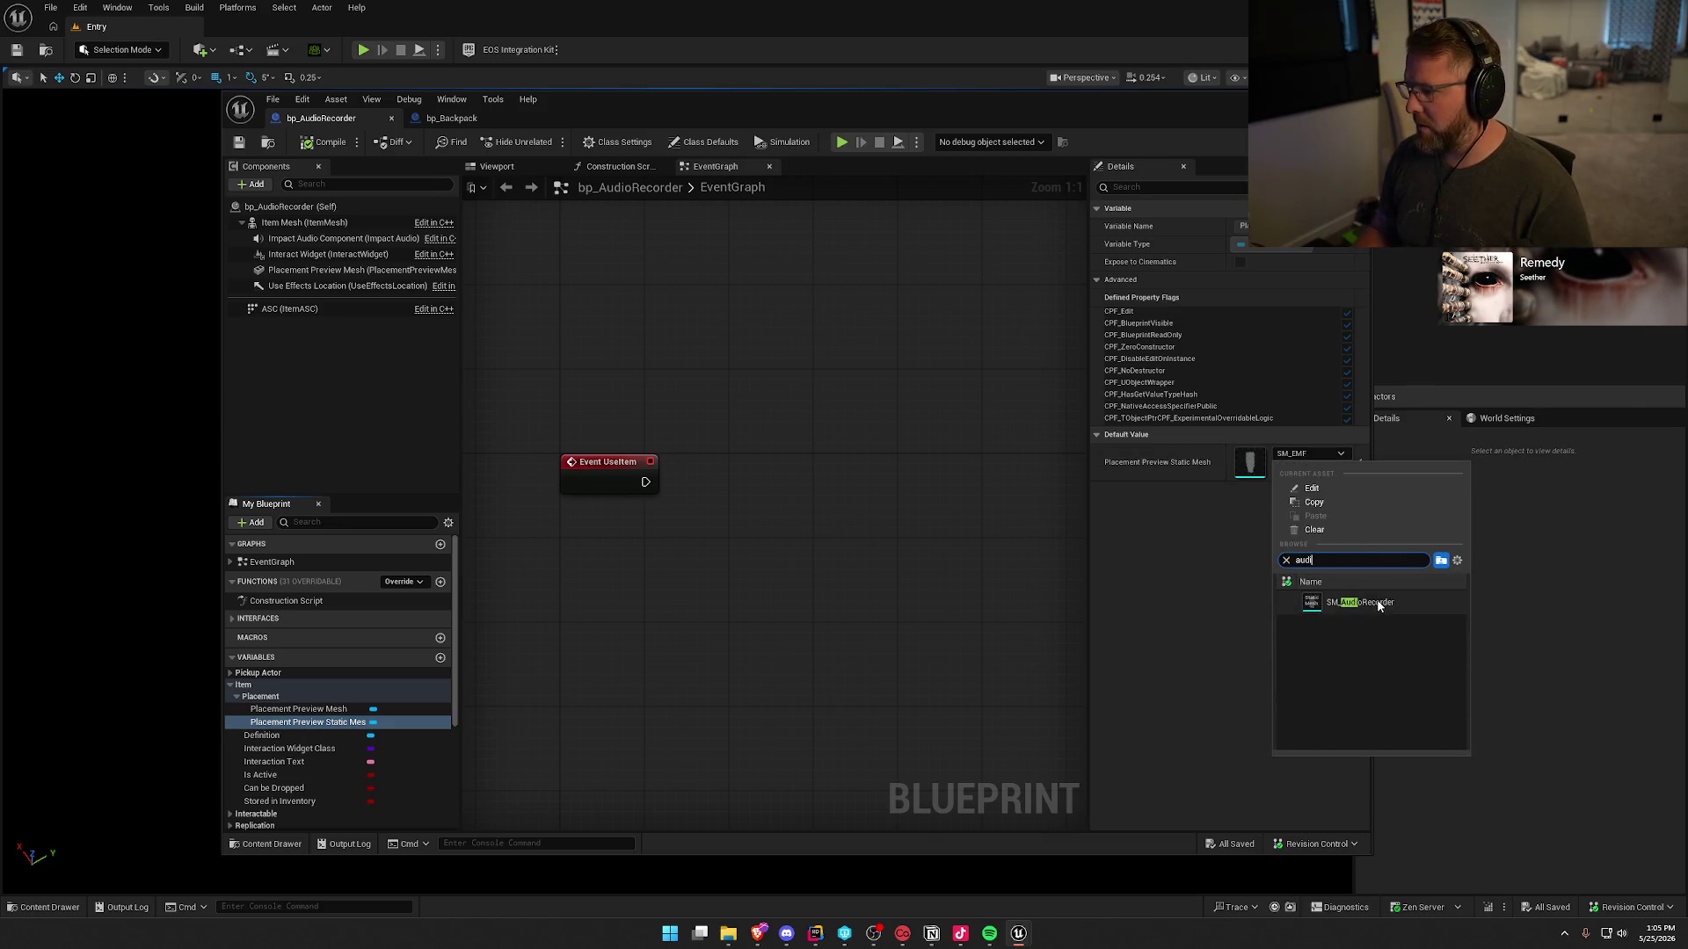
{"action": "left_click", "coordinate": [1377, 599]}
{"action": "left_click", "coordinate": [331, 141]}
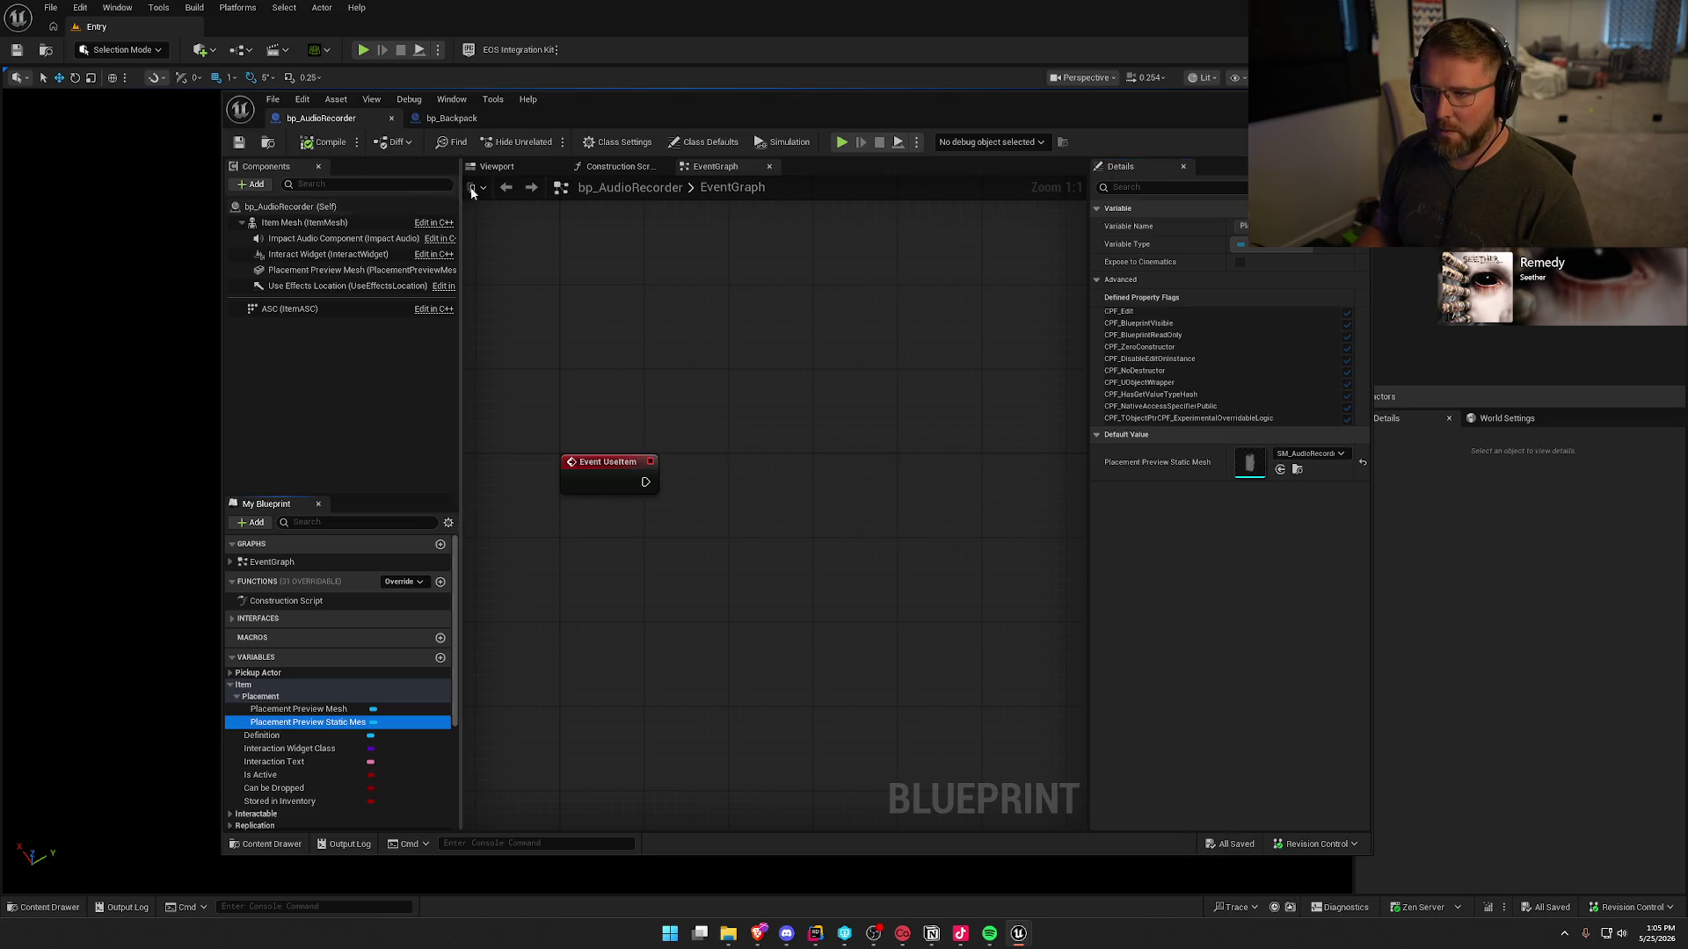
{"action": "left_click", "coordinate": [497, 166]}
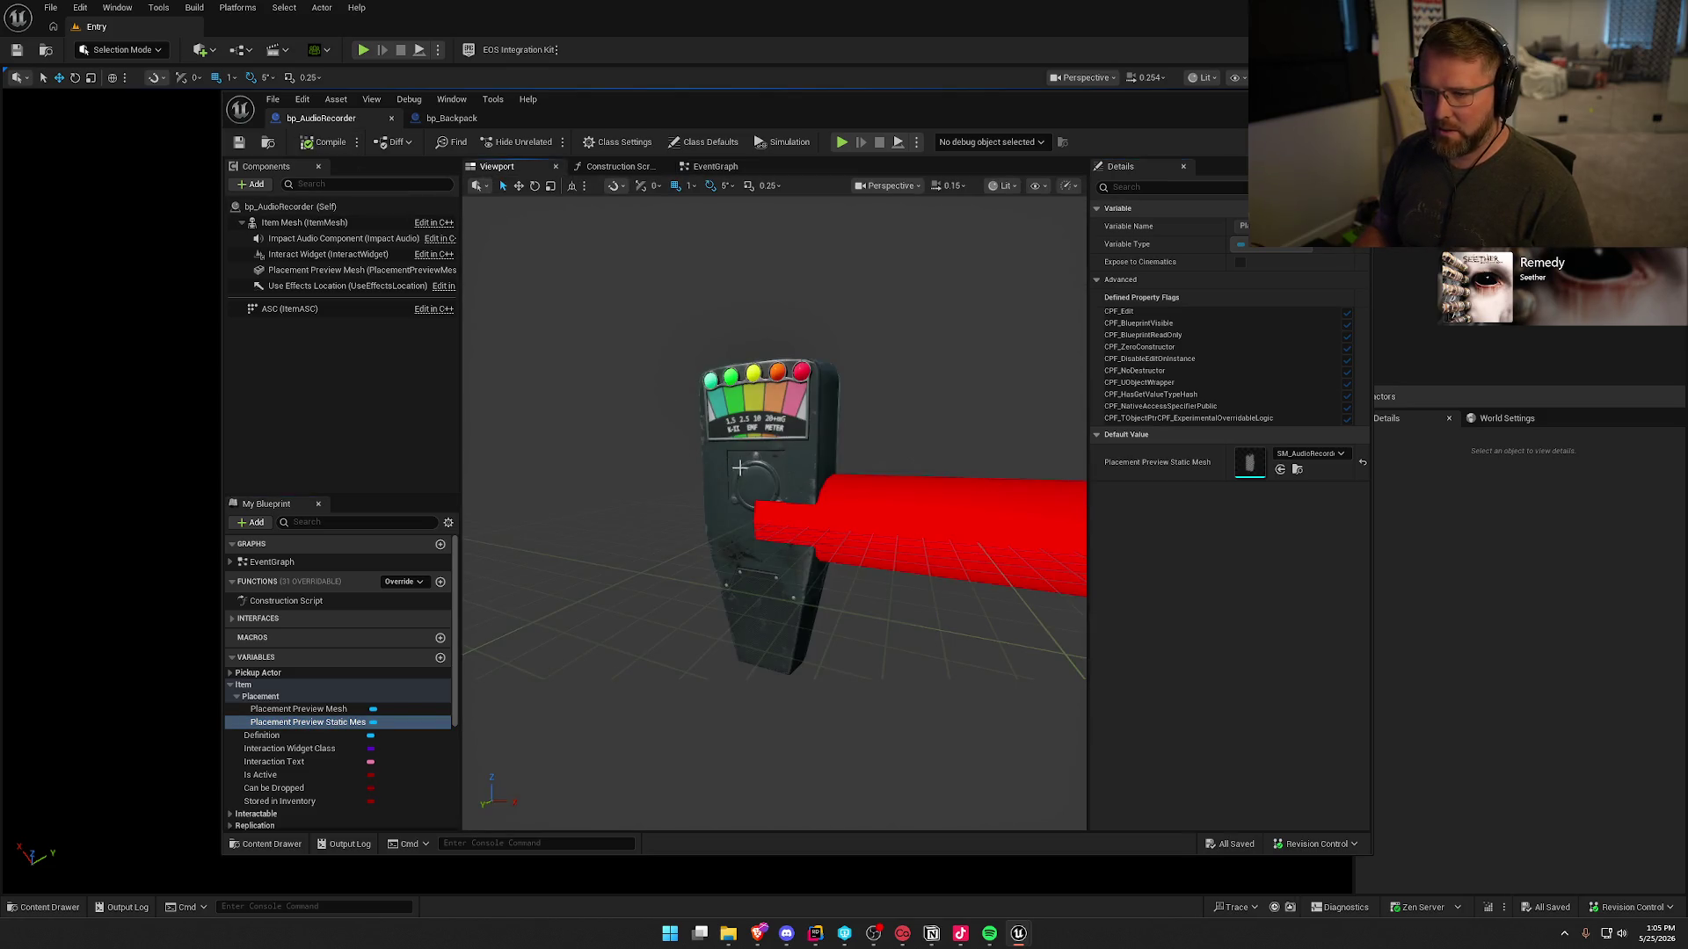
{"action": "left_click", "coordinate": [815, 933]}
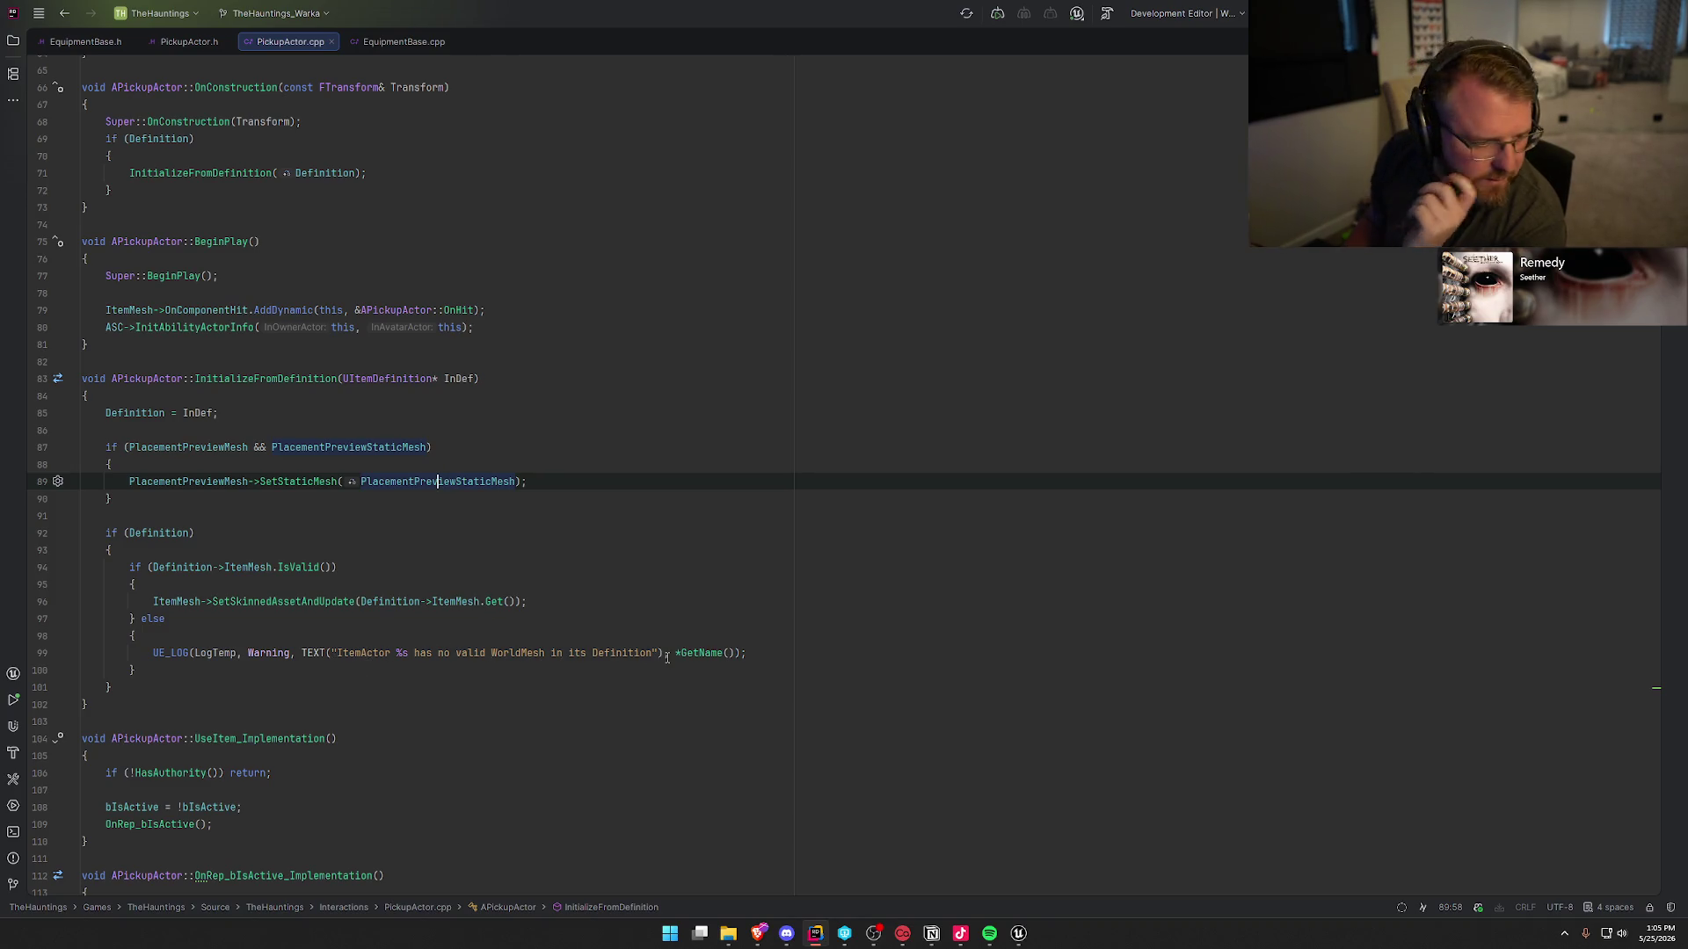
- Change the missing-mesh warning's log category from LogTemp to LogHauntings
{"action": "left_click", "coordinate": [212, 653]}
{"action": "double_click", "coordinate": [212, 653]}
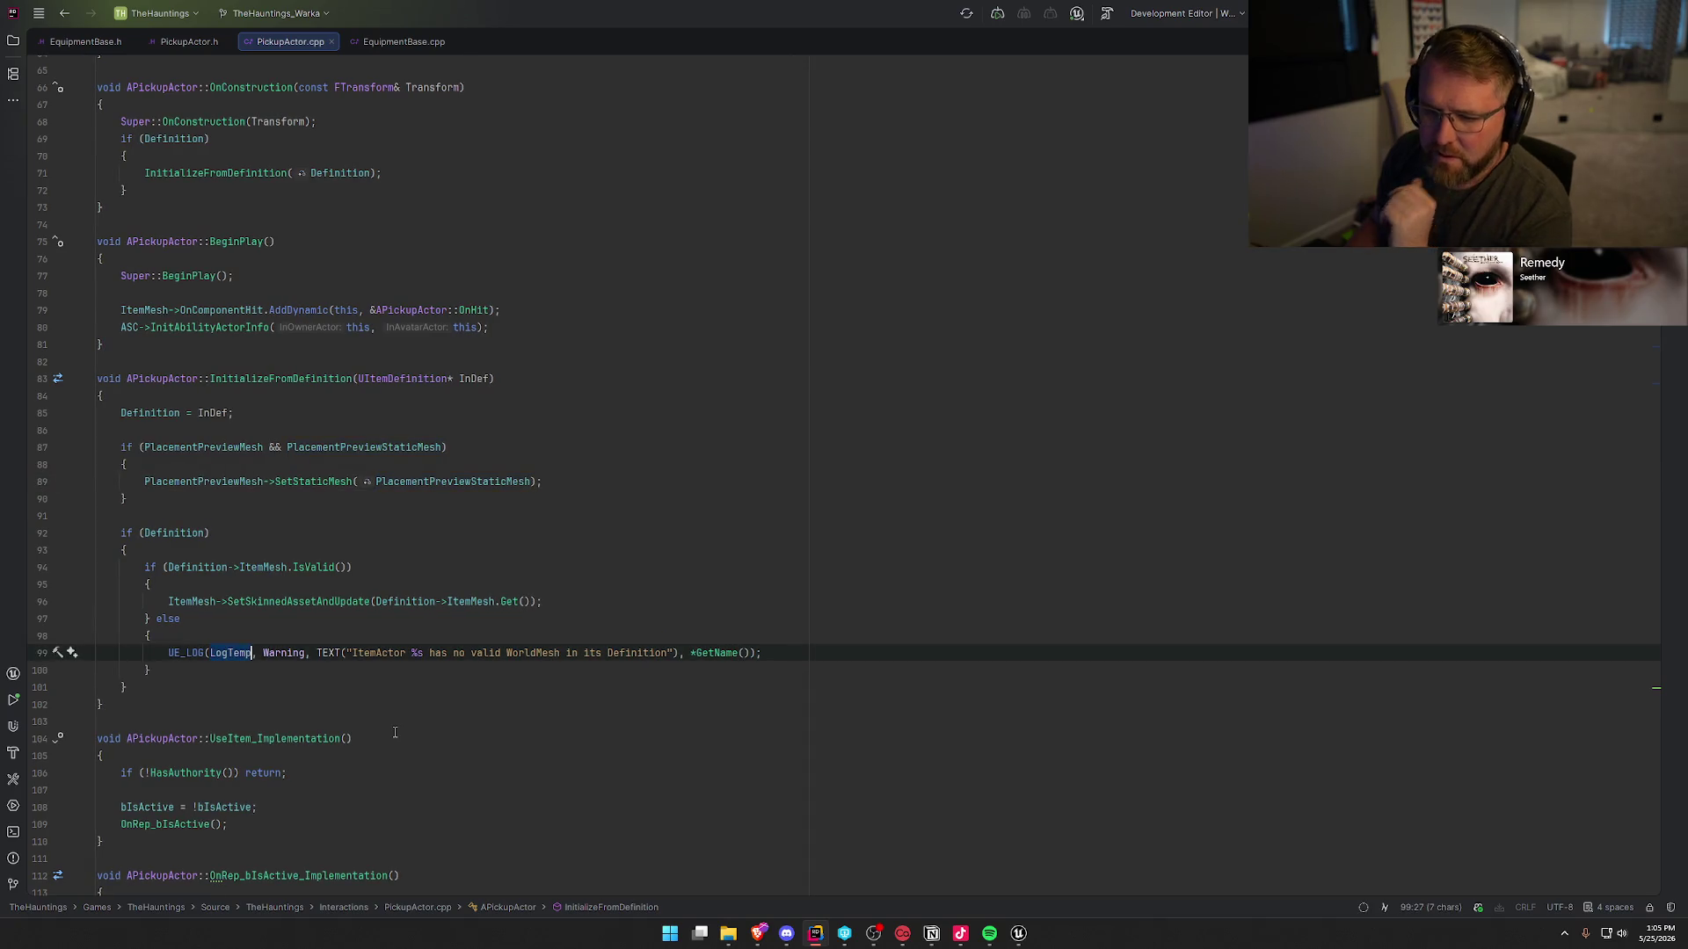
{"action": "type", "text": "LogHa"}
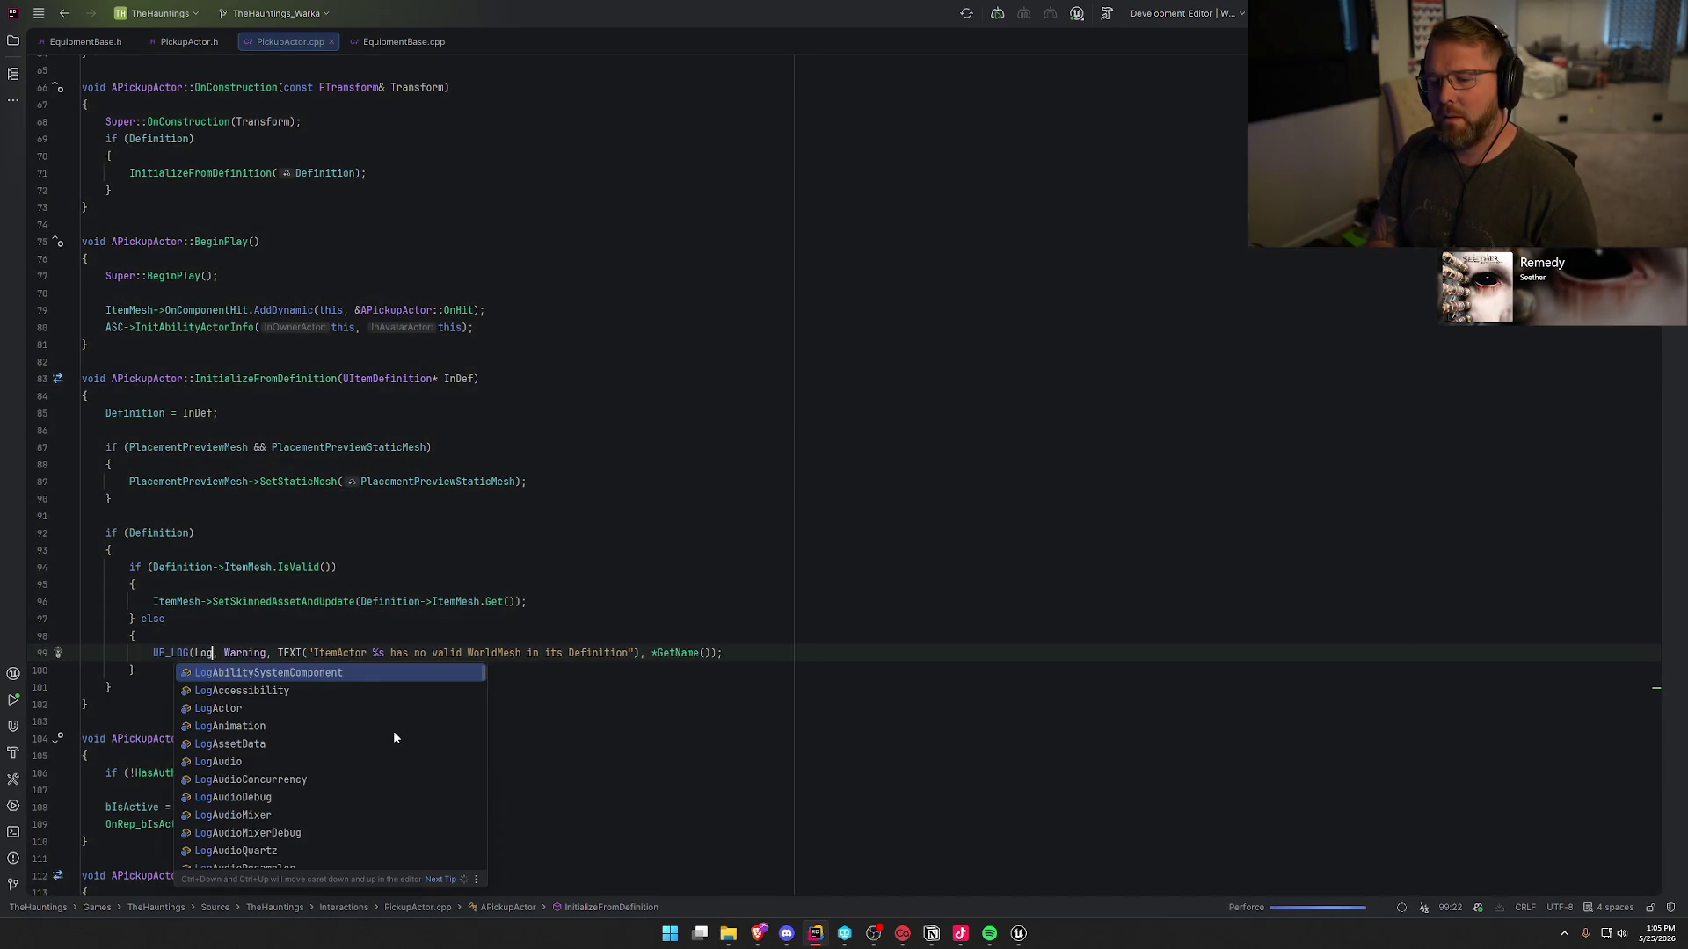
{"action": "key", "text": "Return"}
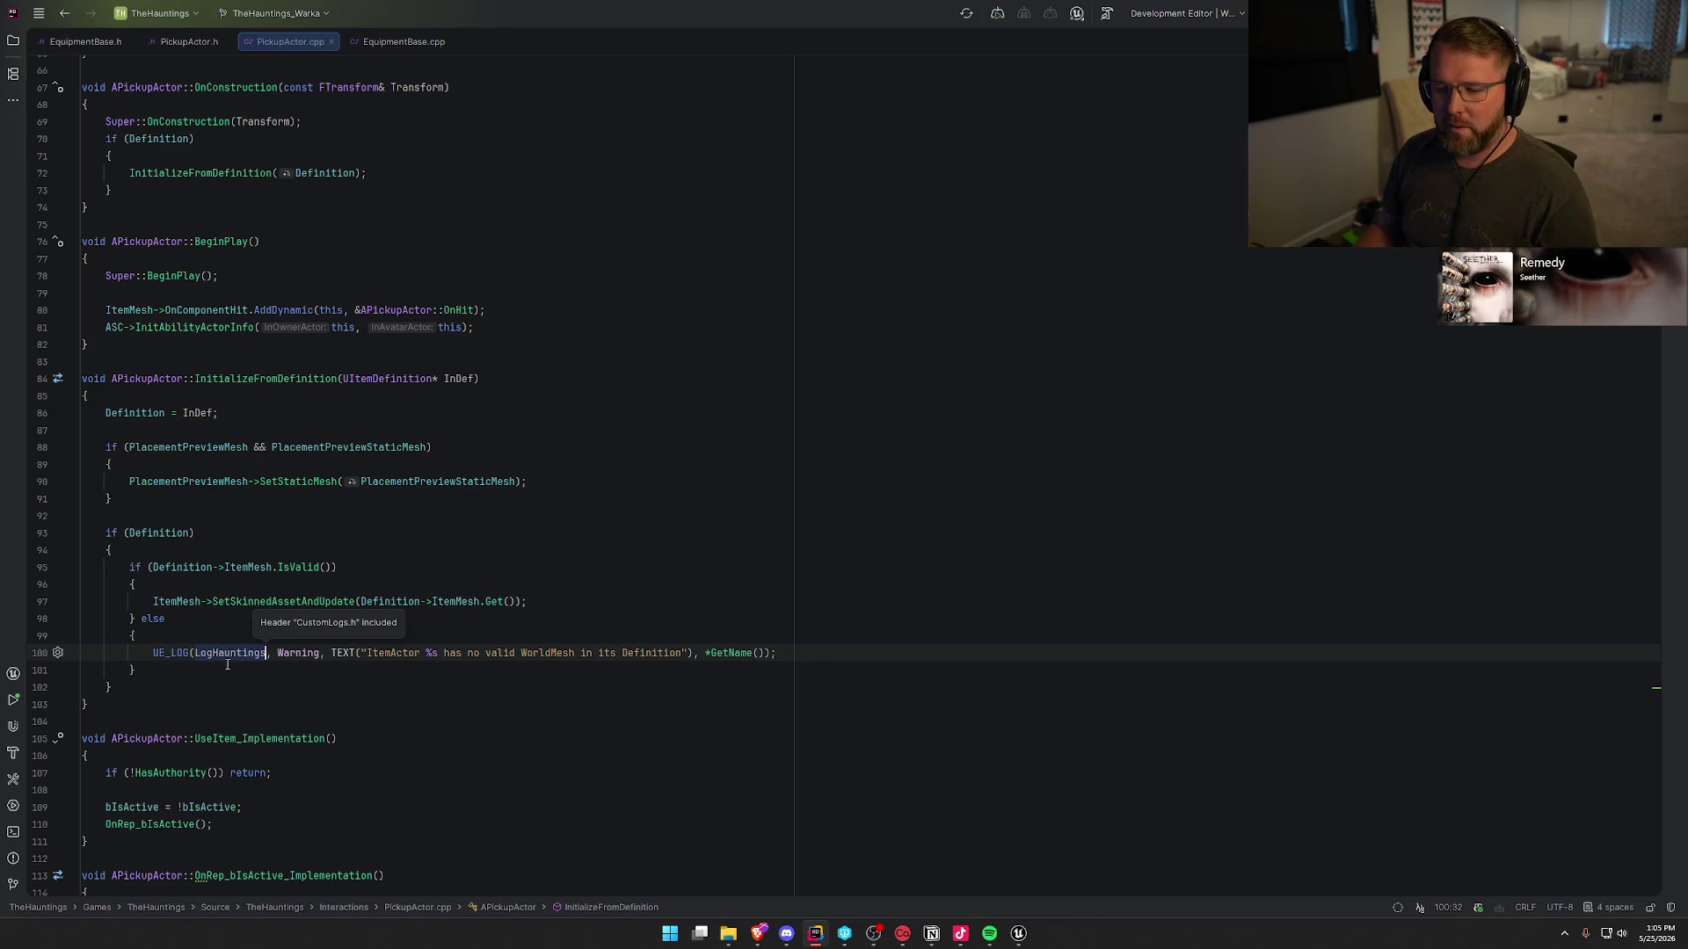
{"action": "key", "text": "Down"}
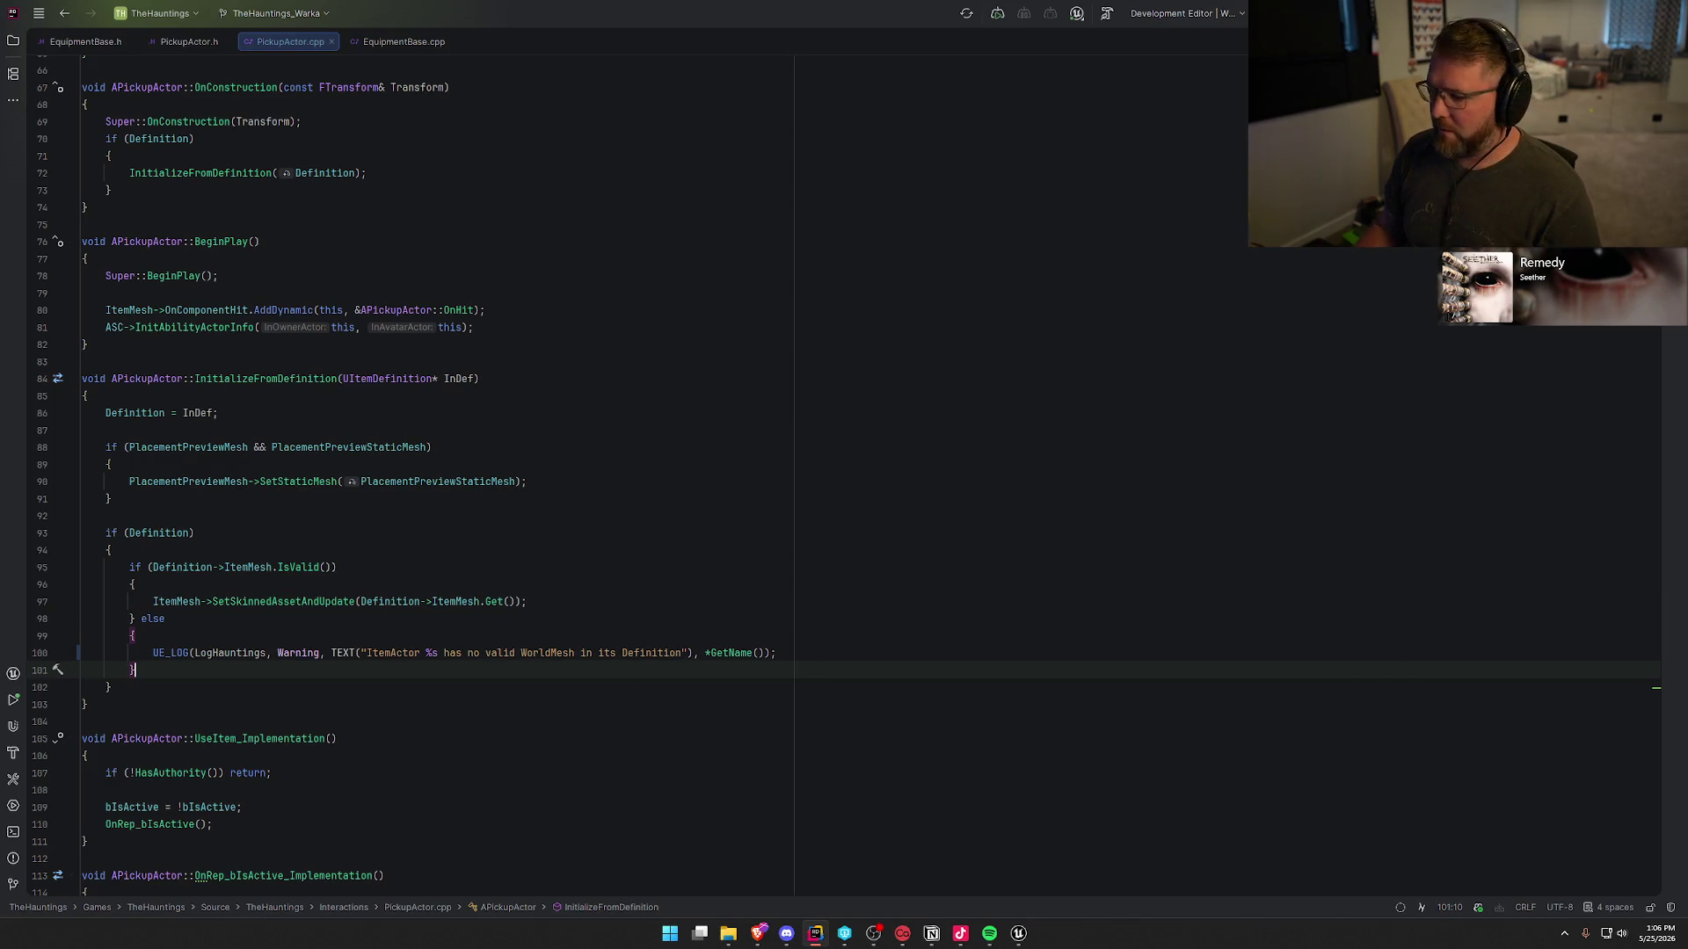
- Switch to the Unreal editor and hot-reload the C++ changes with Live Coding
{"action": "mouse_move", "coordinate": [1018, 933]}
{"action": "left_click", "coordinate": [1025, 879]}
{"action": "key", "text": "ctrl+alt+F11"}
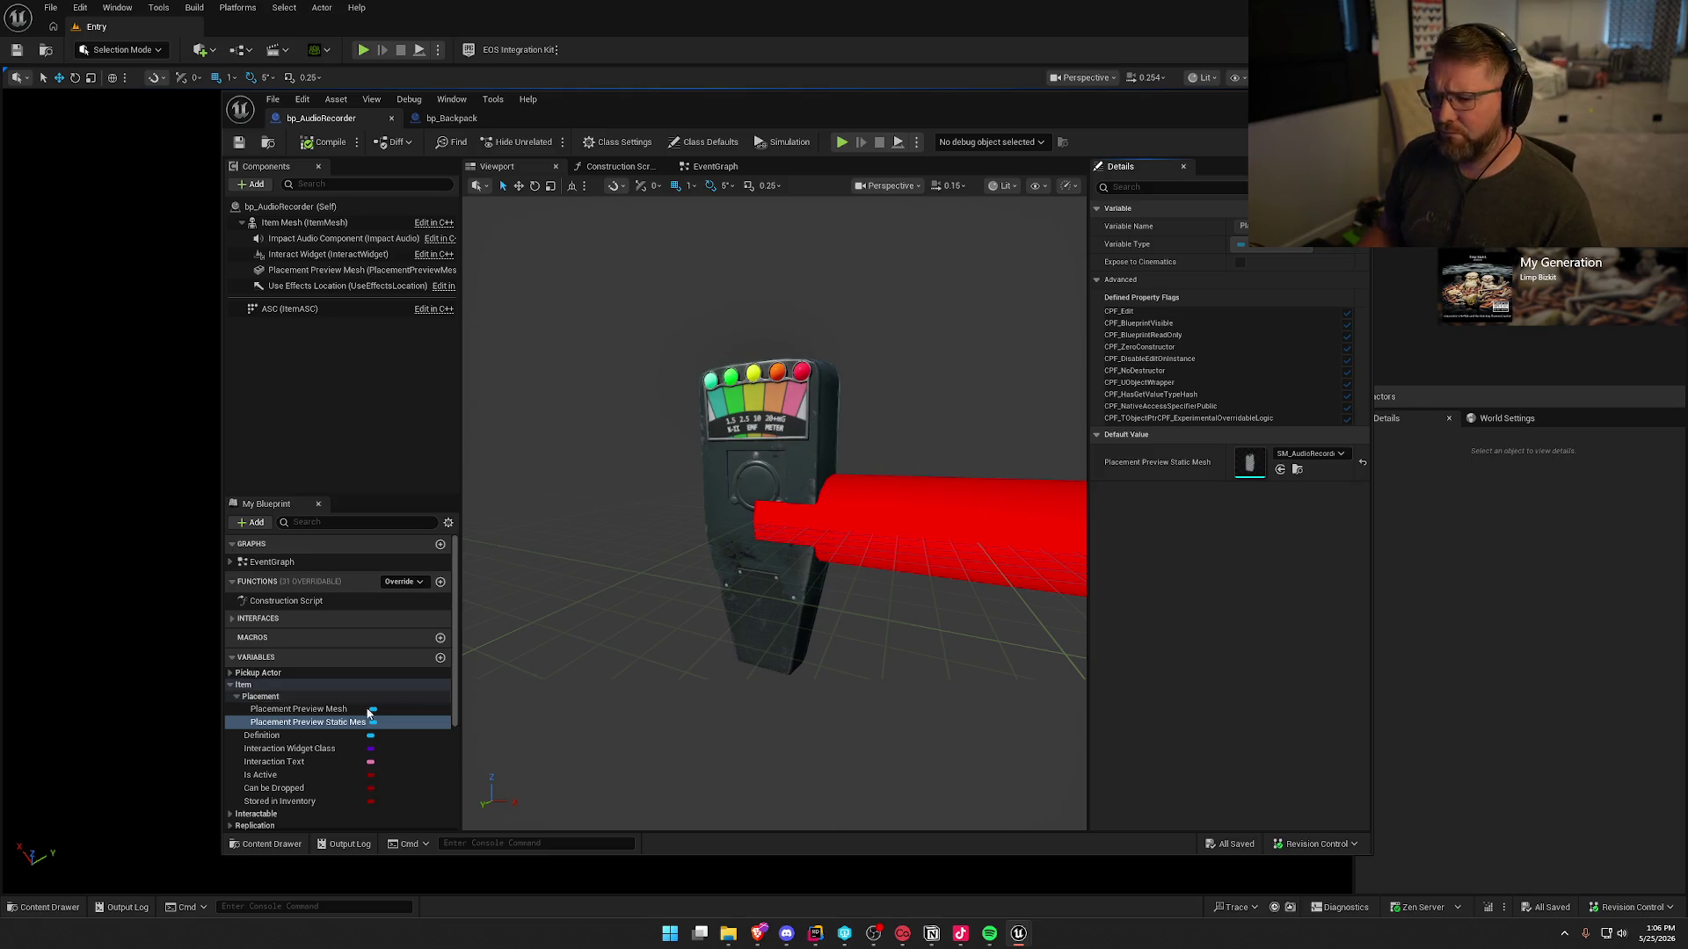
- Open DA_AudioRecorder from the Definition variable, then return to Rider's ItemMesh usages
{"action": "left_click", "coordinate": [266, 736]}
{"action": "double_click", "coordinate": [1246, 440]}
{"action": "mouse_move", "coordinate": [649, 102]}
{"action": "left_mouse_down"}
{"action": "mouse_move", "coordinate": [864, 420]}
{"action": "mouse_move", "coordinate": [737, 616]}
{"action": "left_mouse_up"}
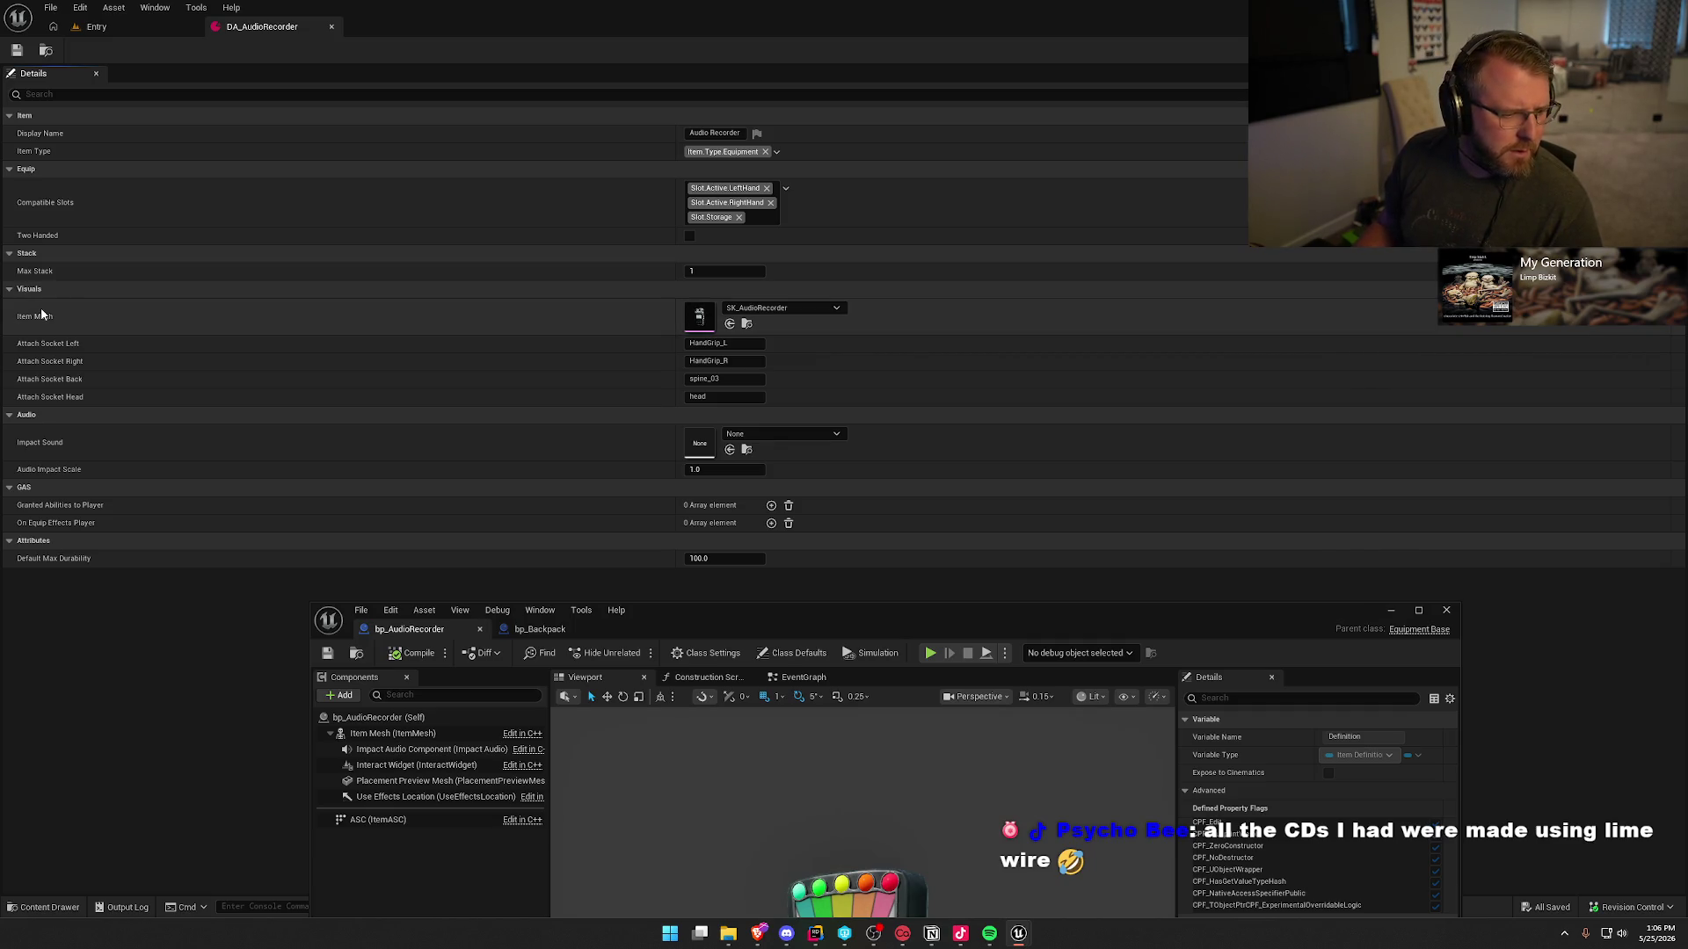
{"action": "left_click_drag", "start_coordinate": [747, 615], "coordinate": [729, 141]}
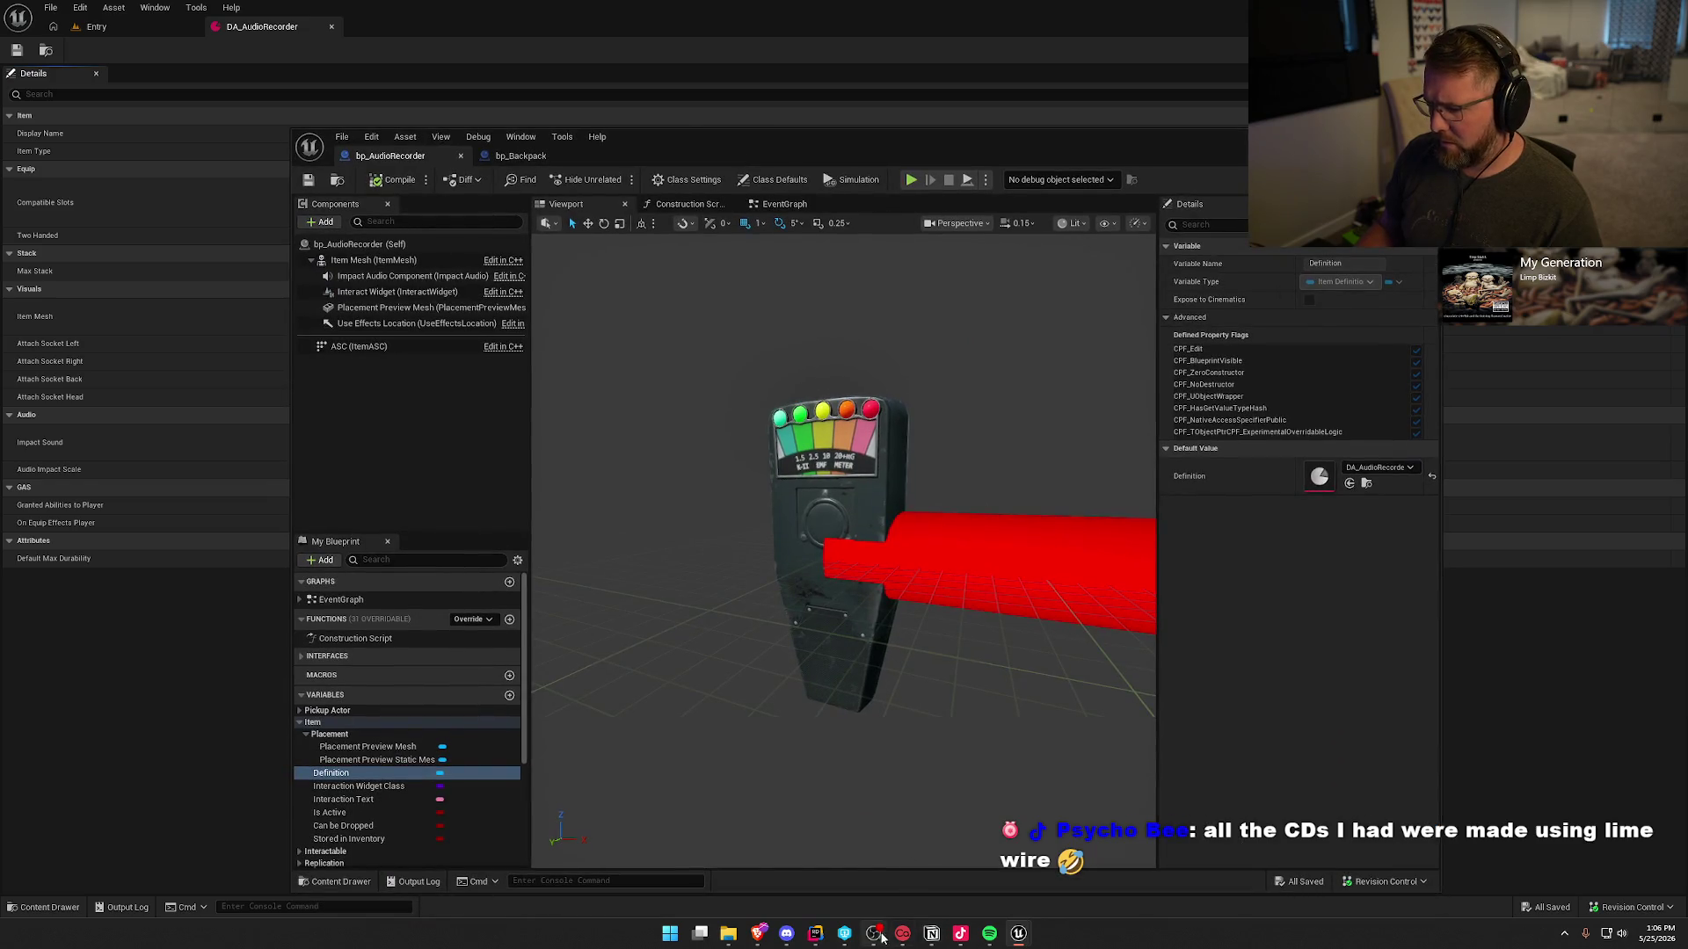
{"action": "left_click", "coordinate": [815, 934]}
{"action": "left_click", "coordinate": [248, 567]}
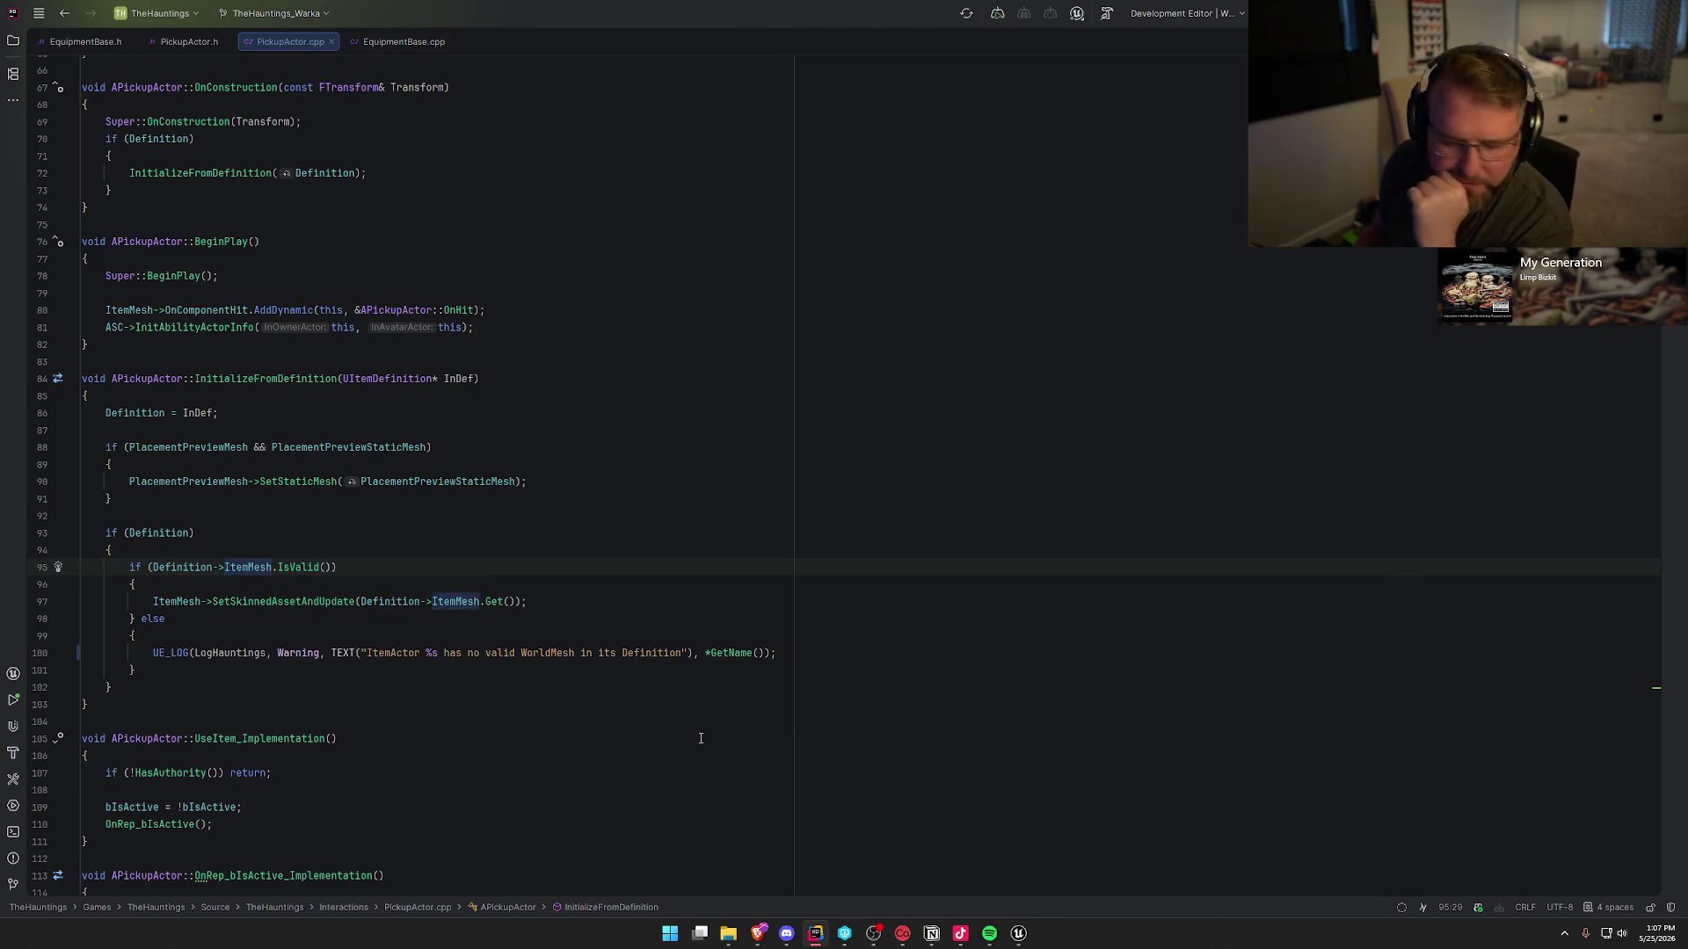
- Bring the bp_AudioRecorder blueprint window forward from the Unreal taskbar previews
{"action": "mouse_move", "coordinate": [1017, 930]}
{"action": "left_click", "coordinate": [976, 863]}
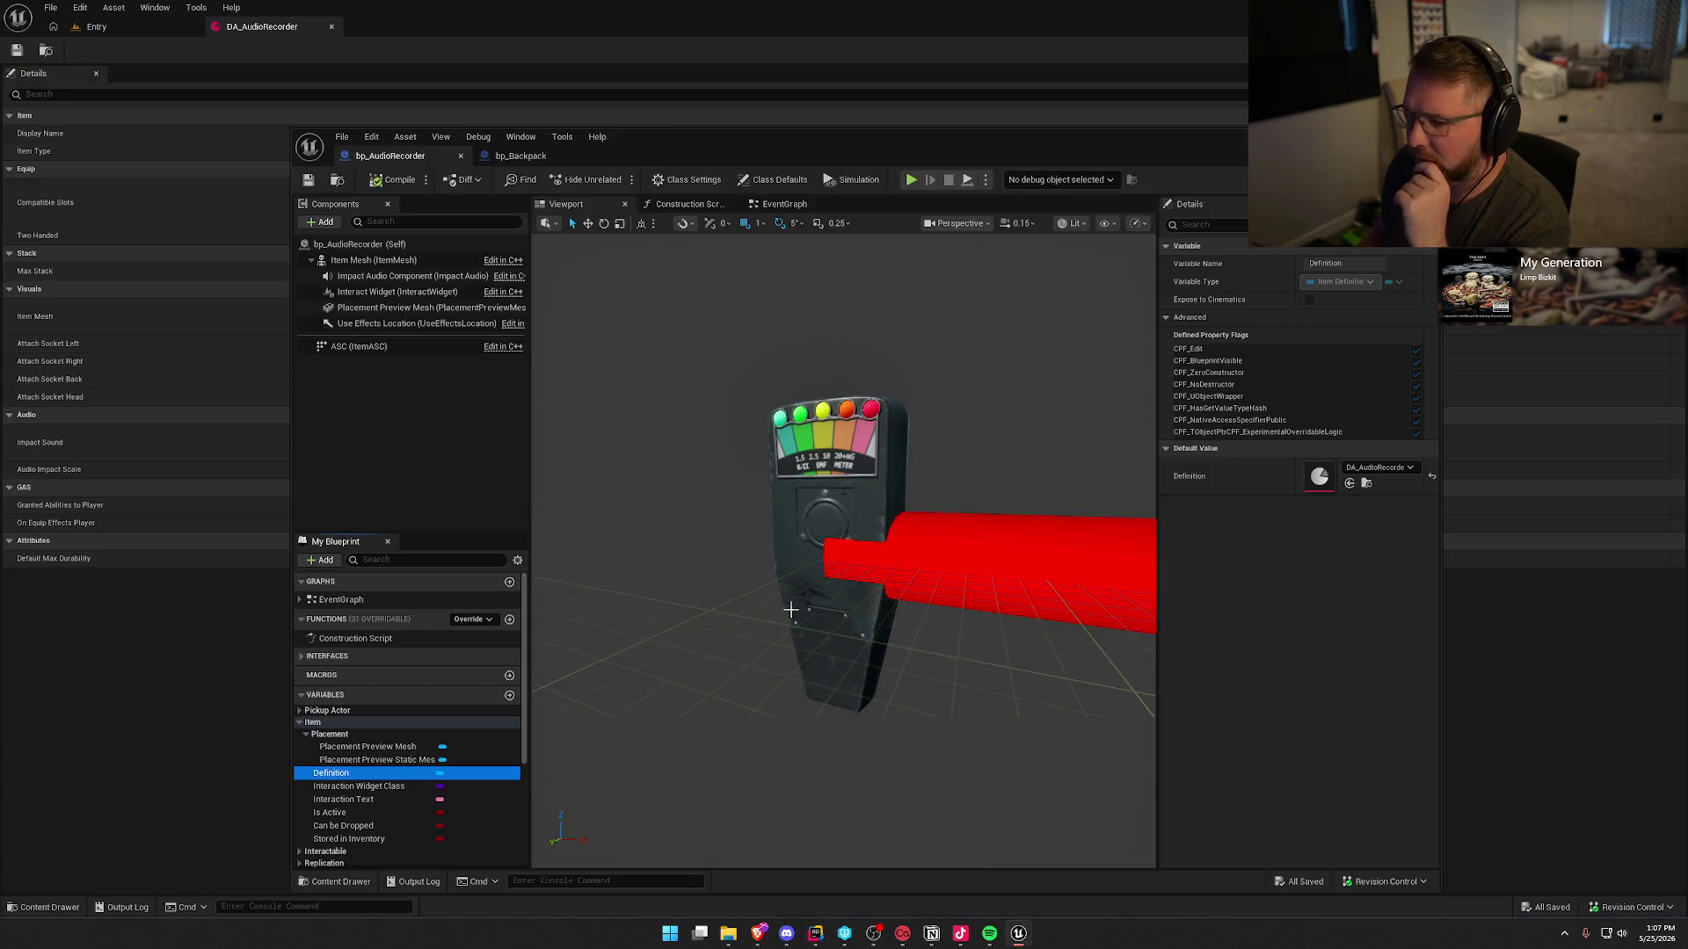
- Compile bp_AudioRecorder after checking the asset values, then switch to bp_Backpack
{"action": "mouse_move", "coordinate": [683, 140]}
{"action": "left_mouse_down"}
{"action": "mouse_move", "coordinate": [784, 167]}
{"action": "mouse_move", "coordinate": [951, 424]}
{"action": "mouse_move", "coordinate": [597, 408]}
{"action": "left_mouse_up"}
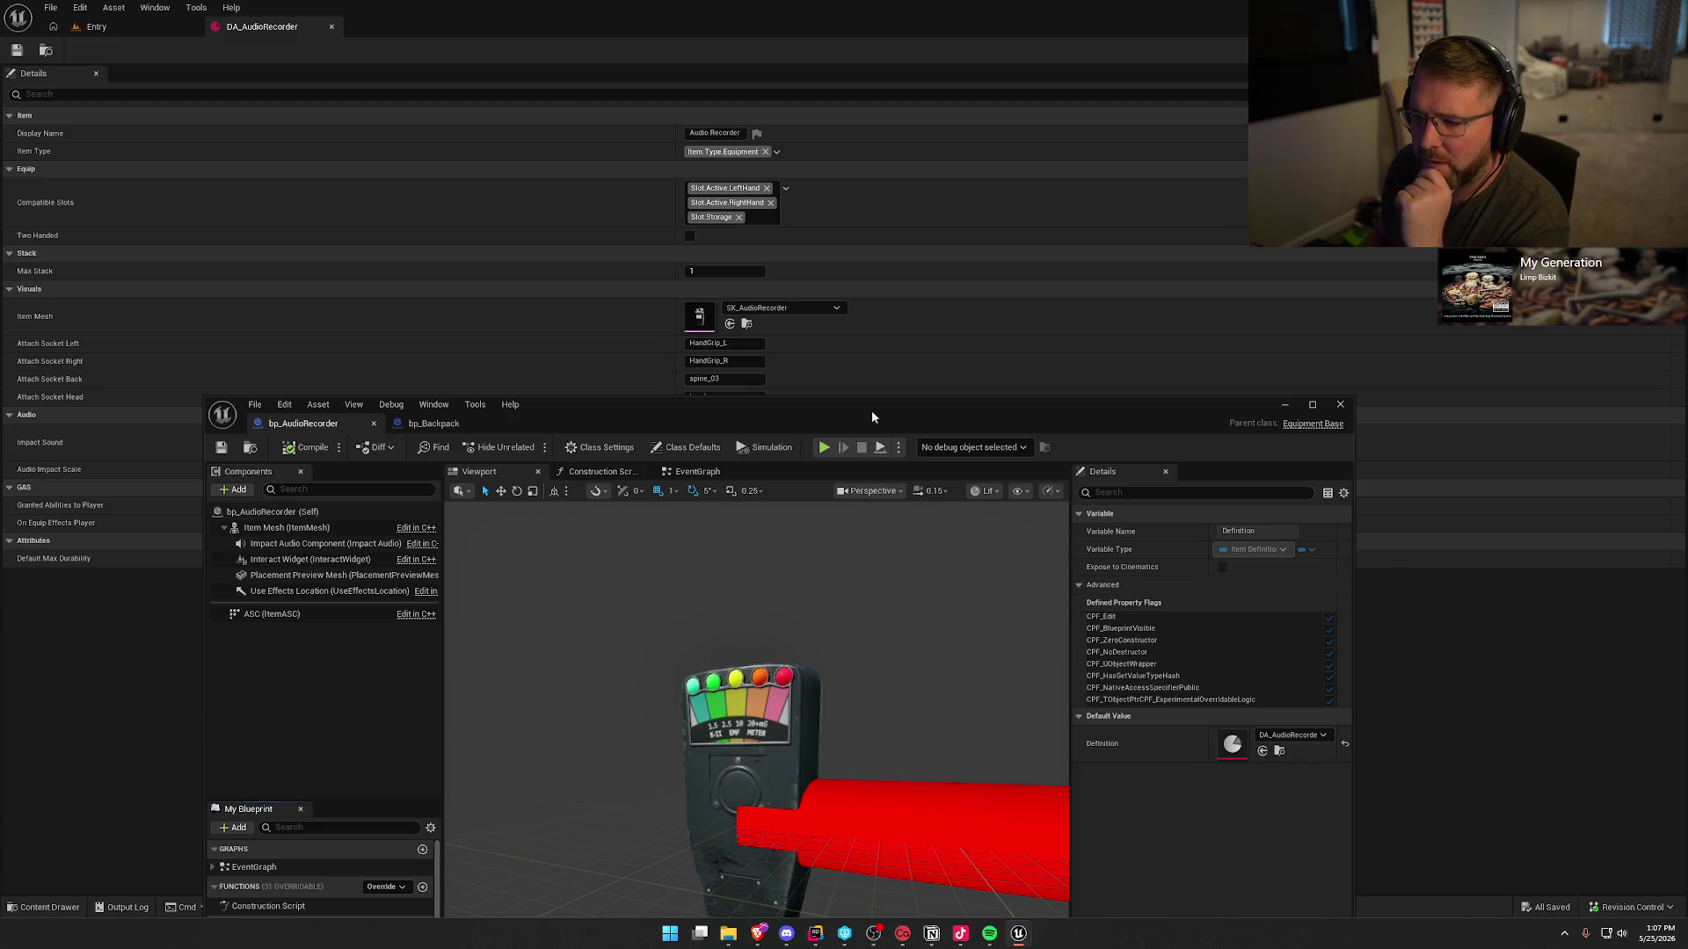
{"action": "mouse_move", "coordinate": [872, 410]}
{"action": "left_mouse_down"}
{"action": "mouse_move", "coordinate": [965, 143]}
{"action": "mouse_move", "coordinate": [913, 123]}
{"action": "left_mouse_up"}
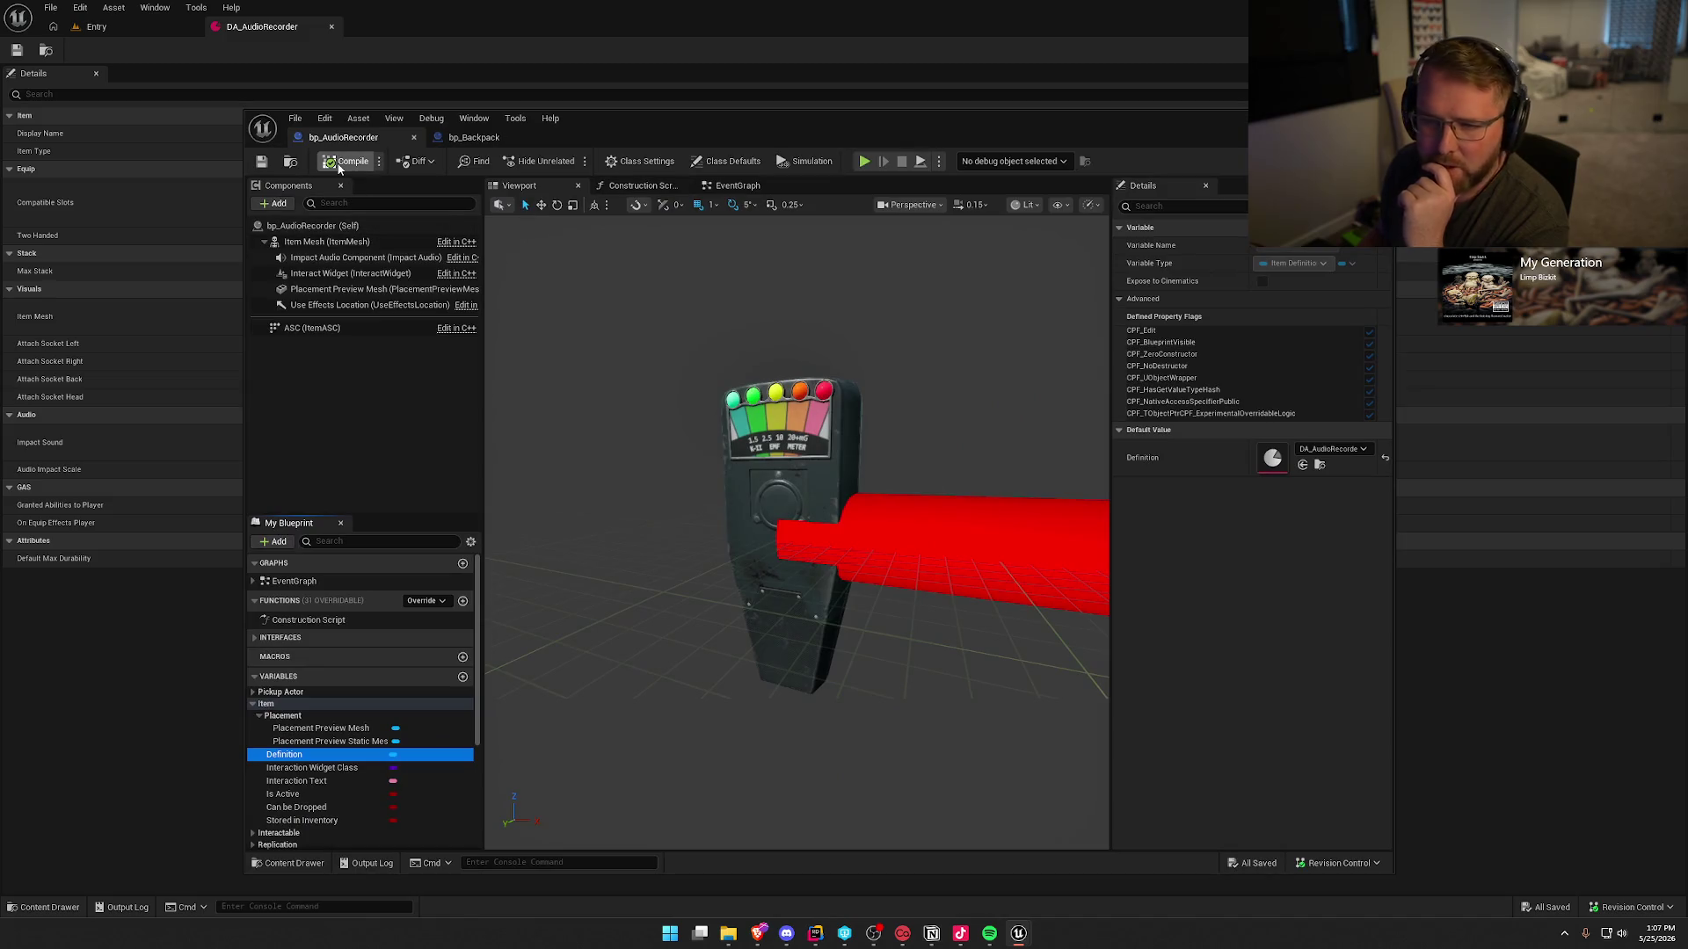
{"action": "left_click", "coordinate": [339, 168]}
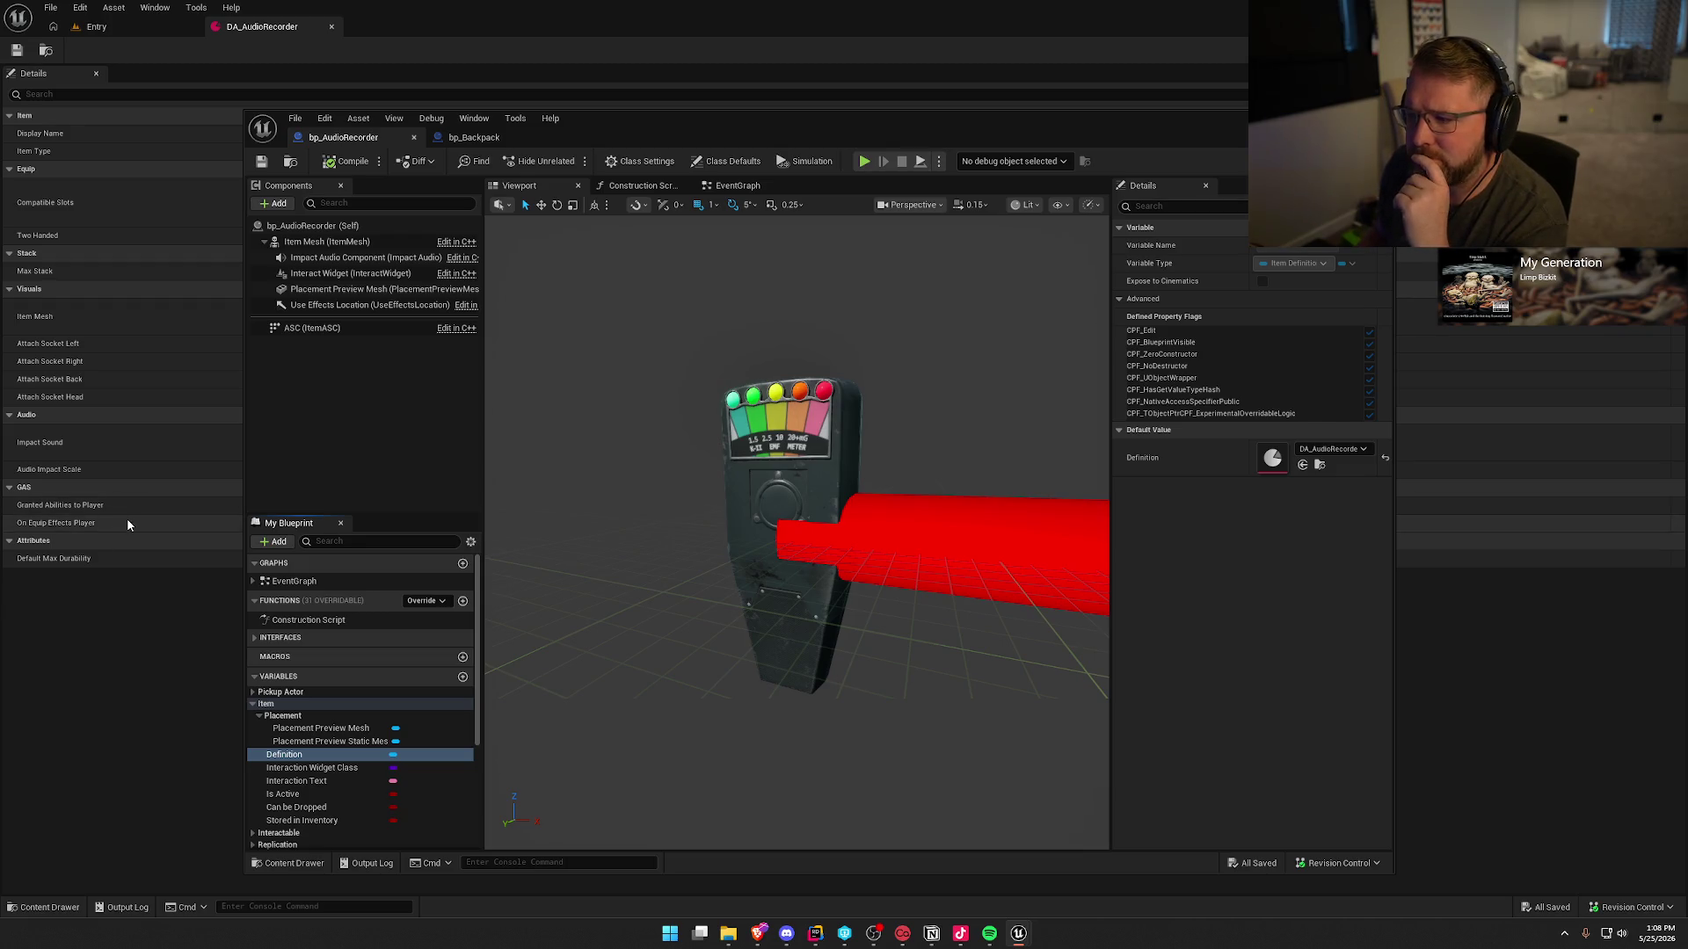
{"action": "left_click", "coordinate": [475, 139]}
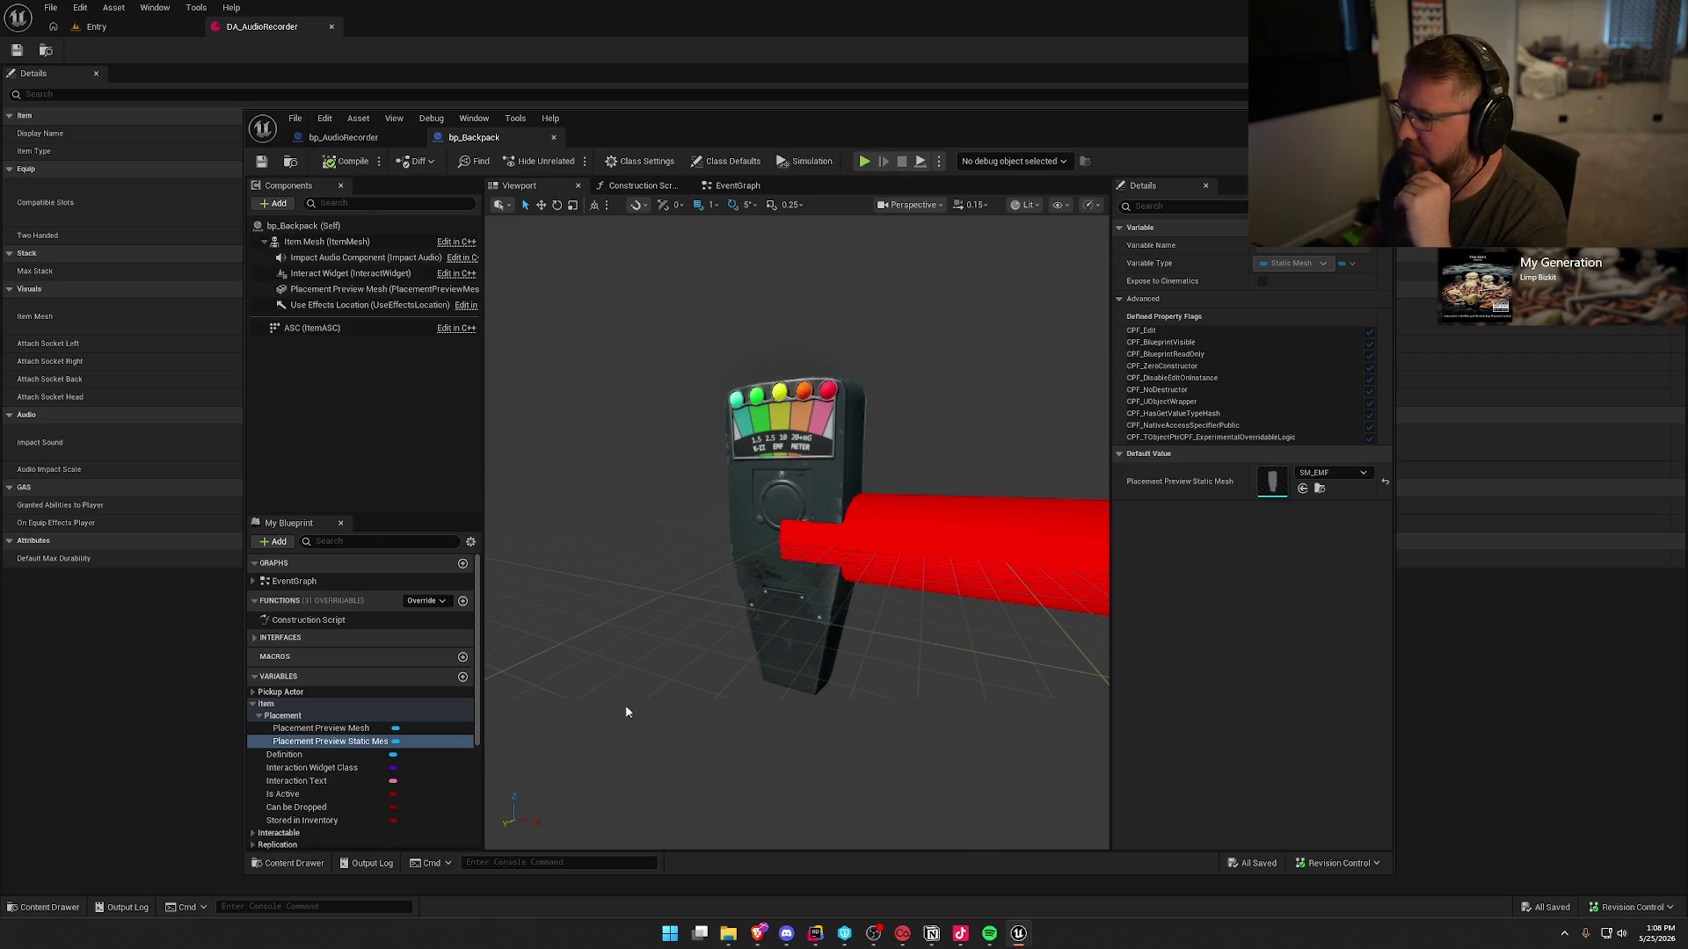
- Set bp_Backpack's Definition default to DA_Backpack, compile, and open the DA_Backpack asset
{"action": "left_click", "coordinate": [290, 754]}
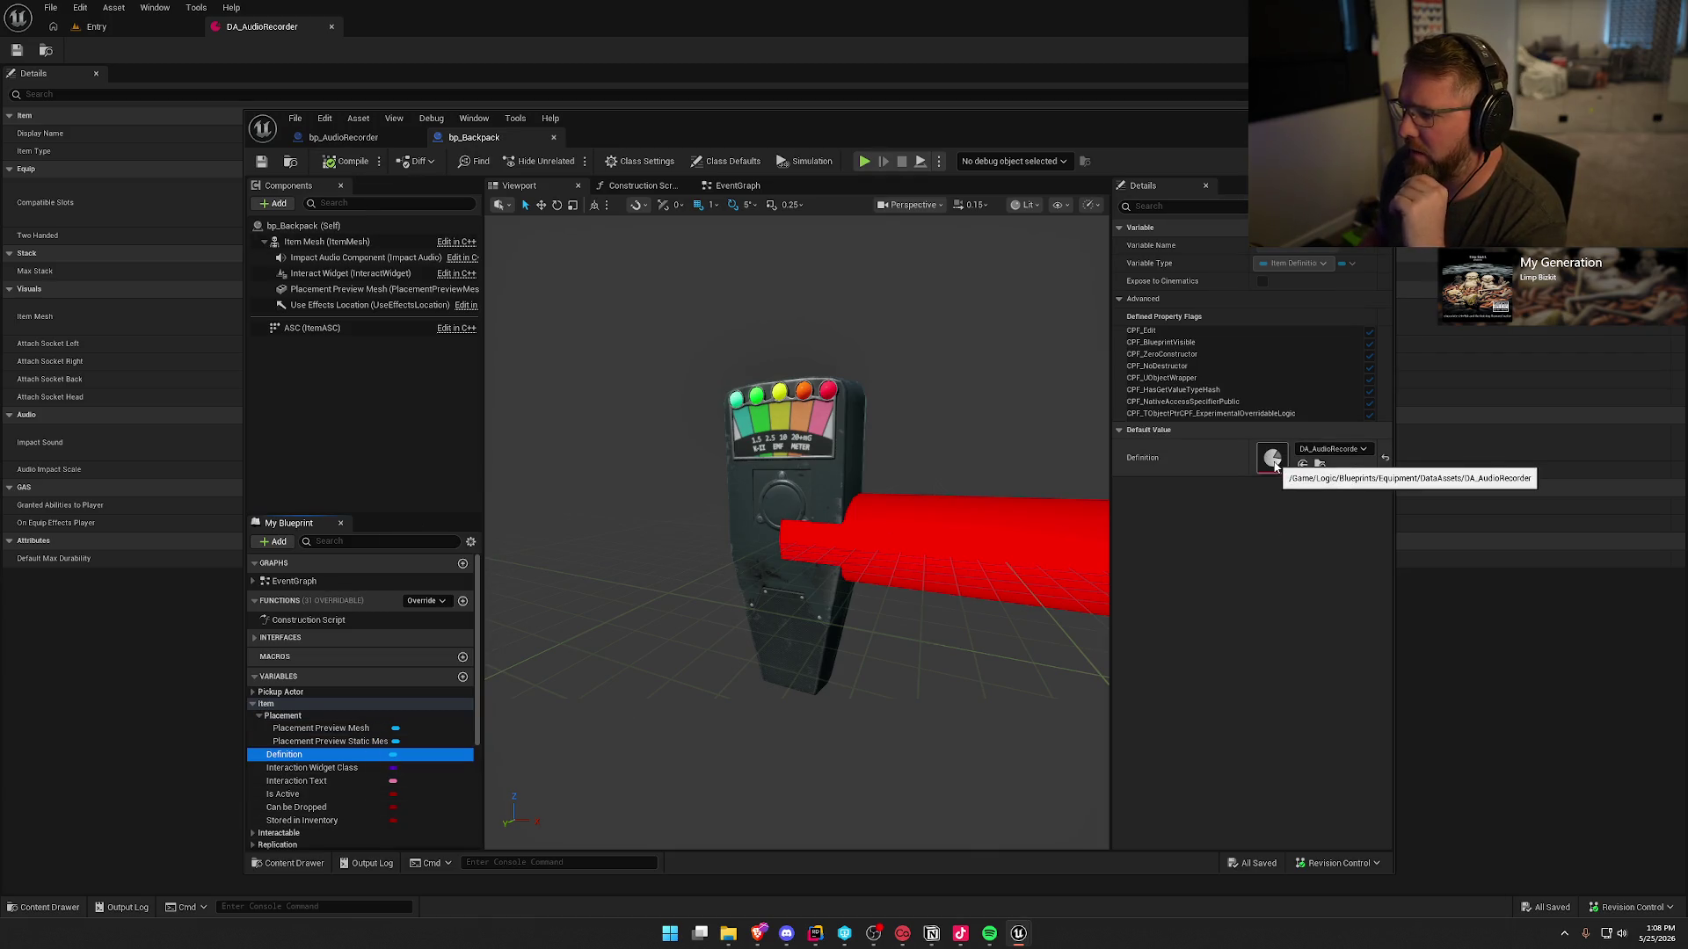
{"action": "left_click", "coordinate": [1331, 449]}
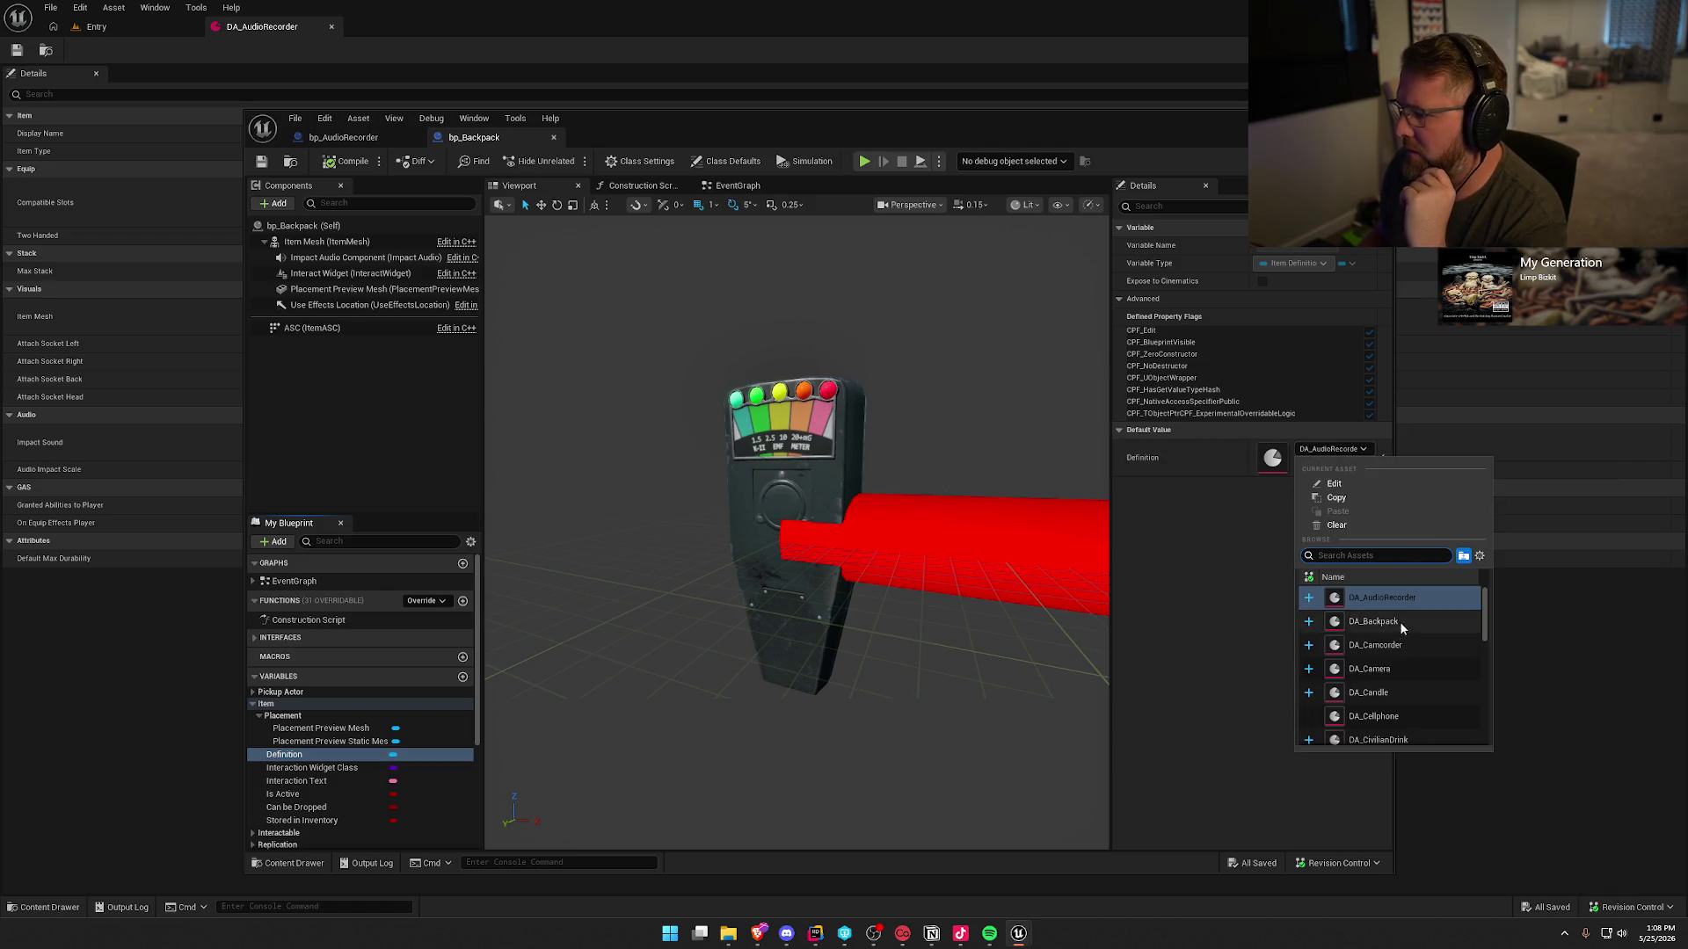
{"action": "left_click", "coordinate": [1345, 613]}
{"action": "left_click", "coordinate": [331, 165]}
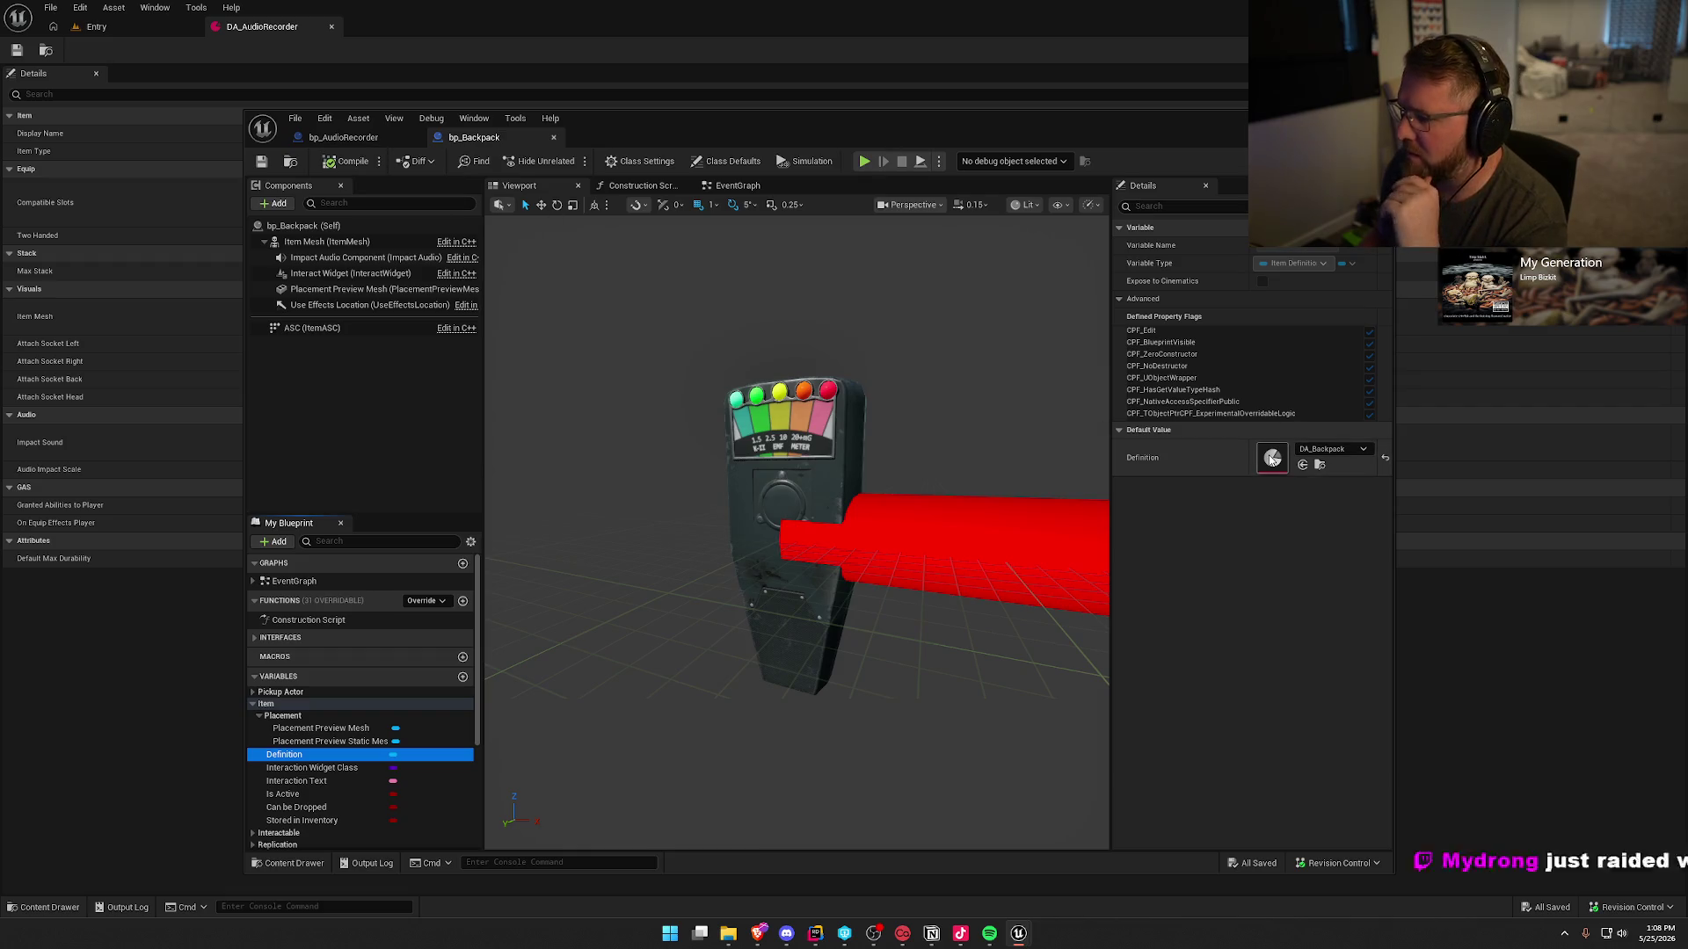
{"action": "double_click", "coordinate": [1271, 458]}
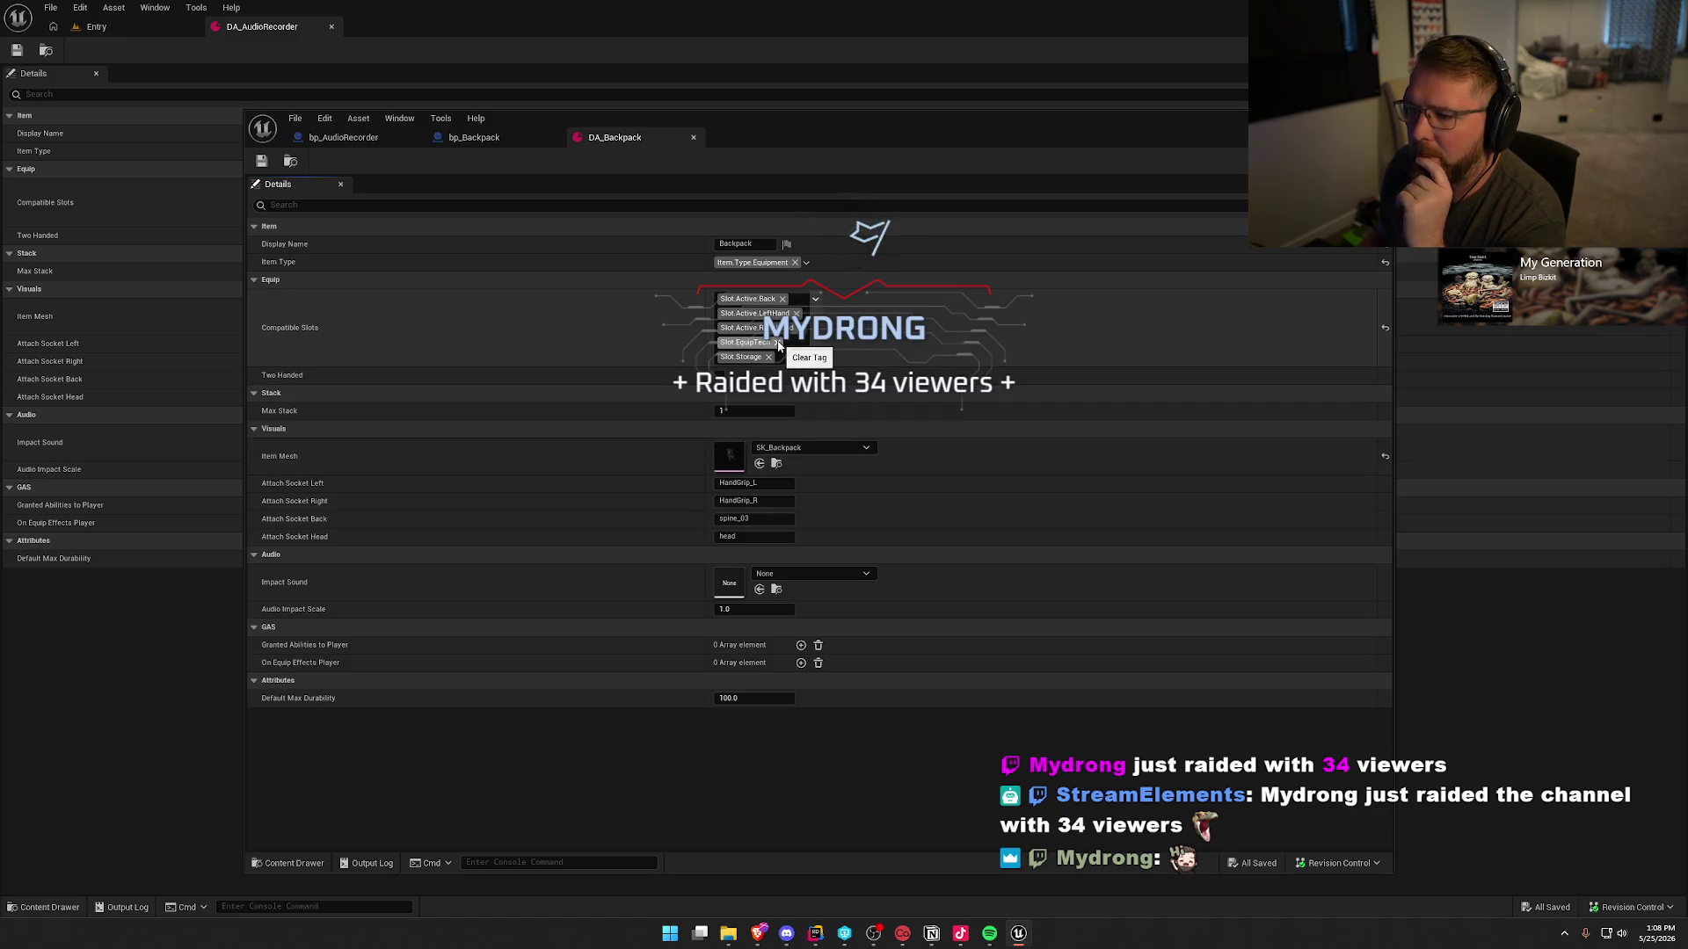
- Remove Slot.EquipTech from DA_Backpack's Compatible Slots, save the asset, and return to Rider
{"action": "left_click", "coordinate": [777, 342]}
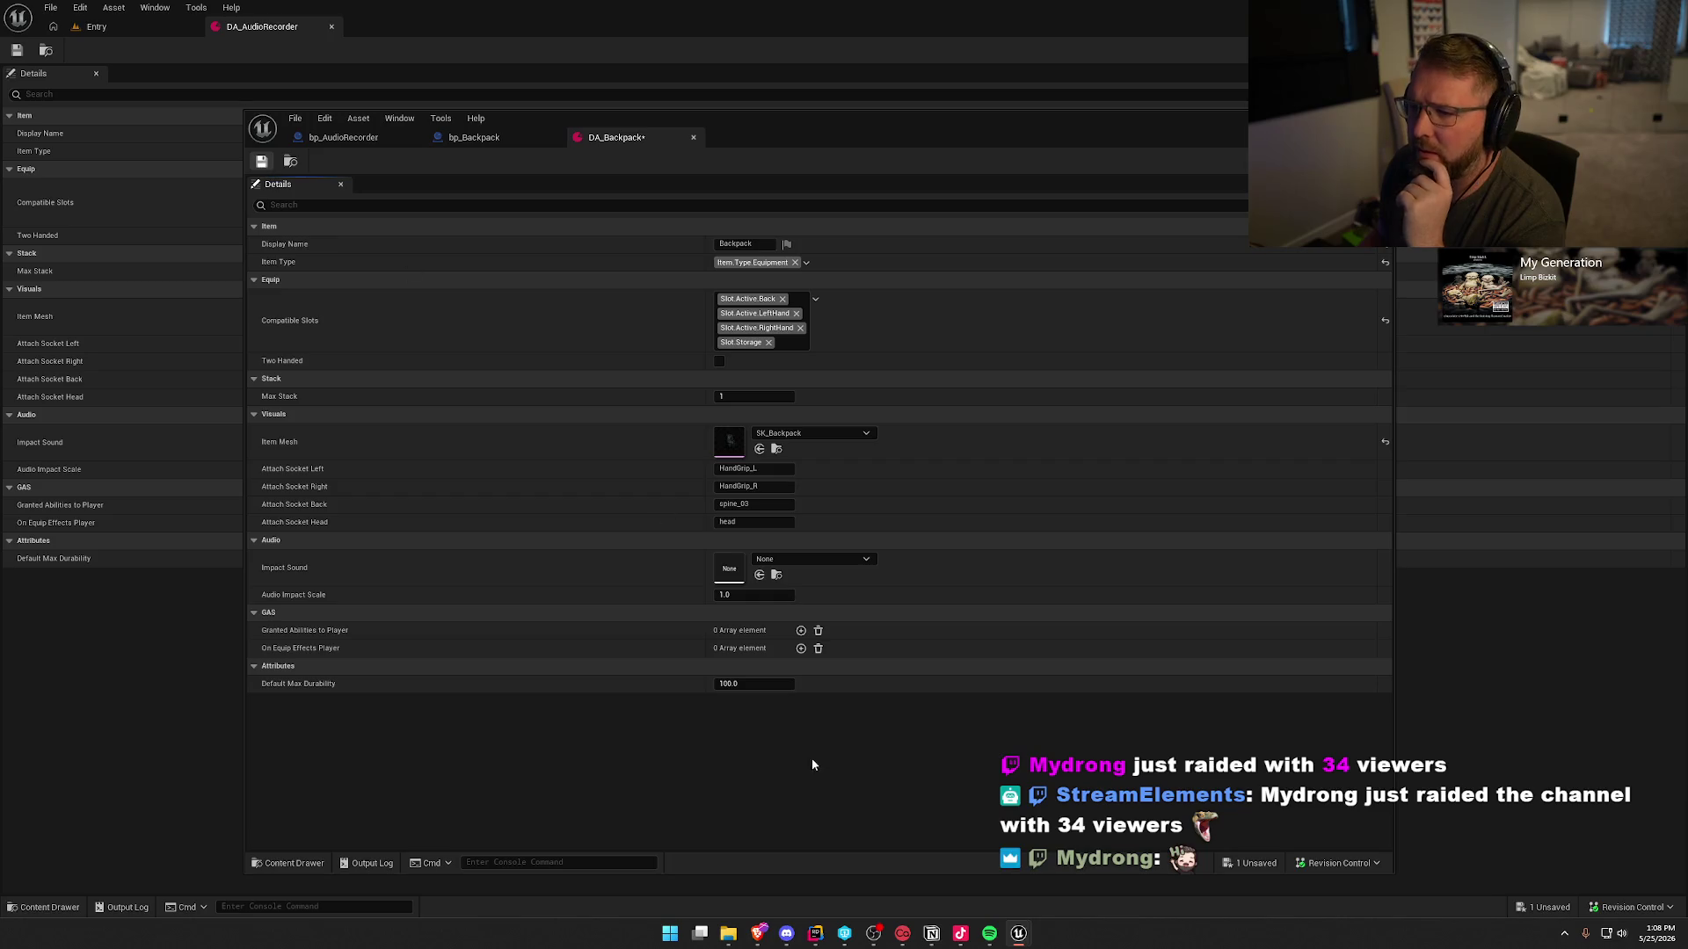
{"action": "key", "text": "ctrl+s"}
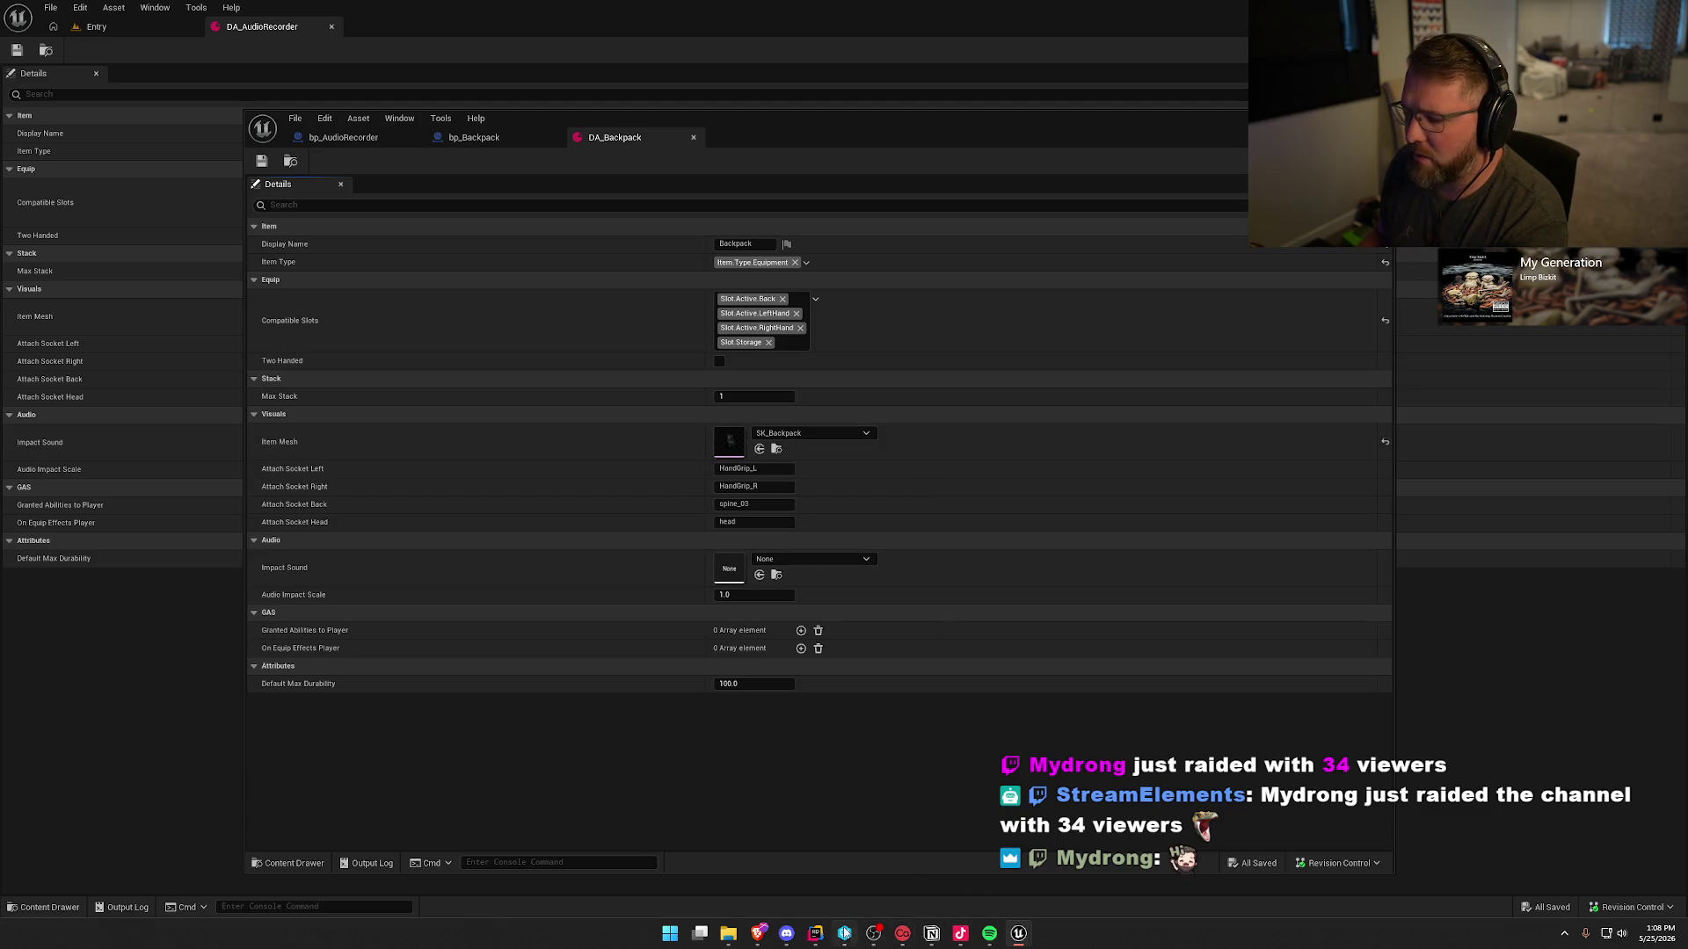
{"action": "left_click", "coordinate": [815, 934]}
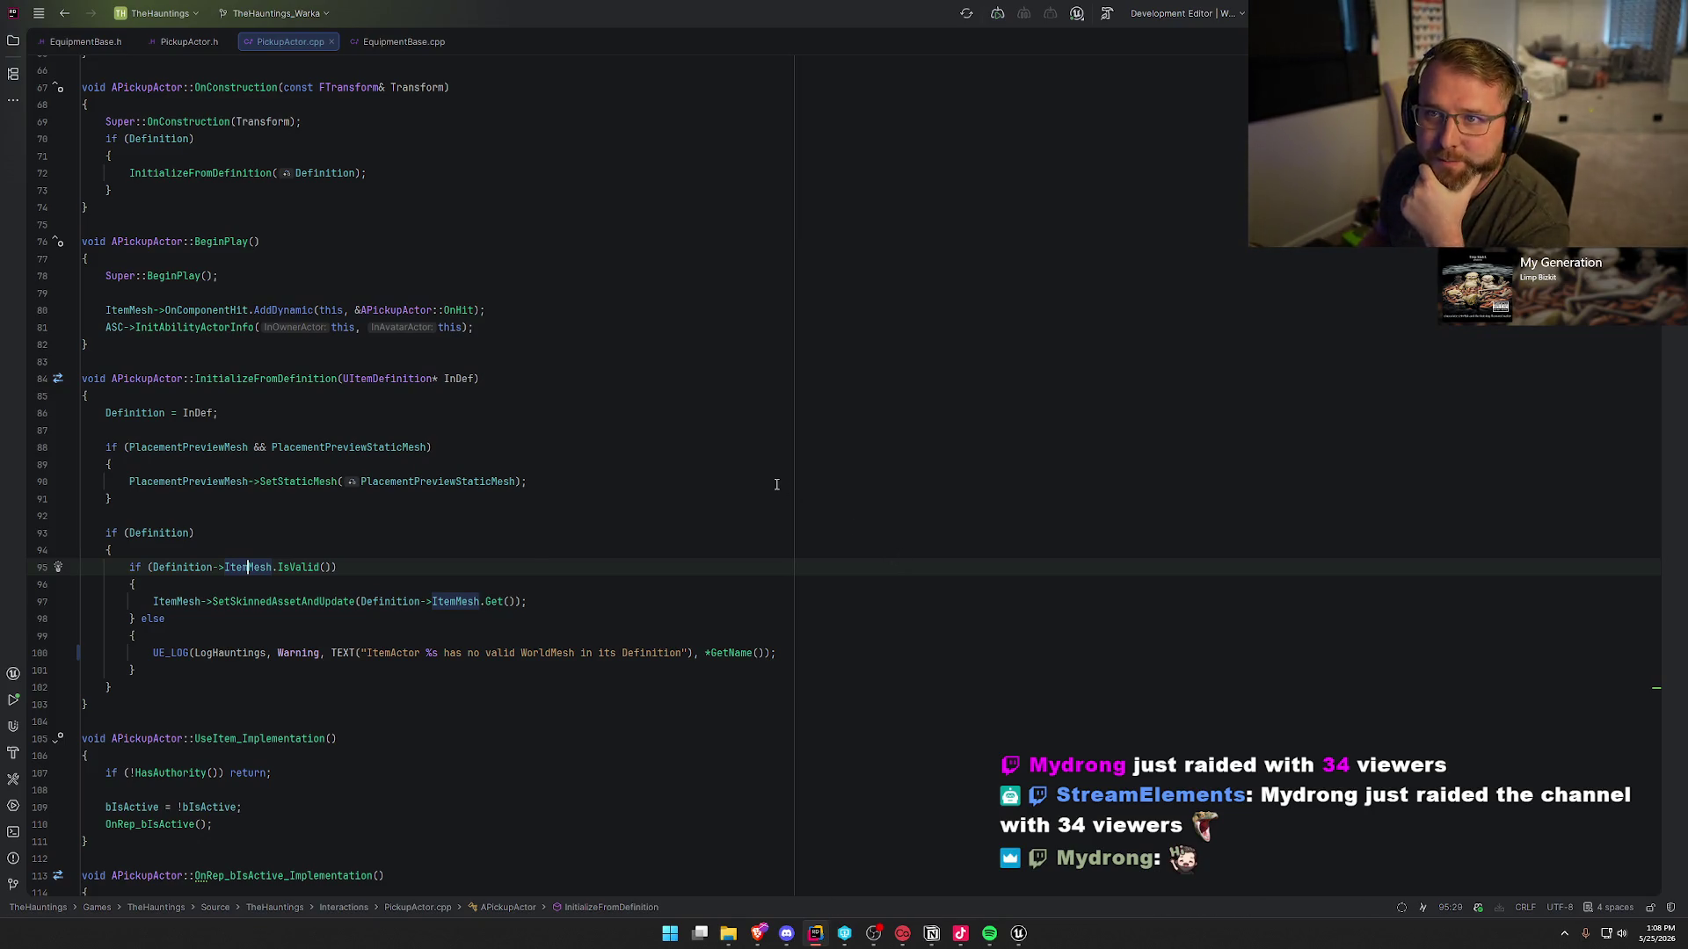
- Look up the ItemMesh declaration from the validity check in PickupActor.cpp
{"action": "left_click", "coordinate": [388, 565]}
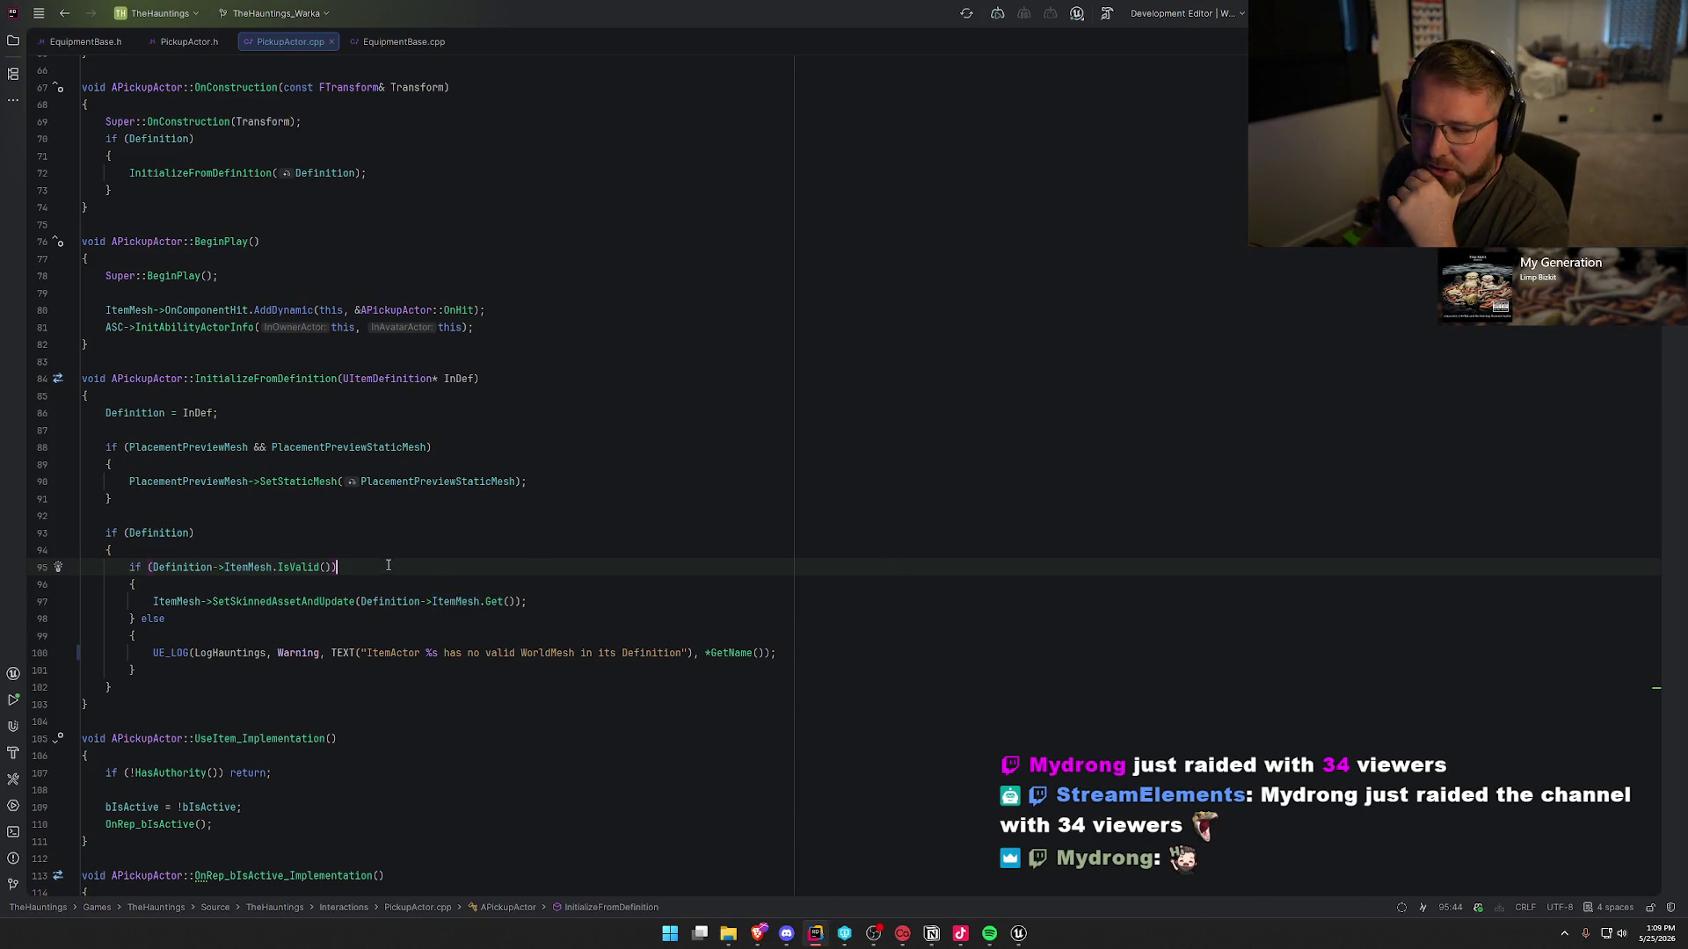
{"action": "scroll", "coordinate": [422, 568], "scroll_direction": "down", "scroll_amount": 2}
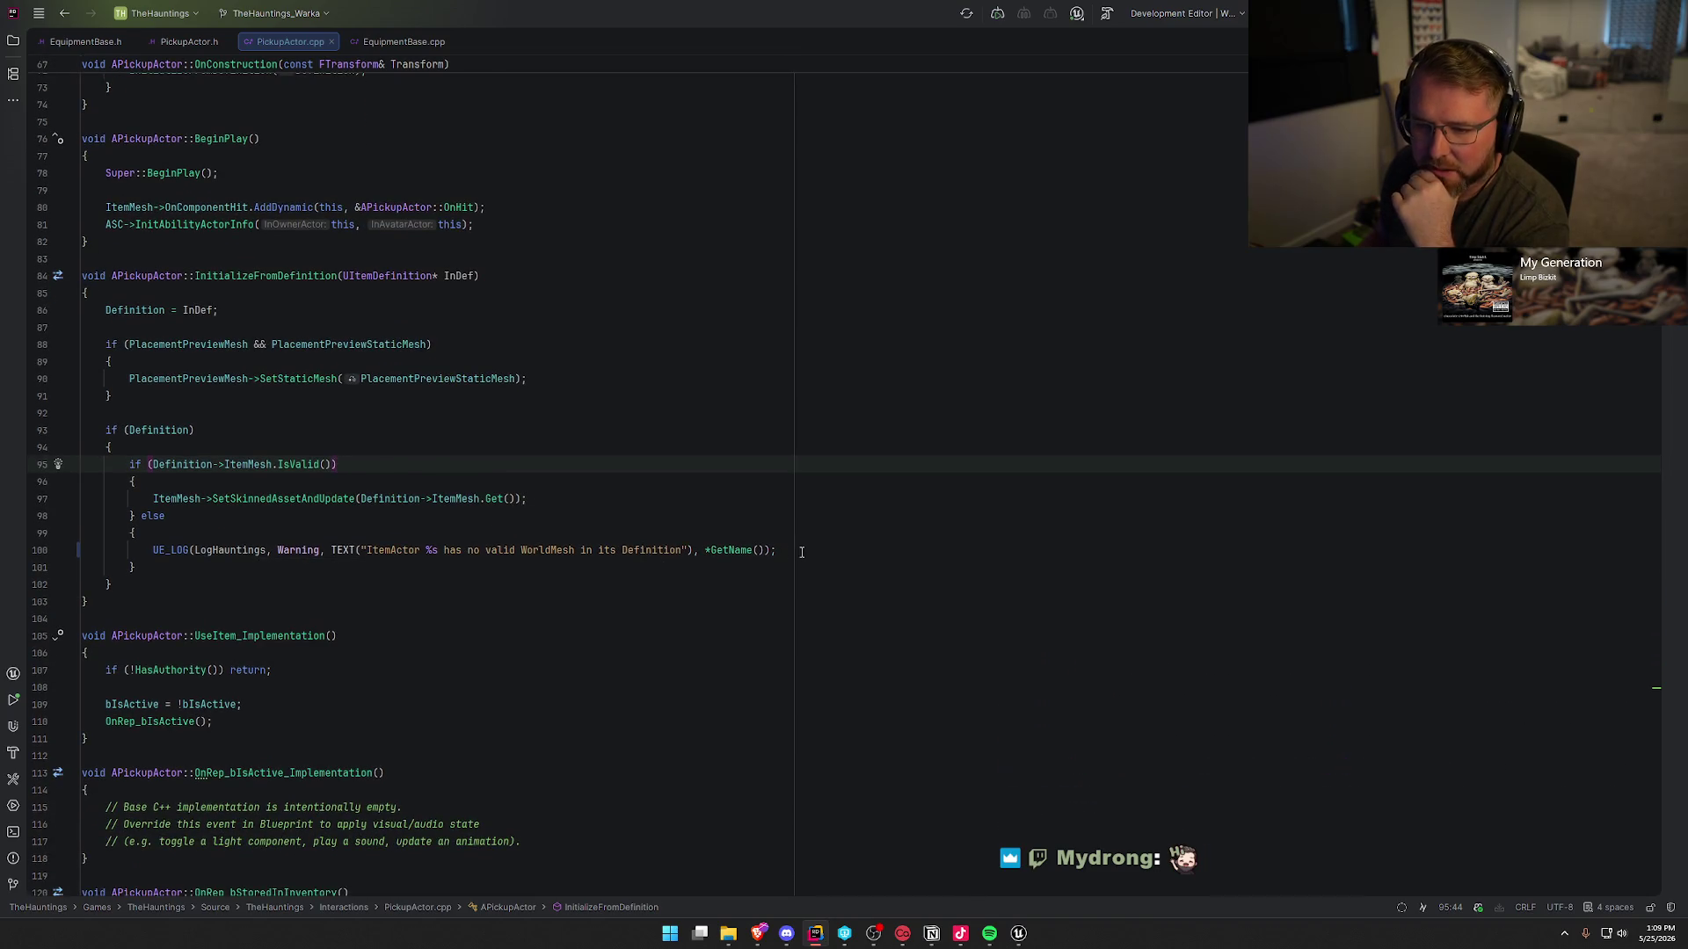
{"action": "left_click", "coordinate": [251, 464]}
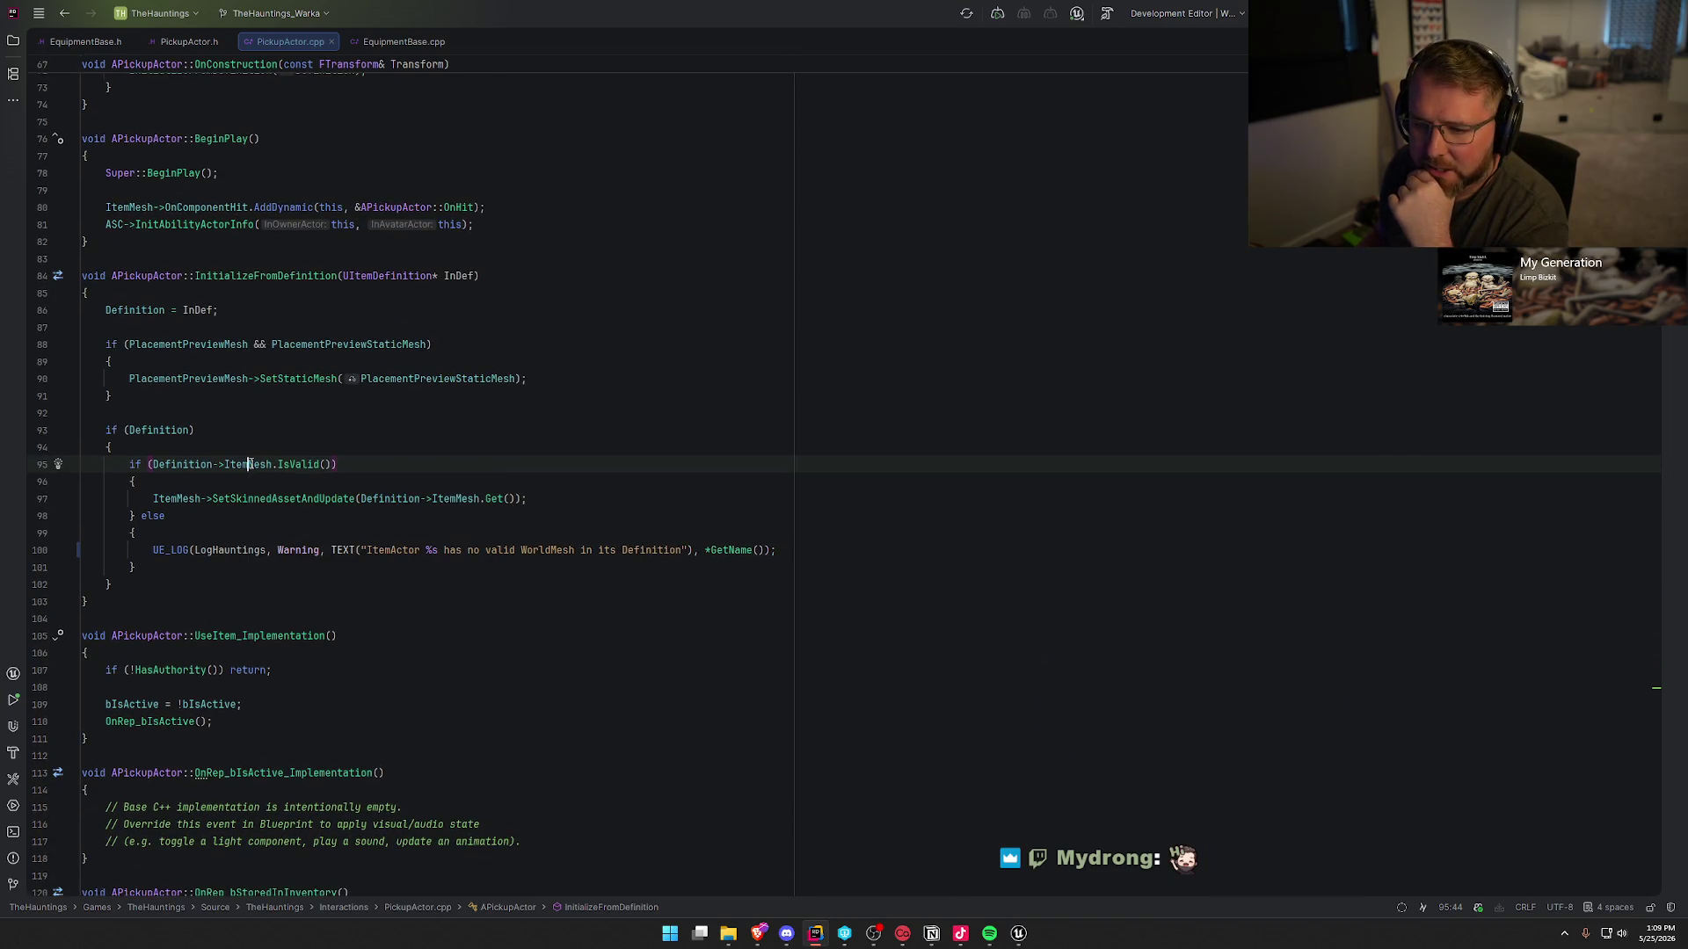
{"action": "left_click", "coordinate": [250, 464], "text": "ctrl"}
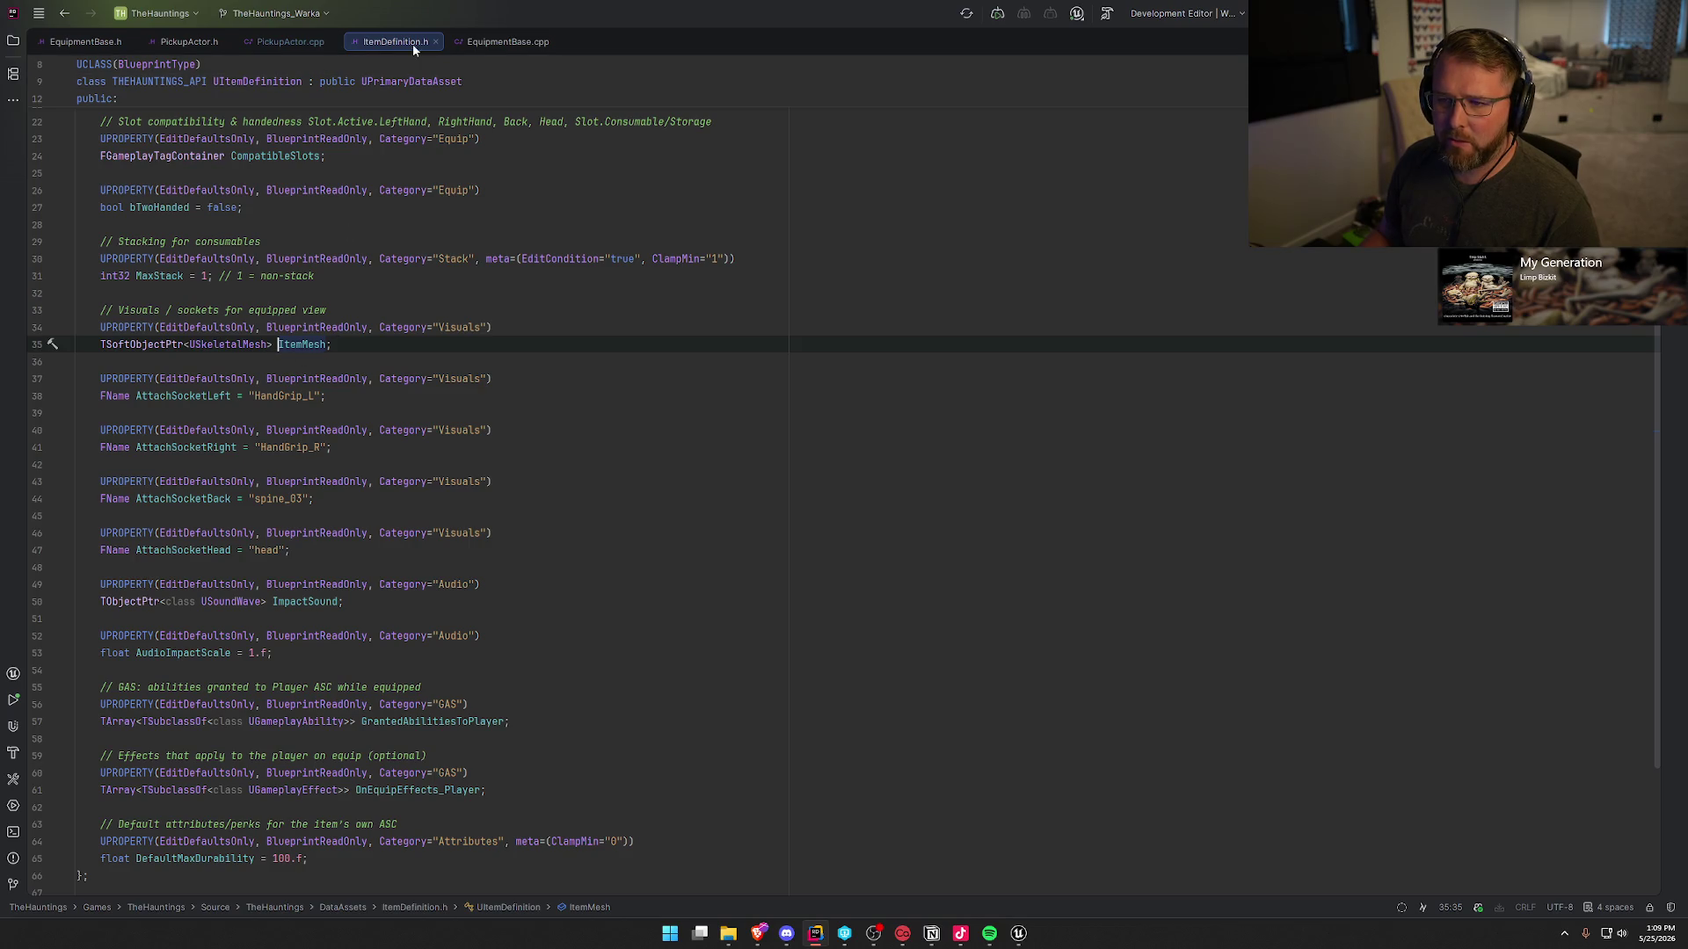
{"action": "left_click", "coordinate": [291, 41]}
- Edit line 95 so the condition calls Definition->ItemMesh.IsValid() without Get()
{"action": "left_click", "coordinate": [334, 464]}
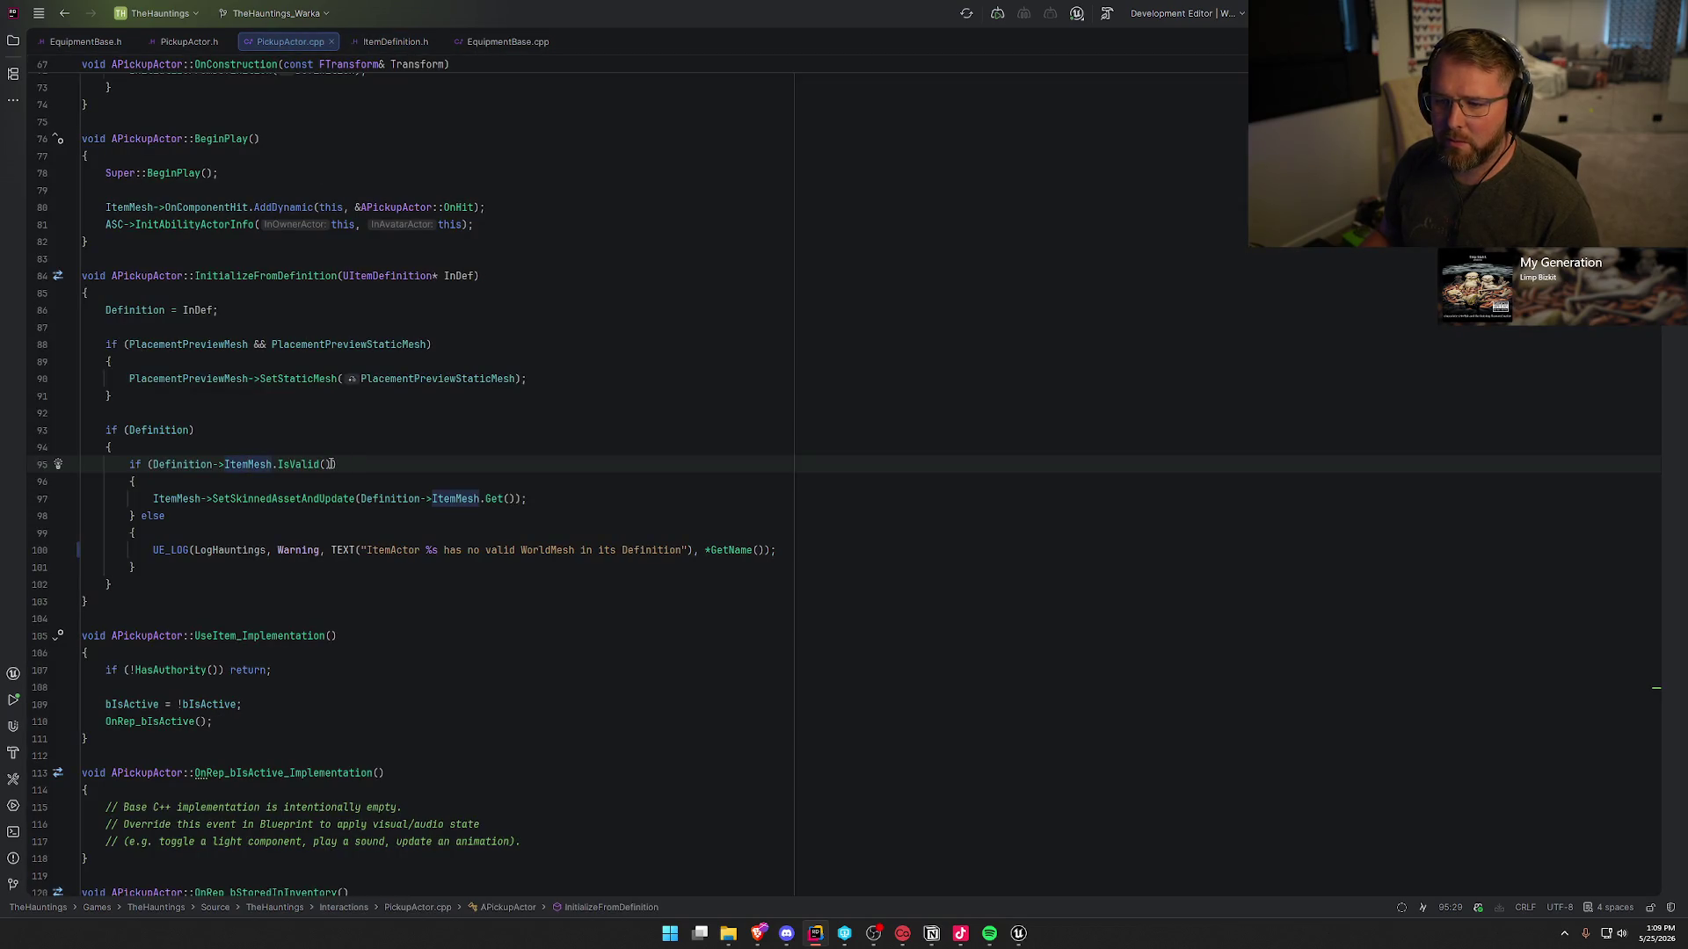
{"action": "key", "text": "ctrl+shift+Left"}
{"action": "key", "text": "ctrl+shift+Left"}
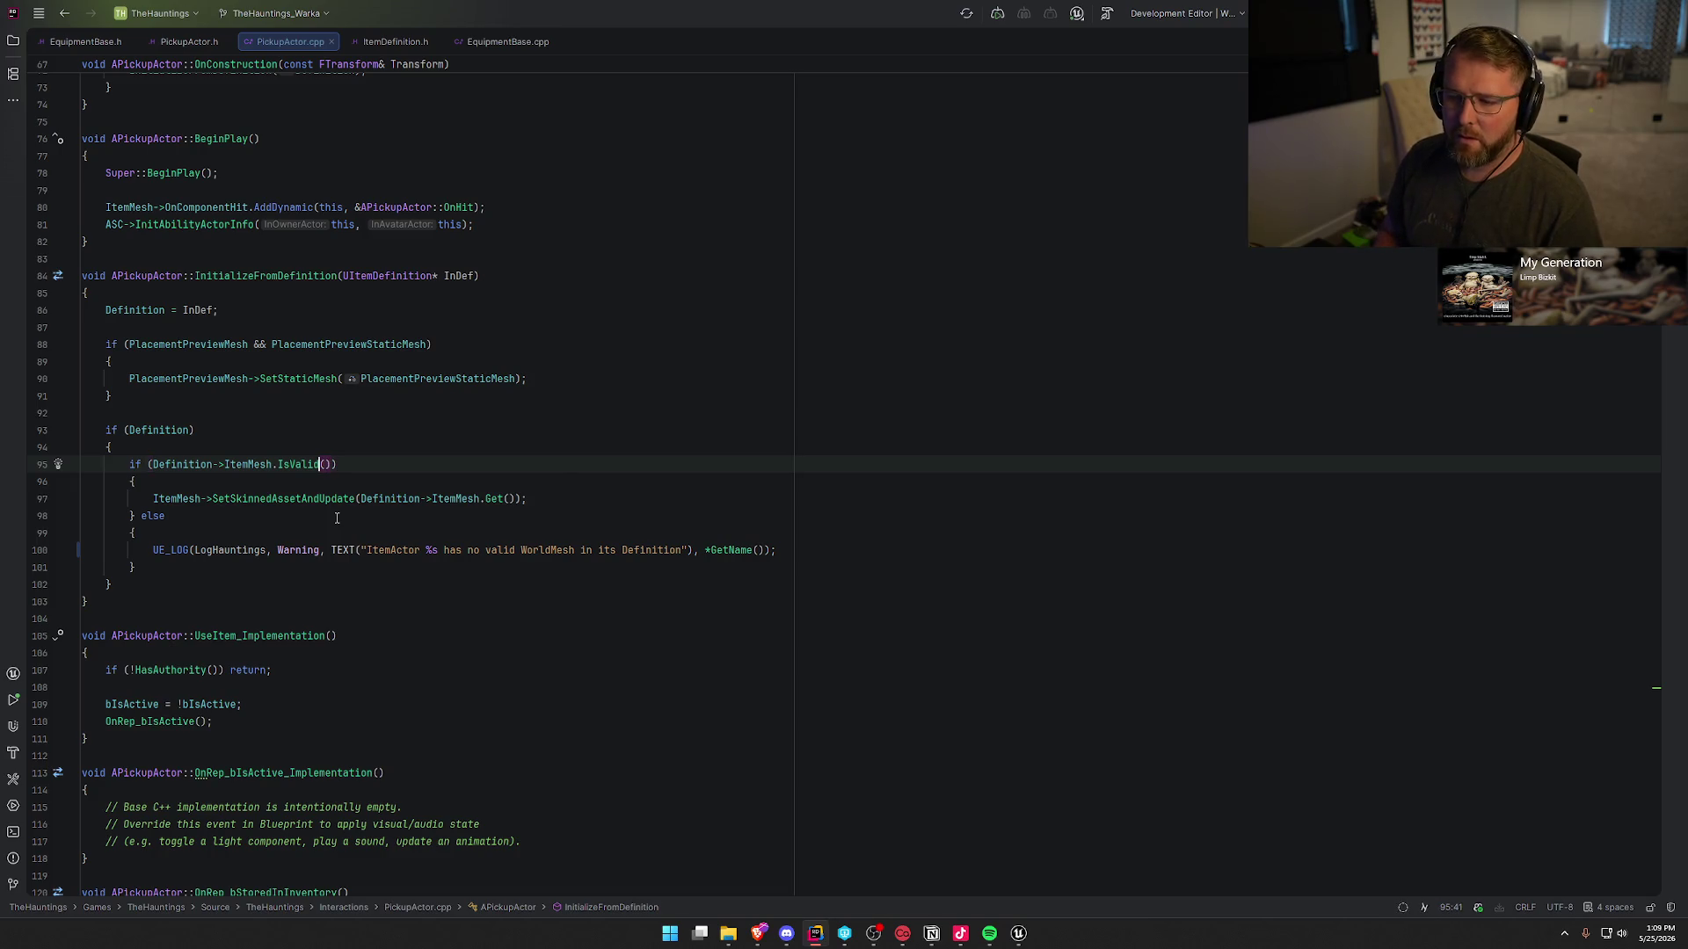
{"action": "type", "text": "Get()"}
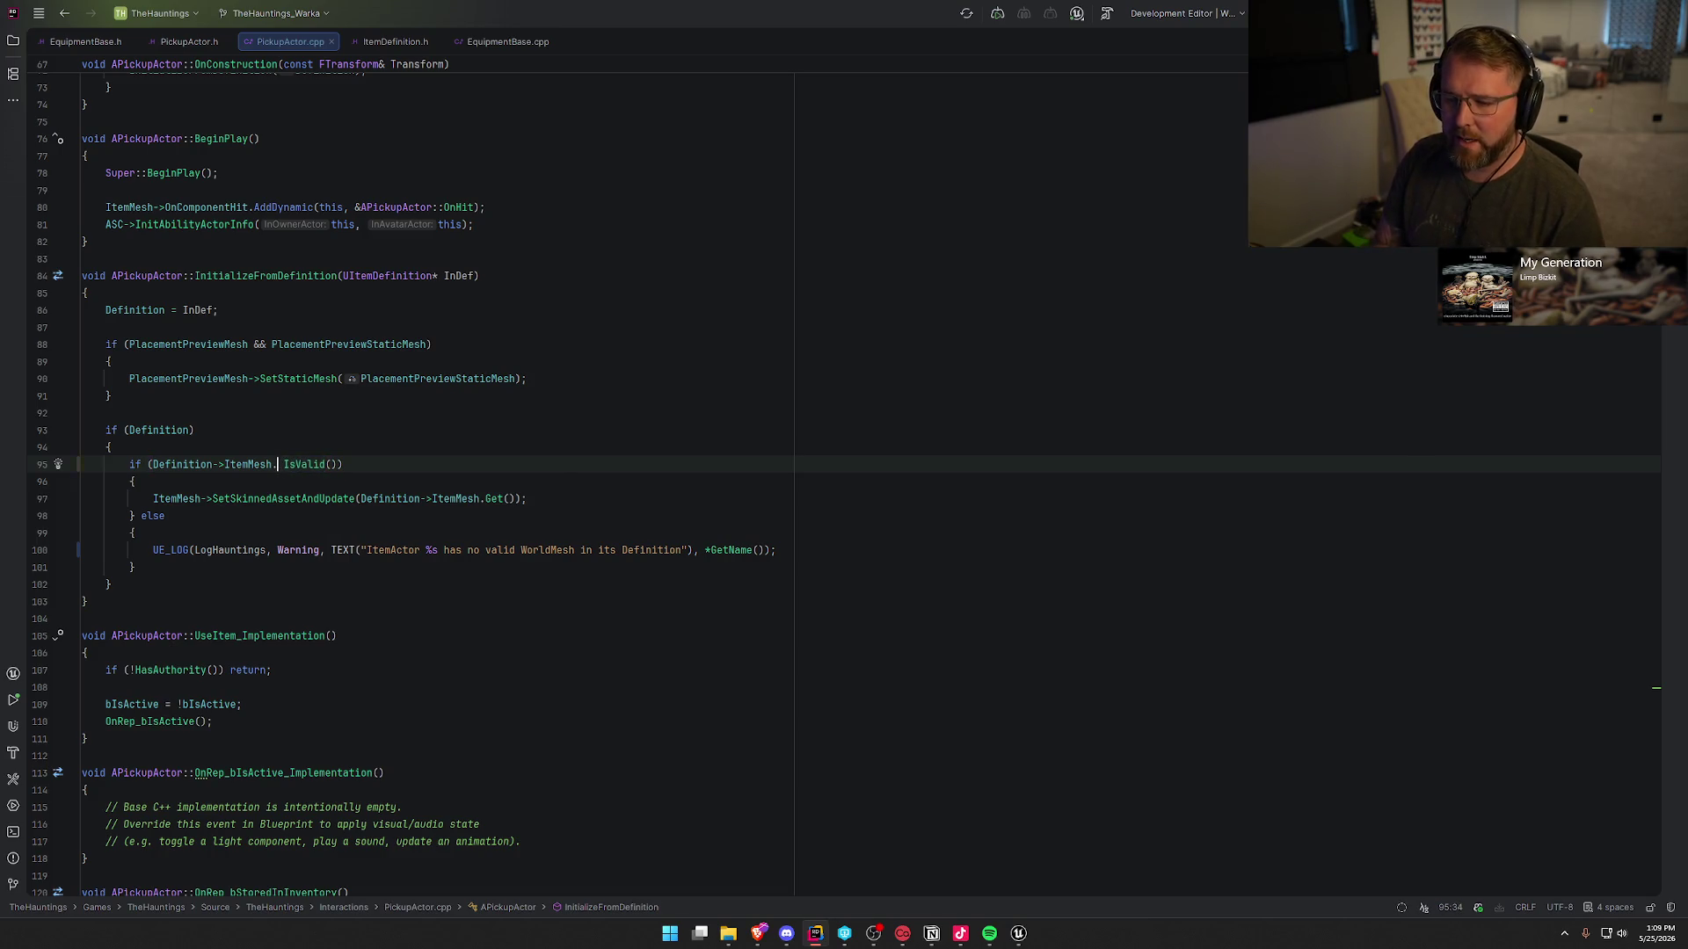
{"action": "type", "text": "."}
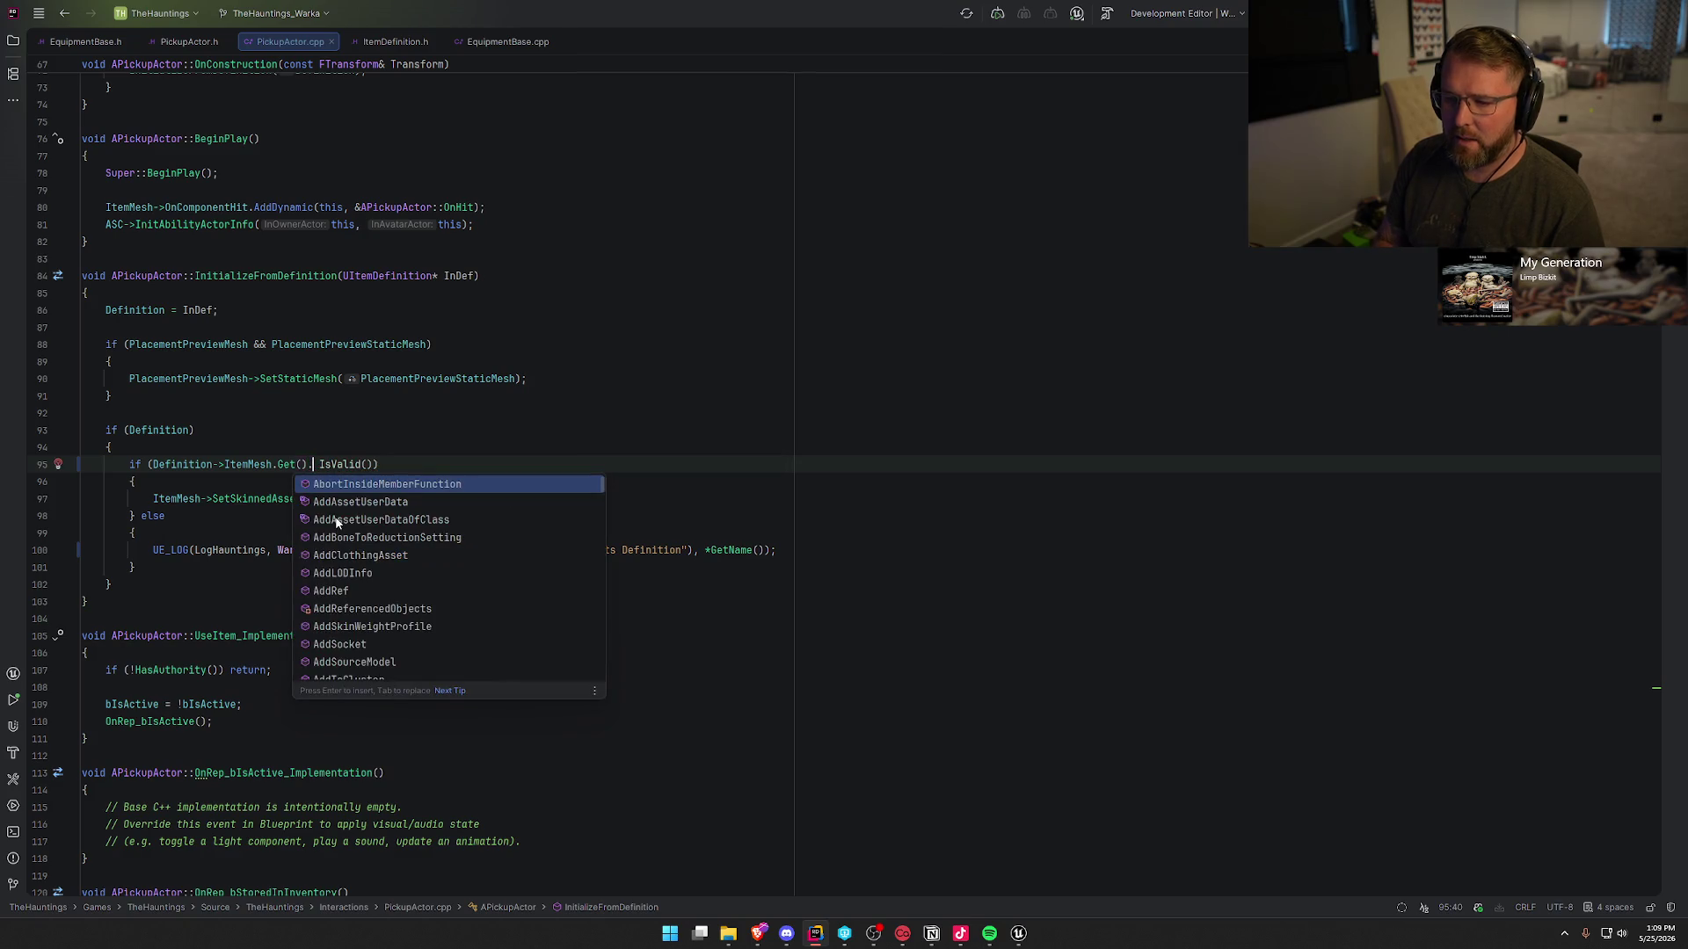
{"action": "key", "text": "Escape"}
{"action": "key", "text": "BackSpace"}
{"action": "key", "text": "BackSpace"}
{"action": "key", "text": "BackSpace"}
{"action": "key", "text": "End"}
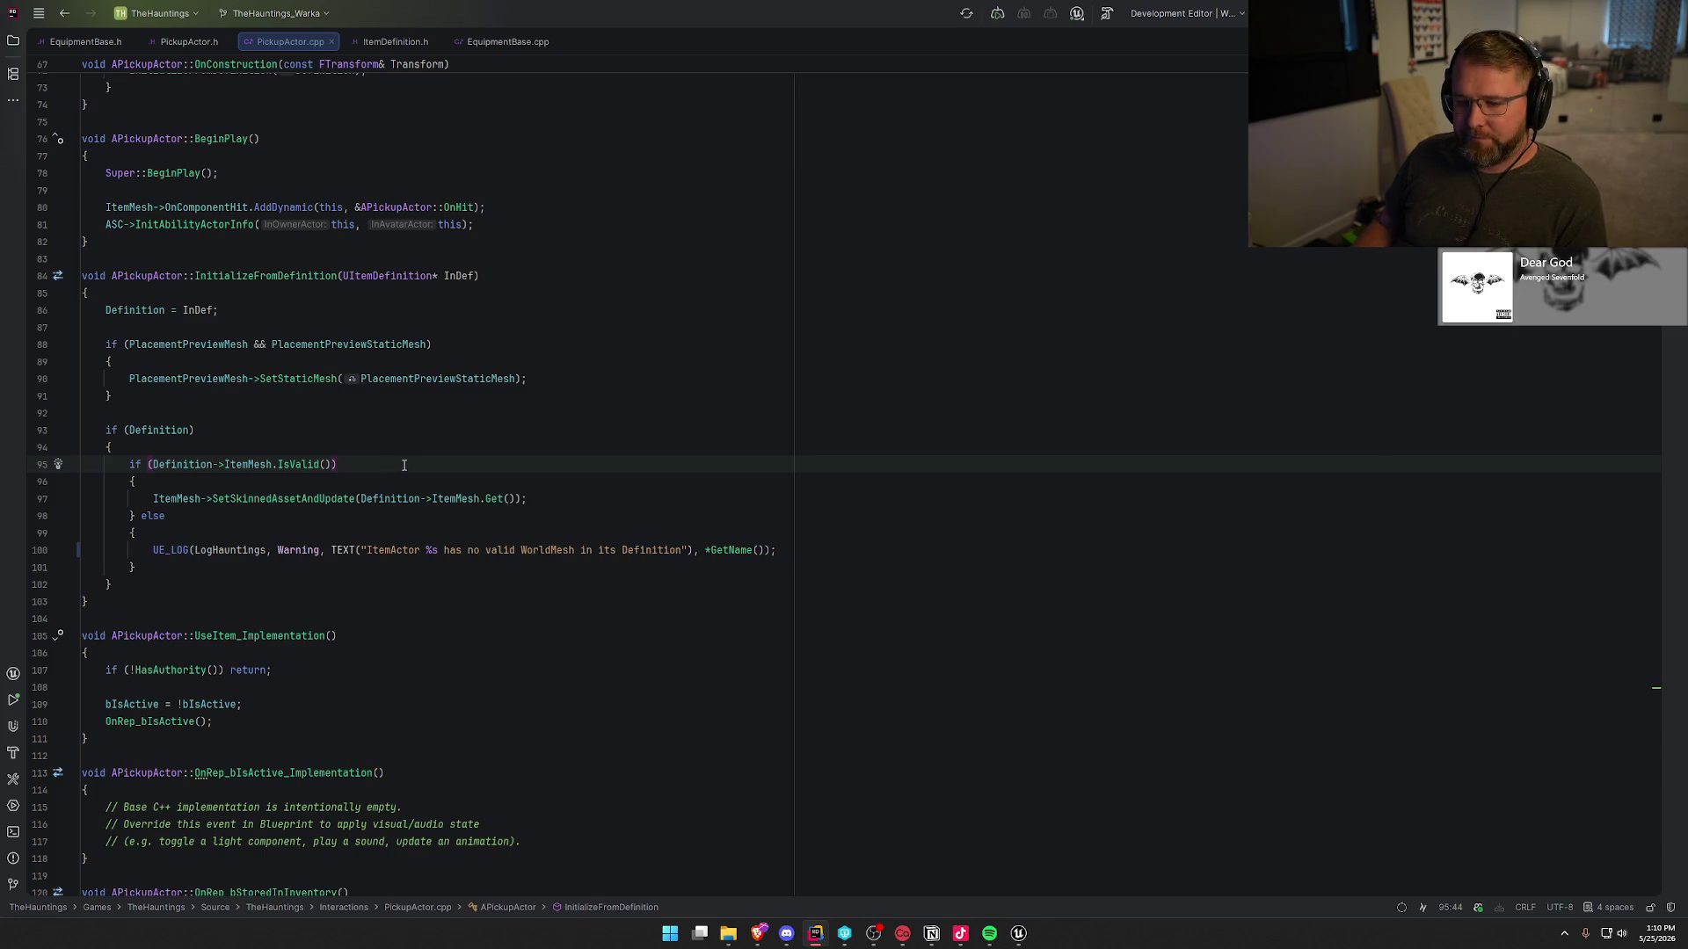
- Change ItemMesh on line 35 of ItemDefinition.h from TSoftObjectPtr to TObjectPtr<USkeletalMesh>
{"action": "left_click", "coordinate": [391, 41]}
{"action": "left_click", "coordinate": [129, 344]}
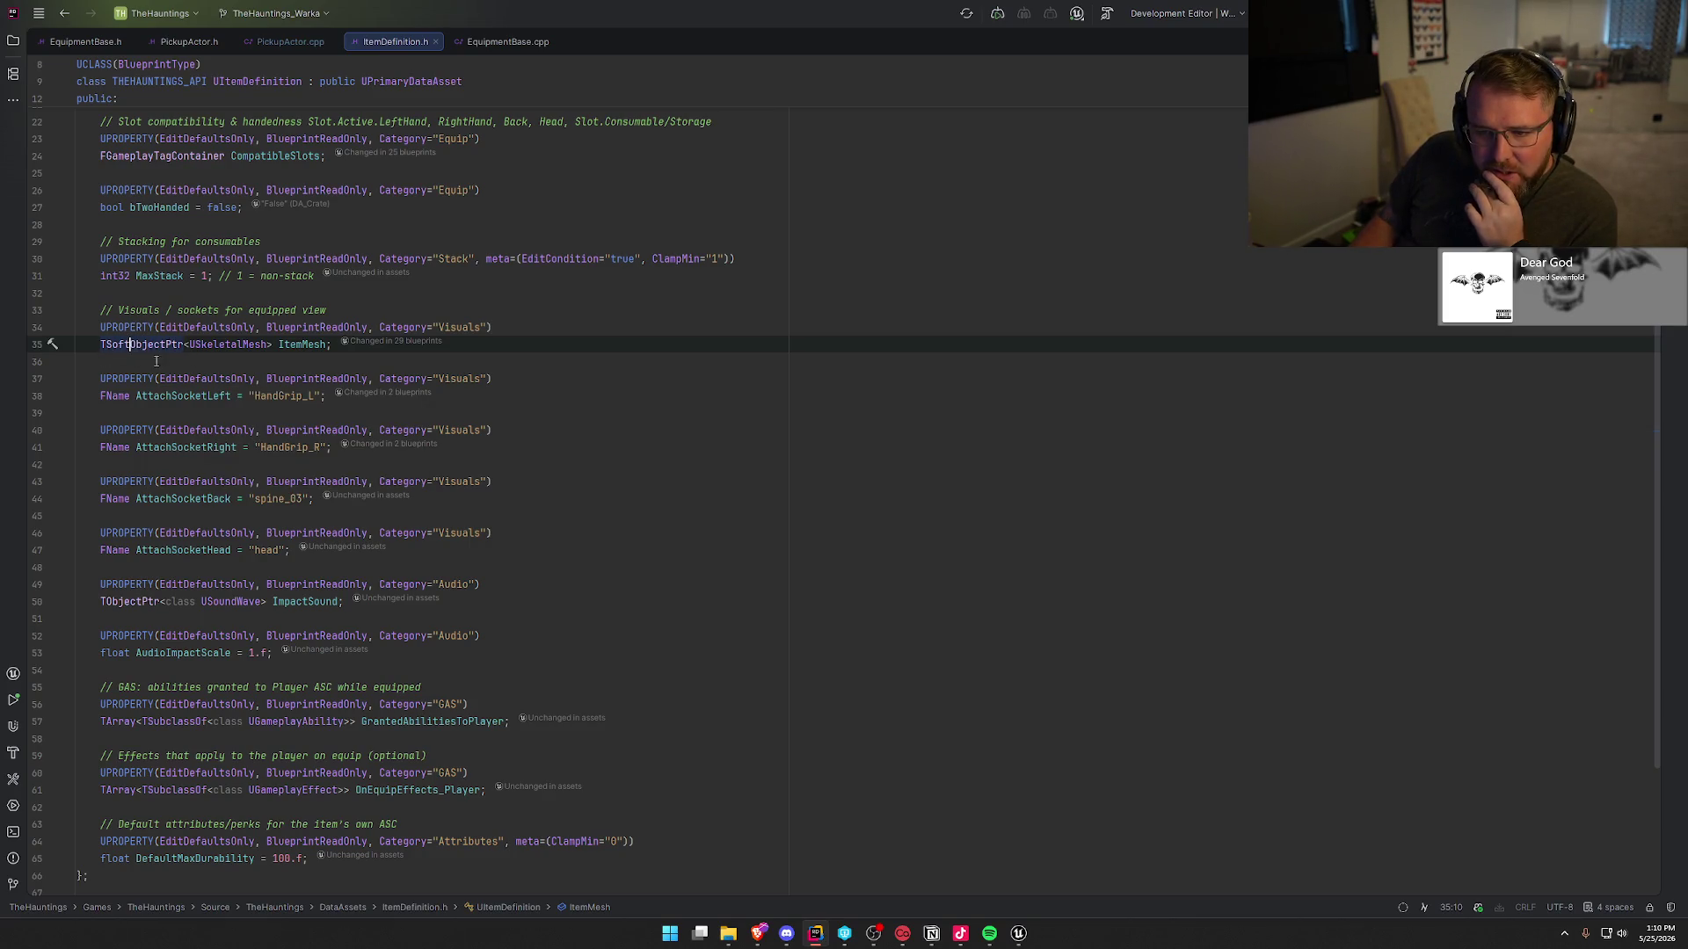
{"action": "mouse_move", "coordinate": [161, 350]}
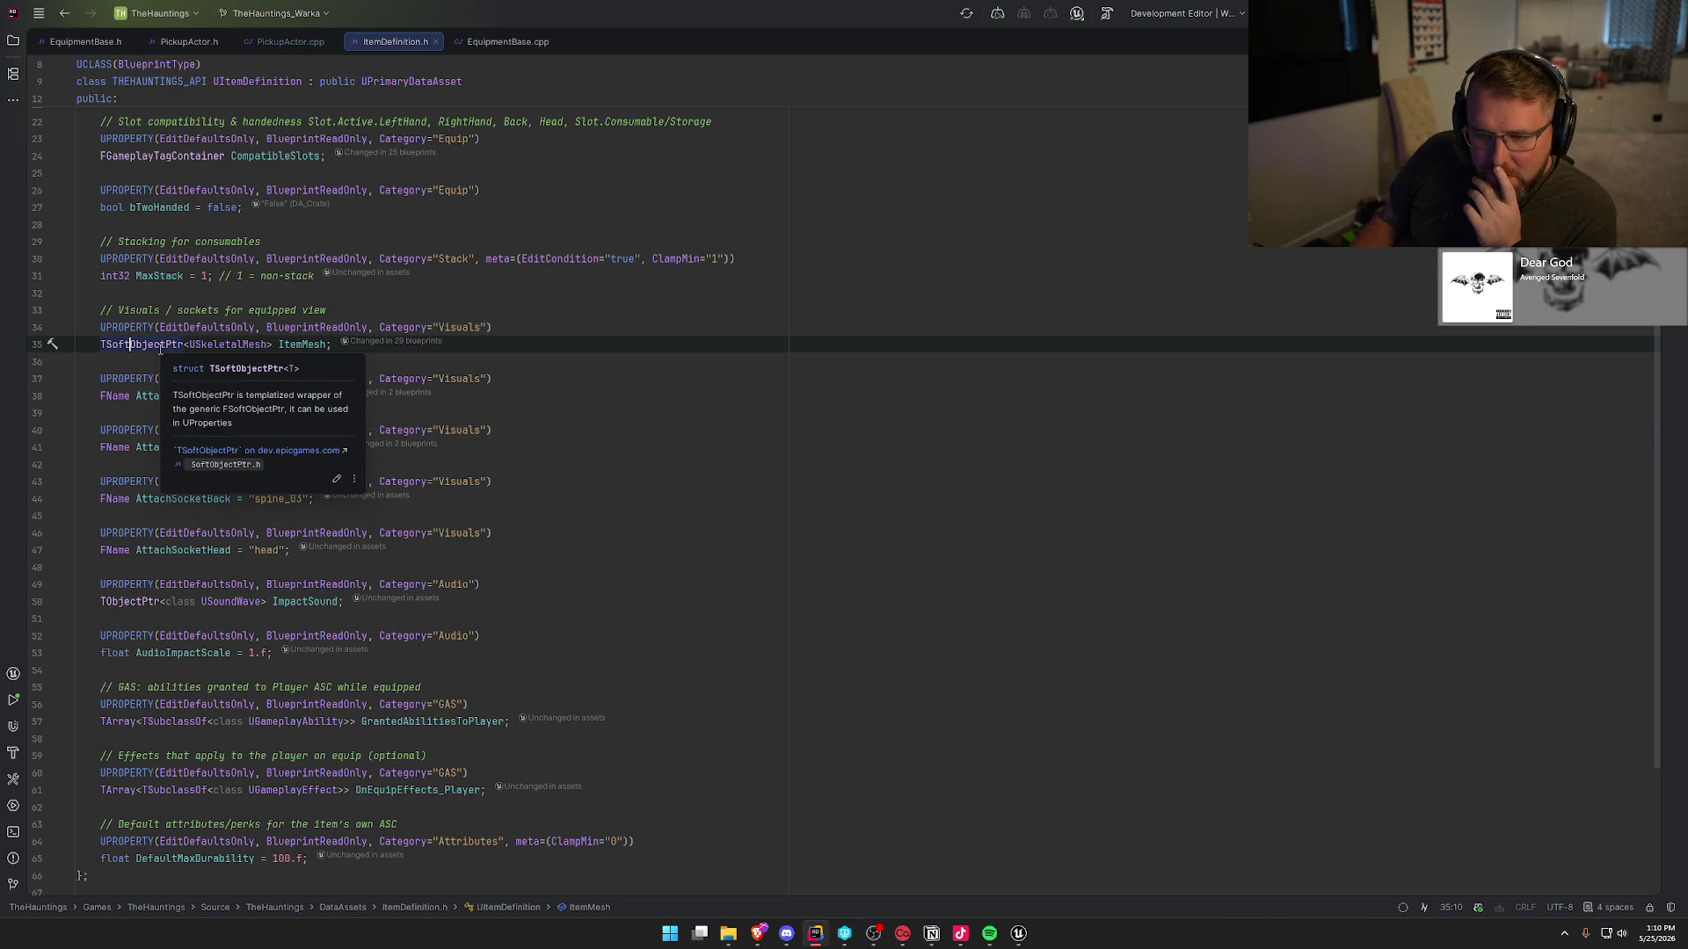
{"action": "double_click", "coordinate": [161, 349]}
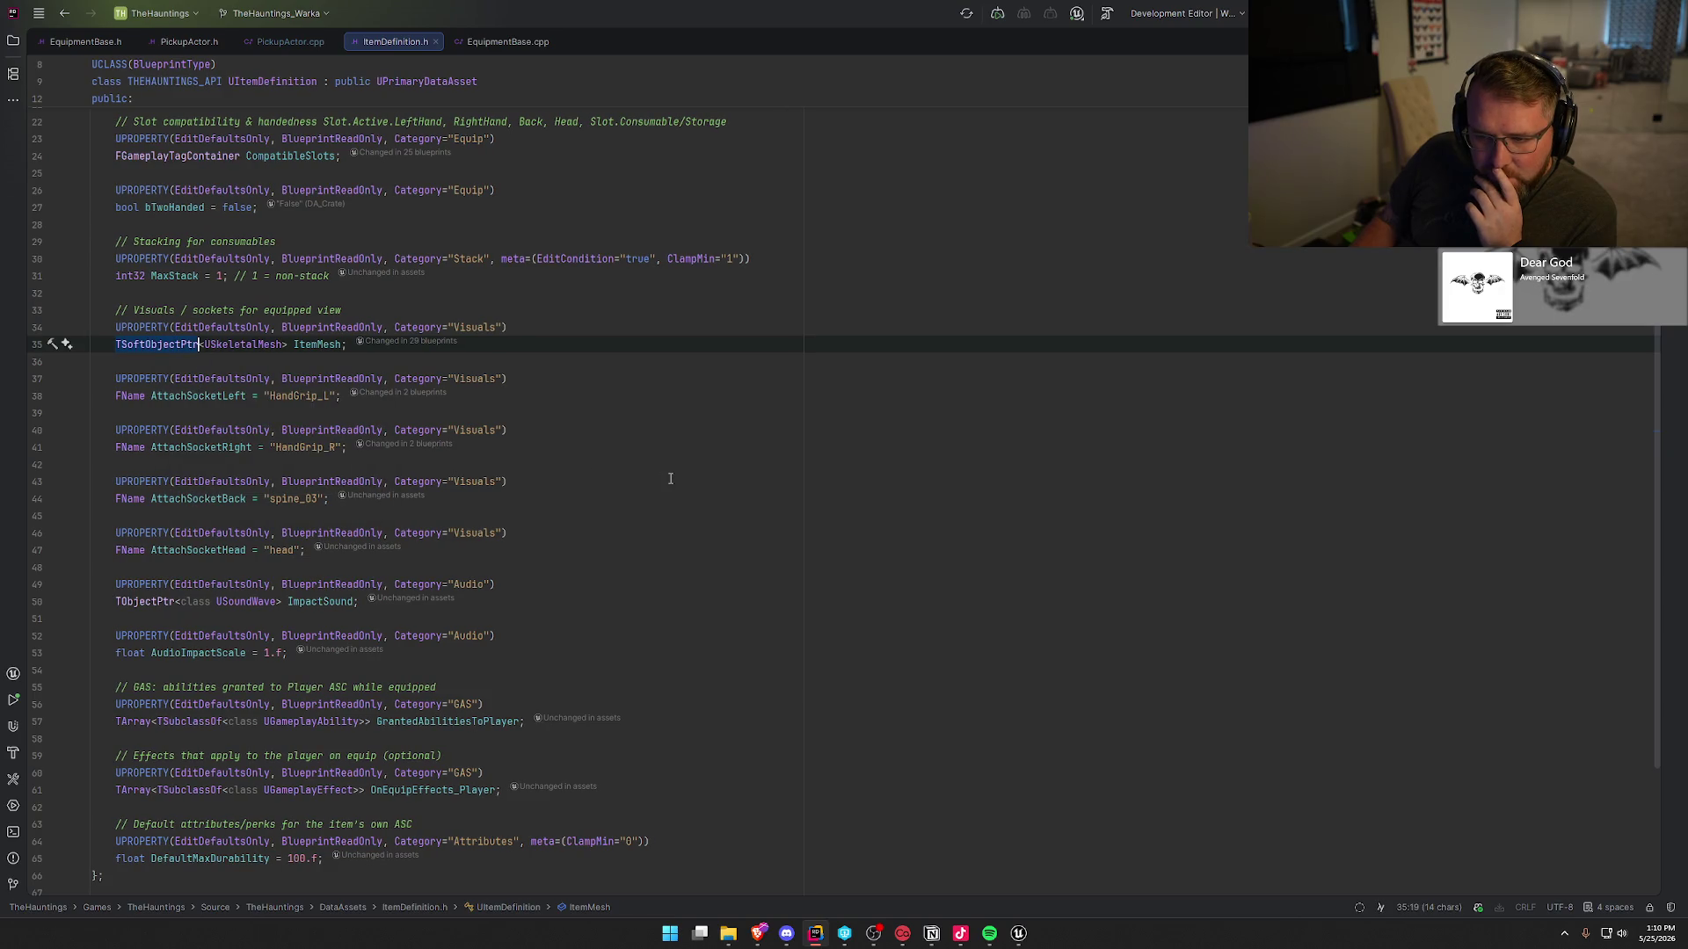
{"action": "left_click", "coordinate": [138, 345]}
{"action": "key", "text": "BackSpace"}
{"action": "key", "text": "BackSpace"}
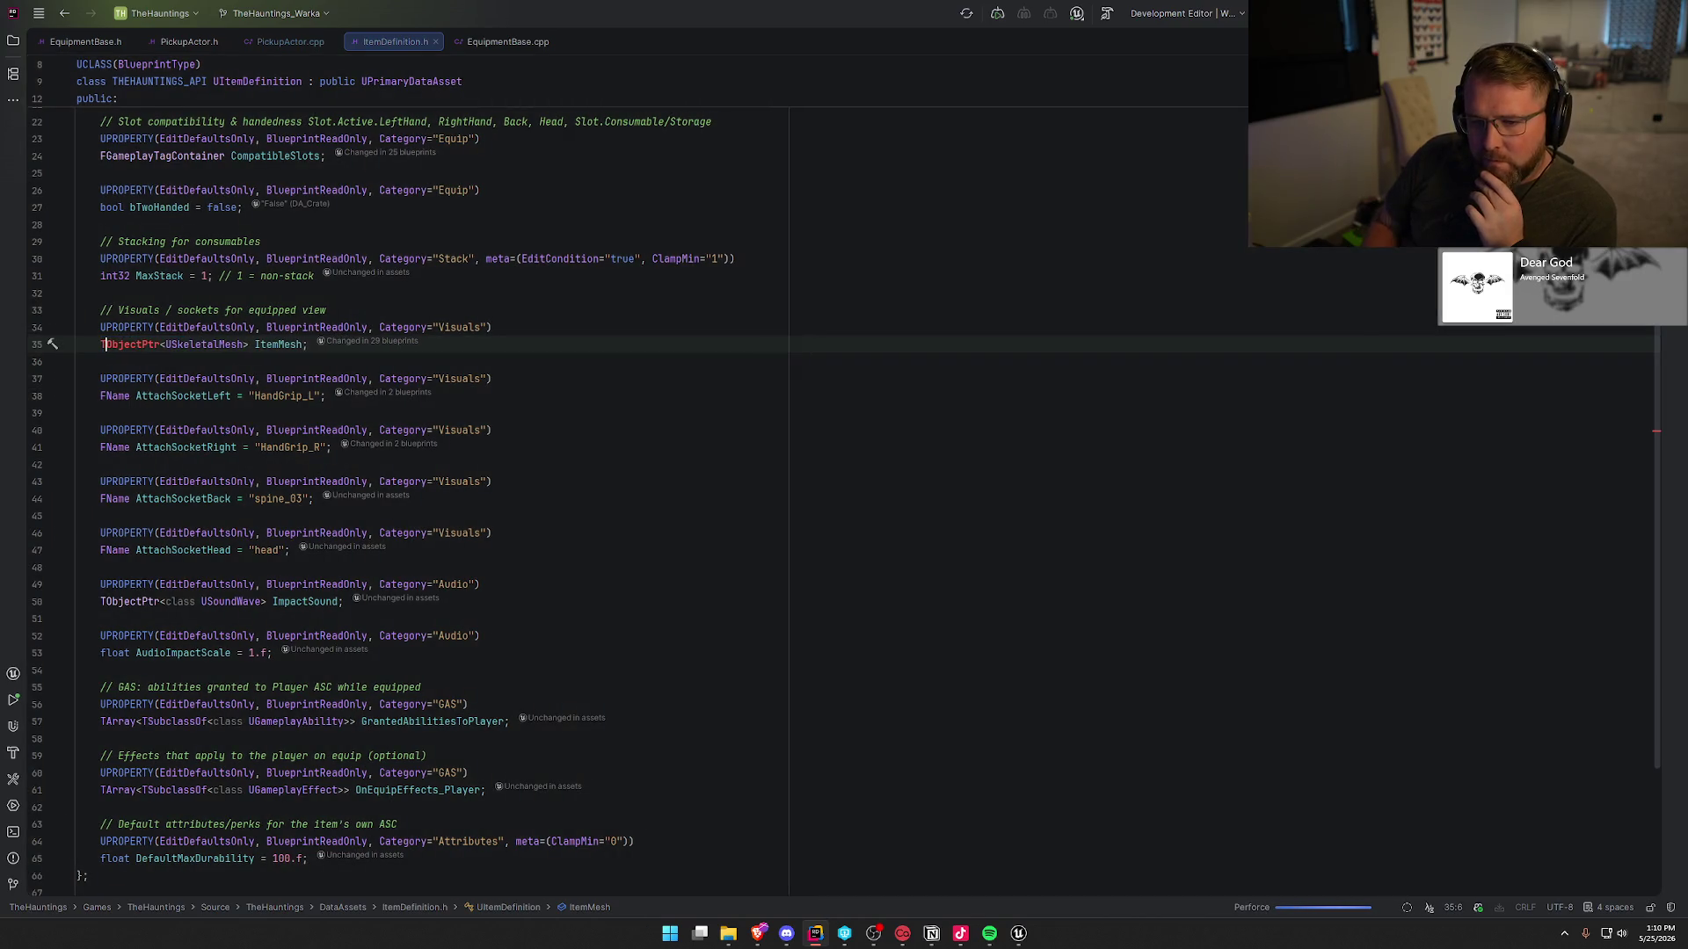
{"action": "left_click", "coordinate": [681, 361]}
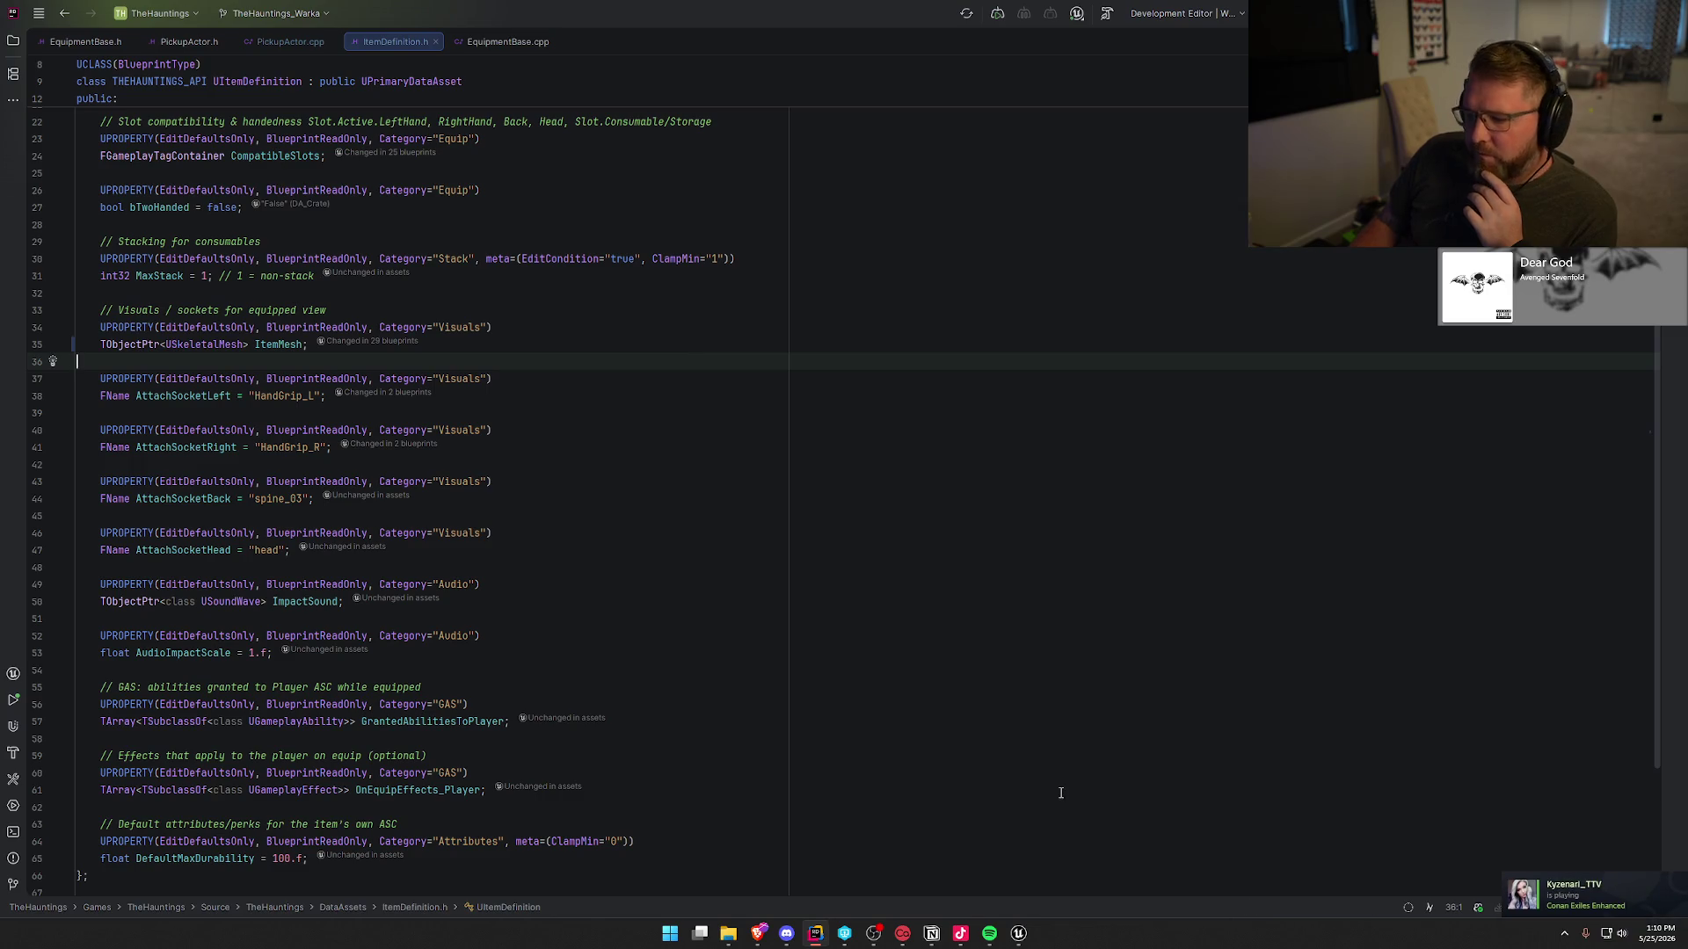
{"action": "mouse_move", "coordinate": [1018, 934]}
{"action": "left_click", "coordinate": [971, 870]}
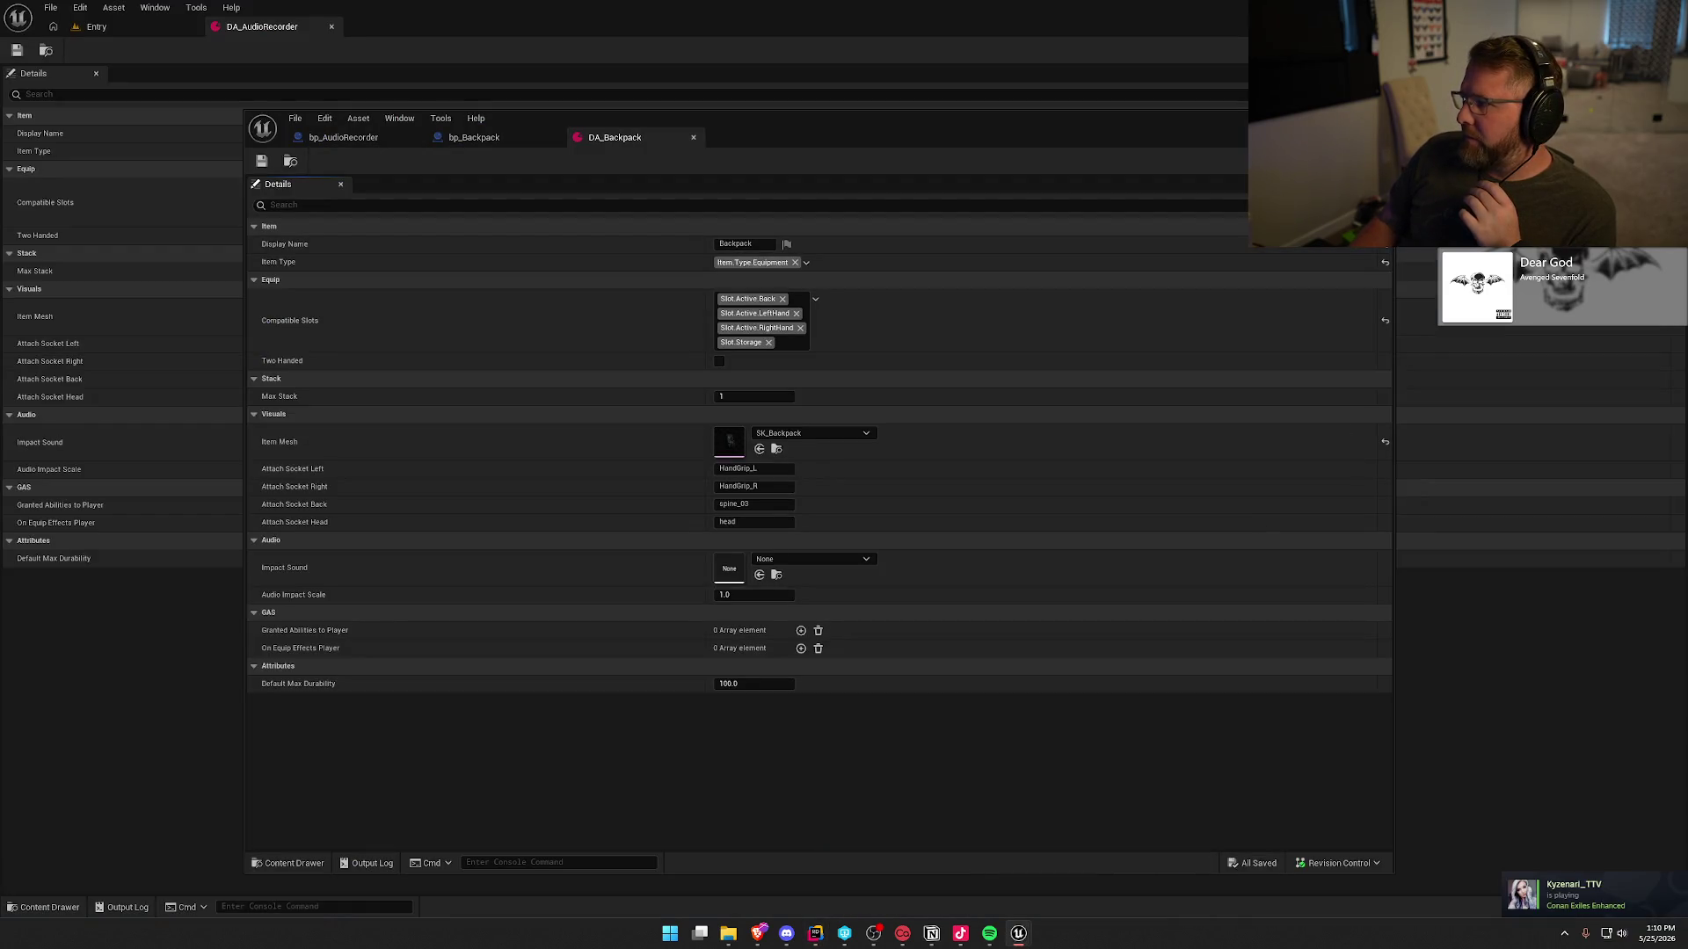
- Build TheHauntings in Rider; it fails with 'IsValid' not a member of TObjectPtr<USkeletalMesh>
{"action": "key", "text": "alt+Tab"}
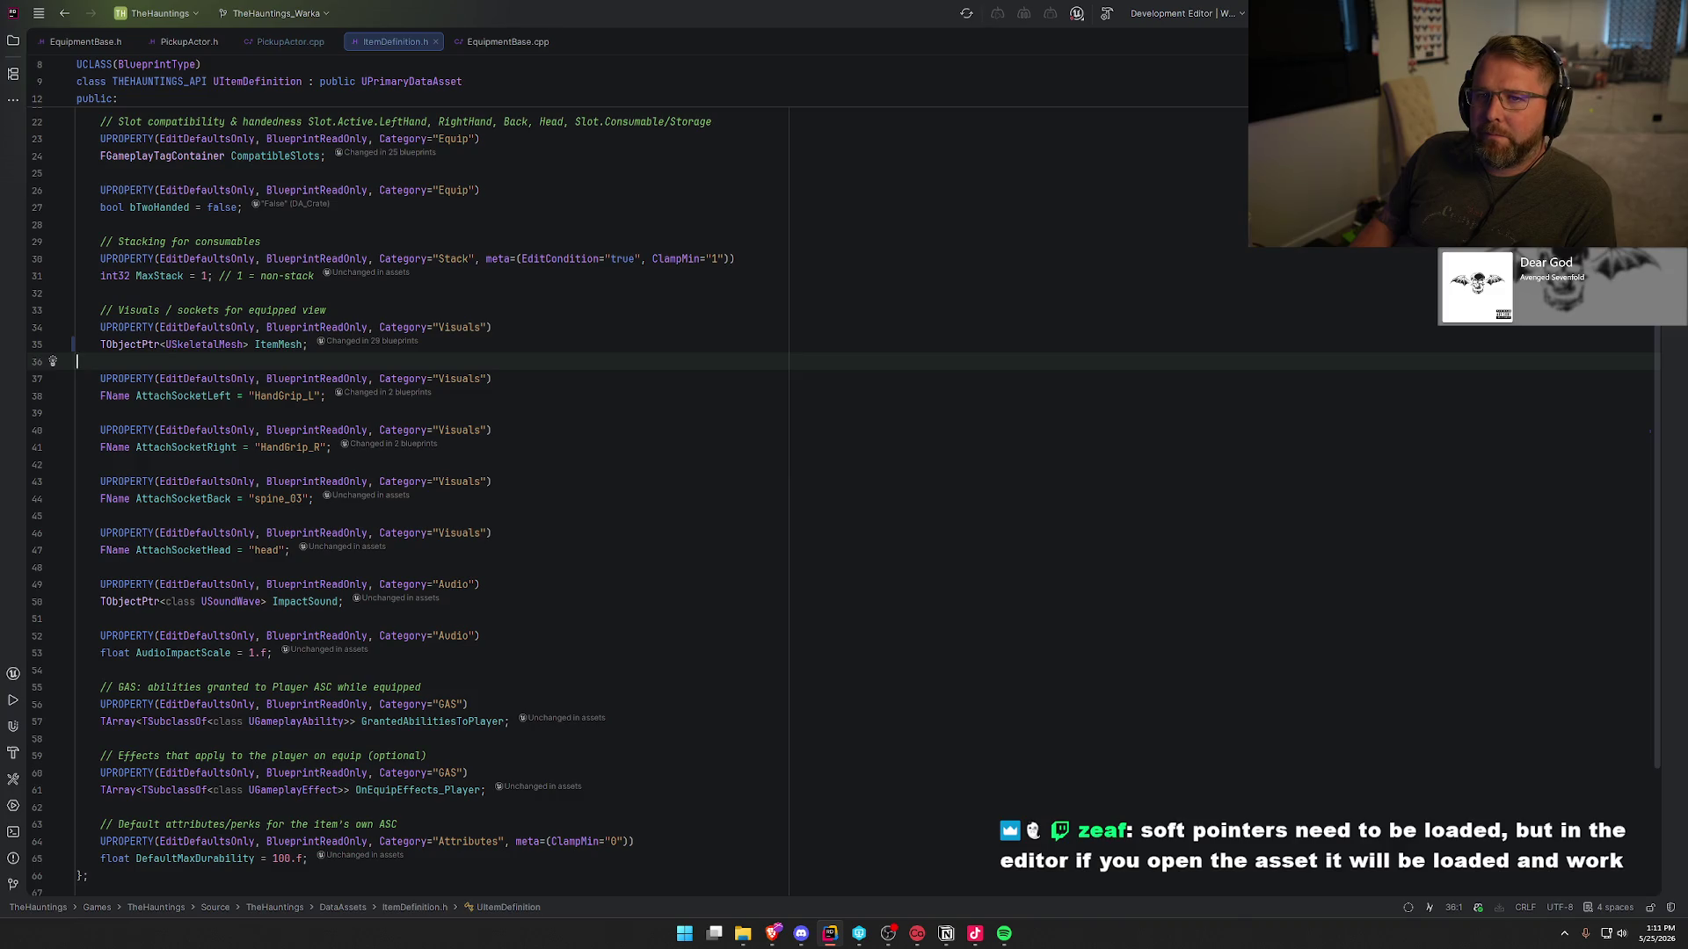
{"action": "key", "text": "ctrl+shift+b"}
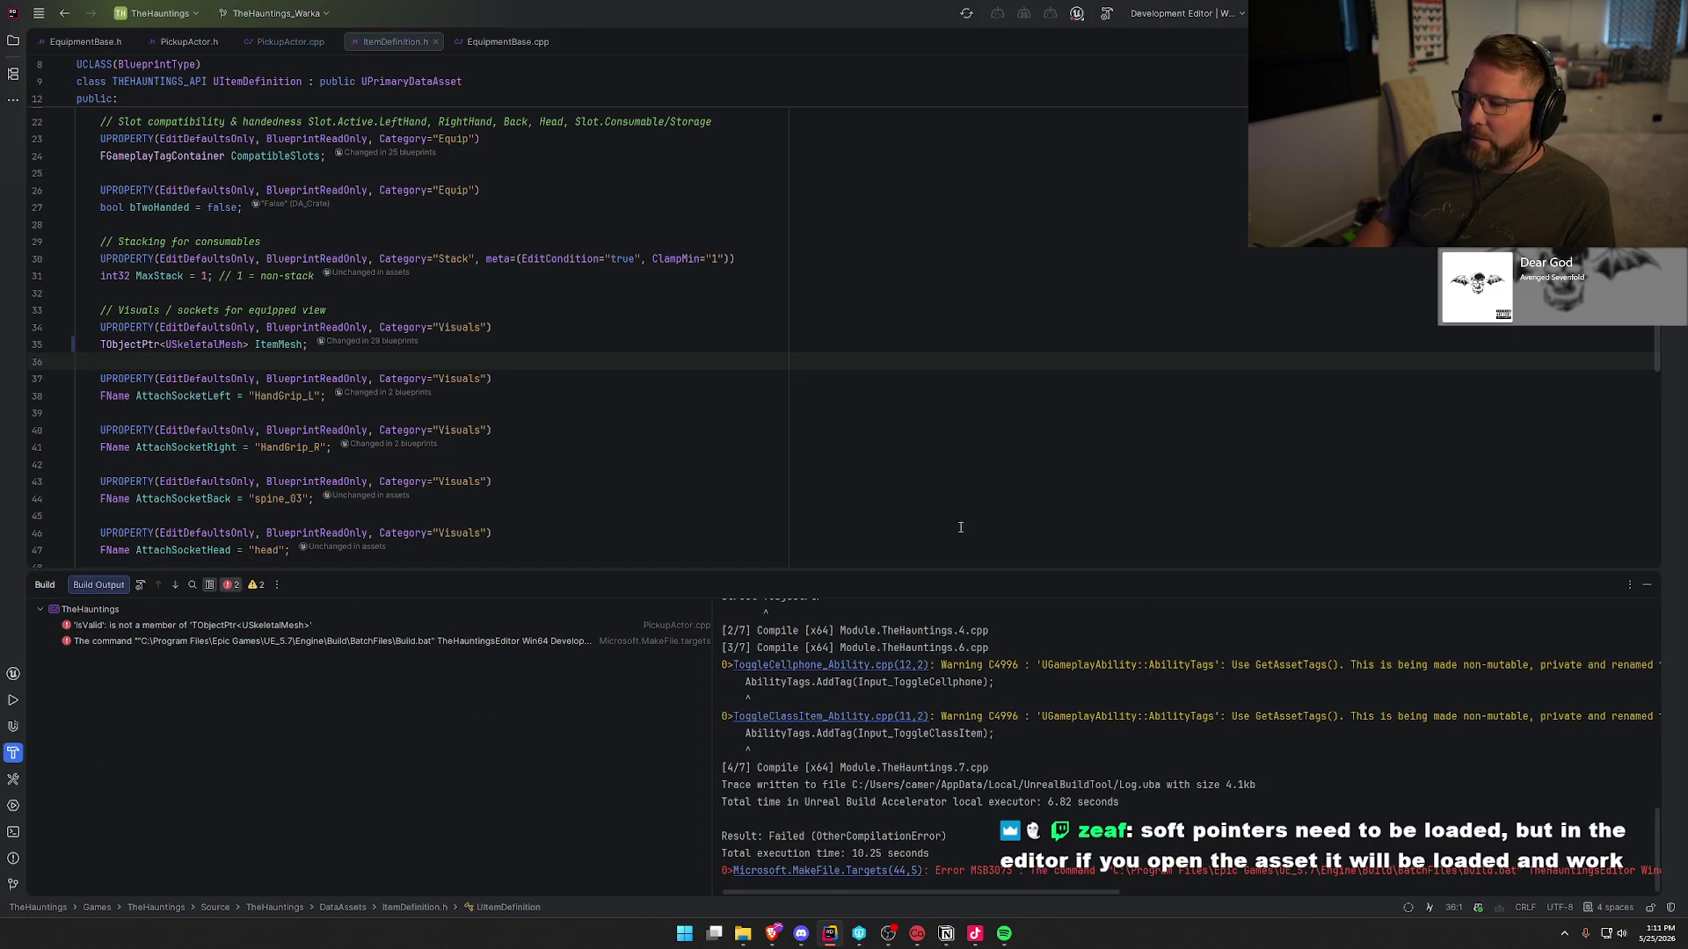
{"action": "left_click", "coordinate": [693, 348]}
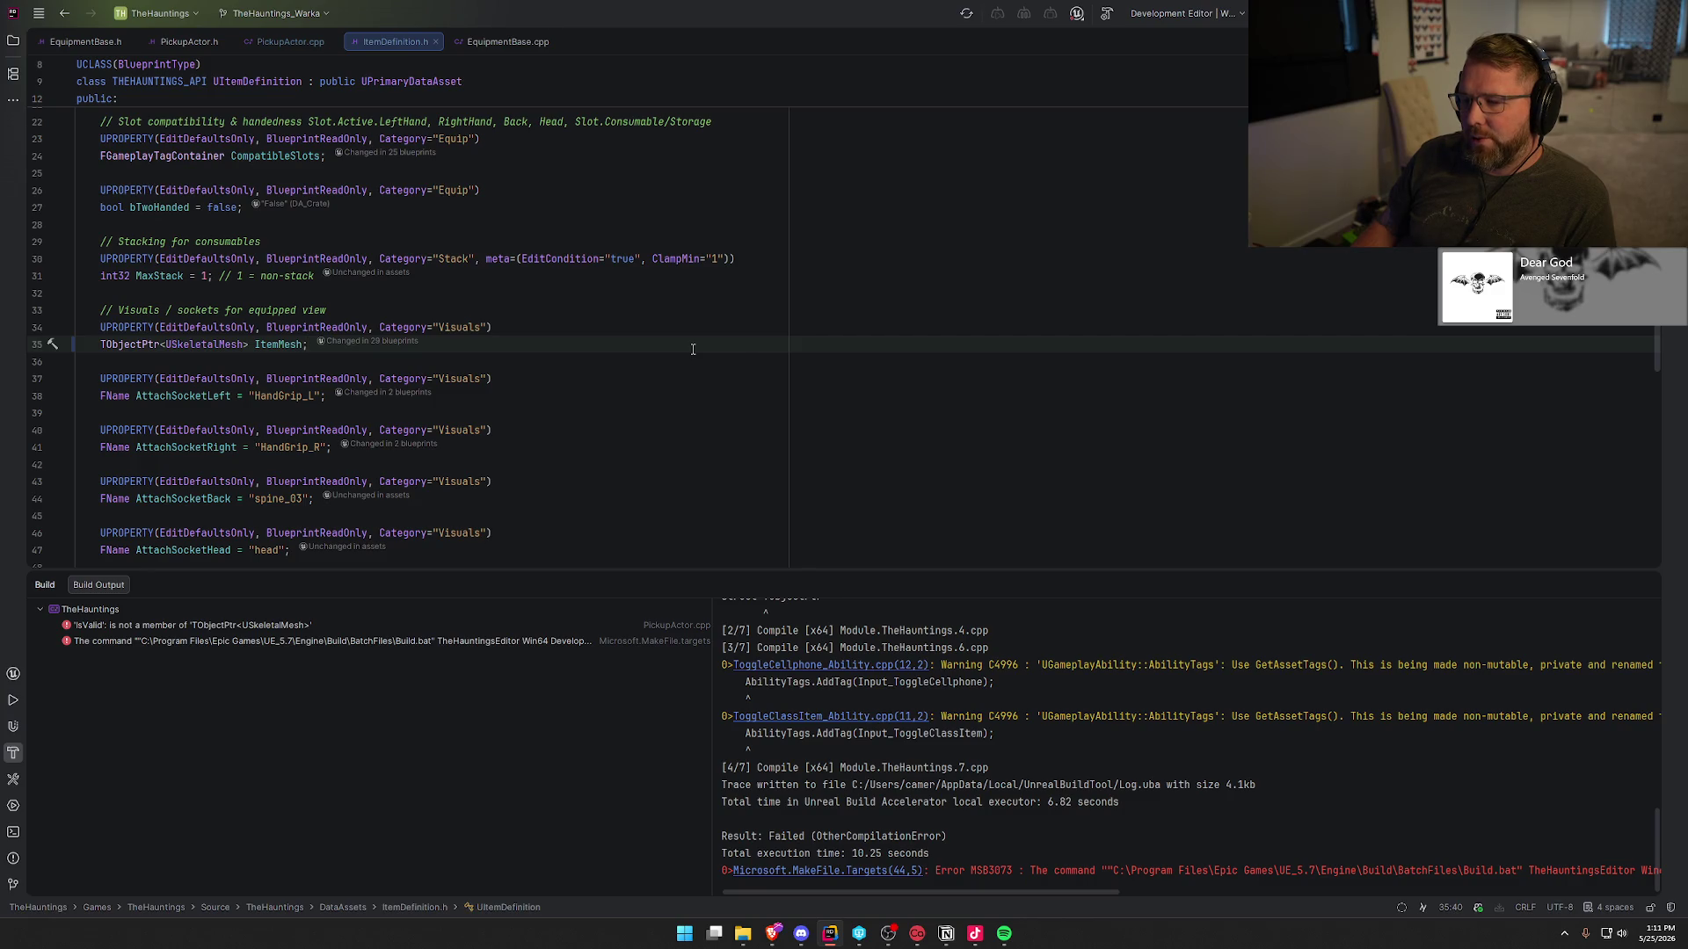
- Jump to the IsValid build error and strip the member IsValid call from line 95
{"action": "double_click", "coordinate": [184, 625]}
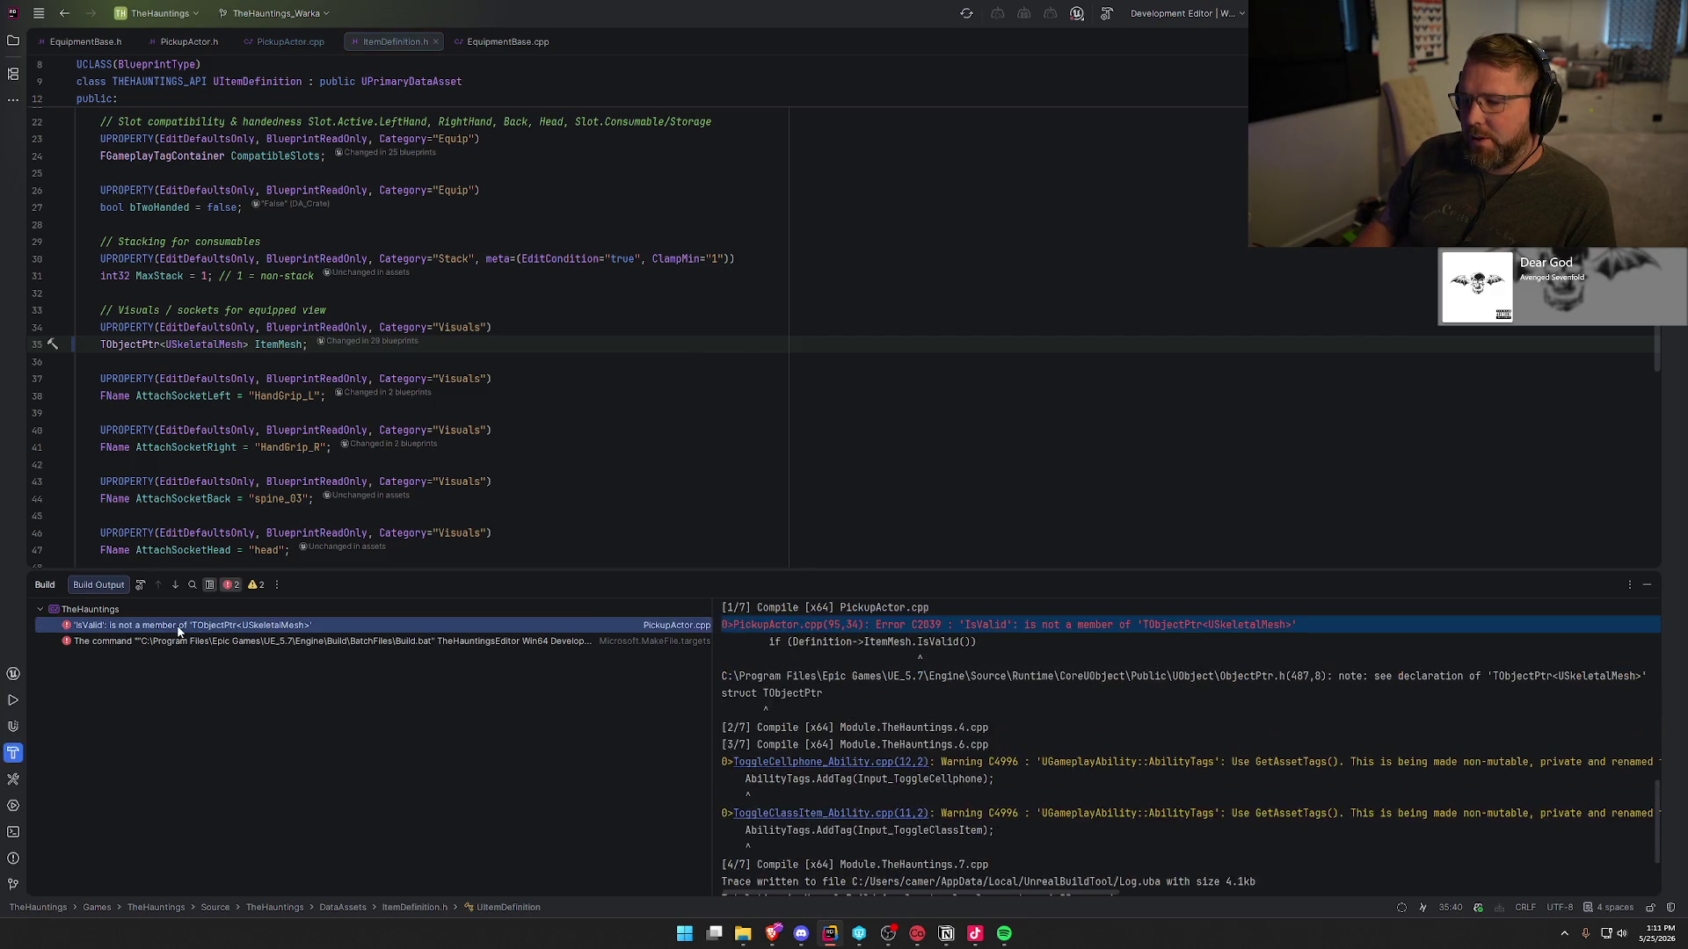
{"action": "left_click", "coordinate": [333, 246]}
{"action": "key", "text": "BackSpace"}
{"action": "key", "text": "BackSpace"}
{"action": "key", "text": "BackSpace"}
{"action": "key", "text": "BackSpace"}
{"action": "key", "text": "BackSpace"}
{"action": "key", "text": "BackSpace"}
{"action": "key", "text": "ctrl+Left"}
{"action": "key", "text": "ctrl+Left"}
{"action": "key", "text": "ctrl+Left"}
- Rewrite line 95 as if (IsValid(Definition->ItemMesh)) and rebuild the project
{"action": "type", "text": "IsVal"}
{"action": "key", "text": "Down"}
{"action": "key", "text": "Down"}
{"action": "key", "text": "Down"}
{"action": "key", "text": "Return"}
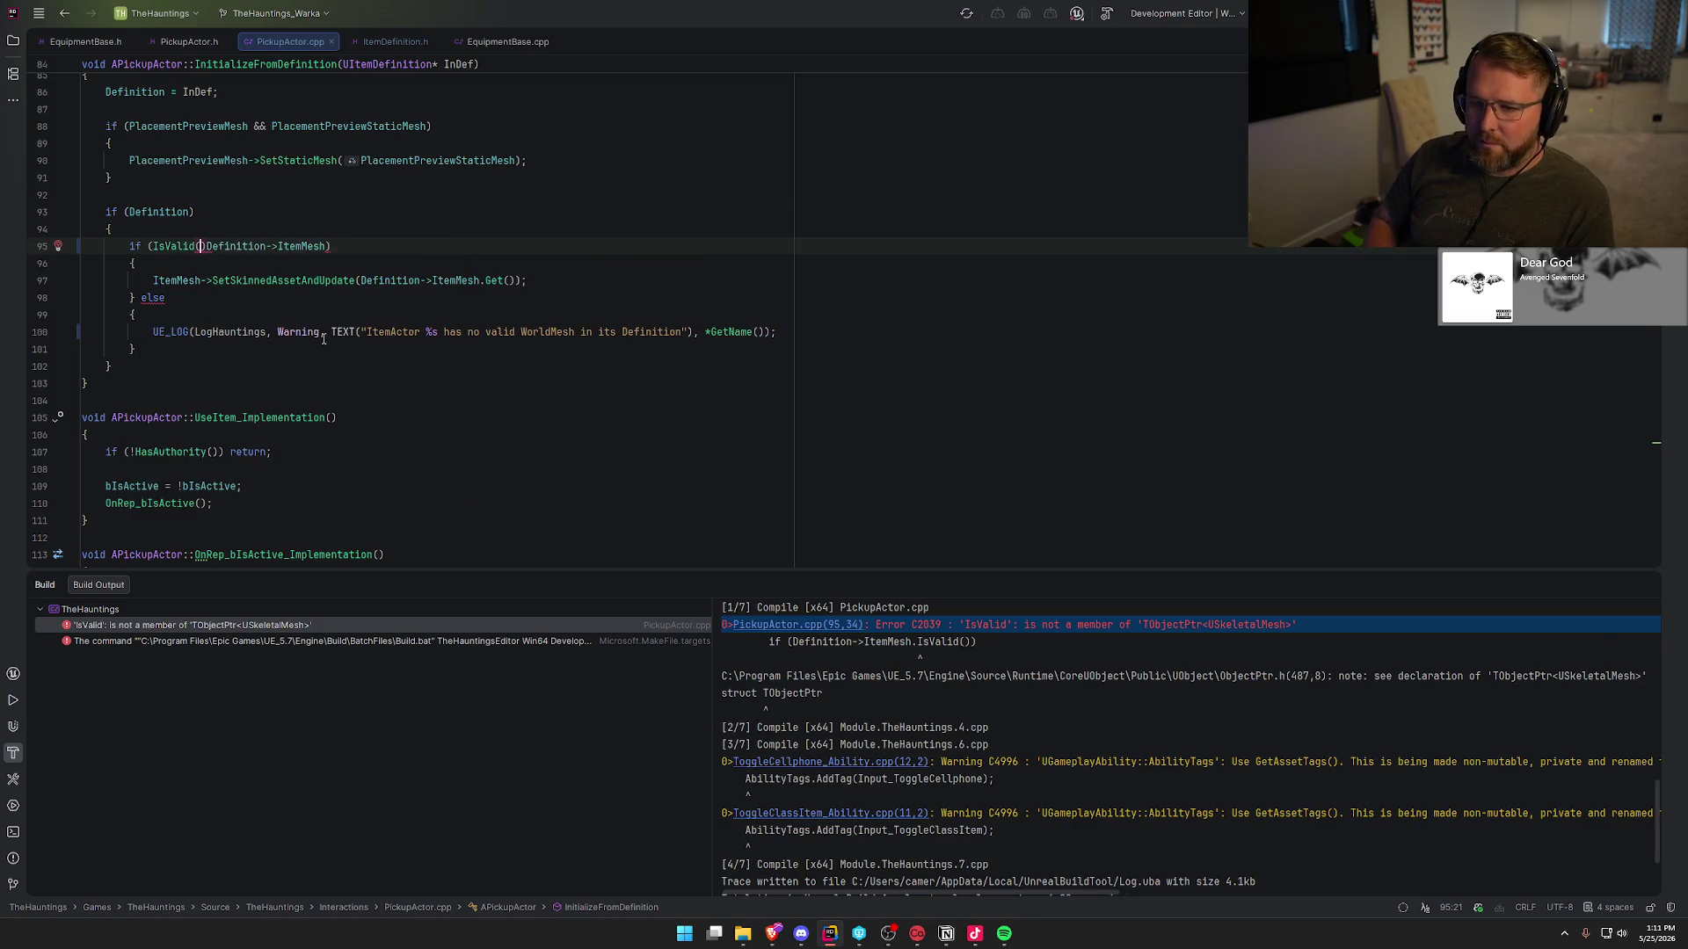
{"action": "key", "text": "Delete"}
{"action": "key", "text": "ctrl+Right"}
{"action": "key", "text": "ctrl+Right"}
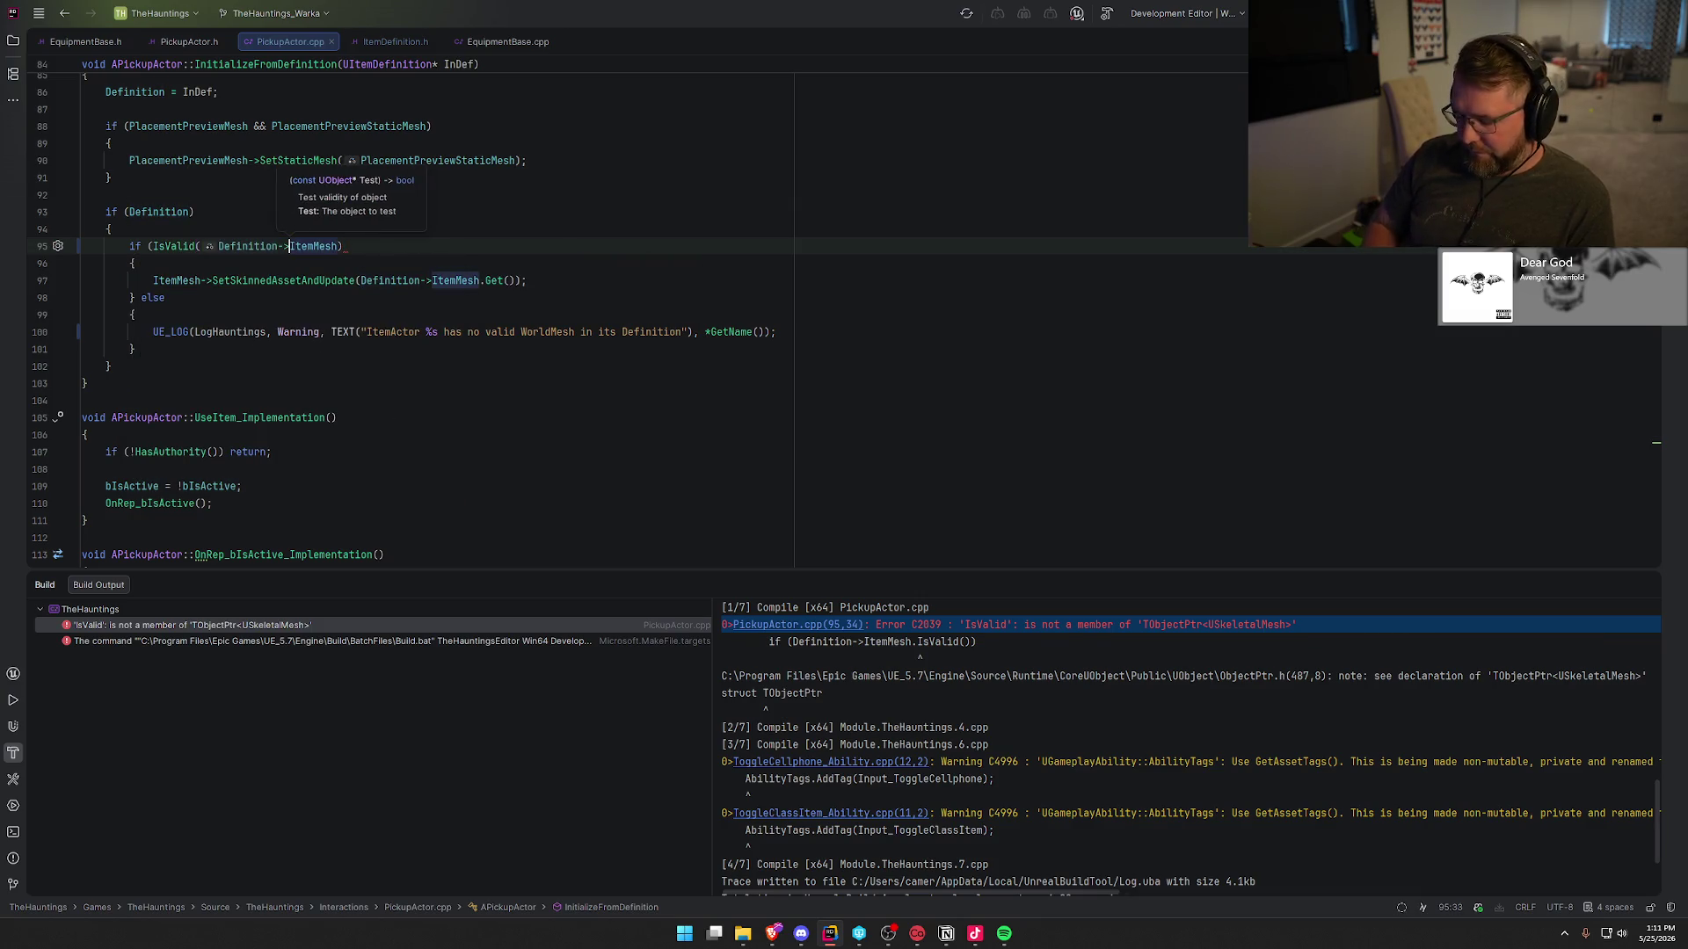
{"action": "key", "text": "End"}
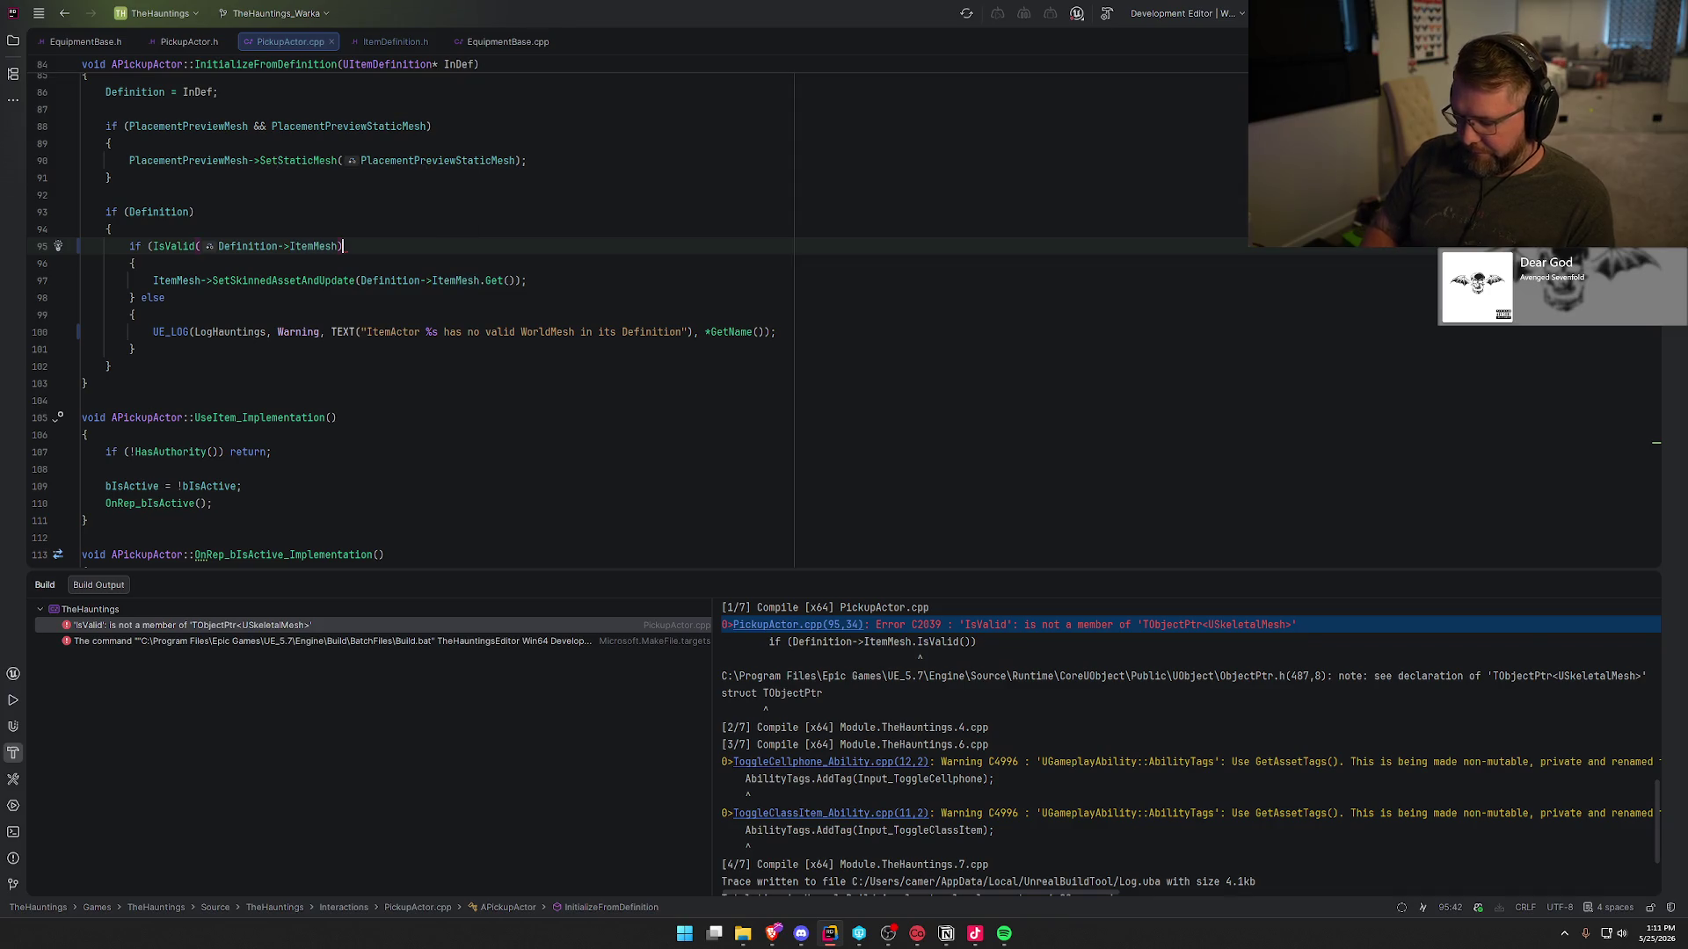
{"action": "type", "text": ")"}
{"action": "left_click", "coordinate": [311, 332]}
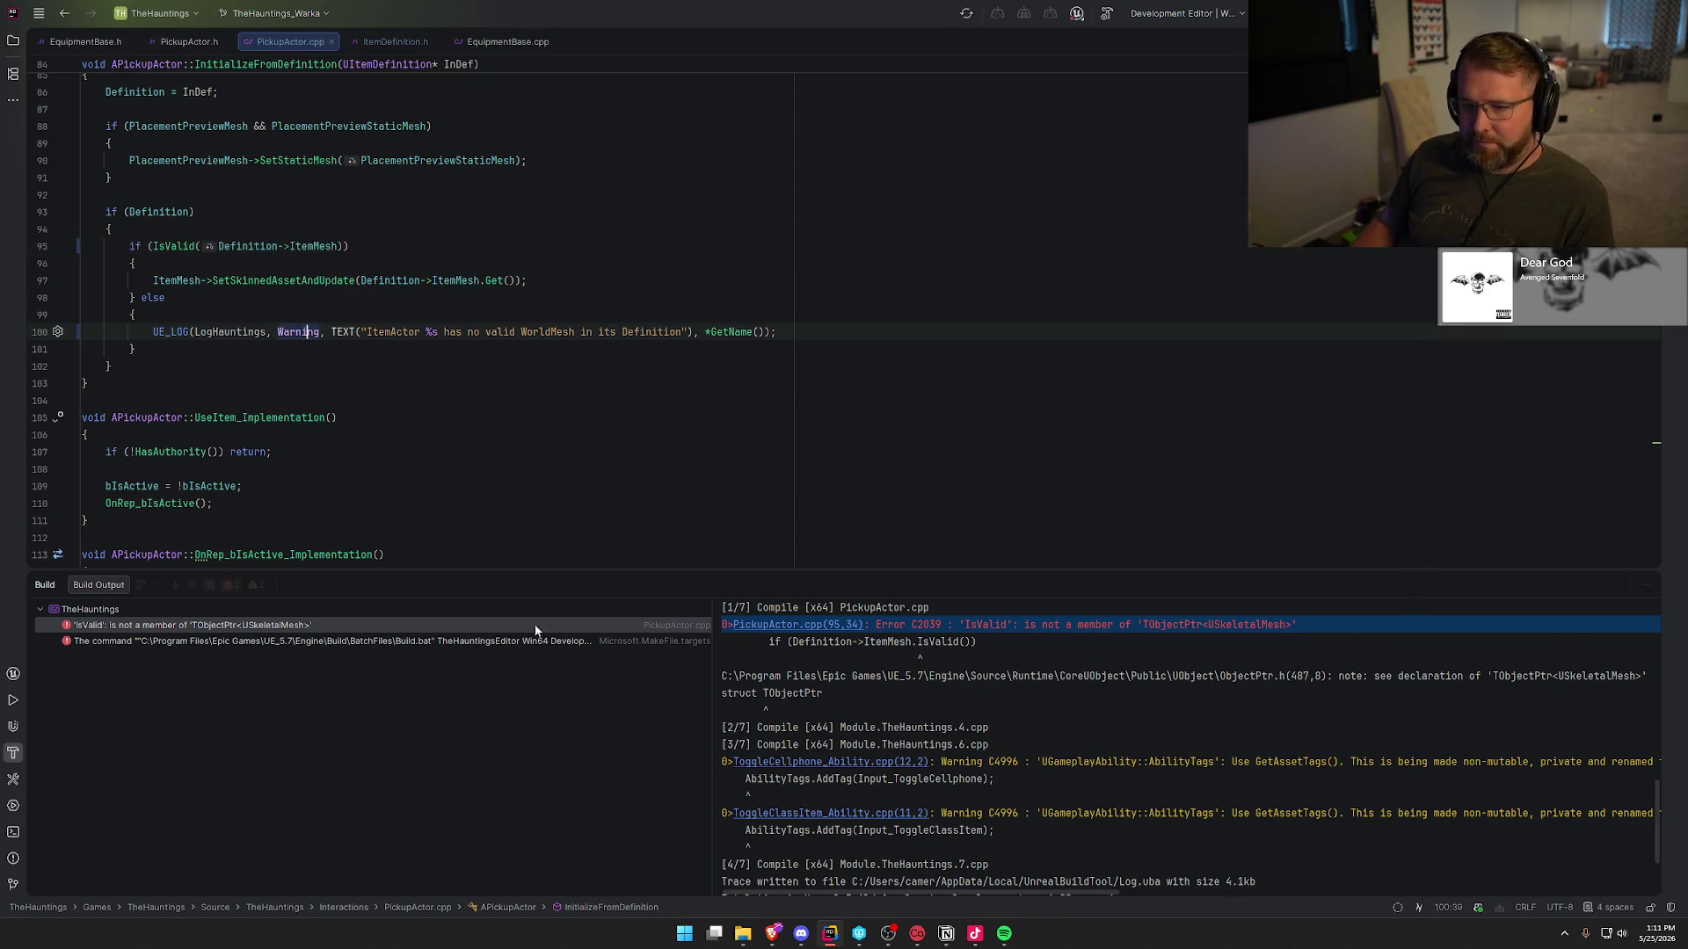
{"action": "key", "text": "ctrl+shift+b"}
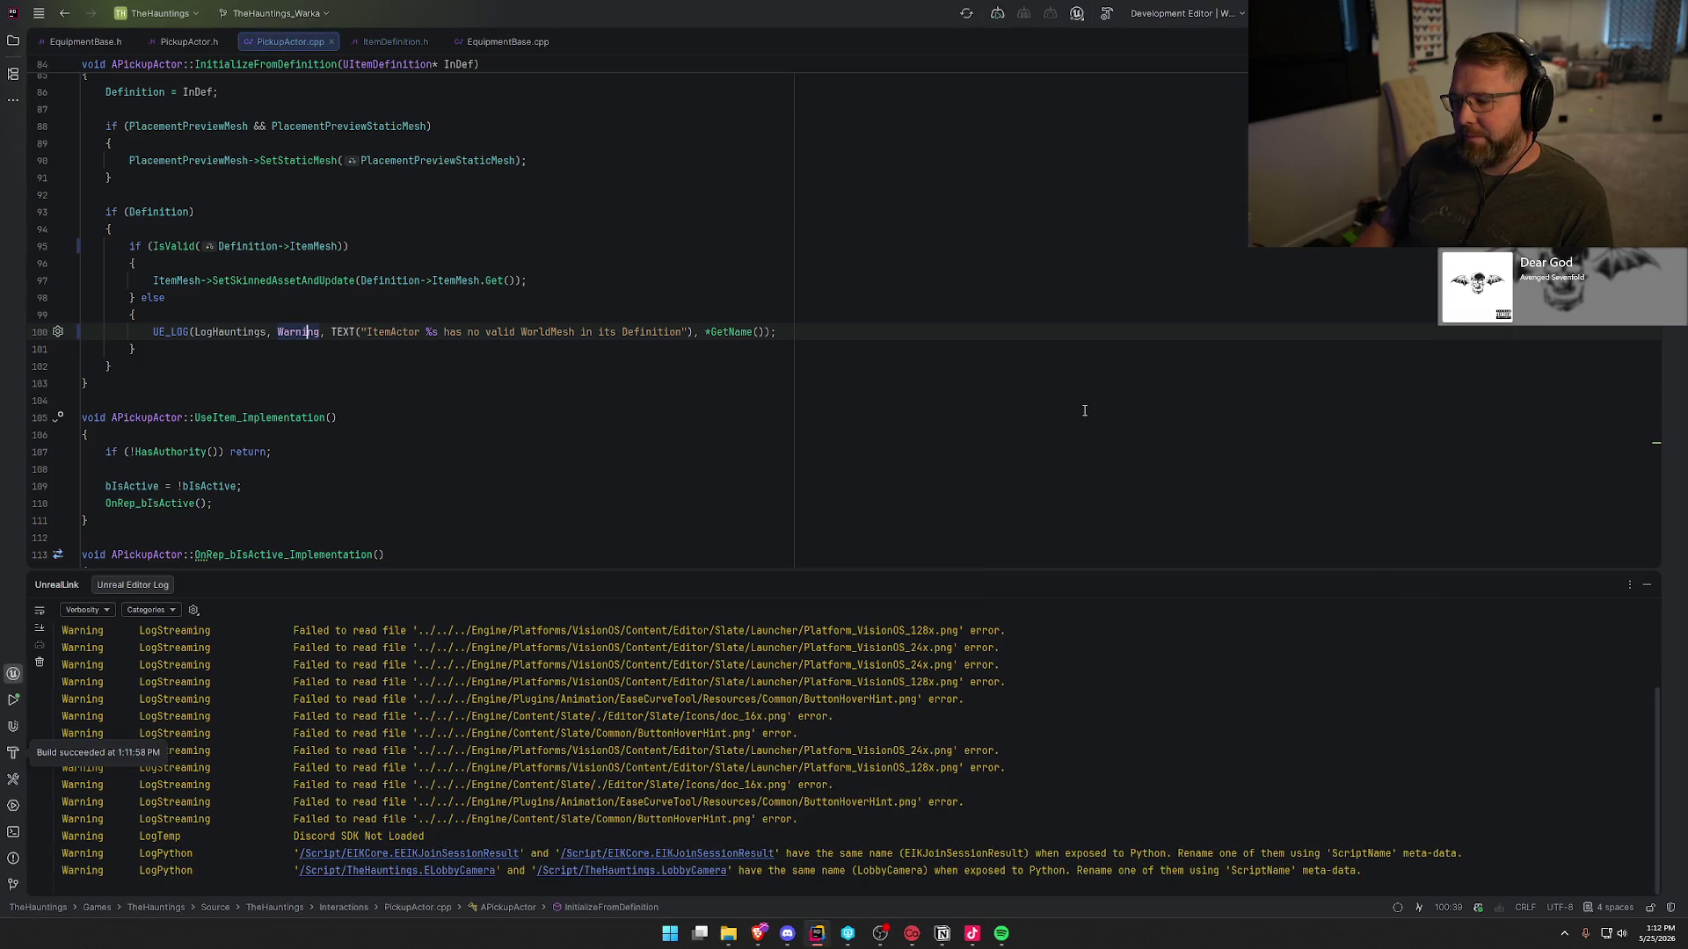
- Bring up the bp_Backpack blueprint's Viewport and orbit to view the backpack from above
{"action": "mouse_move", "coordinate": [1020, 939]}
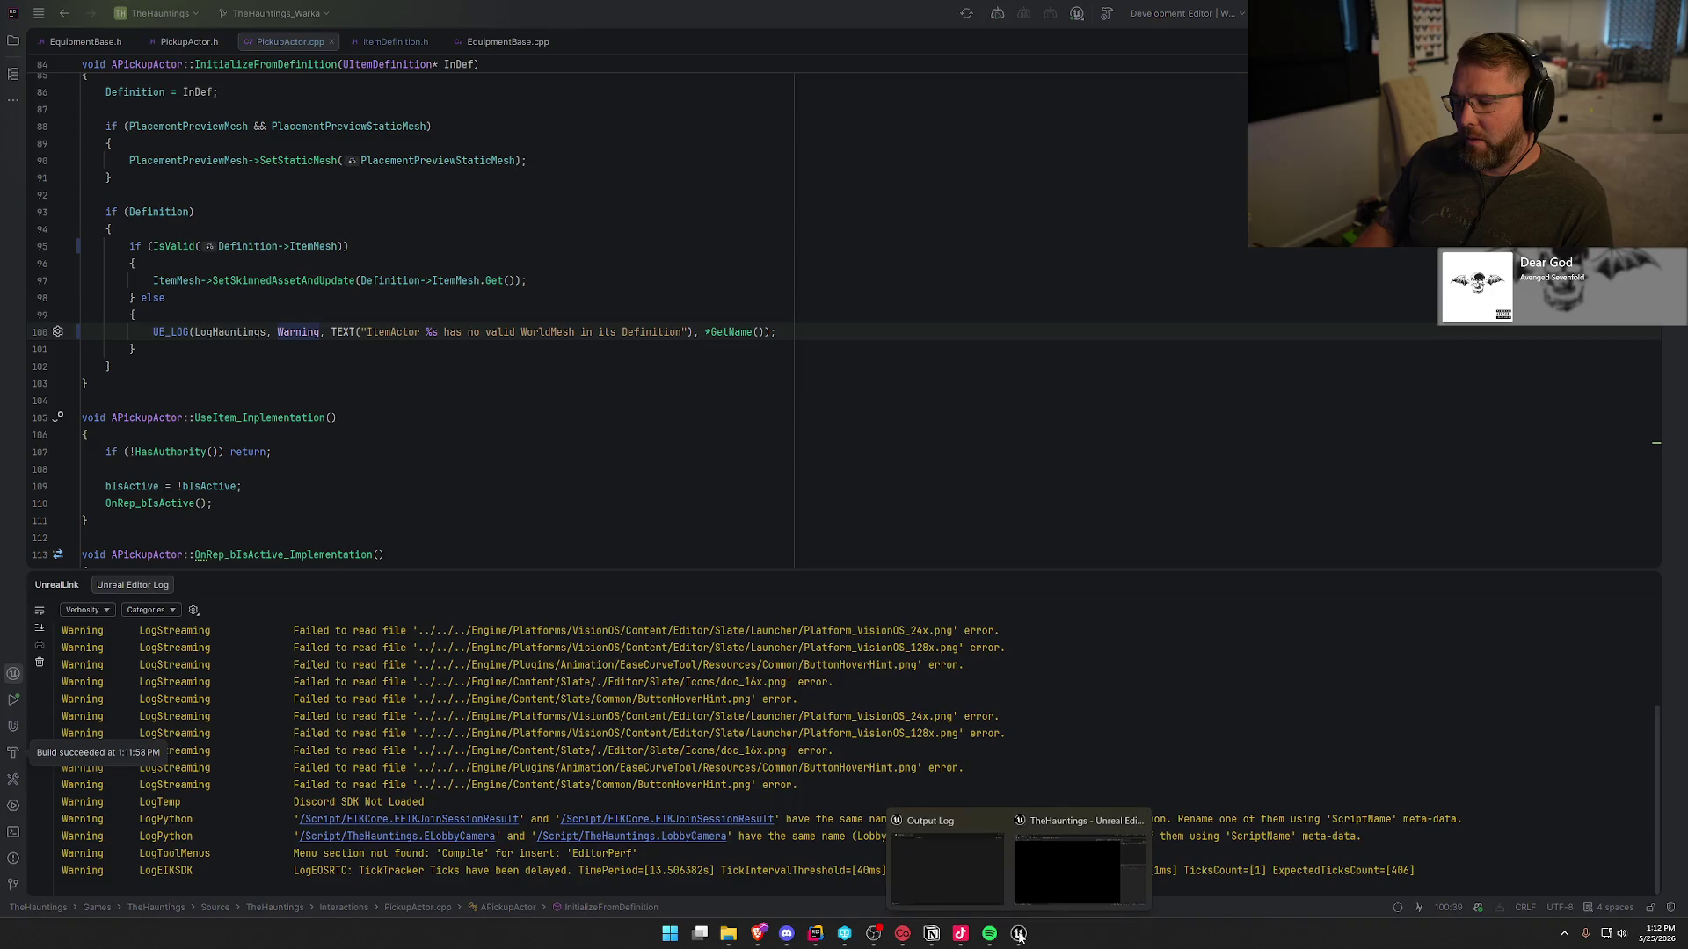
{"action": "left_click", "coordinate": [1041, 839]}
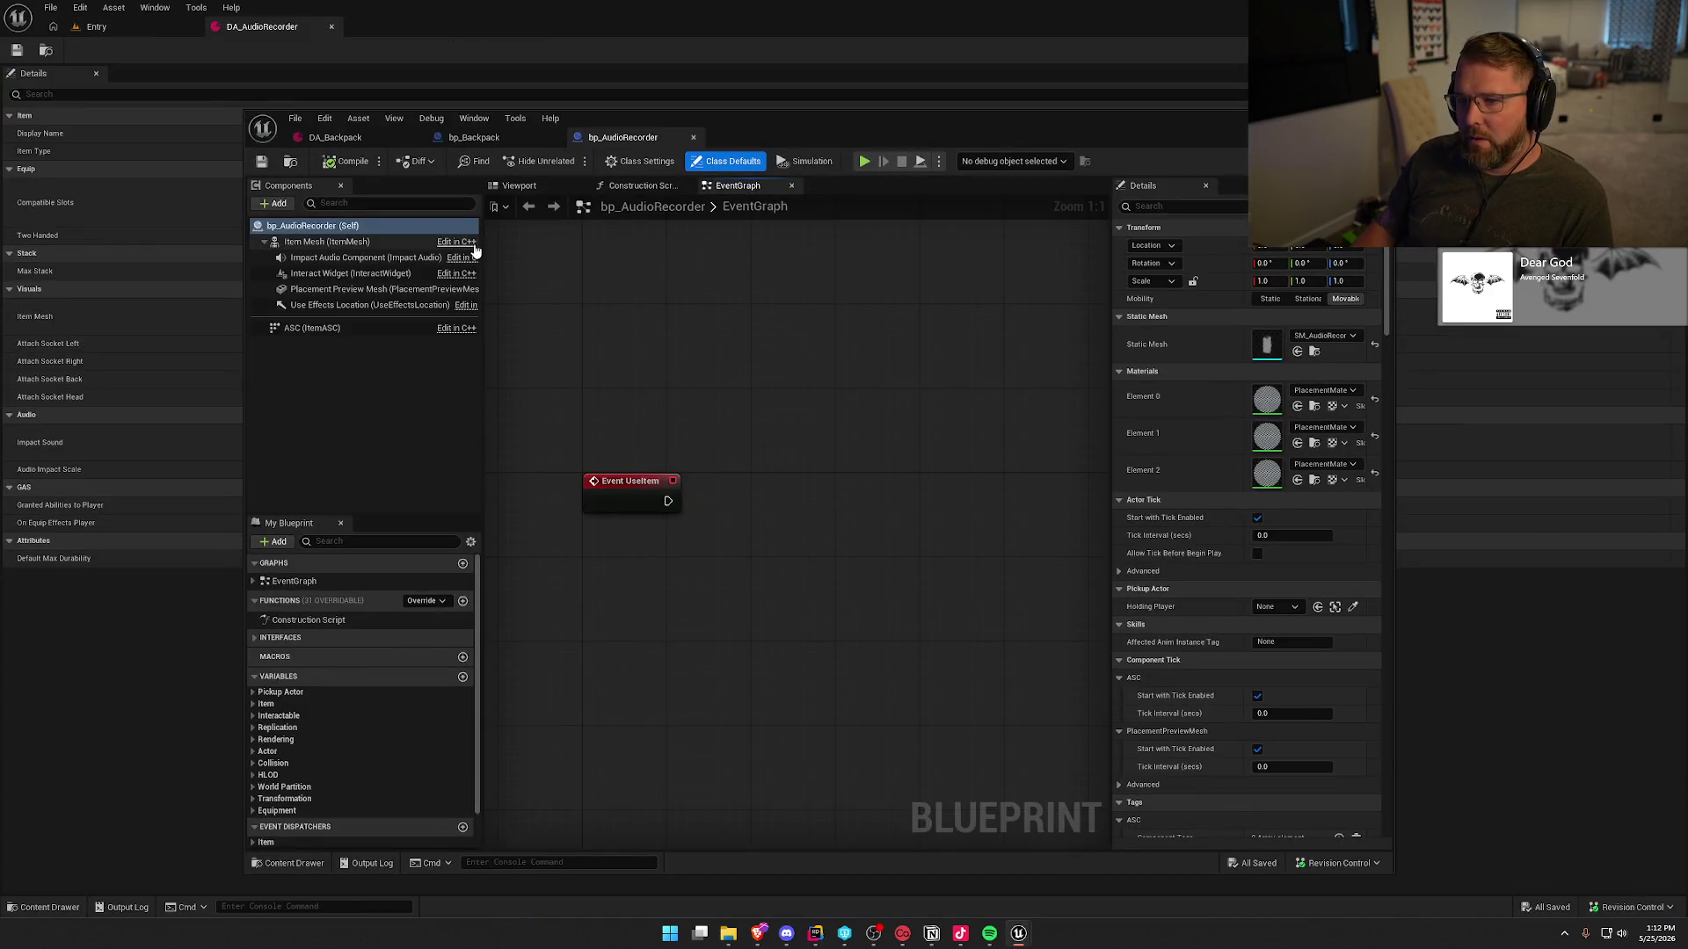
{"action": "left_click", "coordinate": [519, 185]}
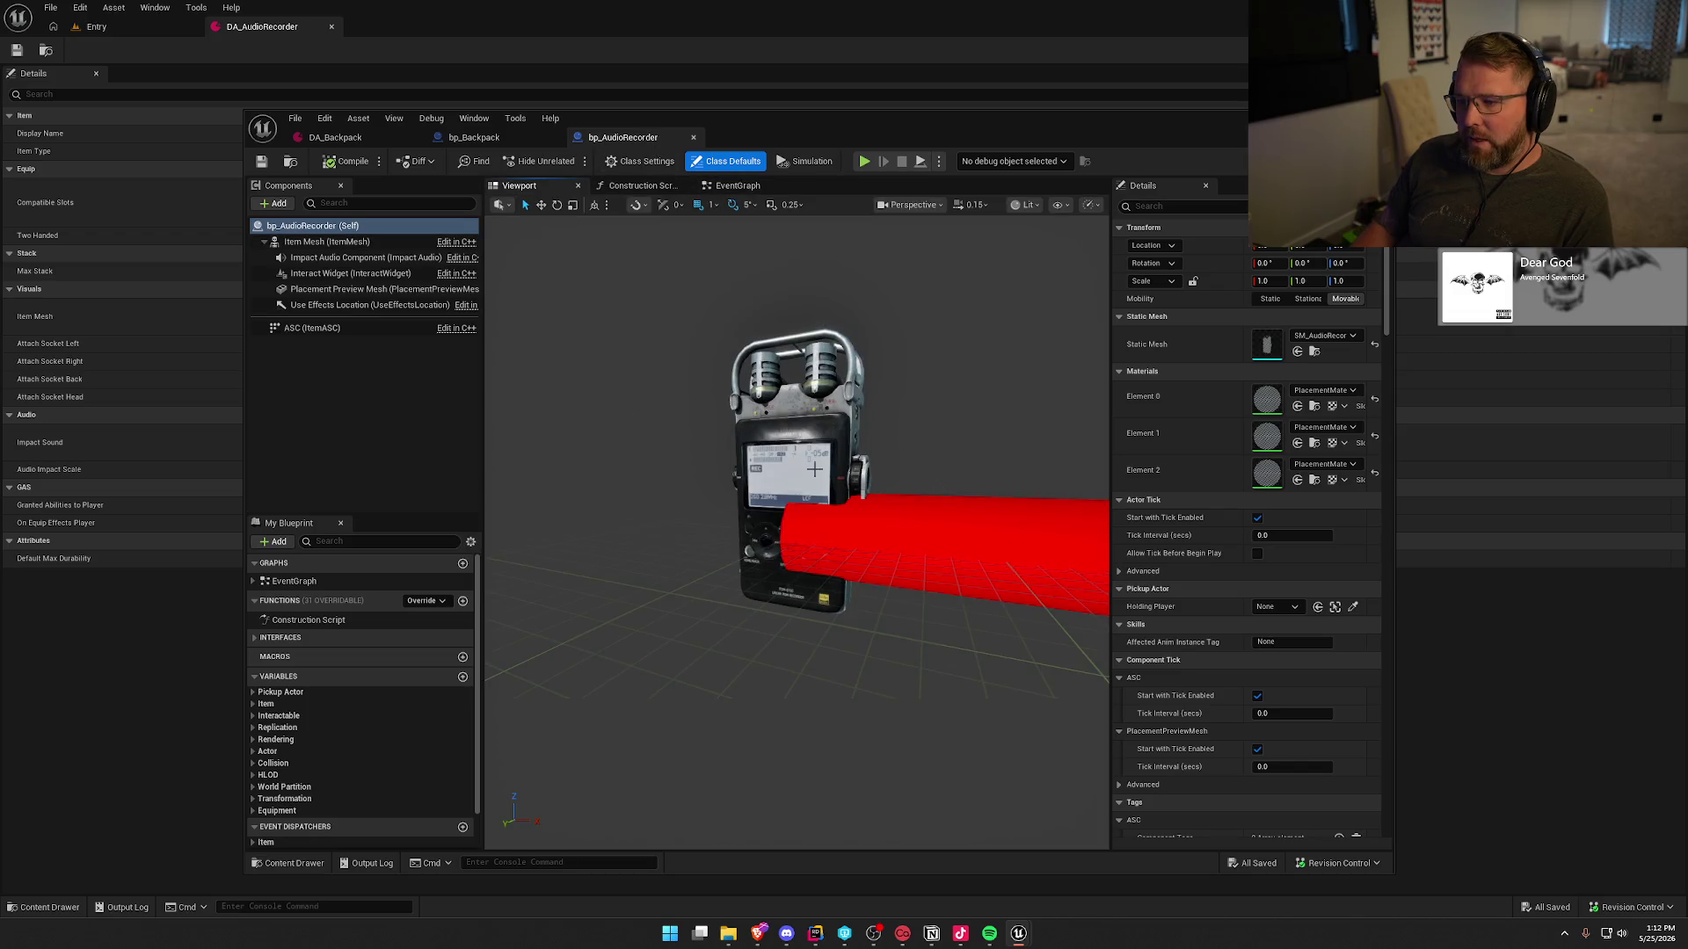
{"action": "left_click", "coordinate": [479, 138]}
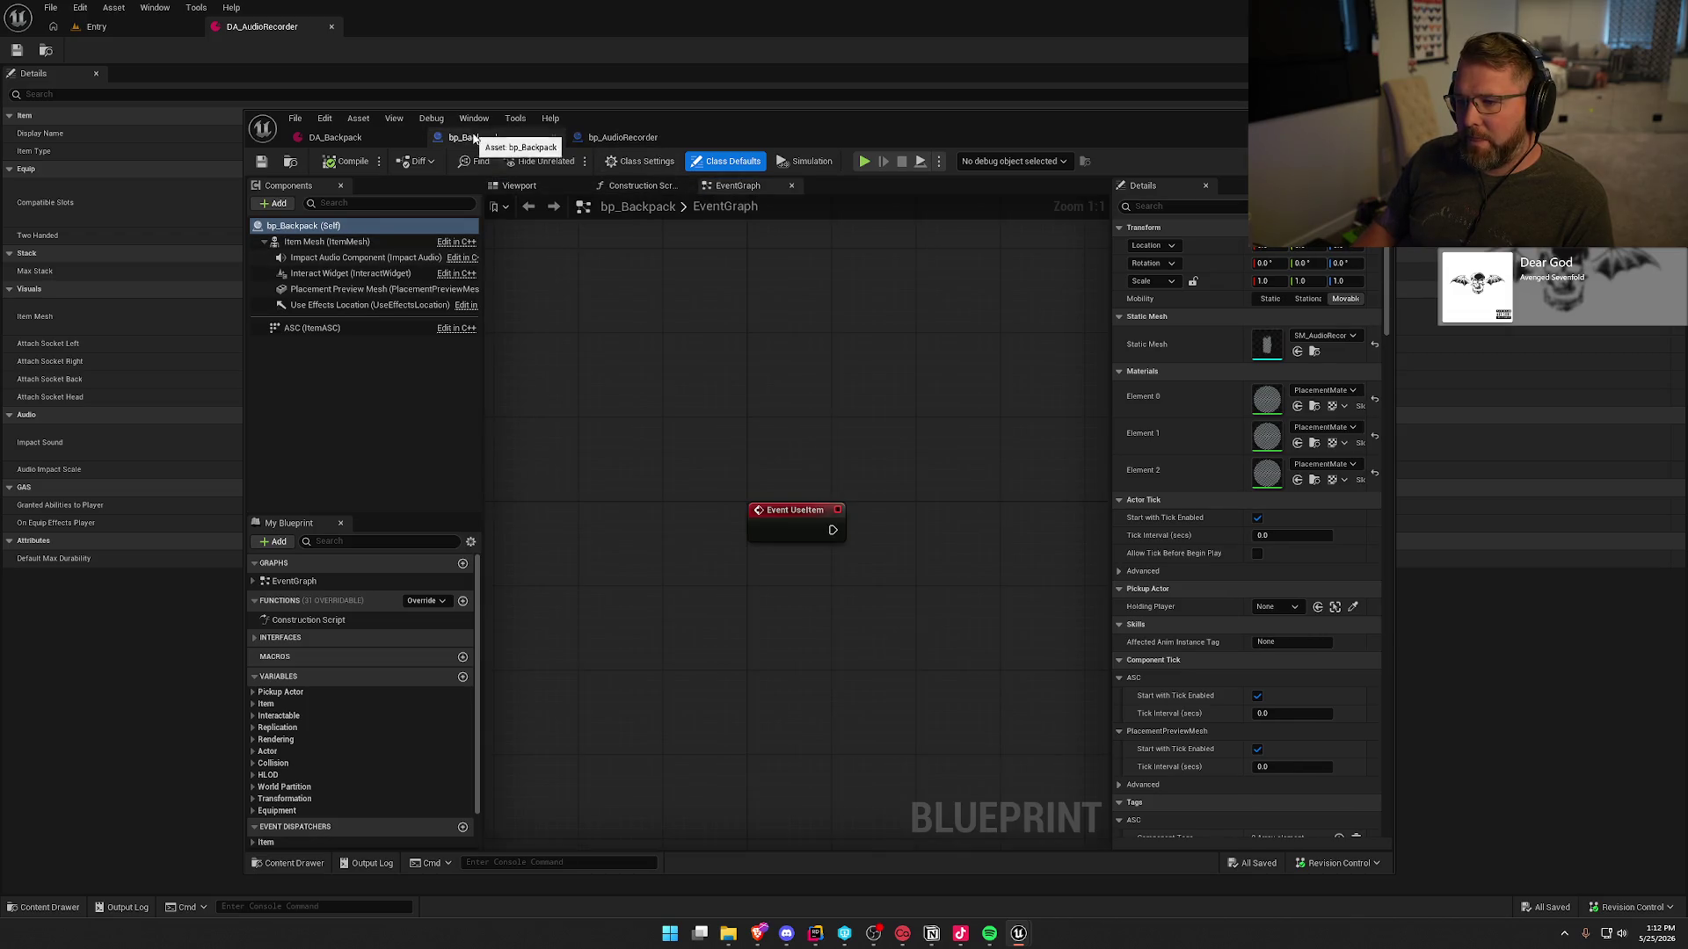
{"action": "left_click", "coordinate": [531, 187]}
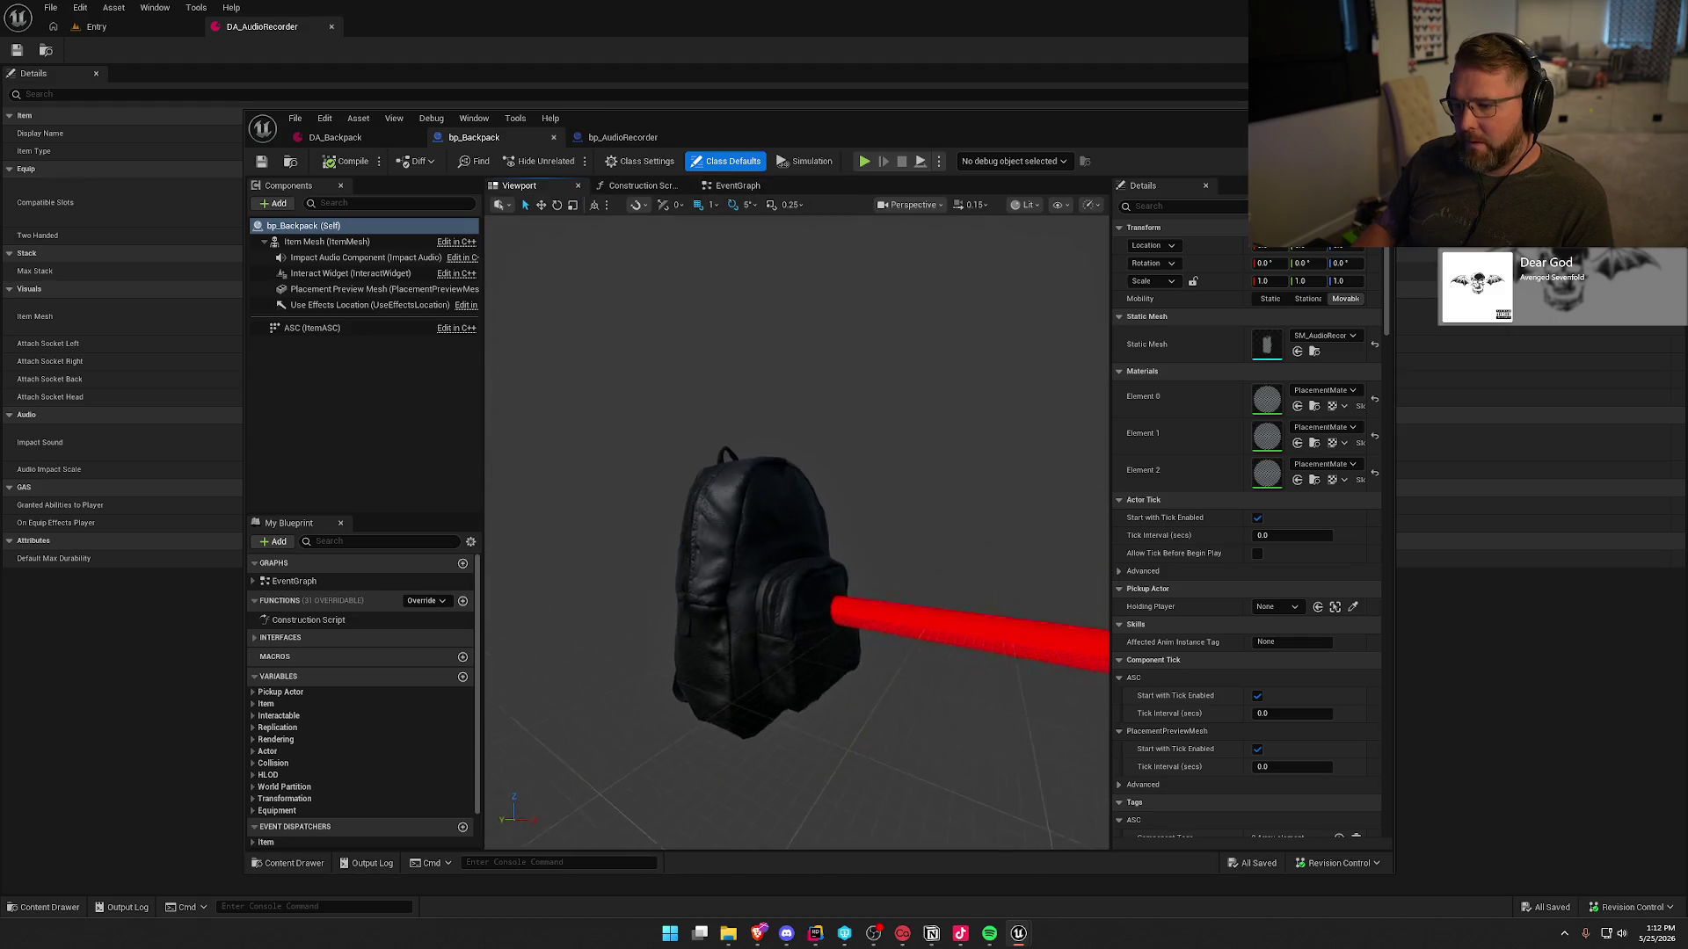
{"action": "left_click_drag", "start_coordinate": [895, 542], "coordinate": [895, 543]}
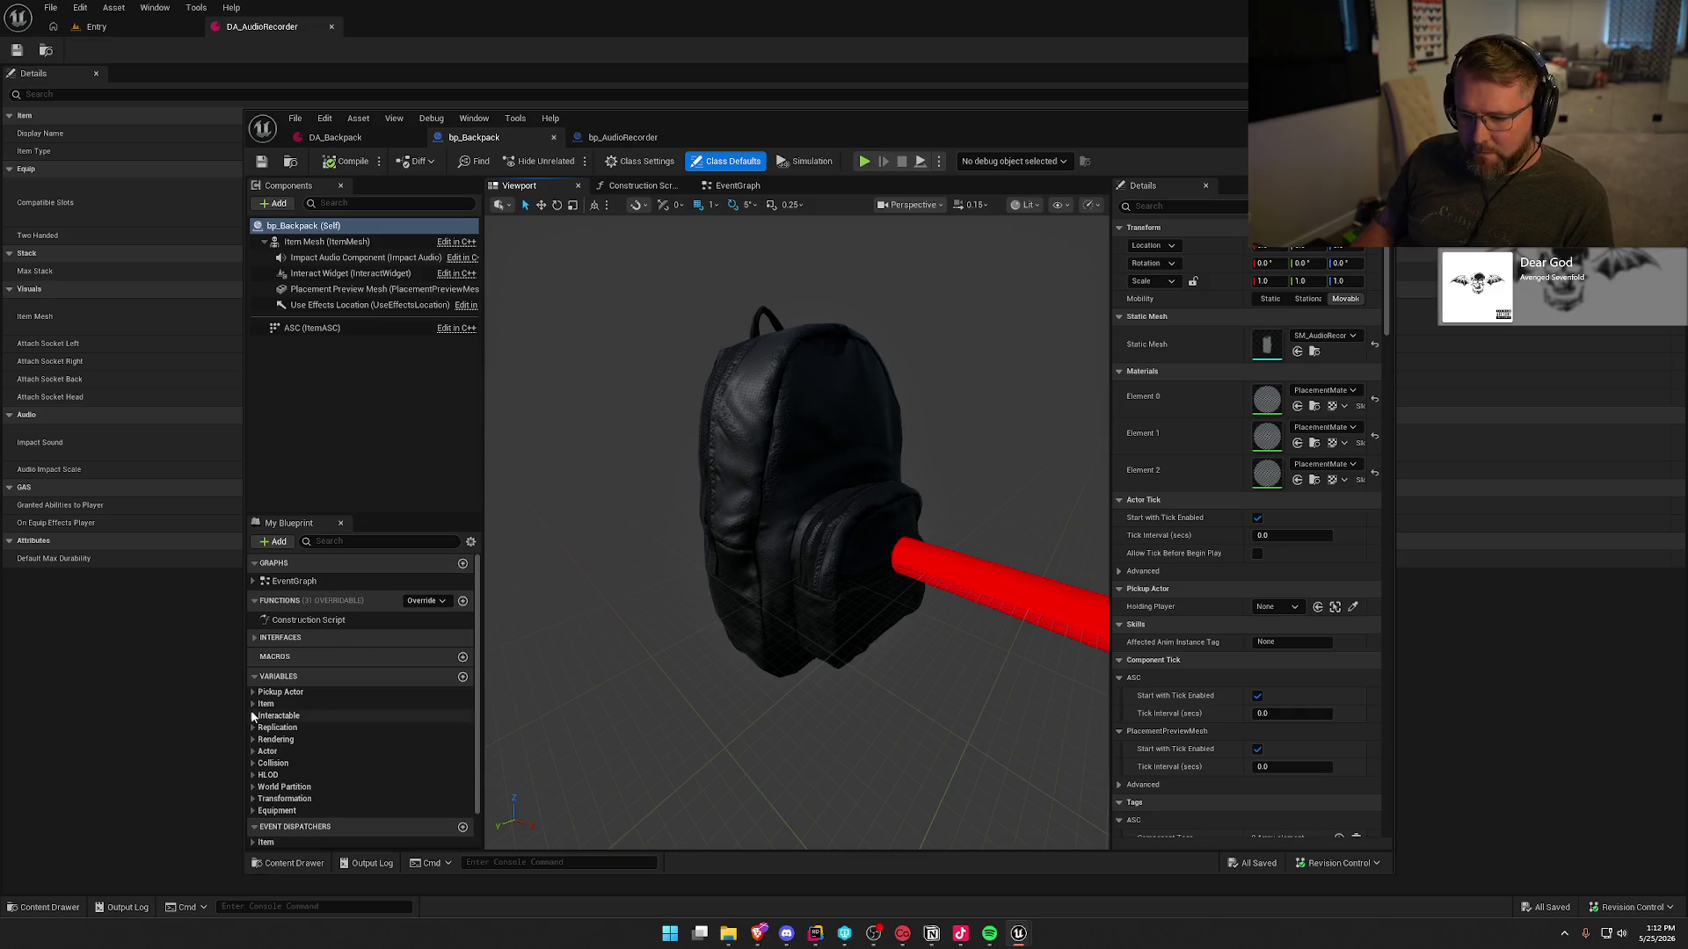
- Check the Placement Preview Static Mesh variable's default mesh, leaving it as SM_EMF
{"action": "left_click", "coordinate": [253, 704]}
{"action": "left_click", "coordinate": [260, 715]}
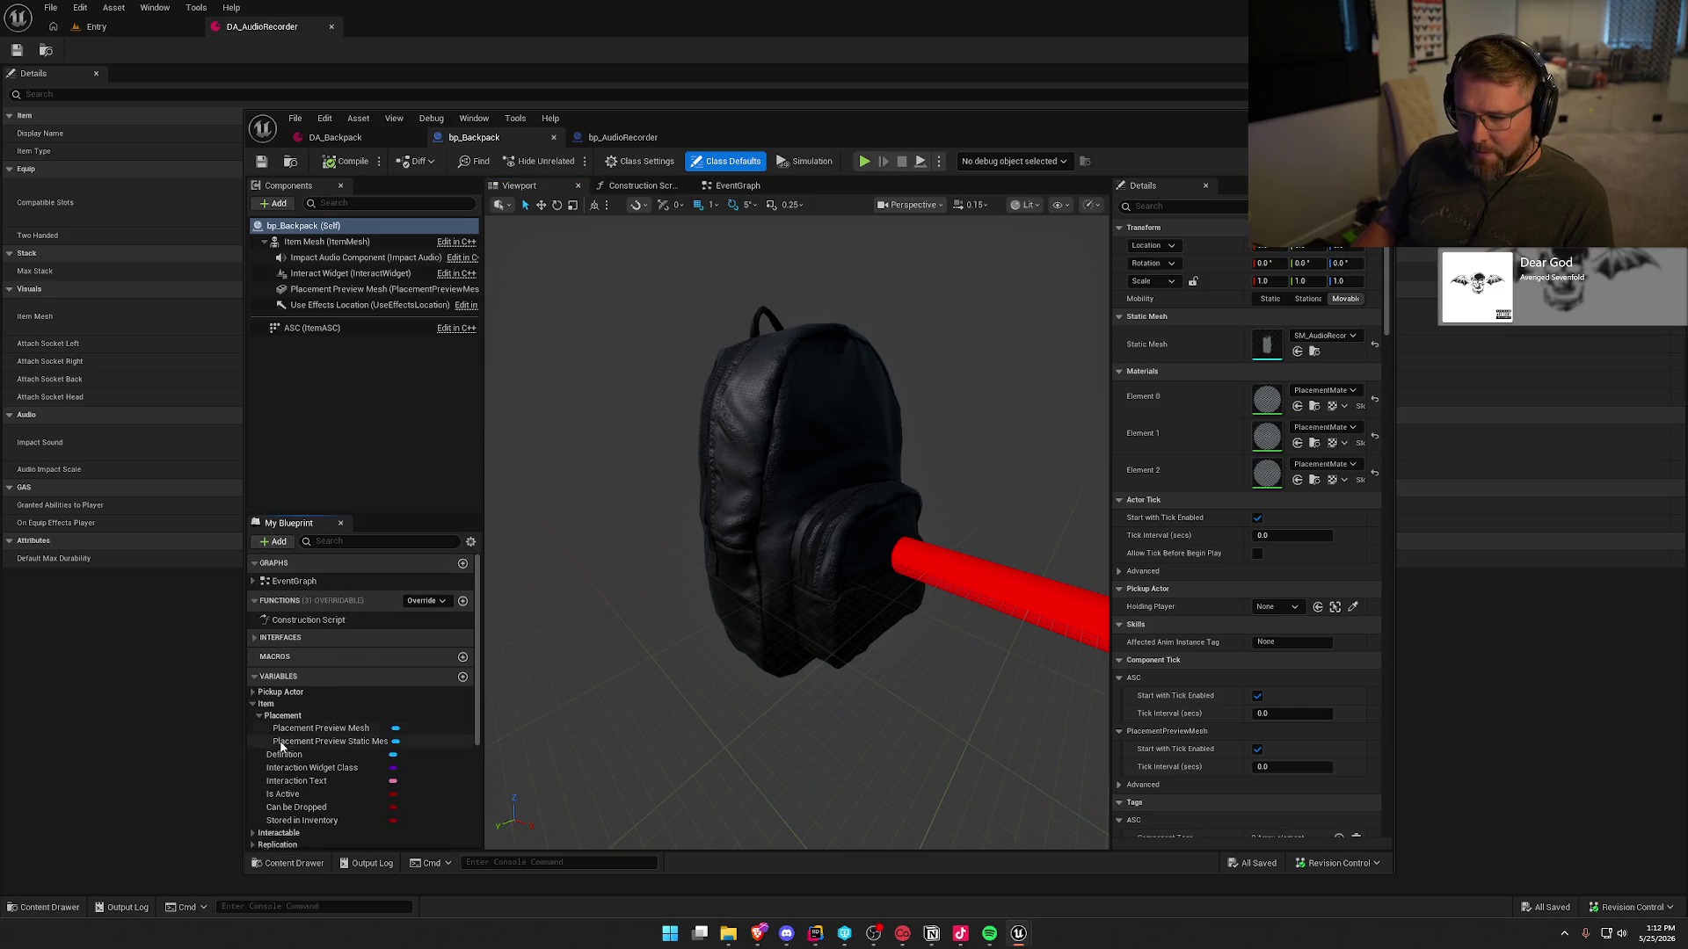
{"action": "left_click", "coordinate": [329, 743]}
{"action": "left_click", "coordinate": [1327, 473]}
{"action": "type", "text": "backpa"}
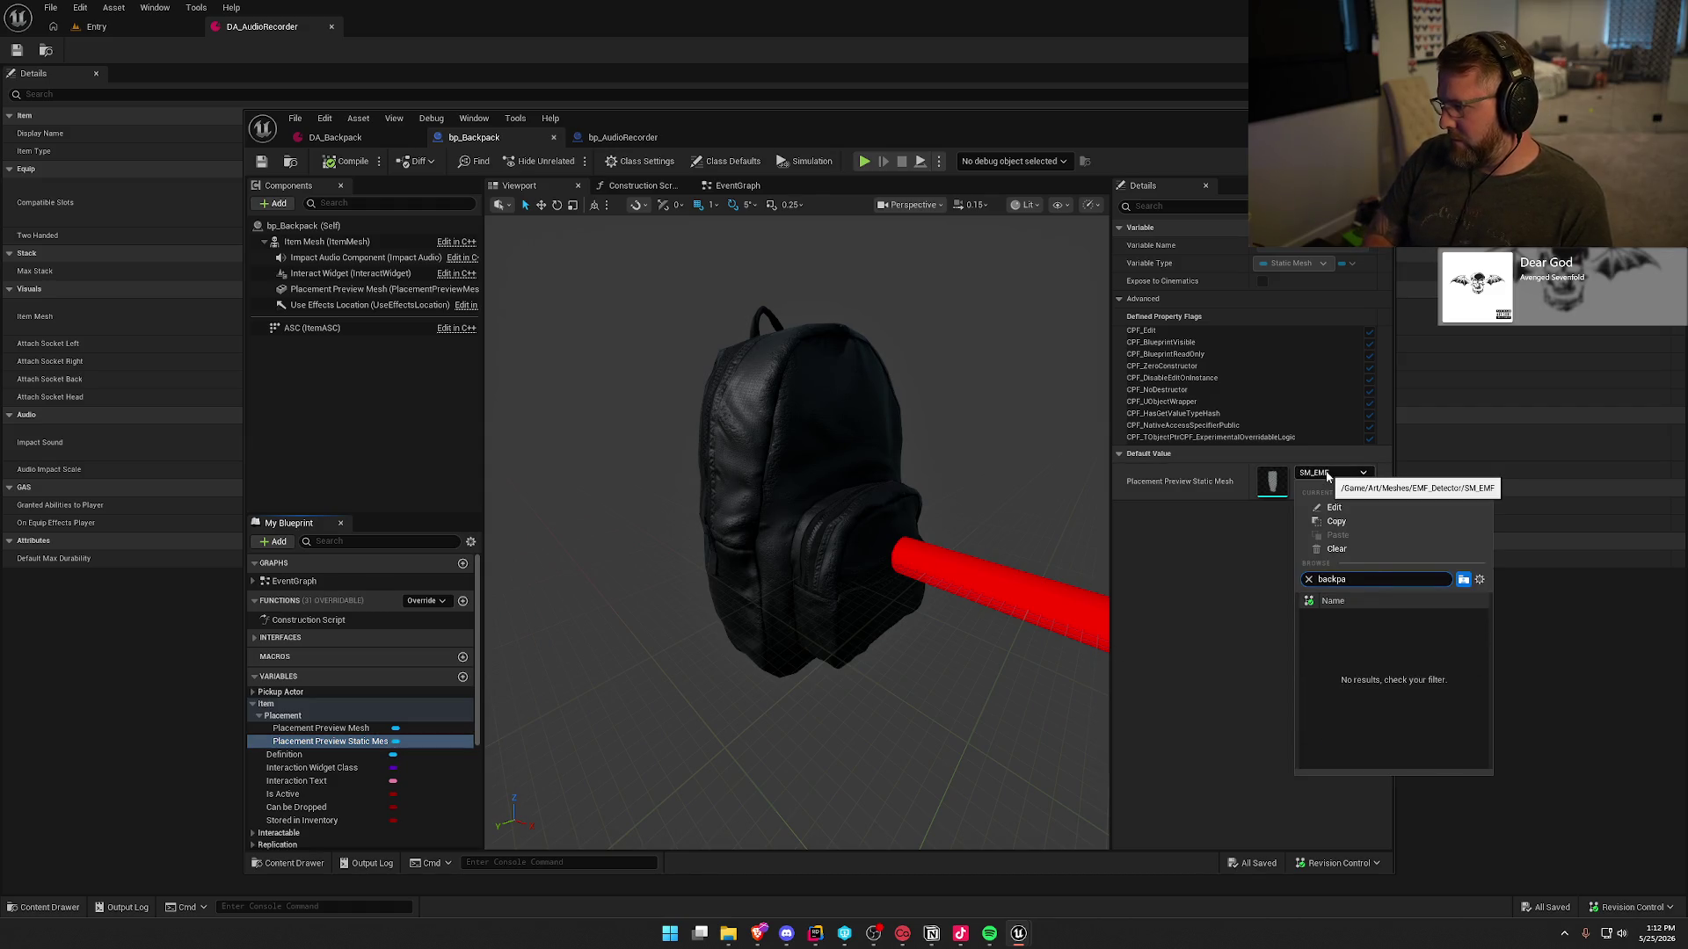
{"action": "left_click", "coordinate": [1210, 620]}
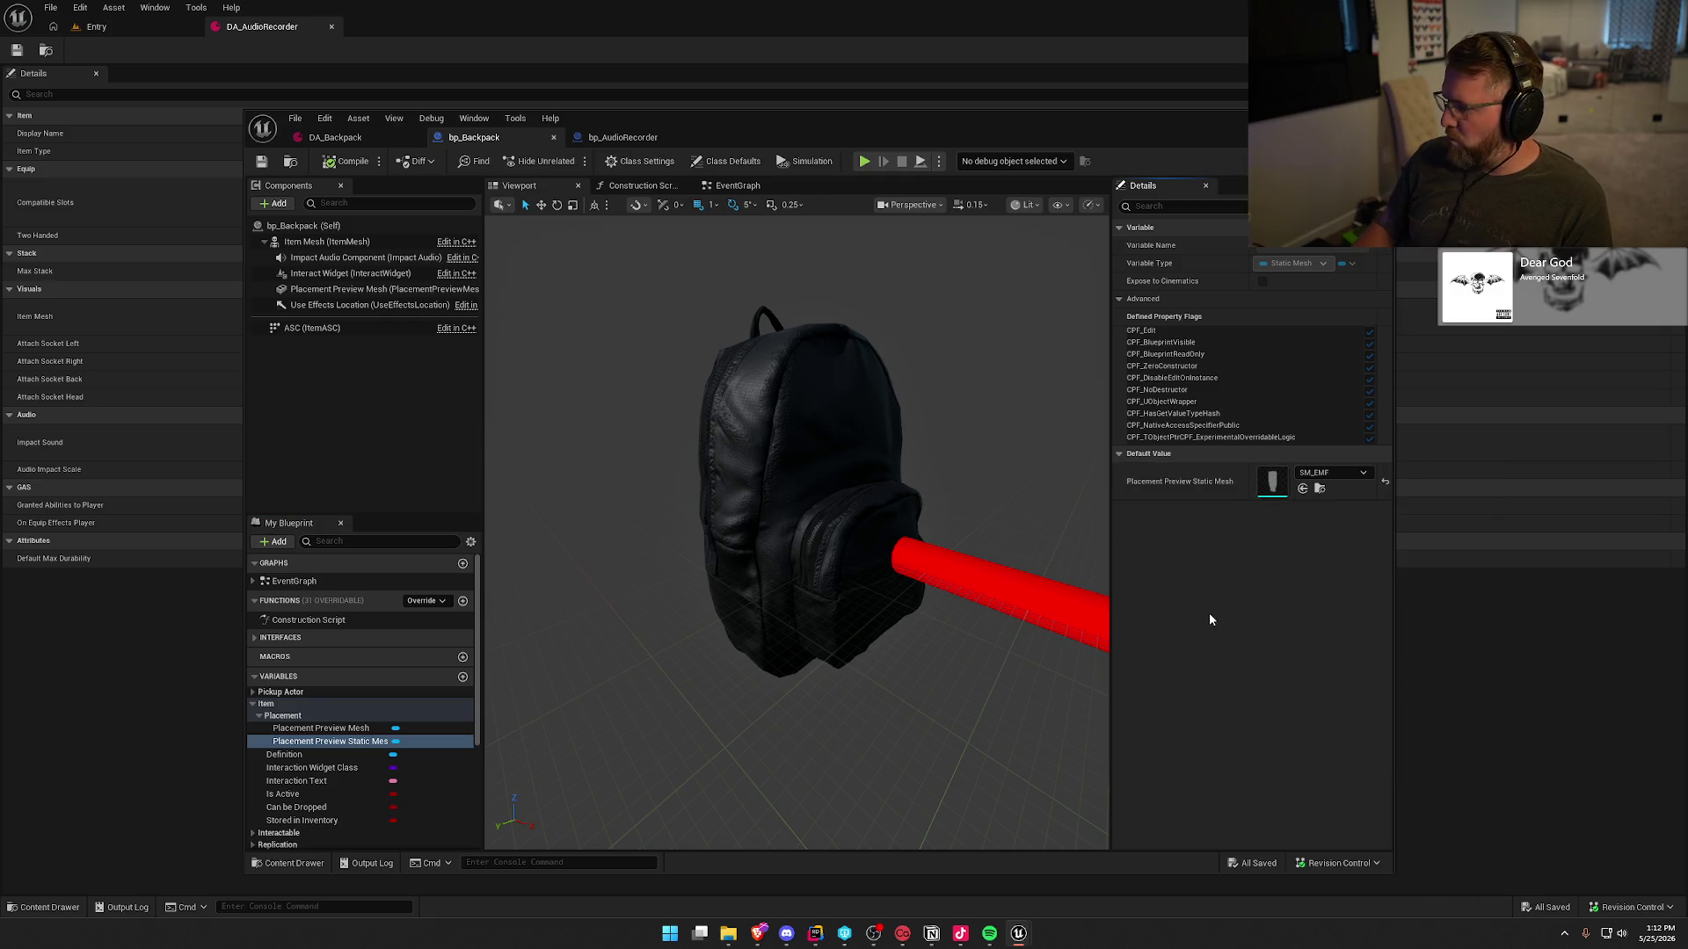
- Set the Item Mesh component's Skeletal Mesh Asset to SK_Backpack
{"action": "left_click", "coordinate": [321, 242]}
{"action": "left_click", "coordinate": [1324, 514]}
{"action": "type", "text": "back"}
{"action": "left_click", "coordinate": [1367, 663]}
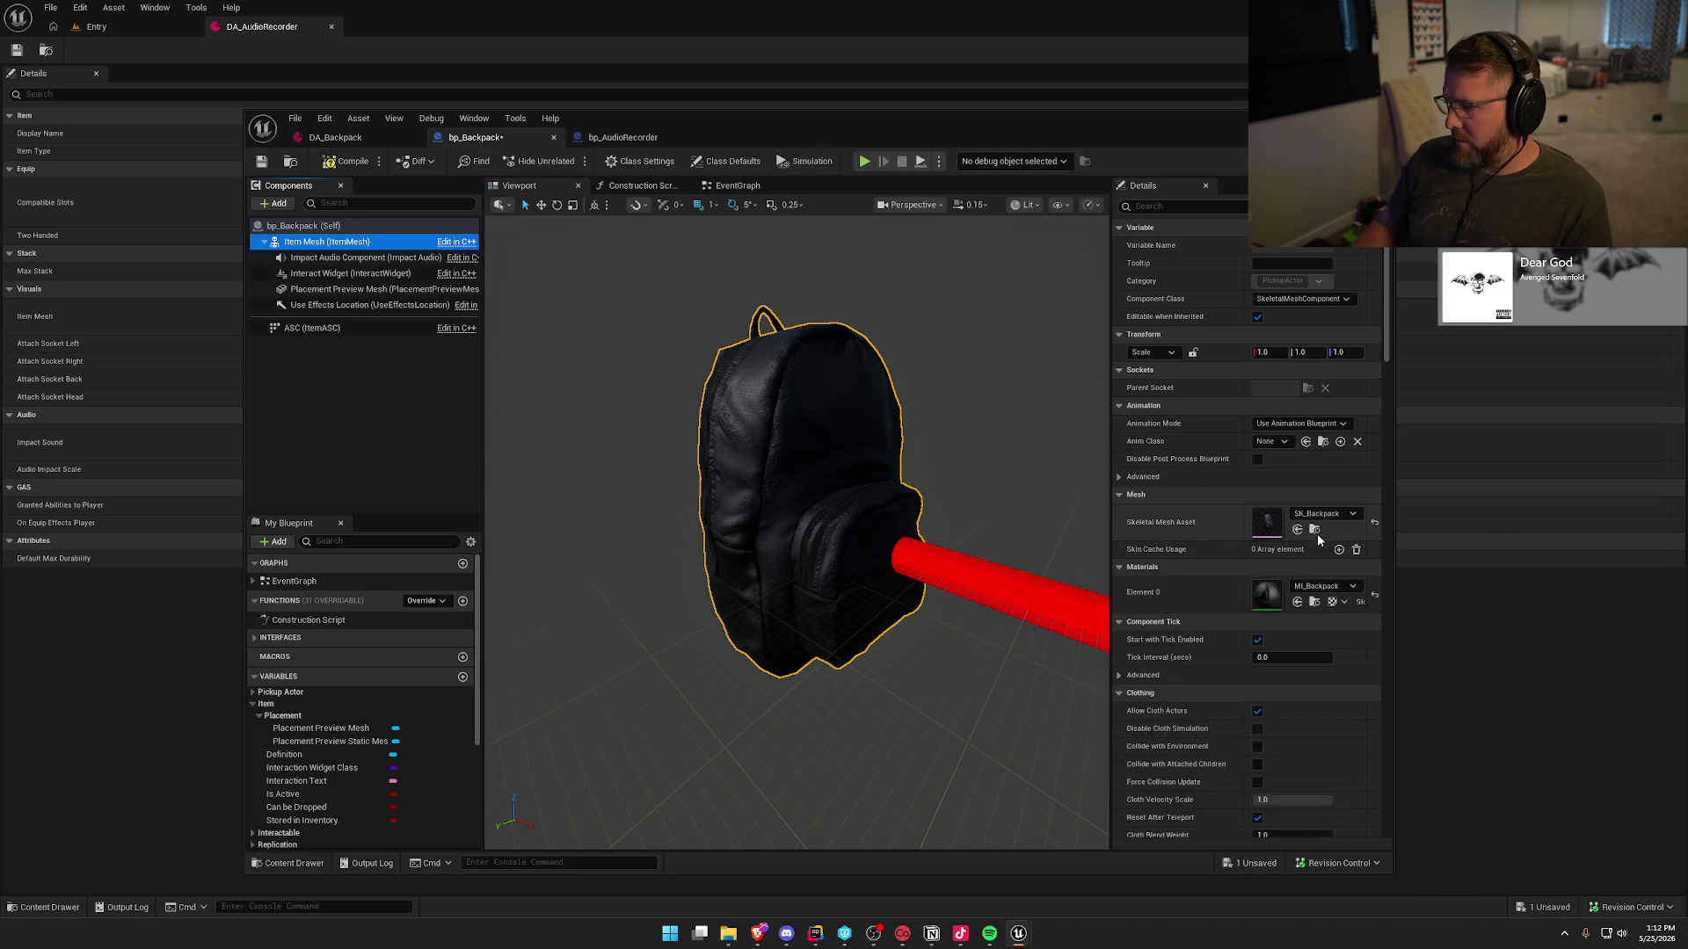
- Locate SK_Backpack in the Content Browser and open it in the mesh editor
{"action": "left_click", "coordinate": [1314, 530]}
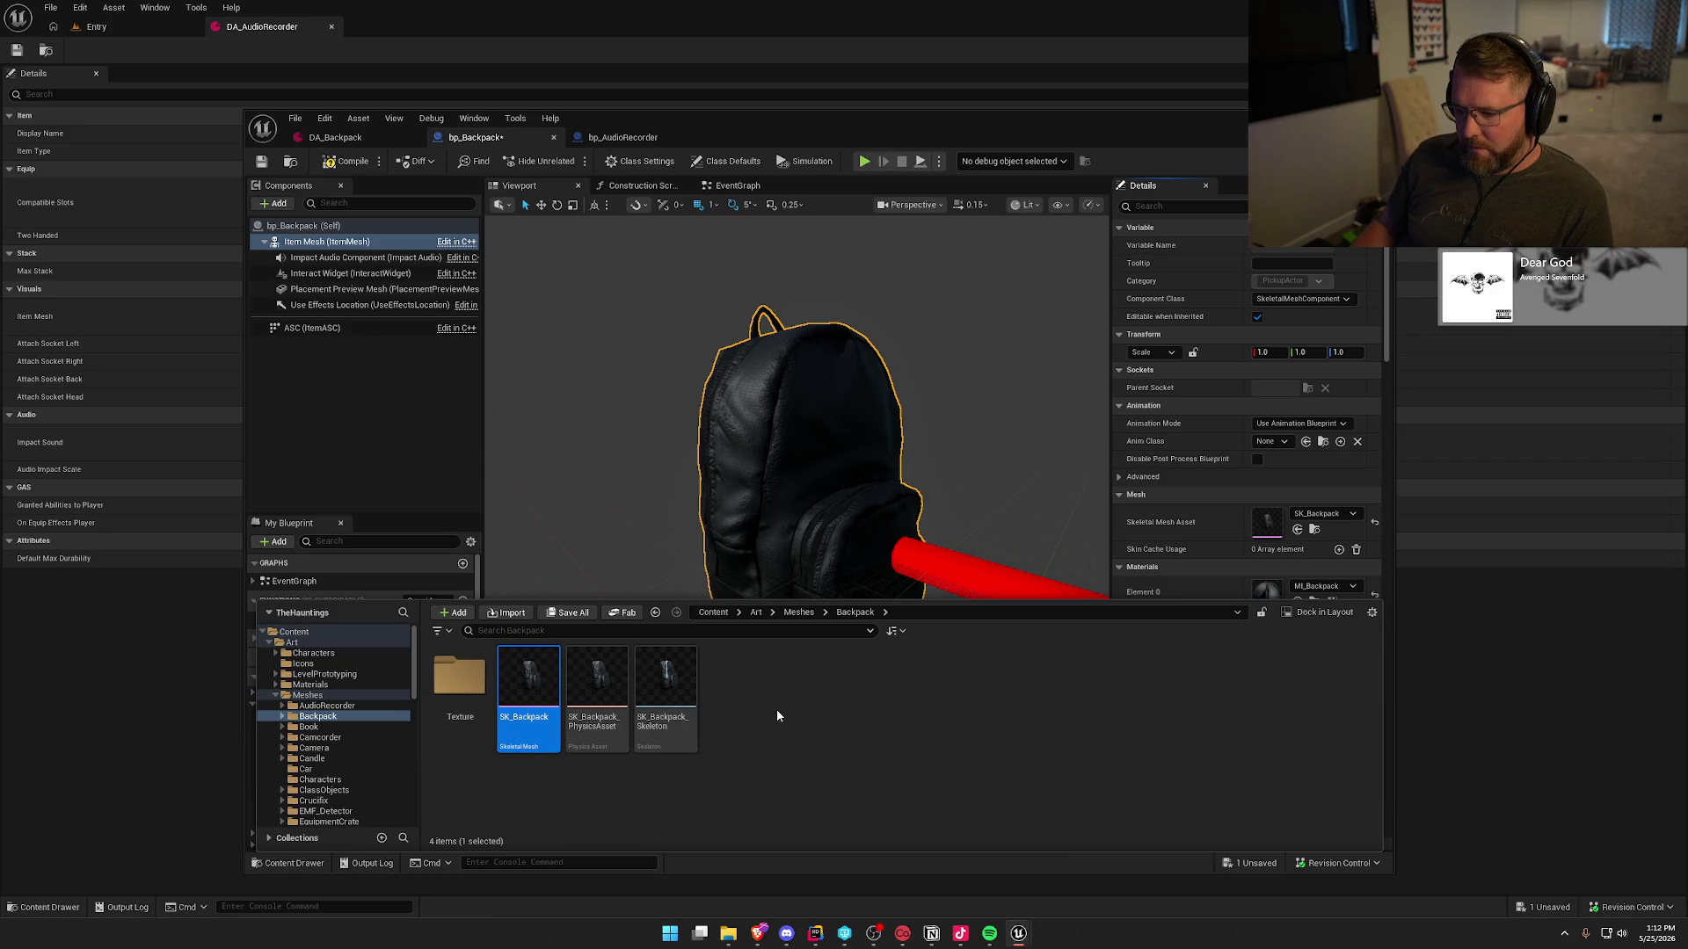
{"action": "right_click", "coordinate": [527, 677]}
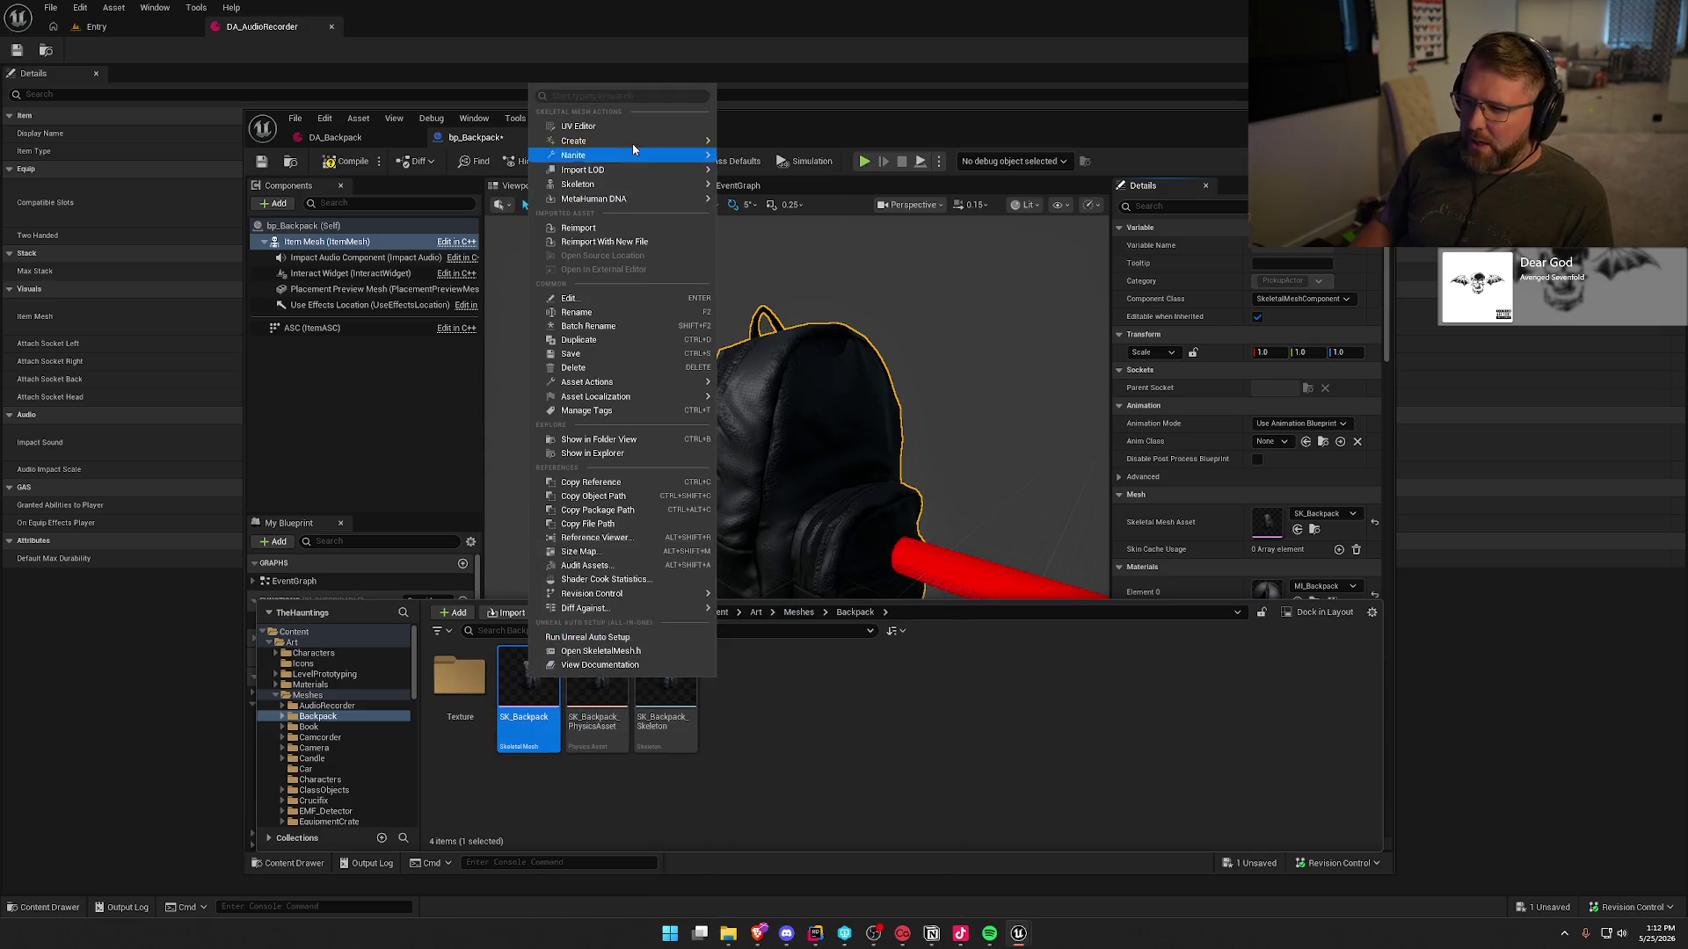
{"action": "mouse_move", "coordinate": [631, 144]}
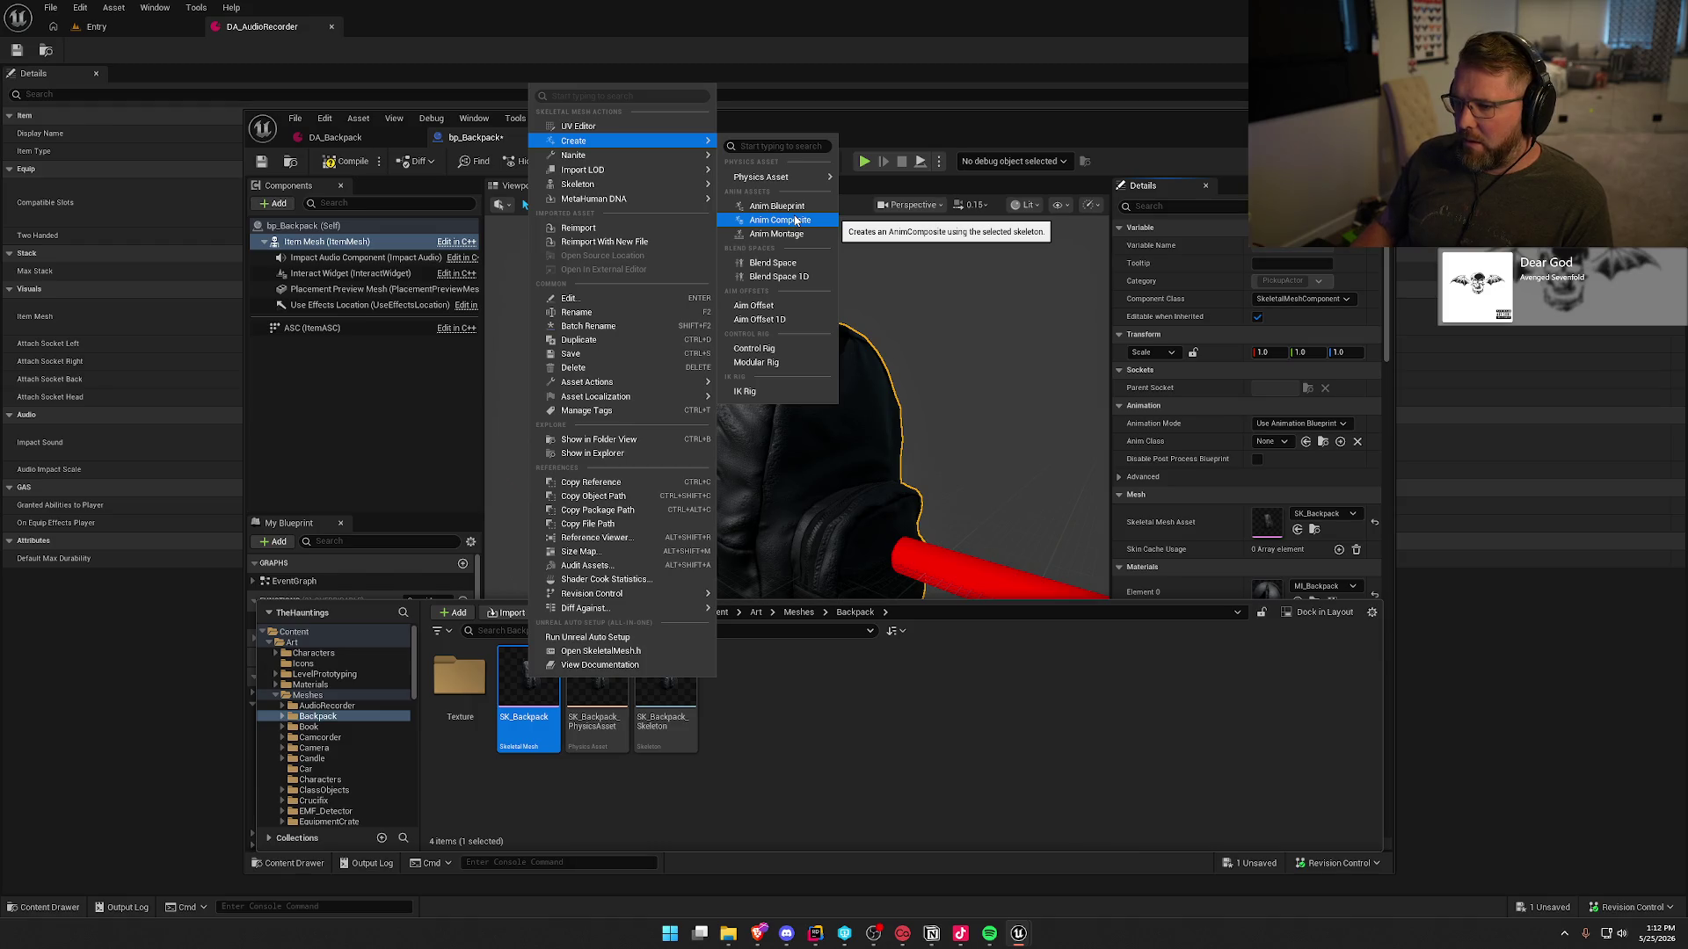
{"action": "left_click", "coordinate": [769, 717]}
{"action": "double_click", "coordinate": [528, 695]}
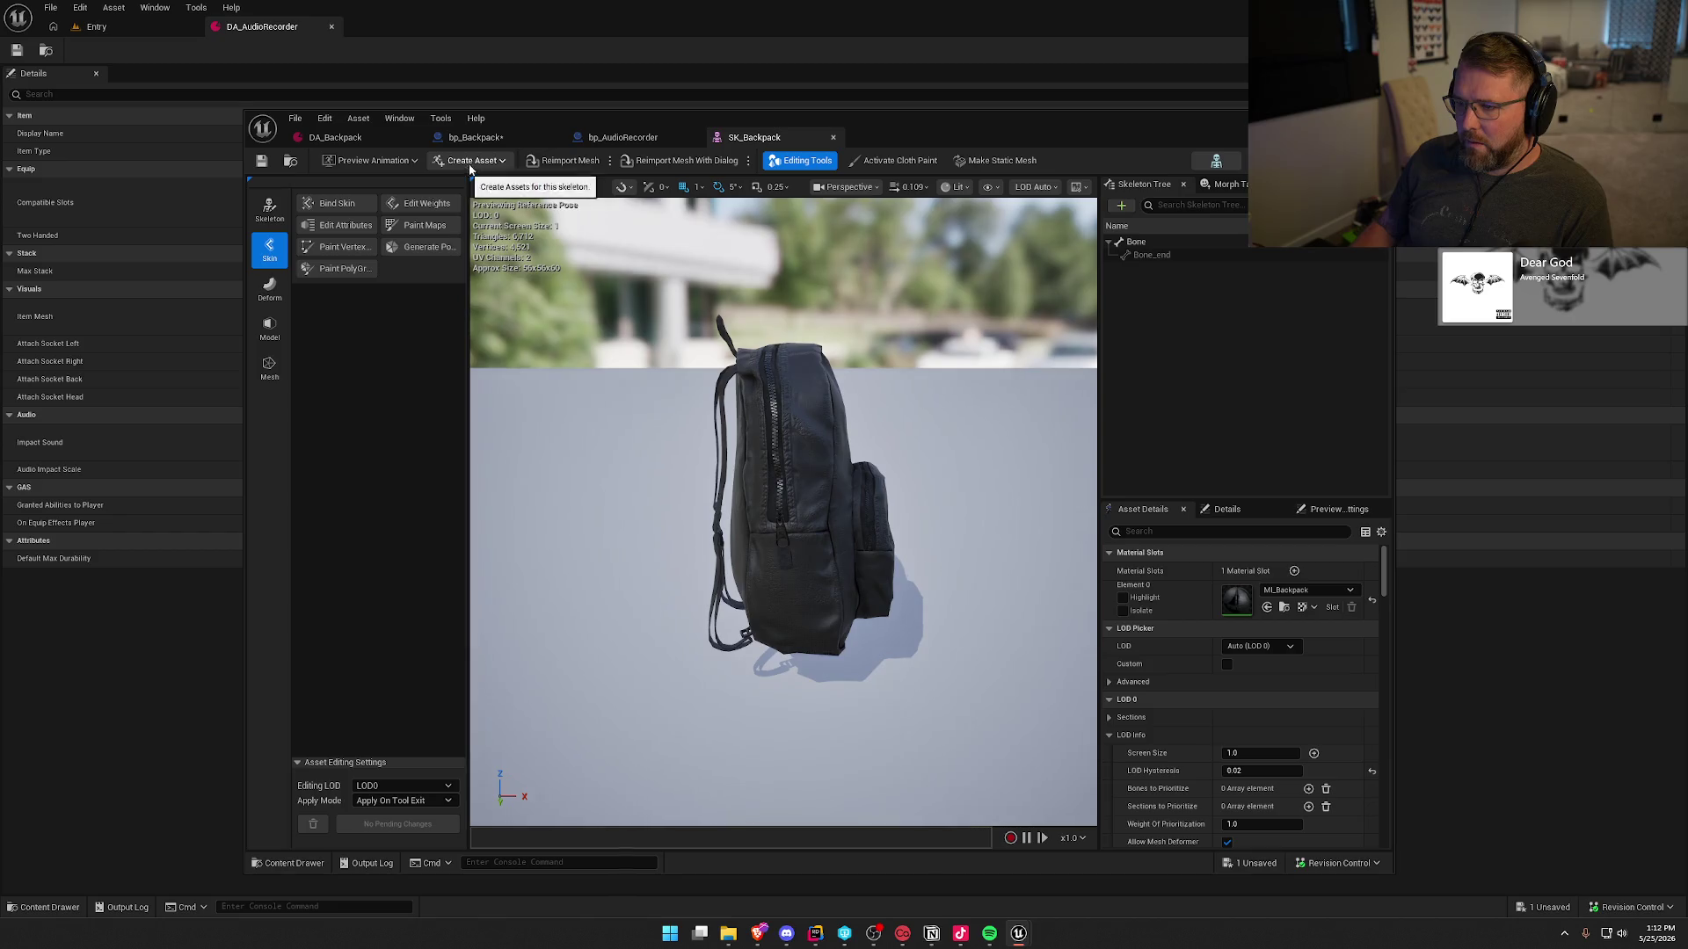
- Make a static mesh named SM_Backpack from it in Content/Art/Meshes/Backpack
{"action": "left_click", "coordinate": [1001, 165]}
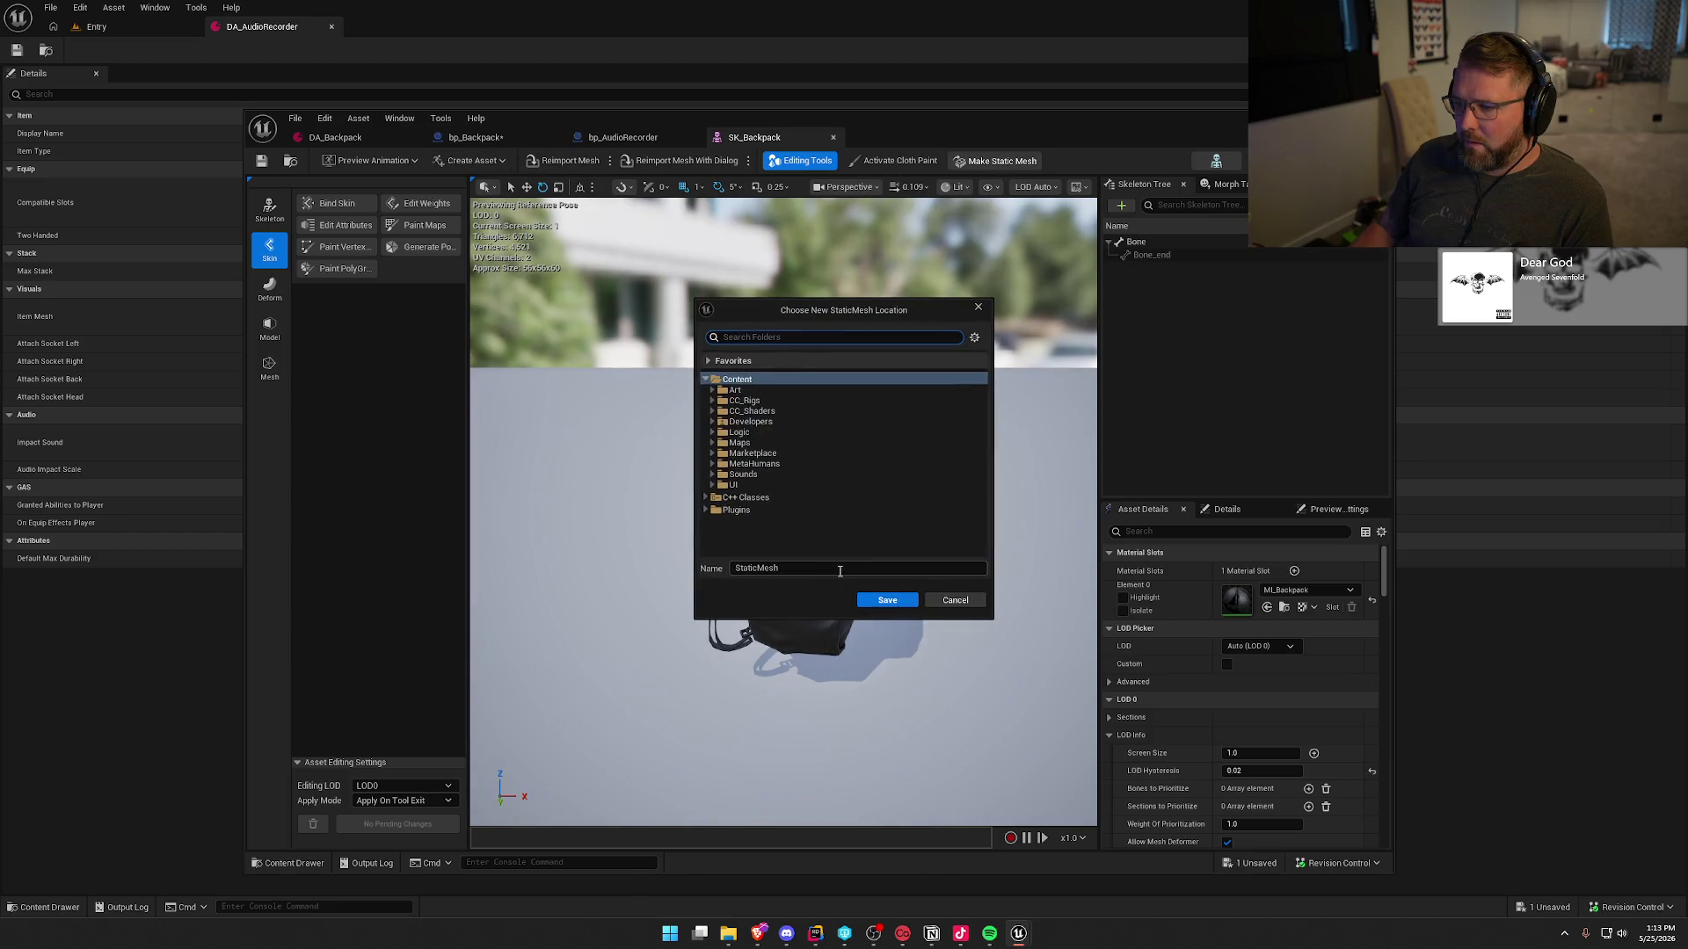
{"action": "scroll", "coordinate": [726, 419], "scroll_direction": "up", "scroll_amount": 2}
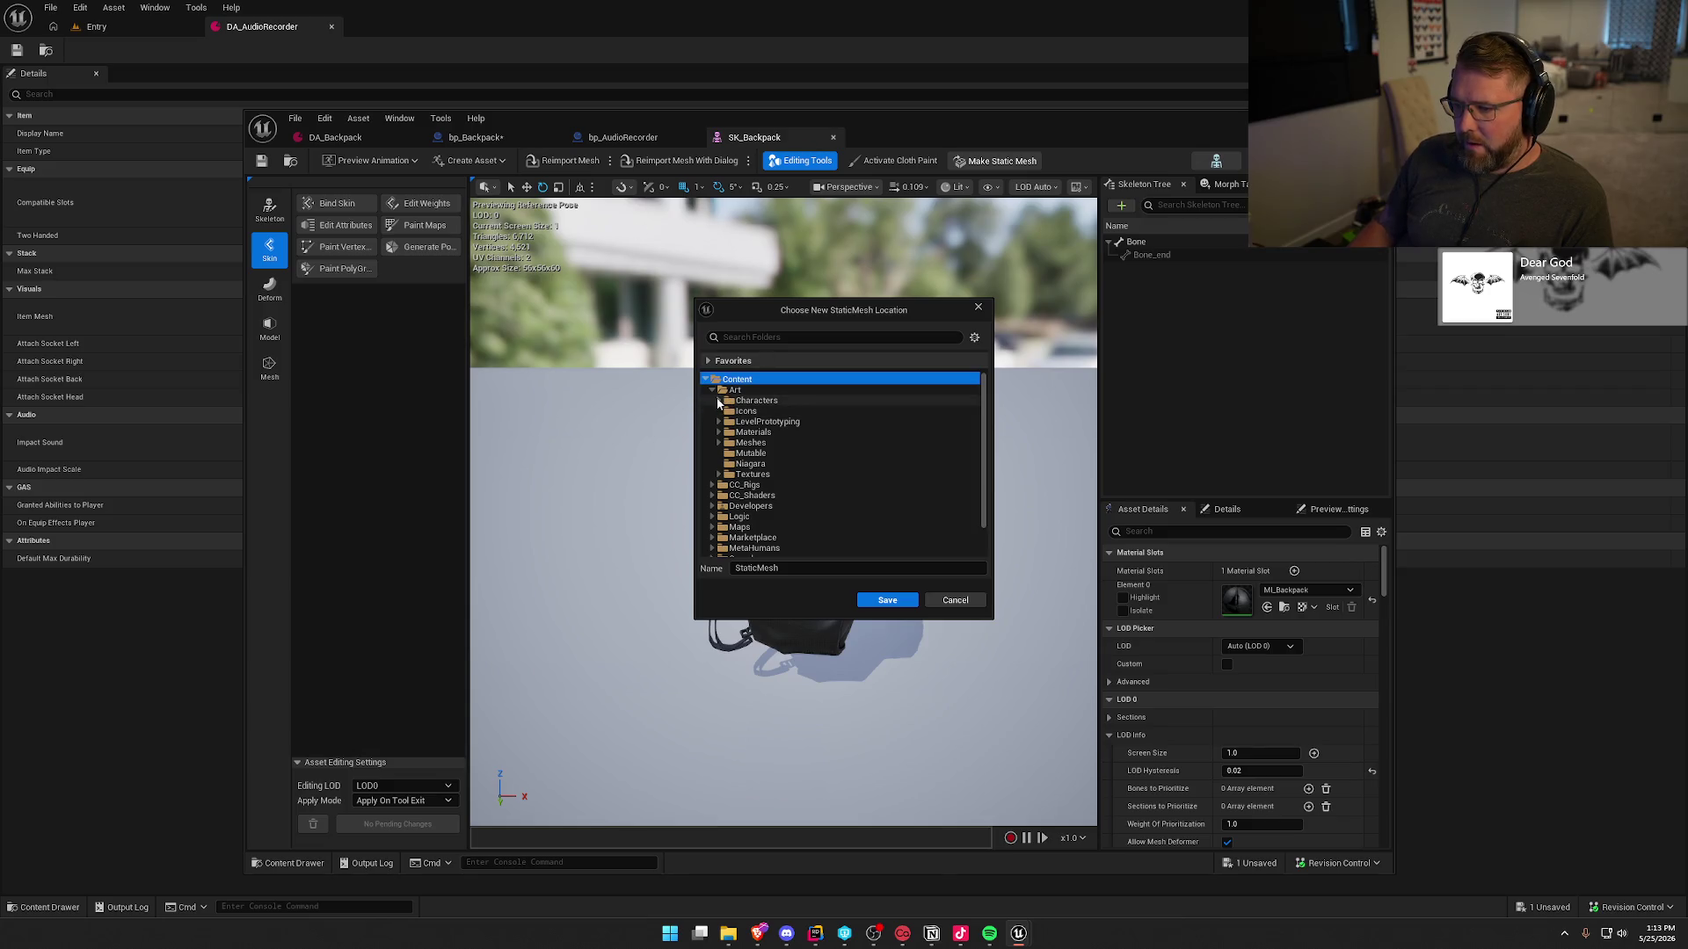
{"action": "left_click", "coordinate": [719, 444]}
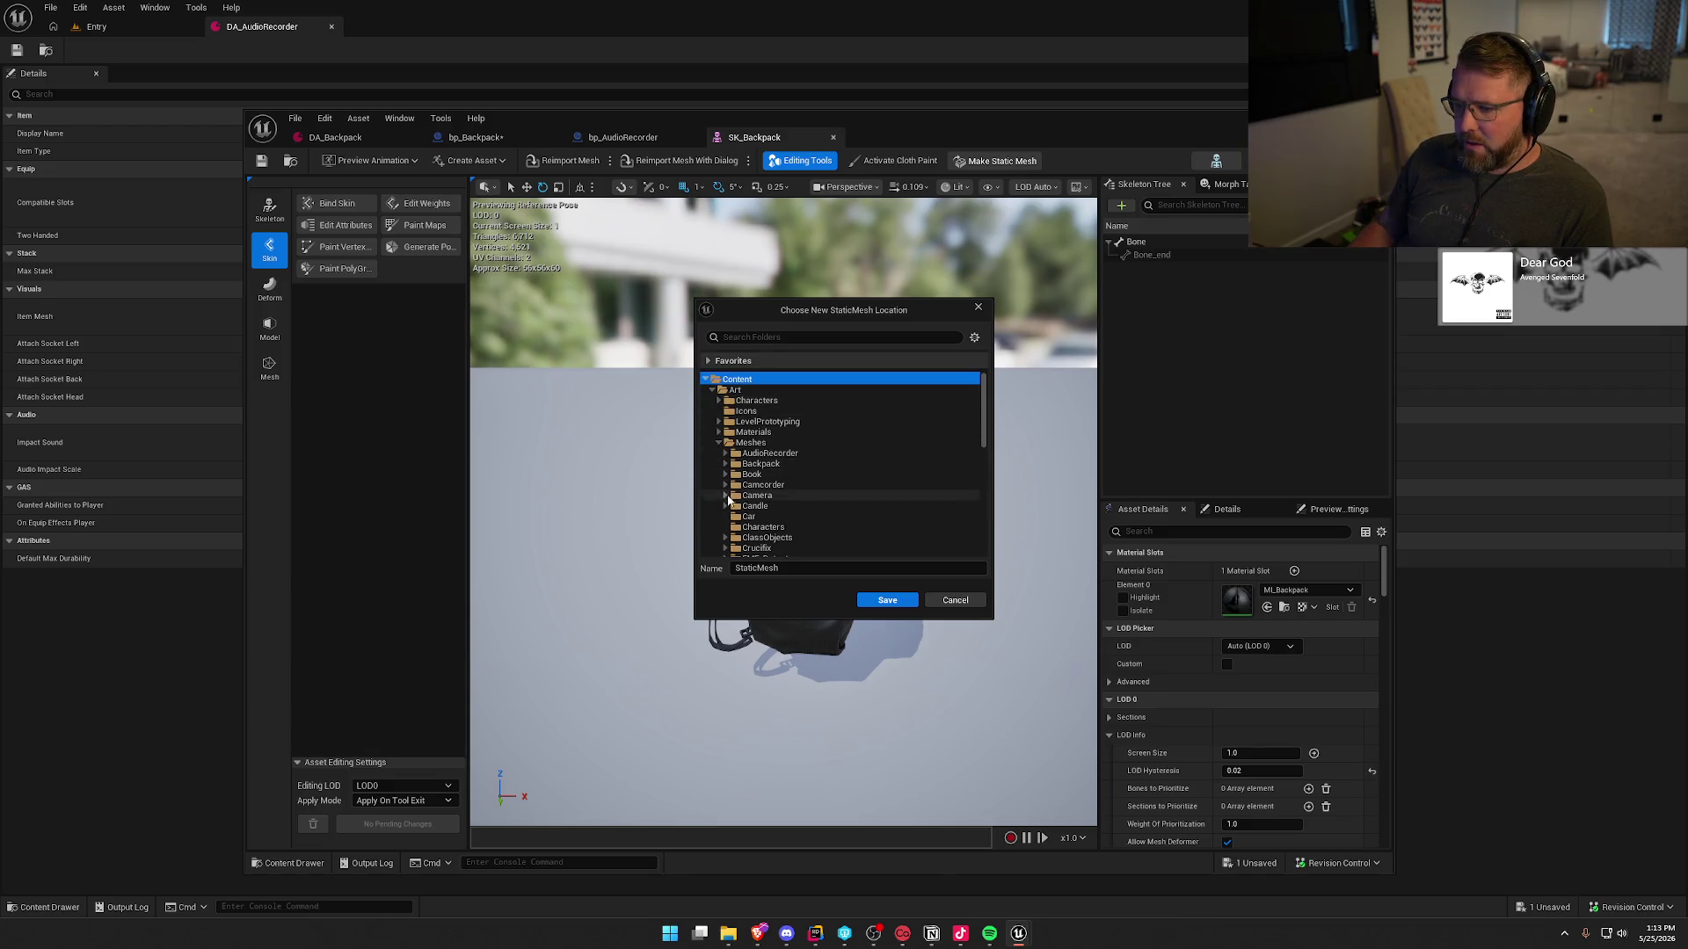
{"action": "left_click", "coordinate": [725, 464]}
{"action": "left_click", "coordinate": [756, 464]}
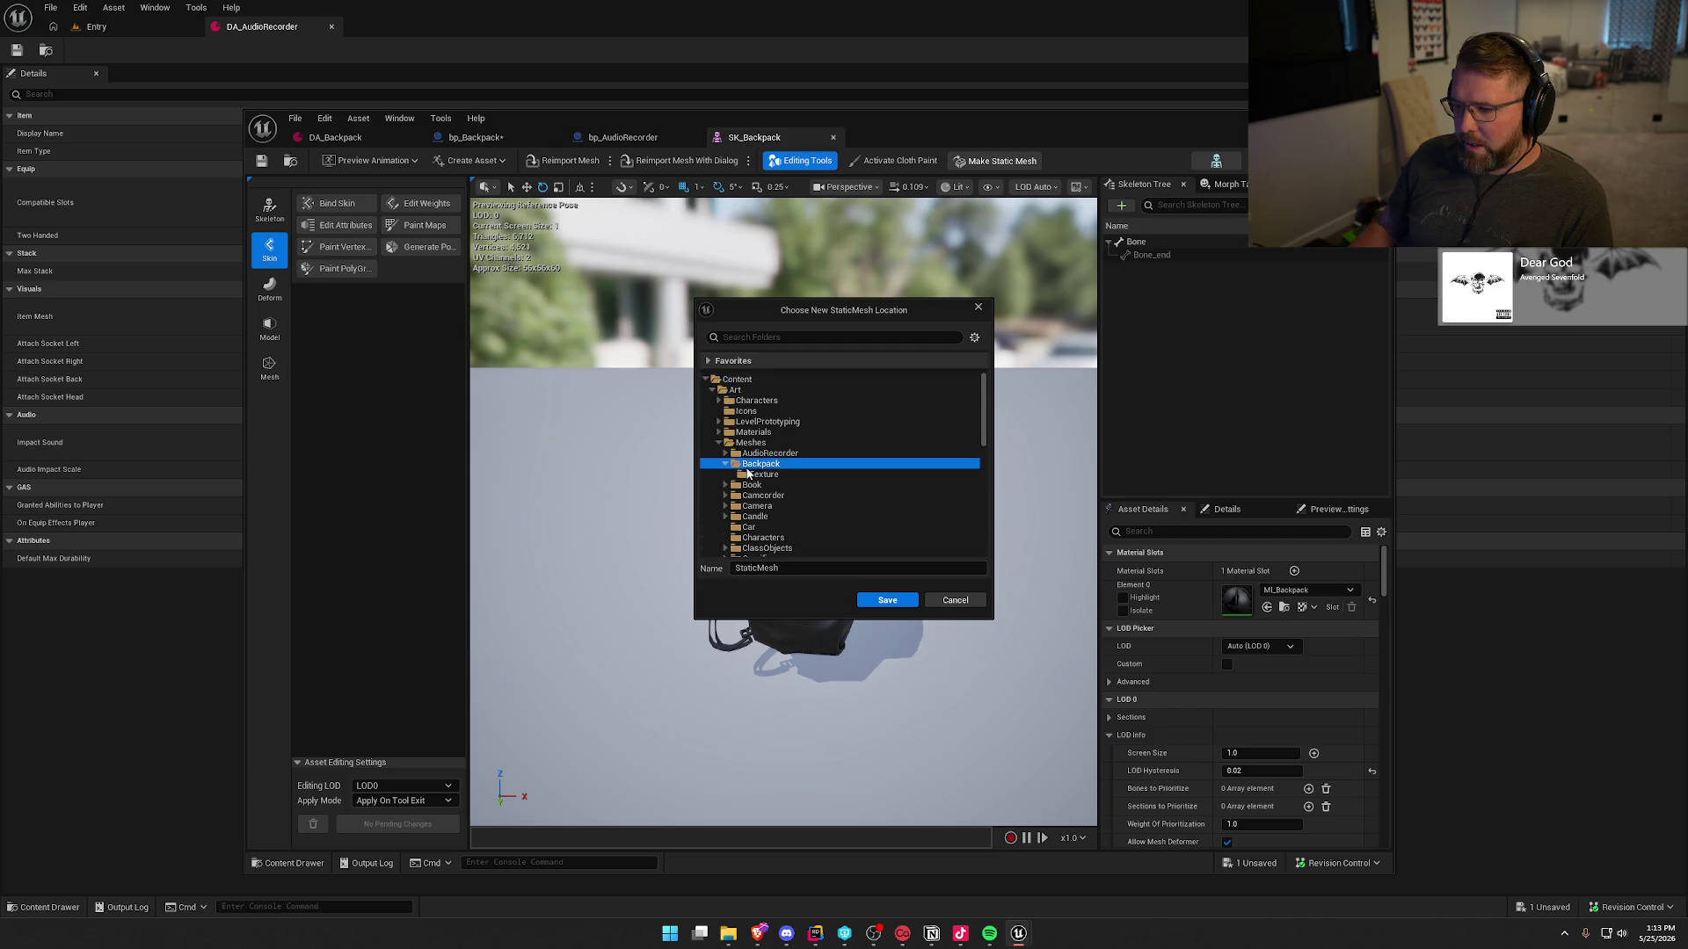
{"action": "type", "text": "SM_Backpack"}
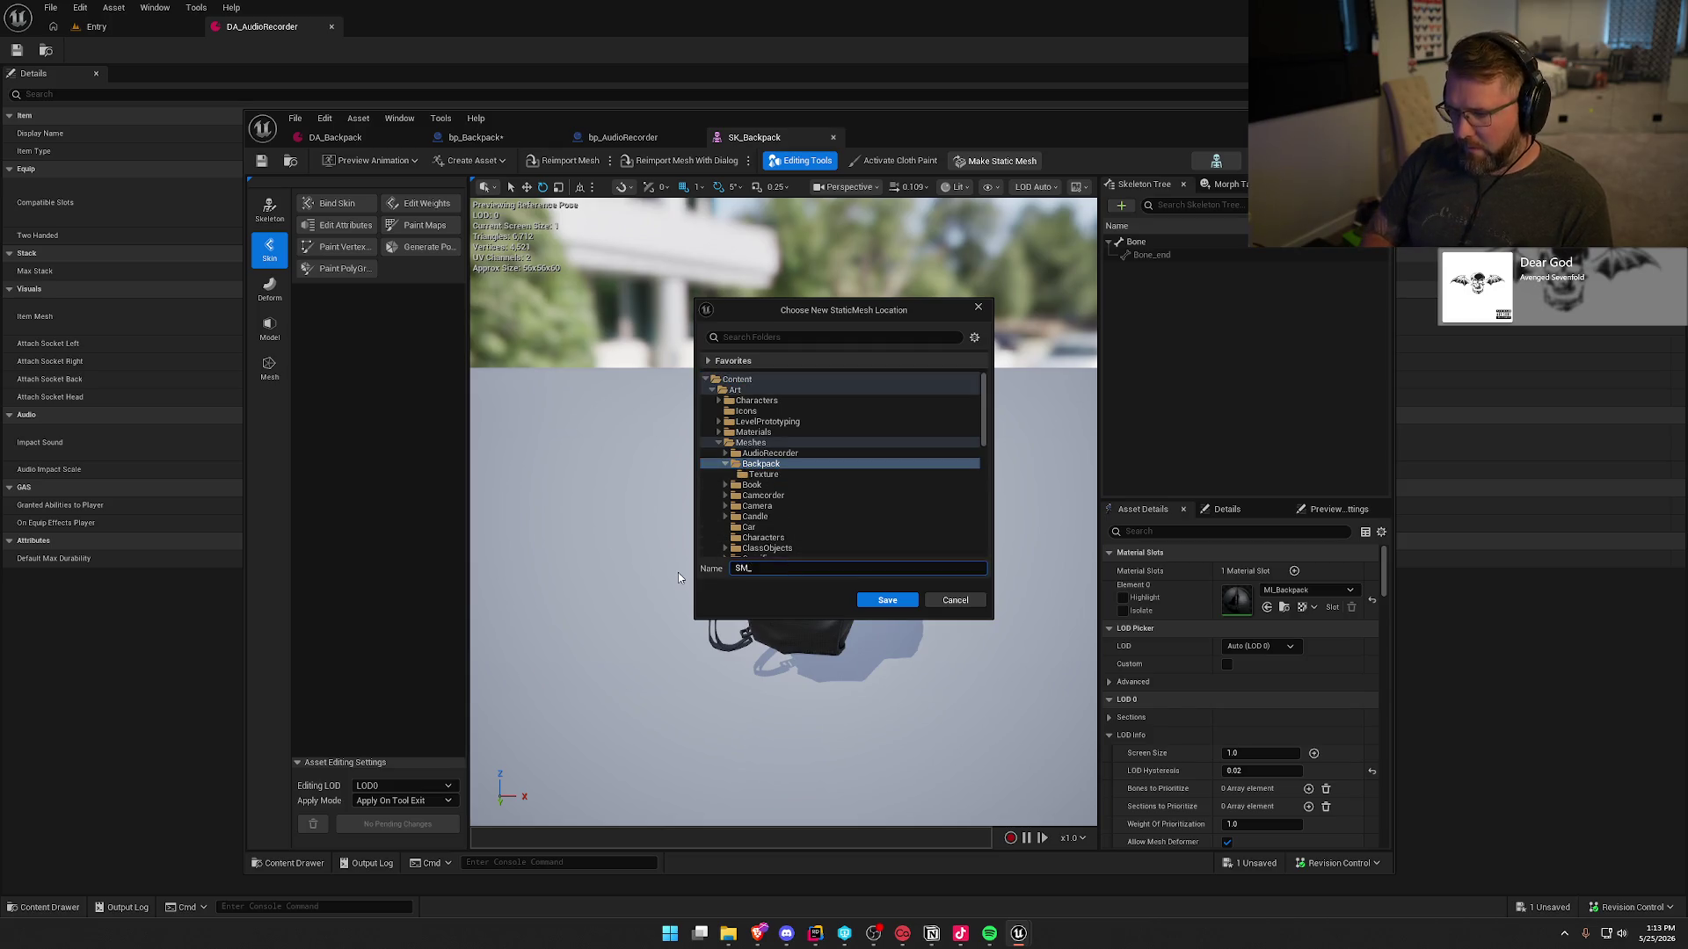
{"action": "left_click", "coordinate": [887, 599]}
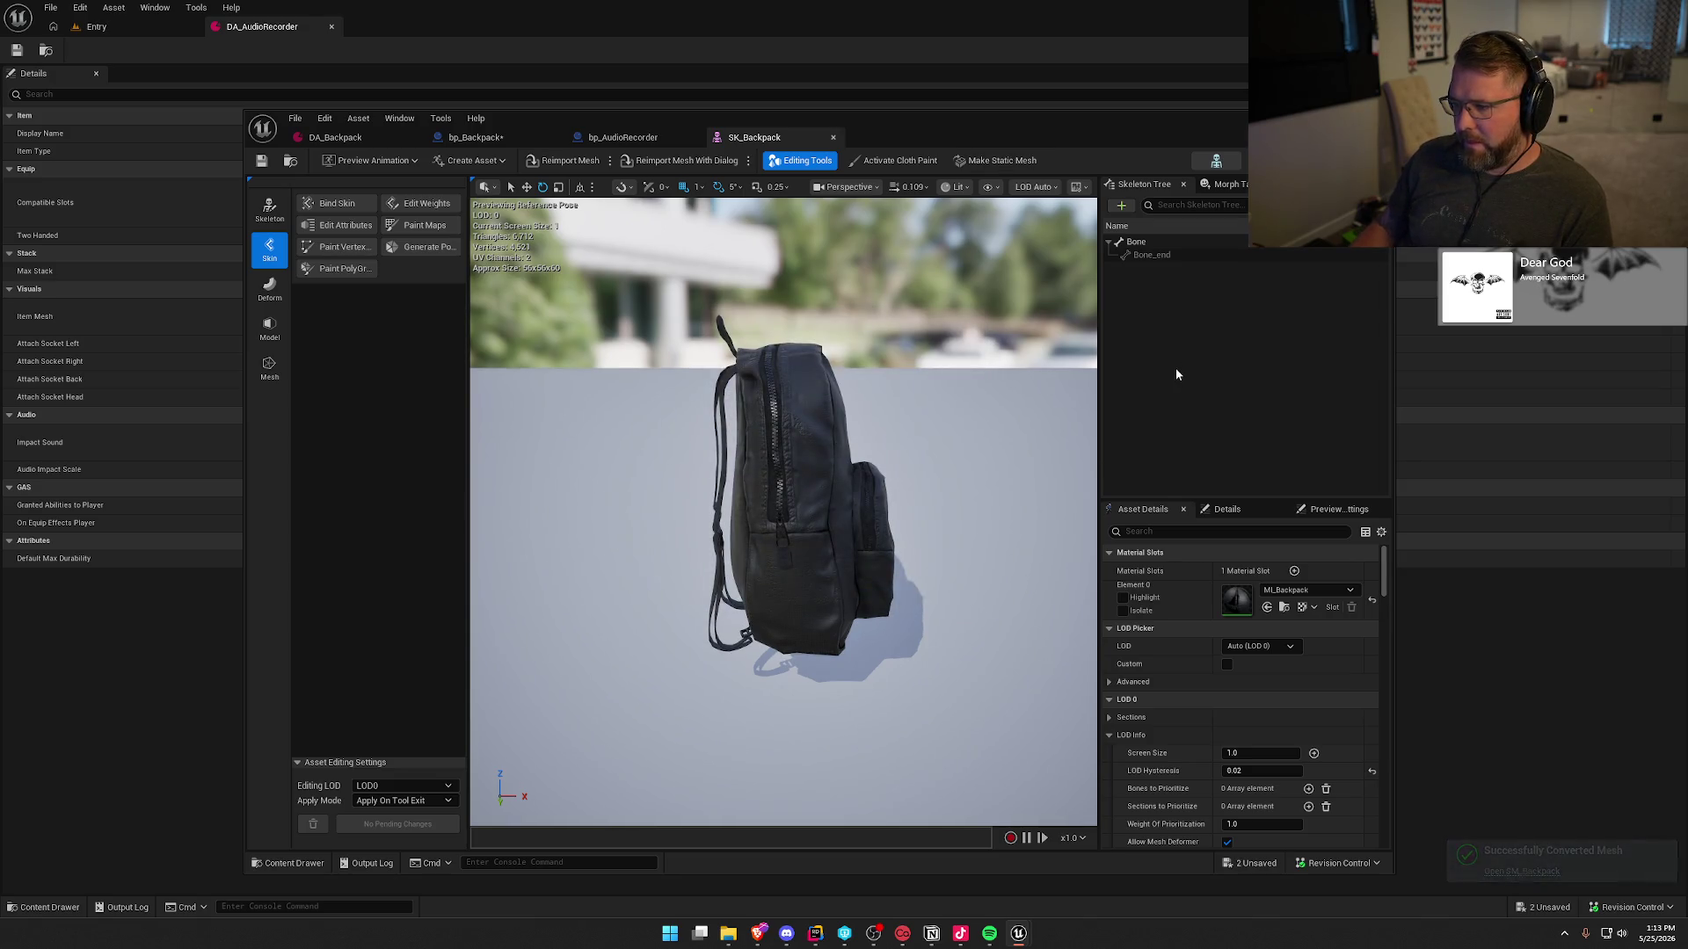
{"action": "middle_click", "coordinate": [752, 141]}
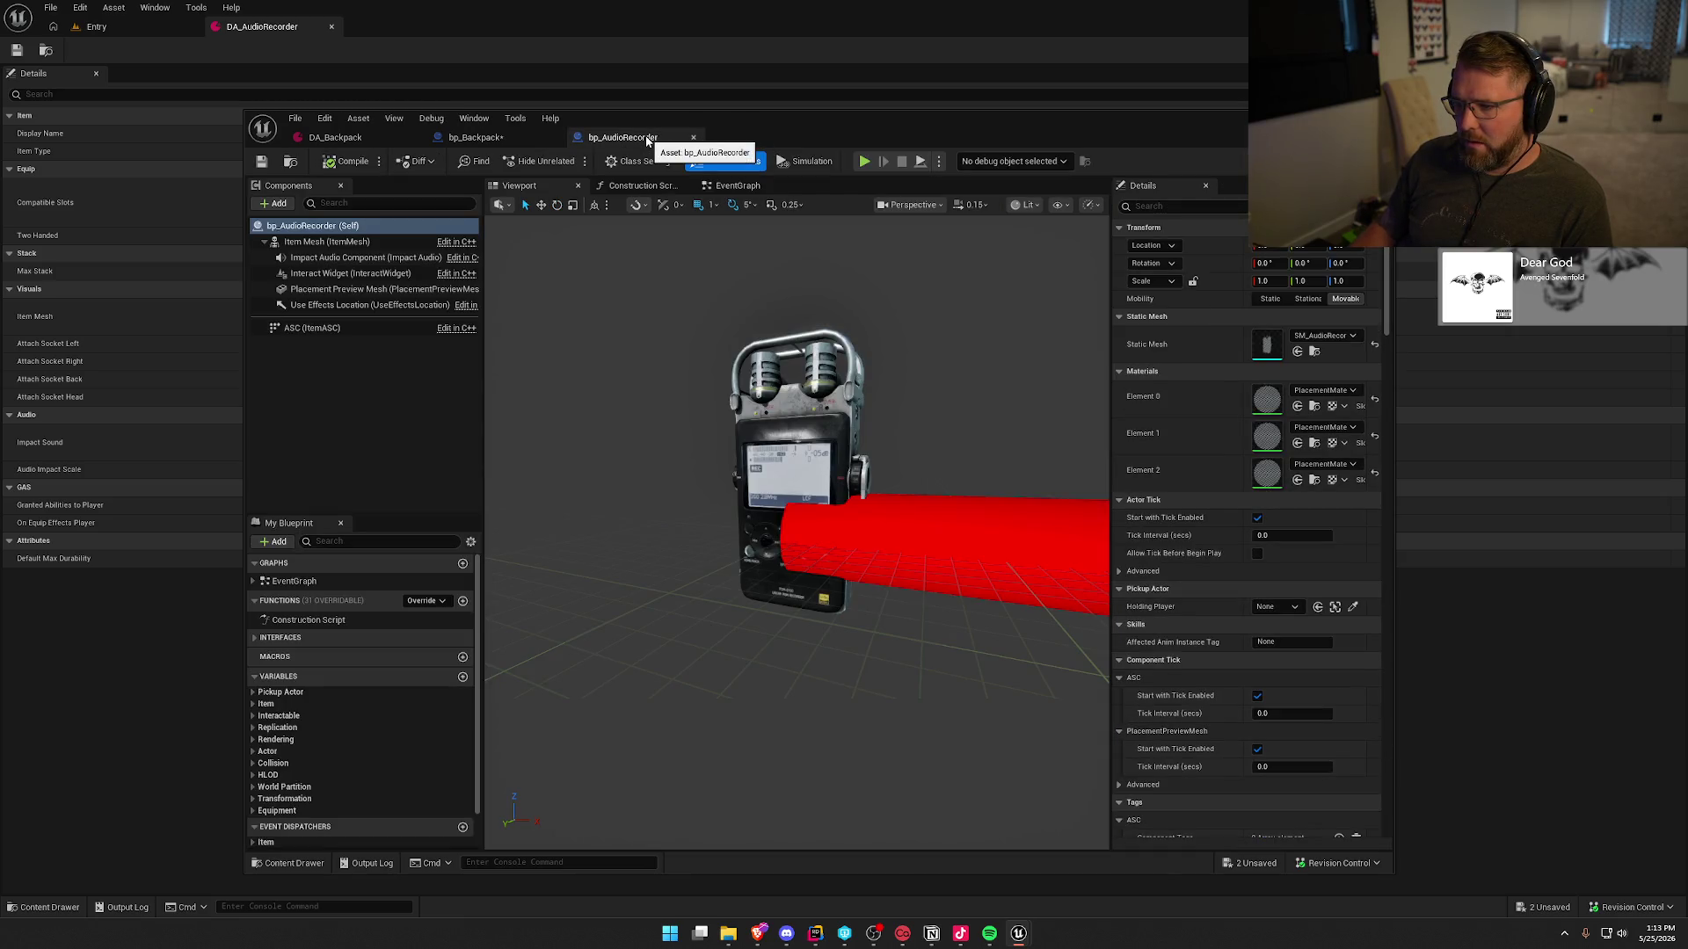
- Assign SM_Backpack to the Placement Preview Mesh component and save all changes
{"action": "middle_click", "coordinate": [647, 139]}
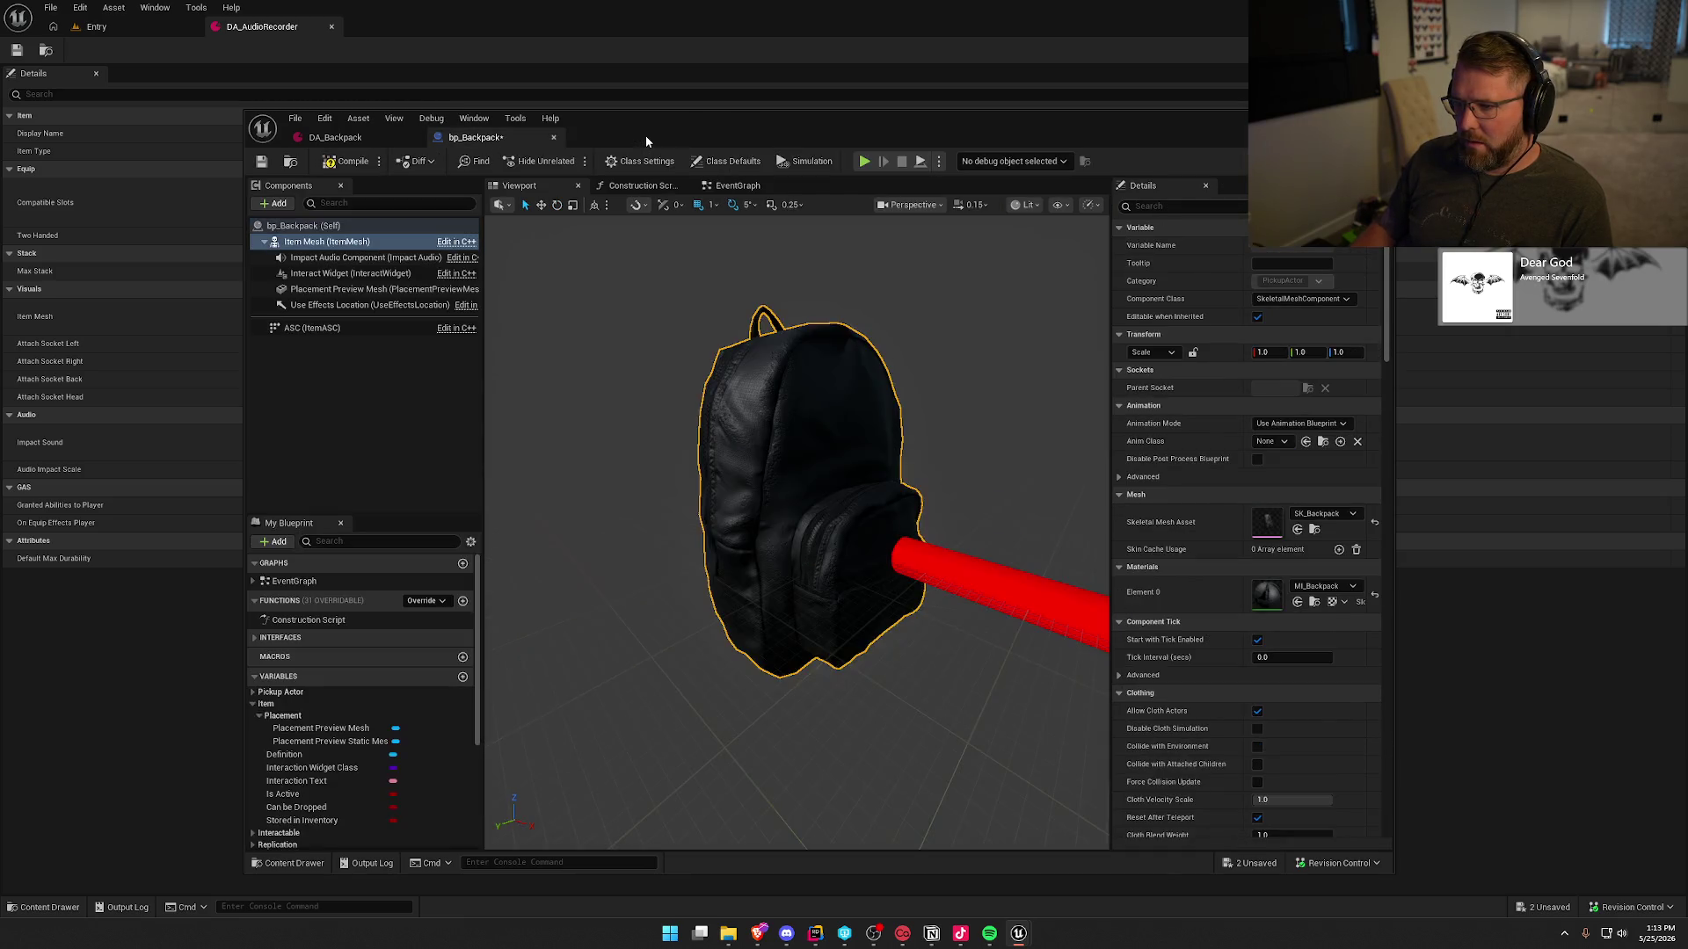
{"action": "left_click", "coordinate": [337, 292]}
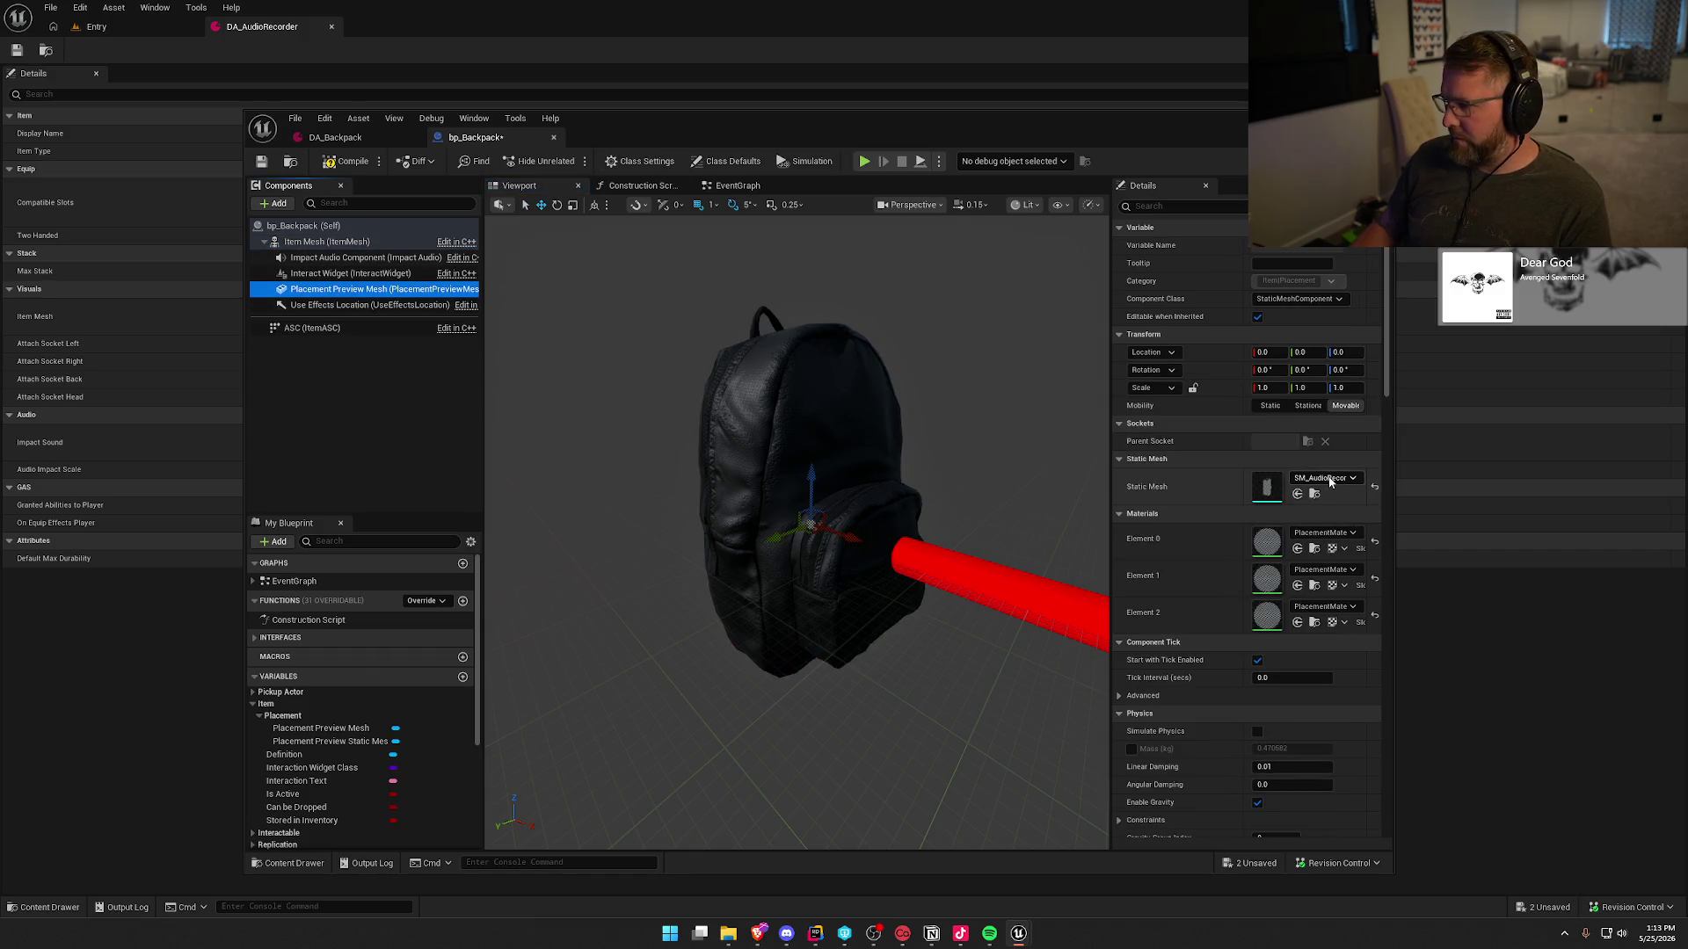
{"action": "left_click", "coordinate": [1329, 480]}
{"action": "type", "text": "back"}
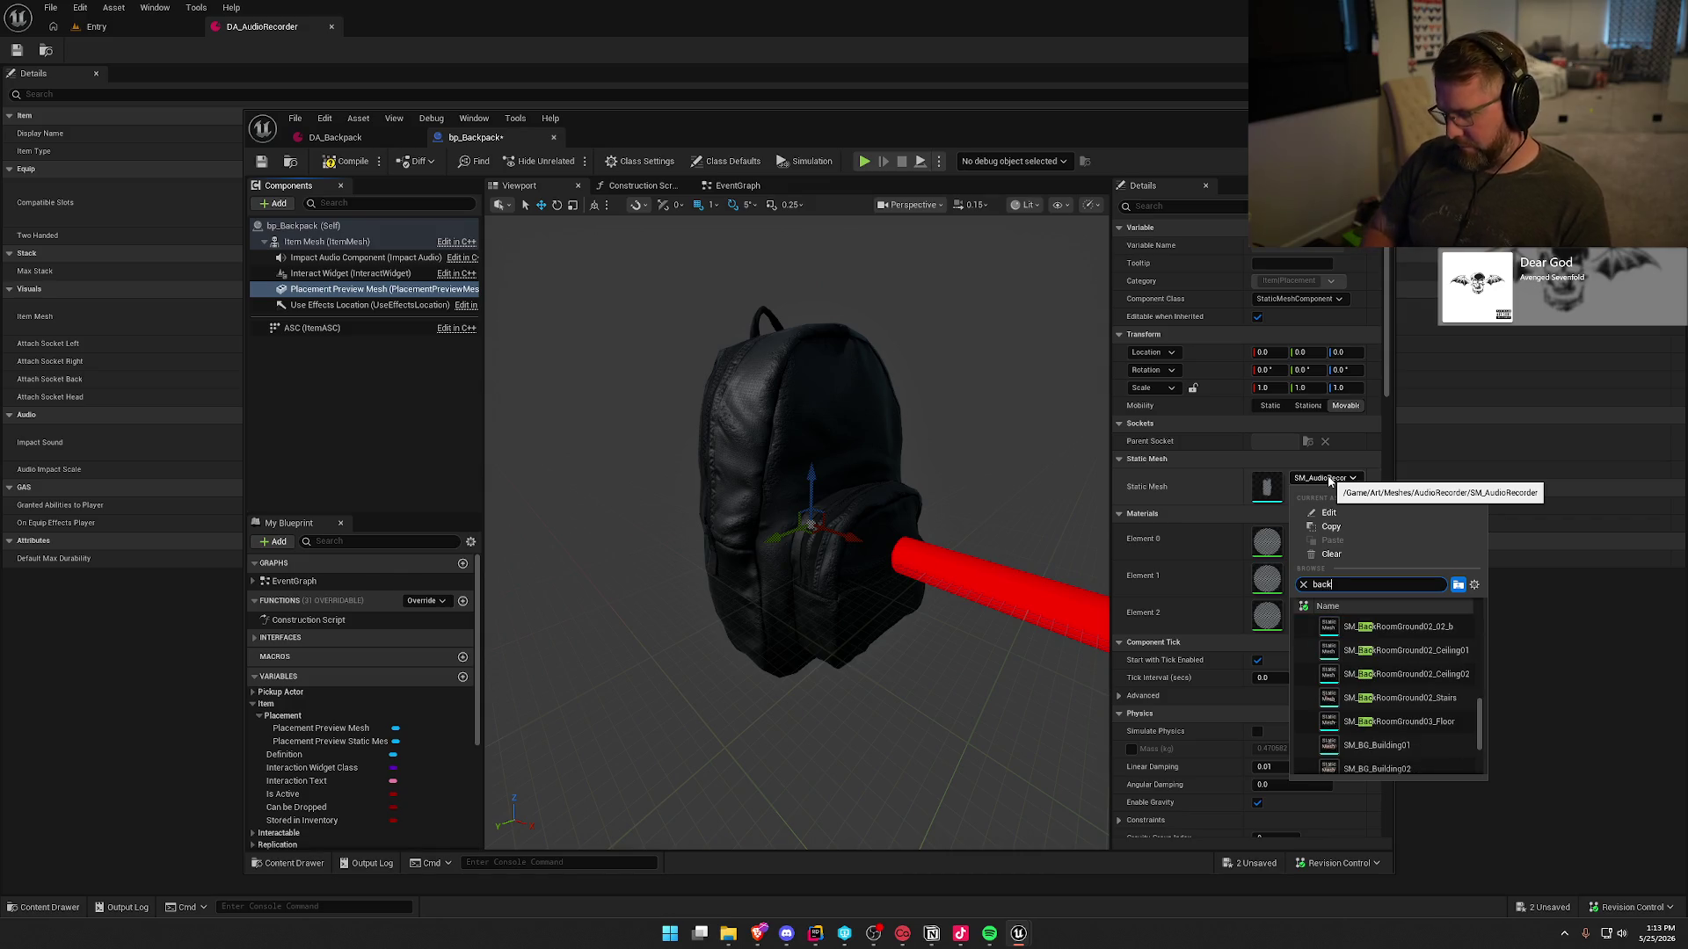
{"action": "type", "text": "p"}
{"action": "left_click", "coordinate": [1368, 627]}
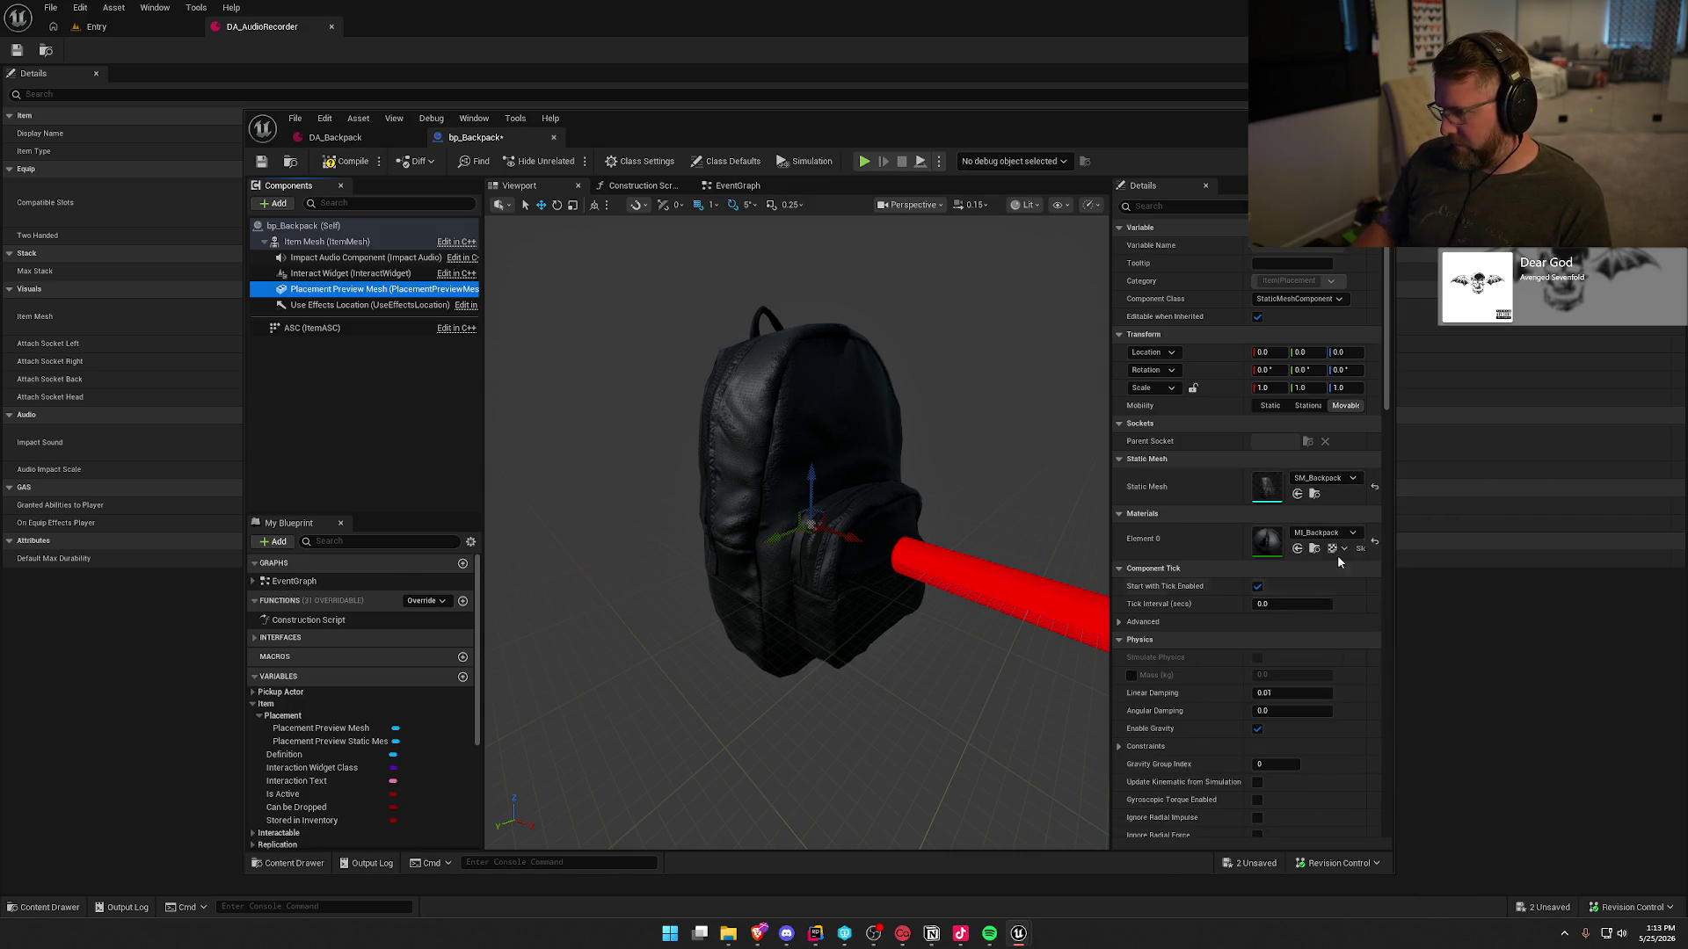
{"action": "left_click", "coordinate": [1314, 493]}
{"action": "key", "text": "ctrl+shift+s"}
- Set SM_Backpack's Element 0 material to PlacementMaterial_M and save the mesh
{"action": "double_click", "coordinate": [741, 688]}
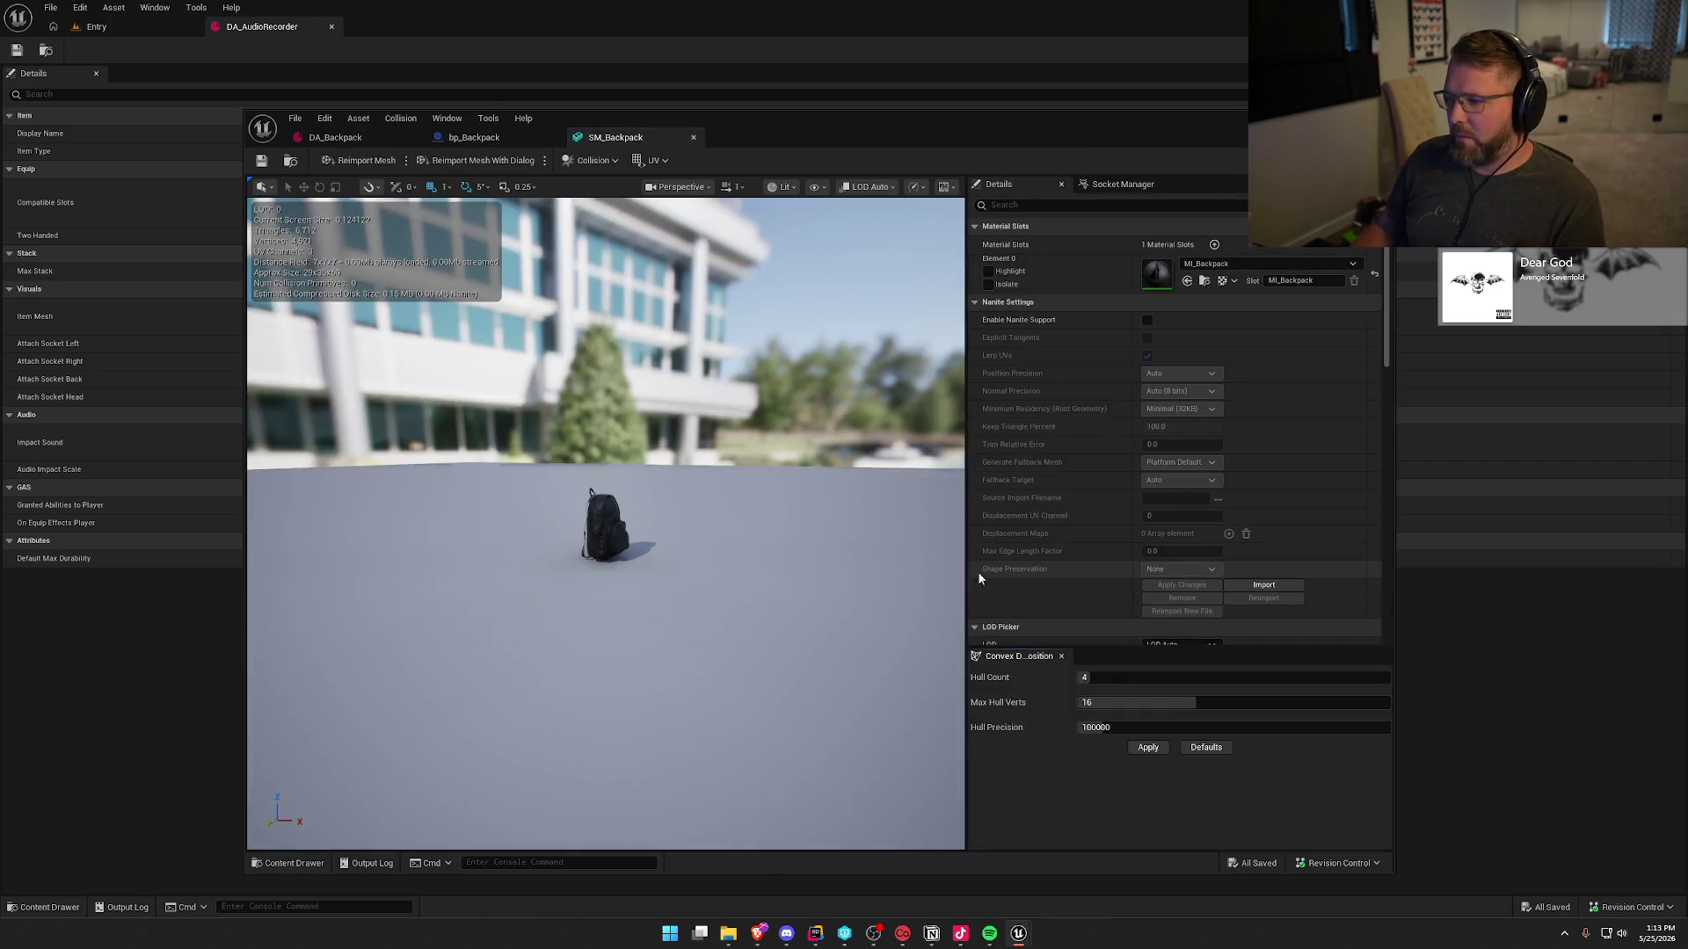
{"action": "left_click", "coordinate": [1203, 265]}
{"action": "type", "text": "plast"}
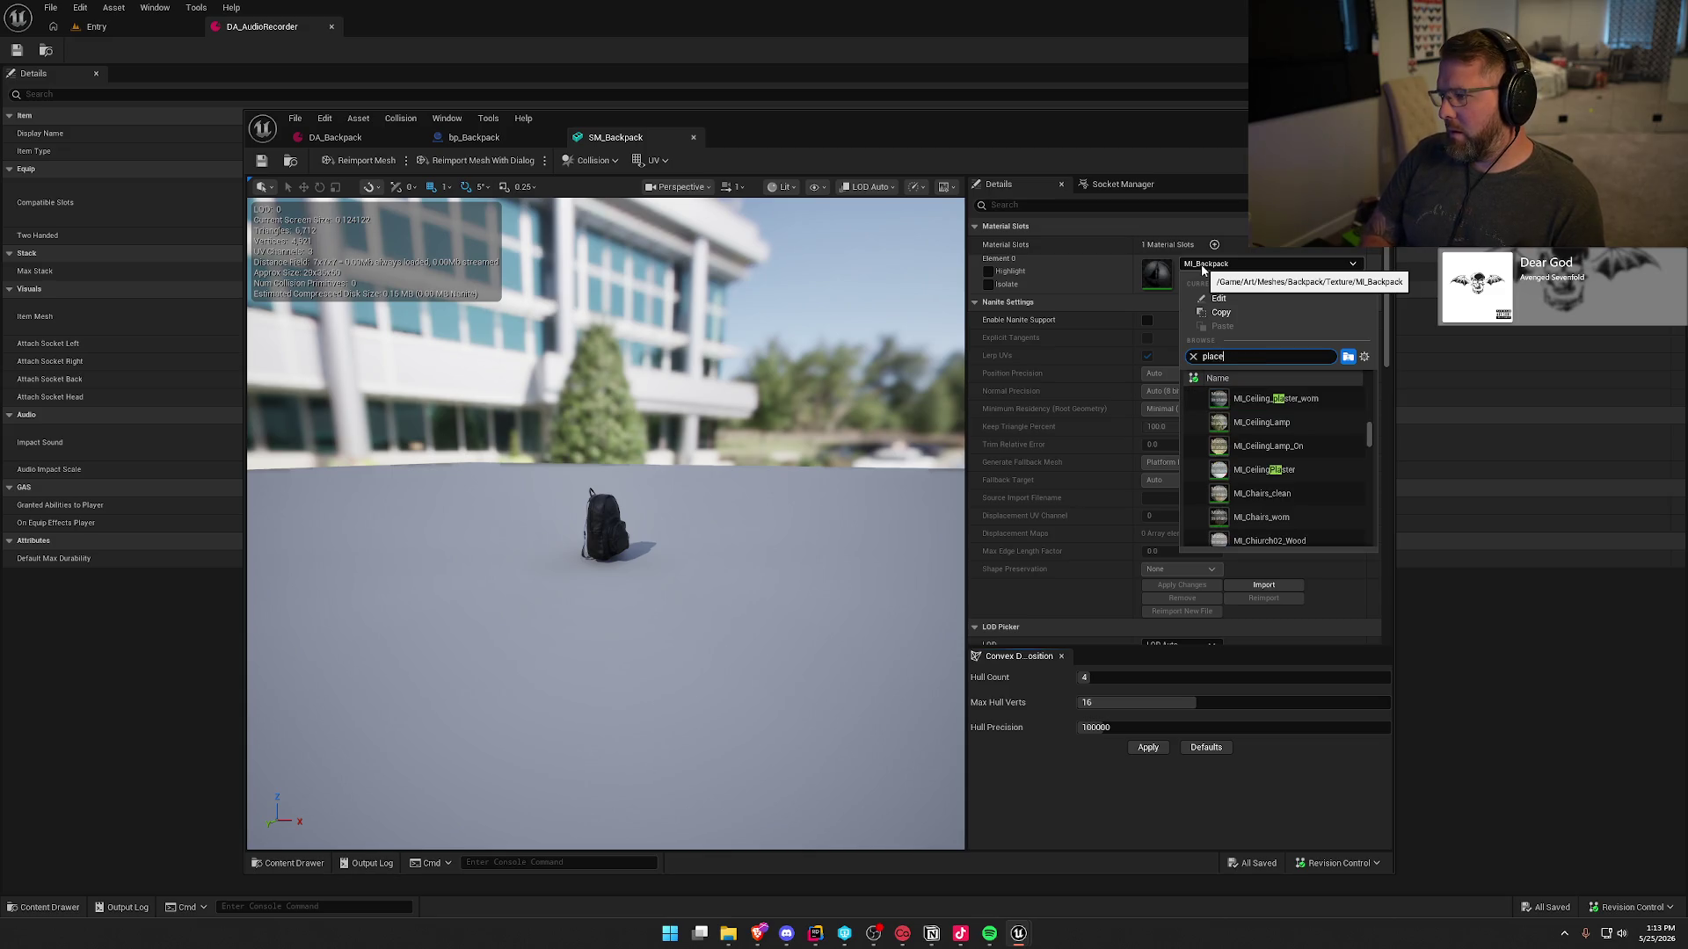
{"action": "type", "text": "cem"}
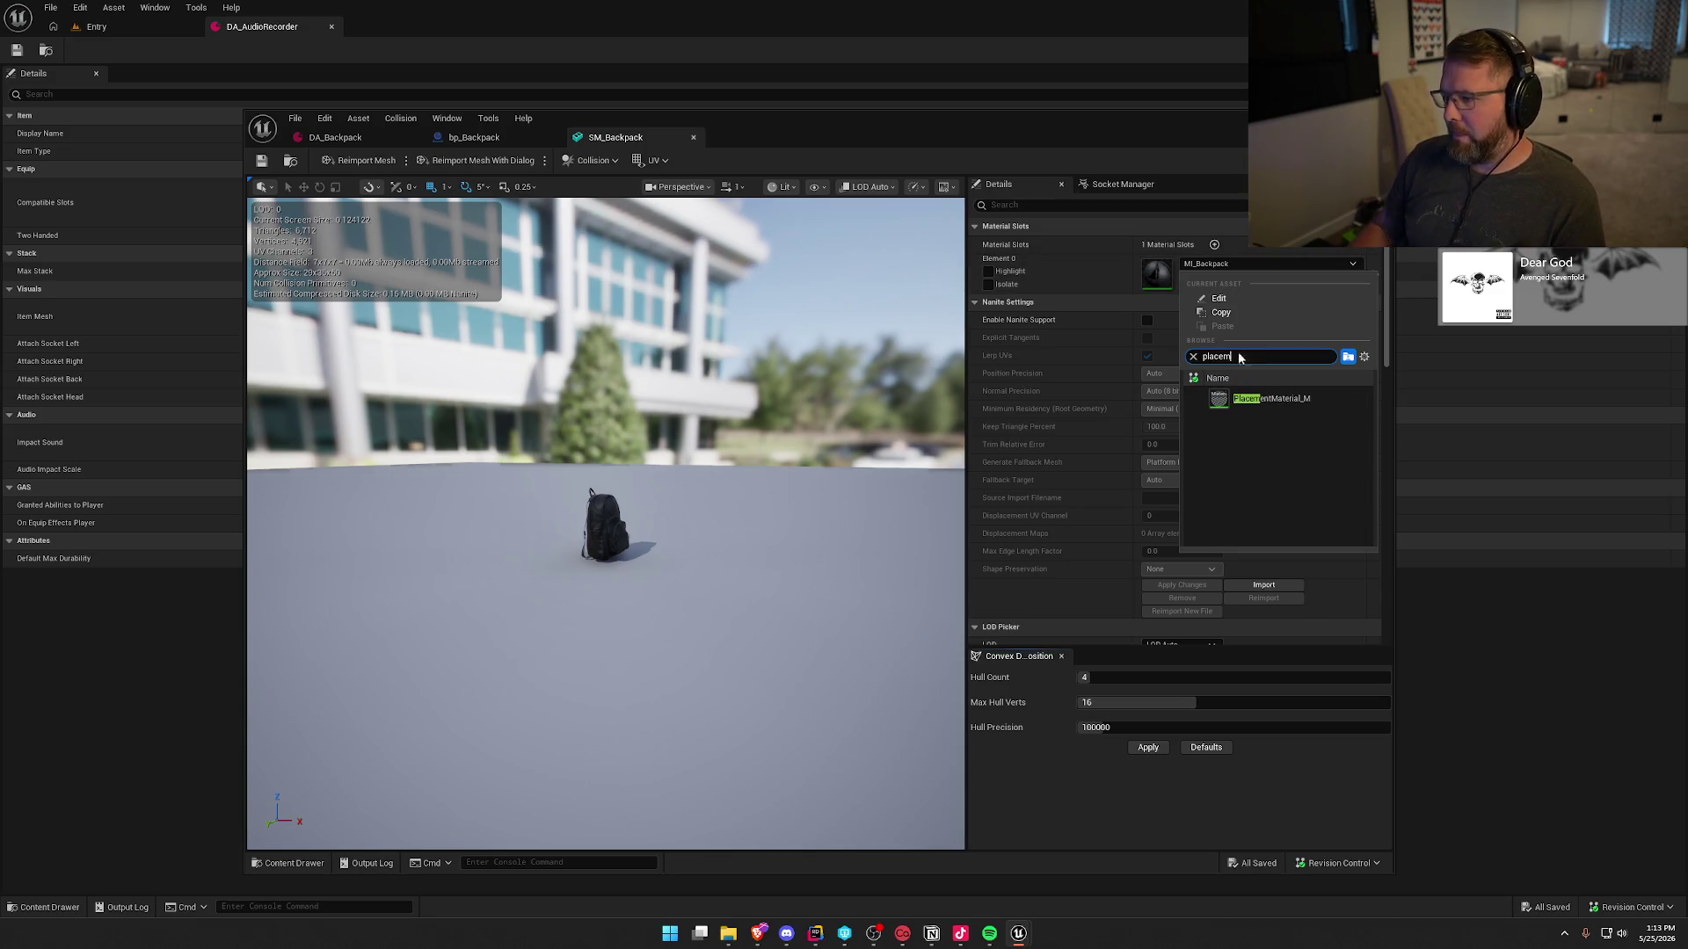
{"action": "left_click", "coordinate": [1267, 403]}
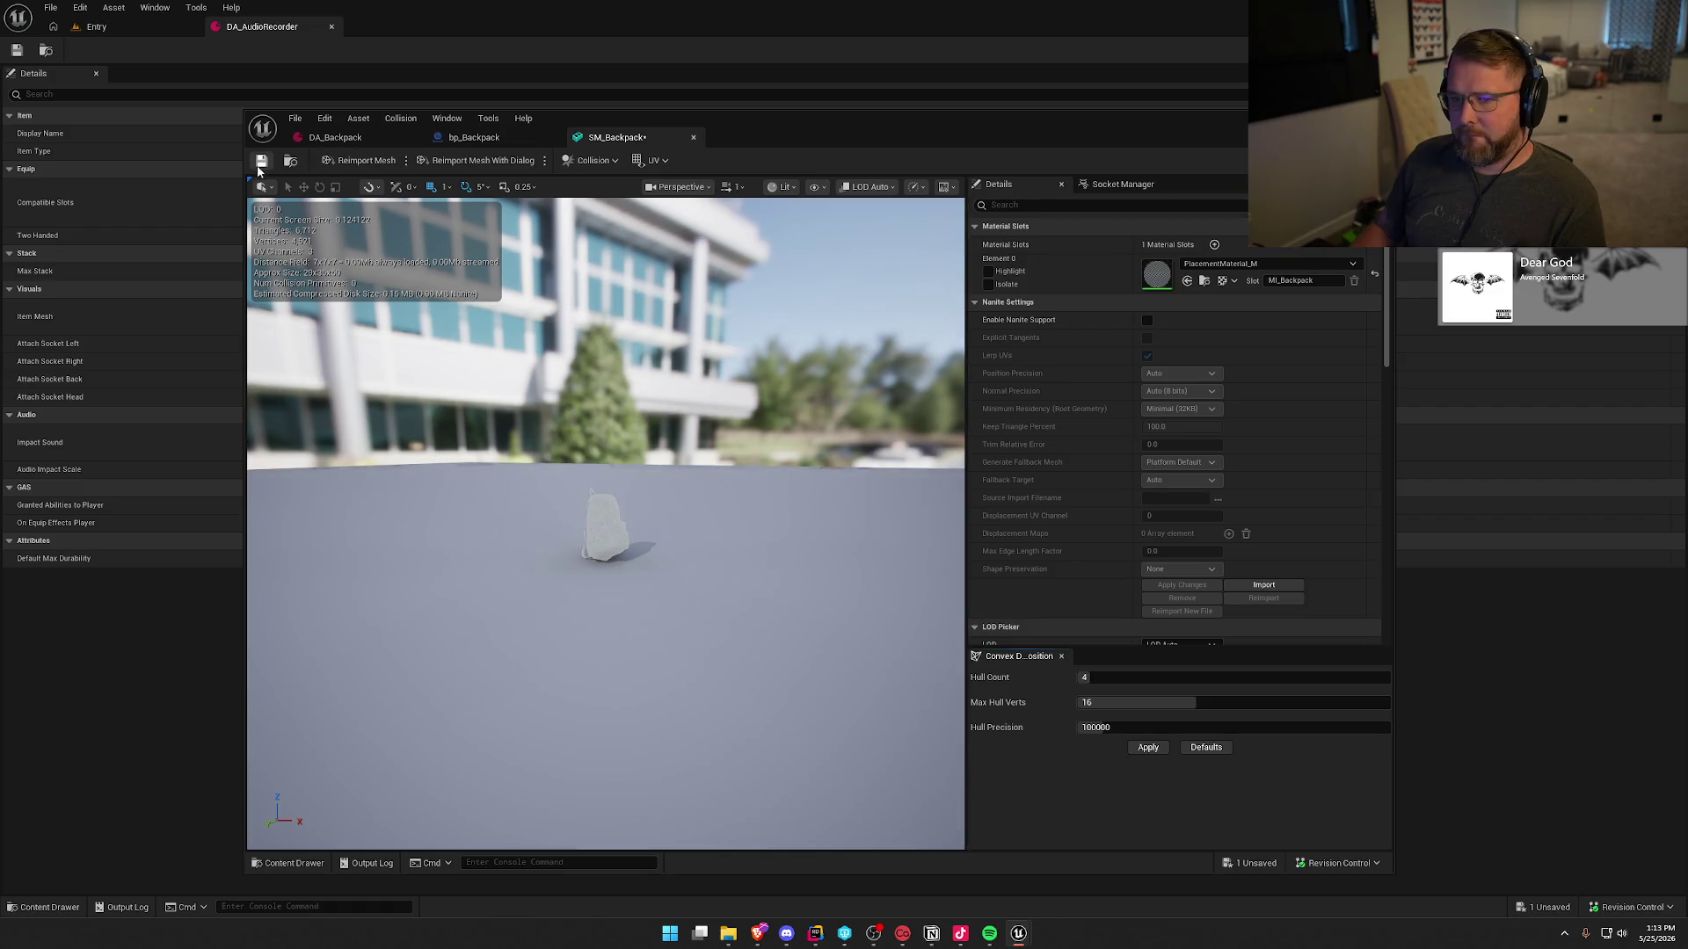
{"action": "key", "text": "ctrl+s"}
{"action": "middle_click", "coordinate": [613, 138]}
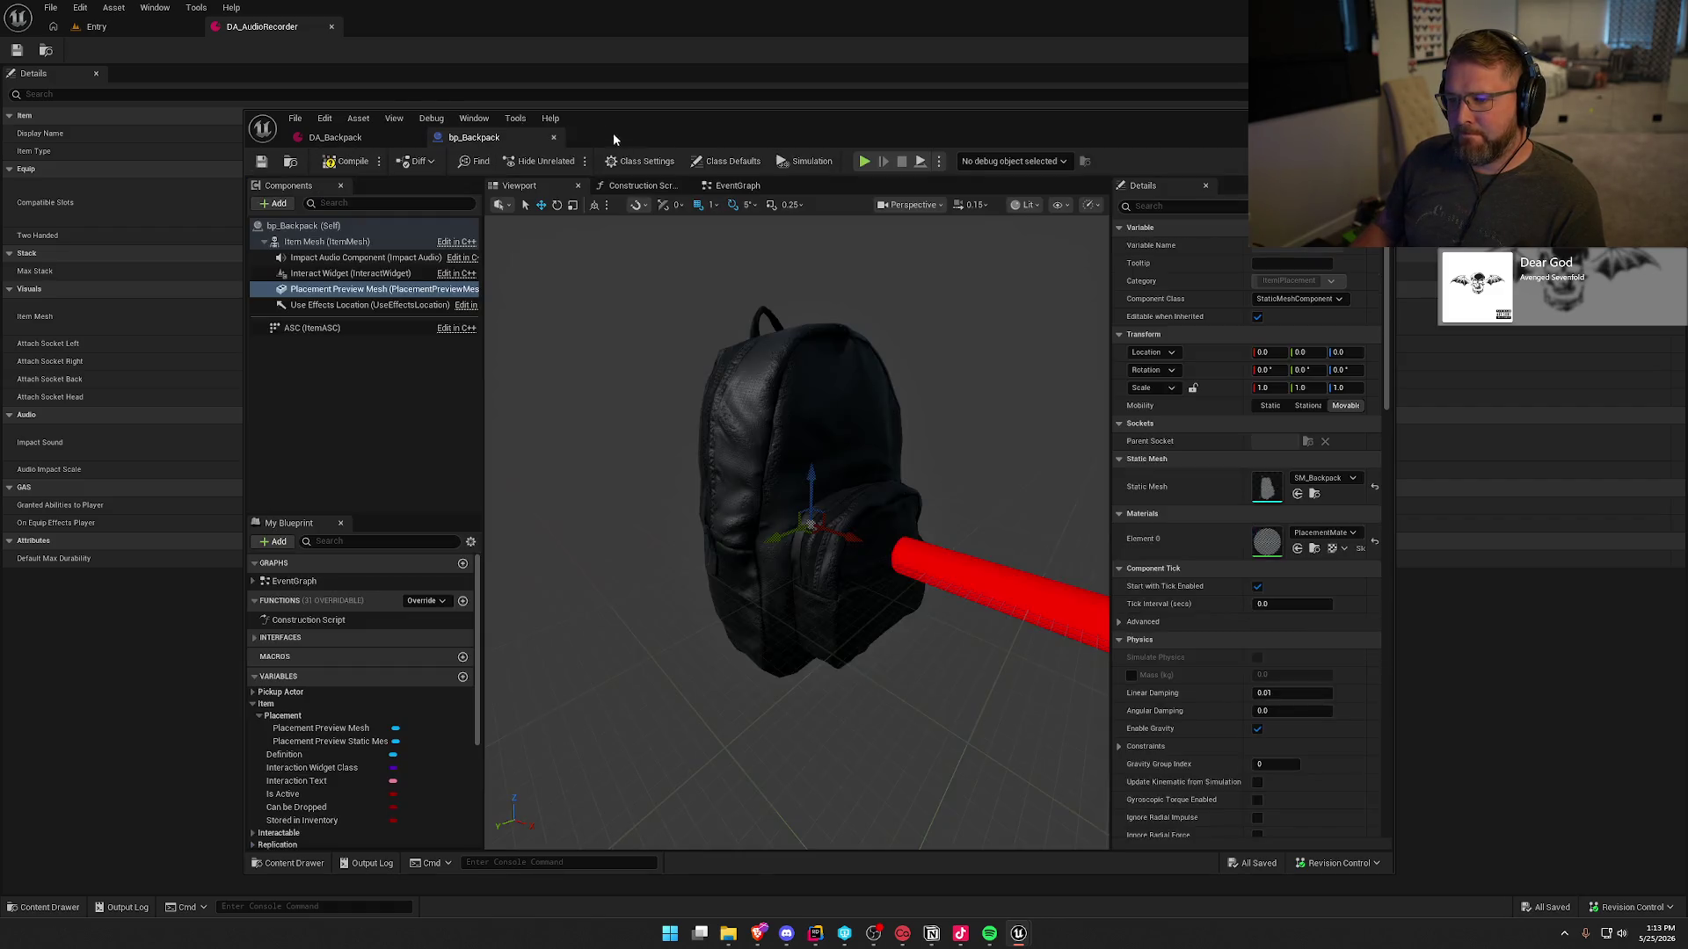
- Change Placement Preview Static Mesh's default from SM_EMF to SM_Backpack, then compile and save bp_Backpack
{"action": "left_click", "coordinate": [325, 741]}
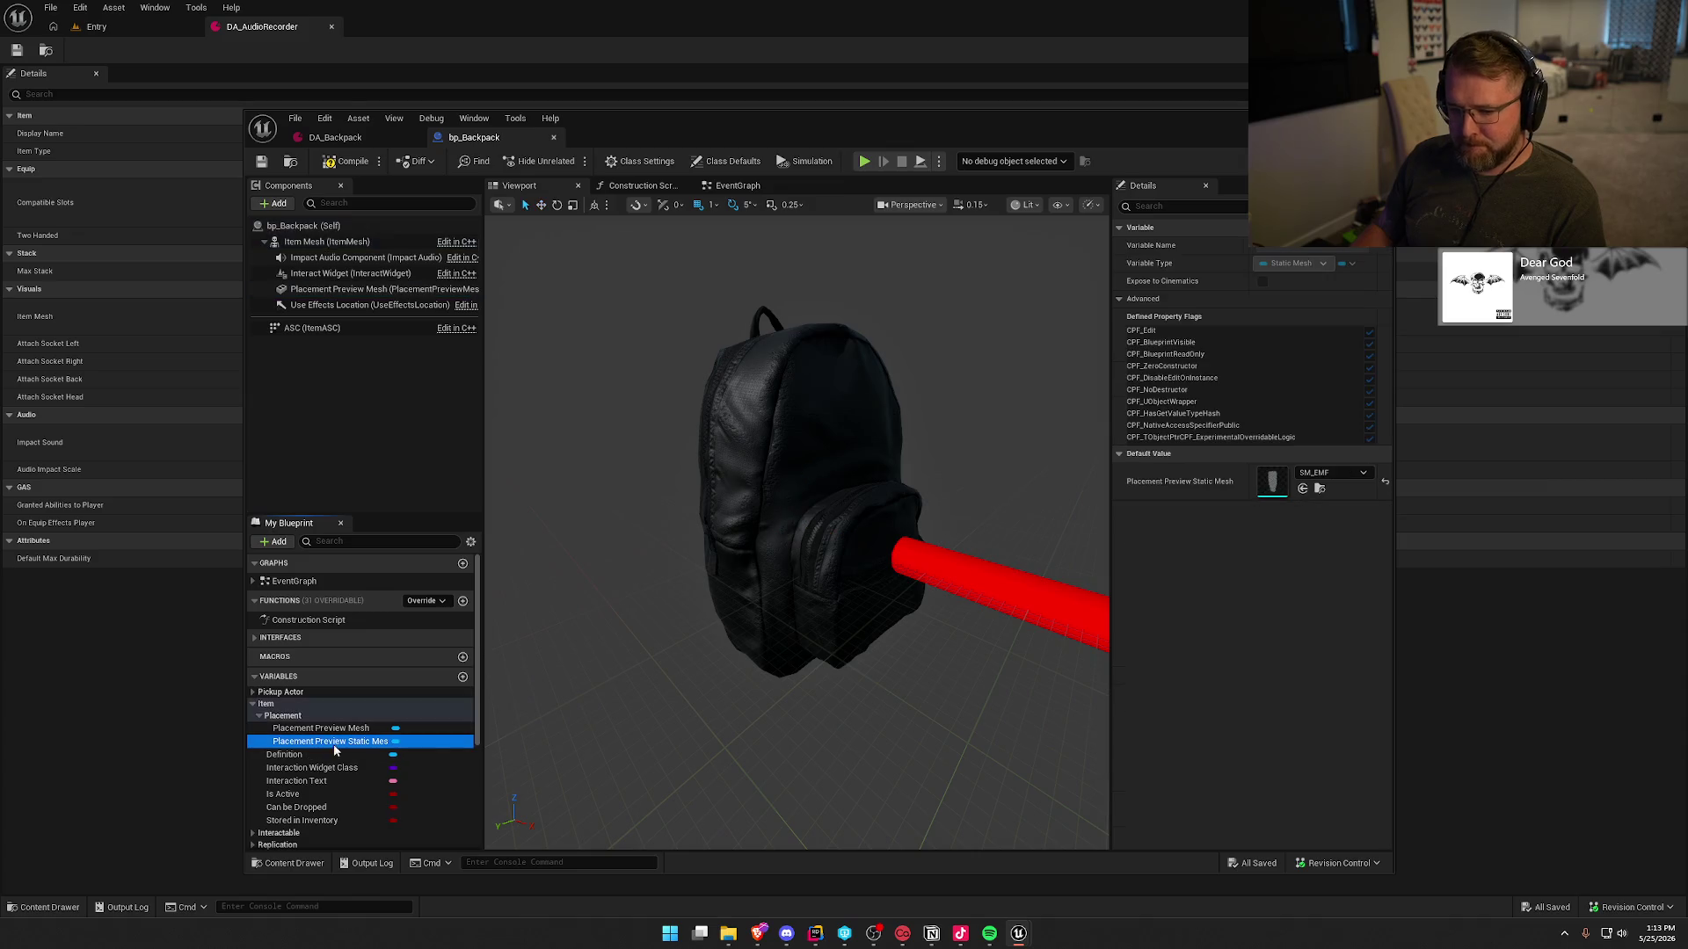
{"action": "left_click", "coordinate": [1327, 476]}
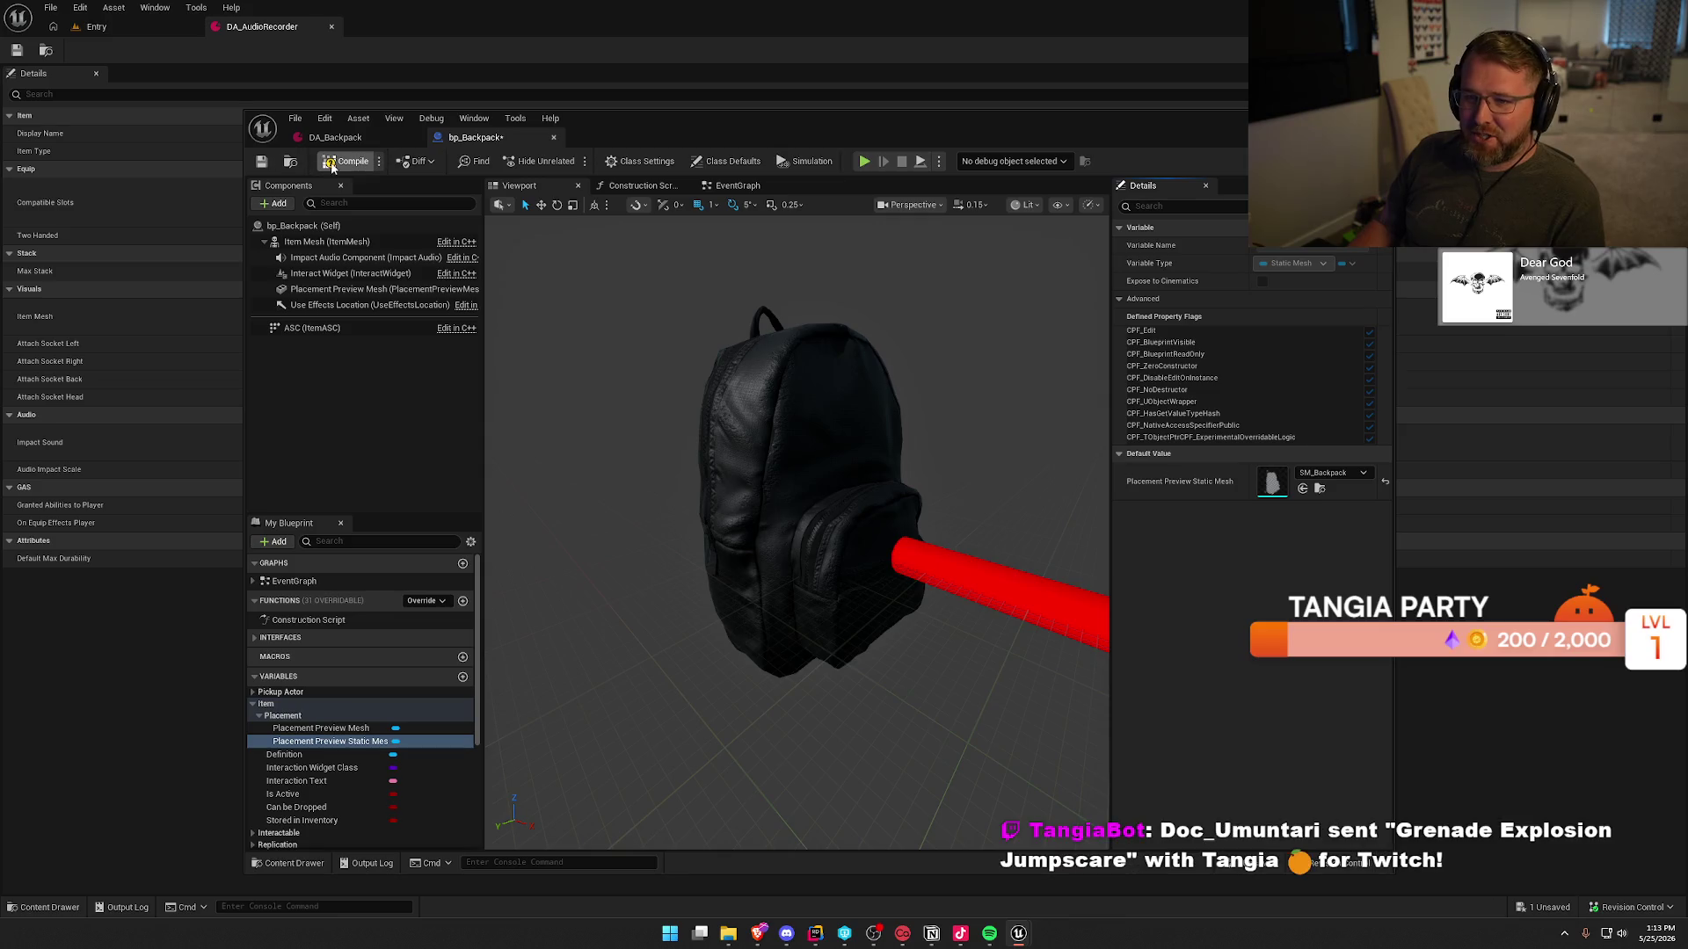
{"action": "key", "text": "ctrl+s"}
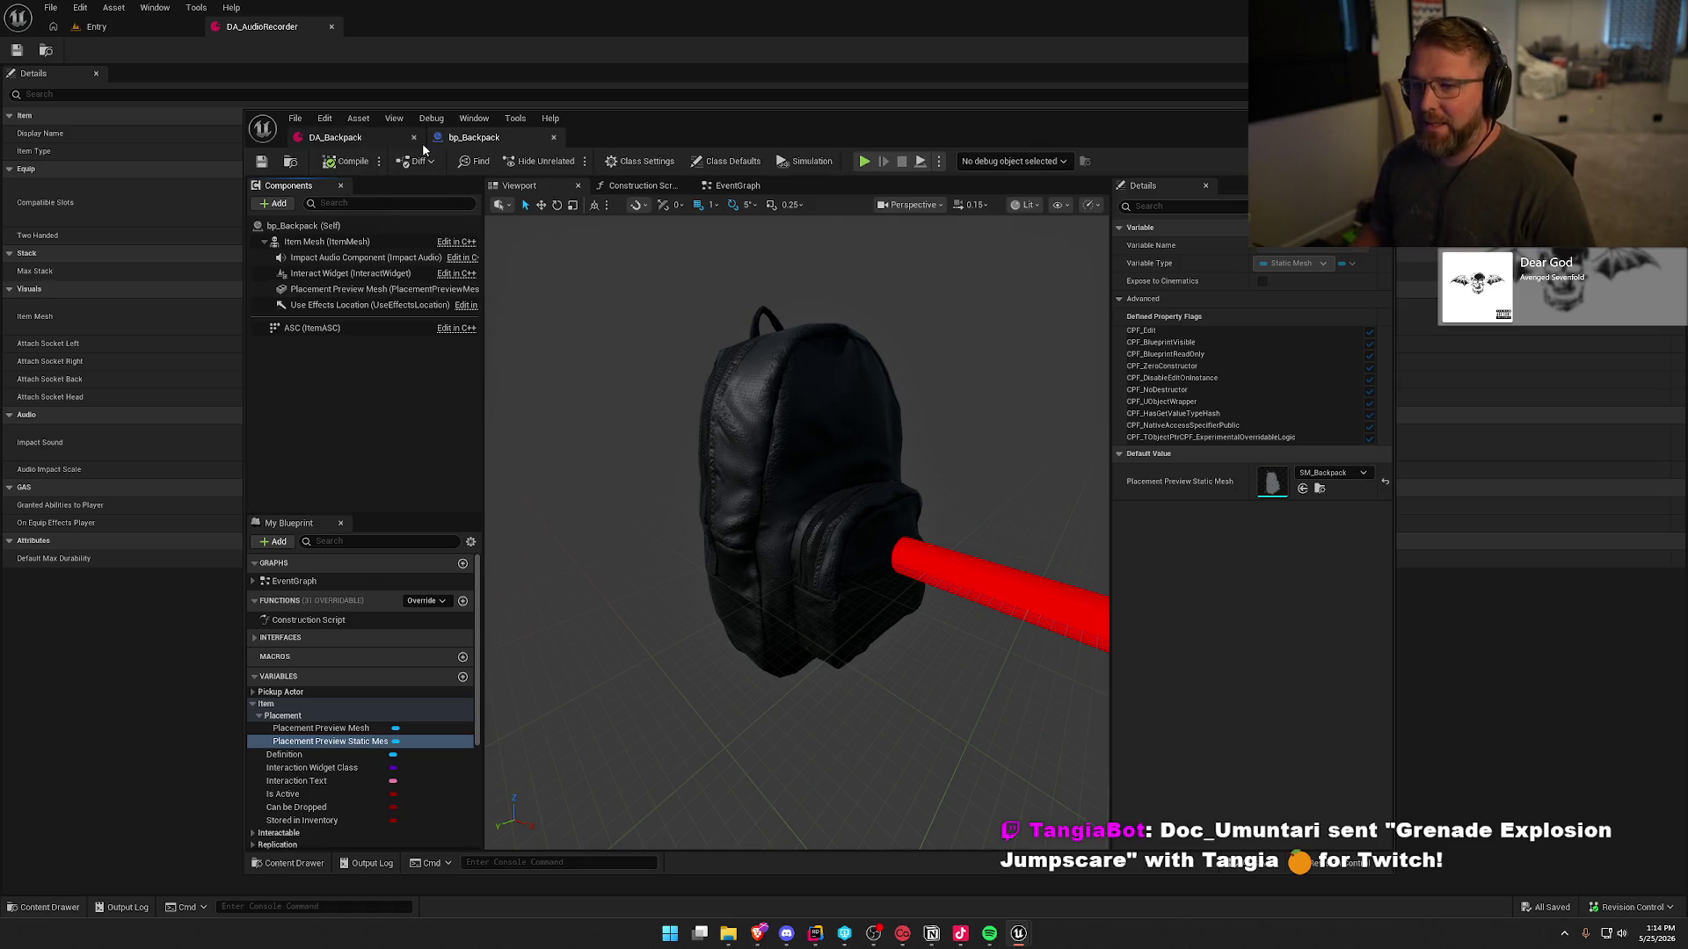
{"action": "scroll", "coordinate": [336, 690], "scroll_direction": "down", "scroll_amount": 2}
{"action": "scroll", "coordinate": [370, 735], "scroll_direction": "down", "scroll_amount": 2}
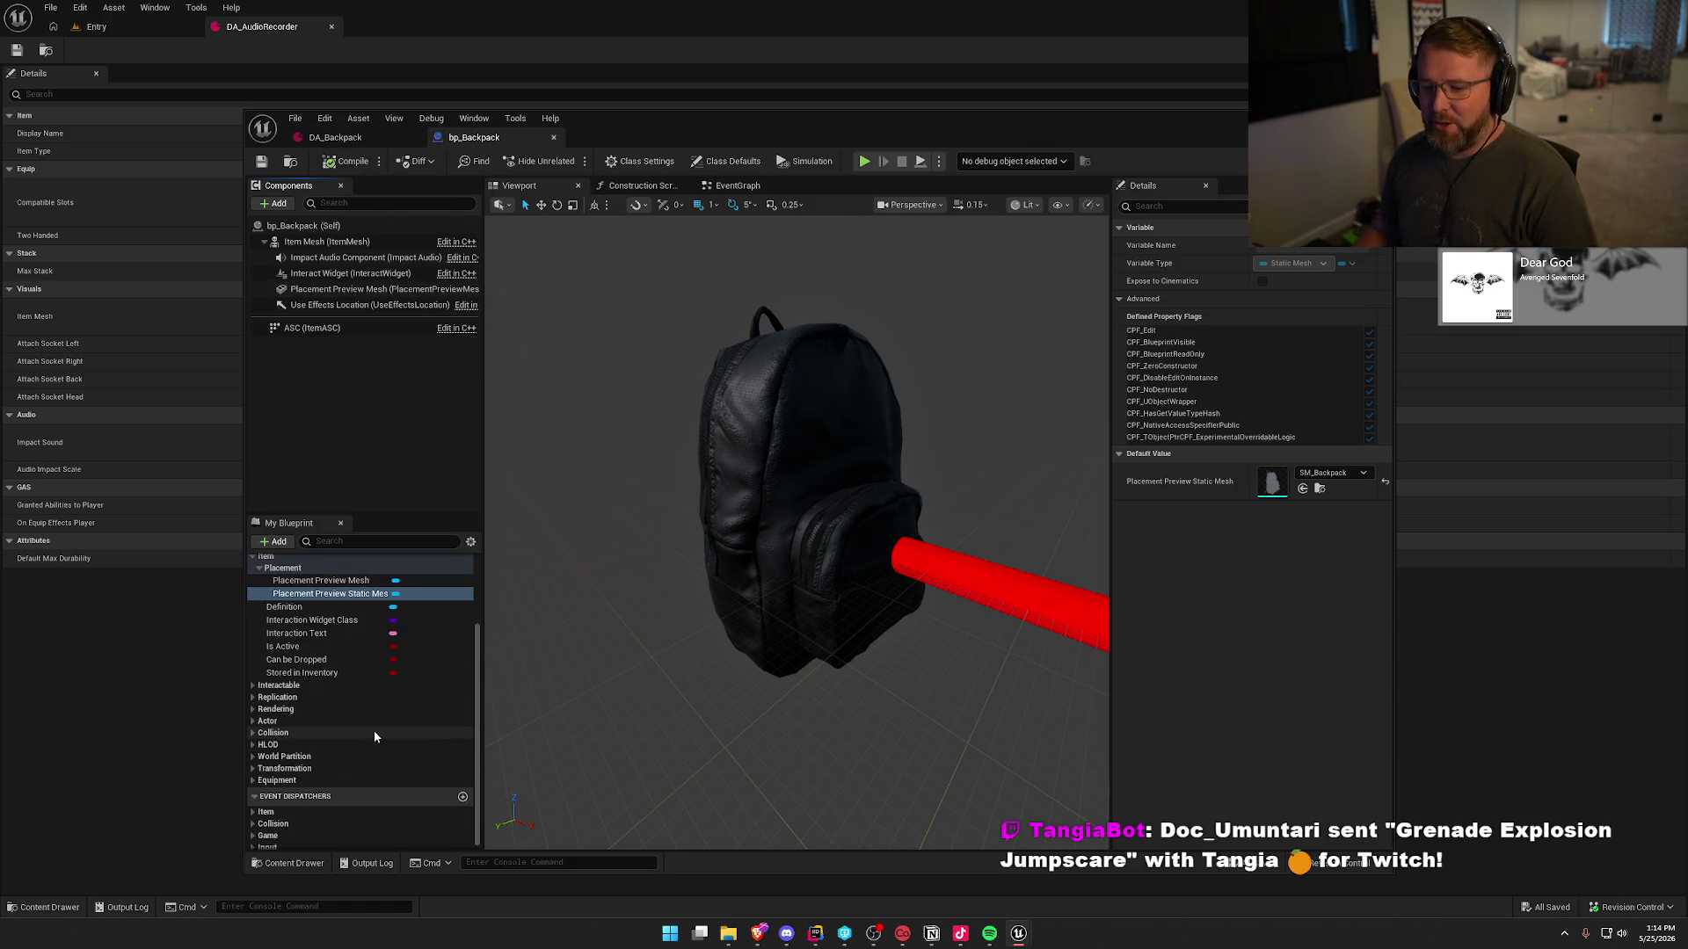
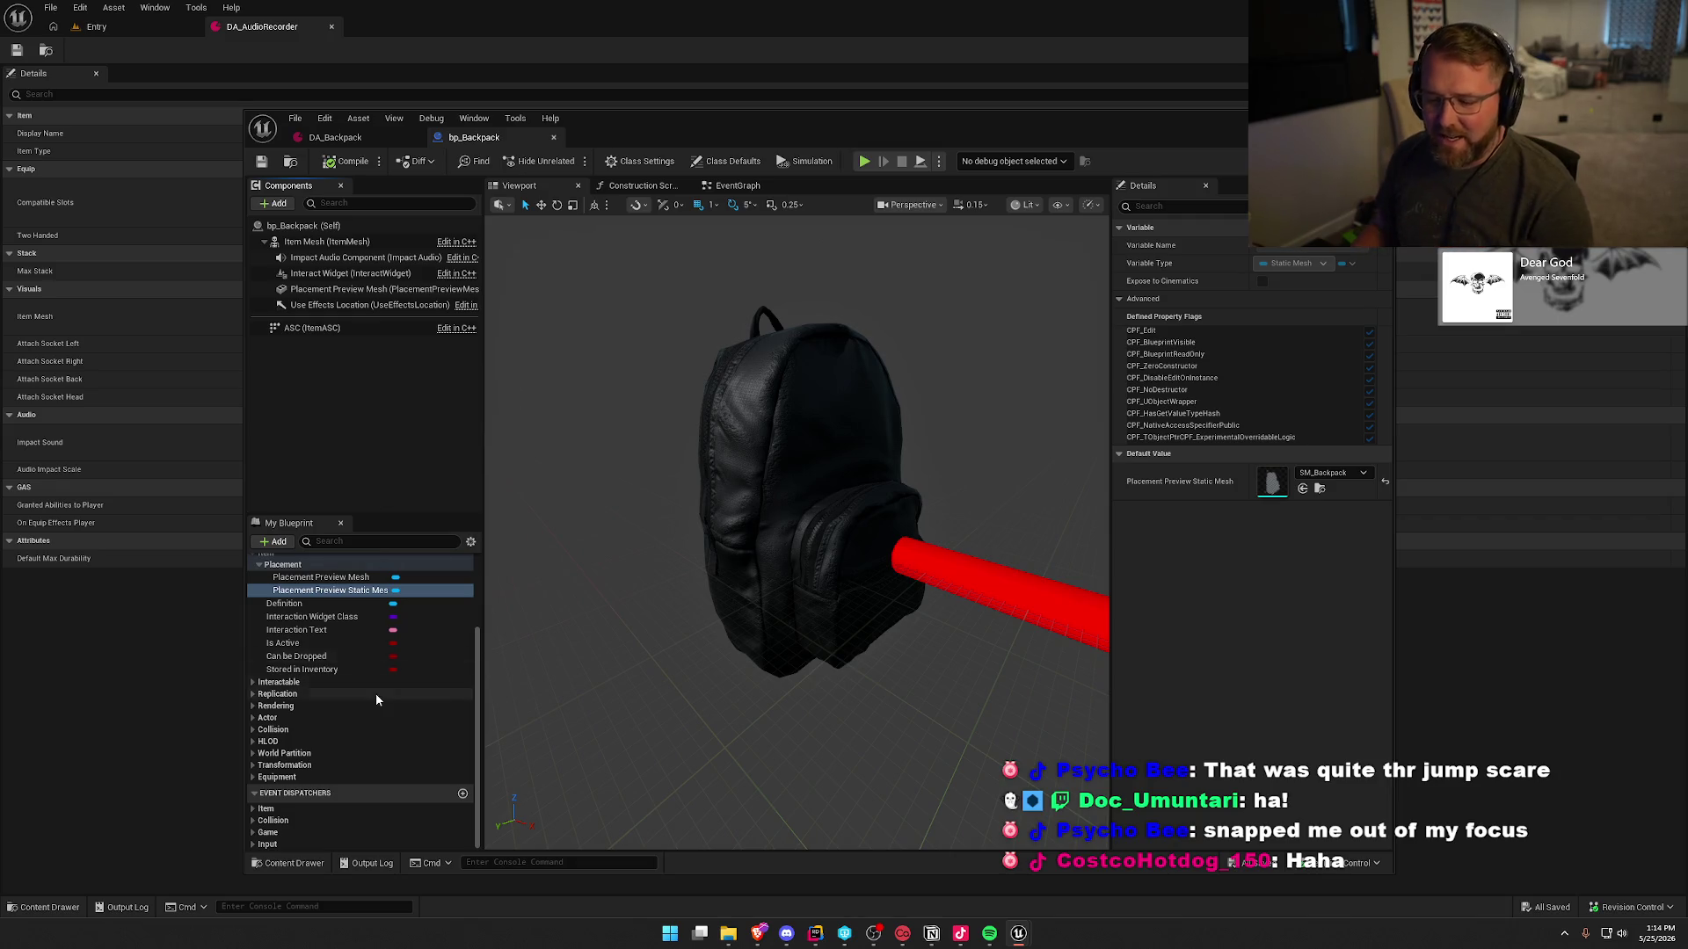
- Review bp_Backpack's Pickup Actor variables and the Interaction Text default, 'Use Item'
{"action": "scroll", "coordinate": [376, 693], "scroll_direction": "up", "scroll_amount": 2}
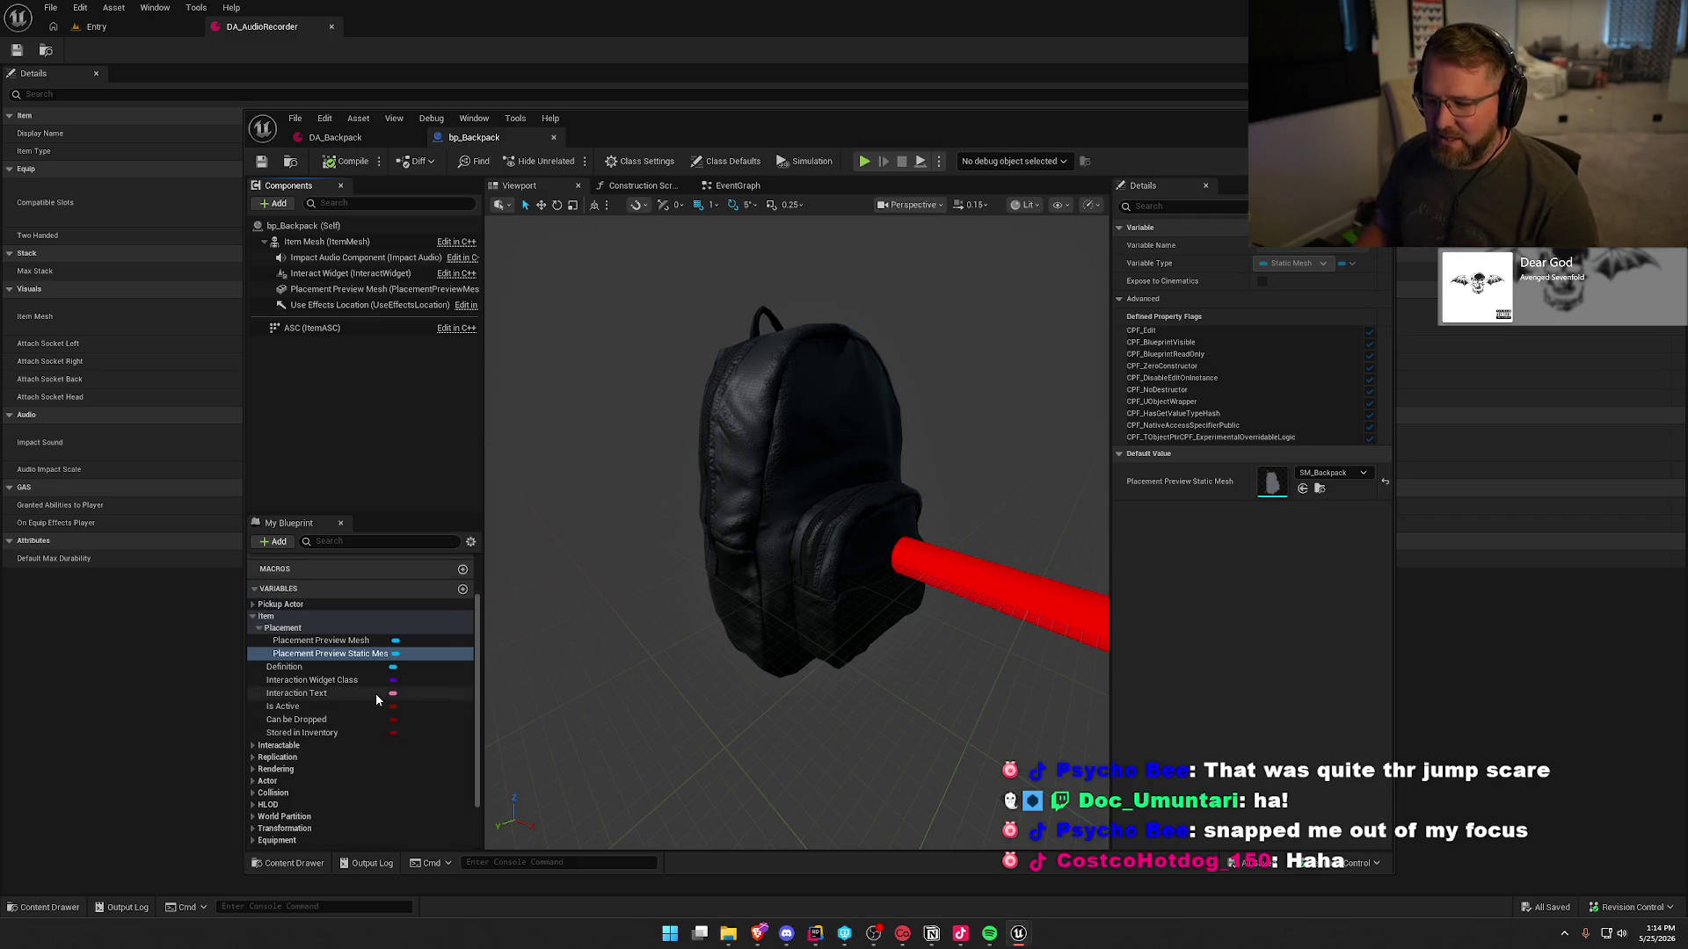
{"action": "left_click", "coordinate": [253, 604]}
{"action": "scroll", "coordinate": [360, 722], "scroll_direction": "down", "scroll_amount": 3}
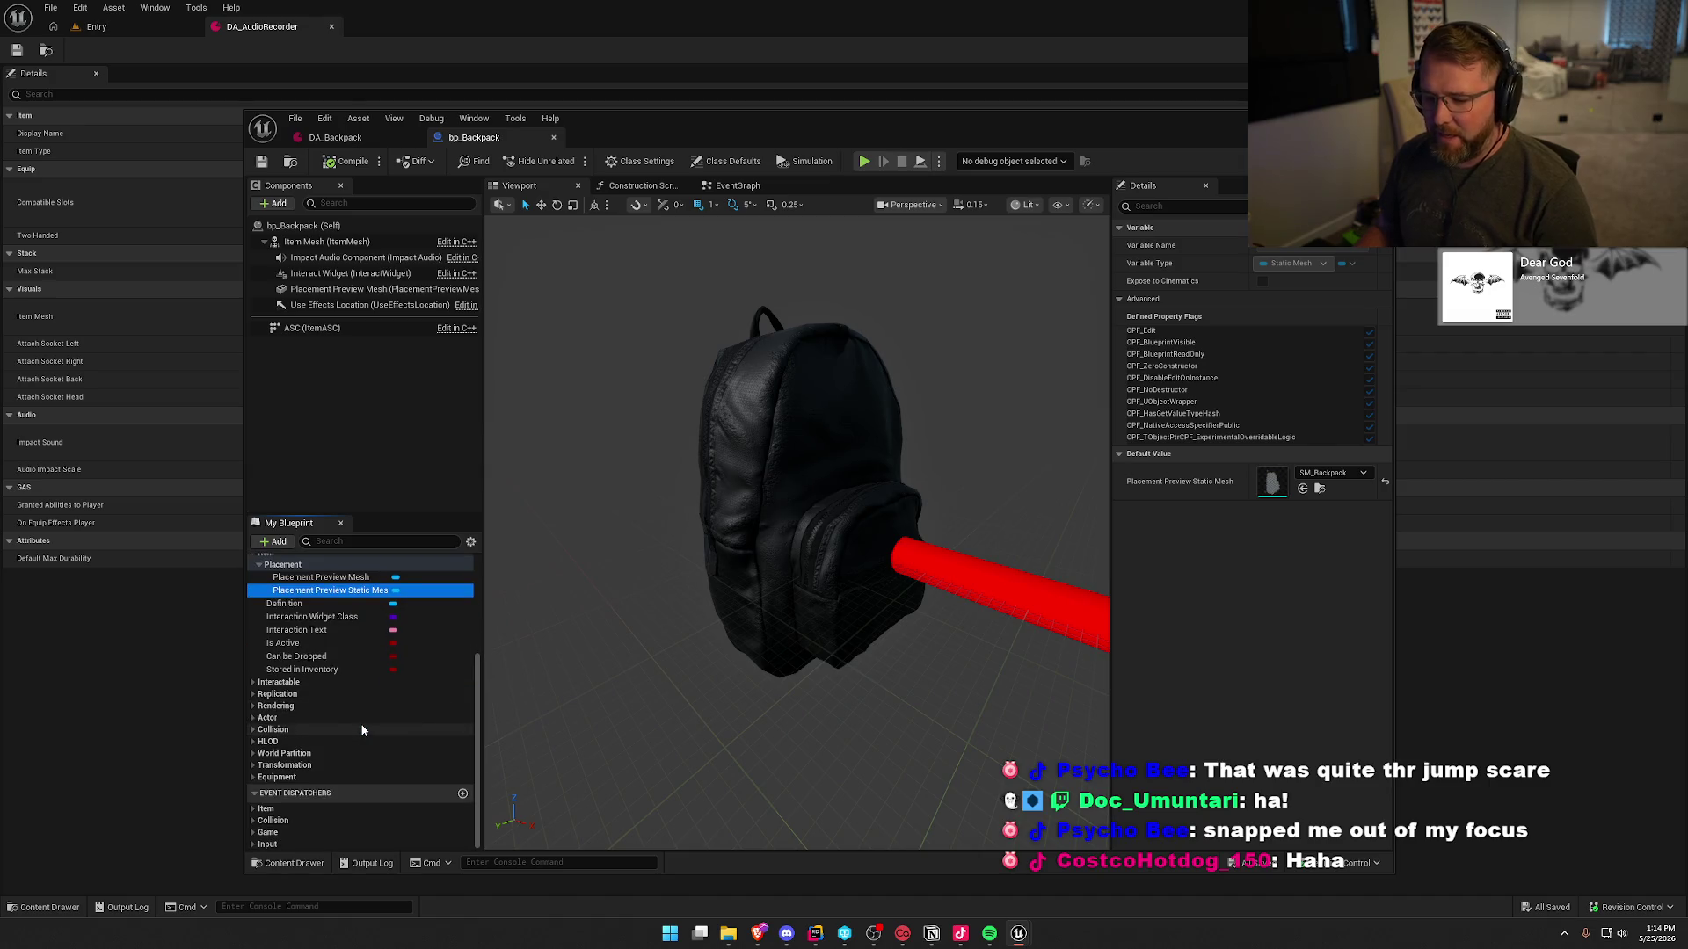
{"action": "scroll", "coordinate": [362, 731], "scroll_direction": "up", "scroll_amount": 3}
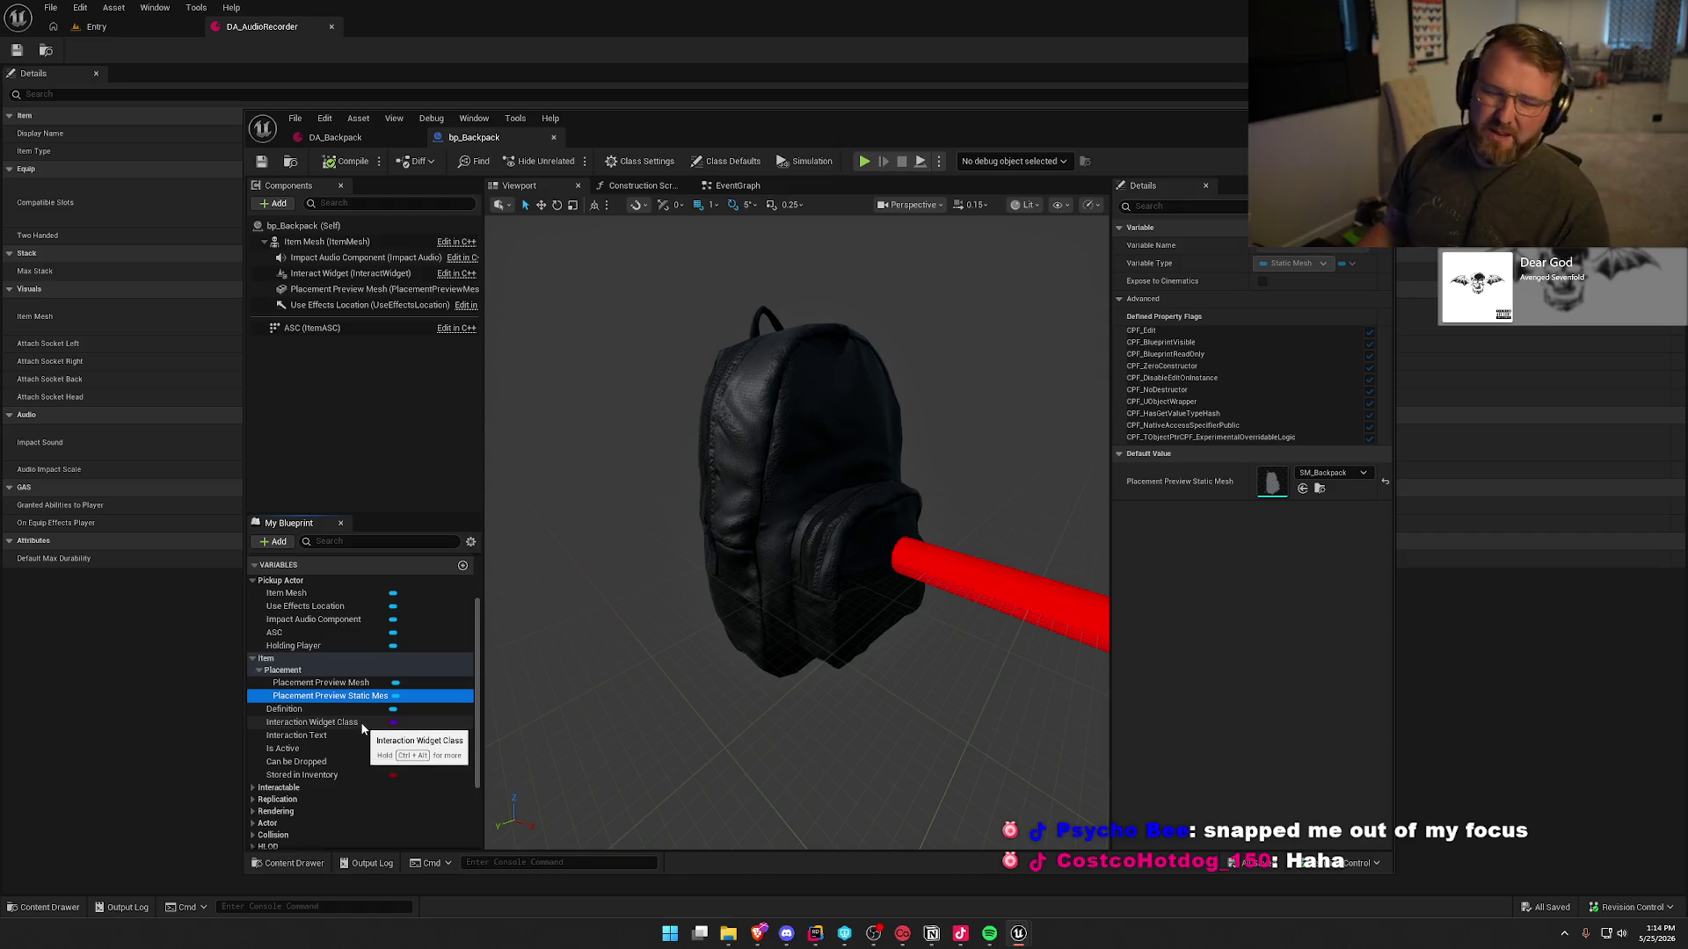
{"action": "scroll", "coordinate": [404, 659], "scroll_direction": "down", "scroll_amount": 2}
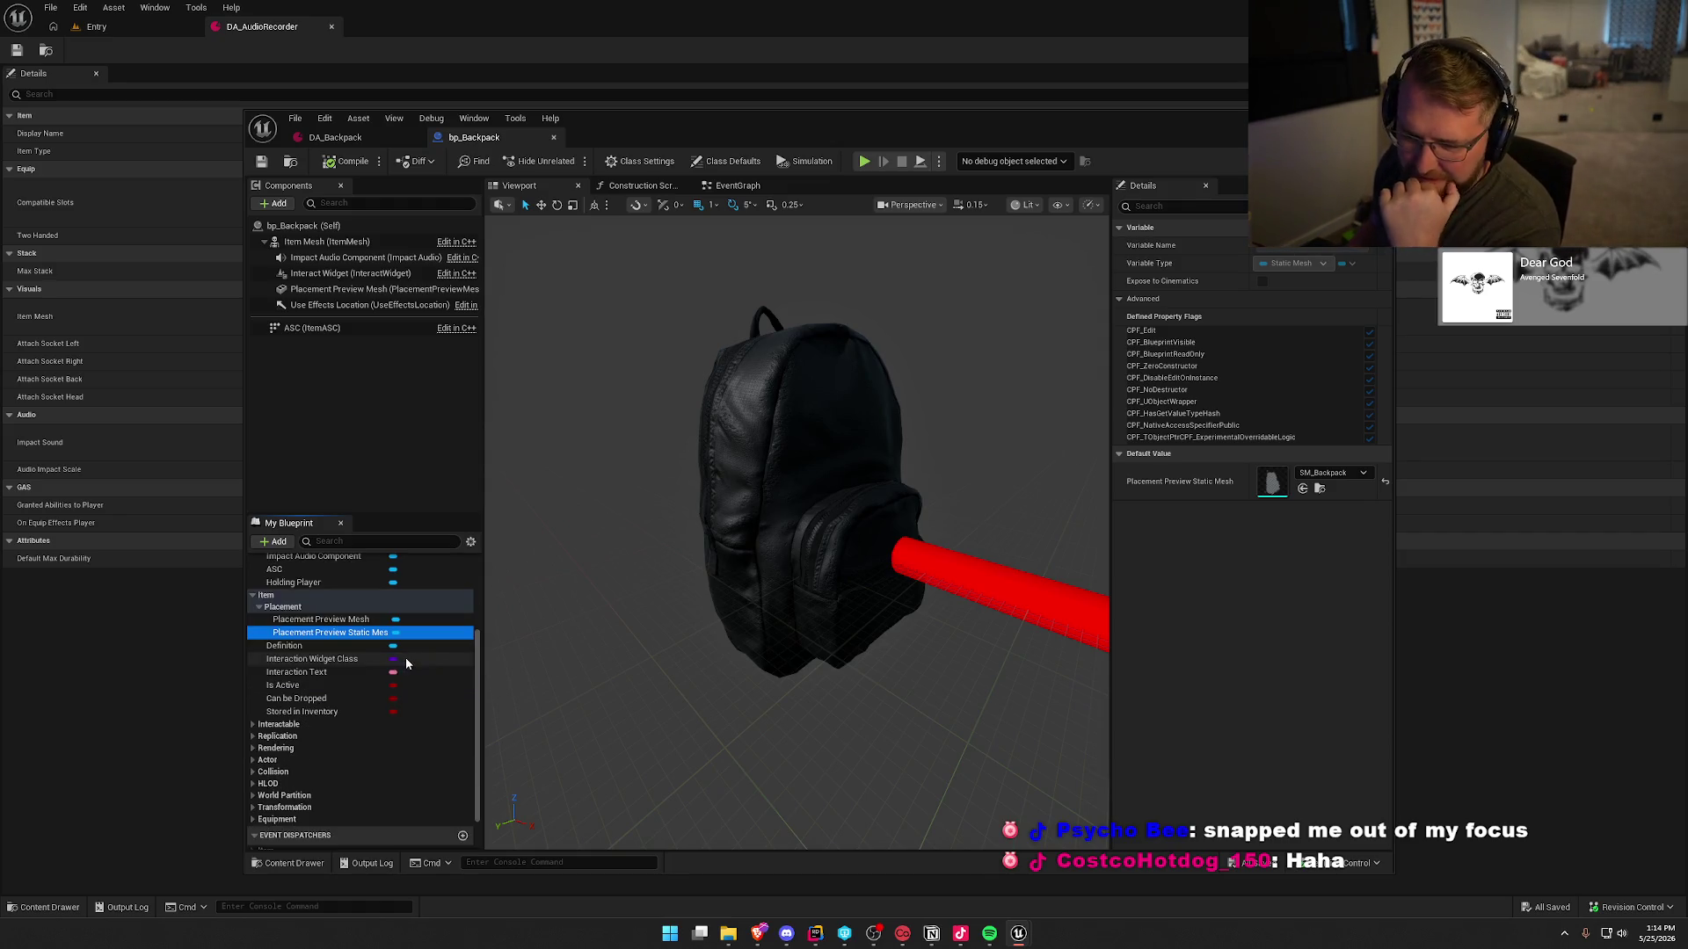
{"action": "left_click", "coordinate": [342, 672]}
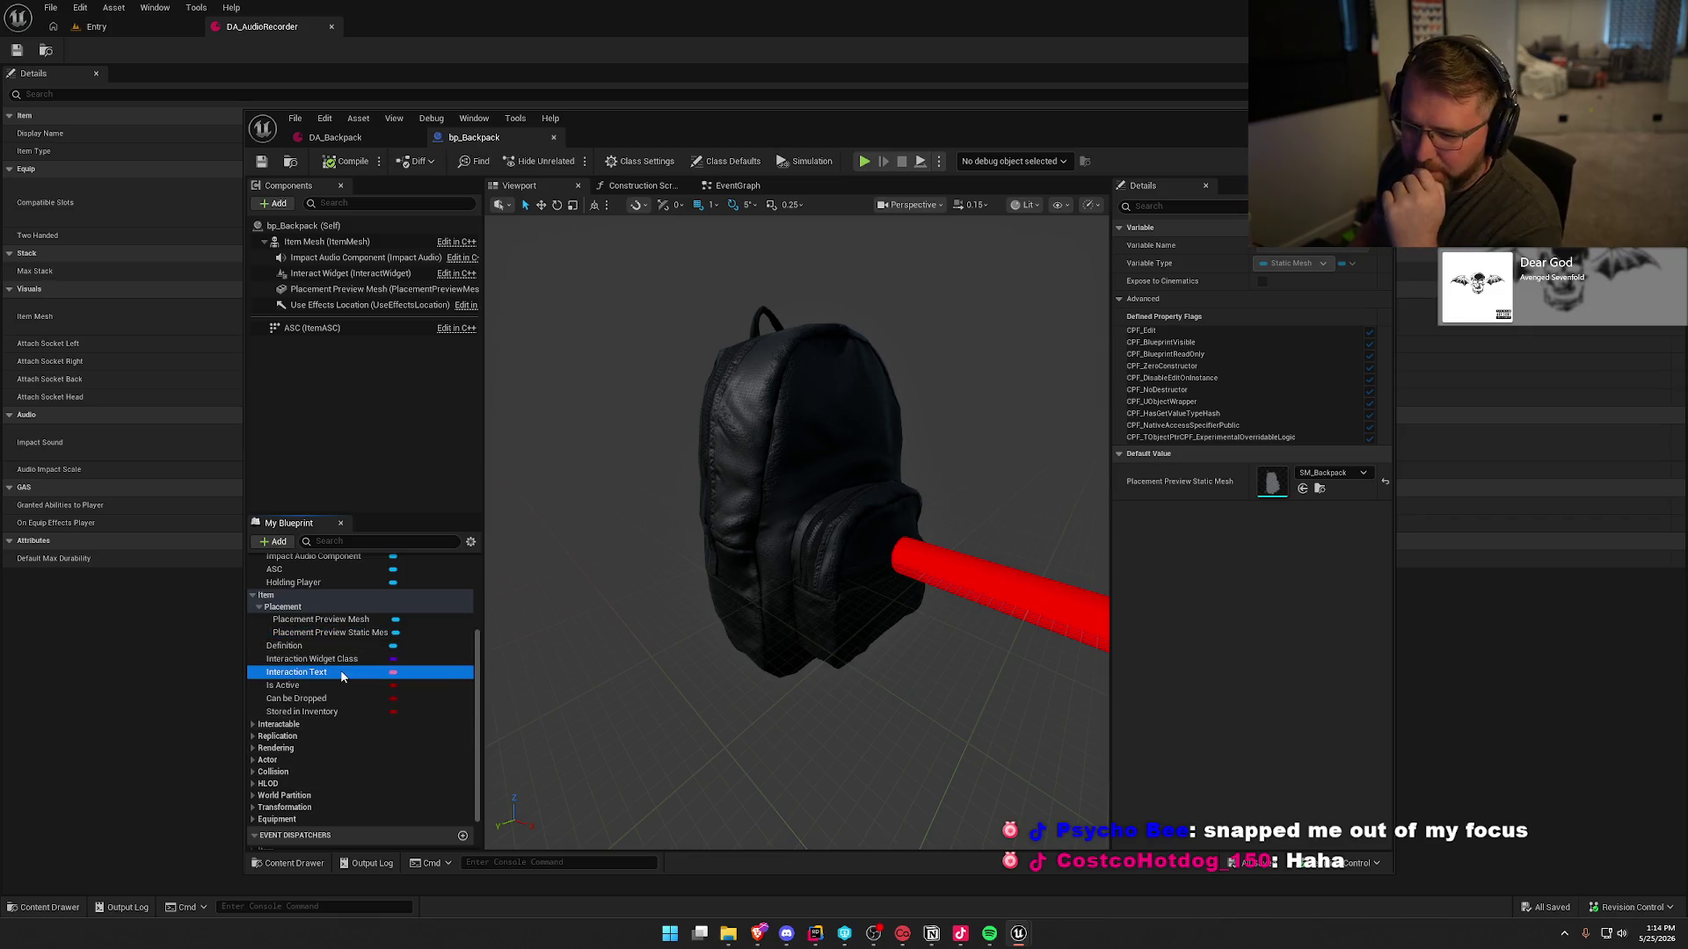
- Locate bp_Backpack among the project assets in the Equipment folder
{"action": "scroll", "coordinate": [342, 674], "scroll_direction": "up", "scroll_amount": 5}
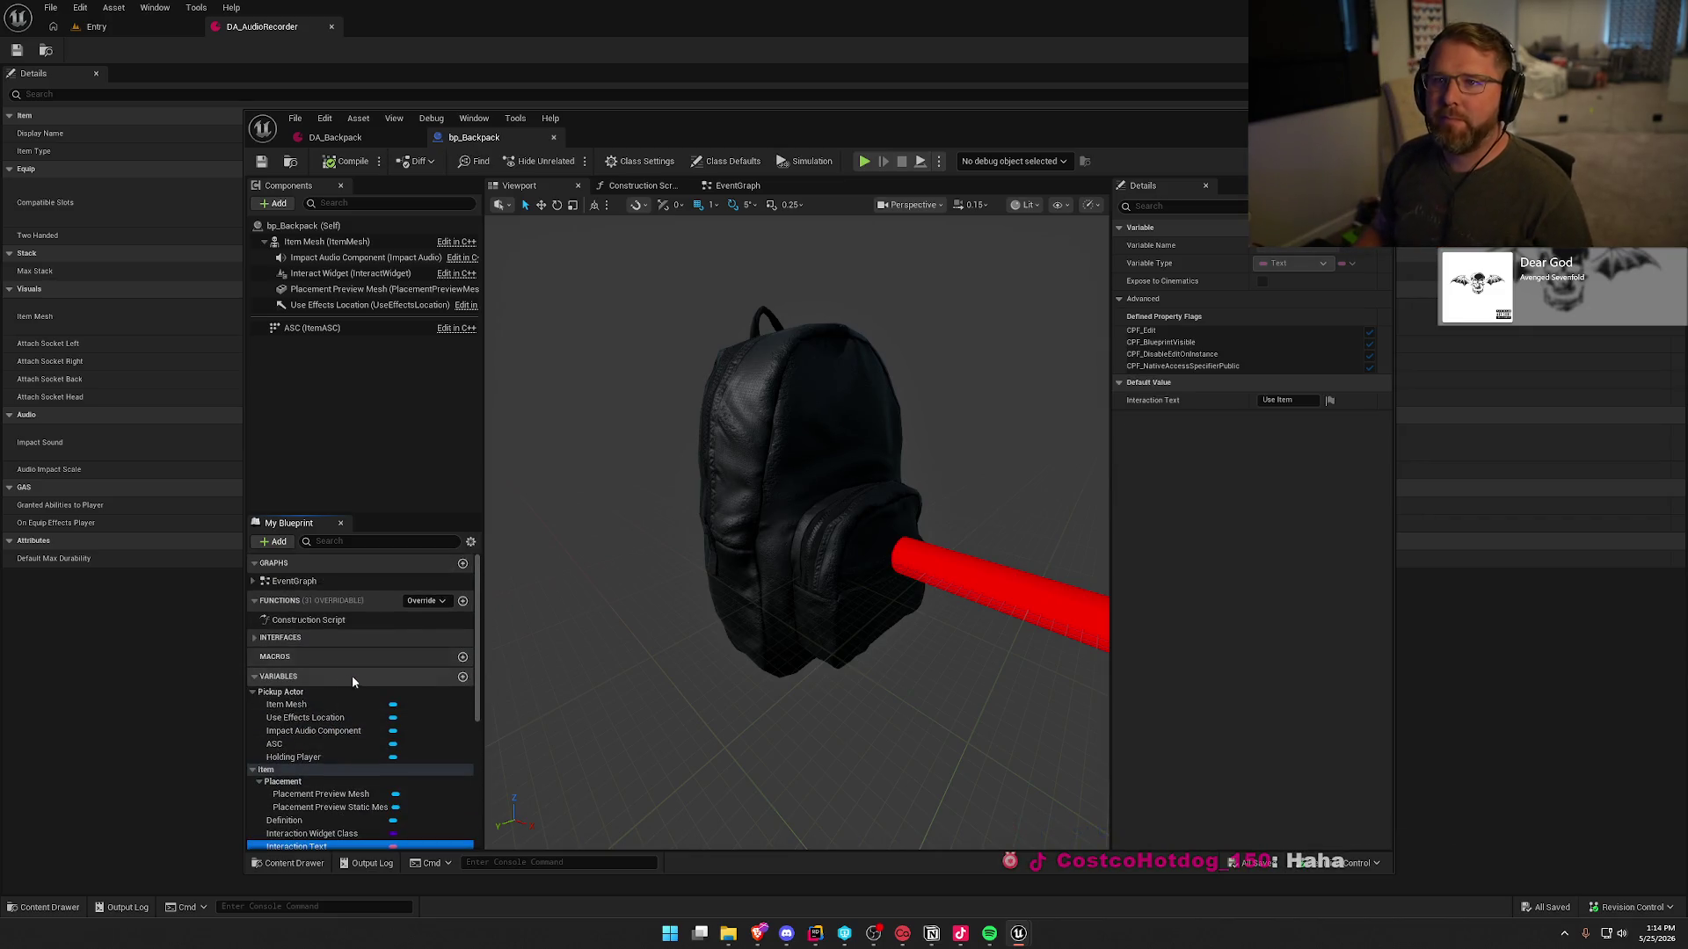
{"action": "scroll", "coordinate": [356, 693], "scroll_direction": "down", "scroll_amount": 3}
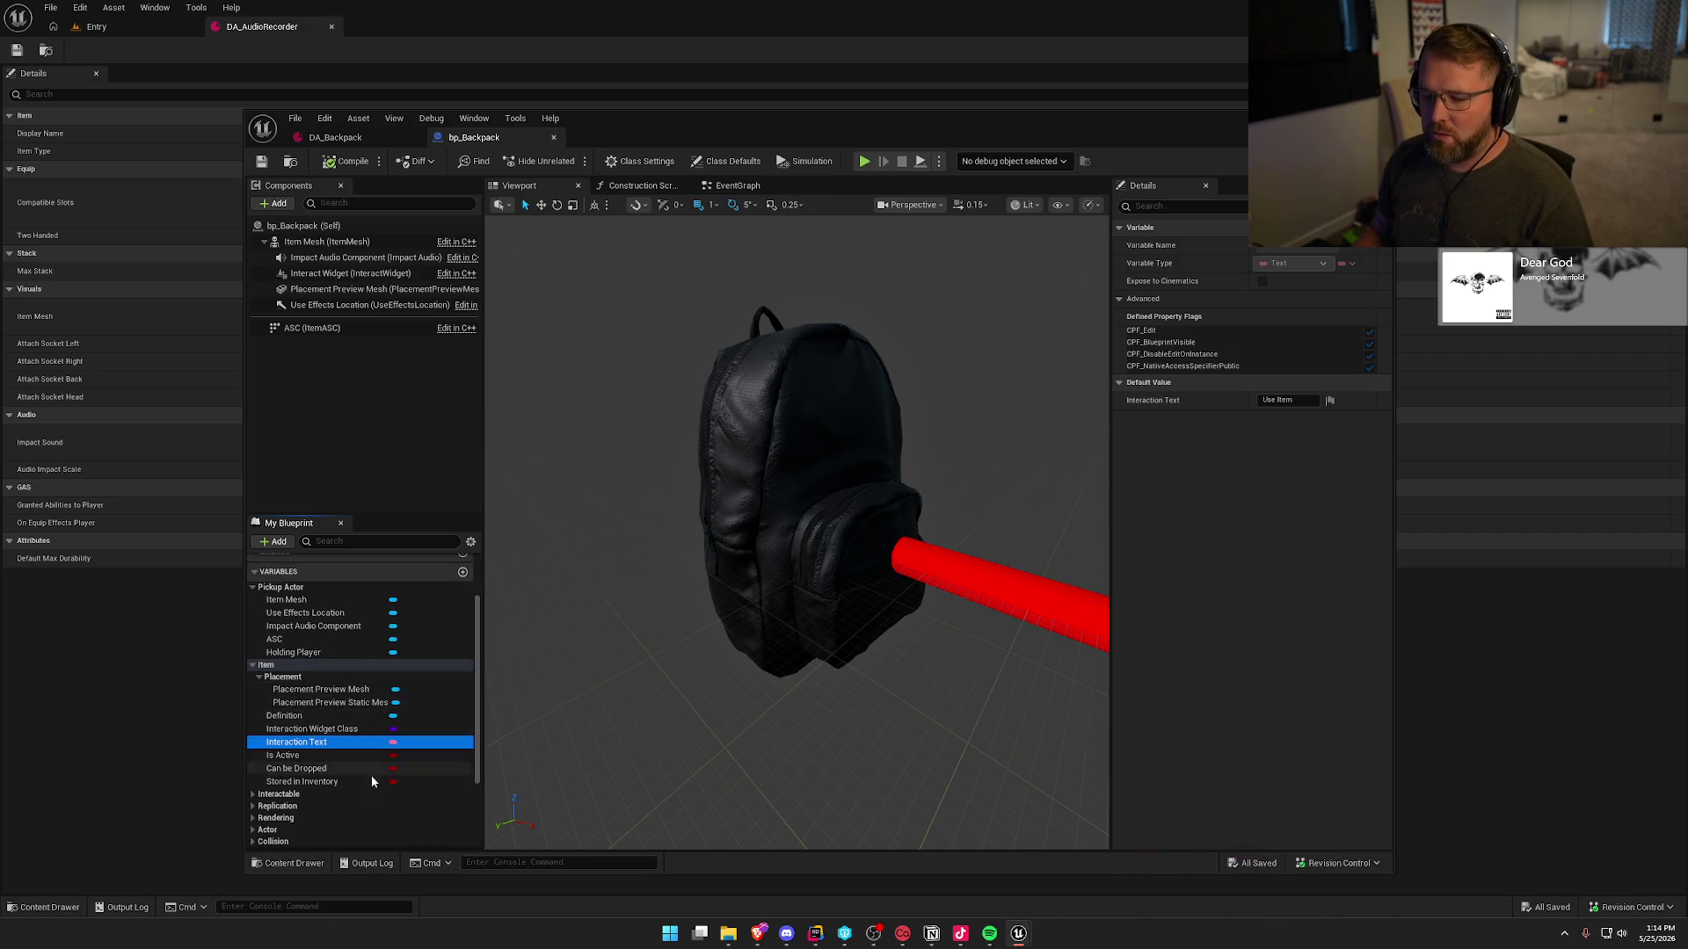
{"action": "scroll", "coordinate": [331, 779], "scroll_direction": "up", "scroll_amount": 3}
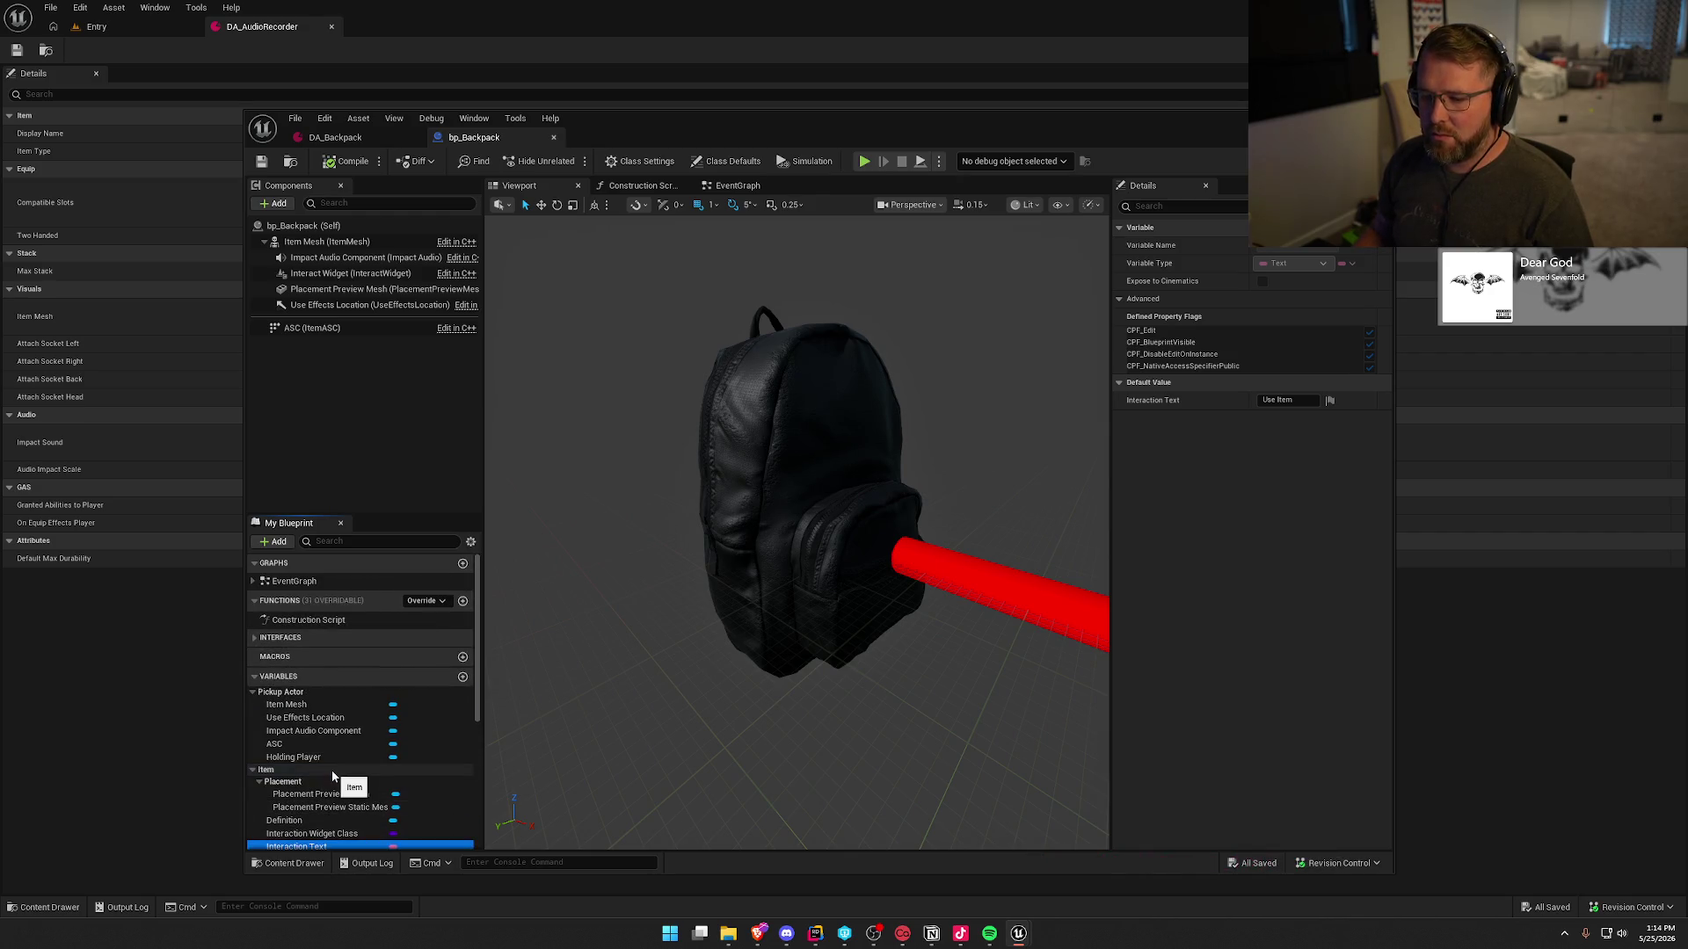
{"action": "left_click", "coordinate": [290, 161]}
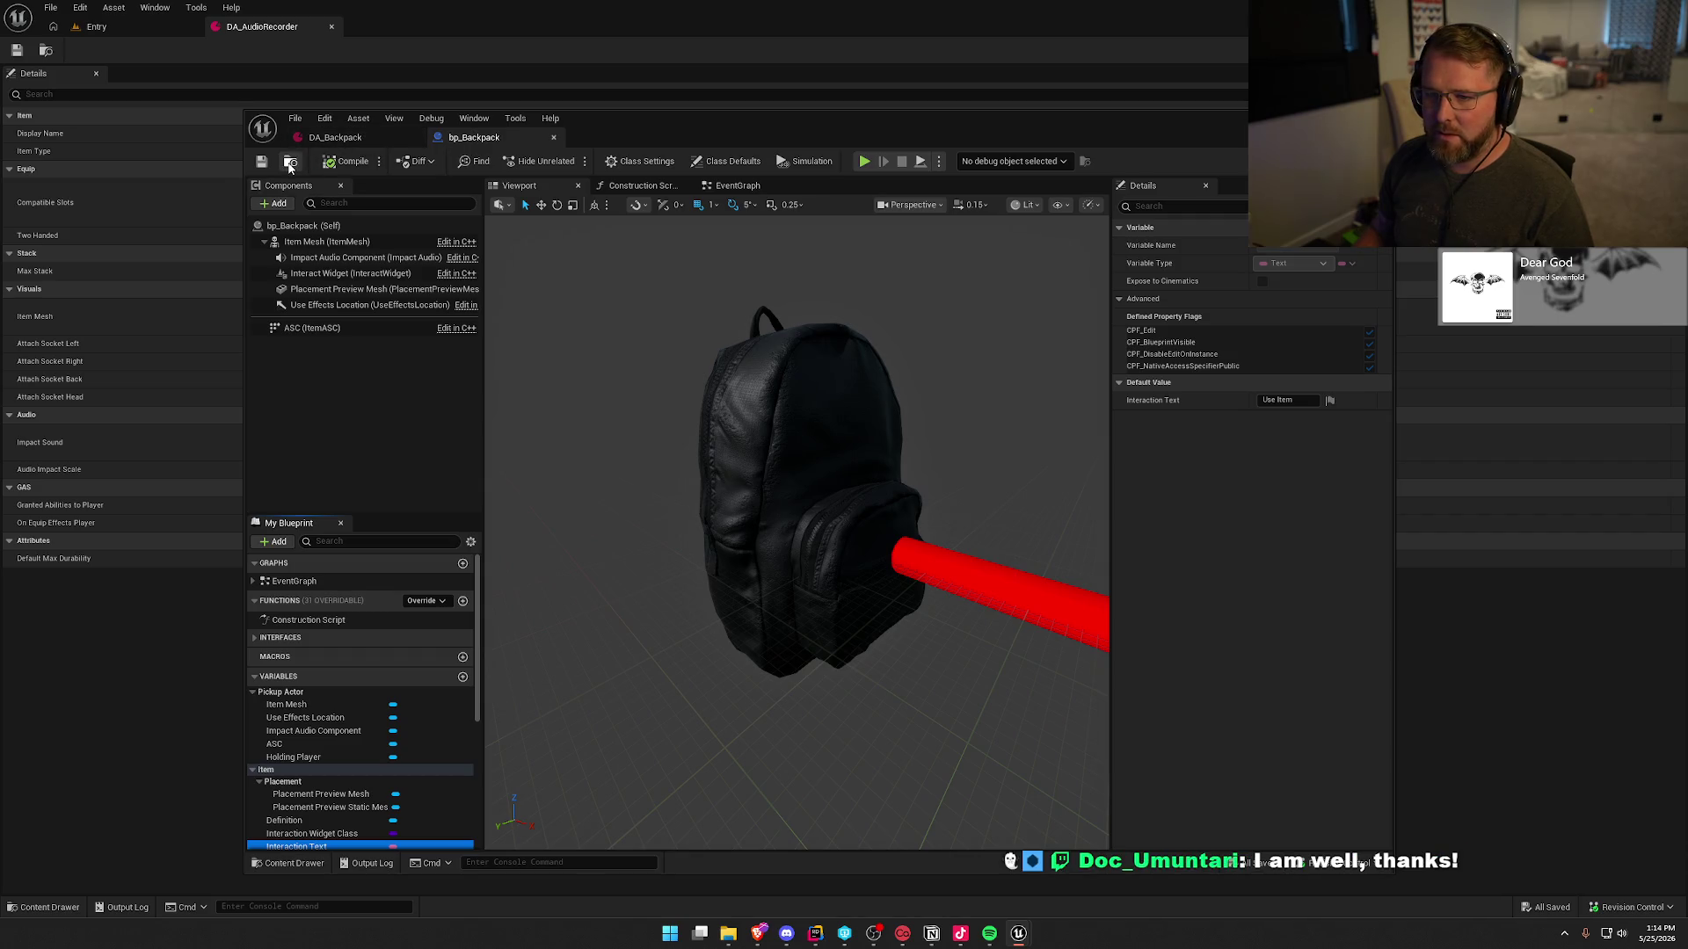
- Close the open asset editors, duplicate bp_Backpack as bp_Camcorder and open it
{"action": "middle_click", "coordinate": [272, 28]}
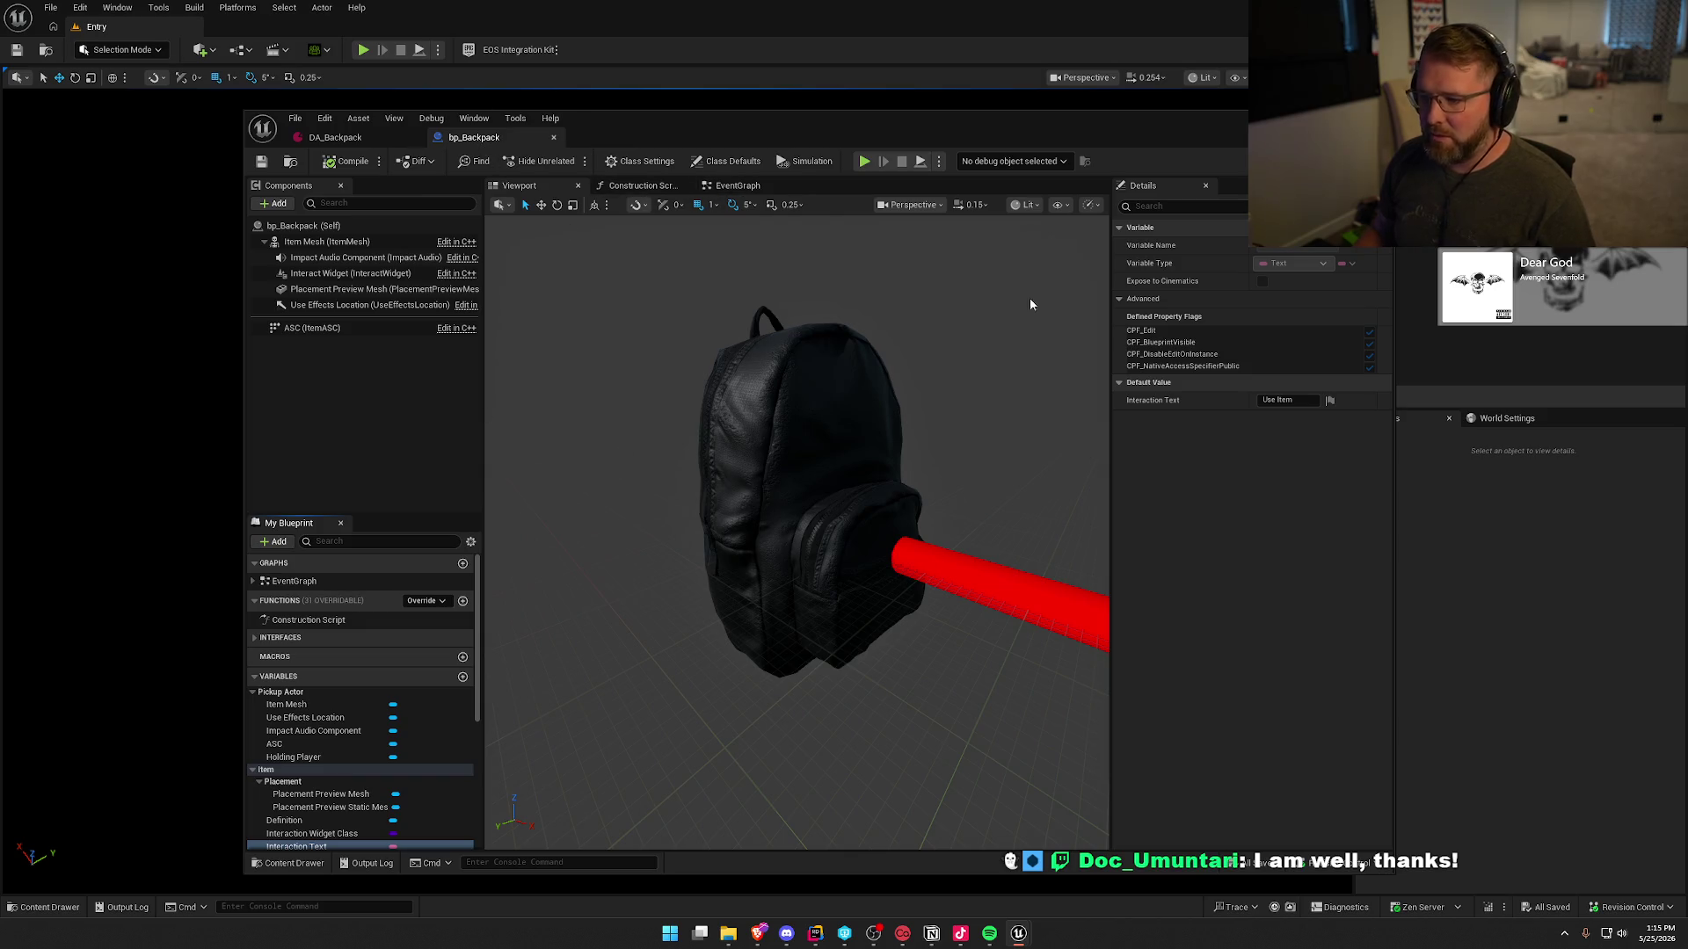
{"action": "key", "text": "ctrl+w"}
{"action": "key", "text": "ctrl+space"}
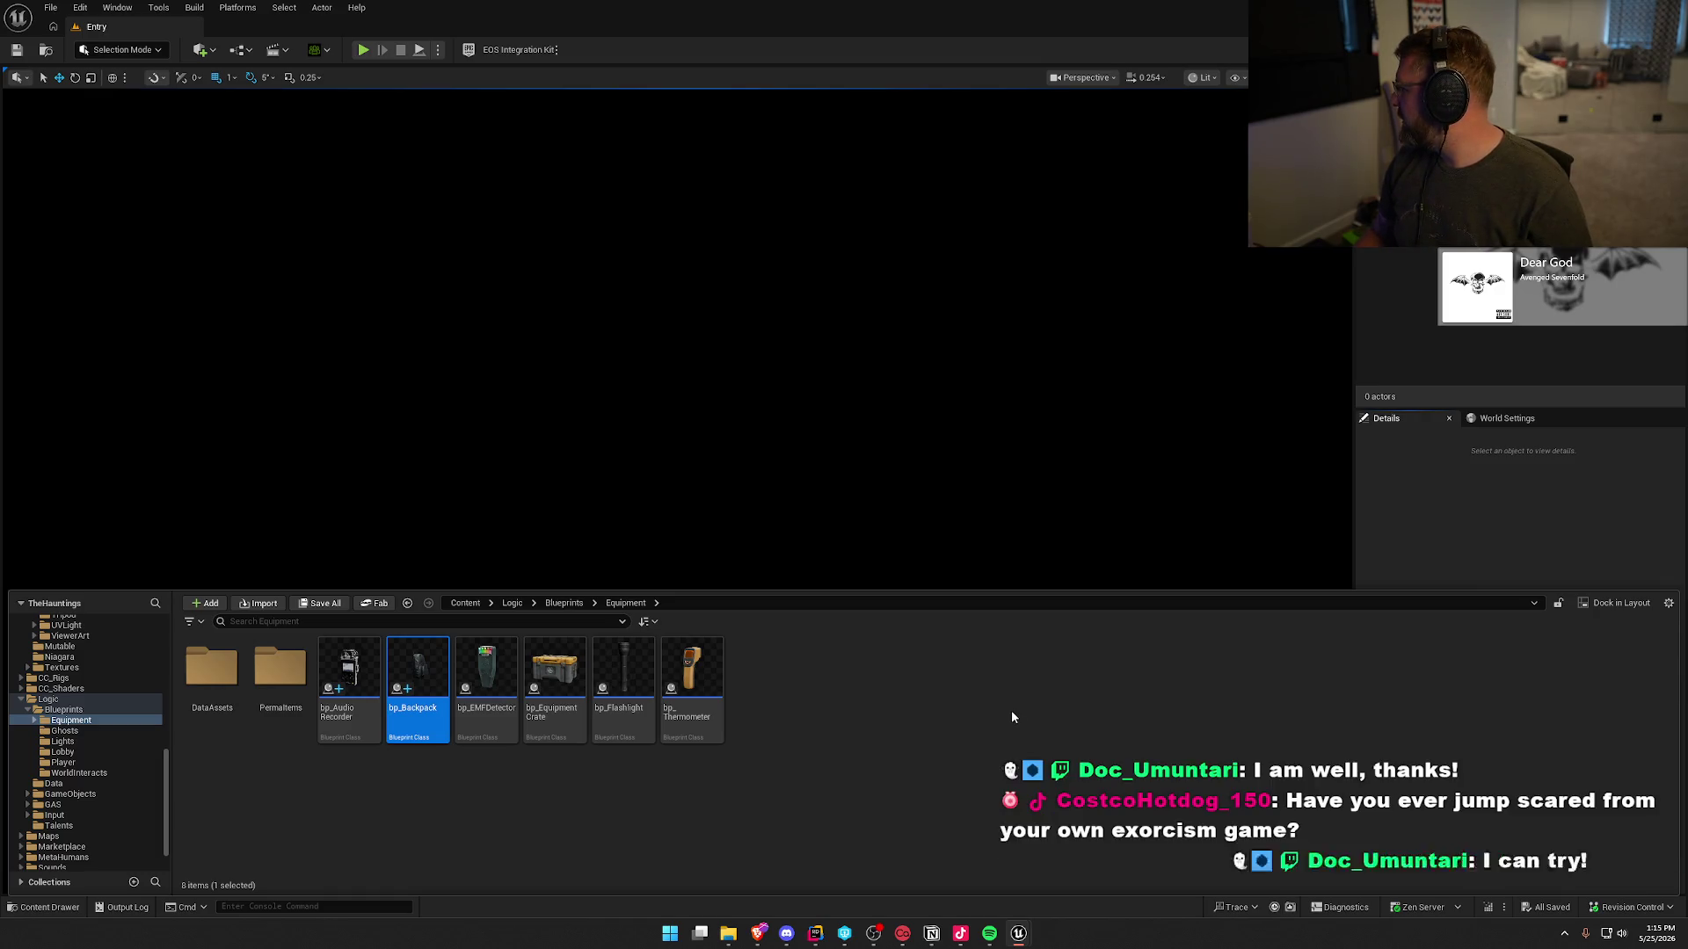
{"action": "key", "text": "ctrl+d"}
{"action": "type", "text": "p_Camcorder"}
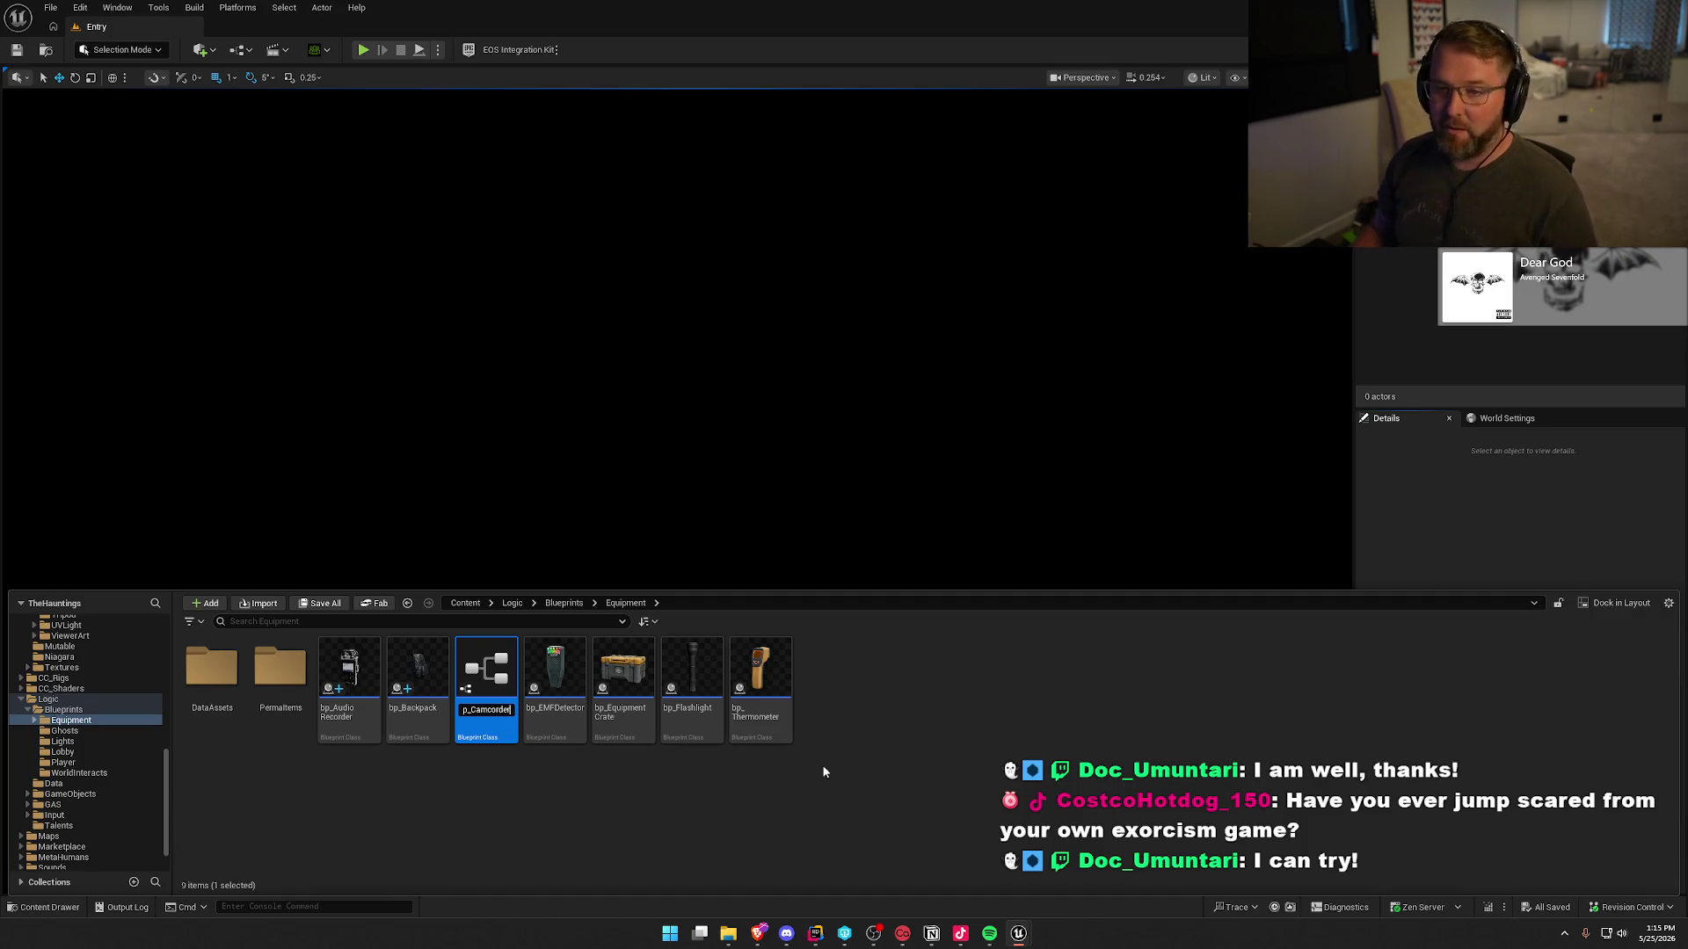
{"action": "key", "text": "Return"}
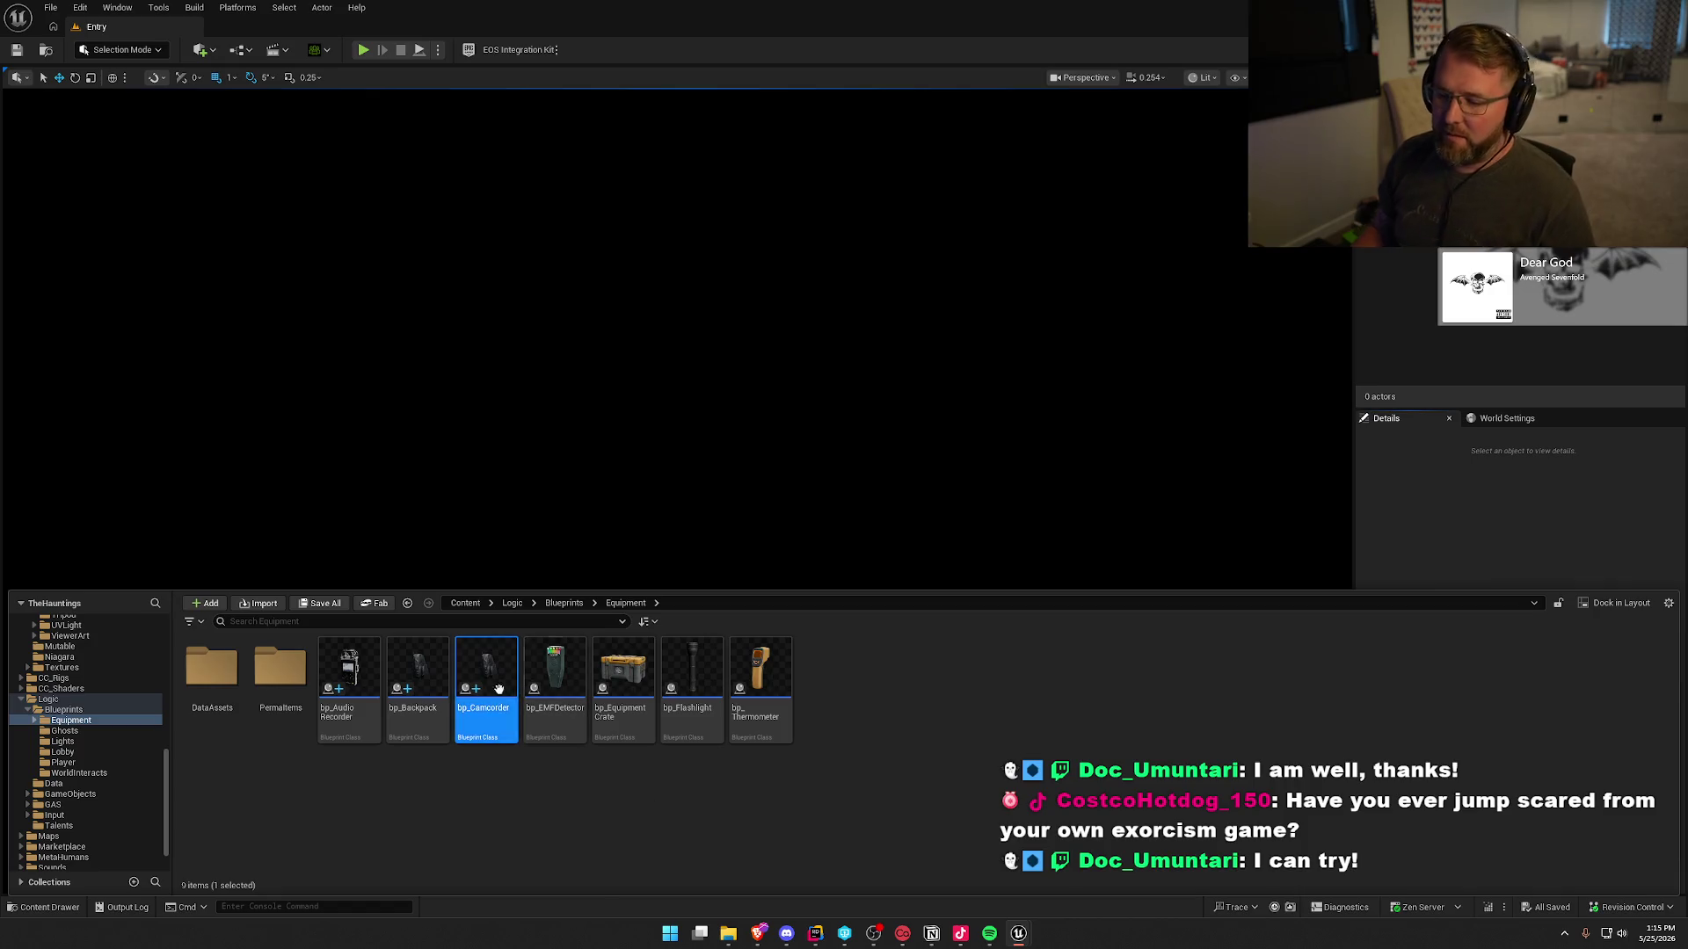
{"action": "double_click", "coordinate": [500, 698]}
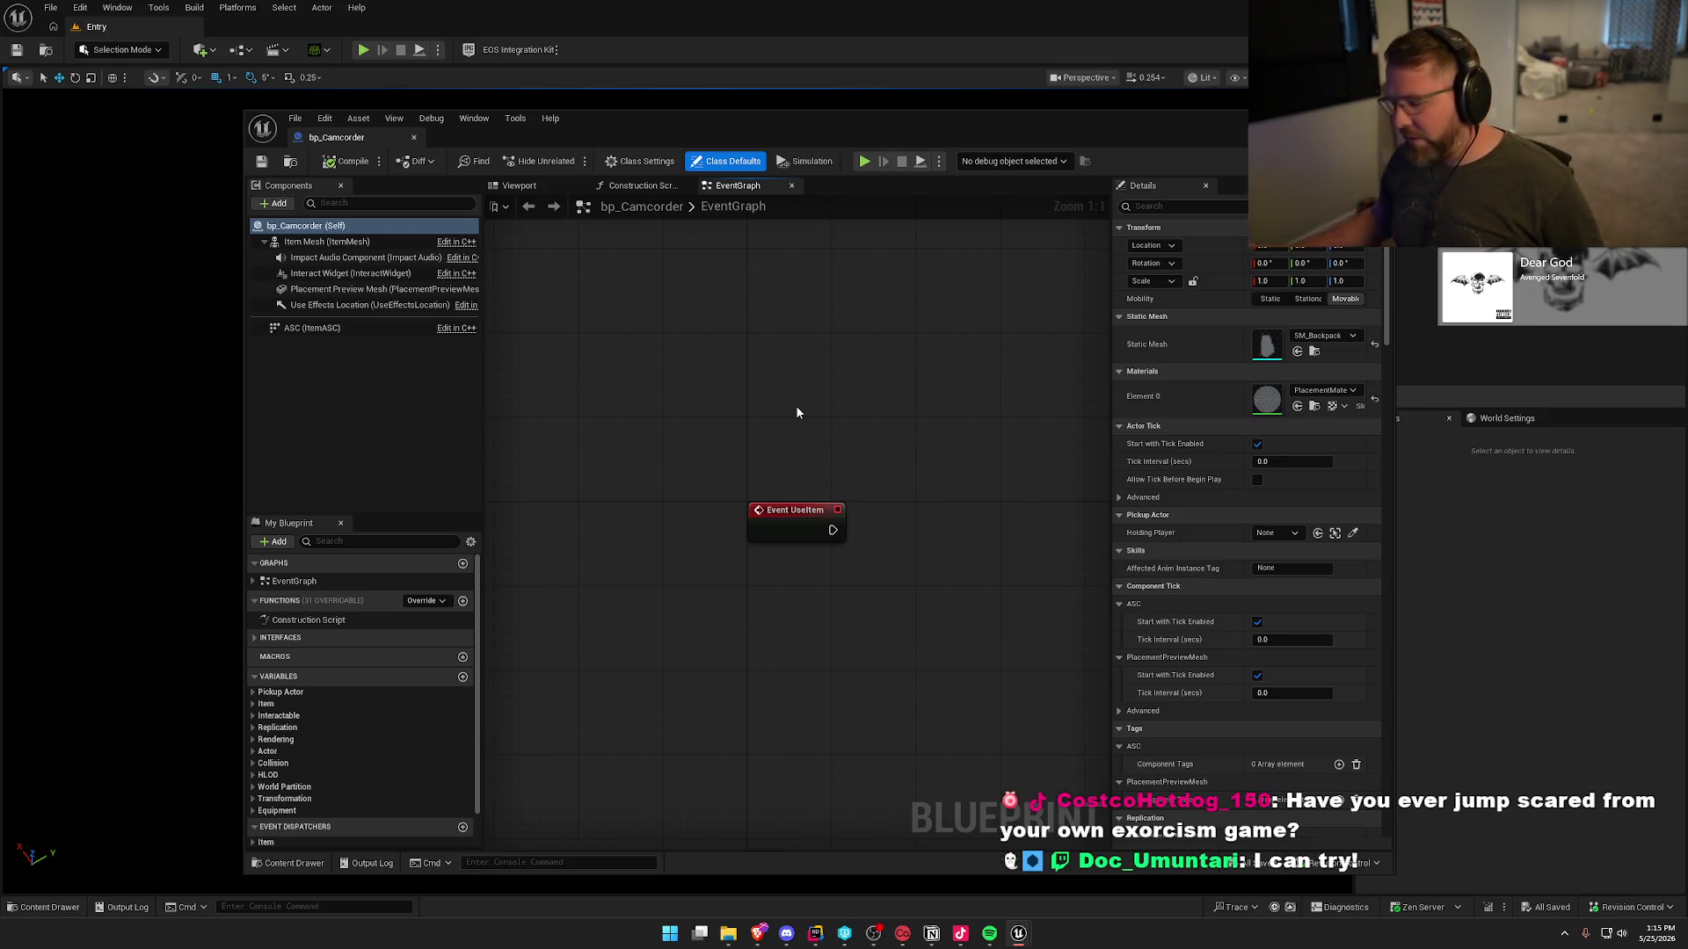
- Set bp_Camcorder's Definition default to DA_Camcorder and compile
{"action": "left_click_drag", "start_coordinate": [701, 450], "coordinate": [648, 393]}
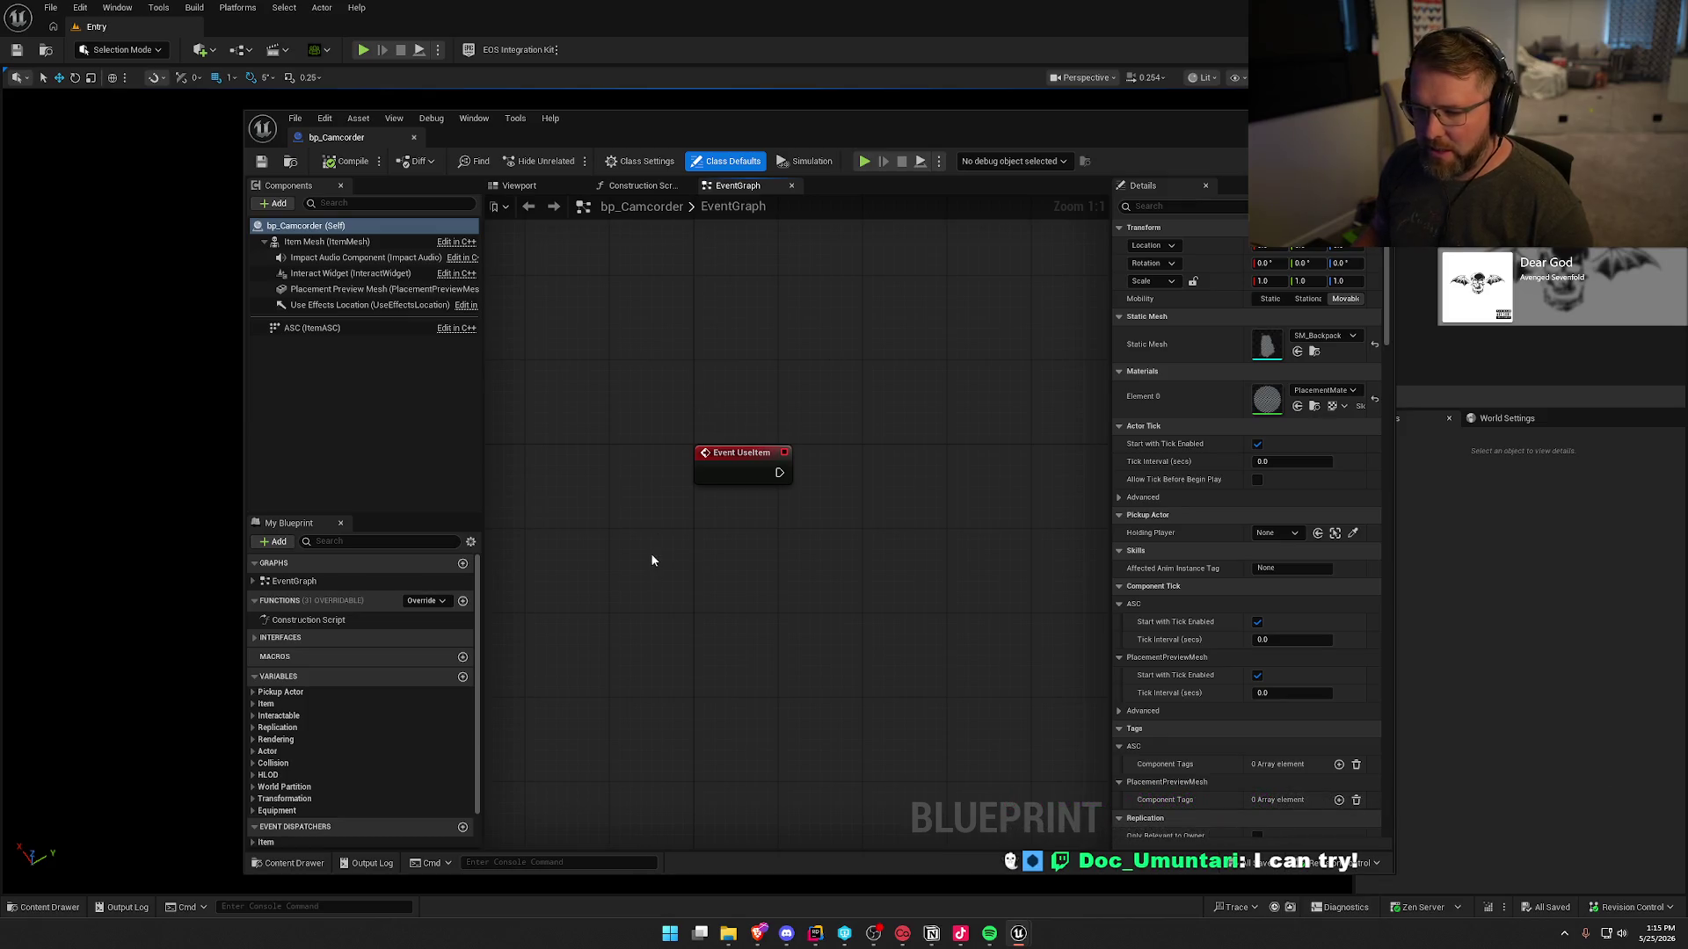
{"action": "left_click", "coordinate": [268, 692]}
{"action": "left_click", "coordinate": [254, 692]}
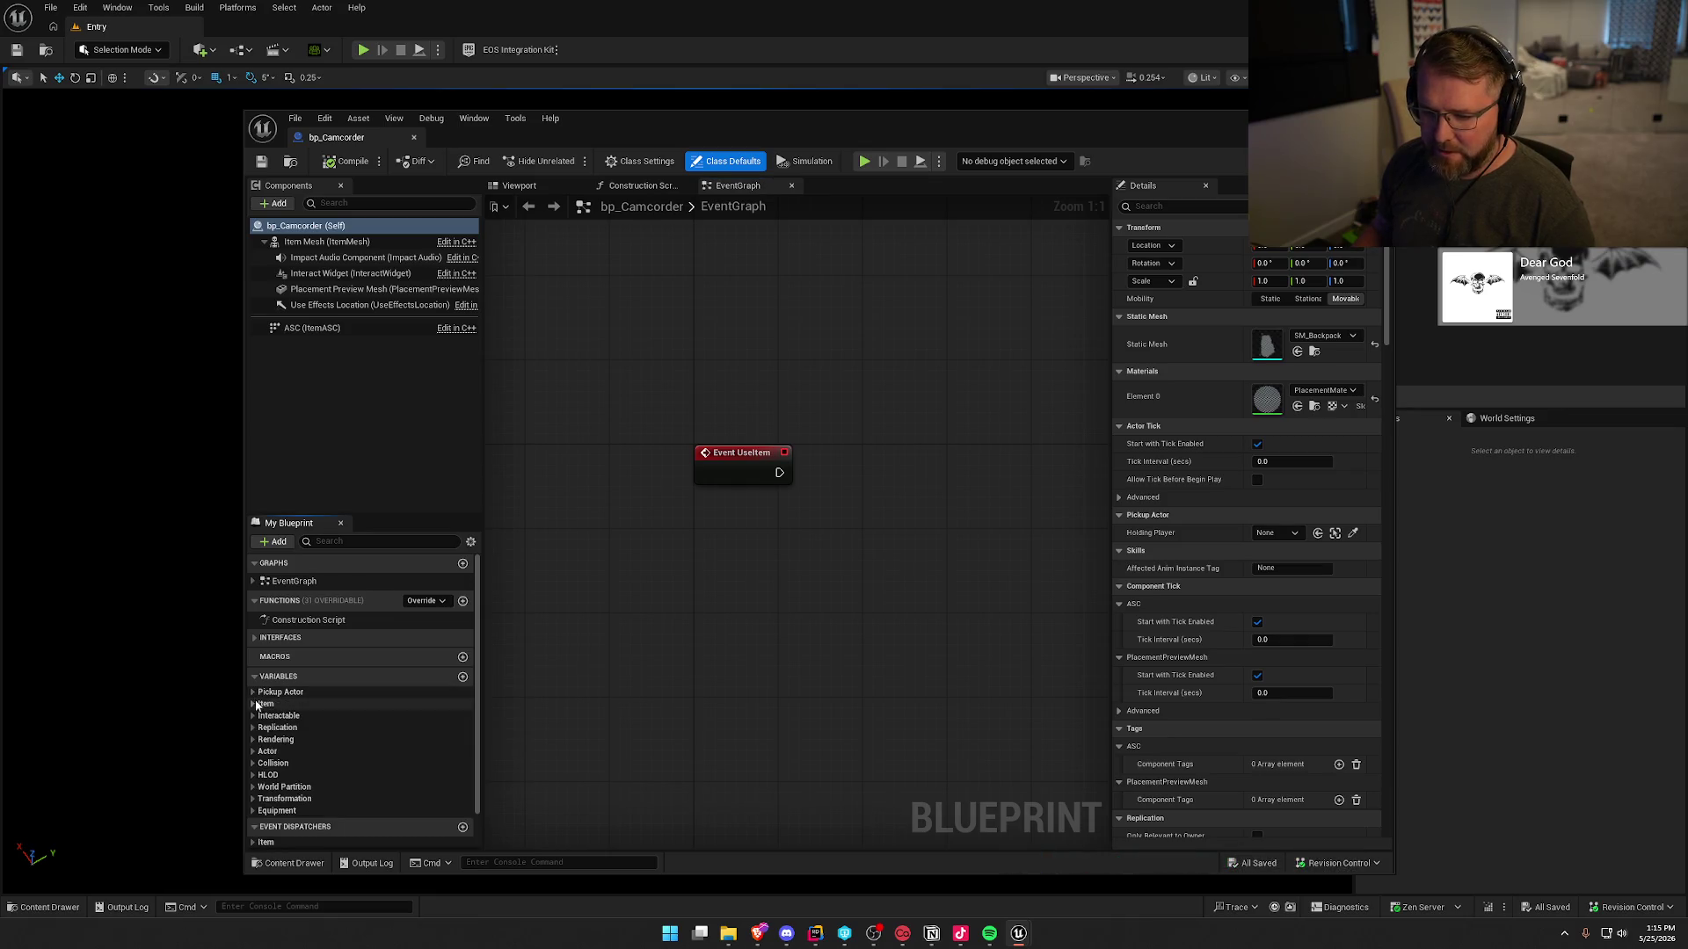
{"action": "left_click", "coordinate": [254, 704]}
{"action": "left_click", "coordinate": [283, 729]}
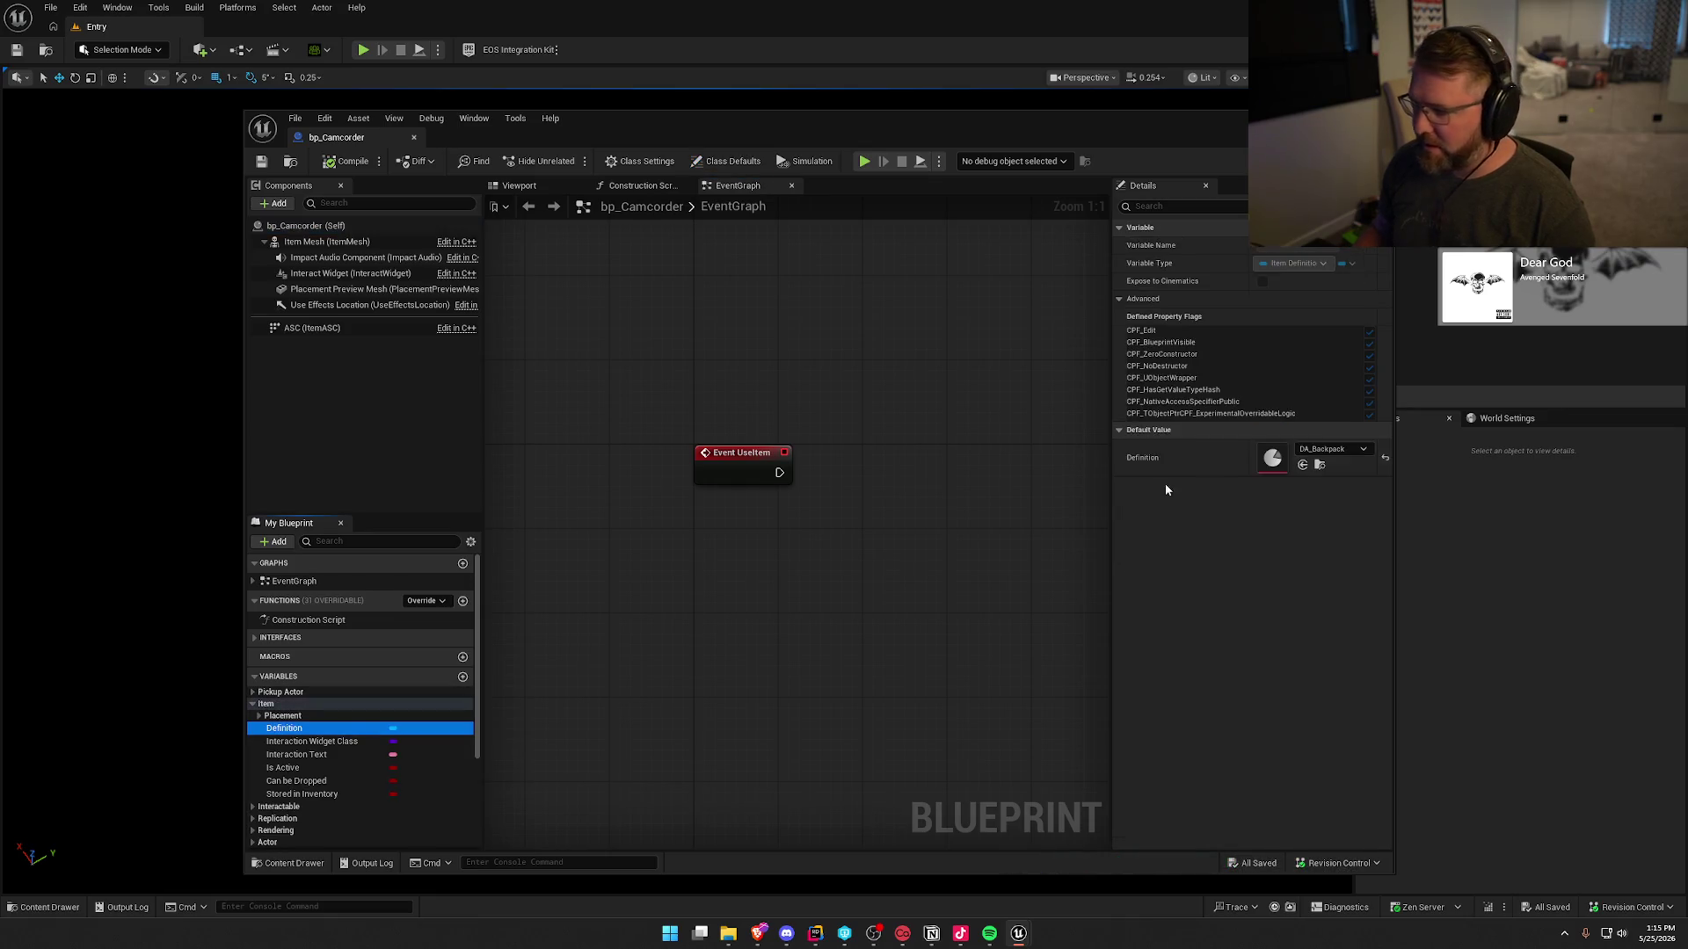
{"action": "left_click", "coordinate": [1343, 449]}
{"action": "type", "text": "cam"}
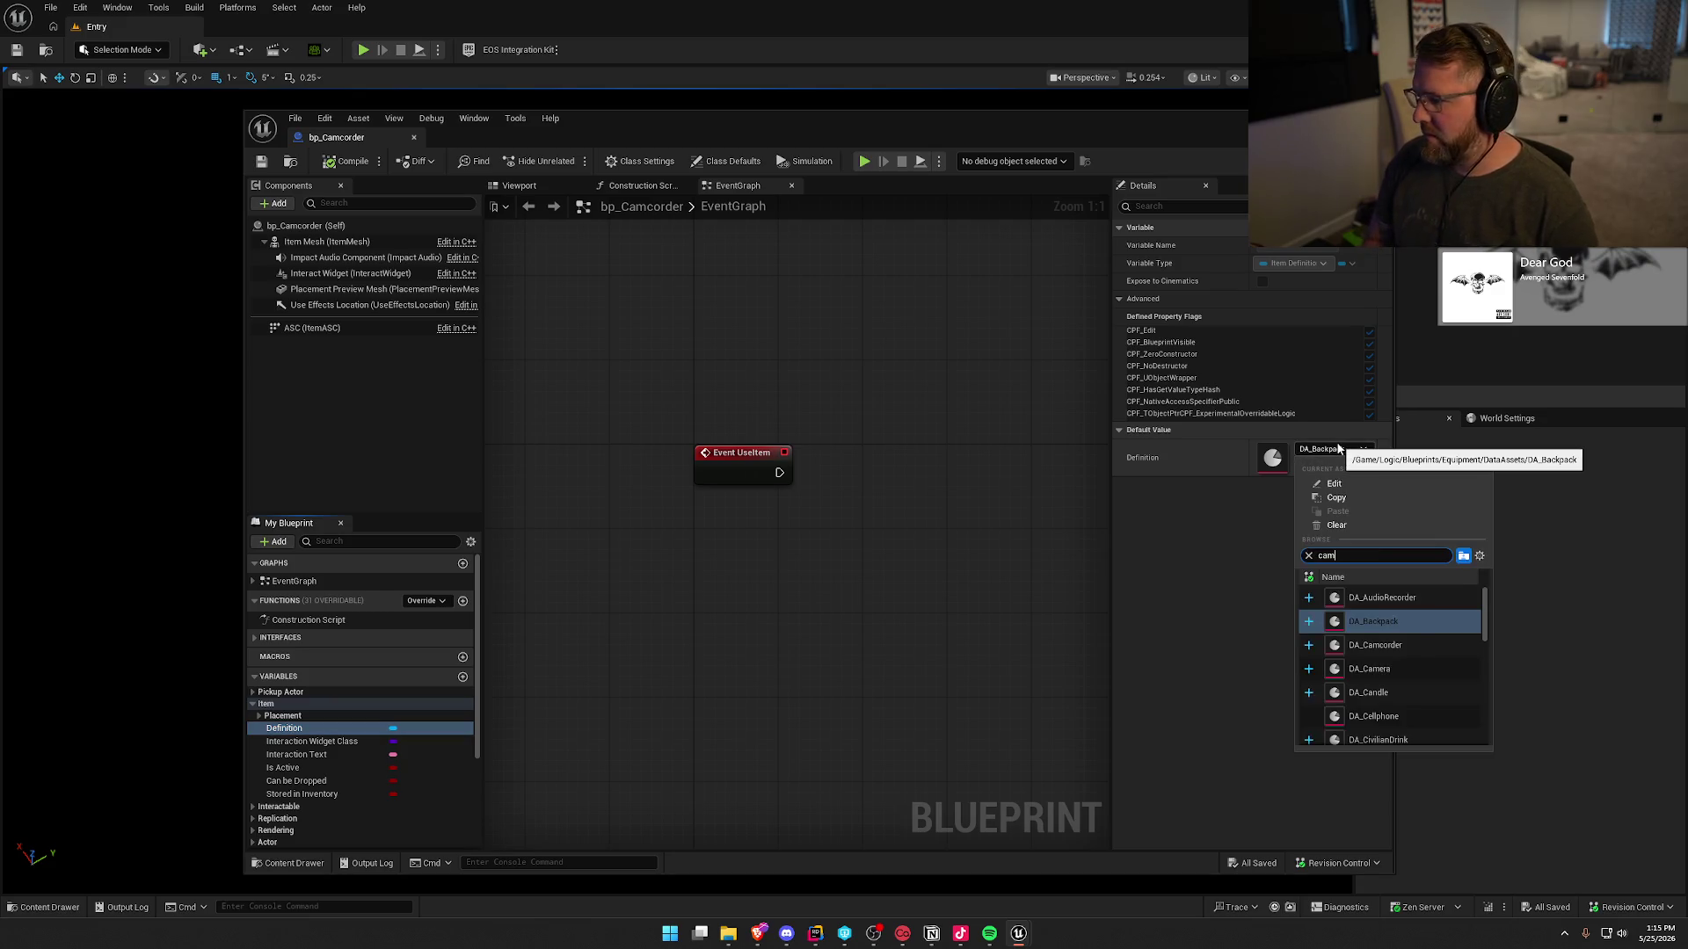
{"action": "left_click", "coordinate": [1375, 597]}
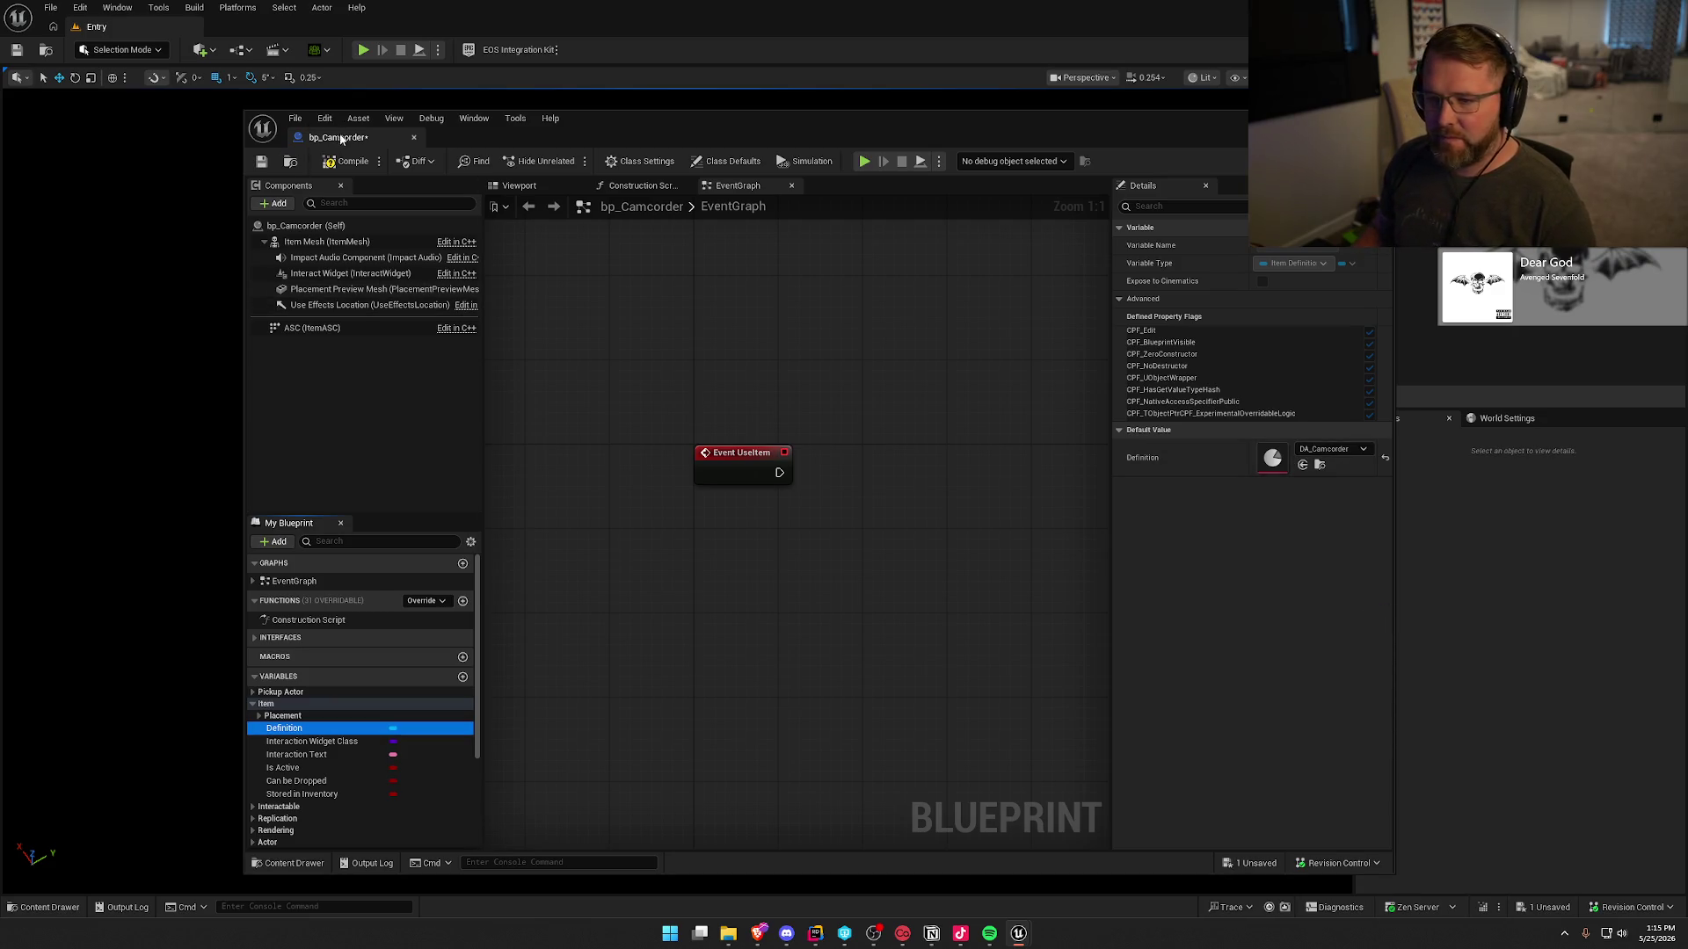
{"action": "left_click", "coordinate": [332, 164]}
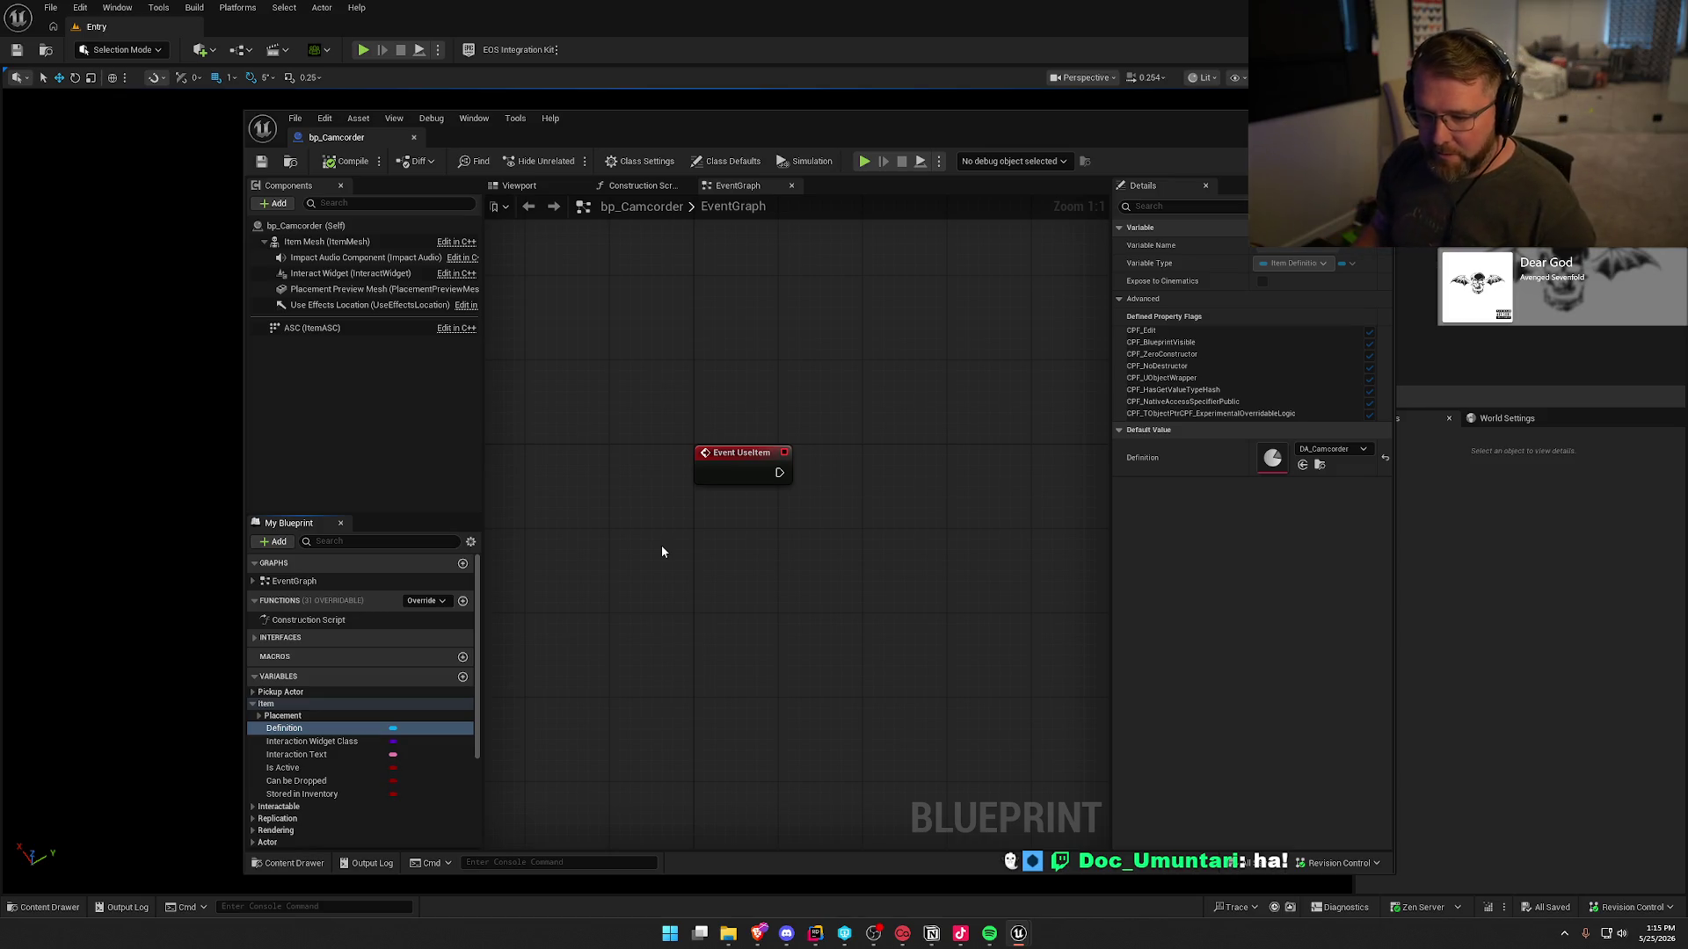
- Set Placement Preview Static Mesh to SM_Camcorder, compile, save, check the Viewport, and close
{"action": "left_click", "coordinate": [260, 717]}
{"action": "left_click", "coordinate": [329, 741]}
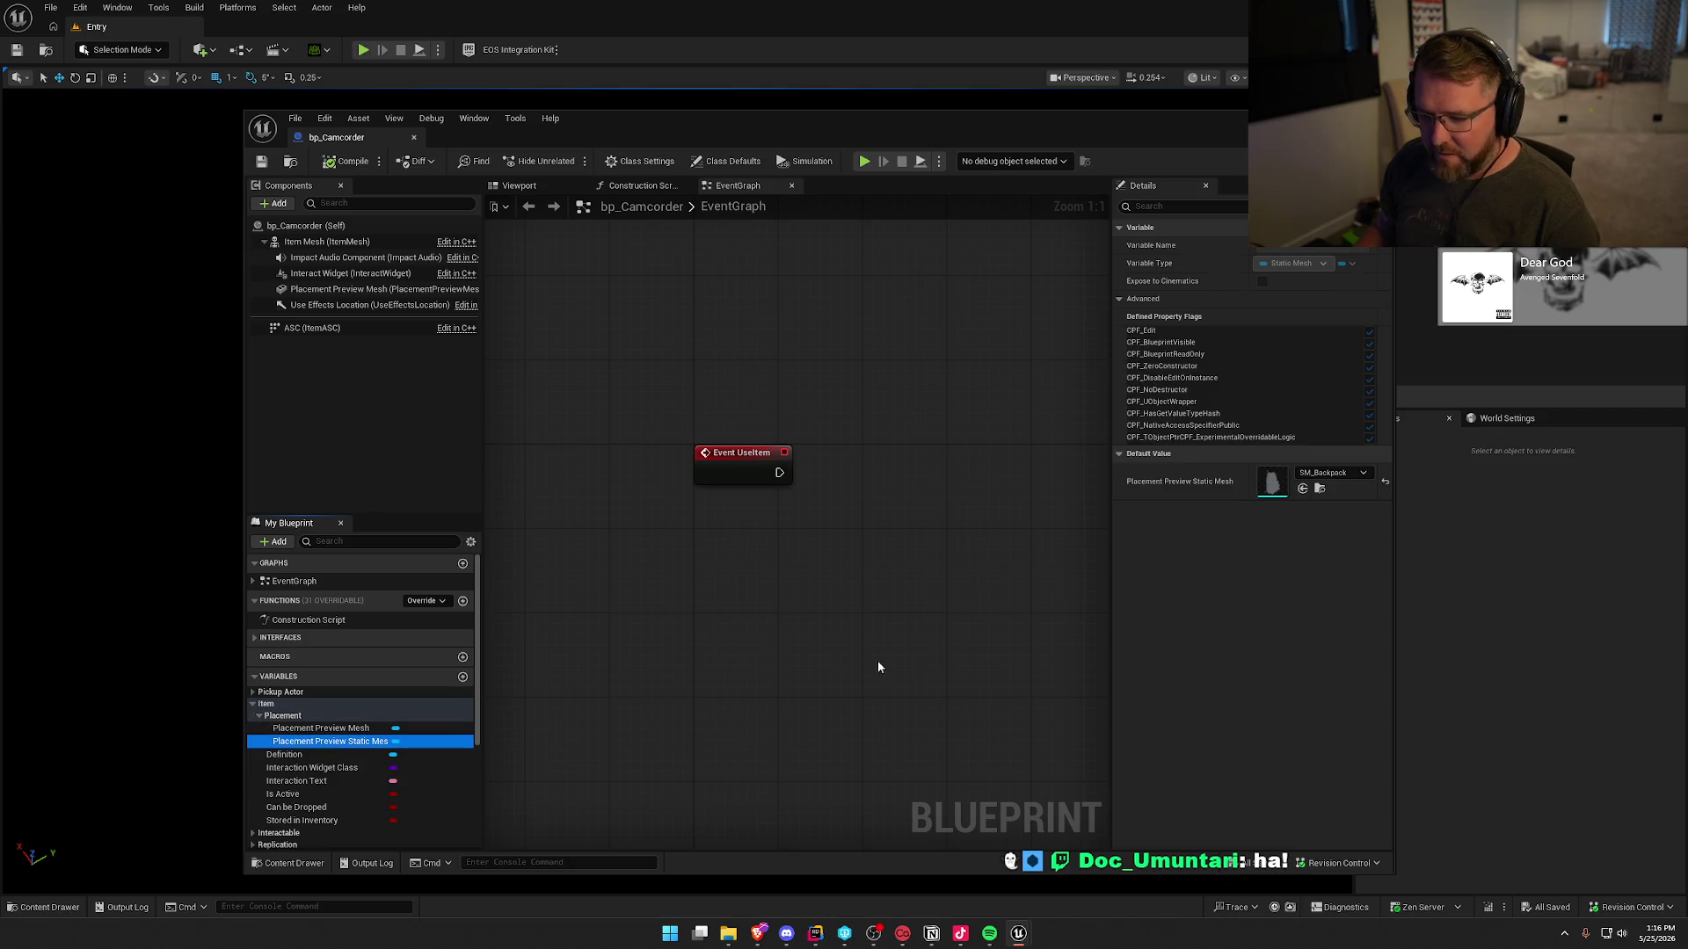
{"action": "left_click", "coordinate": [1347, 473]}
{"action": "type", "text": "cam"}
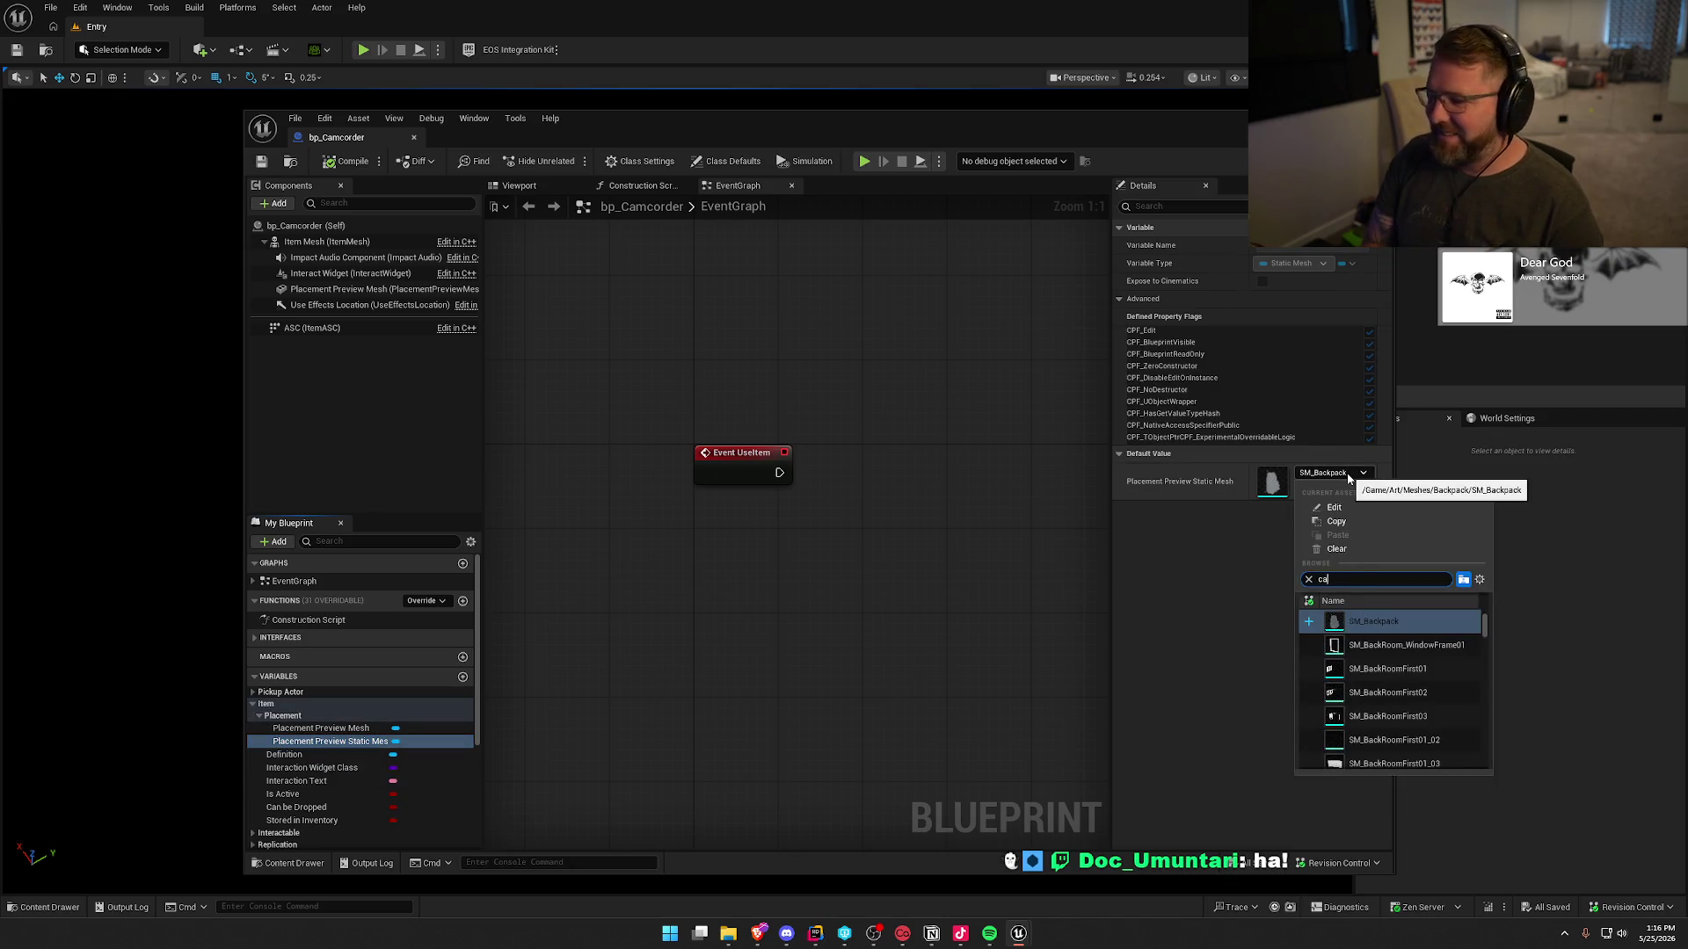
{"action": "left_click", "coordinate": [1341, 622]}
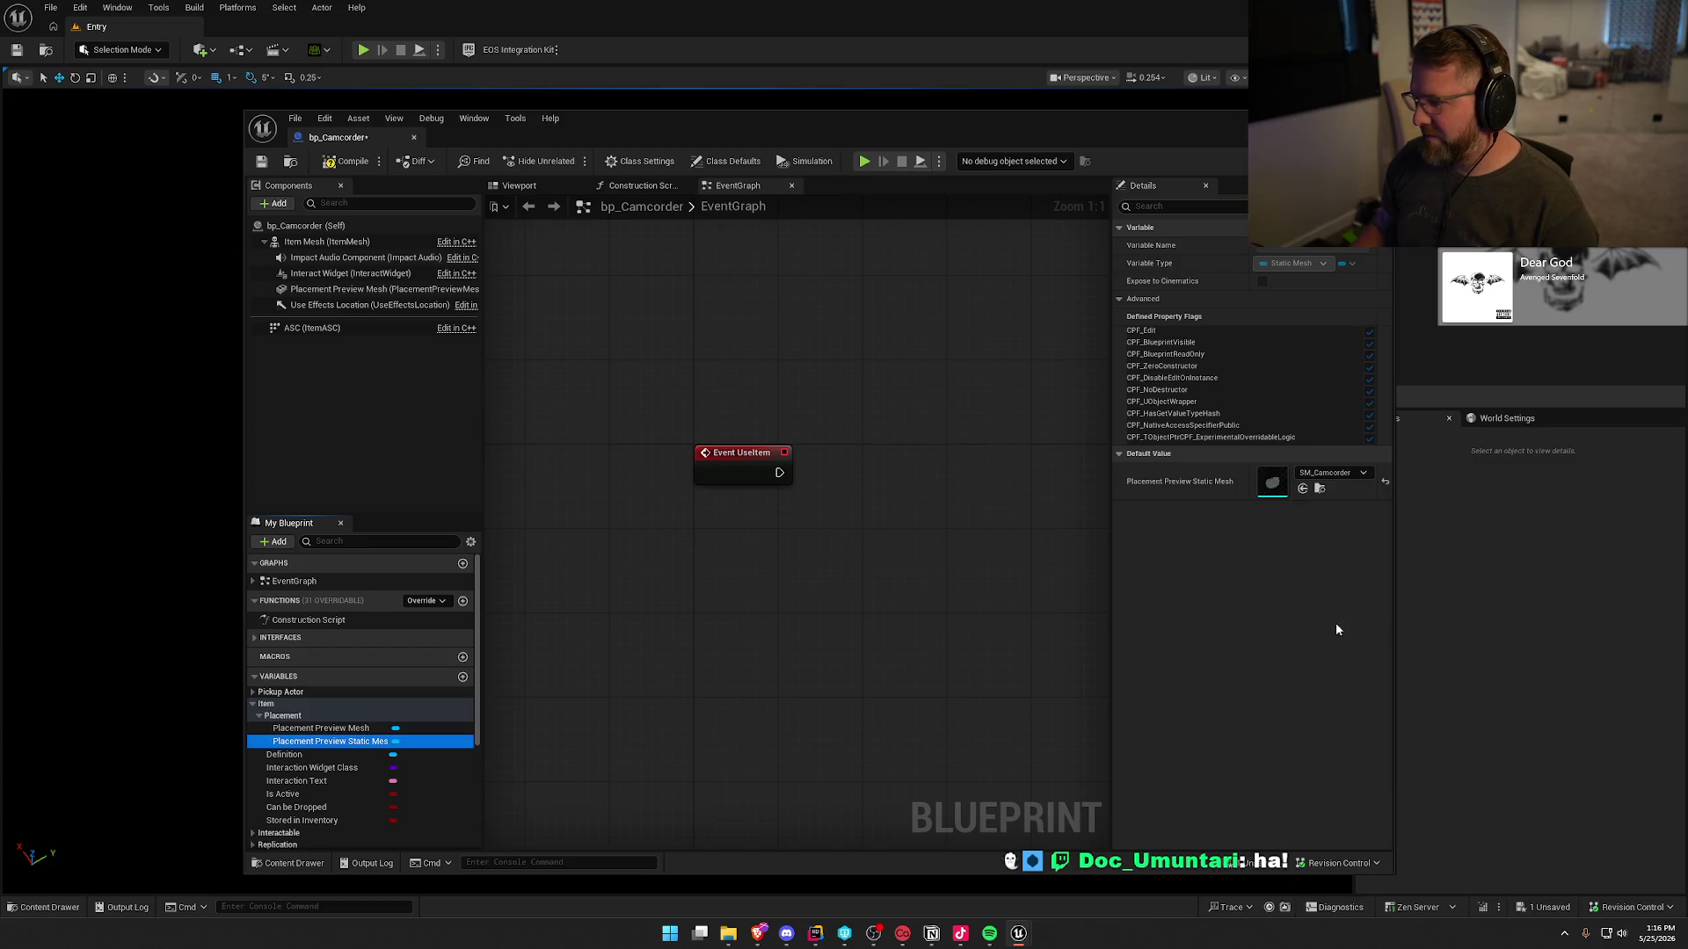
{"action": "left_click", "coordinate": [347, 160]}
{"action": "left_click", "coordinate": [519, 186]}
{"action": "scroll", "coordinate": [691, 374], "scroll_direction": "down", "scroll_amount": 5}
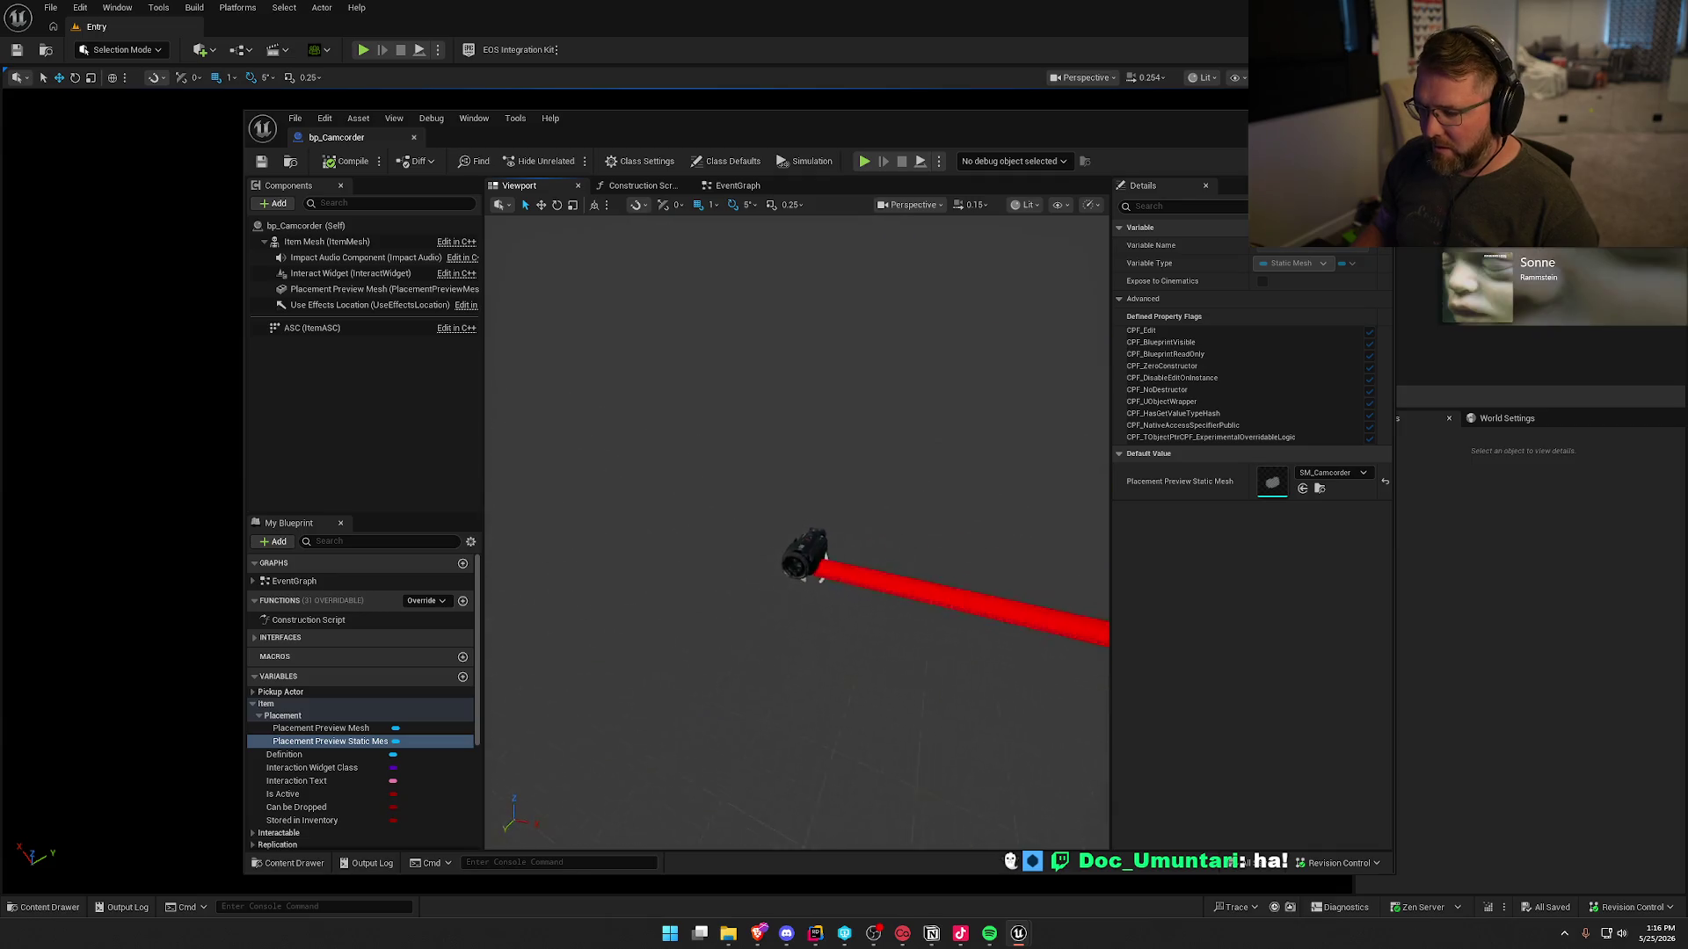
{"action": "scroll", "coordinate": [691, 374], "scroll_direction": "up", "scroll_amount": 2}
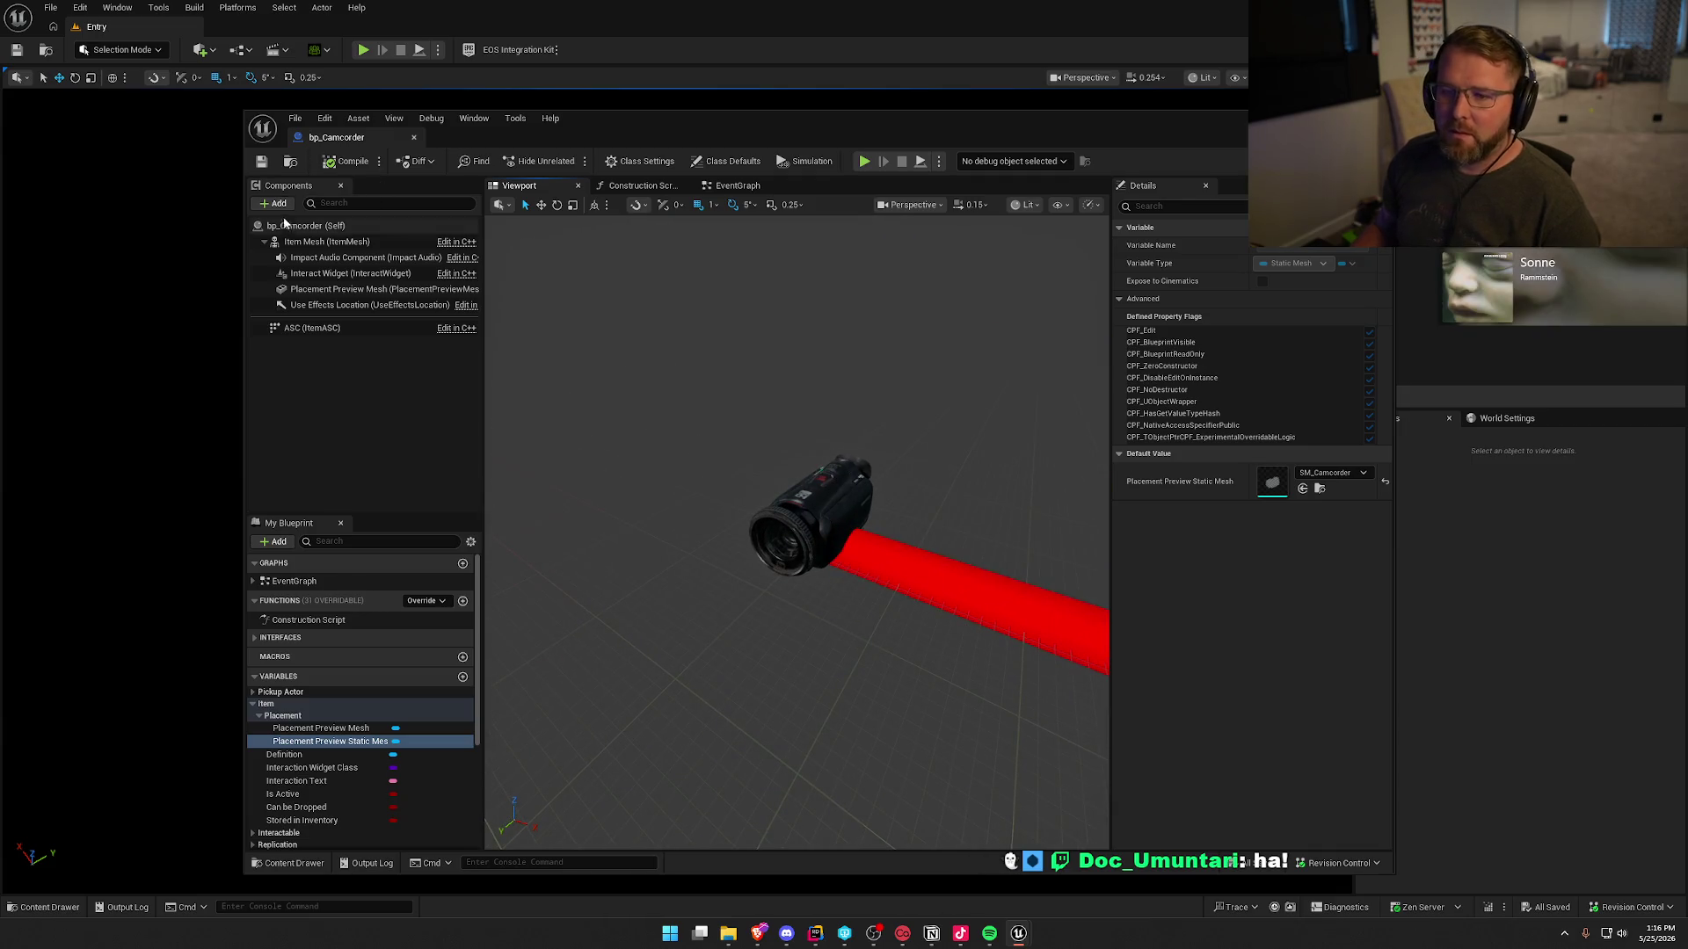
{"action": "left_click", "coordinate": [413, 137]}
{"action": "key", "text": "ctrl+space"}
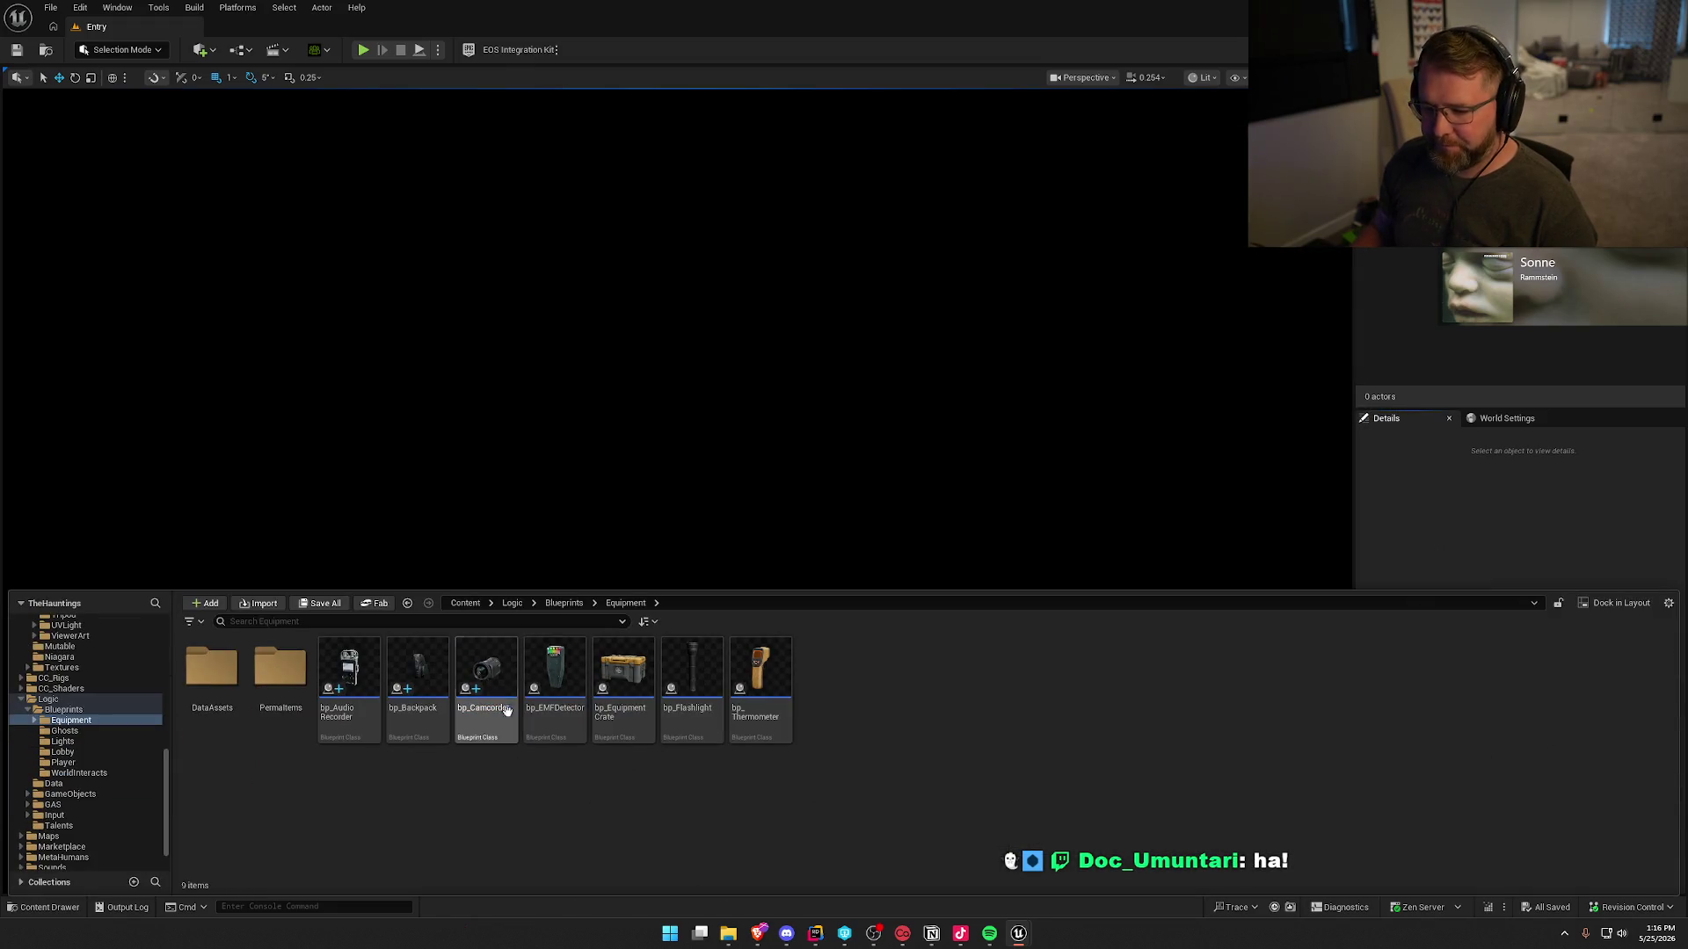
- Duplicate bp_Camcorder as bp_Camera and open it
{"action": "key", "text": "ctrl+d"}
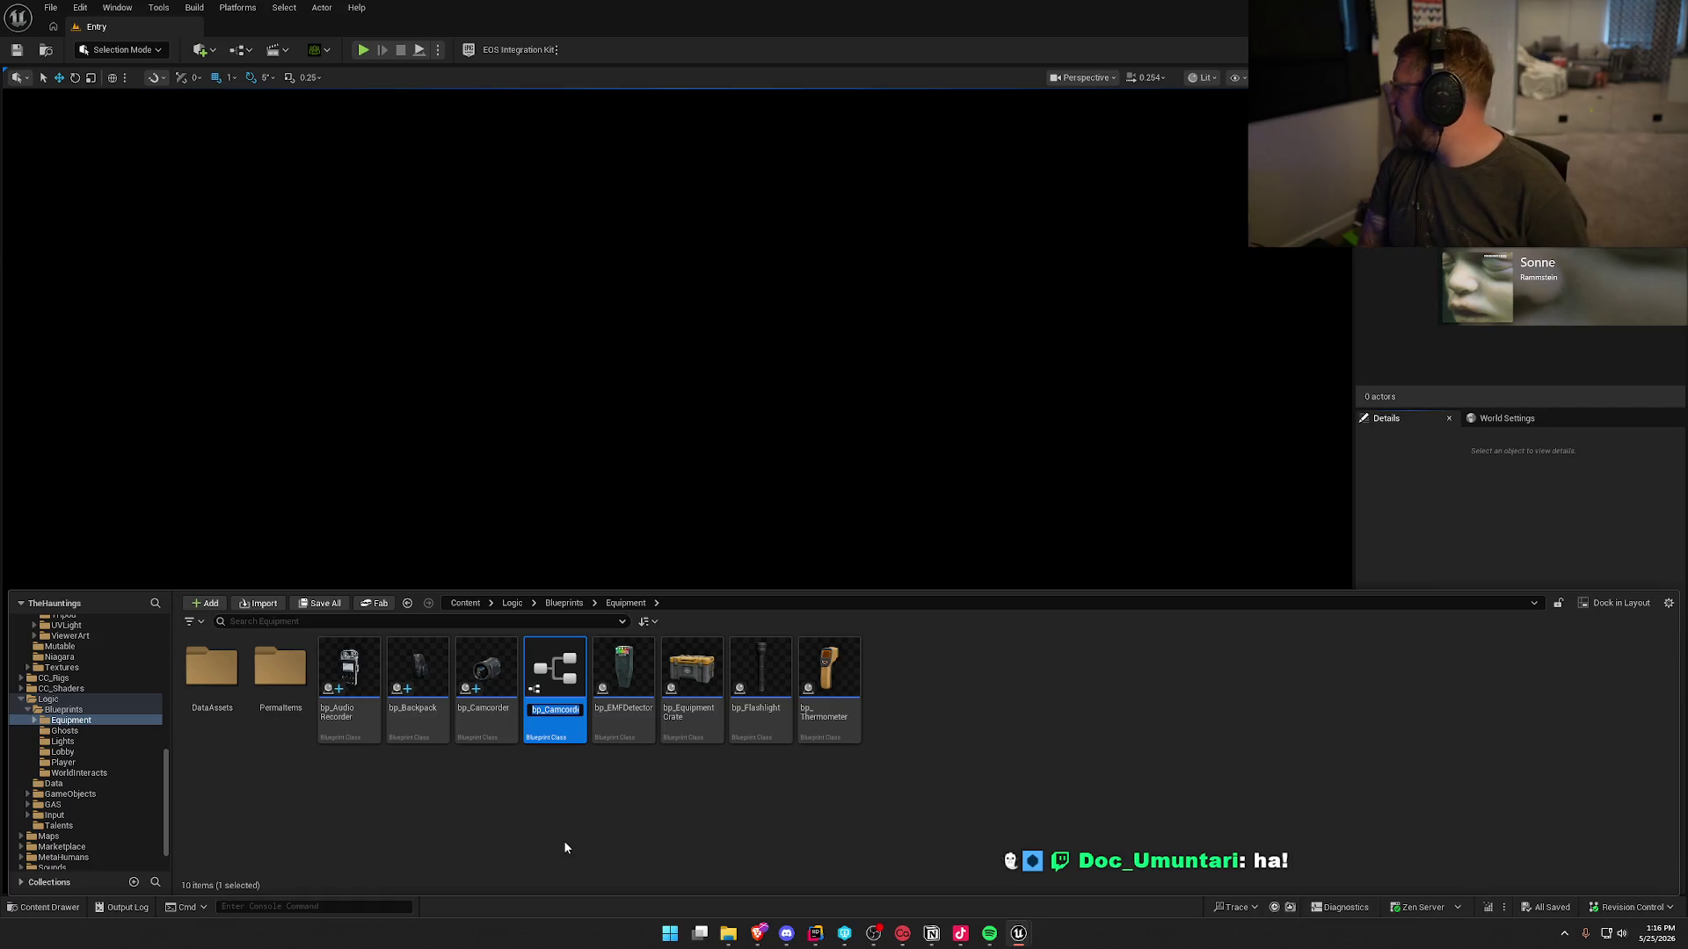
{"action": "type", "text": "bp"}
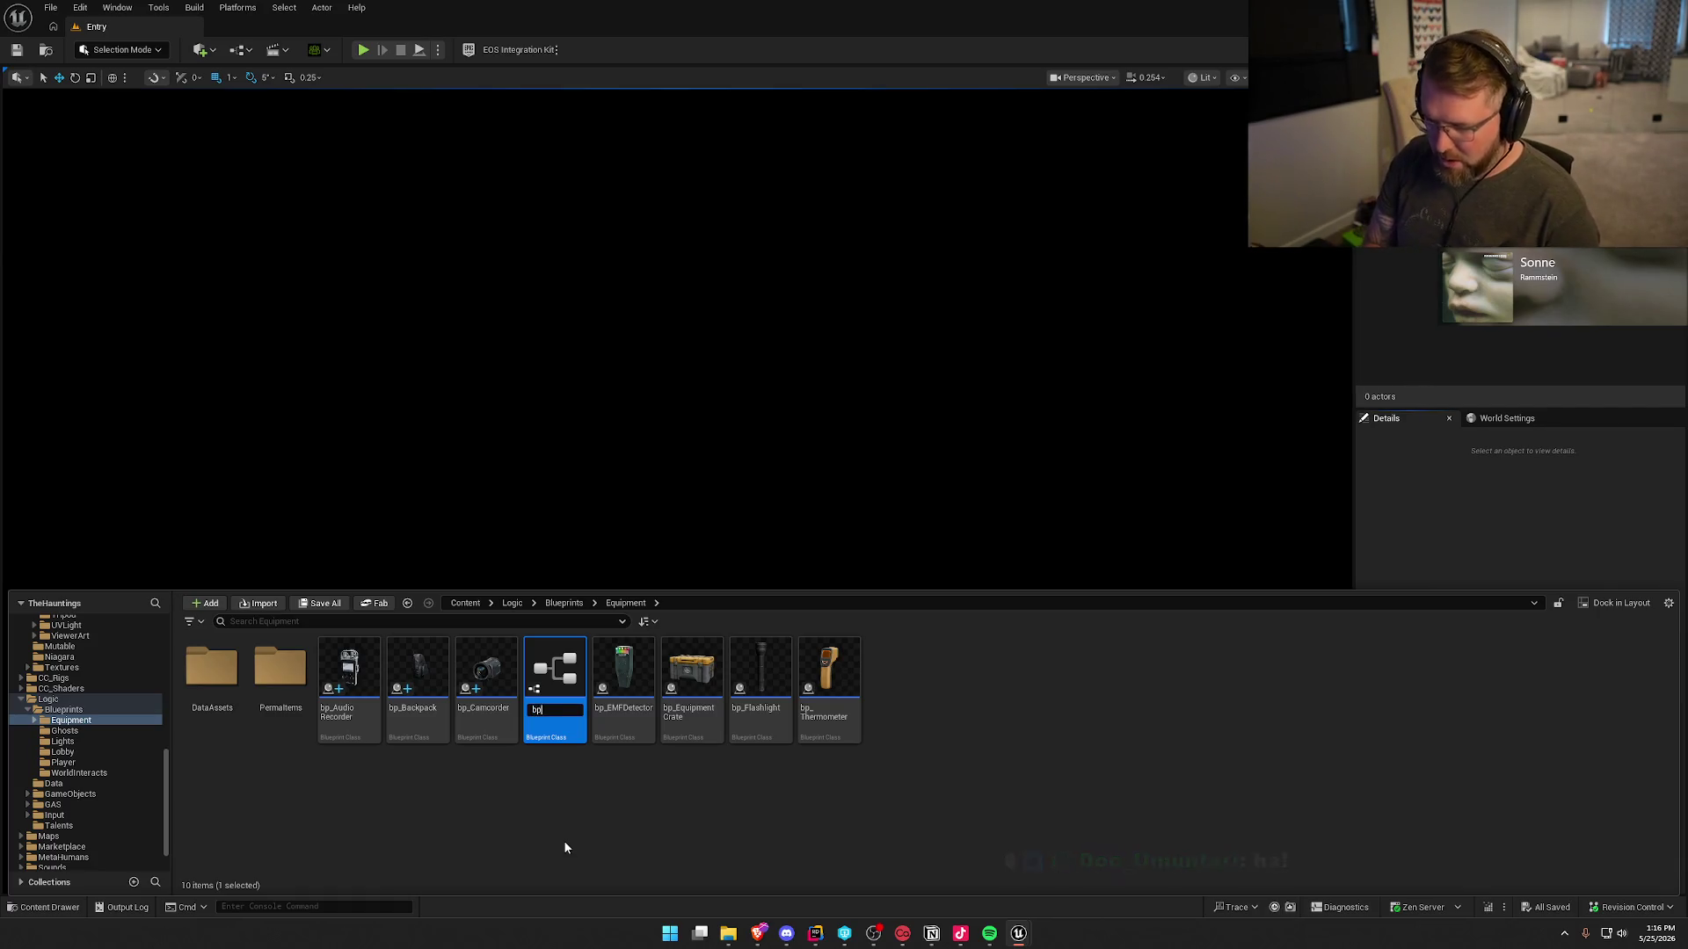
{"action": "type", "text": "_Camera"}
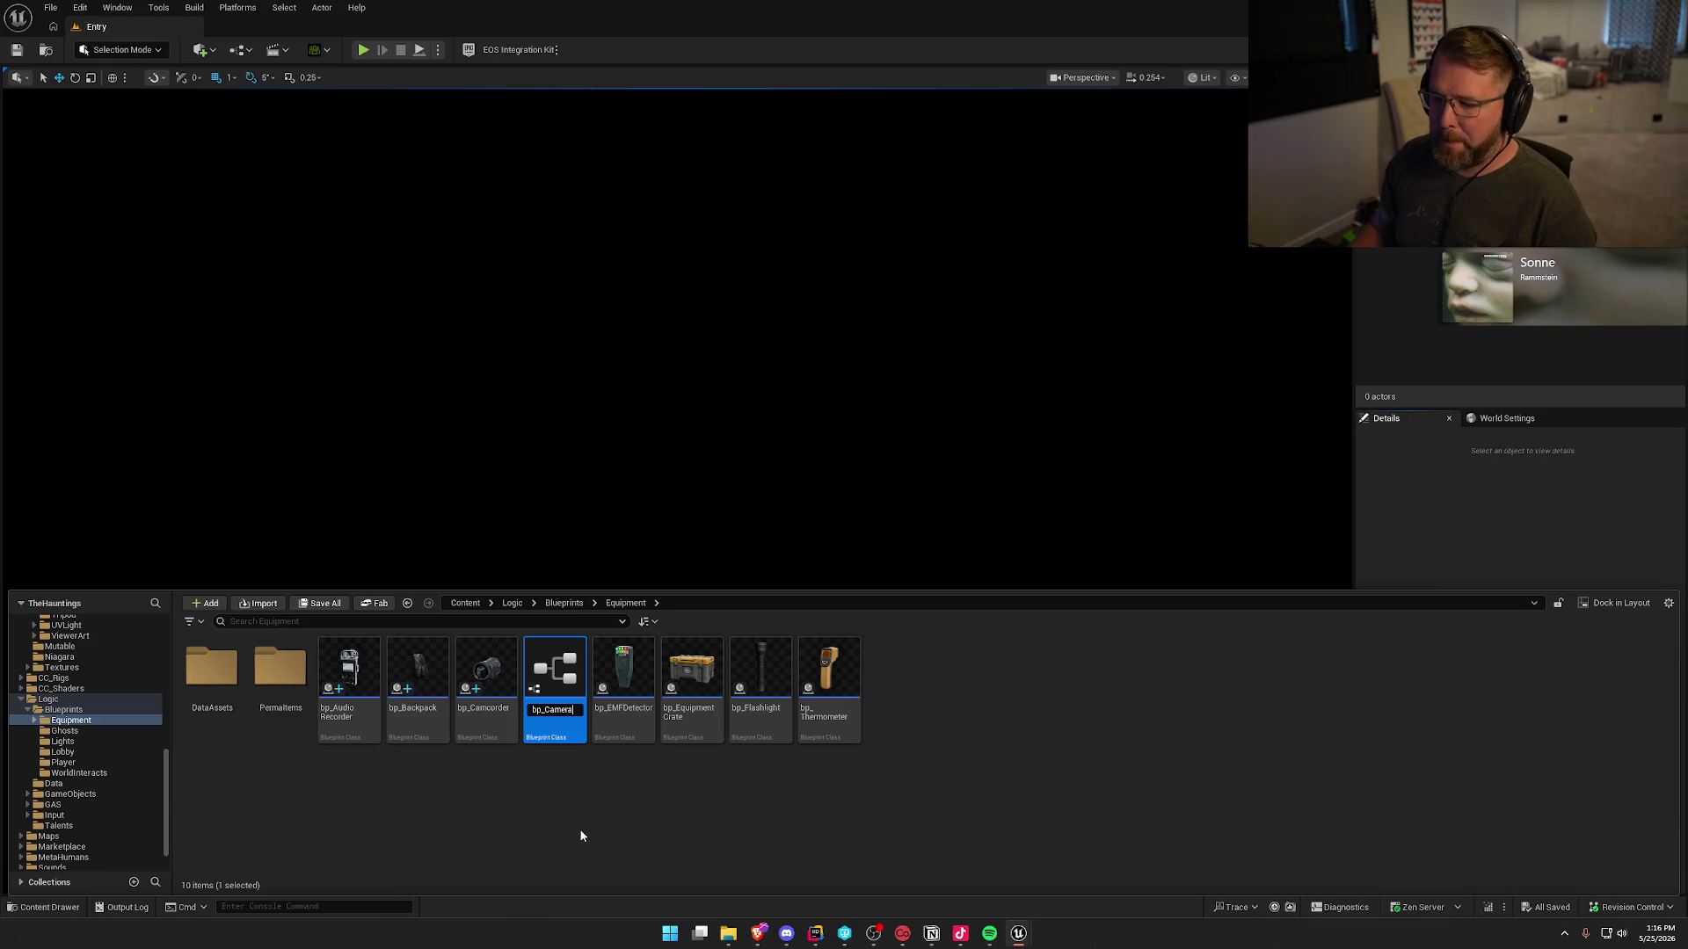
{"action": "key", "text": "Return"}
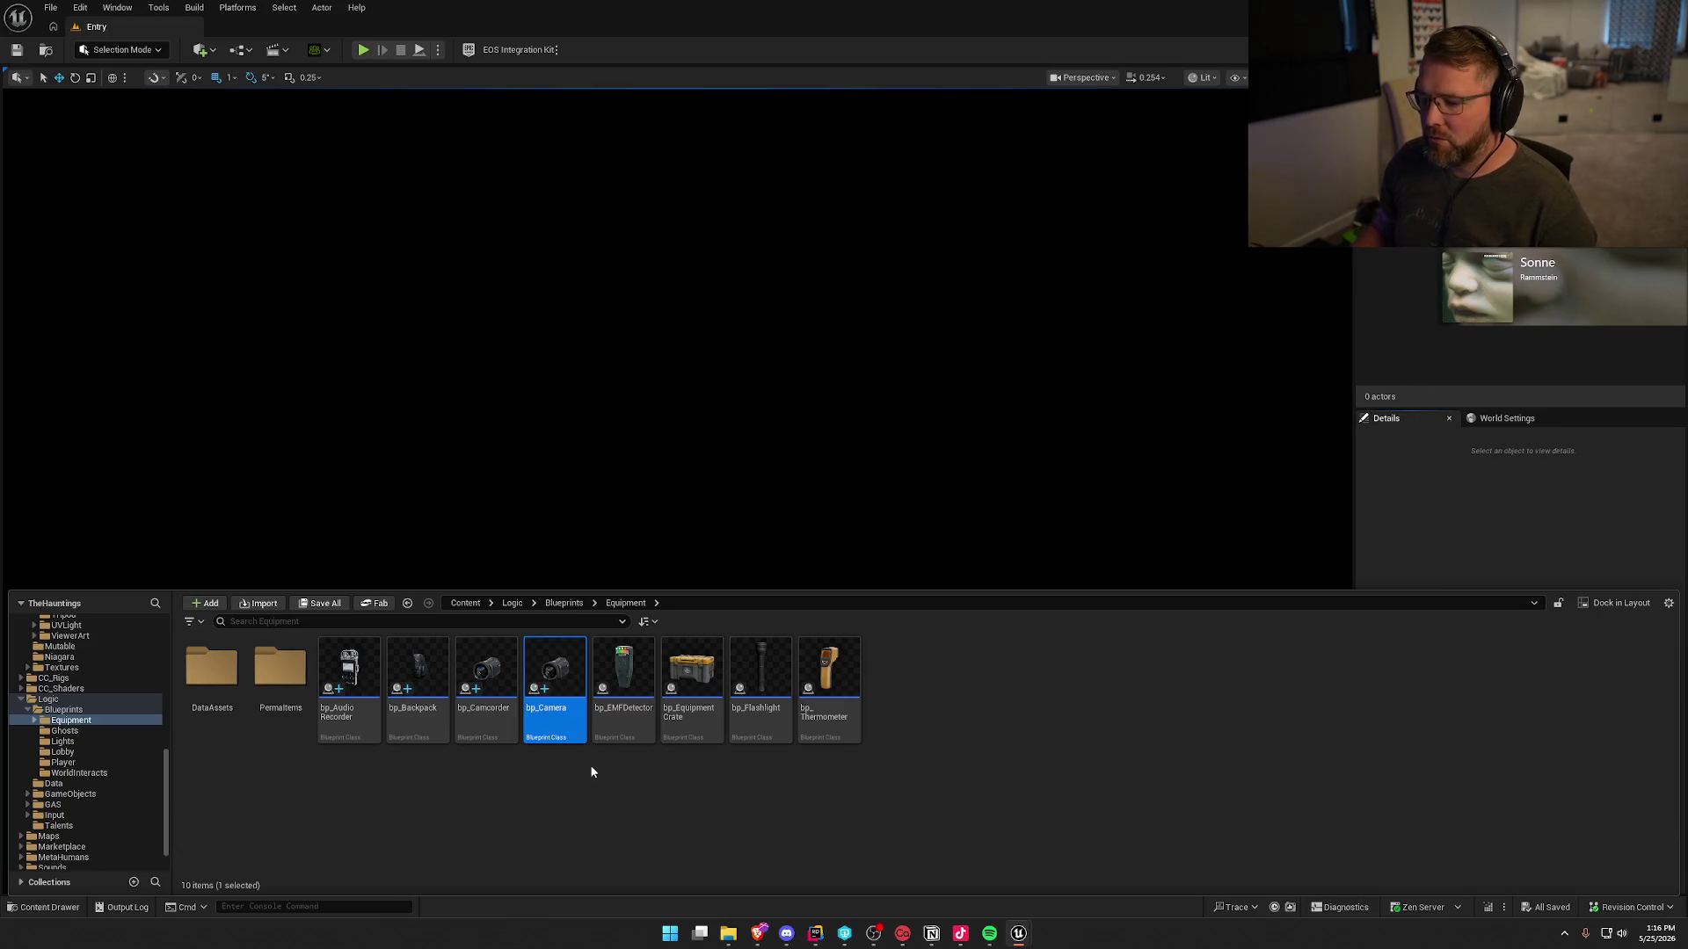
{"action": "key", "text": "Return"}
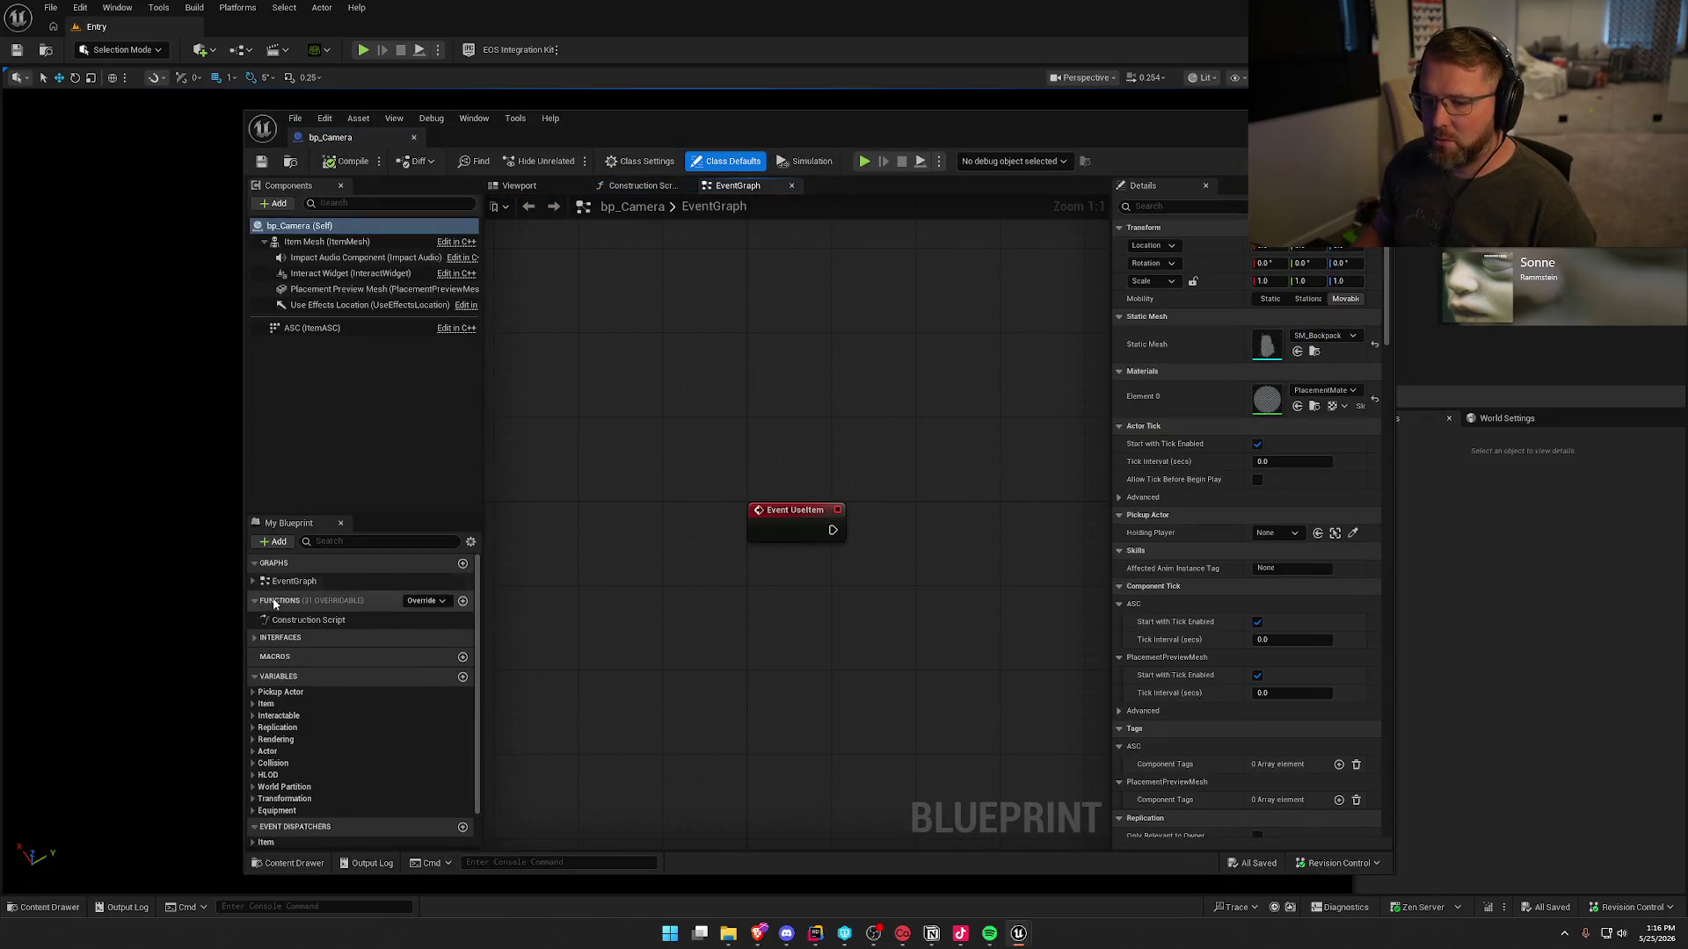
- Set Definition to DA_Camera and the preview mesh to SM_Camera, then compile and save
{"action": "left_click", "coordinate": [254, 704]}
{"action": "left_click", "coordinate": [302, 735]}
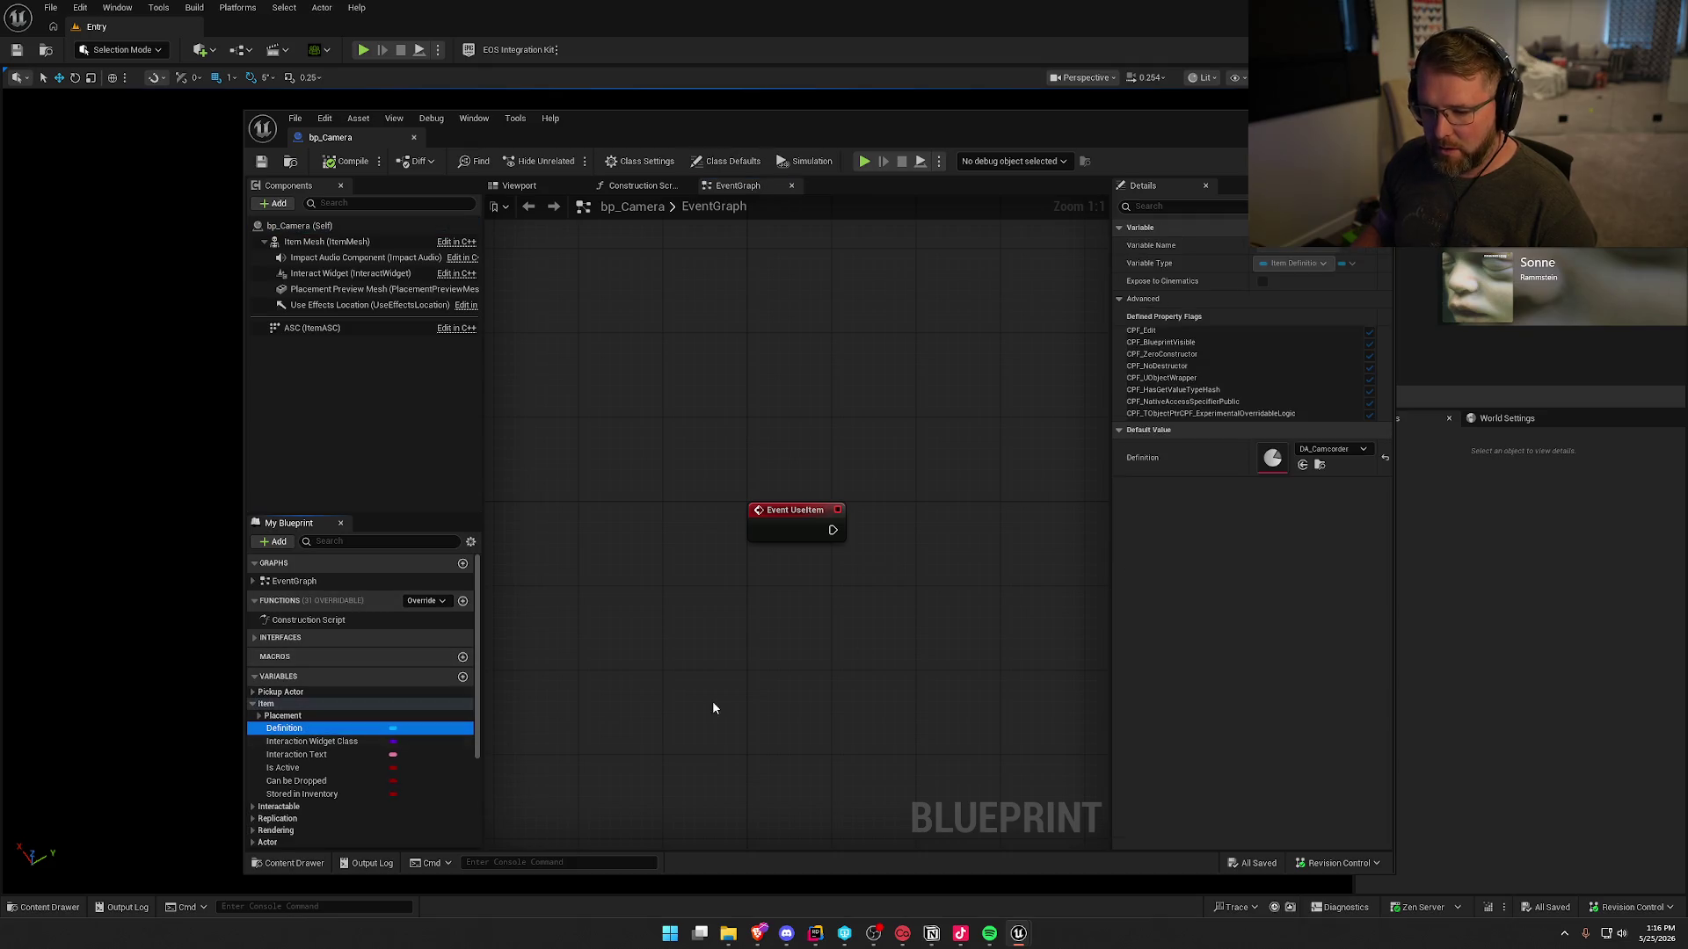
{"action": "left_click", "coordinate": [1332, 449]}
{"action": "left_click", "coordinate": [1371, 669]}
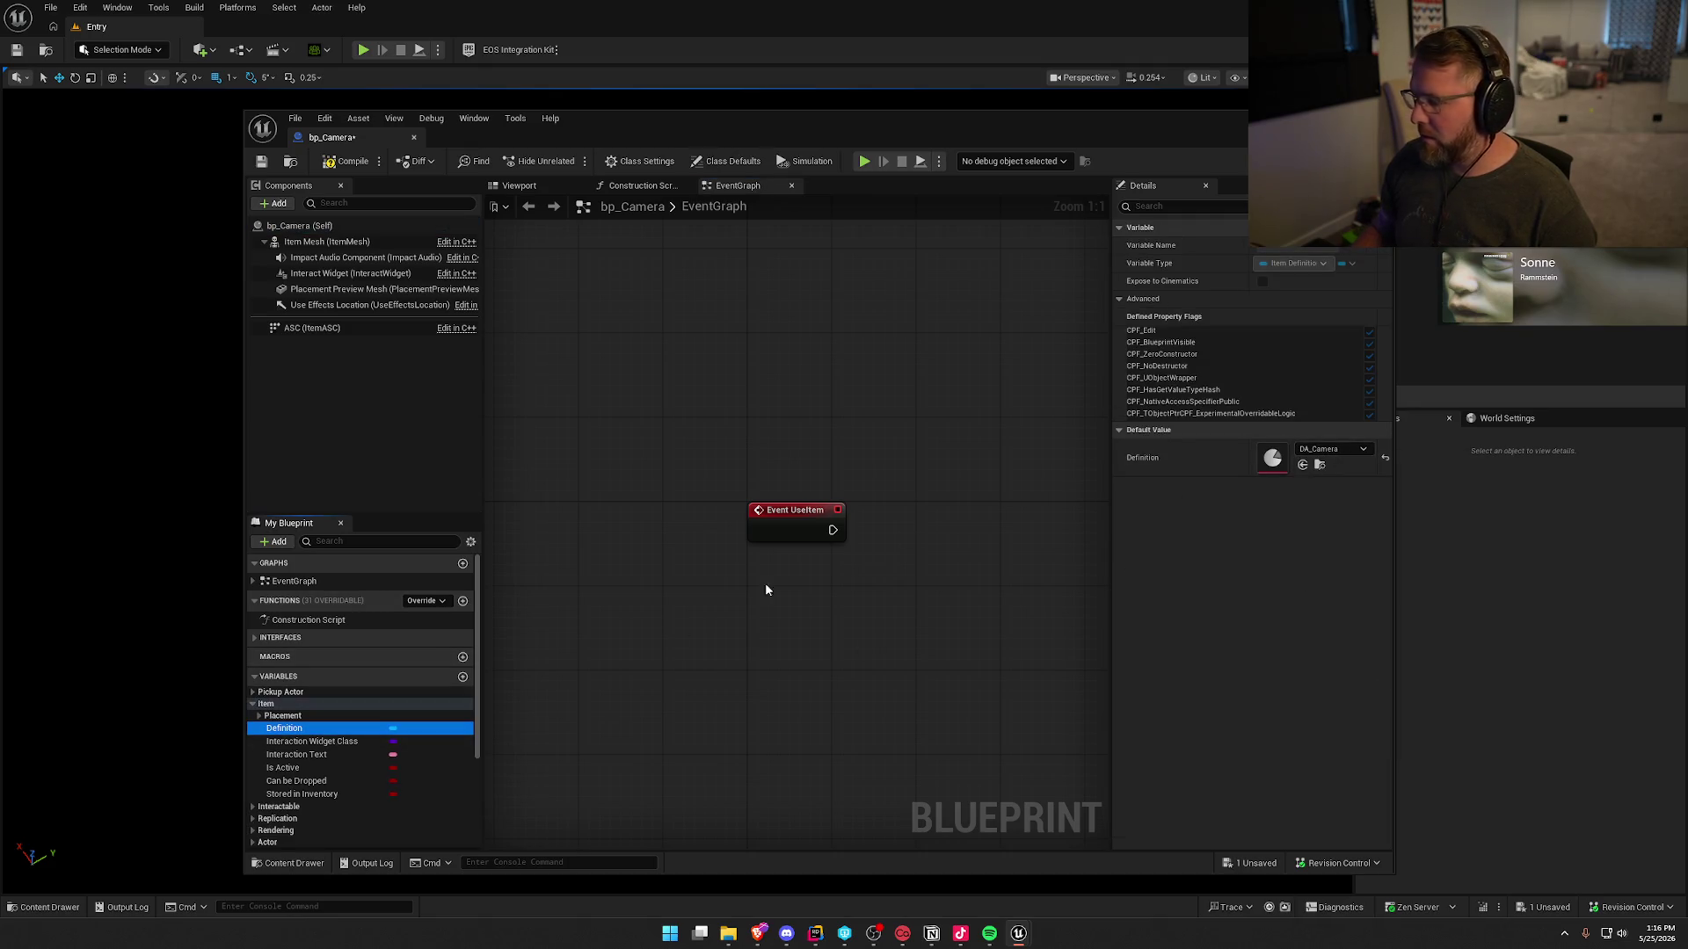
{"action": "left_click", "coordinate": [259, 716]}
{"action": "left_click", "coordinate": [338, 743]}
{"action": "left_click", "coordinate": [1331, 473]}
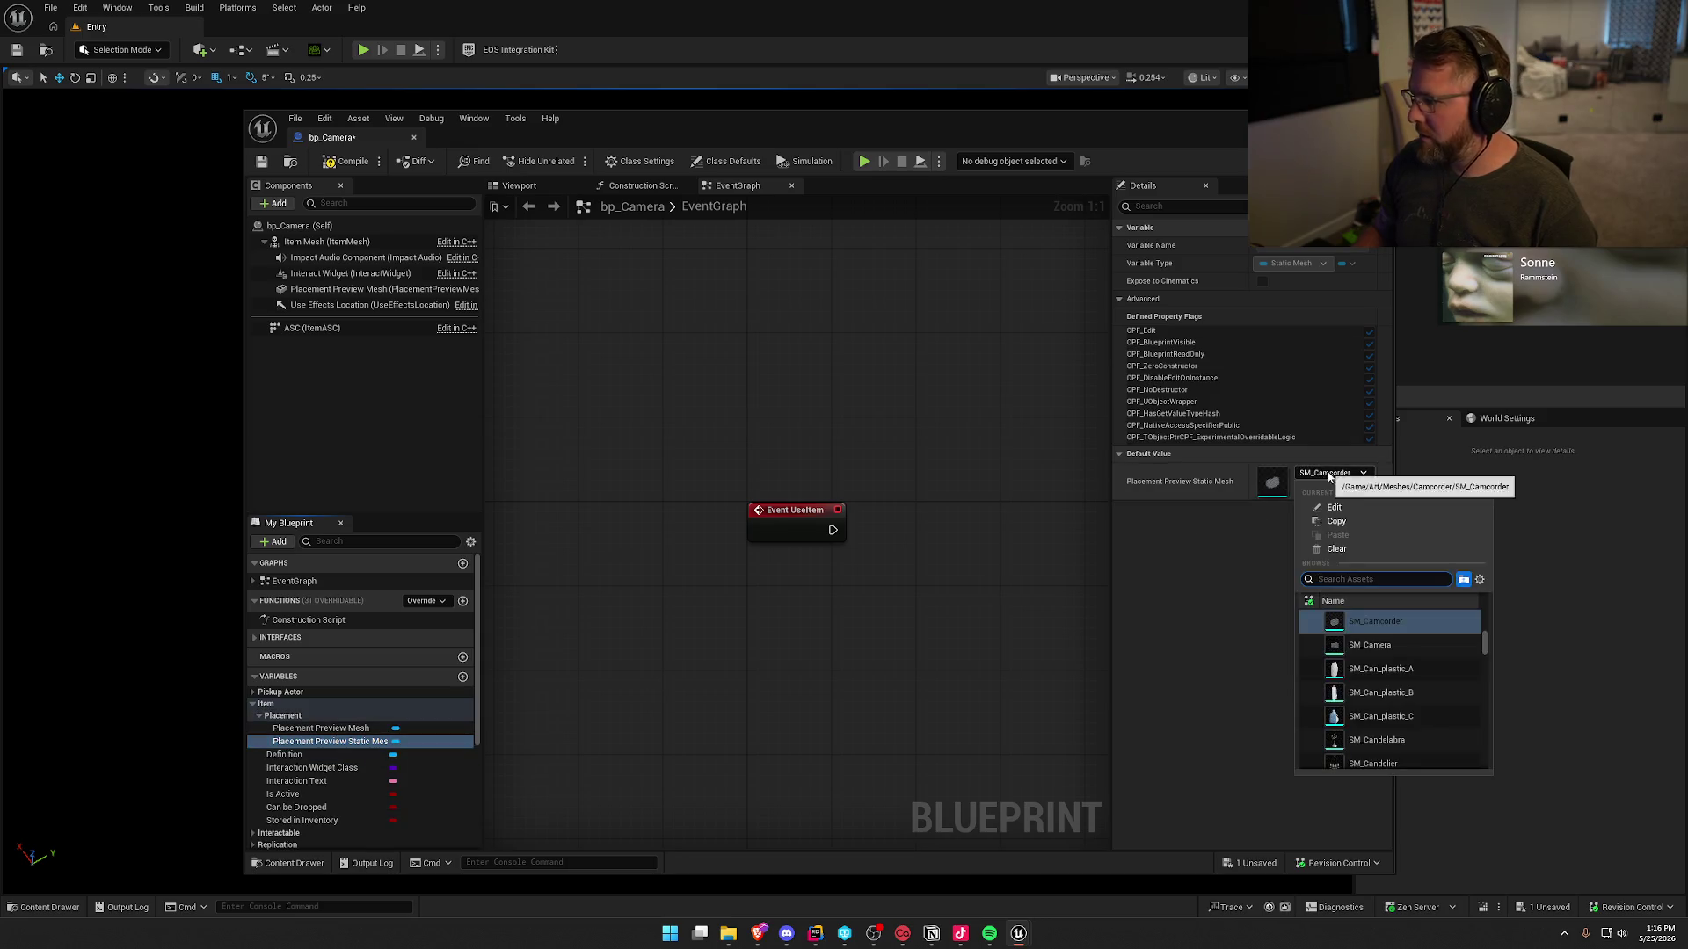
{"action": "left_click", "coordinate": [1378, 661]}
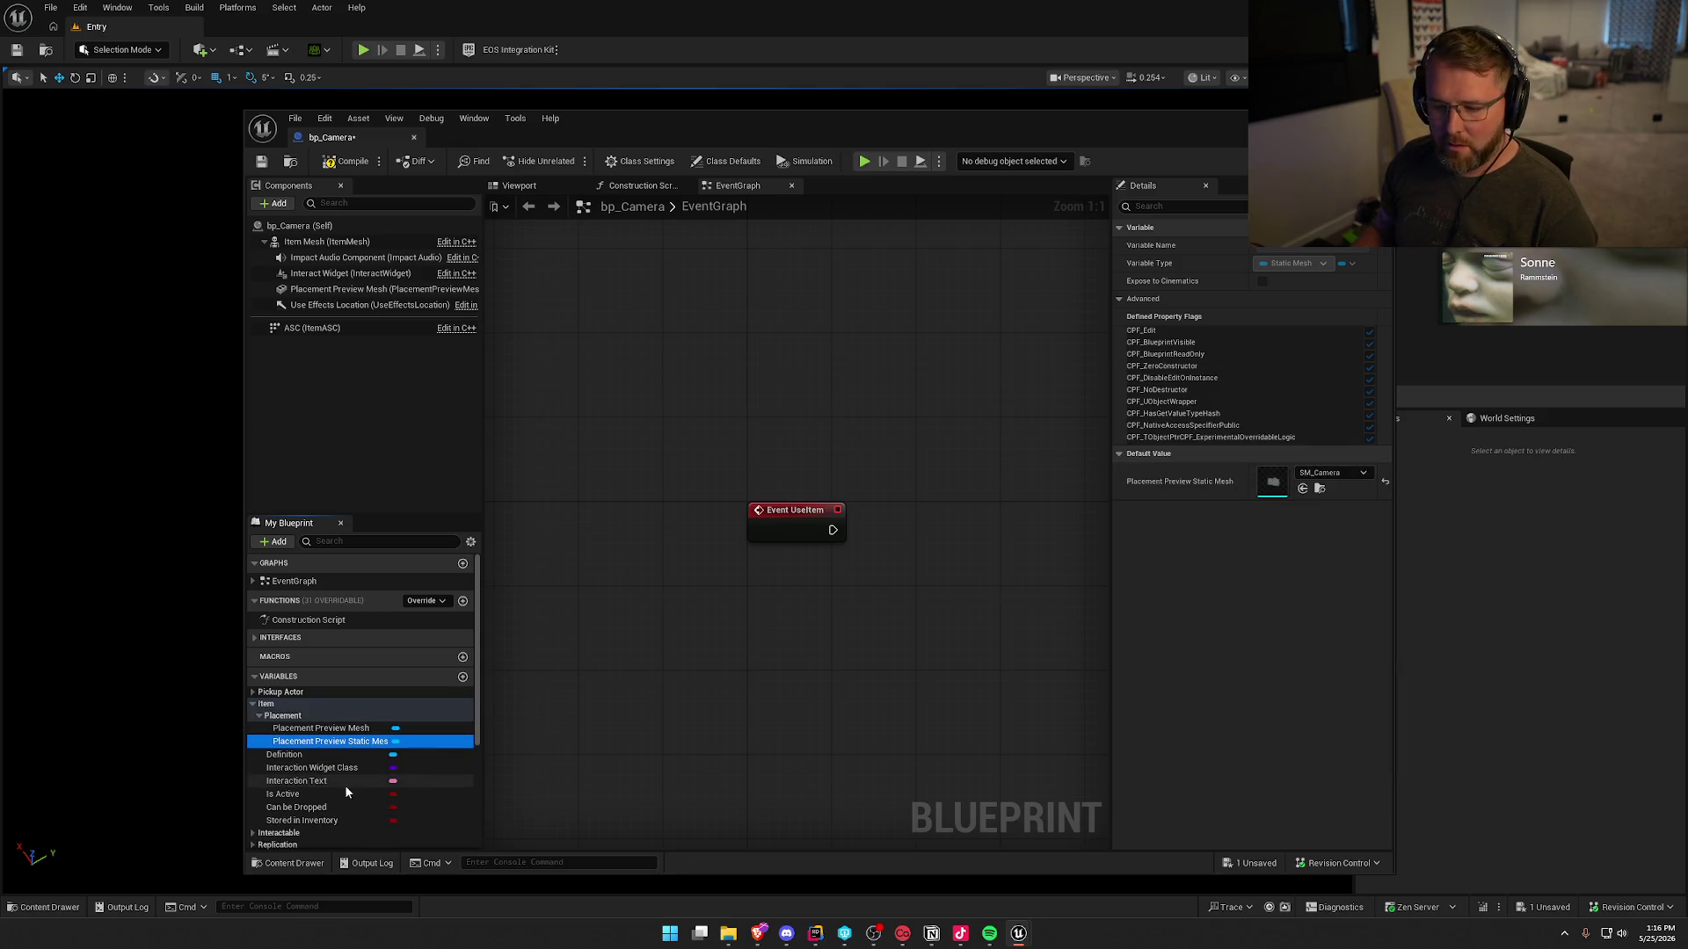
{"action": "left_click", "coordinate": [332, 166]}
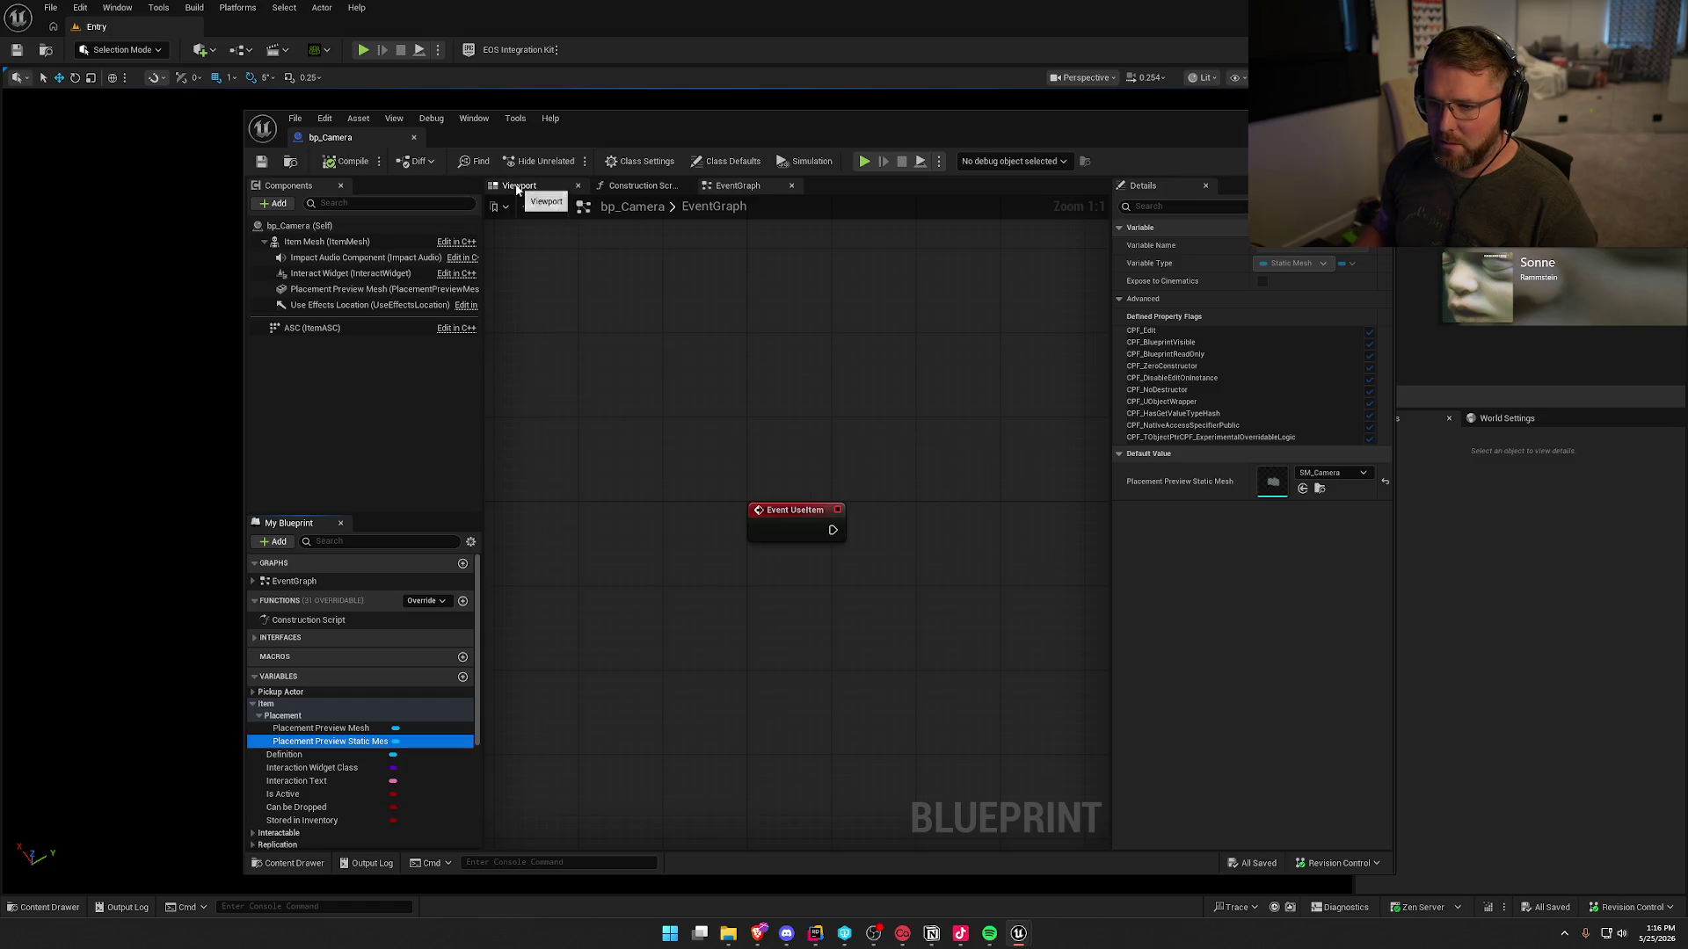
{"action": "left_click", "coordinate": [519, 186]}
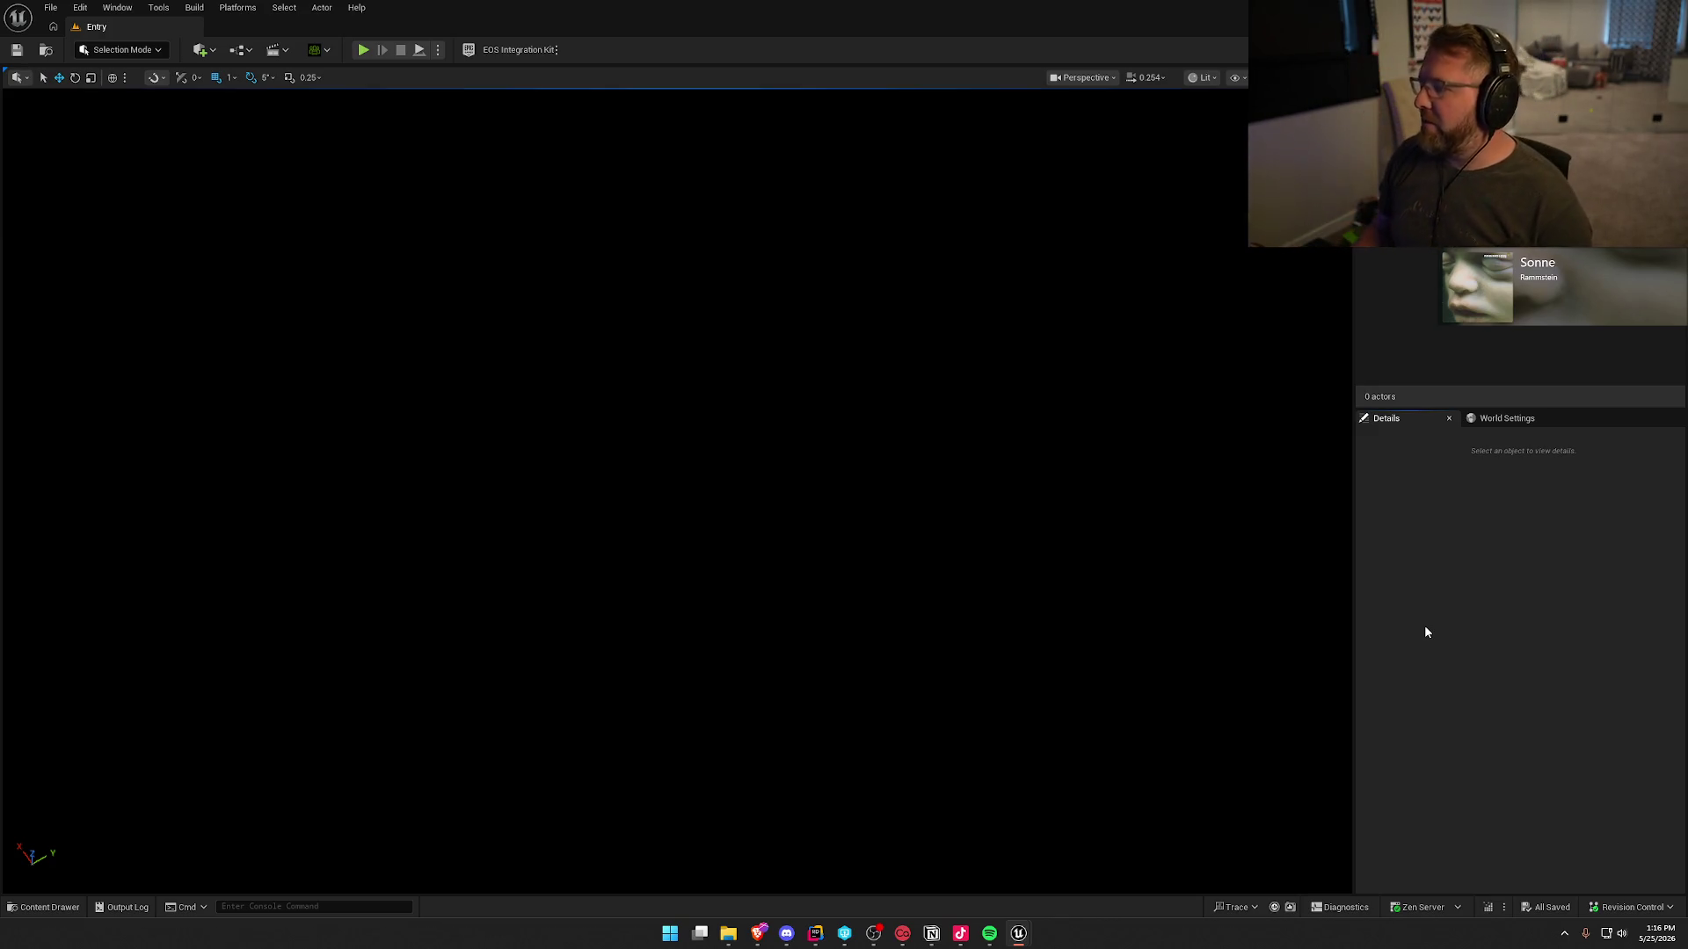
- Duplicate bp_Camera in the Equipment folder as bp_Candle and open it
{"action": "left_click", "coordinate": [44, 907]}
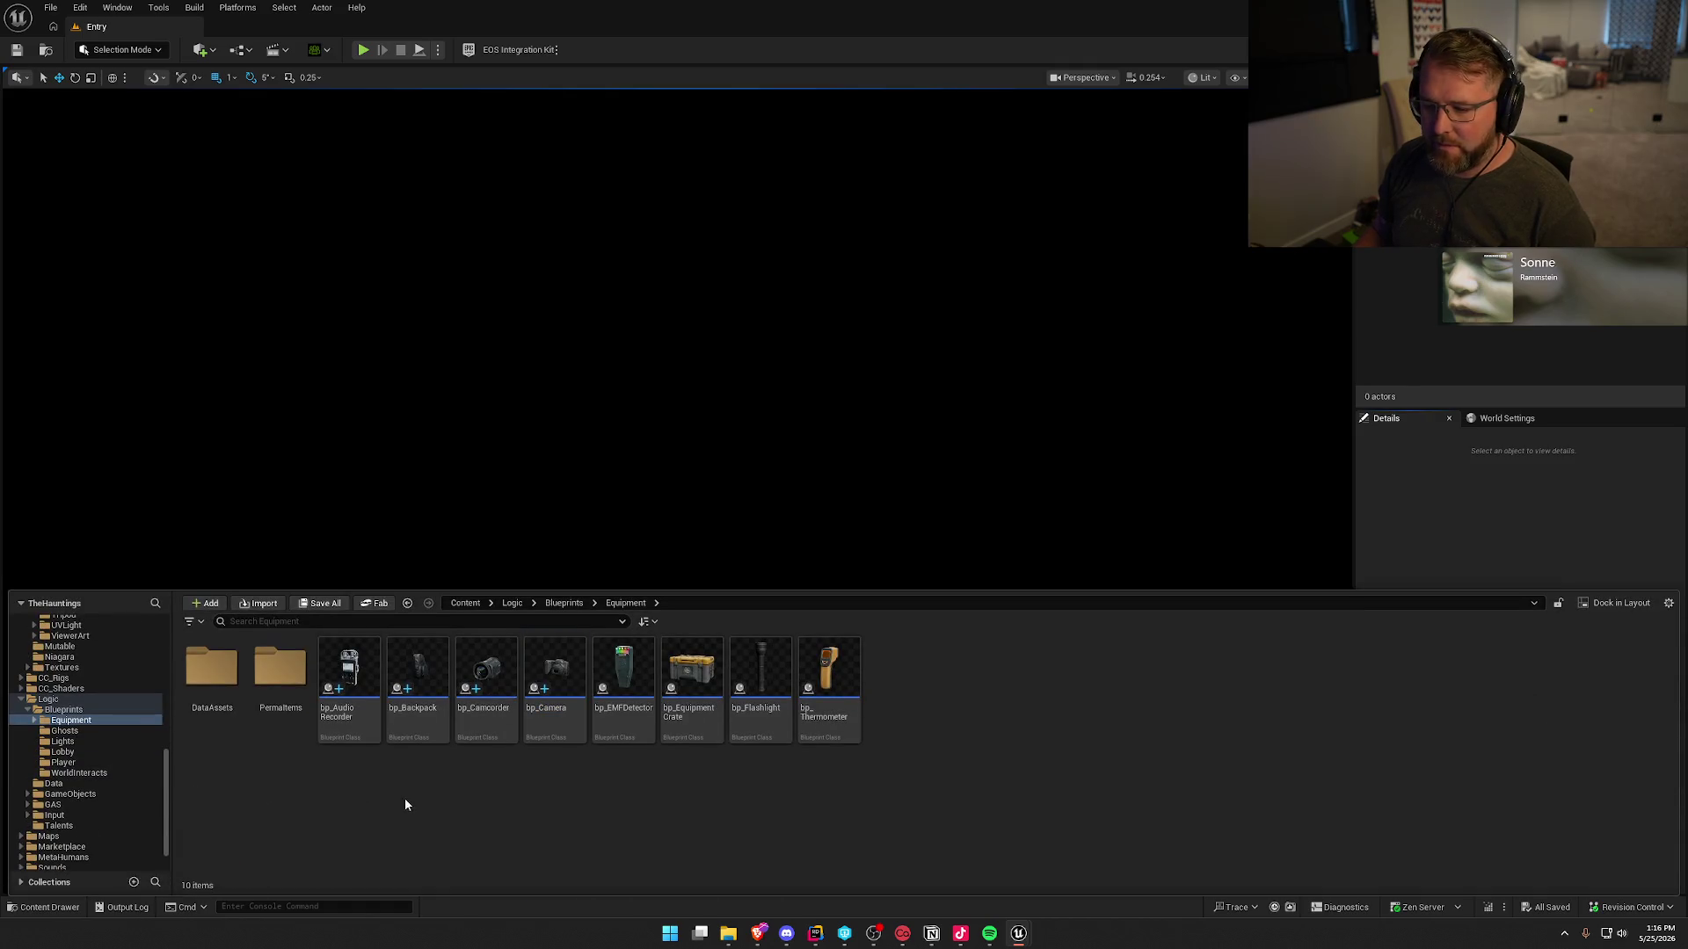
{"action": "right_click", "coordinate": [559, 691]}
{"action": "left_click", "coordinate": [578, 784]}
{"action": "type", "text": "bp_"}
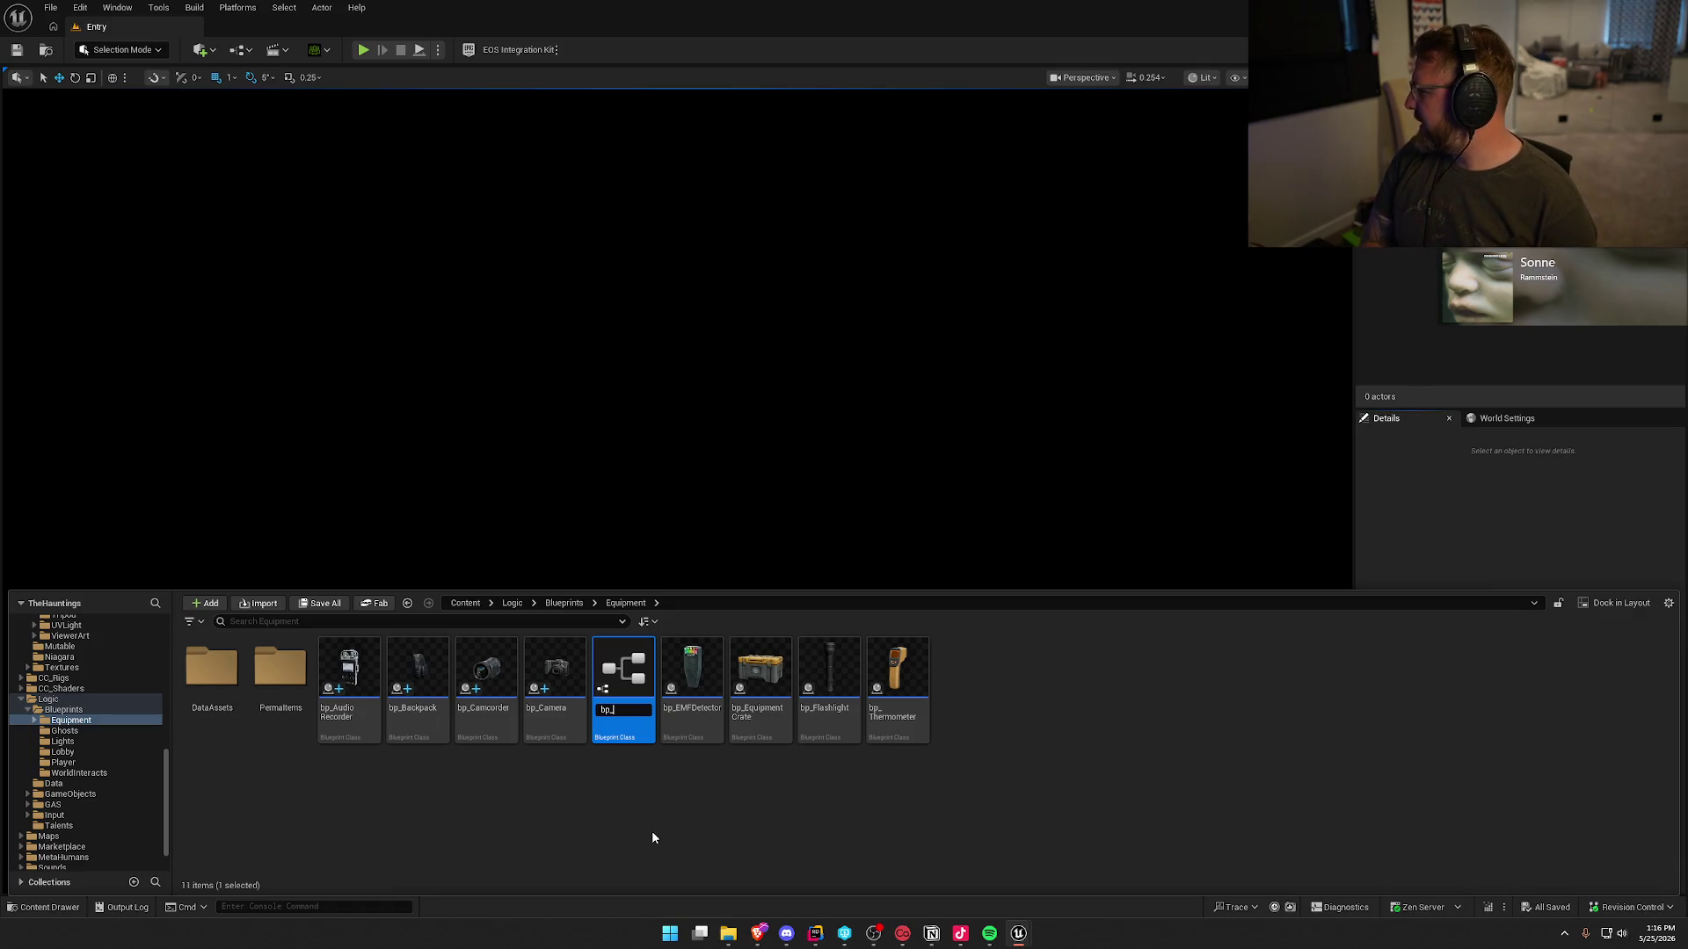
{"action": "type", "text": "Candle"}
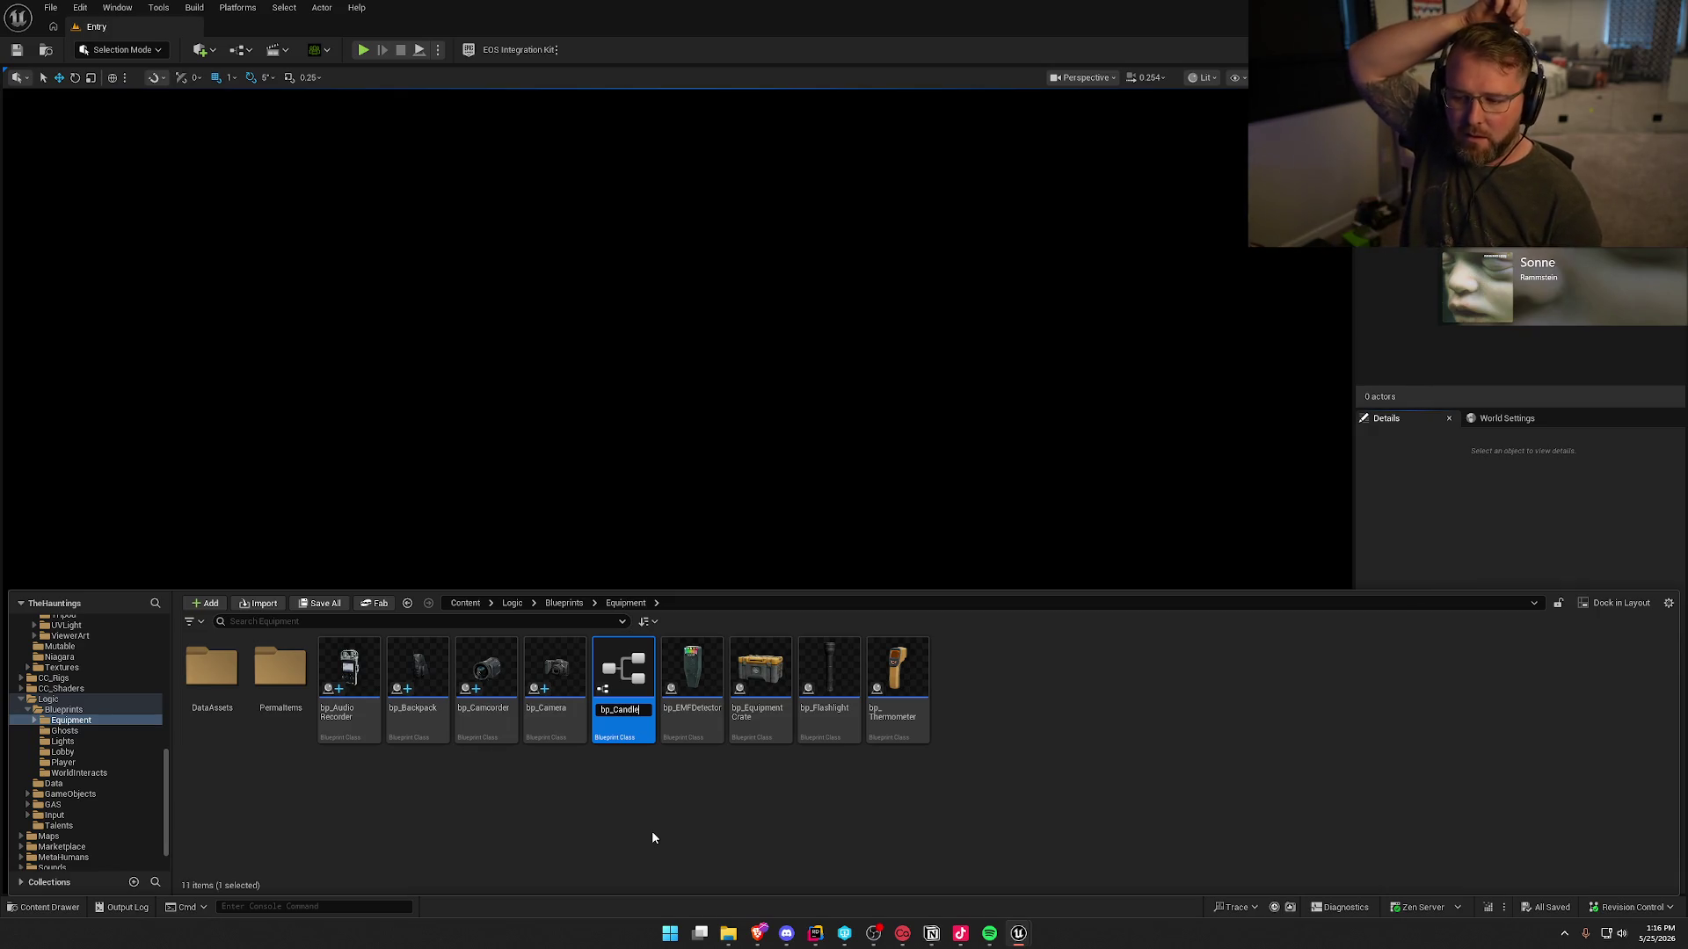
{"action": "key", "text": "Return"}
{"action": "double_click", "coordinate": [613, 669]}
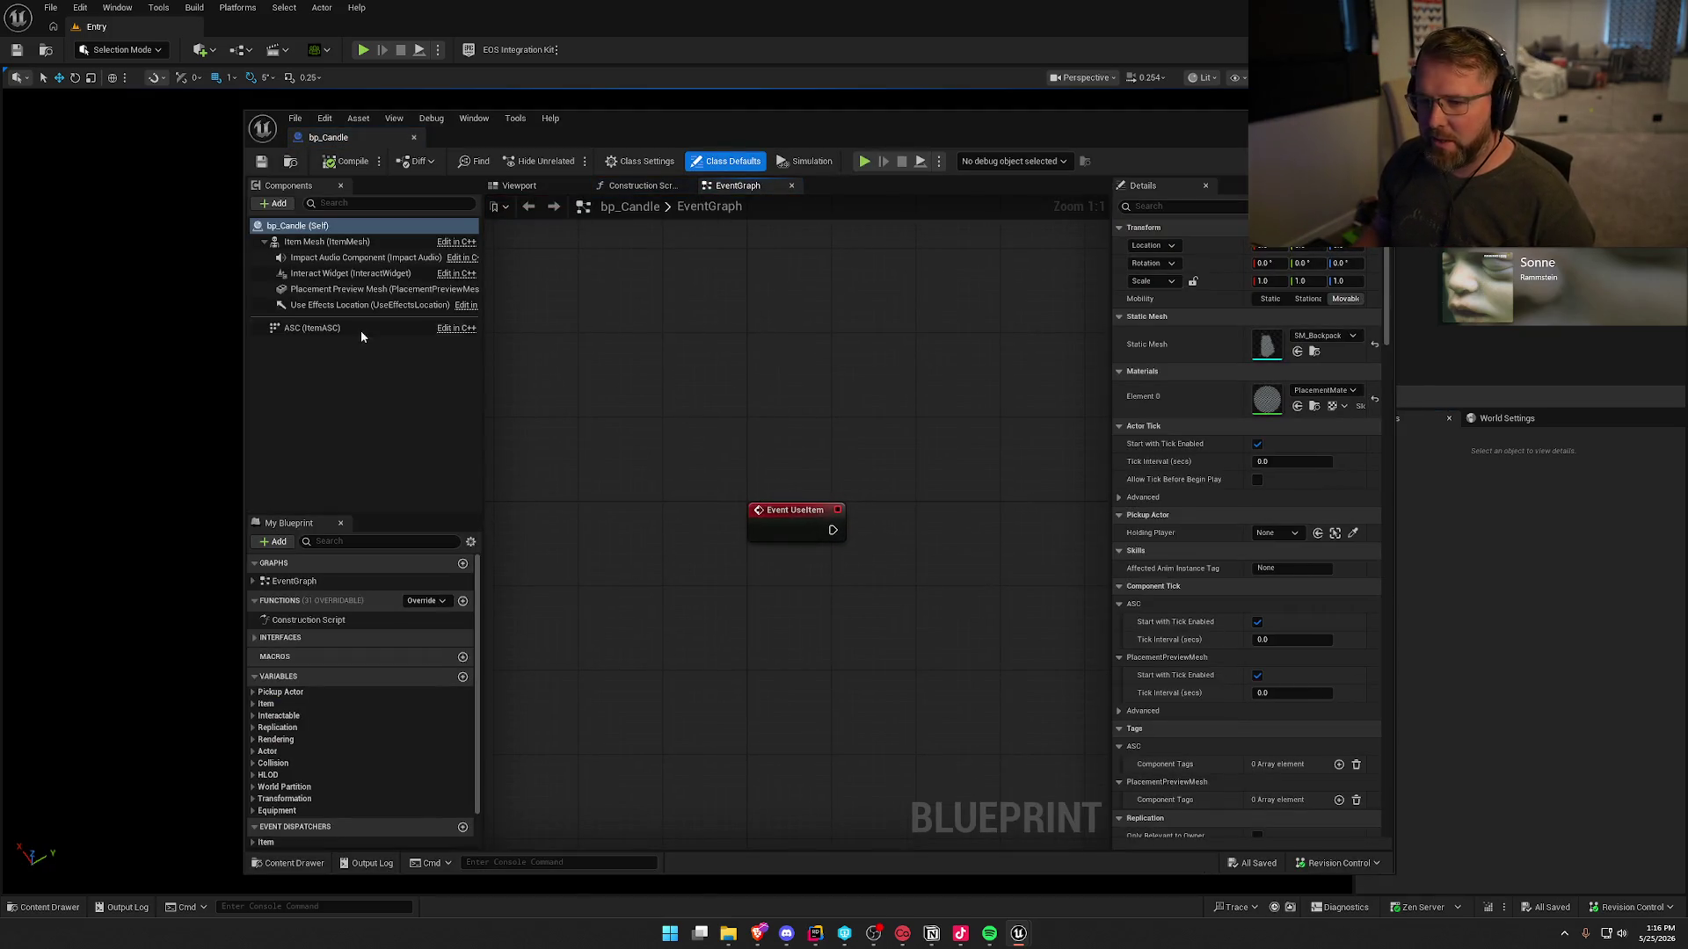
- Set bp_Candle's Definition default to DA_Candle
{"action": "left_click", "coordinate": [263, 704]}
{"action": "left_click", "coordinate": [277, 729]}
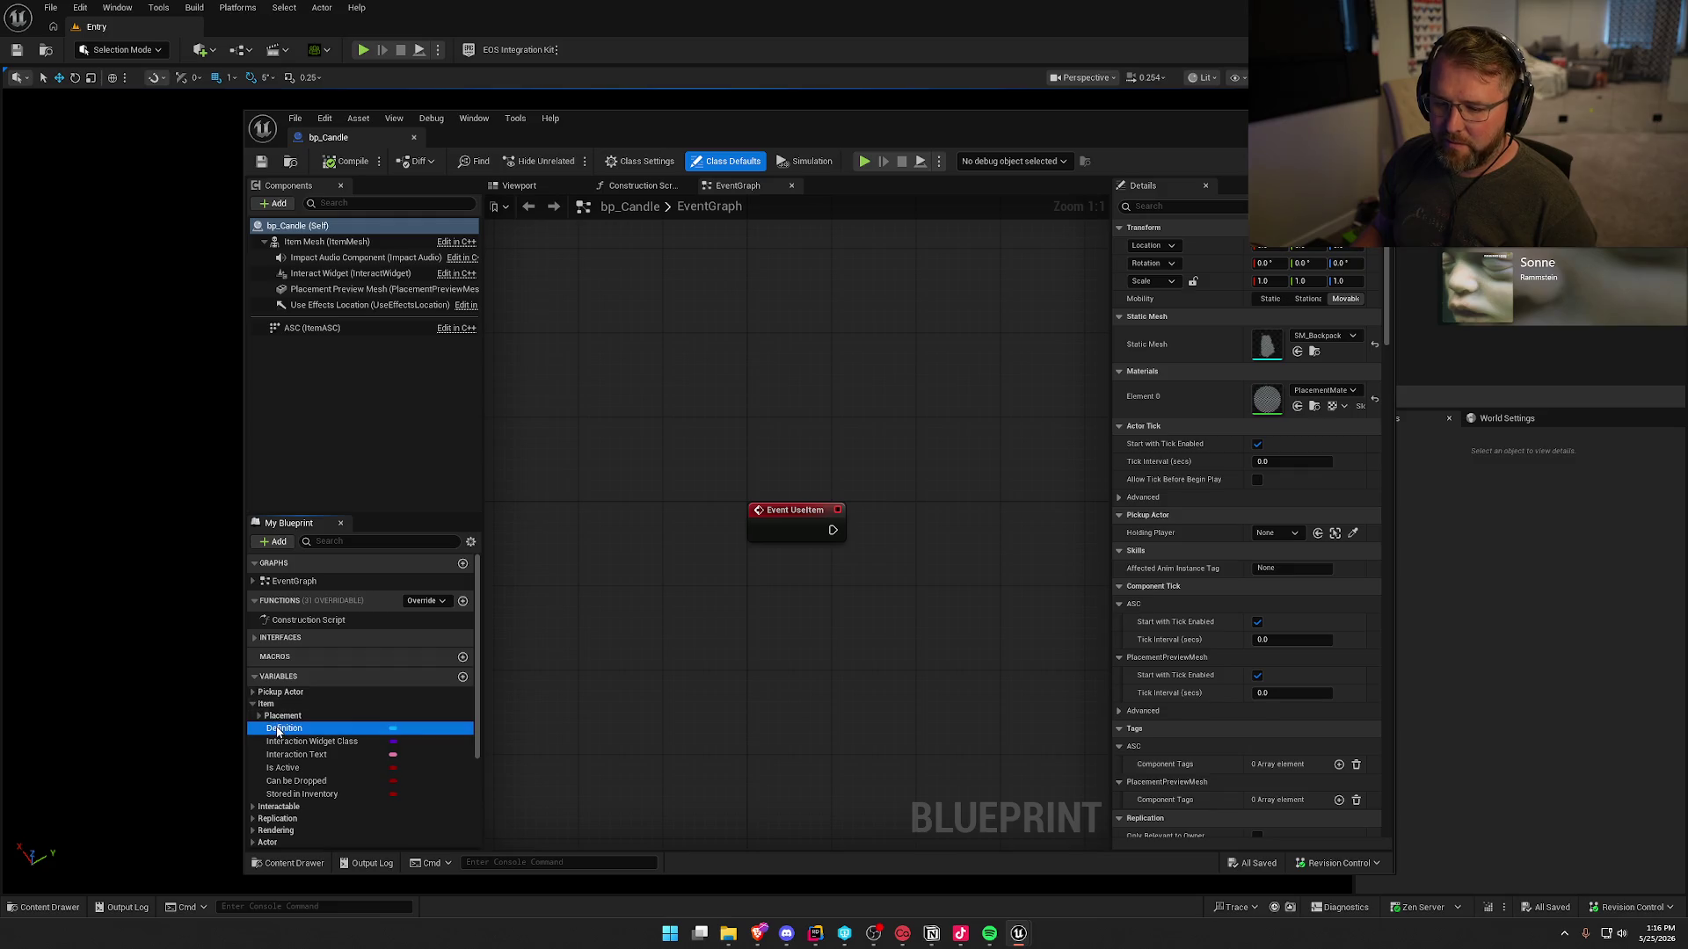
{"action": "left_click", "coordinate": [1329, 449]}
{"action": "left_click", "coordinate": [1349, 642]}
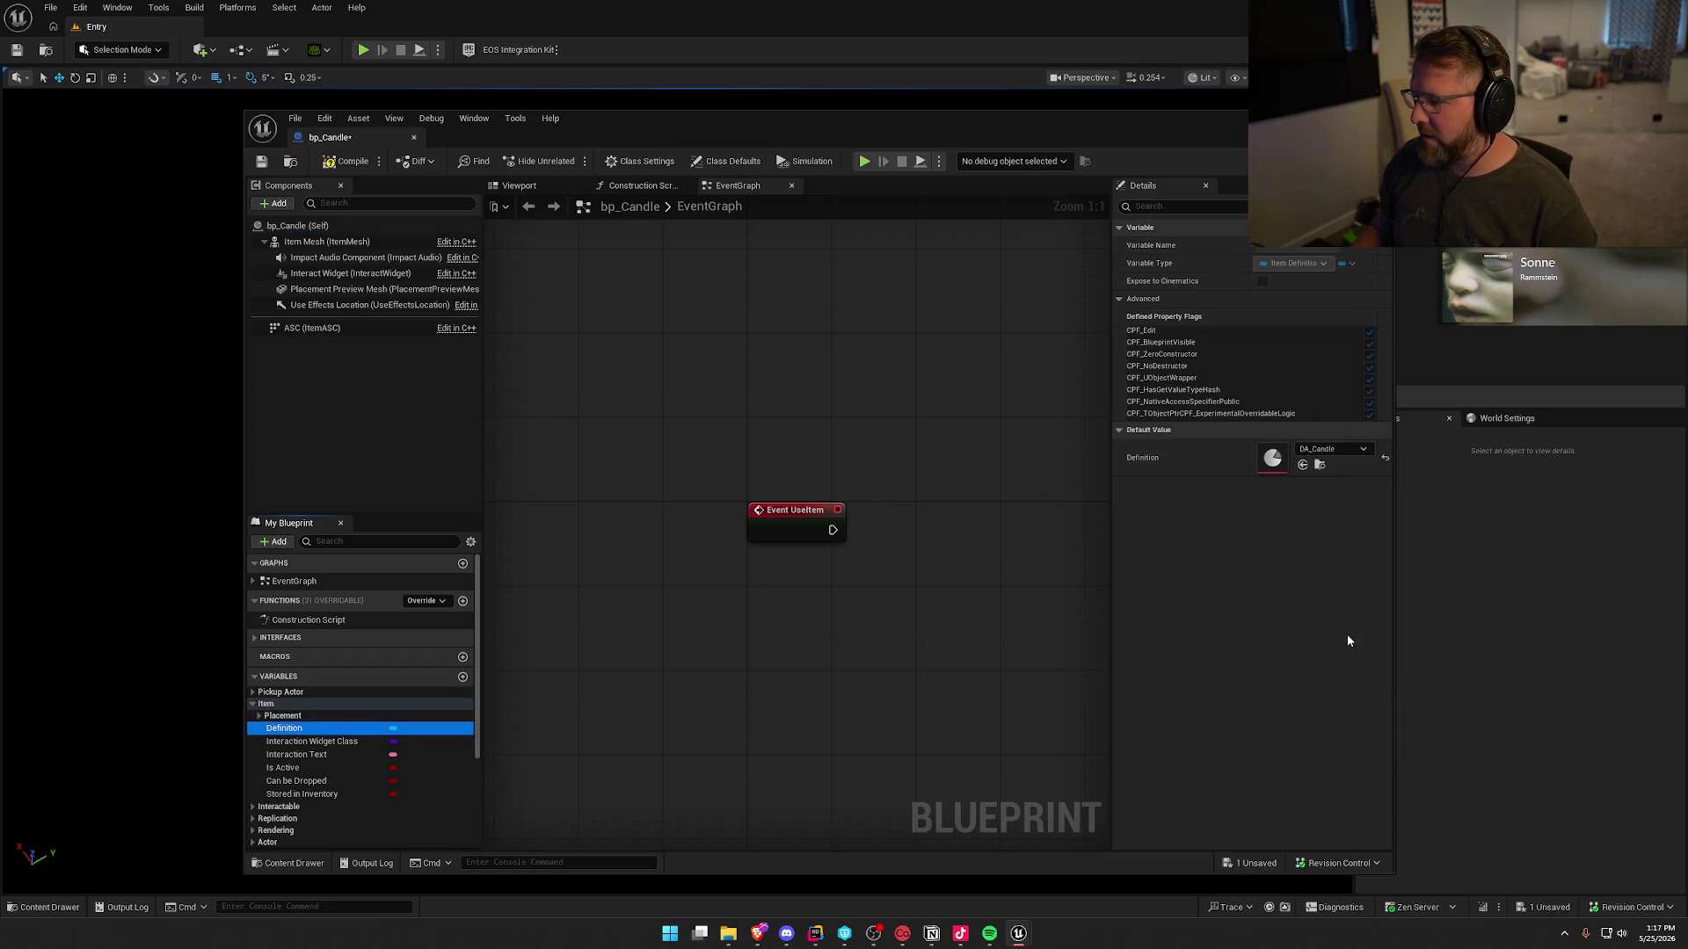
- Set the preview mesh to SM_Candle, compile and save, and return to the level editor
{"action": "left_click", "coordinate": [260, 715]}
{"action": "left_click", "coordinate": [351, 741]}
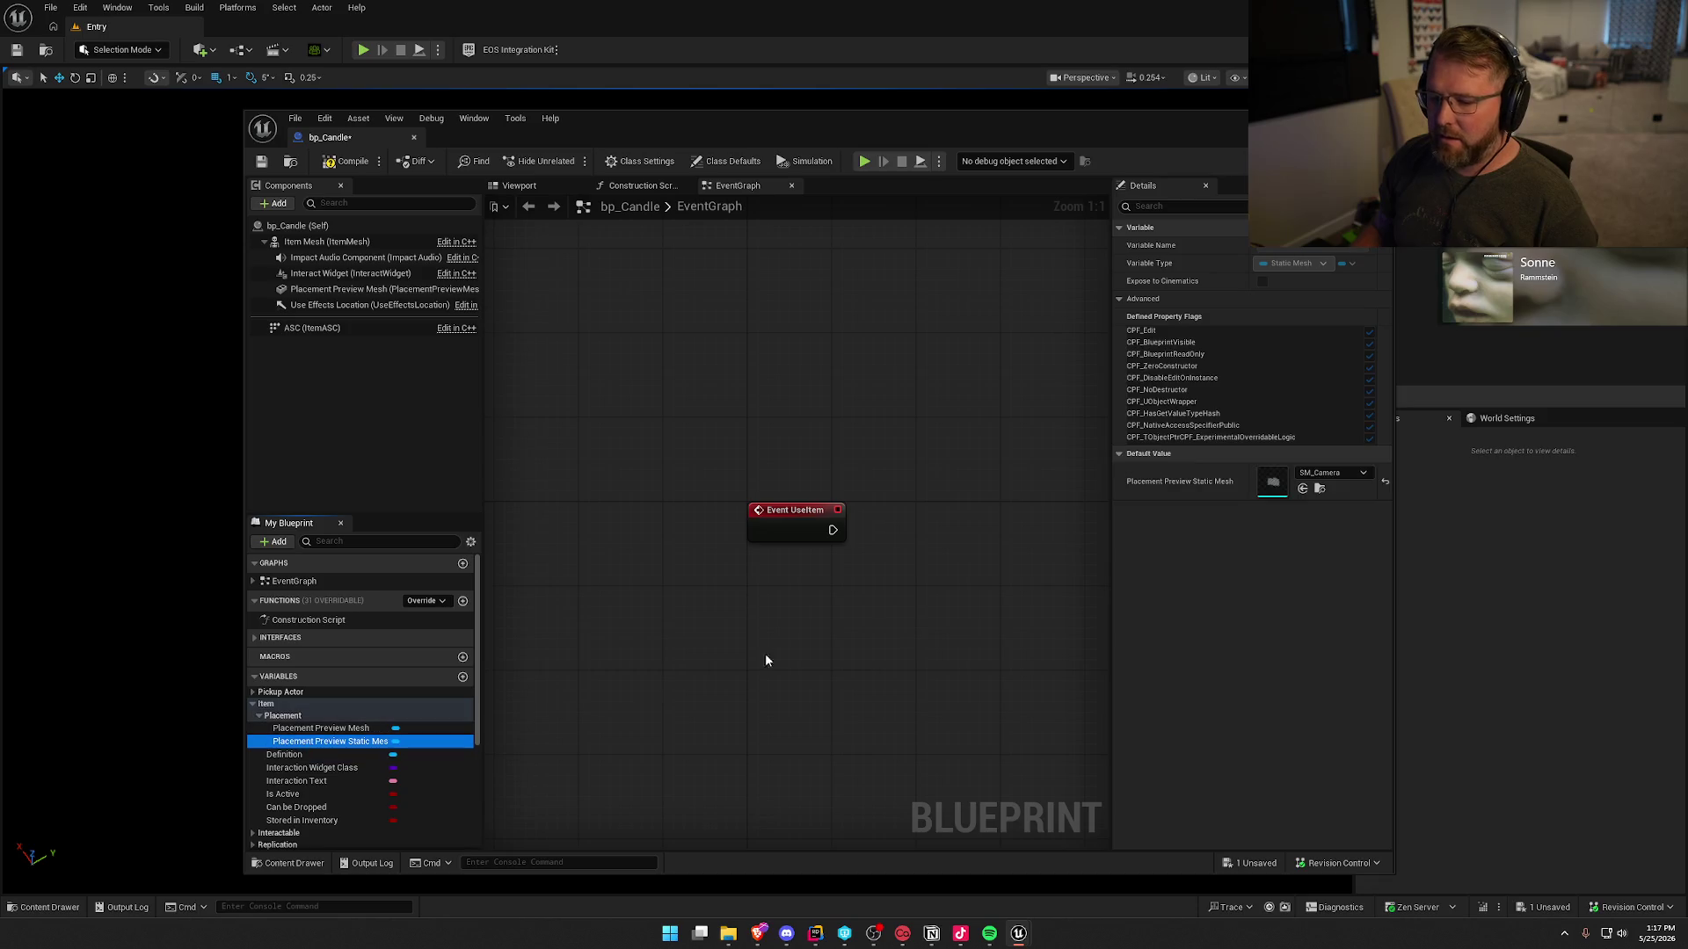
{"action": "left_click", "coordinate": [1331, 472]}
{"action": "scroll", "coordinate": [1394, 678], "scroll_direction": "down", "scroll_amount": 1}
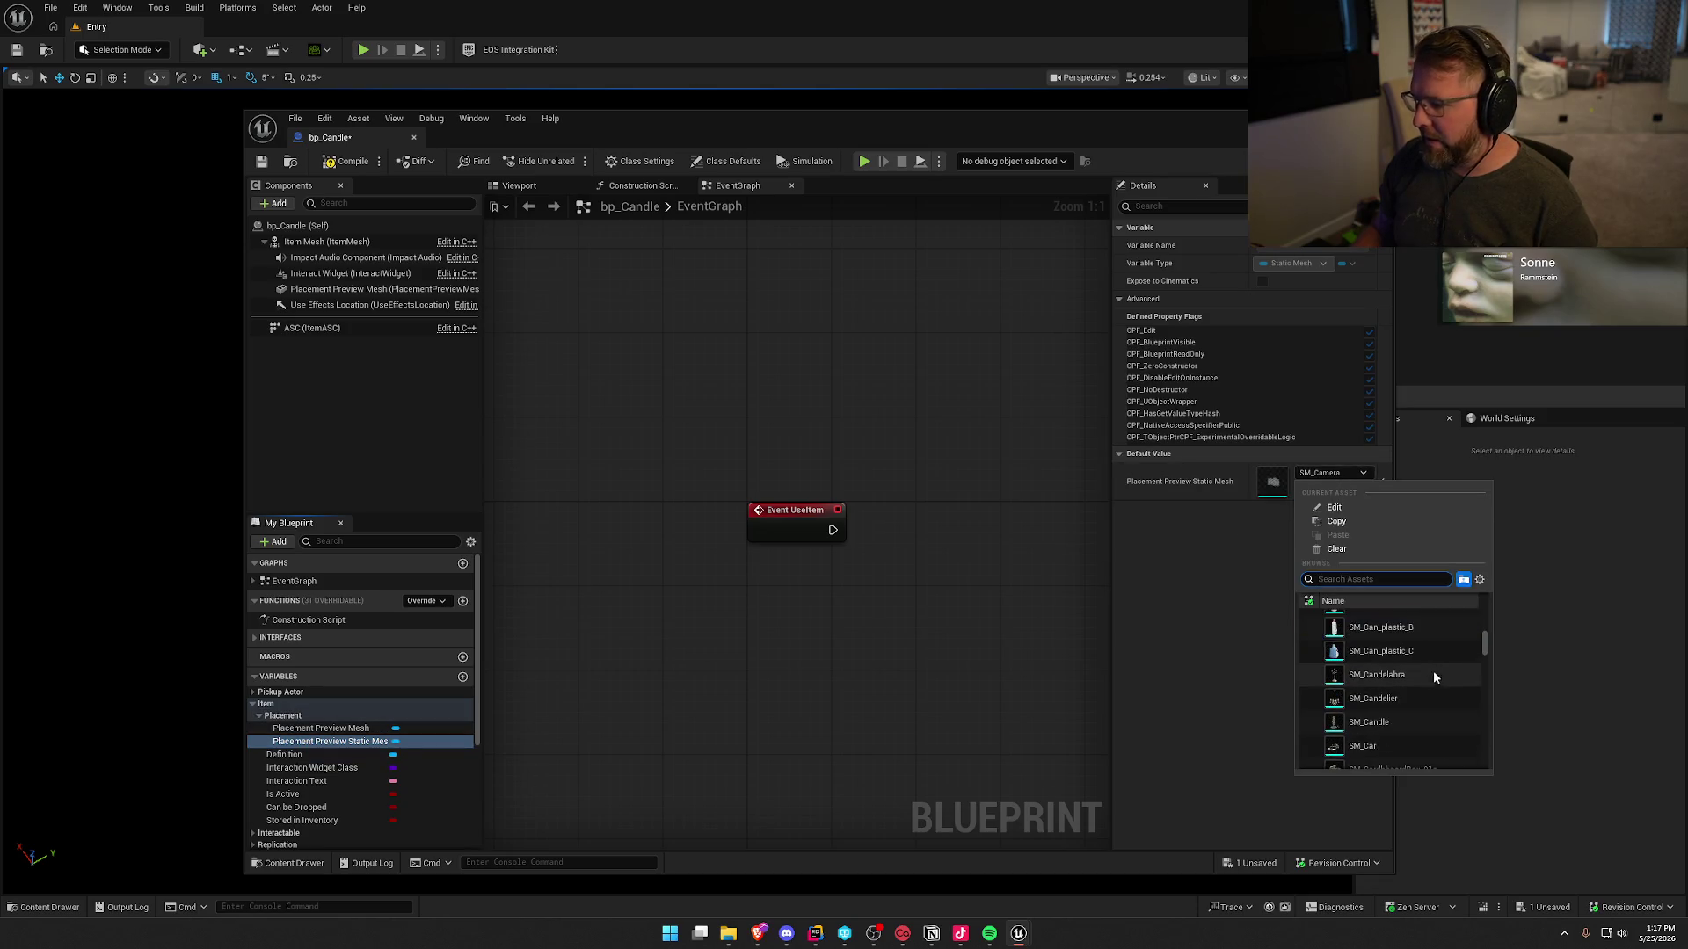
{"action": "left_click", "coordinate": [1394, 740]}
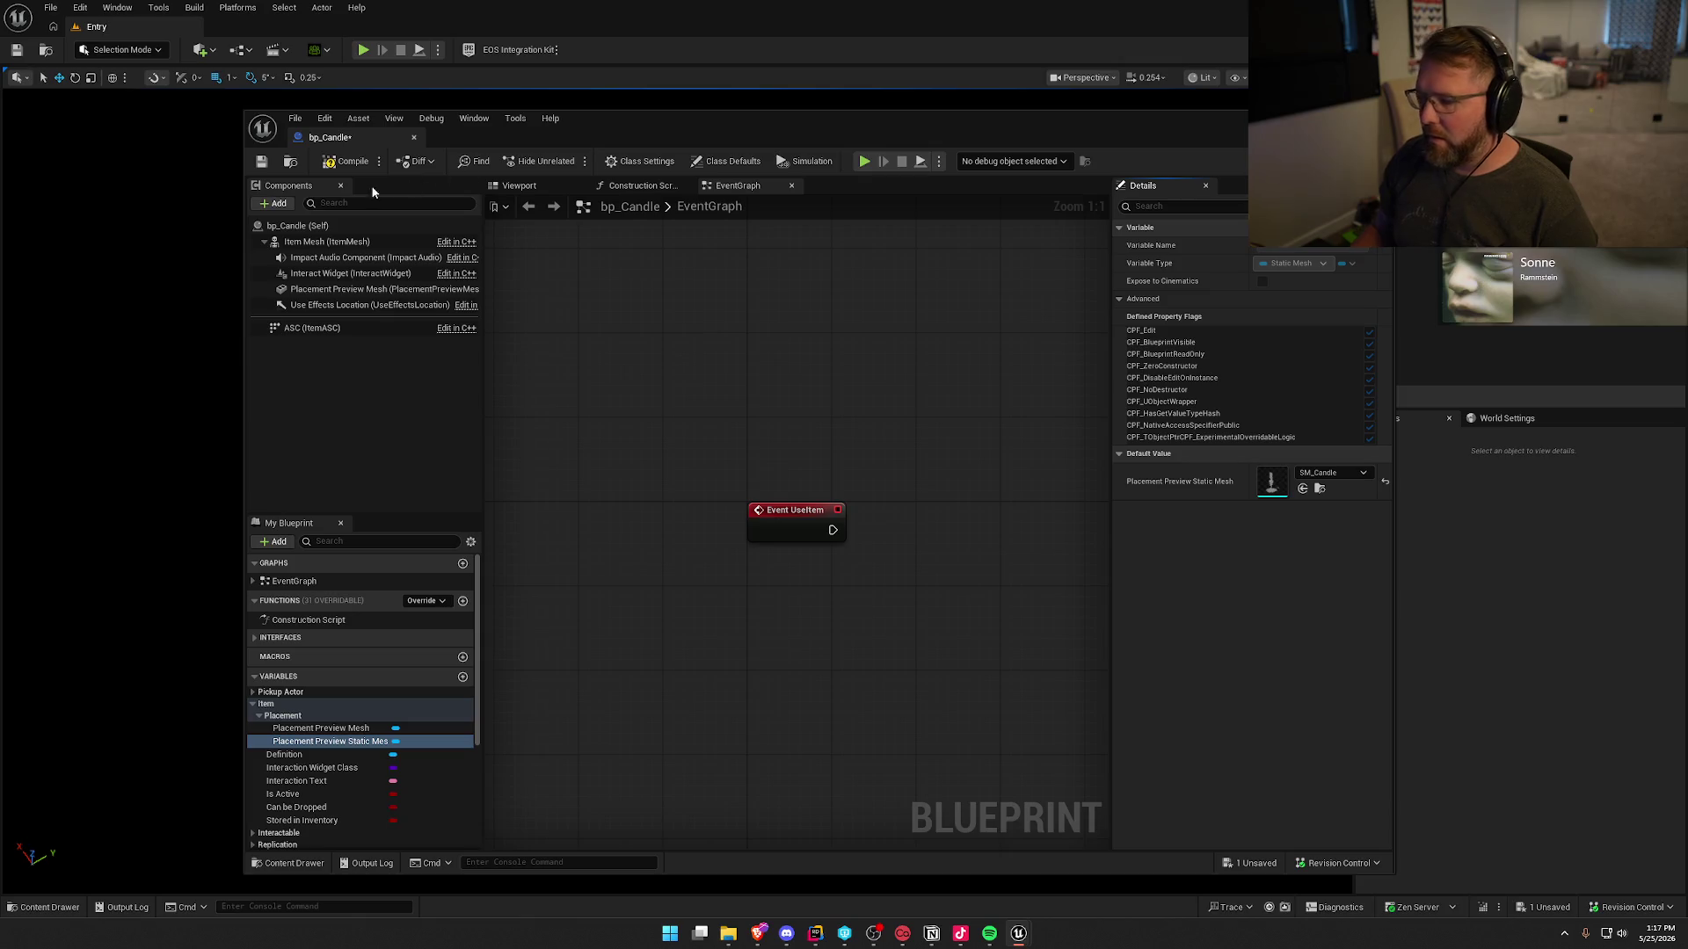
{"action": "left_click", "coordinate": [347, 161]}
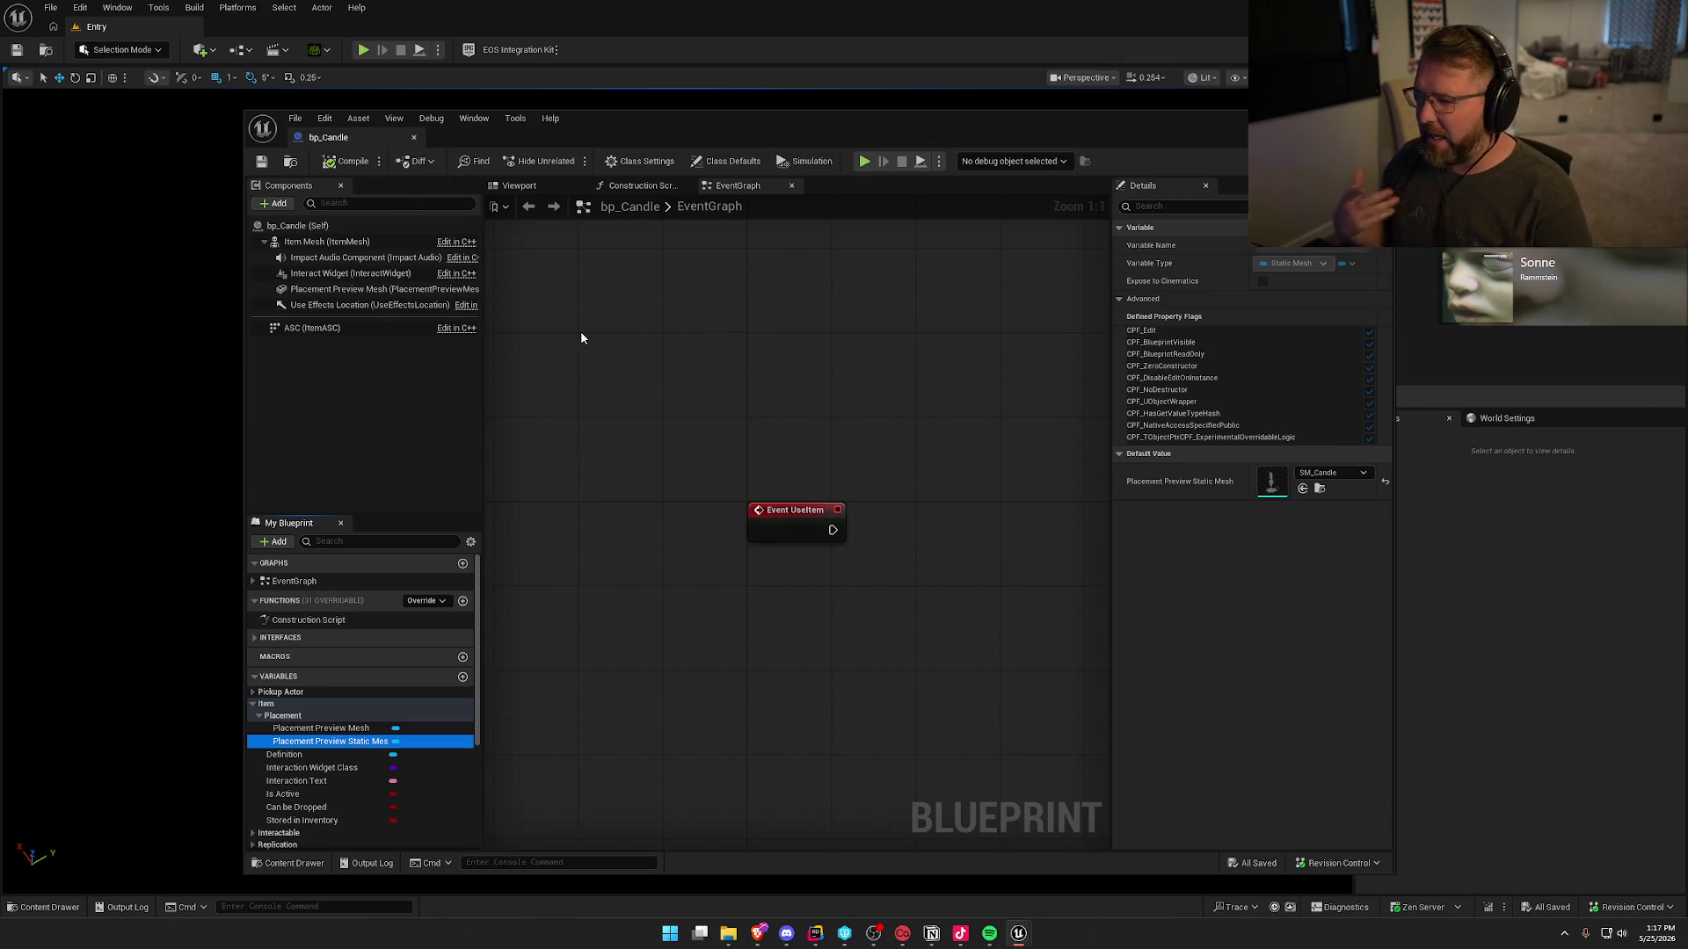
{"action": "left_click", "coordinate": [740, 327]}
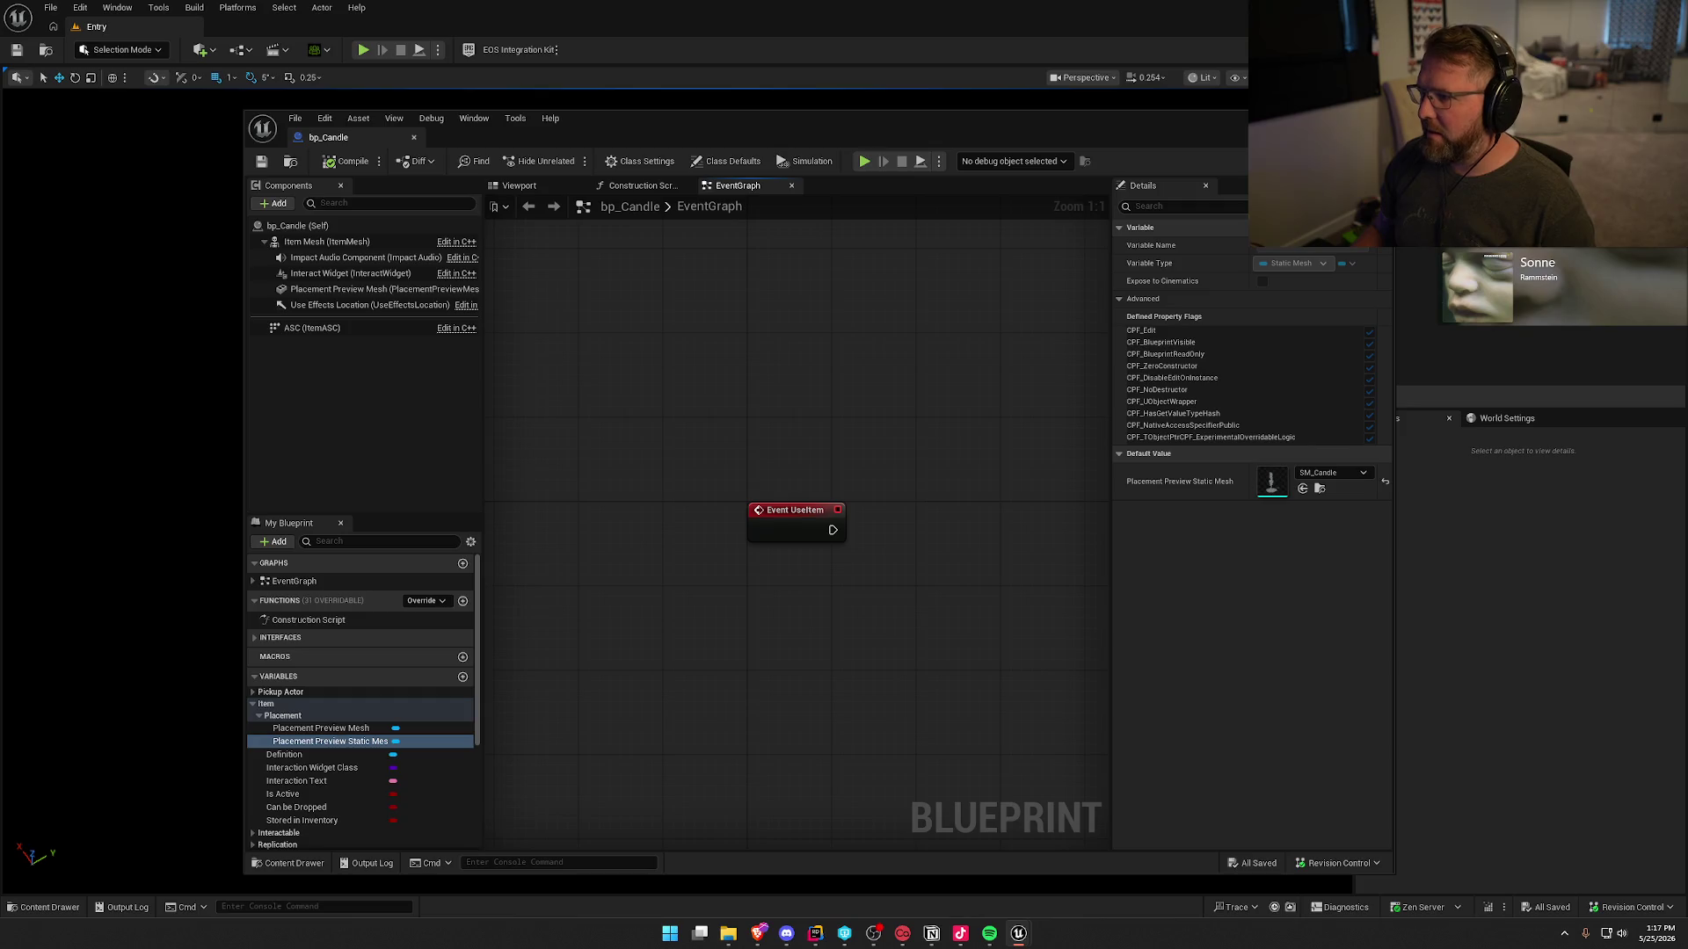
{"action": "left_click", "coordinate": [1446, 566]}
{"action": "key", "text": "ctrl+space"}
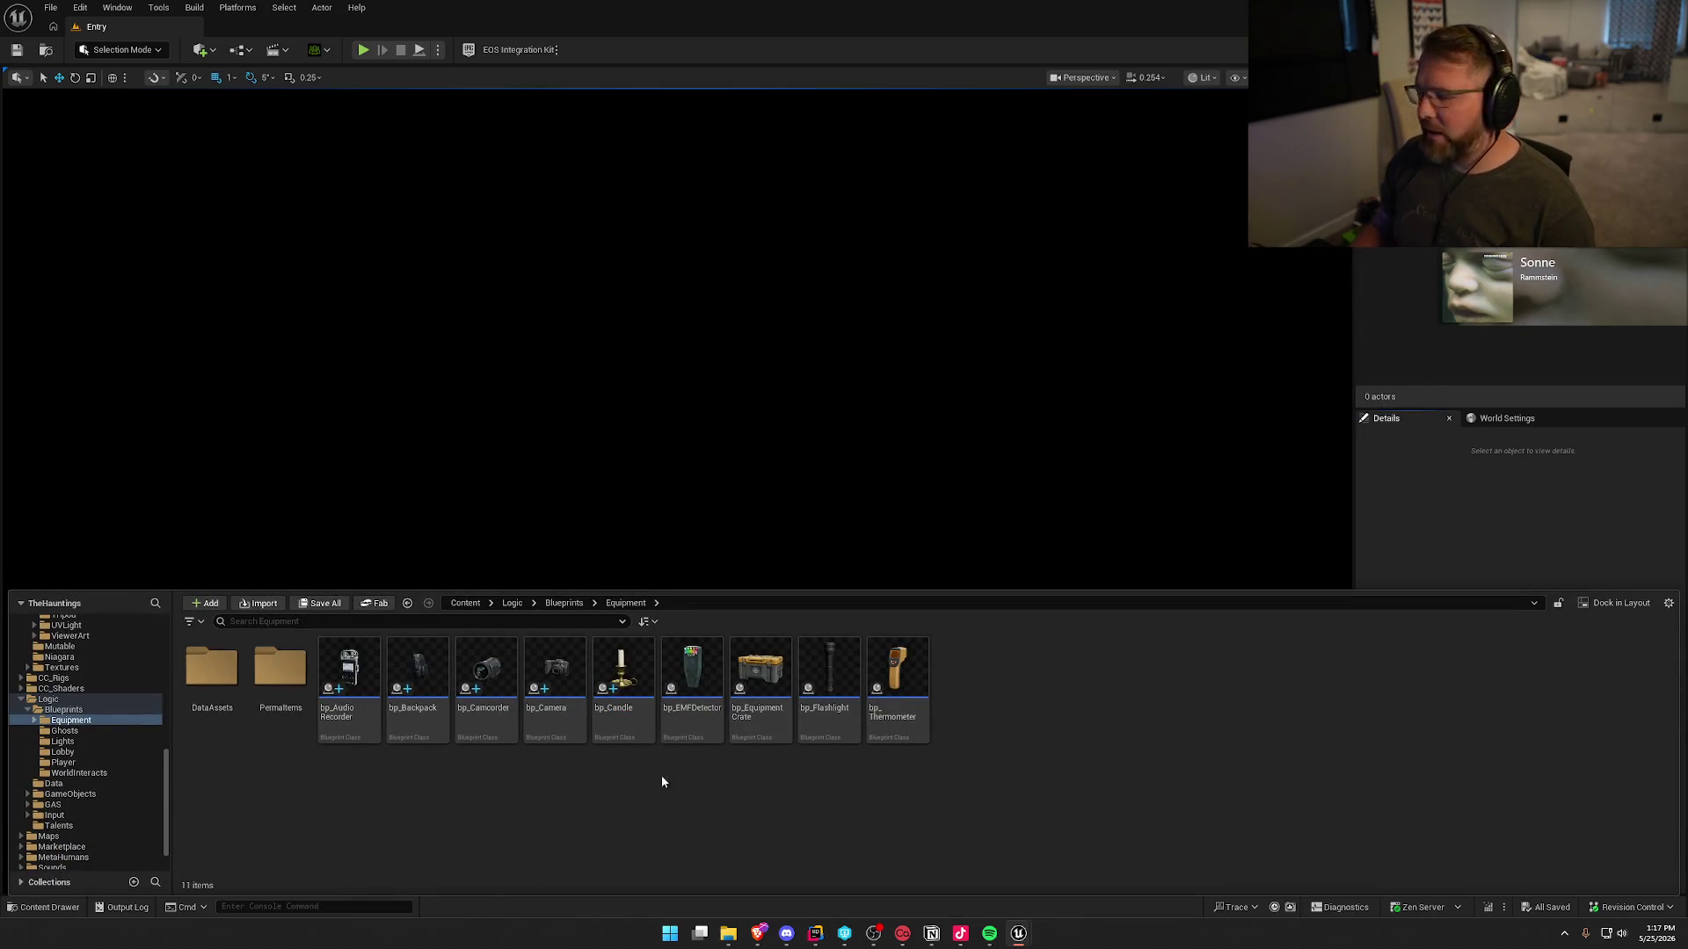
- Name the copy bp_Crucifix, open it, and set its Definition to DA_Crucifix
{"action": "type", "text": "bp_Crucifix"}
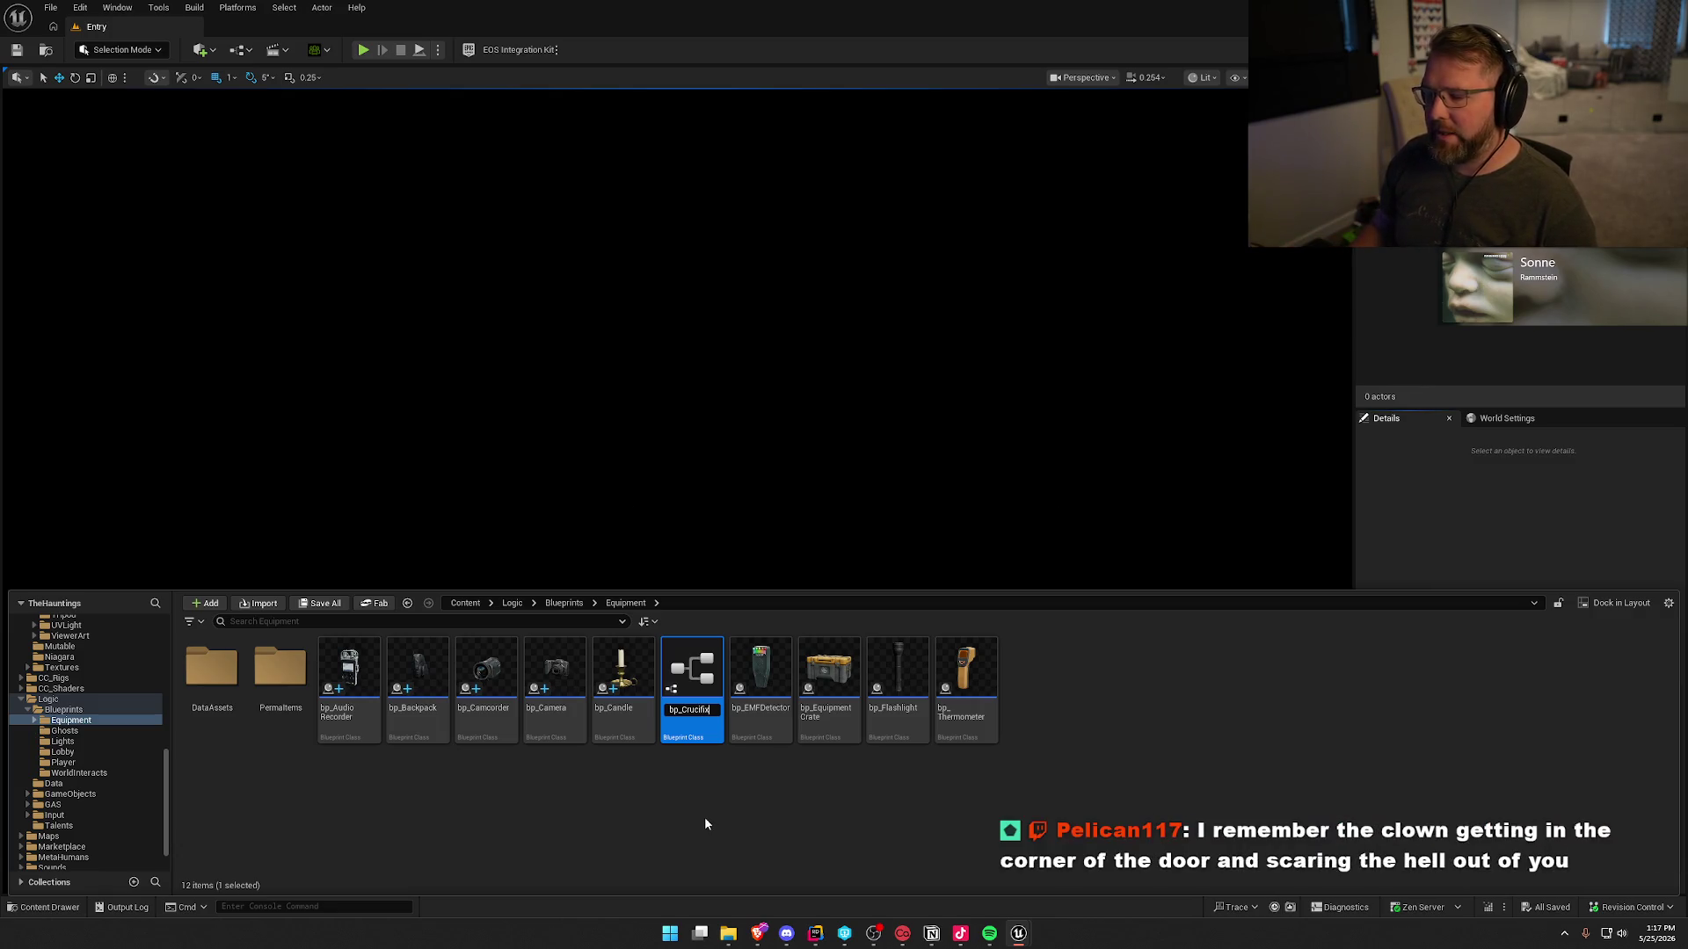
{"action": "key", "text": "Return"}
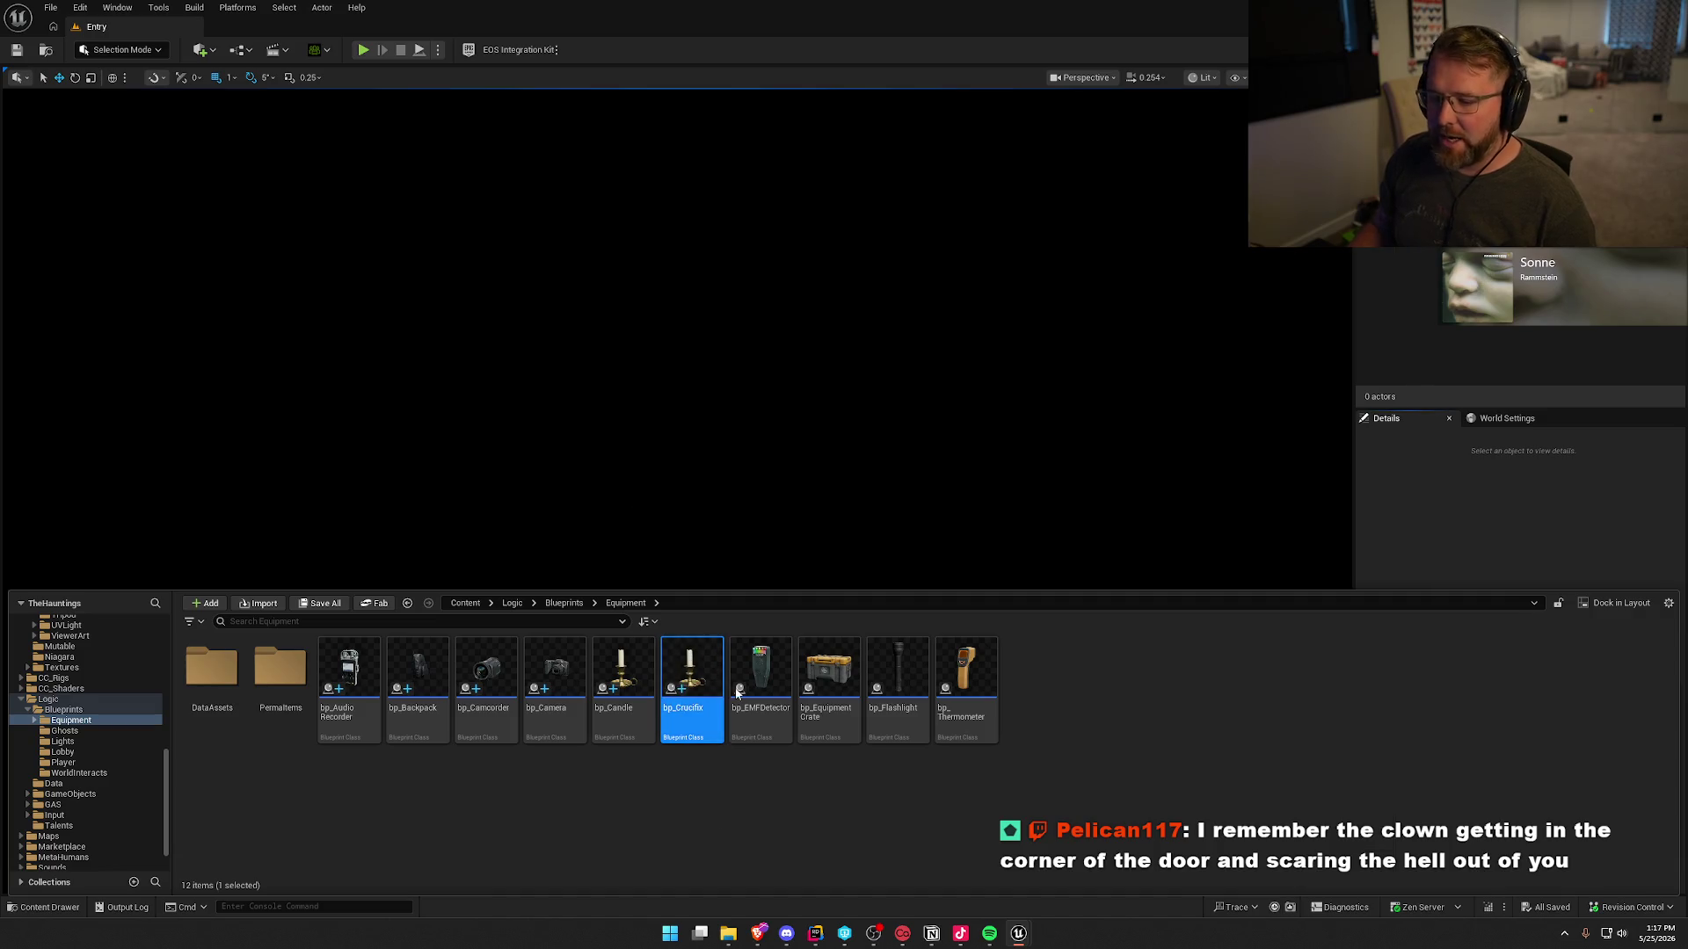
{"action": "double_click", "coordinate": [693, 704]}
{"action": "left_click", "coordinate": [266, 704]}
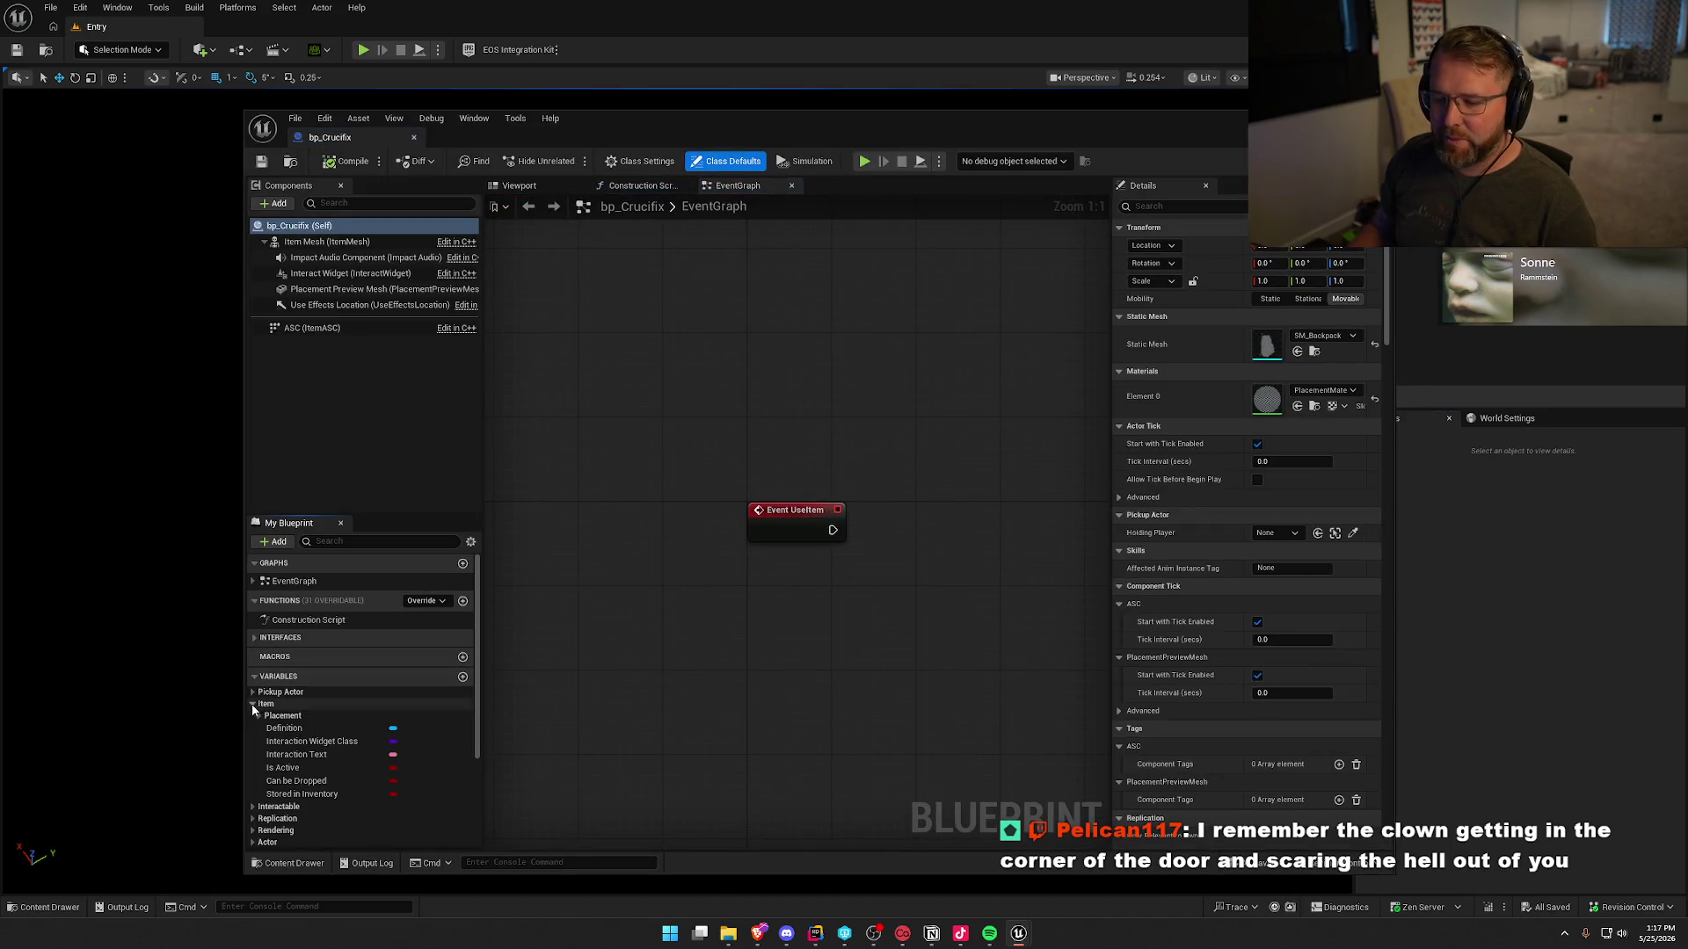
{"action": "left_click", "coordinate": [284, 729]}
{"action": "left_click", "coordinate": [1332, 449]}
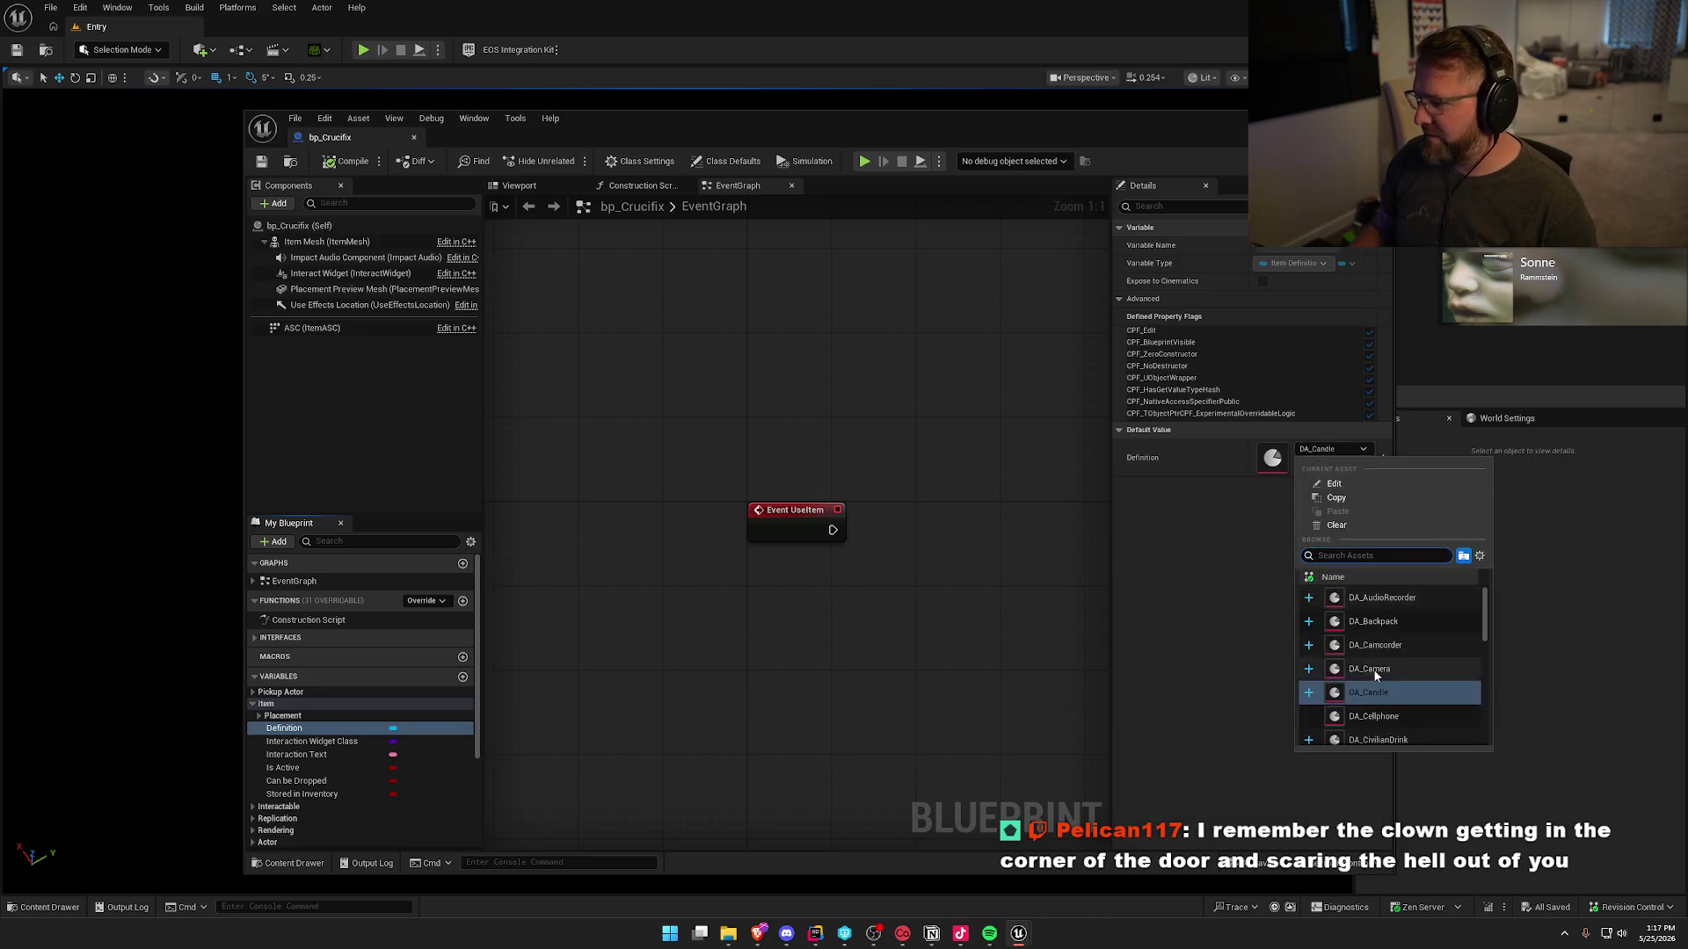
{"action": "scroll", "coordinate": [1434, 705], "scroll_direction": "down", "scroll_amount": 1}
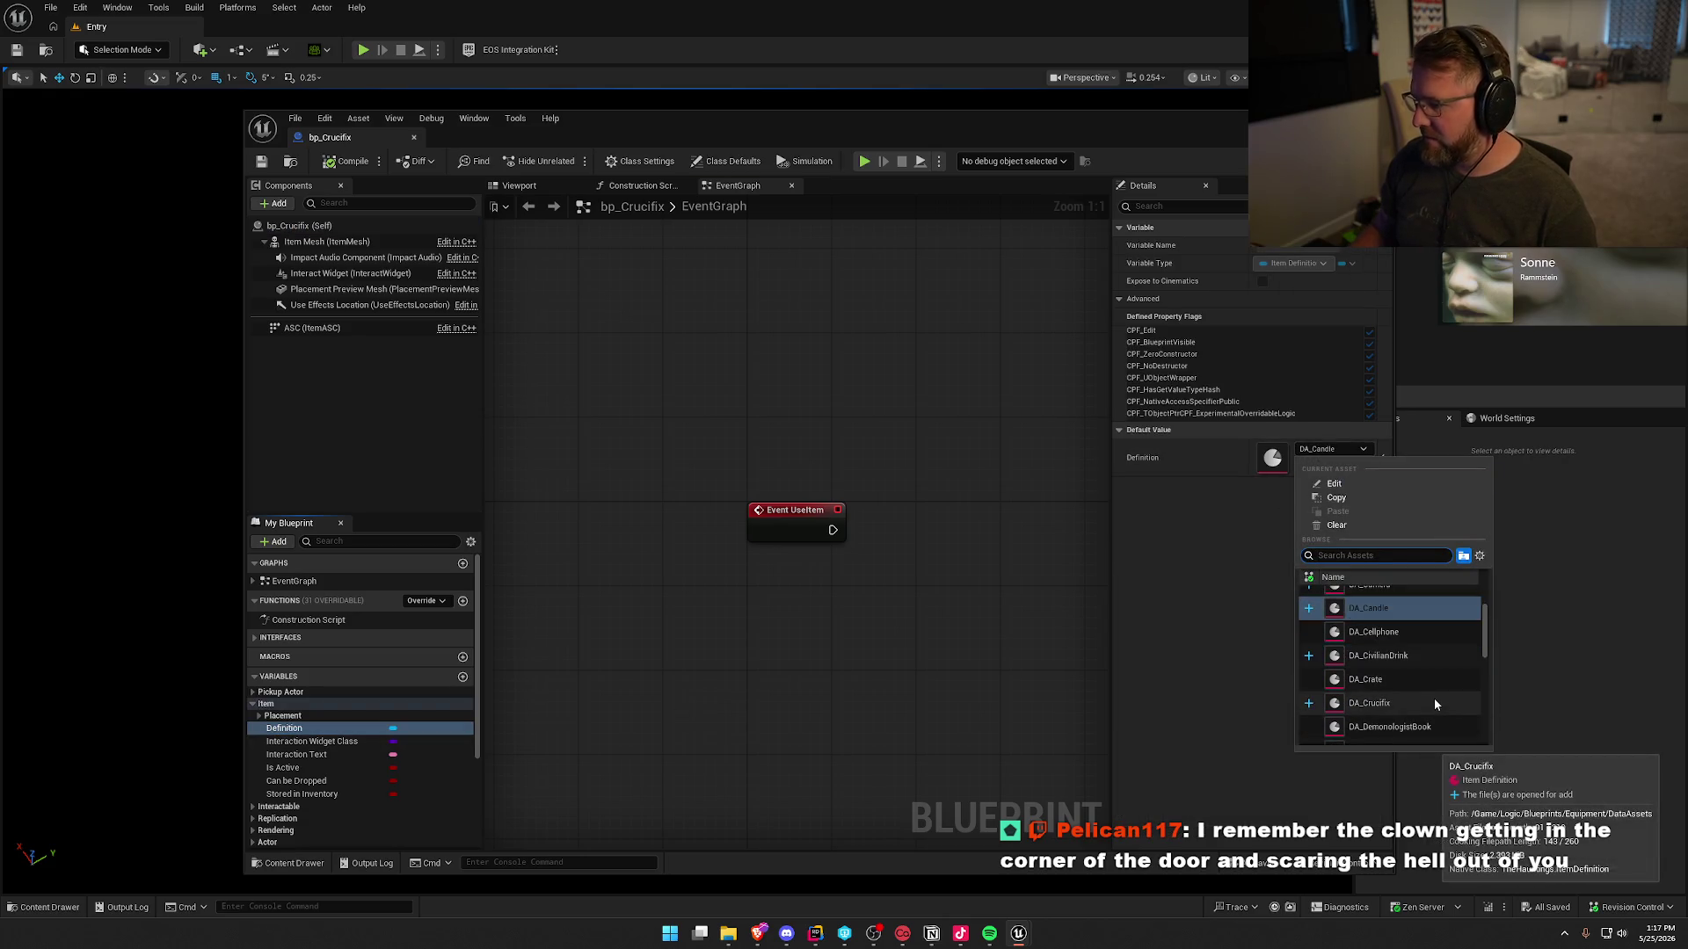
{"action": "left_click", "coordinate": [1424, 704]}
- Set the preview mesh to SM_Crucifix, compile and save, and return to the level editor
{"action": "left_click", "coordinate": [261, 716]}
{"action": "left_click", "coordinate": [330, 741]}
{"action": "left_click", "coordinate": [1331, 473]}
{"action": "scroll", "coordinate": [1424, 721], "scroll_direction": "down", "scroll_amount": 5}
{"action": "scroll", "coordinate": [1424, 719], "scroll_direction": "down", "scroll_amount": 3}
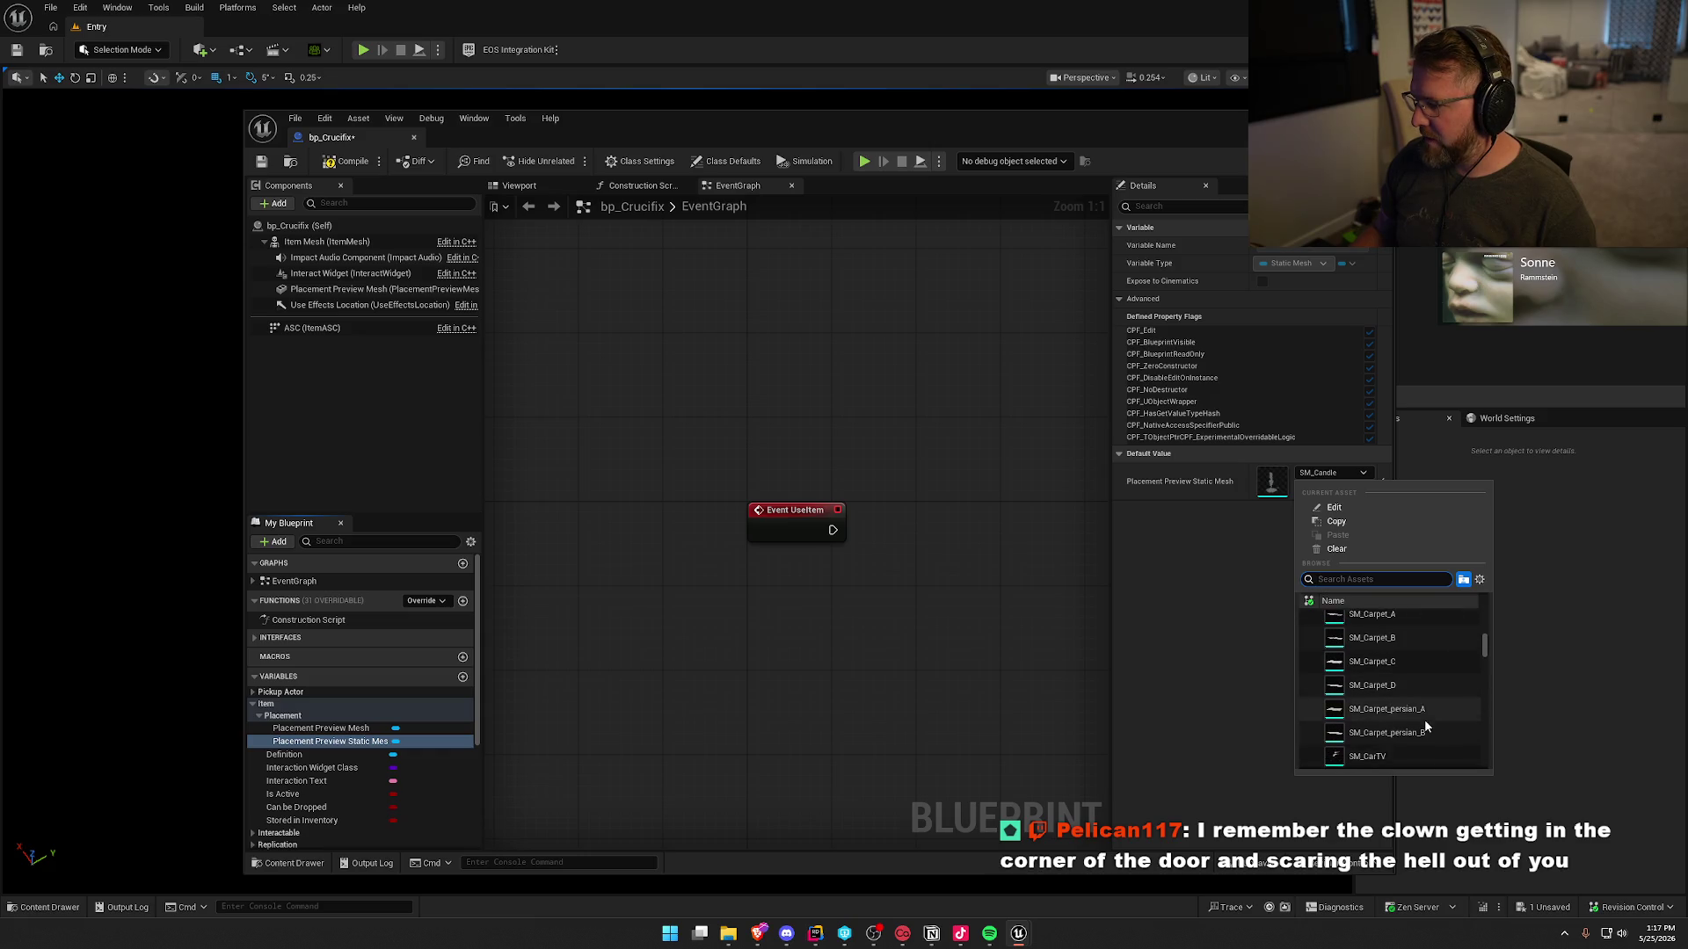
{"action": "type", "text": "cru"}
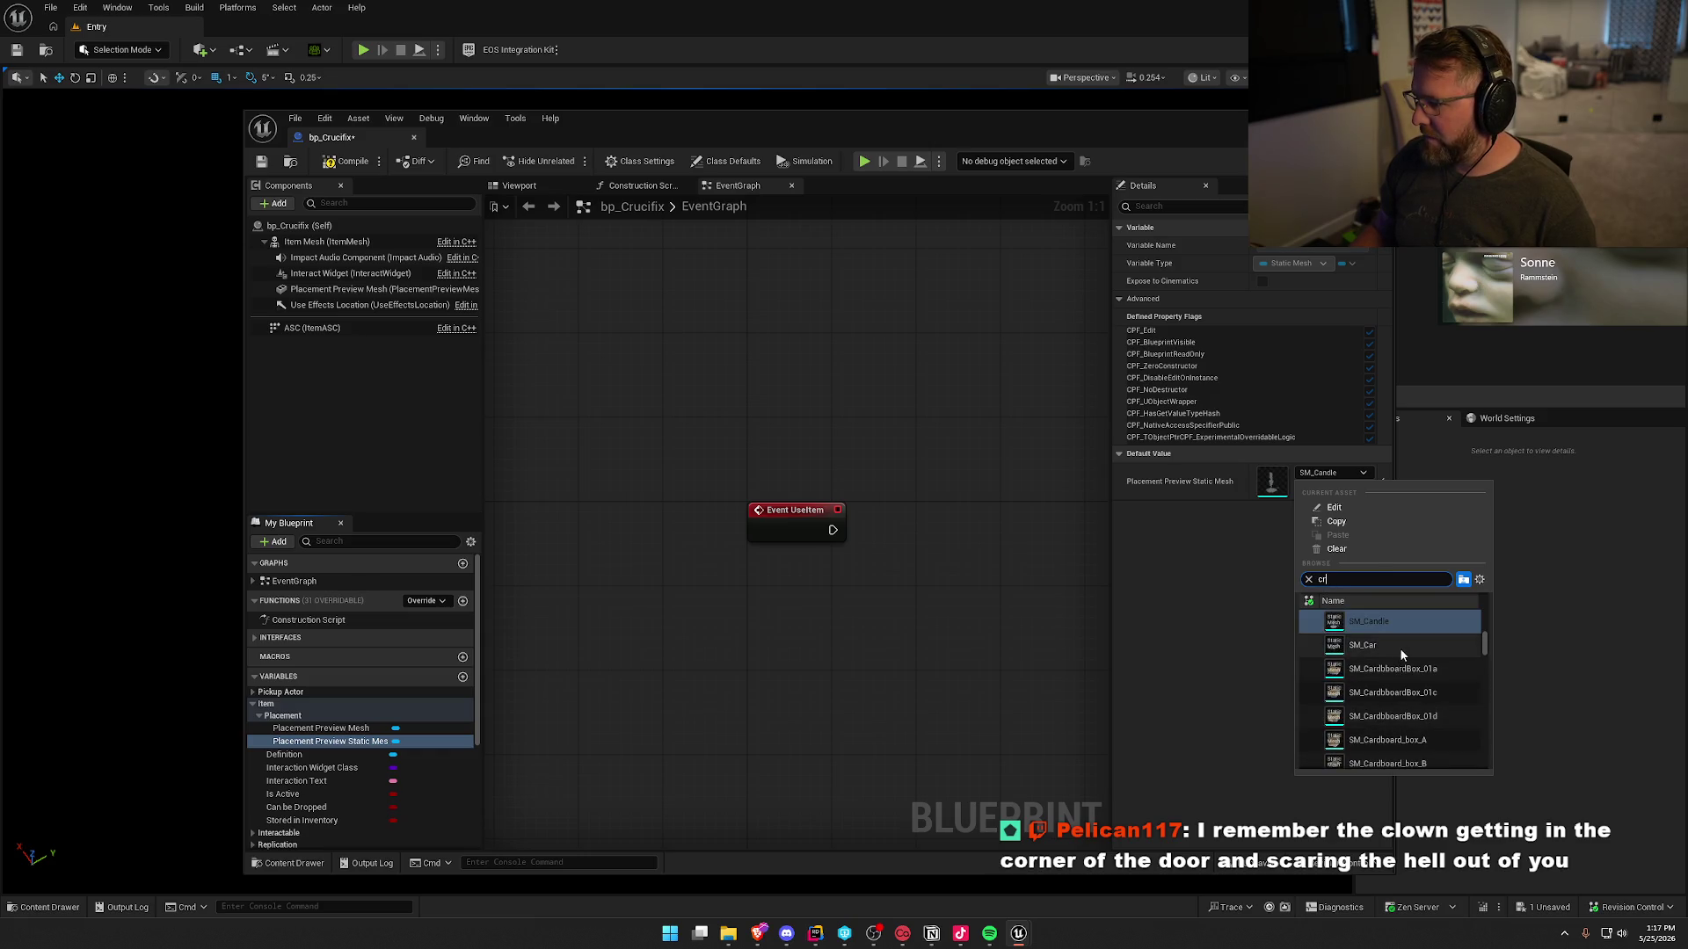
{"action": "left_click", "coordinate": [1360, 626]}
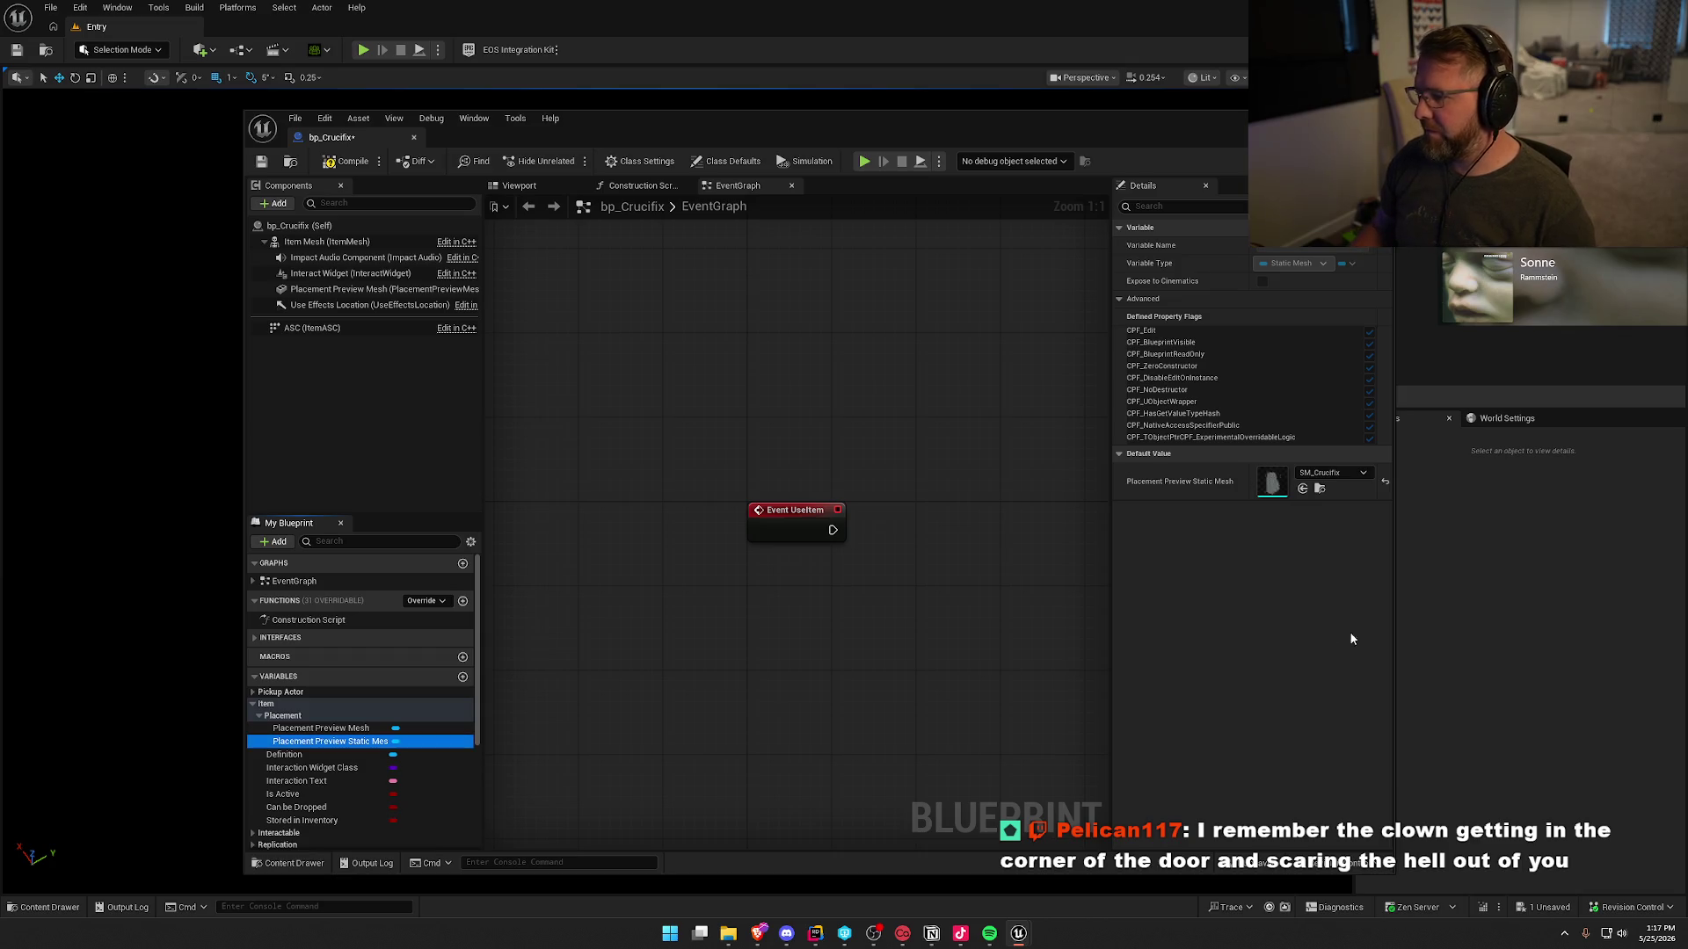
{"action": "left_click", "coordinate": [355, 167]}
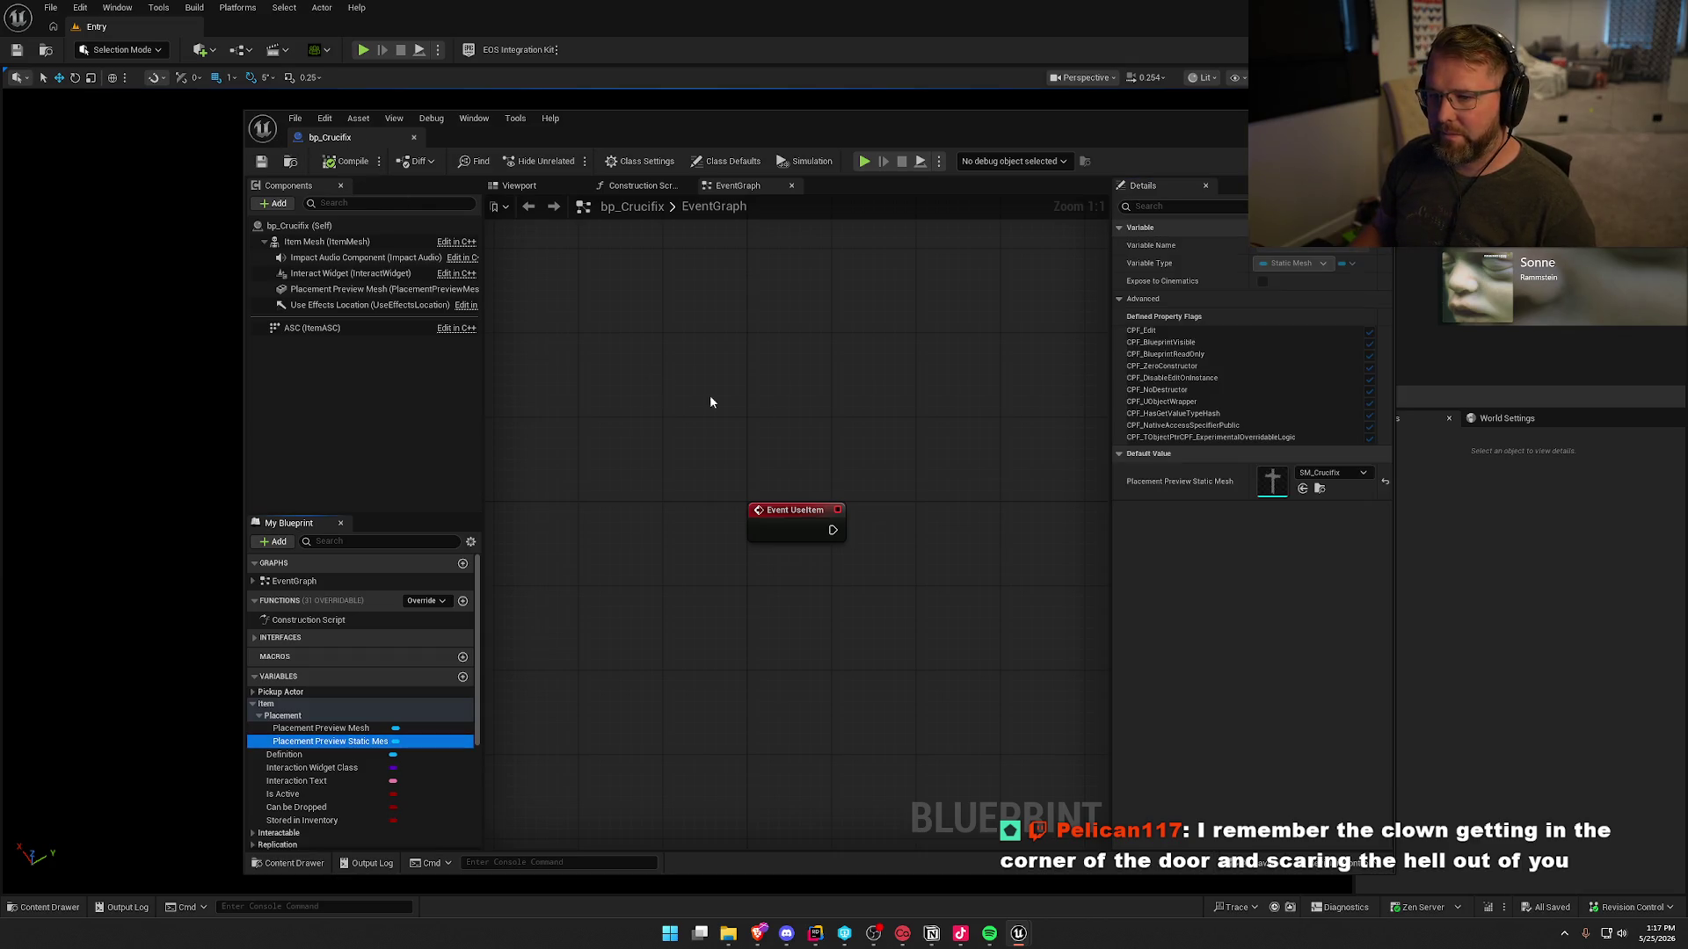
{"action": "left_click", "coordinate": [1528, 658]}
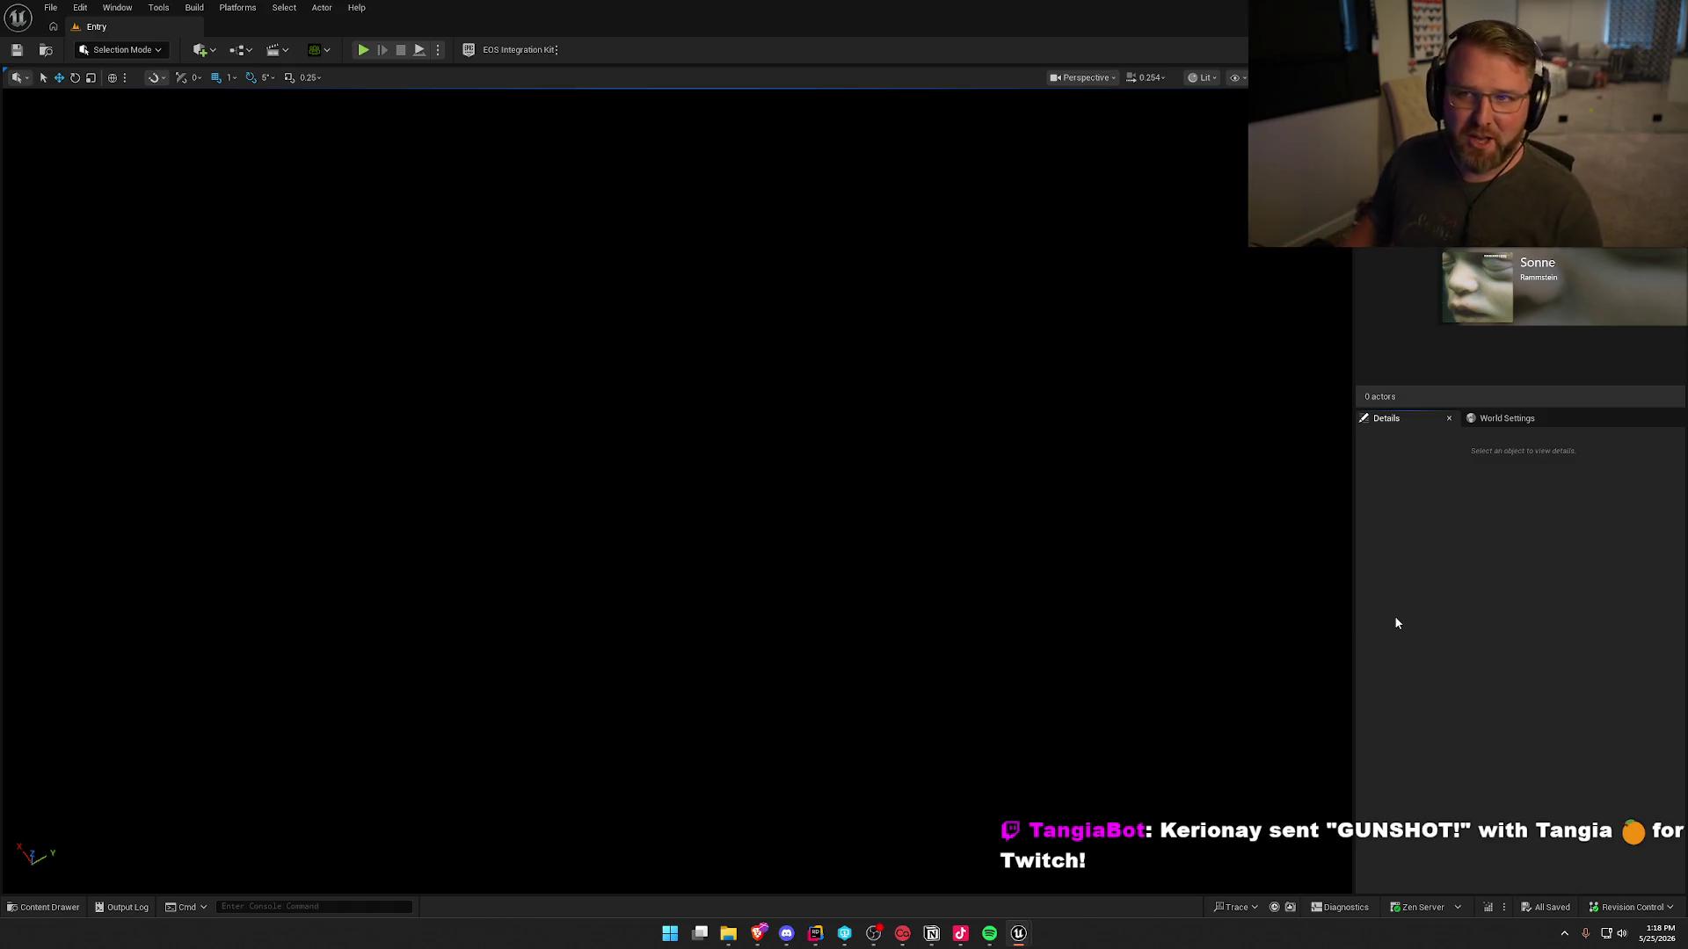
- Select bp_Crucifix in the Content Drawer and duplicate it as bp_Glowstick
{"action": "key", "text": "ctrl+space"}
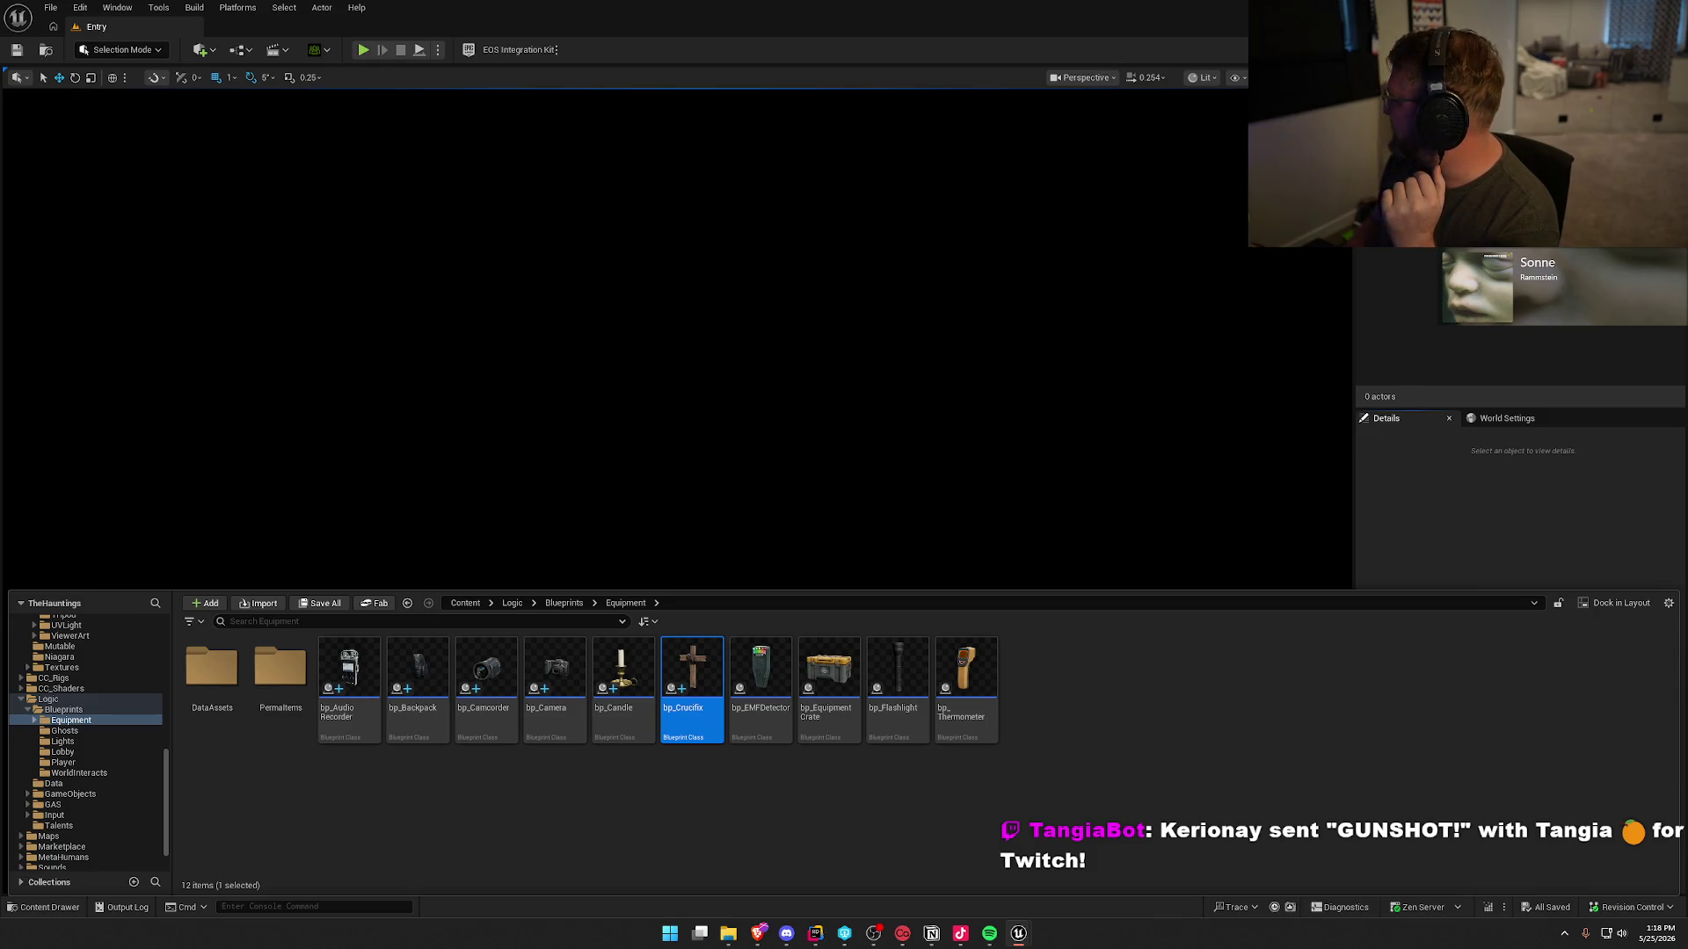
{"action": "left_click", "coordinate": [779, 789]}
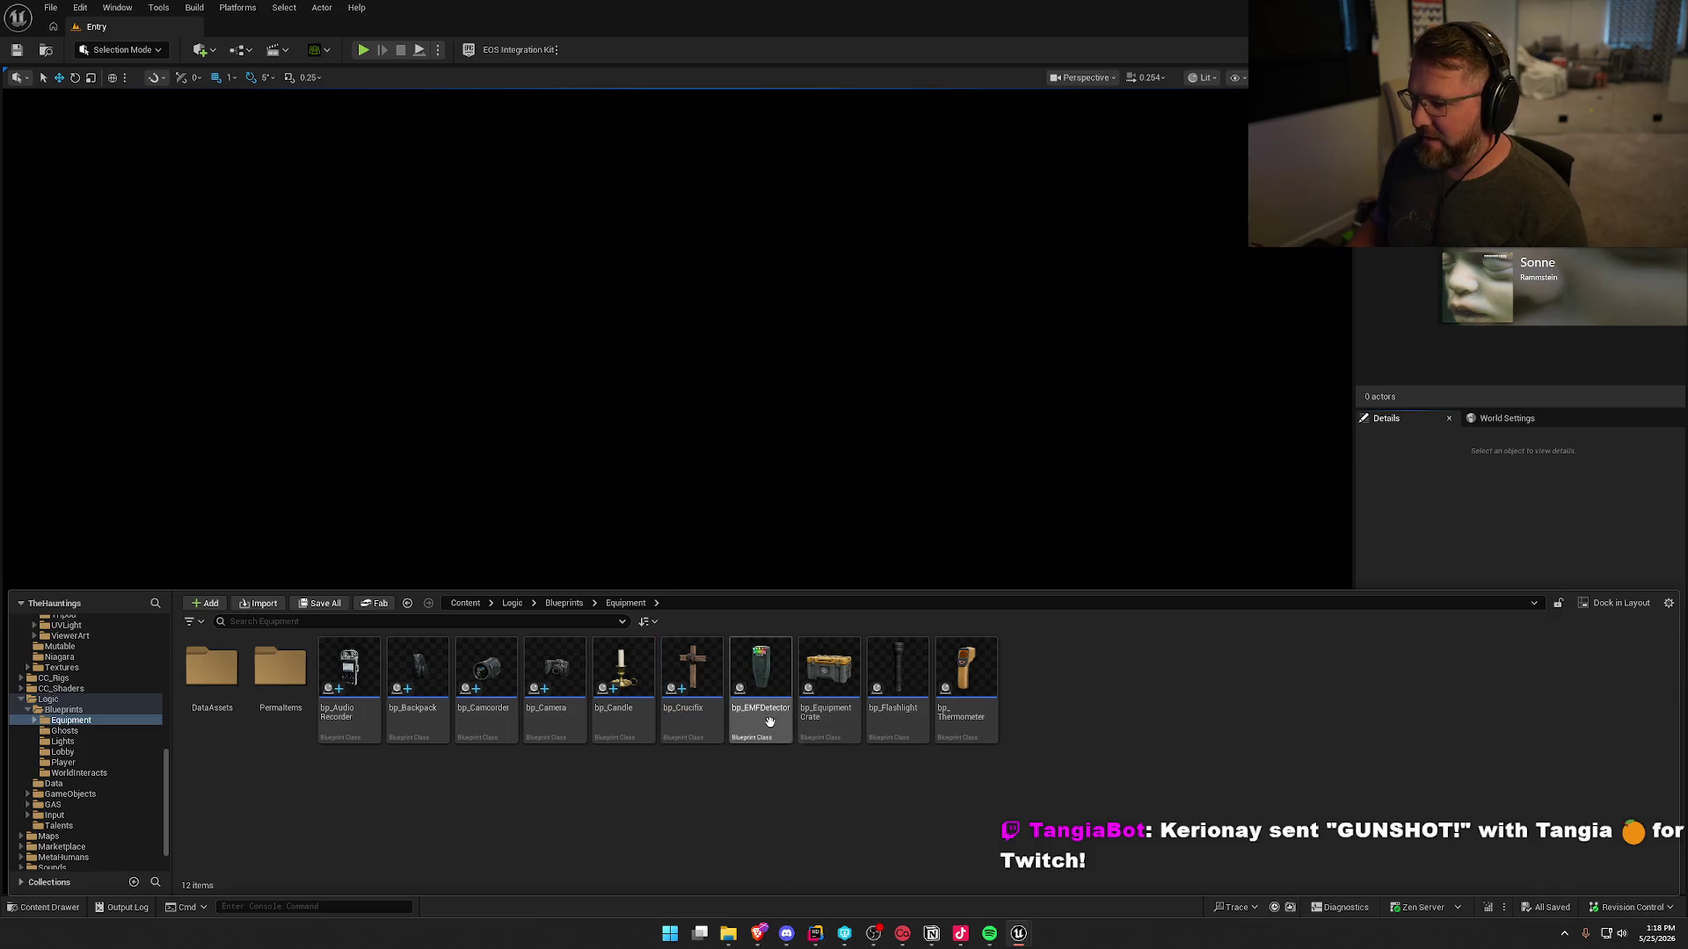
{"action": "left_click", "coordinate": [714, 735]}
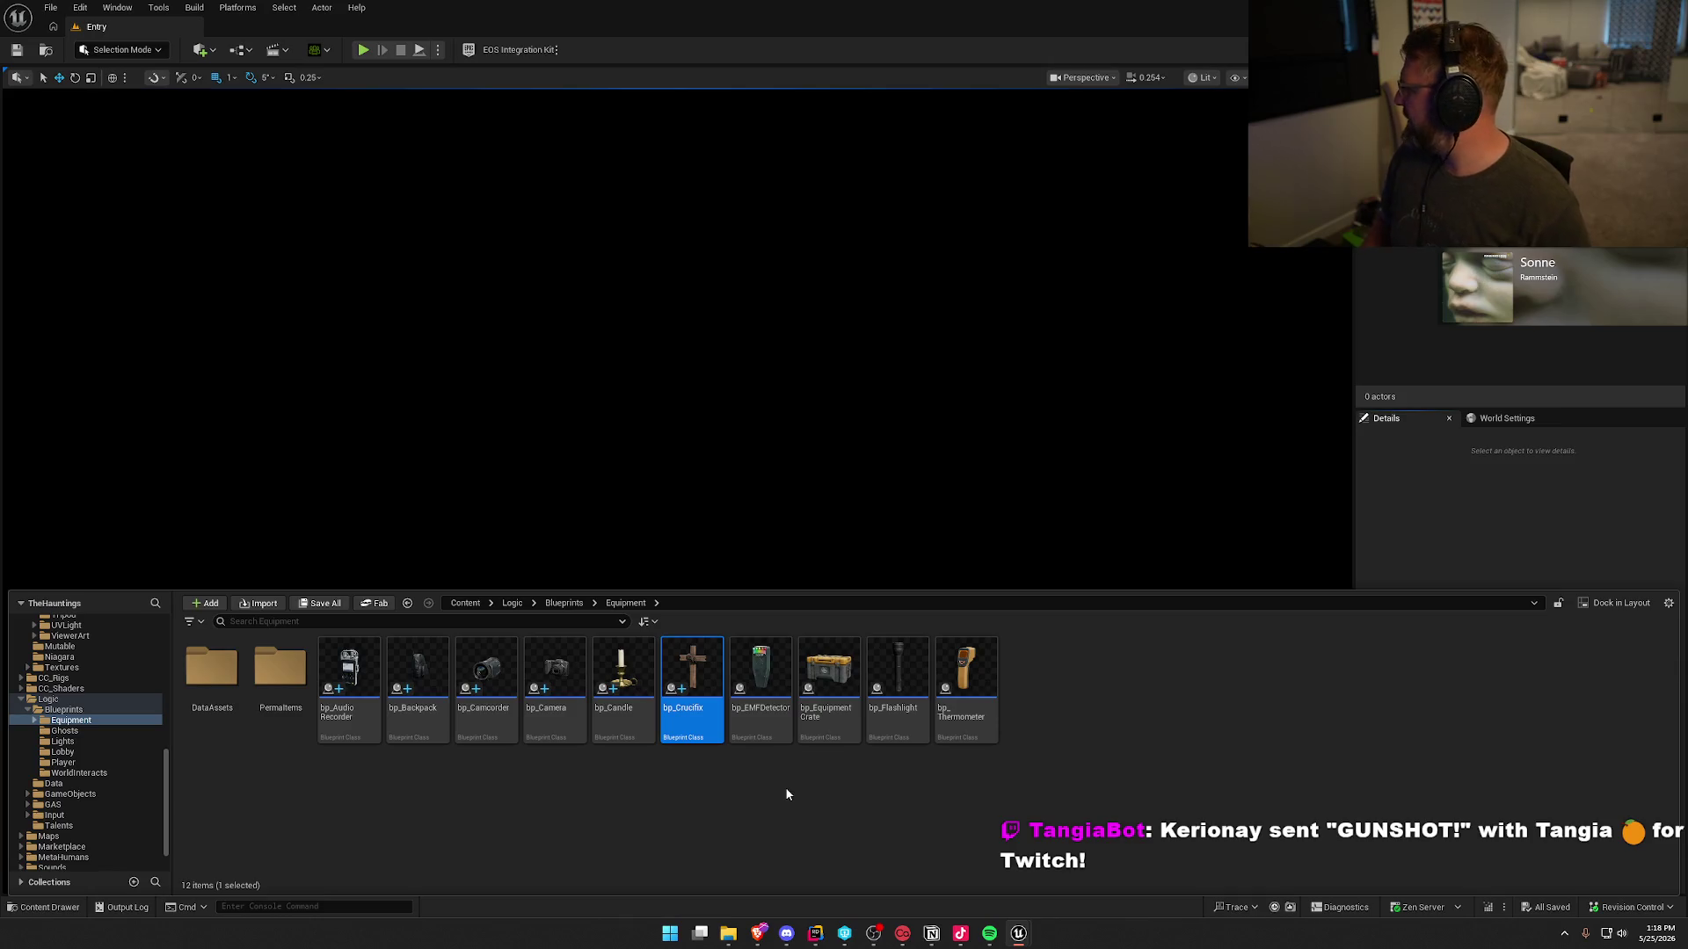
{"action": "key", "text": "ctrl+d"}
{"action": "type", "text": "bp"}
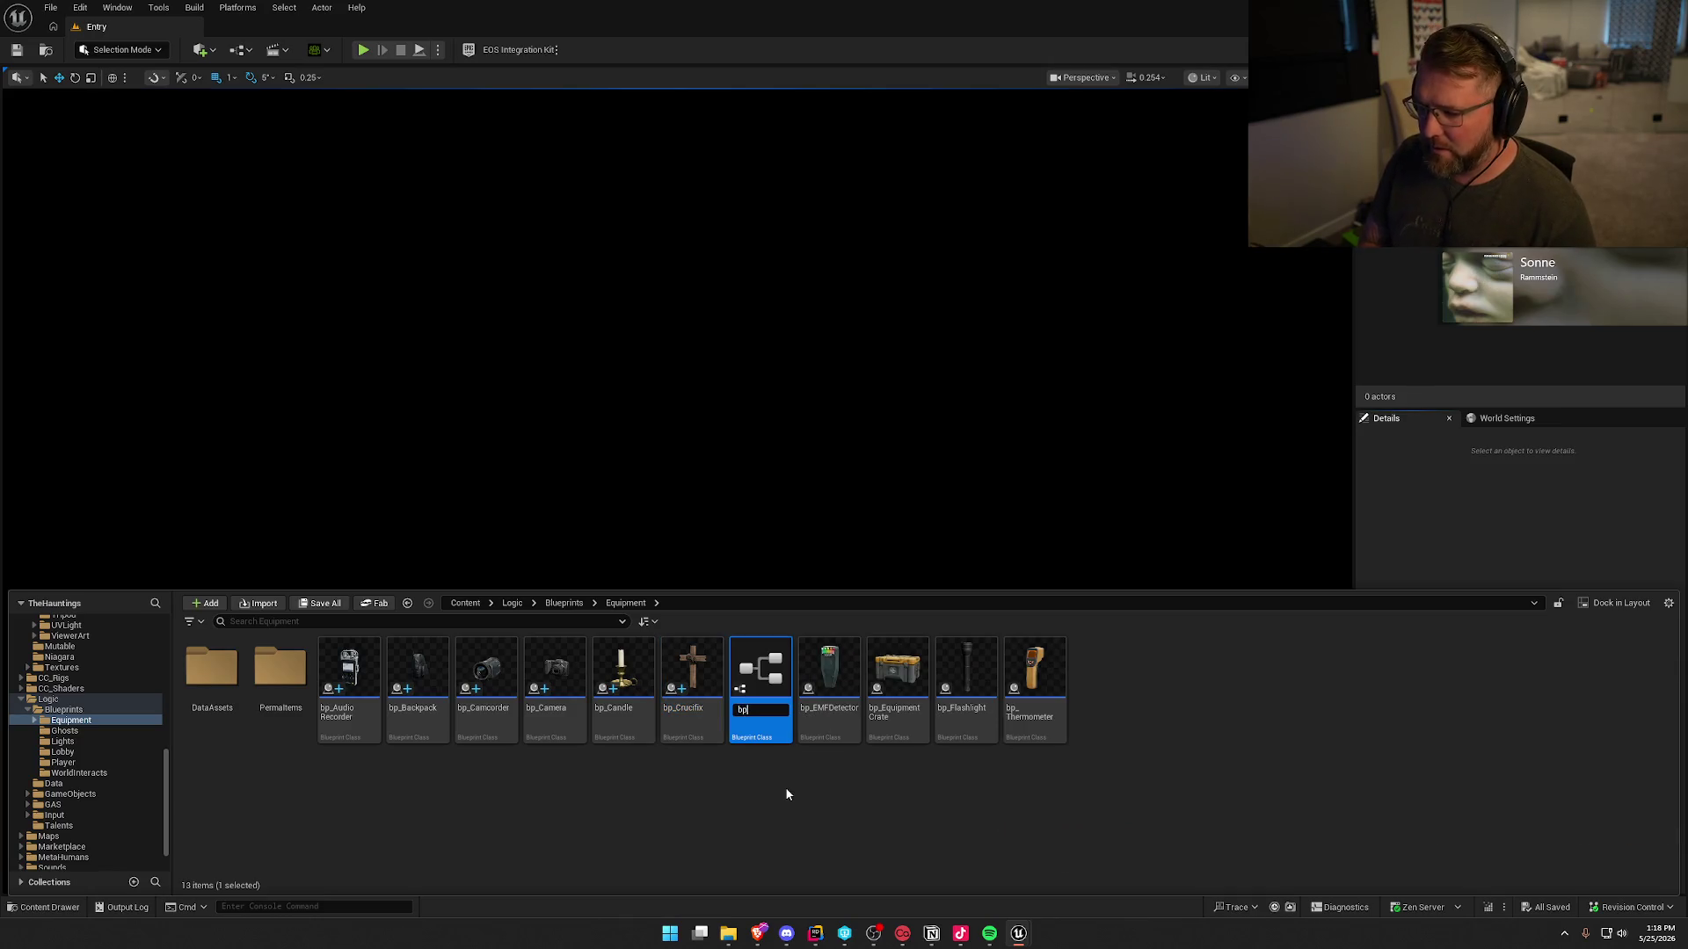
{"action": "type", "text": "_Glowstick"}
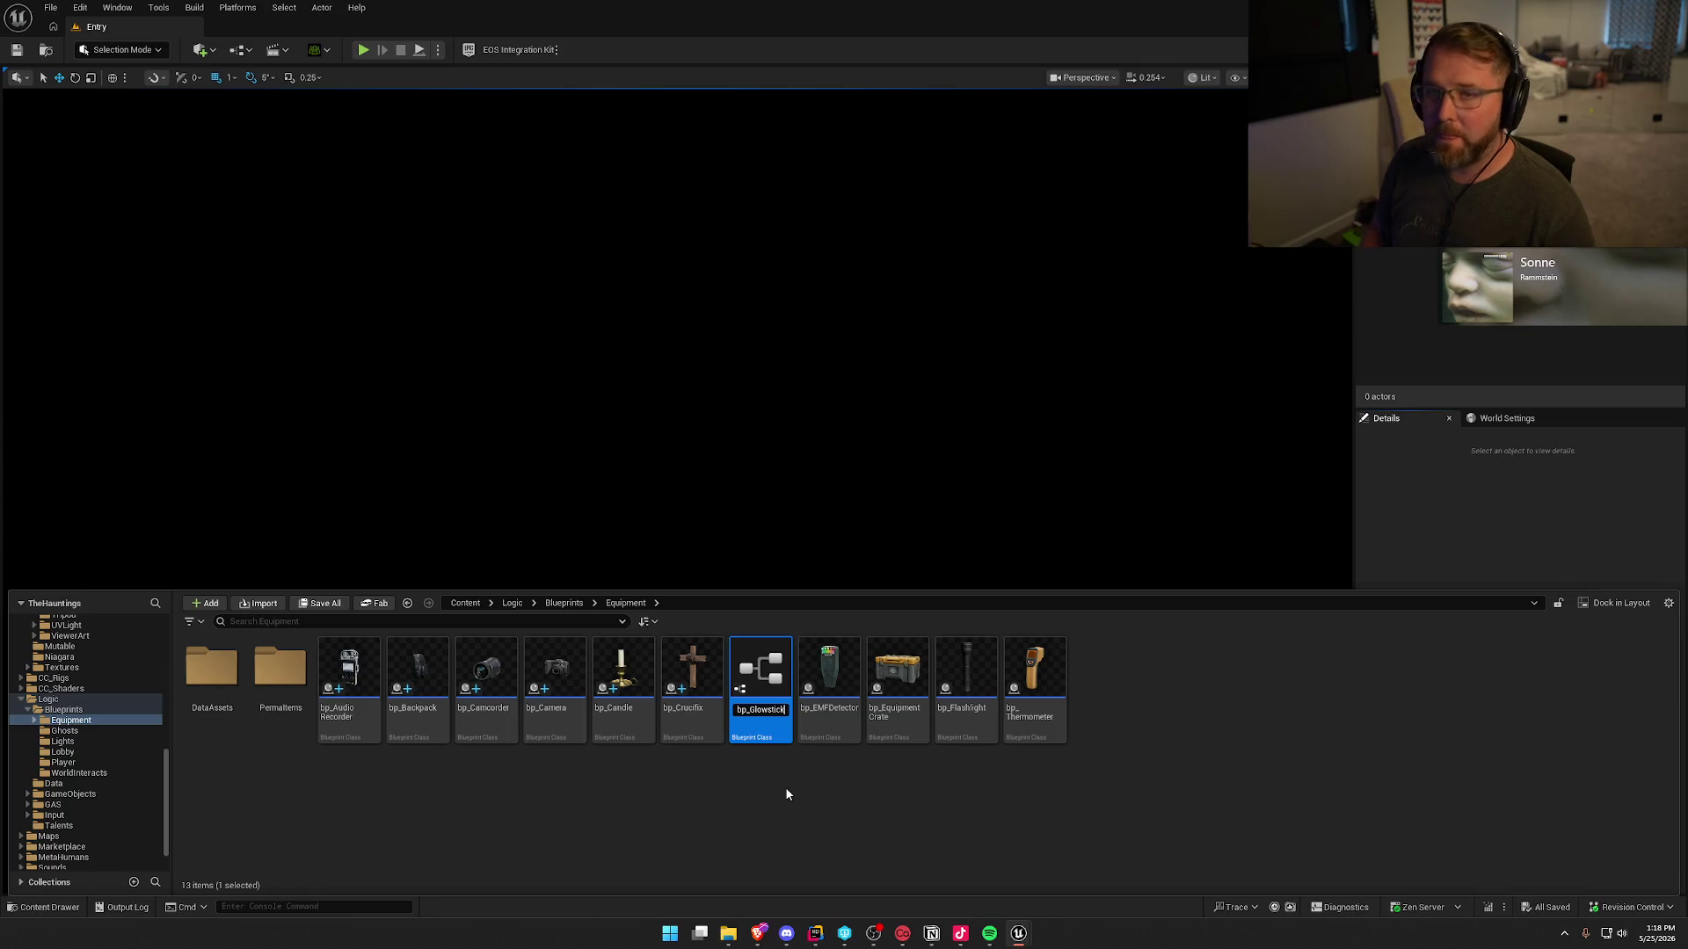
{"action": "key", "text": "Return"}
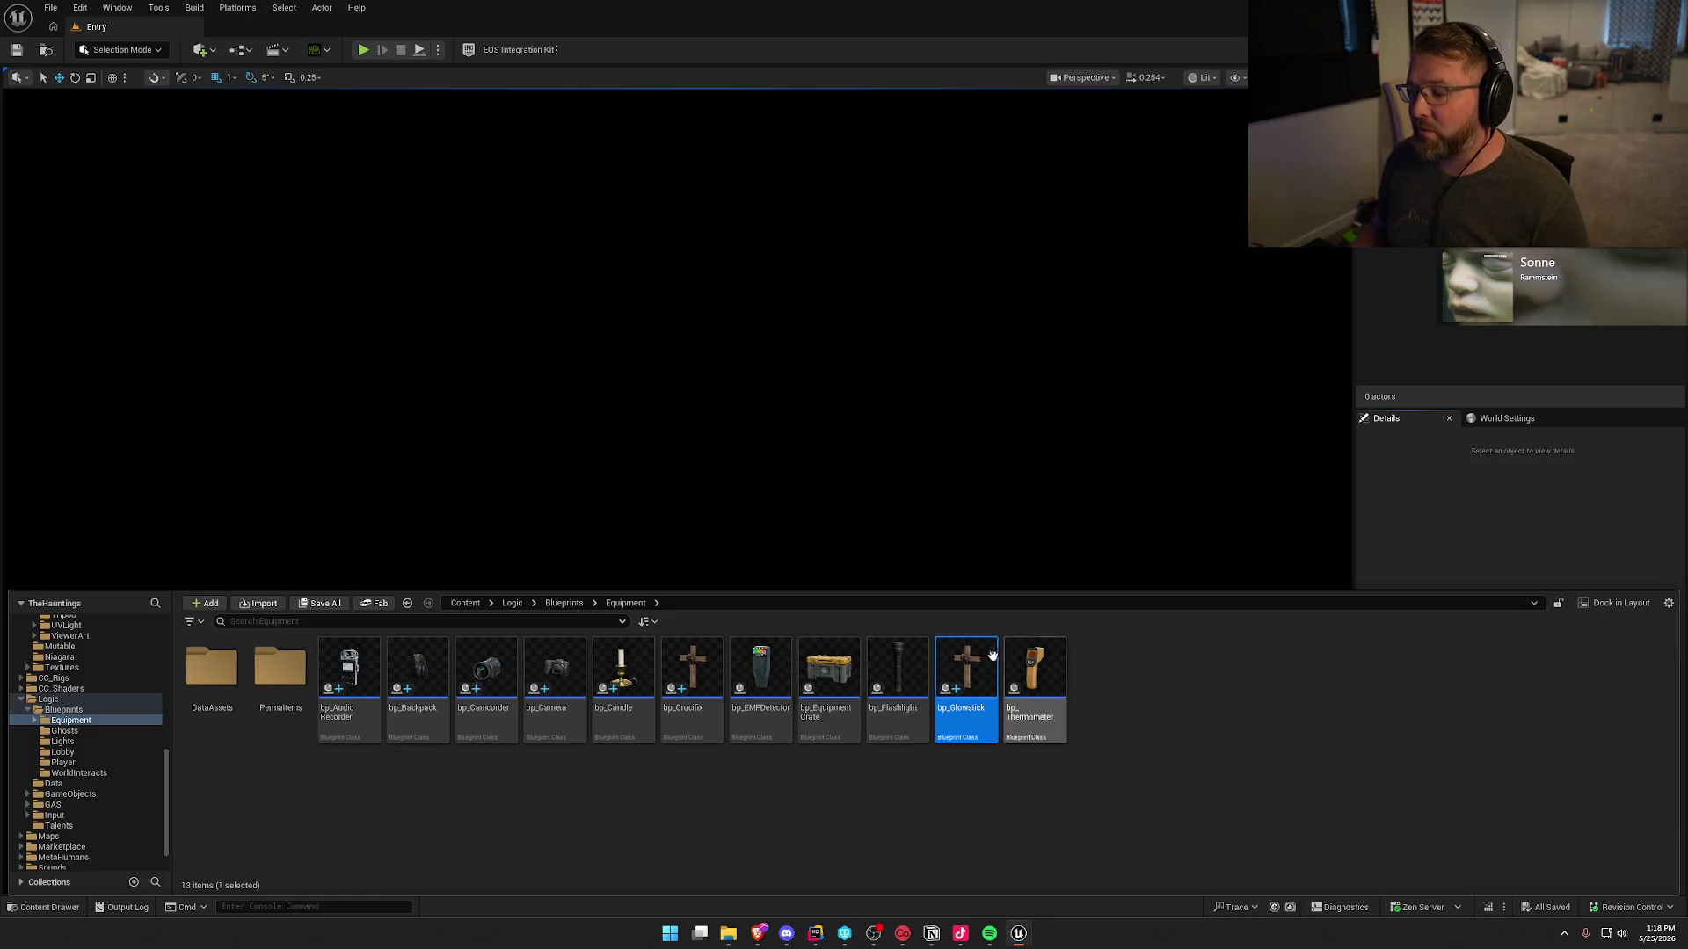
- Open bp_Glowstick and set its Definition default to DA_Glowstick
{"action": "double_click", "coordinate": [967, 668]}
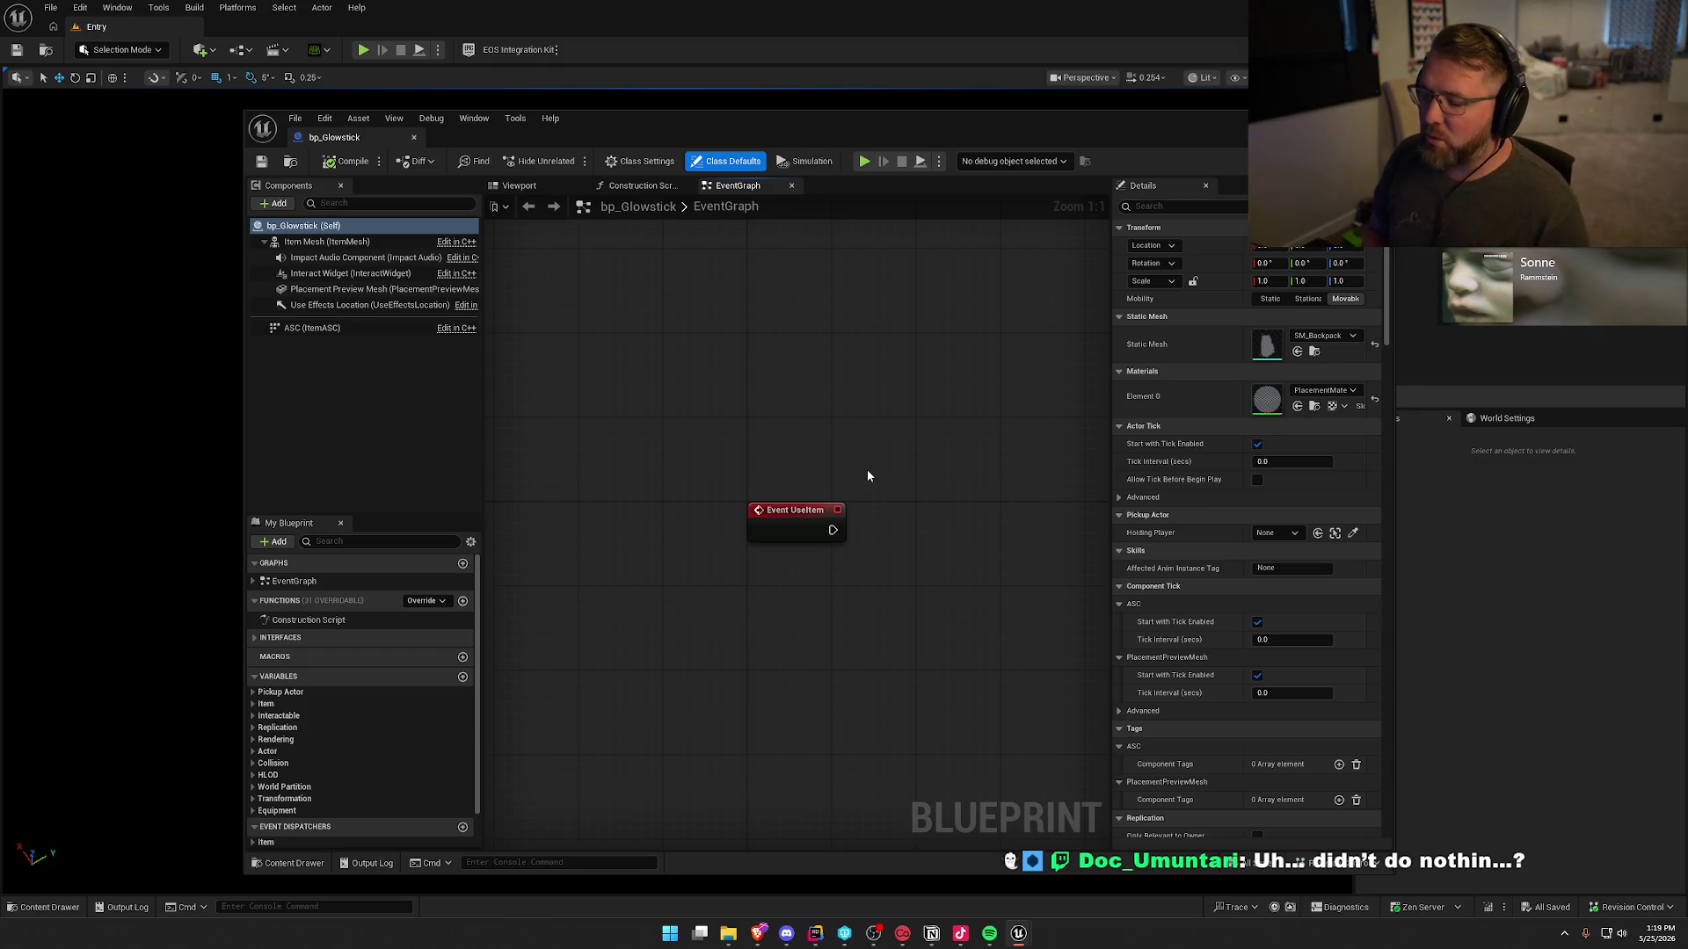
{"action": "left_click", "coordinate": [253, 704]}
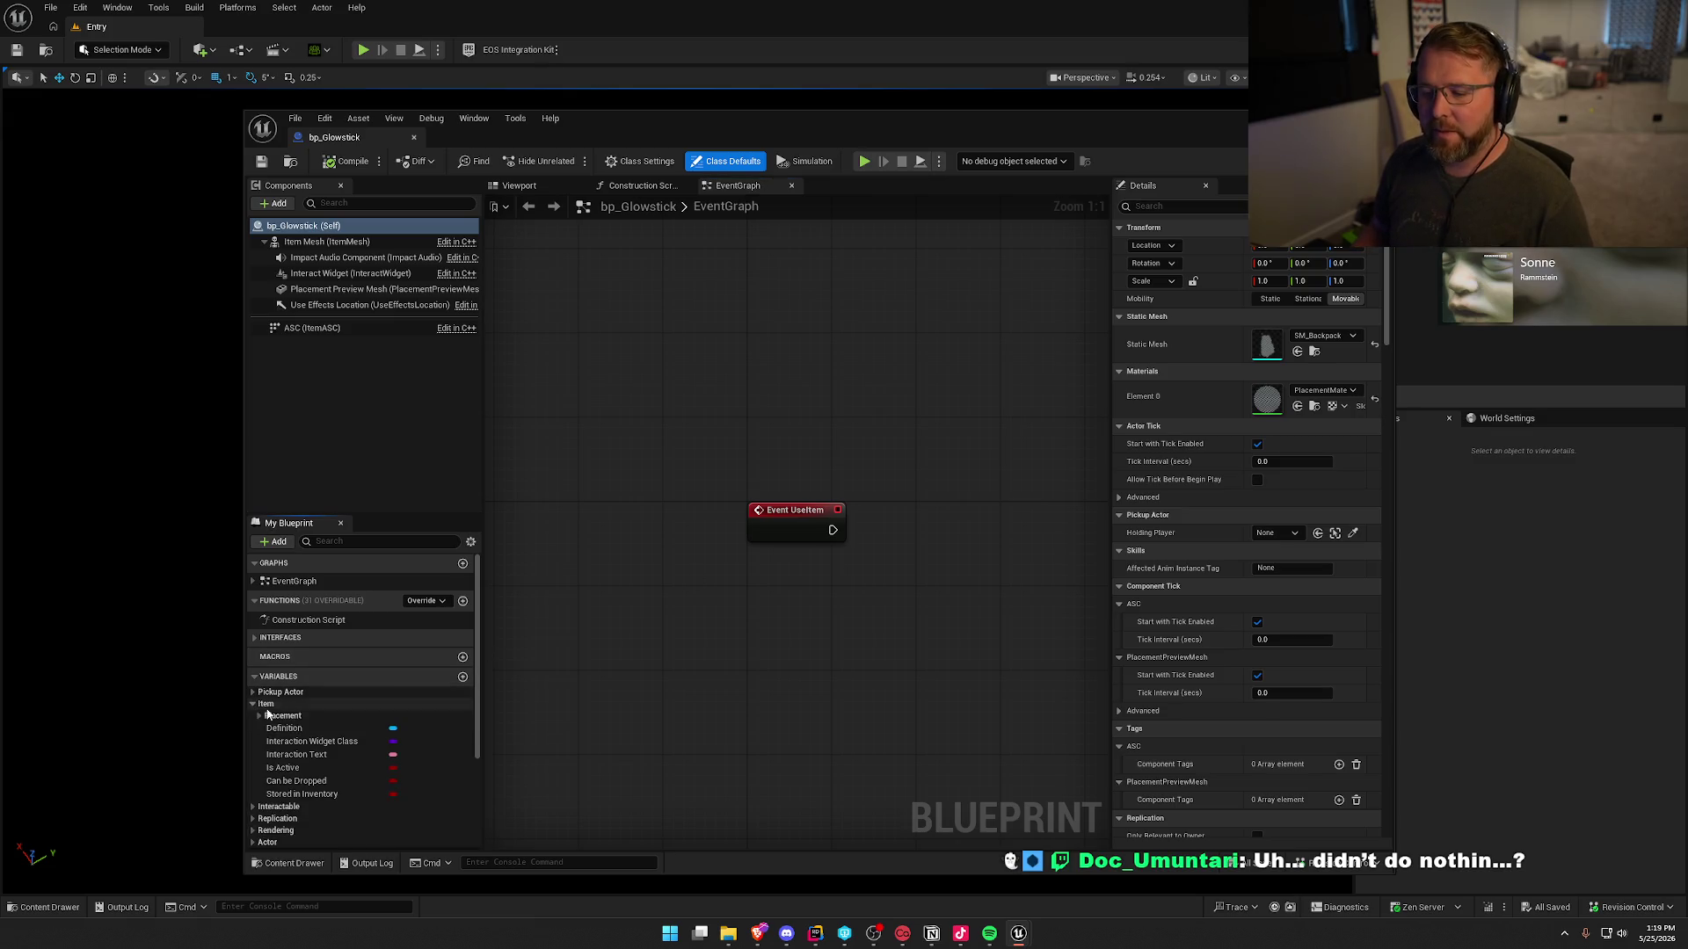
{"action": "scroll", "coordinate": [308, 704], "scroll_direction": "down", "scroll_amount": 2}
{"action": "left_click", "coordinate": [307, 689]}
{"action": "left_click", "coordinate": [1332, 449]}
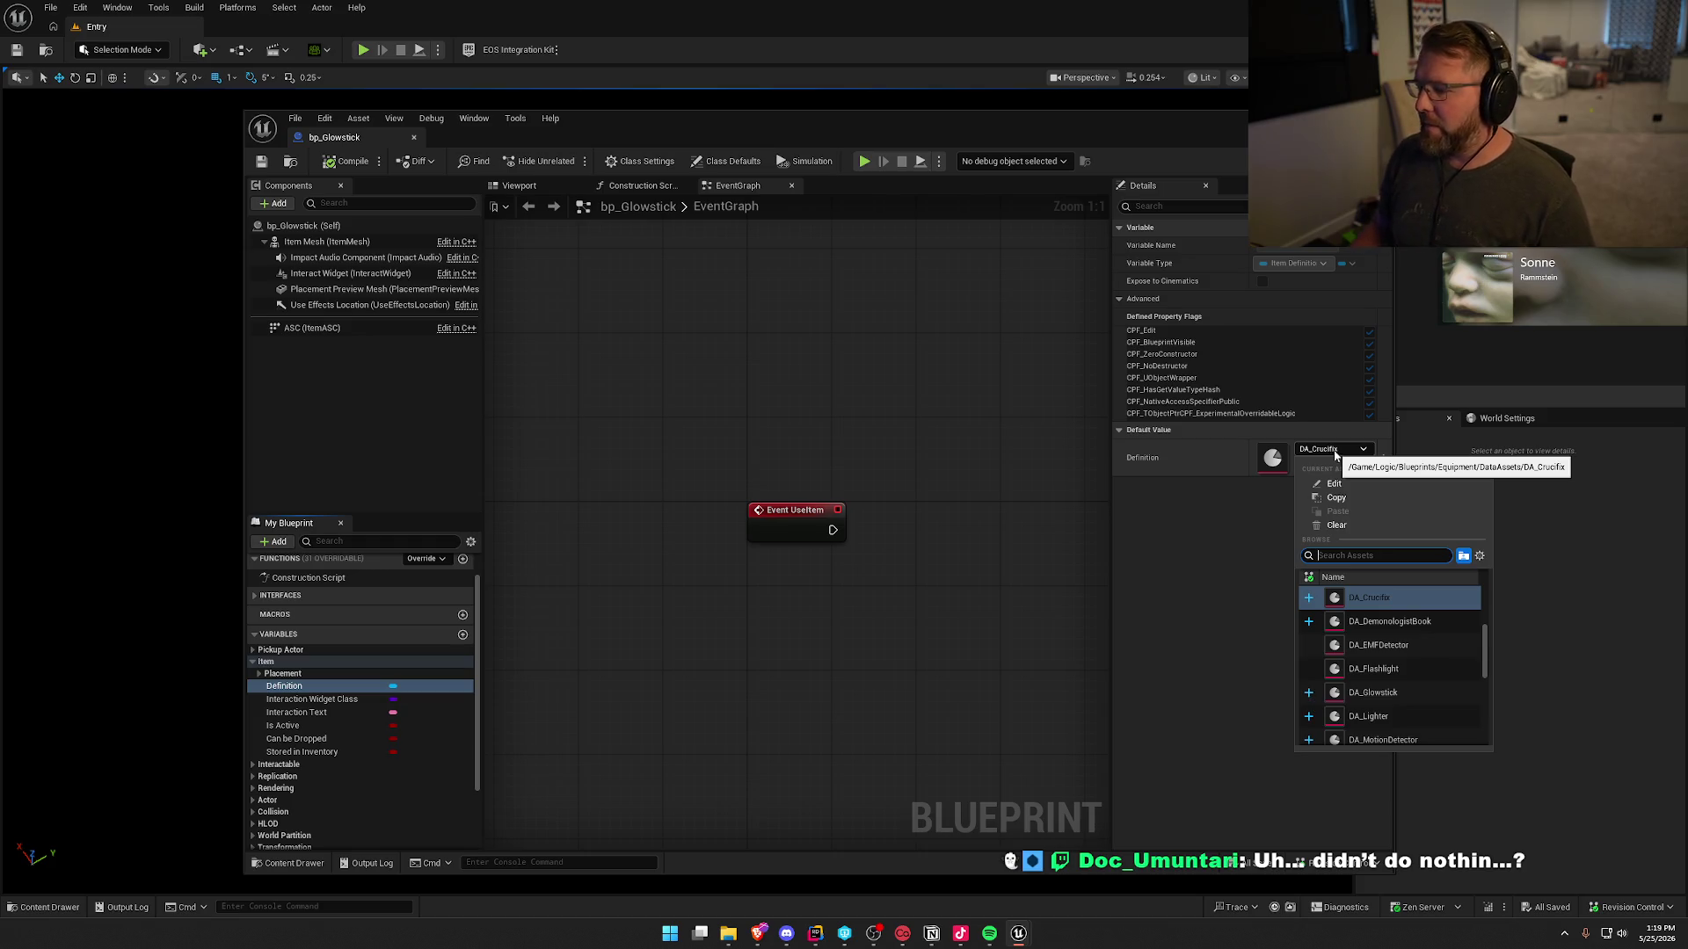
{"action": "left_click", "coordinate": [1374, 693]}
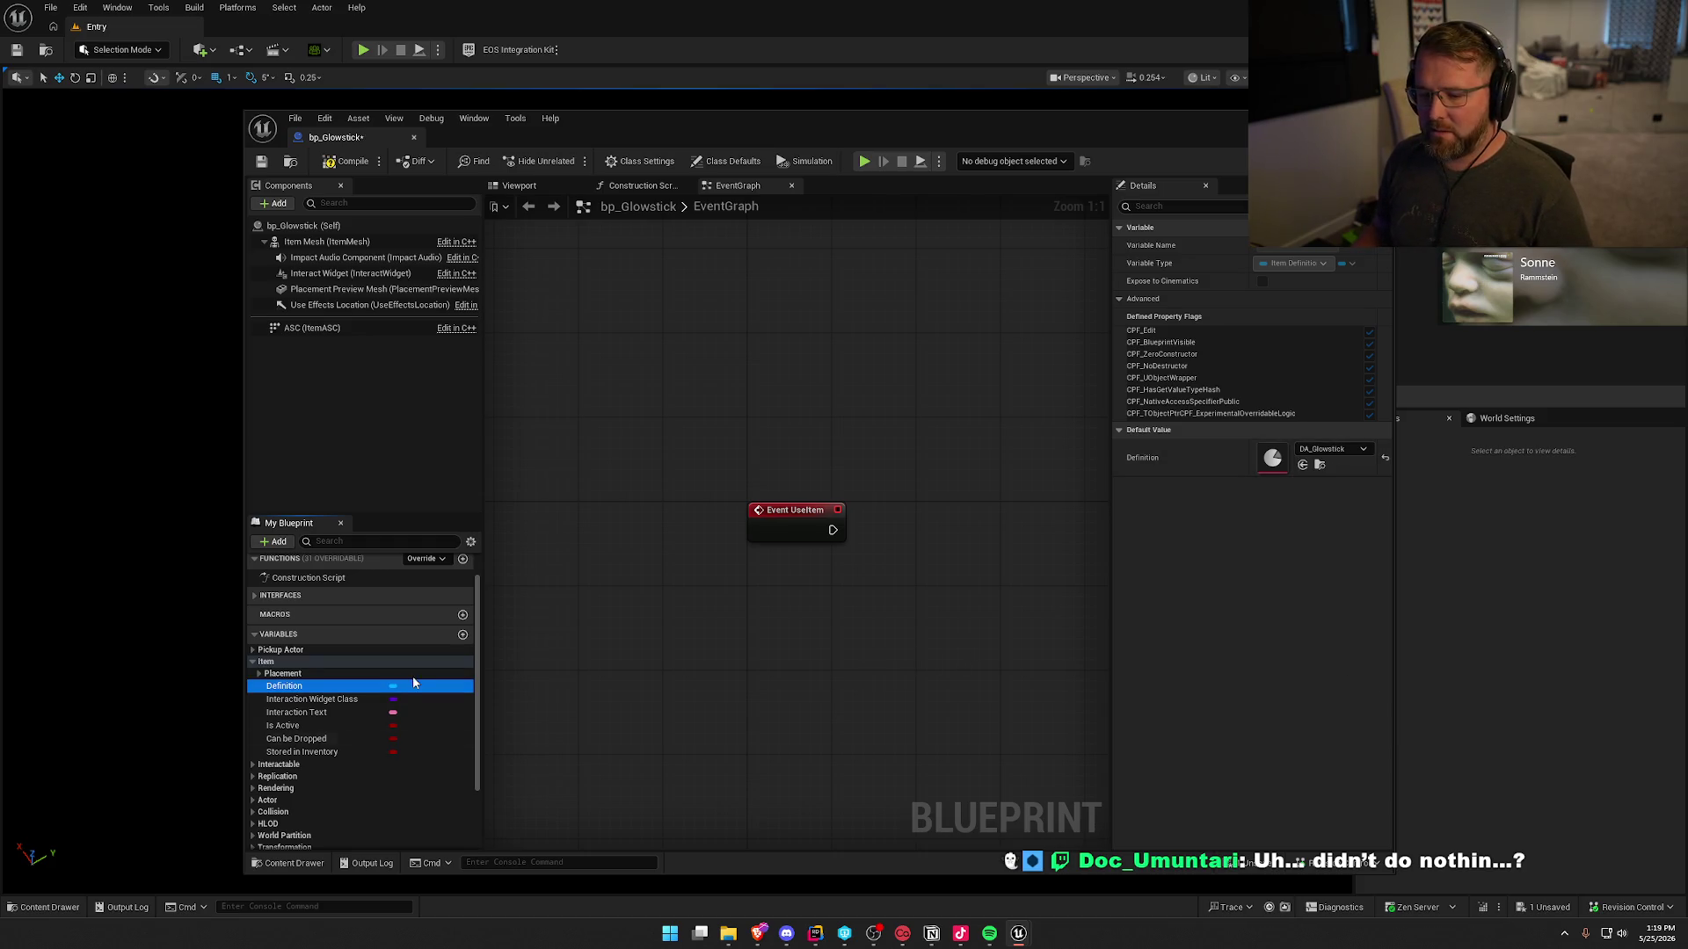
- Set Placement Preview Static Mesh to SM_Glowstick_1, then compile and save
{"action": "left_click", "coordinate": [260, 673]}
{"action": "left_click", "coordinate": [321, 701]}
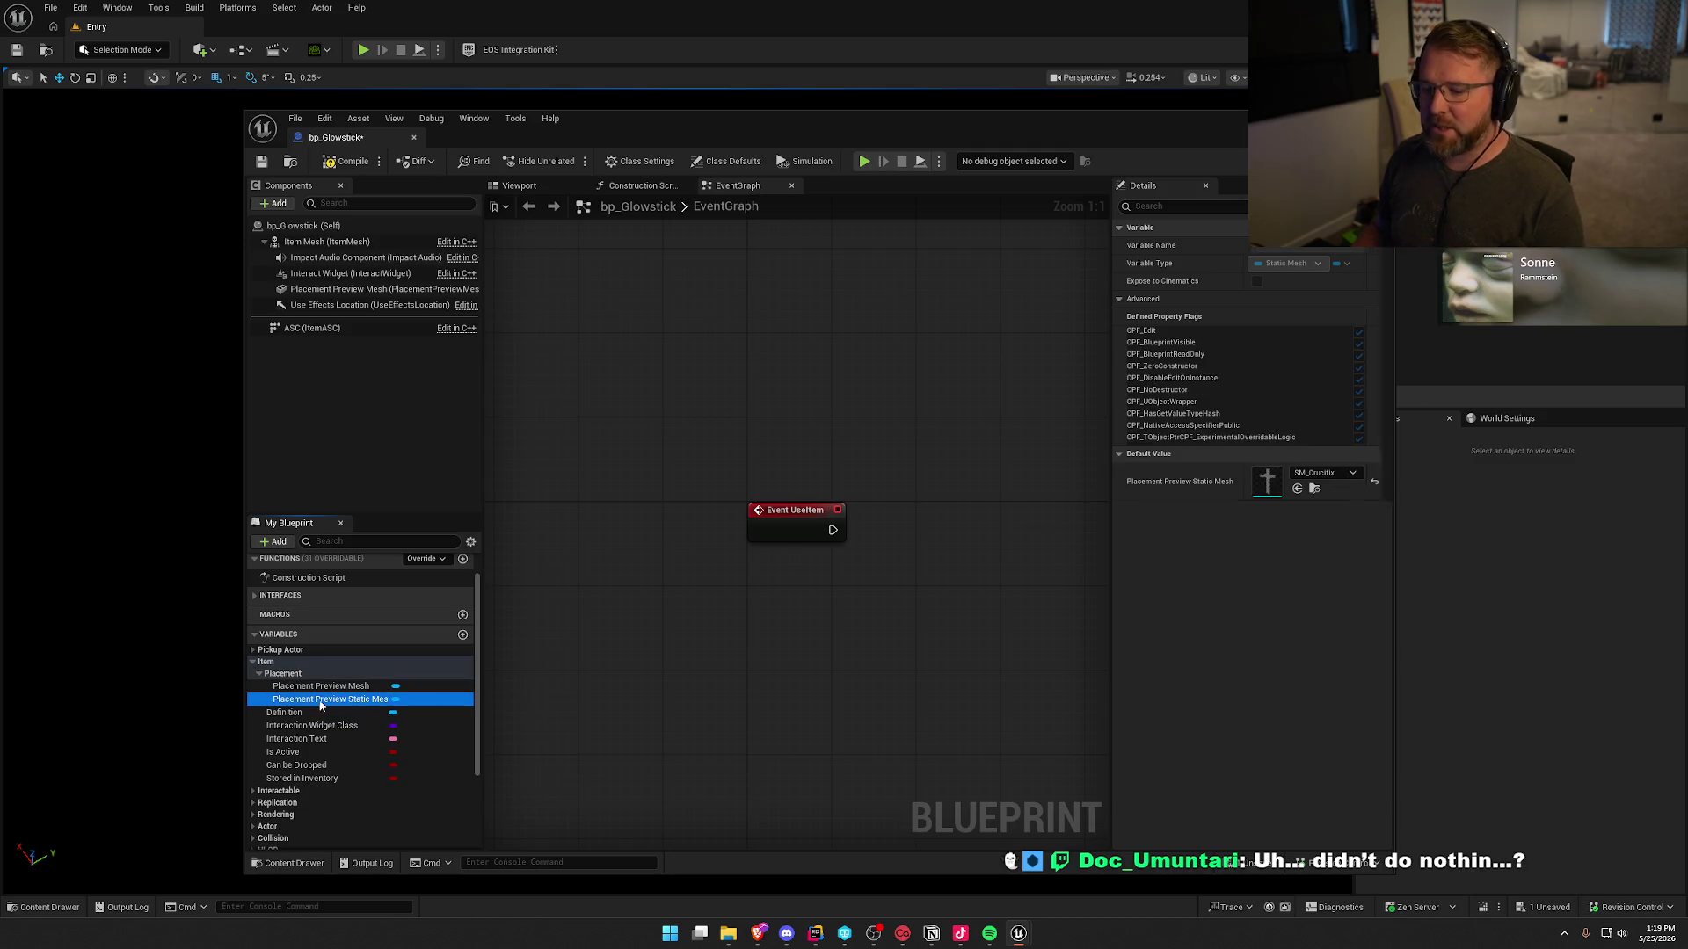
{"action": "left_click", "coordinate": [1336, 472]}
{"action": "type", "text": "glow"}
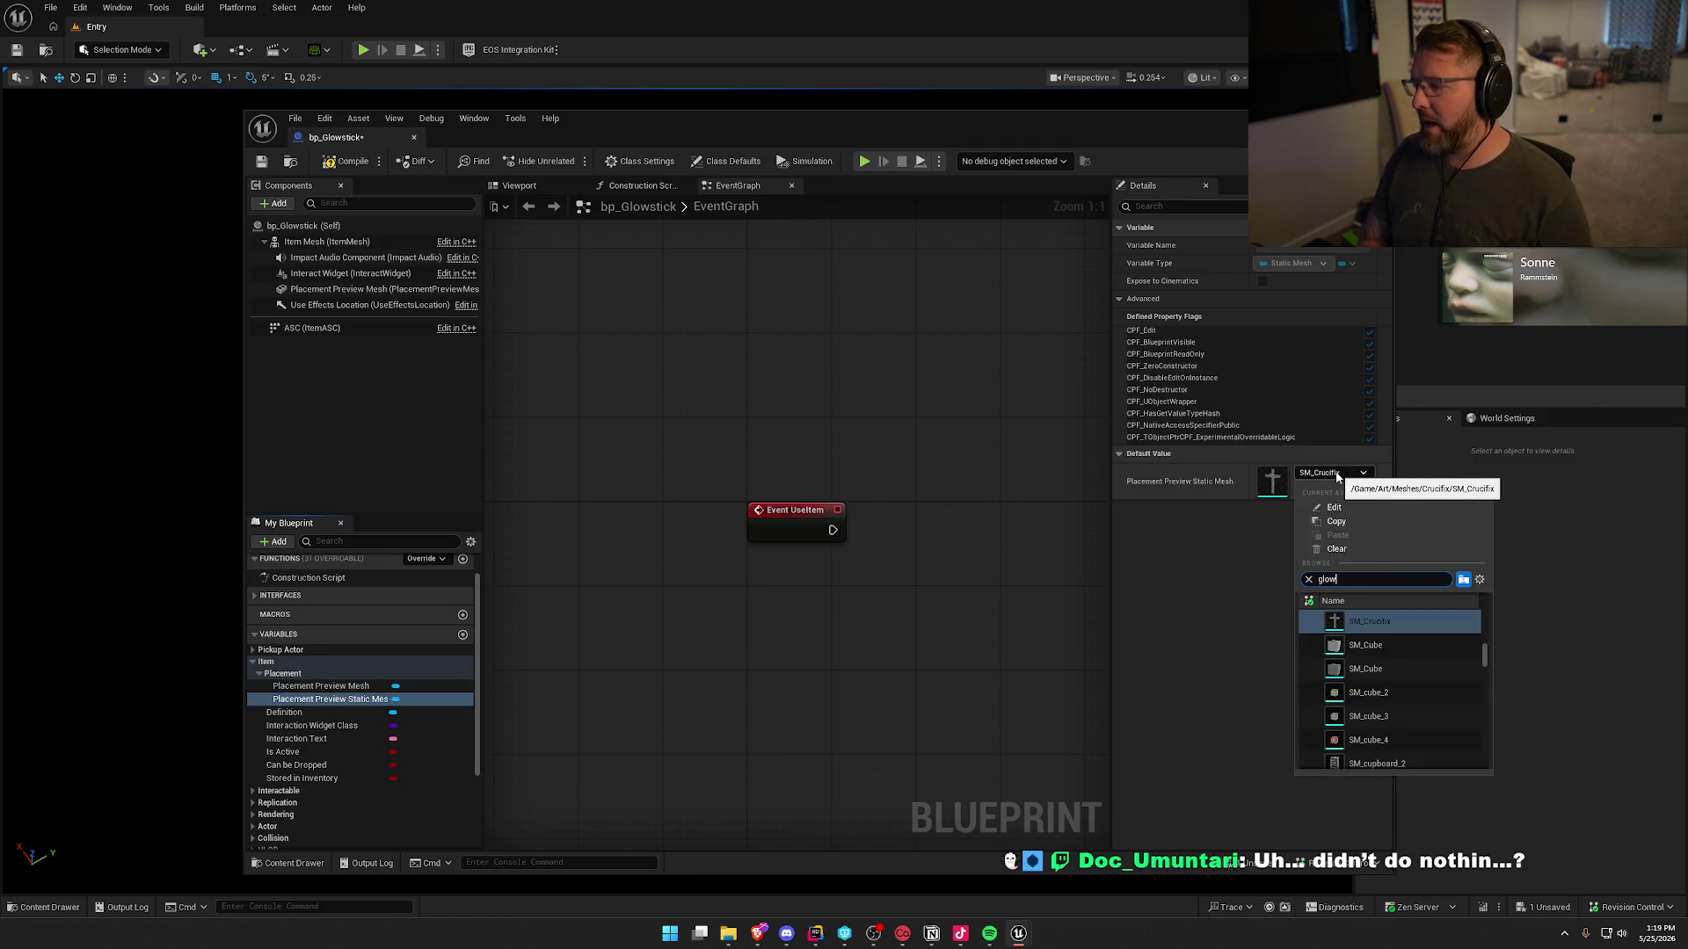
{"action": "left_click", "coordinate": [1340, 624]}
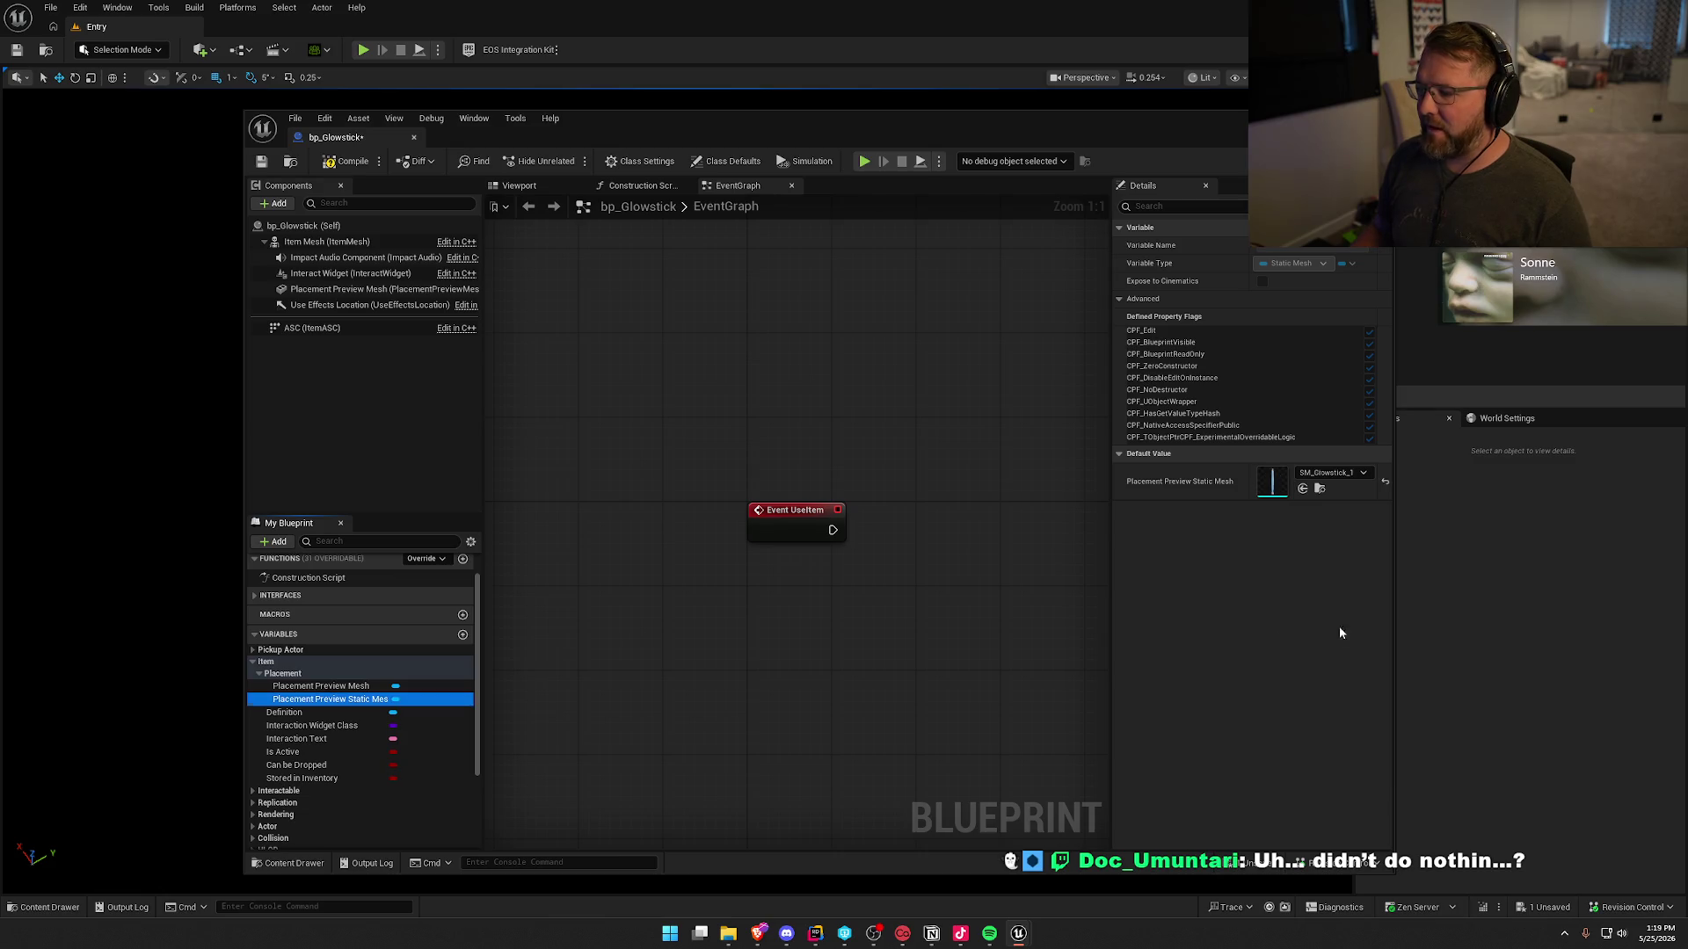
{"action": "left_click", "coordinate": [342, 161]}
{"action": "key", "text": "ctrl+s"}
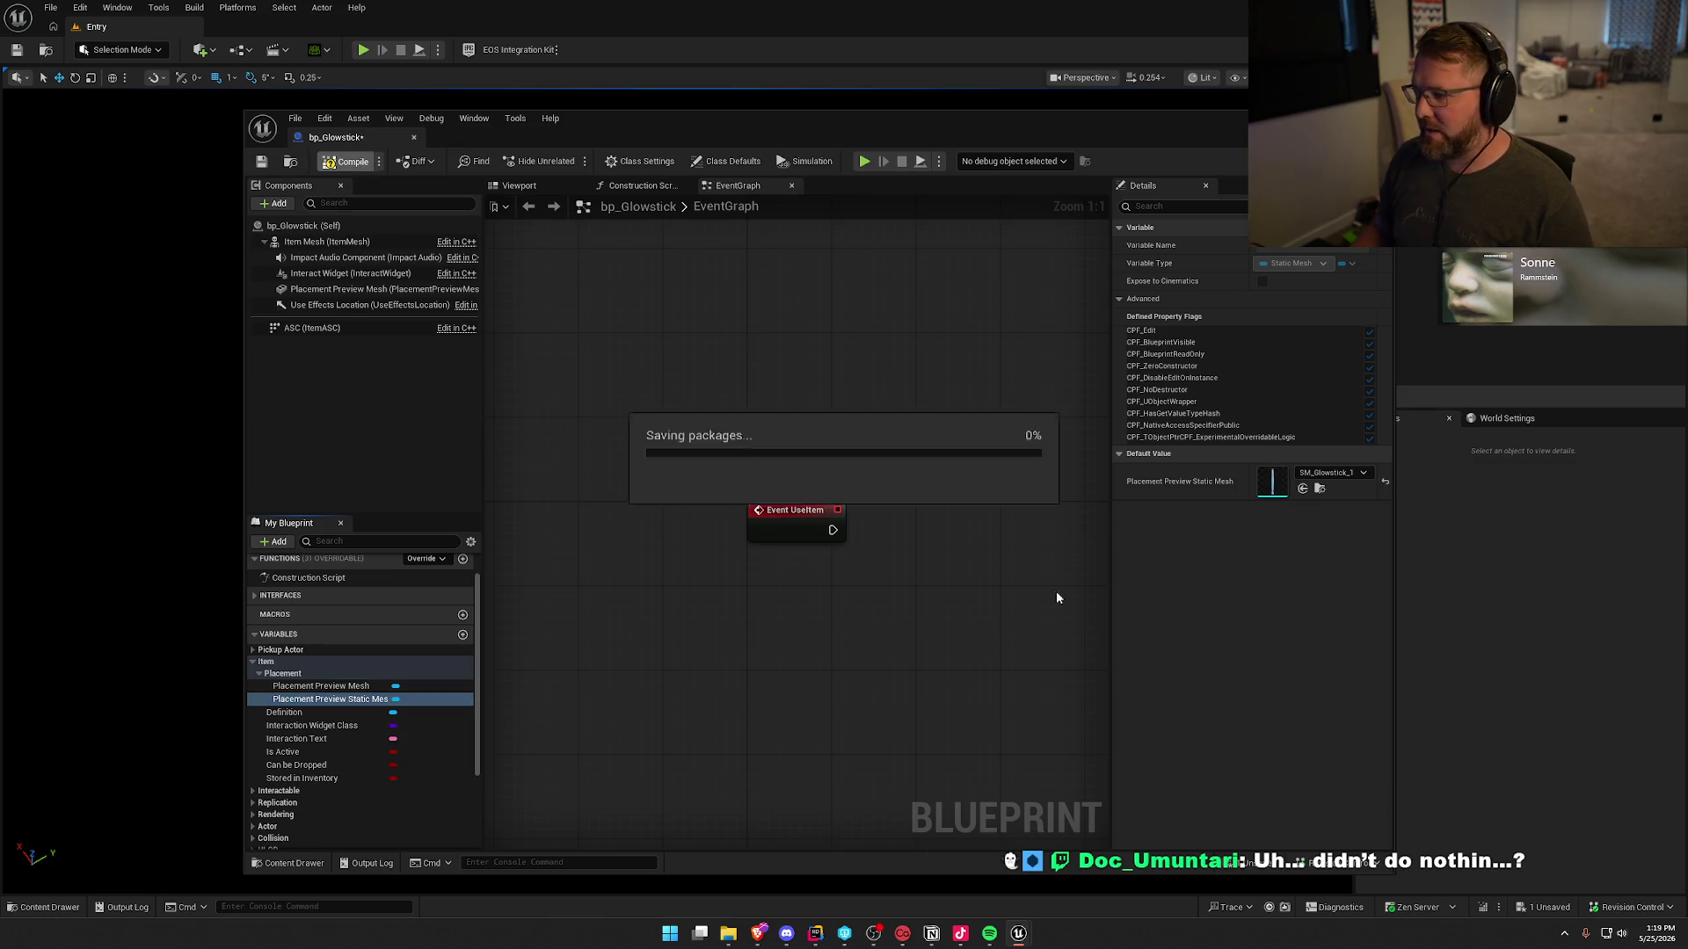
- Assign PlacementMaterial_M to SM_Glowstick_1's material slot, check out and save the mesh
{"action": "double_click", "coordinate": [1271, 486]}
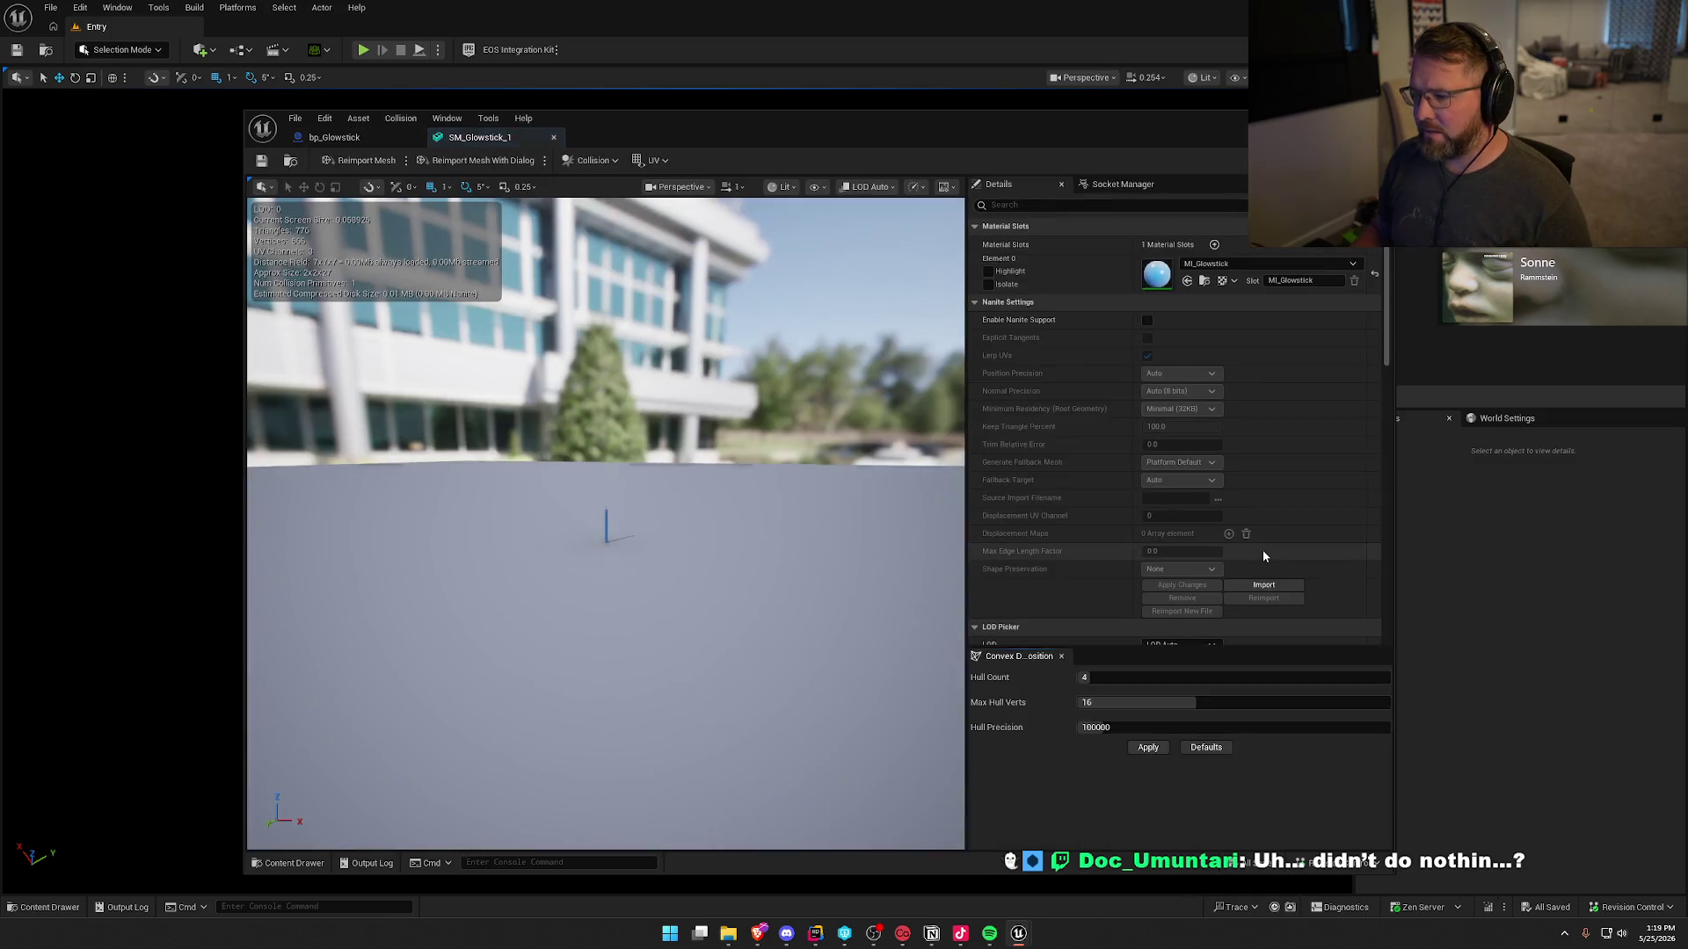
{"action": "left_click", "coordinate": [1239, 264]}
{"action": "type", "text": "placement"}
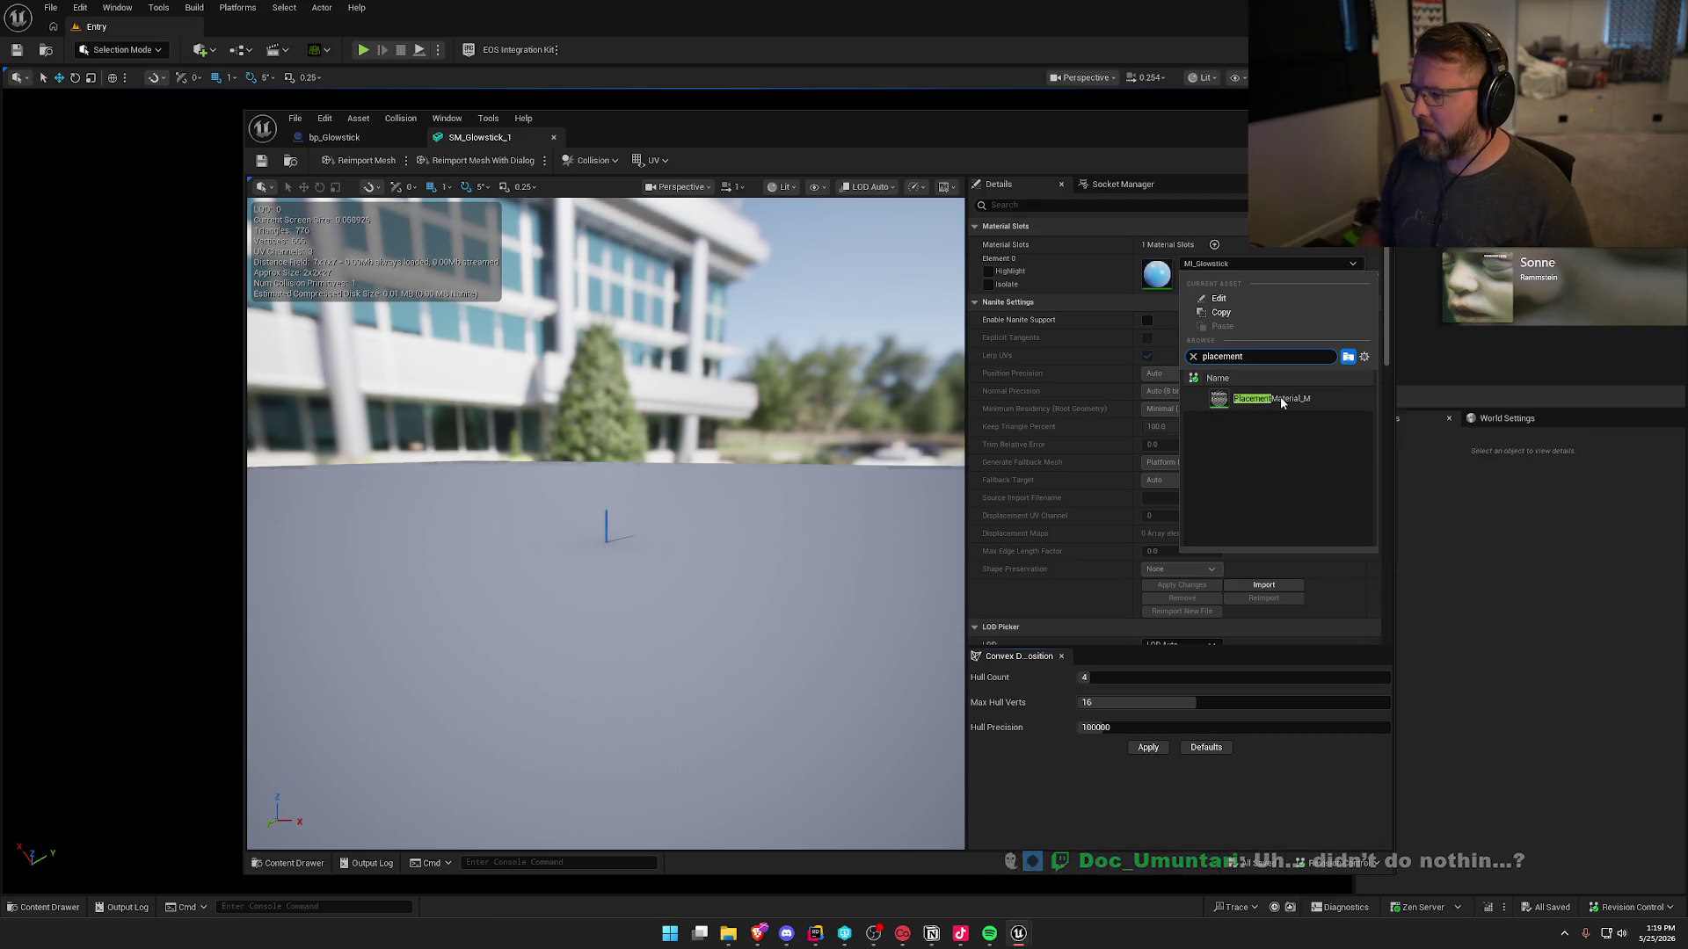
{"action": "left_click", "coordinate": [1280, 398]}
{"action": "left_click", "coordinate": [261, 161]}
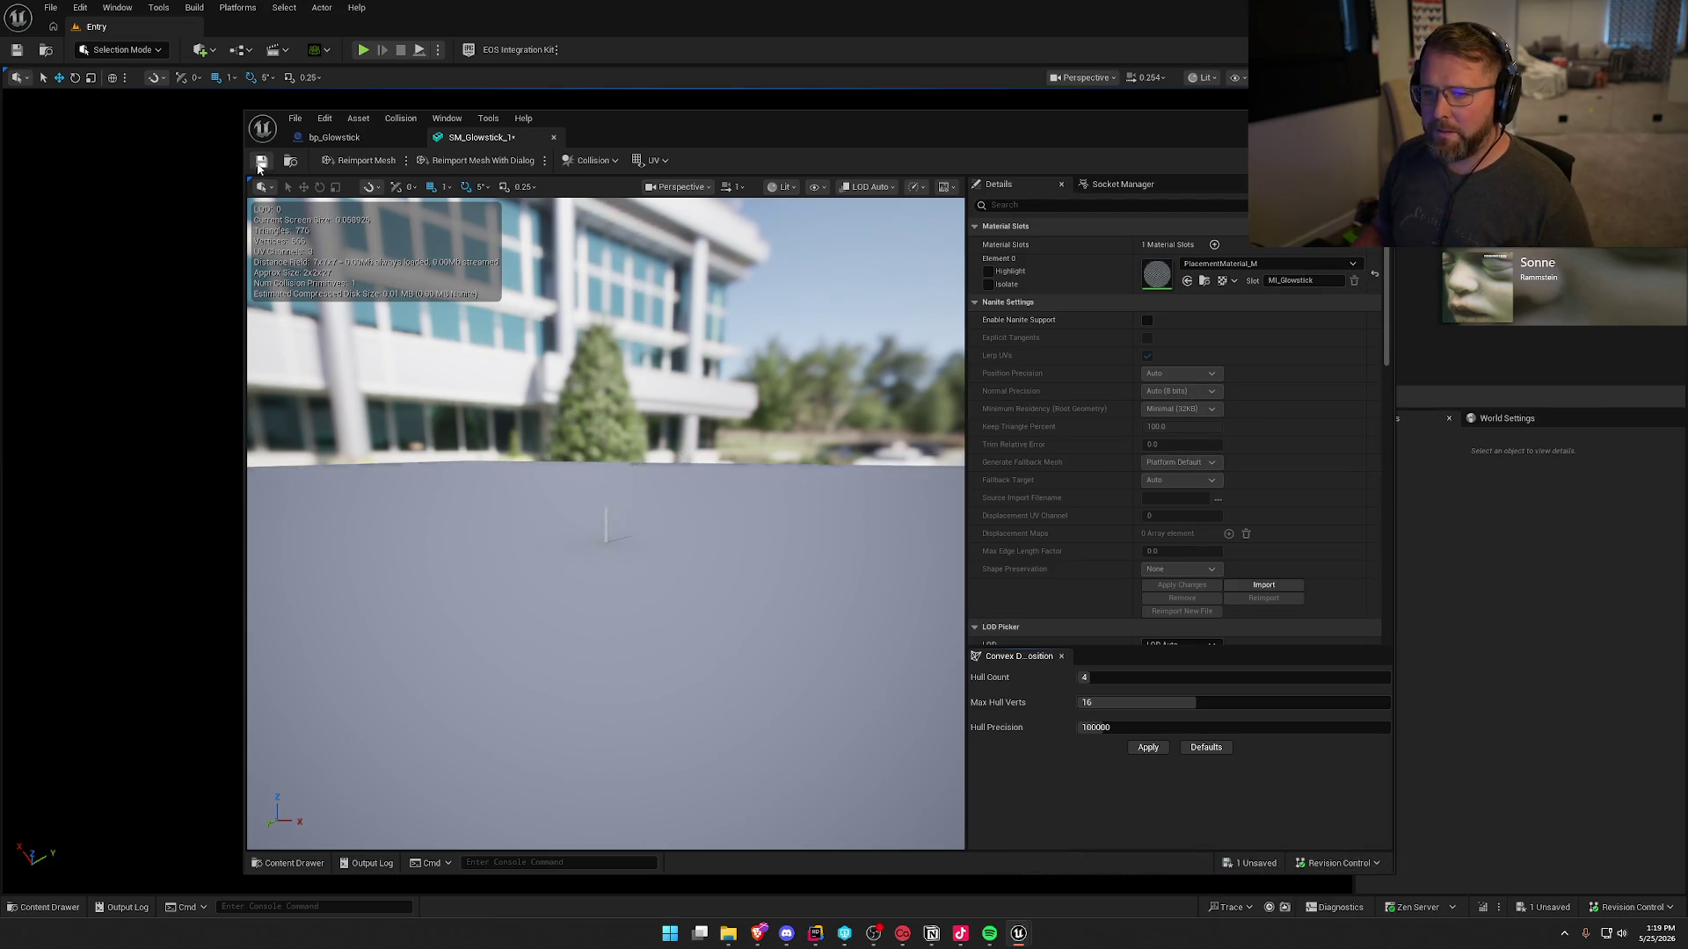
{"action": "left_click", "coordinate": [867, 618]}
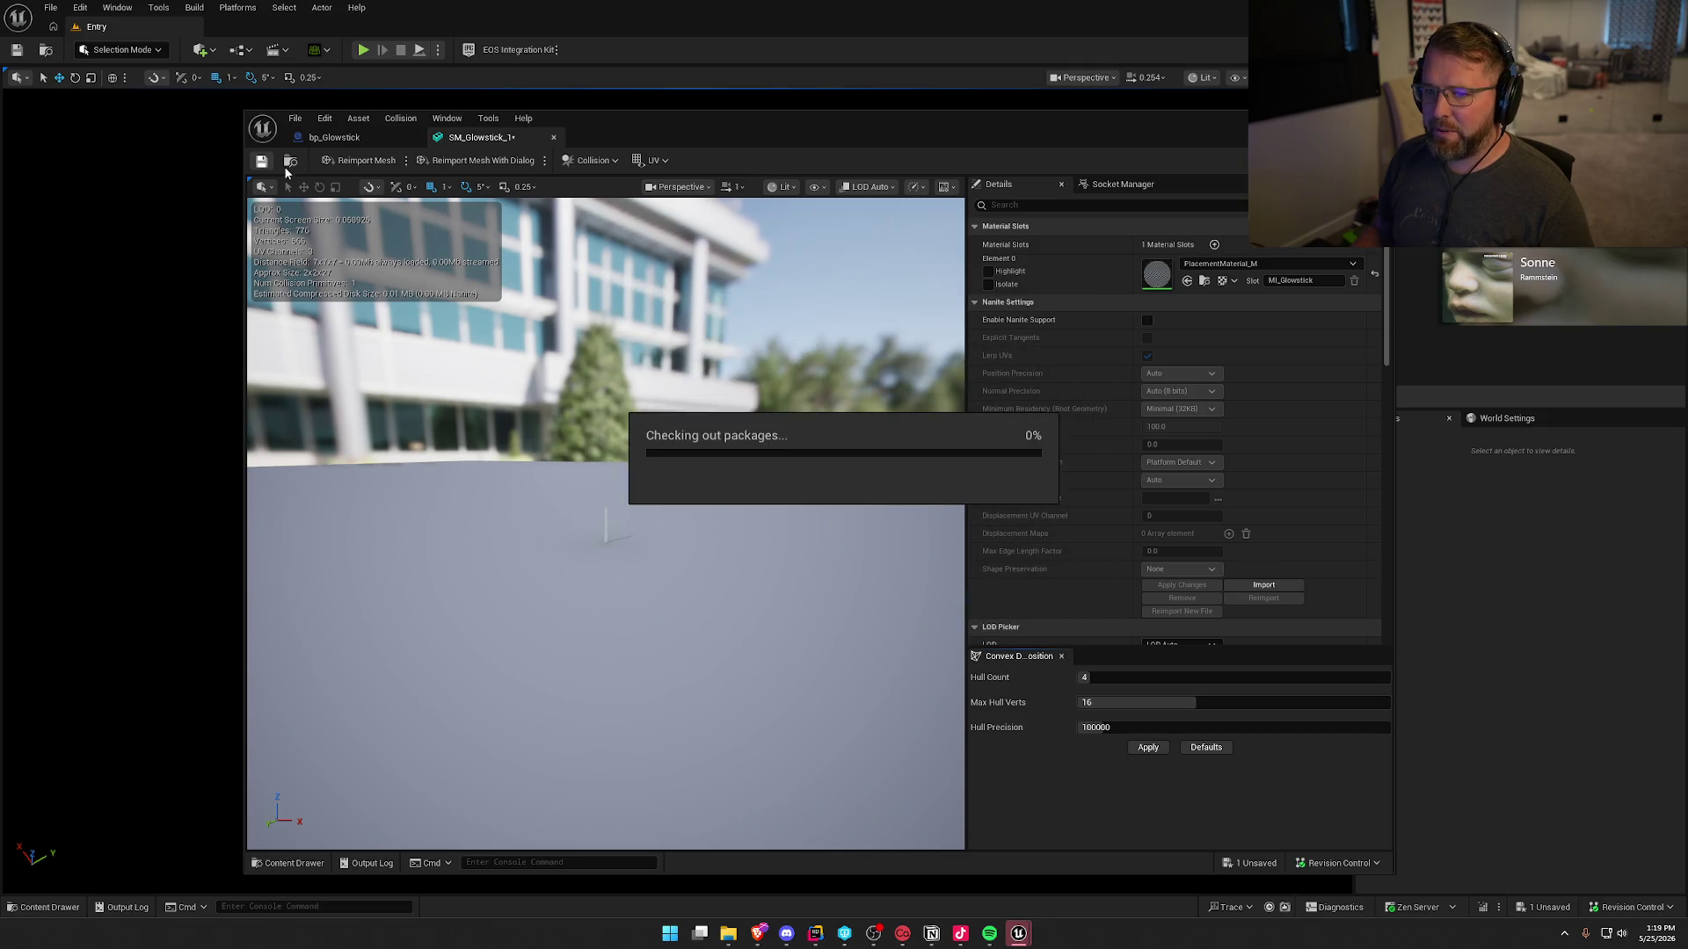
{"action": "left_click", "coordinate": [1408, 580]}
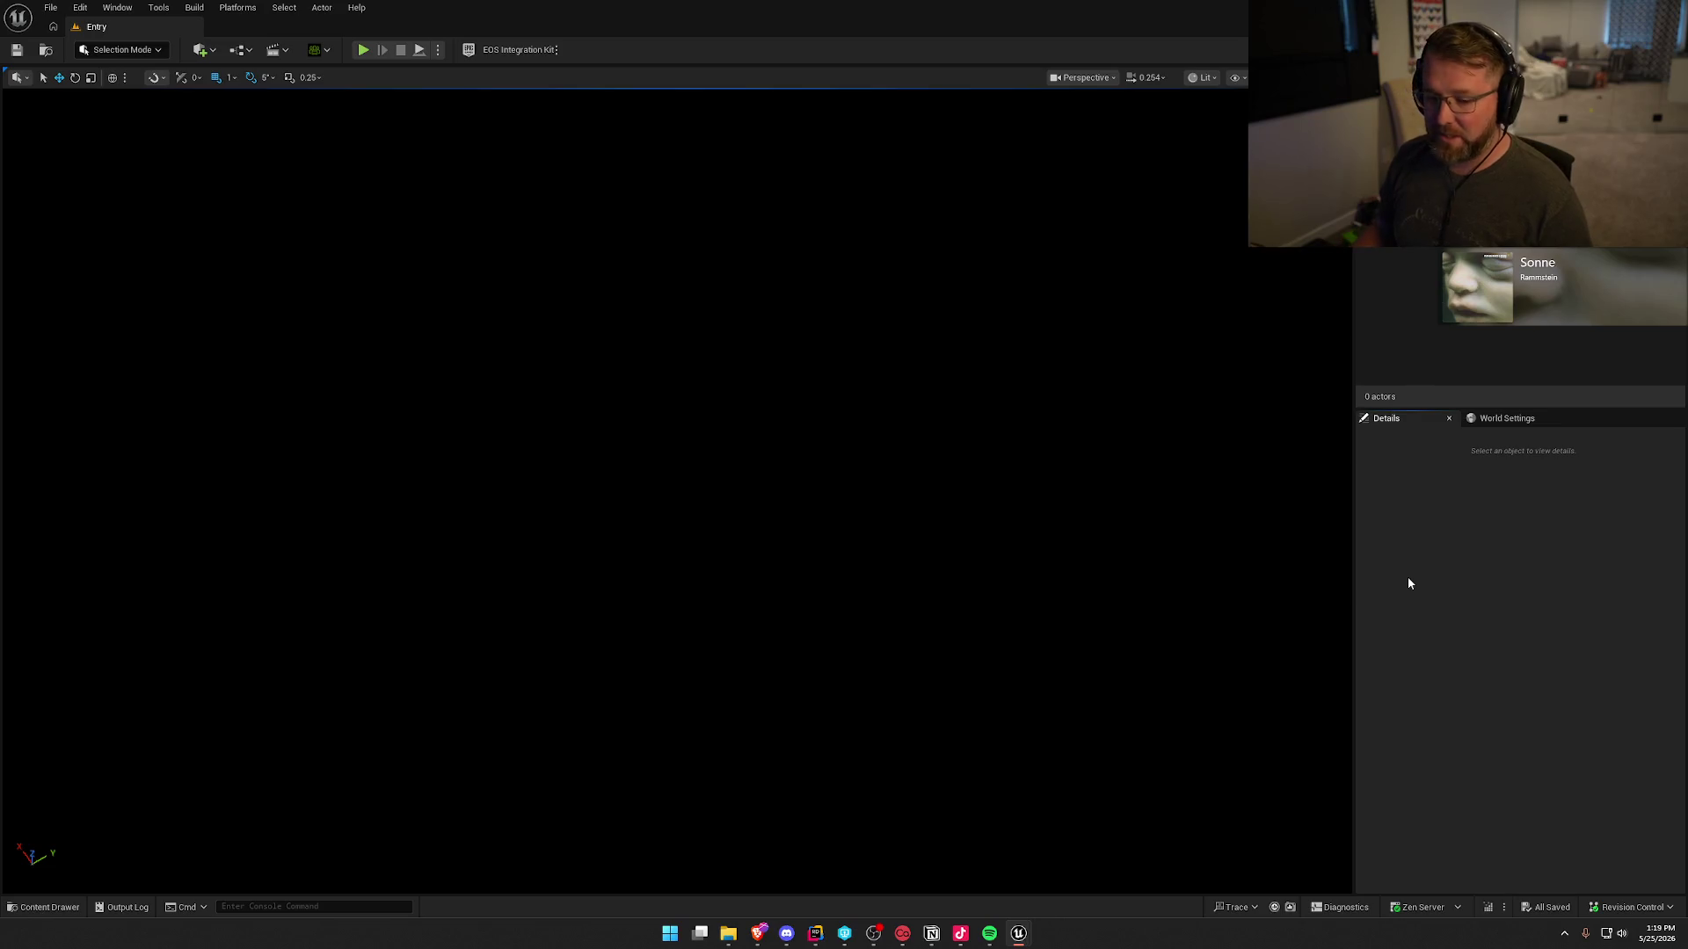
- Duplicate bp_Glowstick from the Content Drawer and name the copy bp_Lighter
{"action": "left_click", "coordinate": [12, 911]}
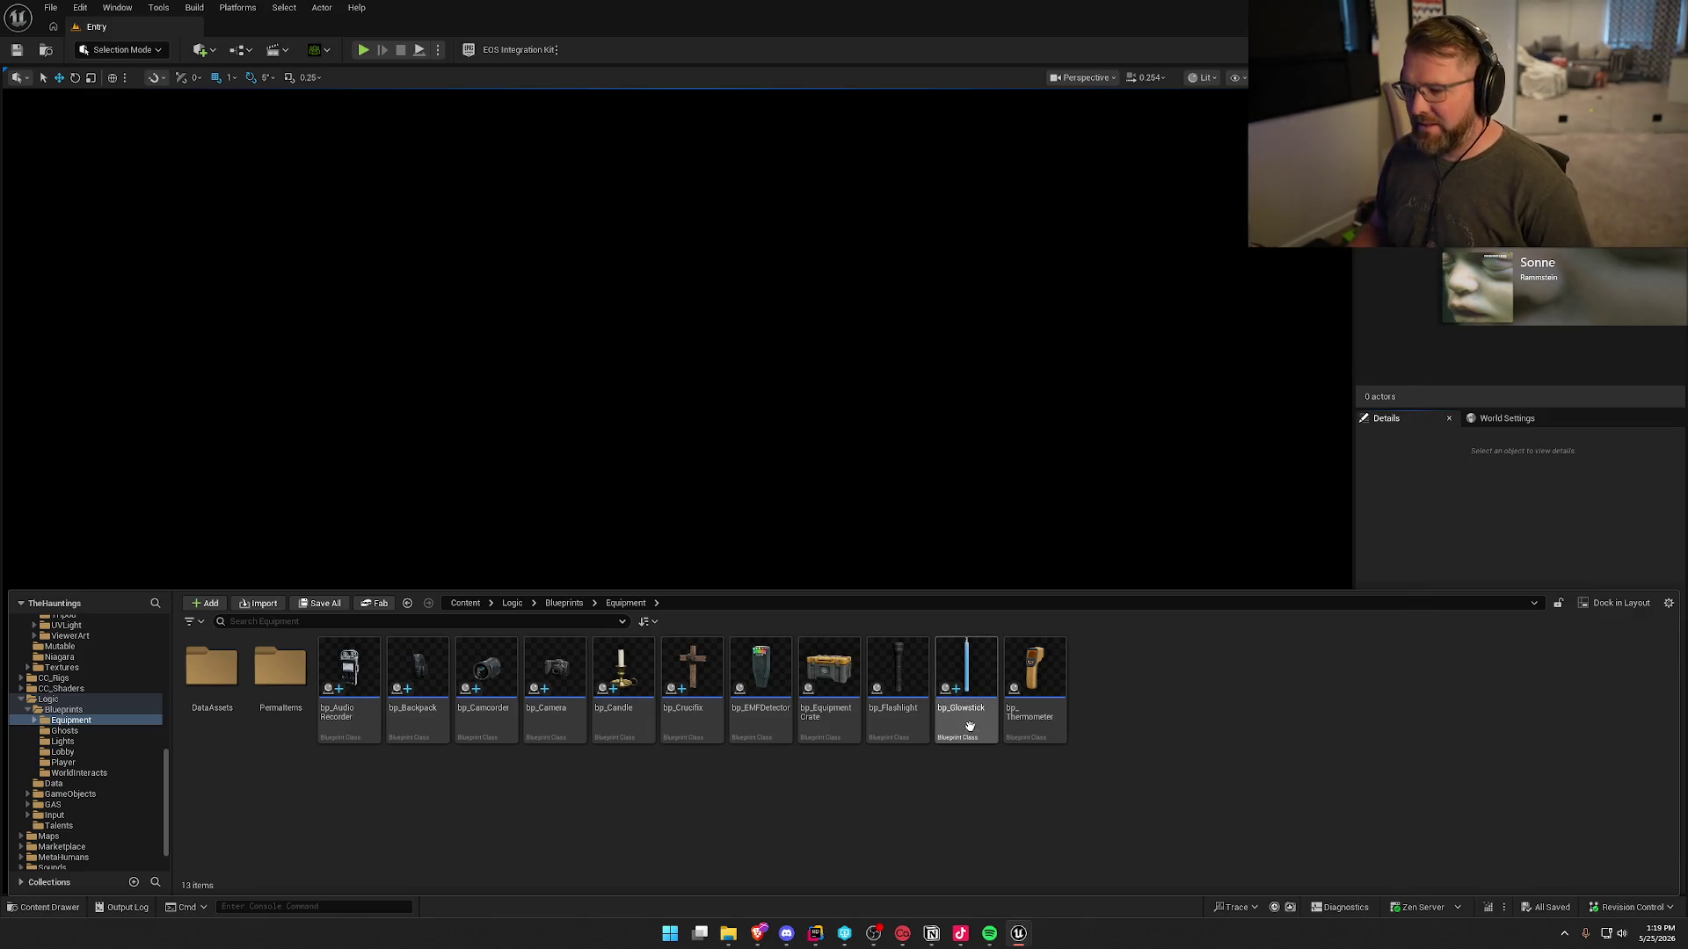
{"action": "type", "text": "bp_"}
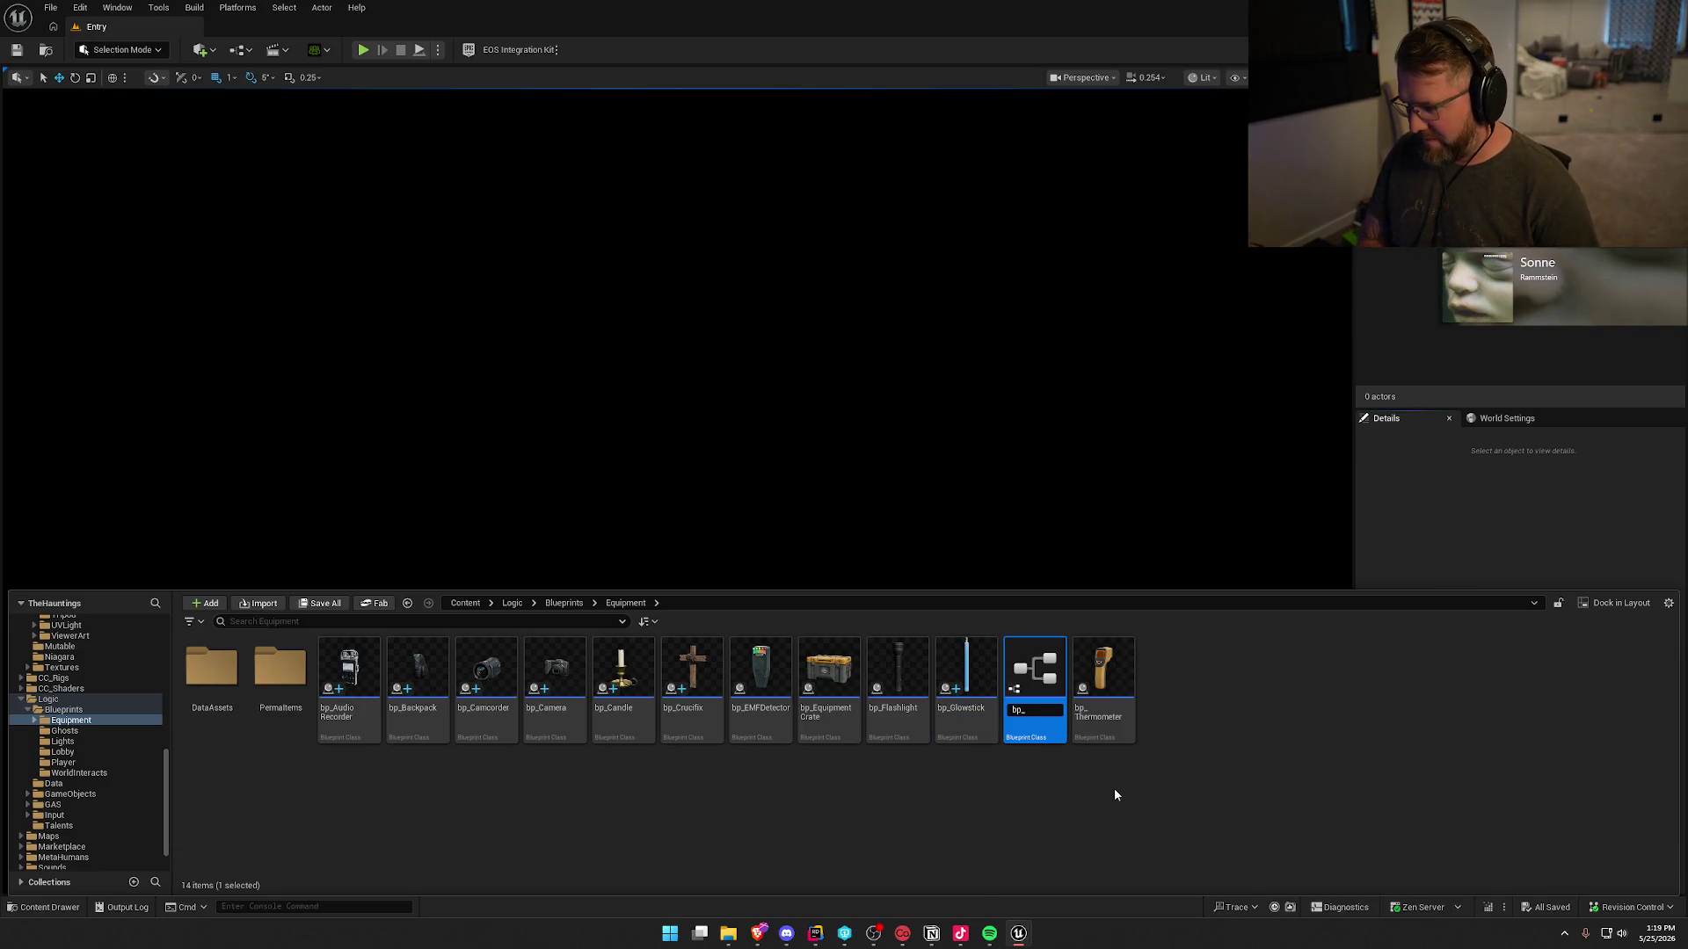
{"action": "type", "text": "Lighter"}
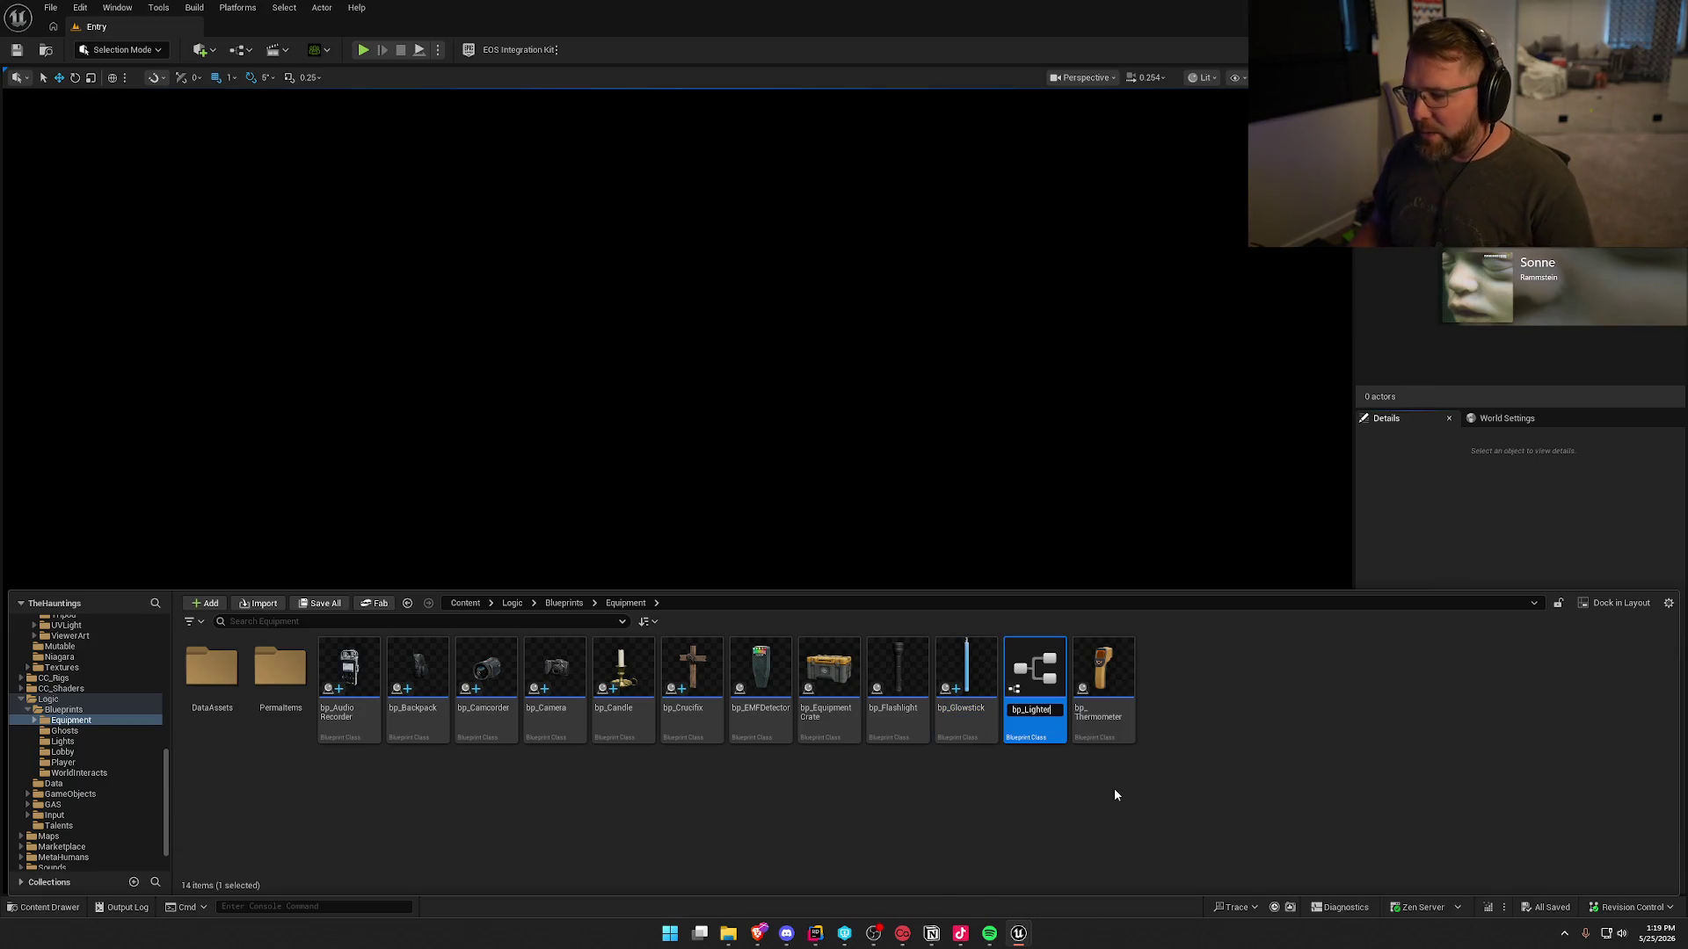
{"action": "key", "text": "Return"}
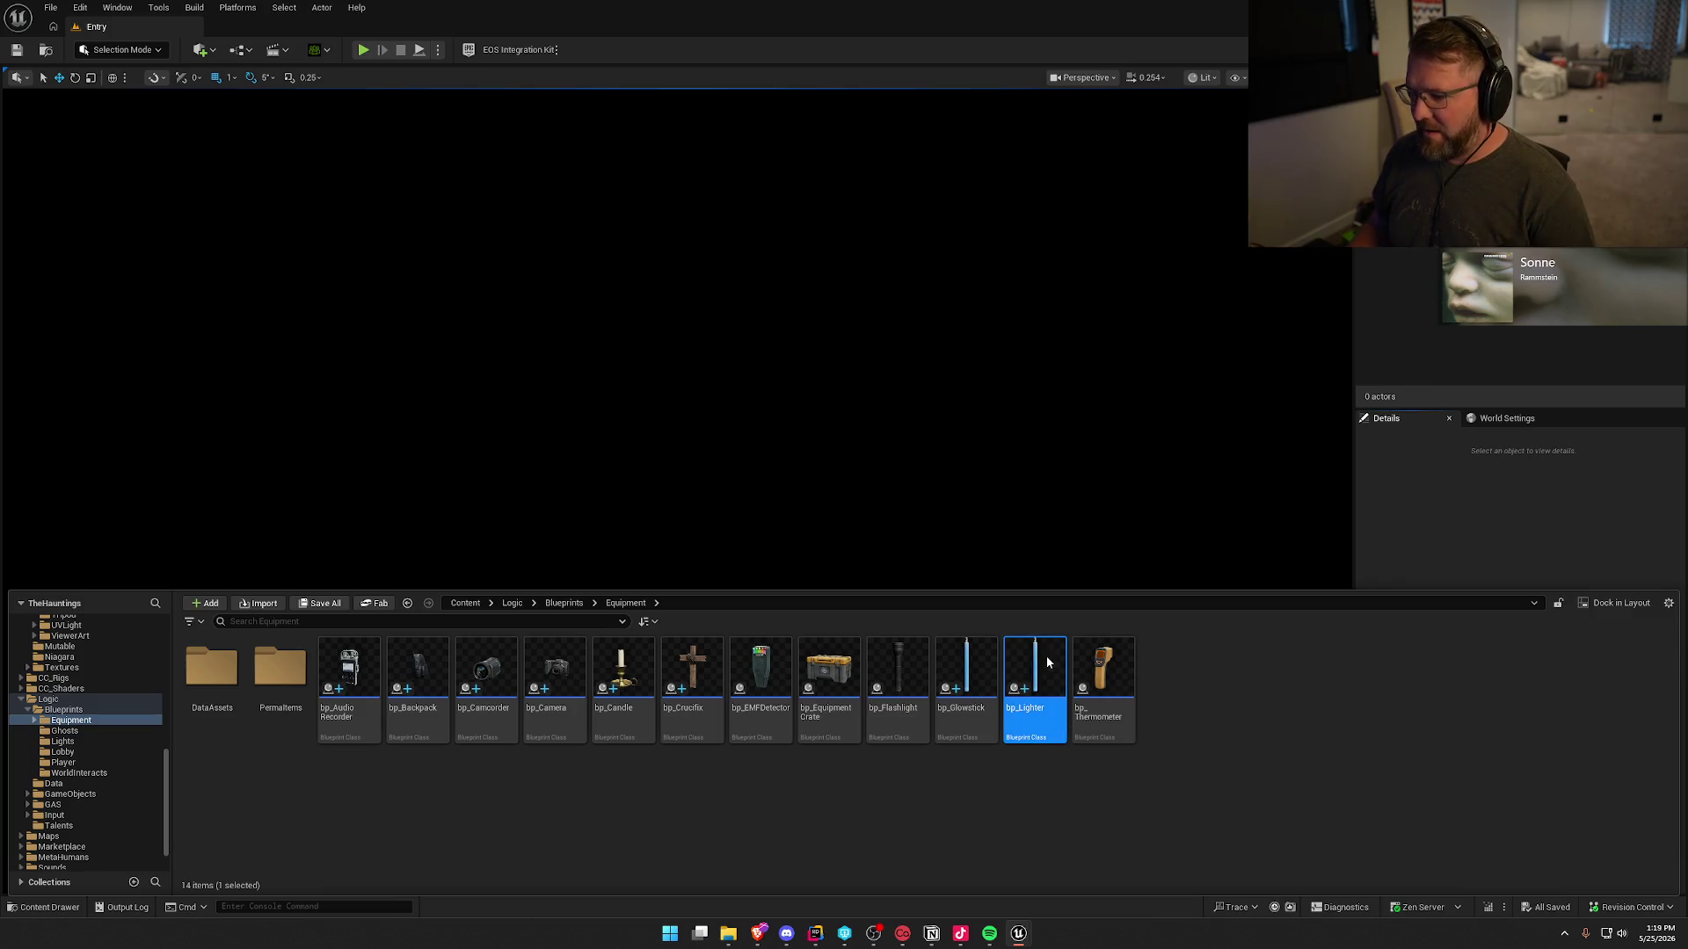
- Open bp_Lighter and set its Definition to DA_Lighter and its preview mesh to SM_Lighter
{"action": "double_click", "coordinate": [1046, 663]}
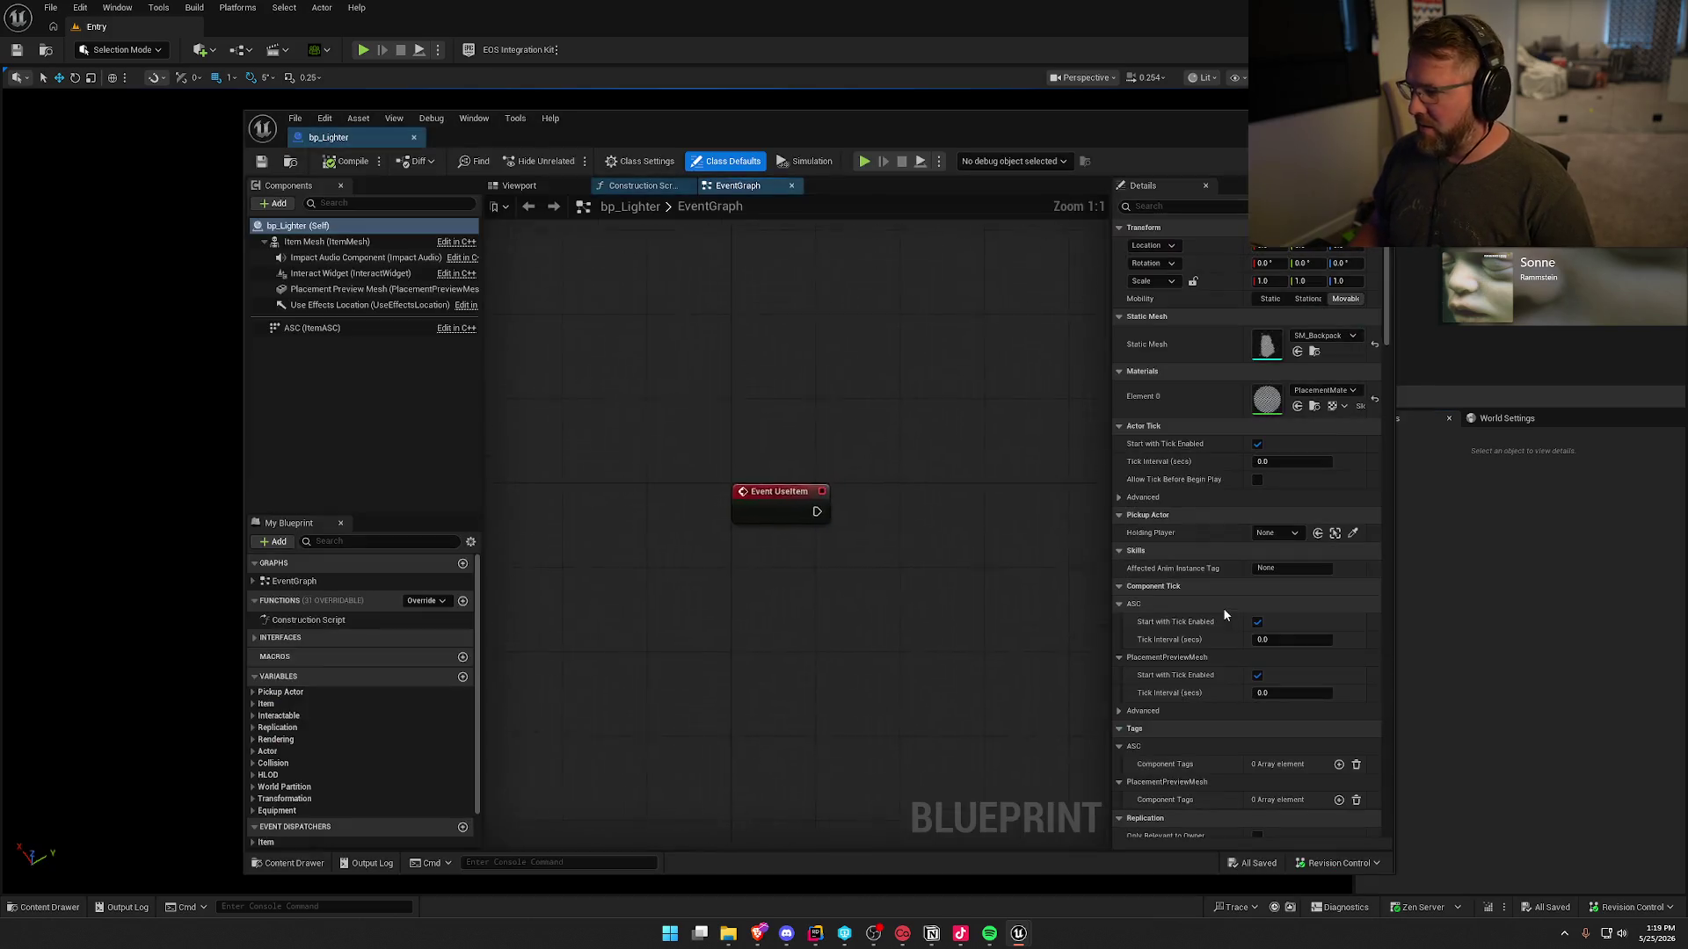
{"action": "left_click", "coordinate": [253, 703]}
{"action": "left_click", "coordinate": [284, 728]}
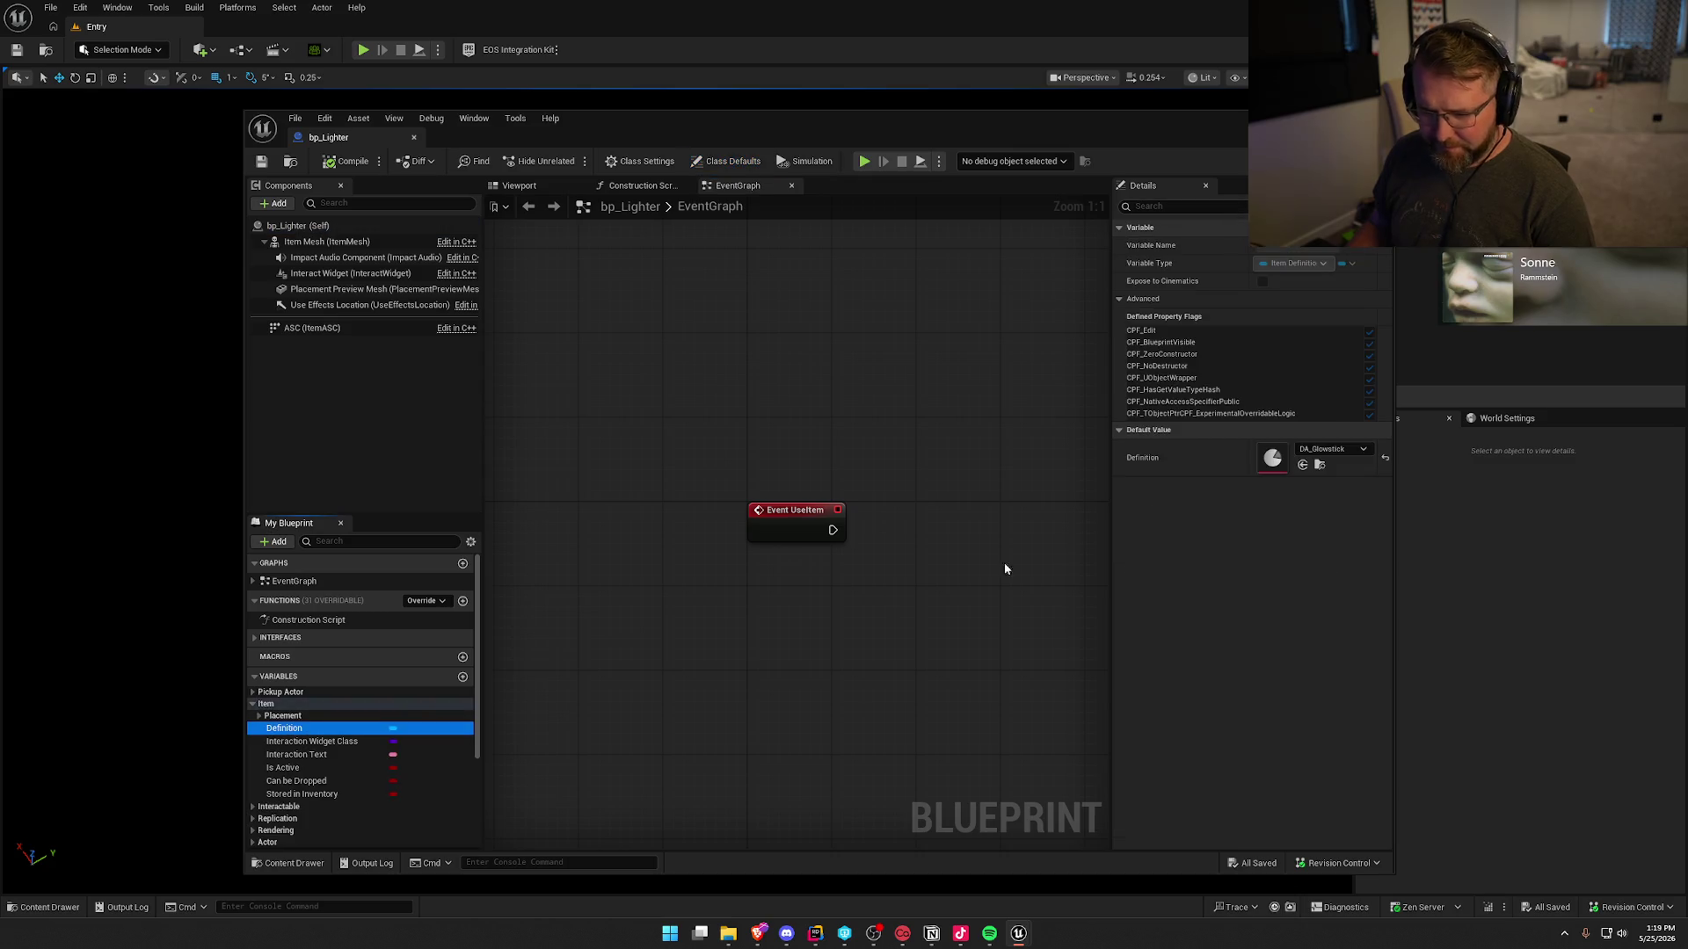
{"action": "left_click", "coordinate": [1331, 451]}
{"action": "left_click", "coordinate": [1341, 618]}
{"action": "left_click", "coordinate": [259, 715]}
{"action": "left_click", "coordinate": [330, 741]}
{"action": "left_click", "coordinate": [1347, 473]}
{"action": "type", "text": "lighter"}
{"action": "left_click", "coordinate": [1375, 621]}
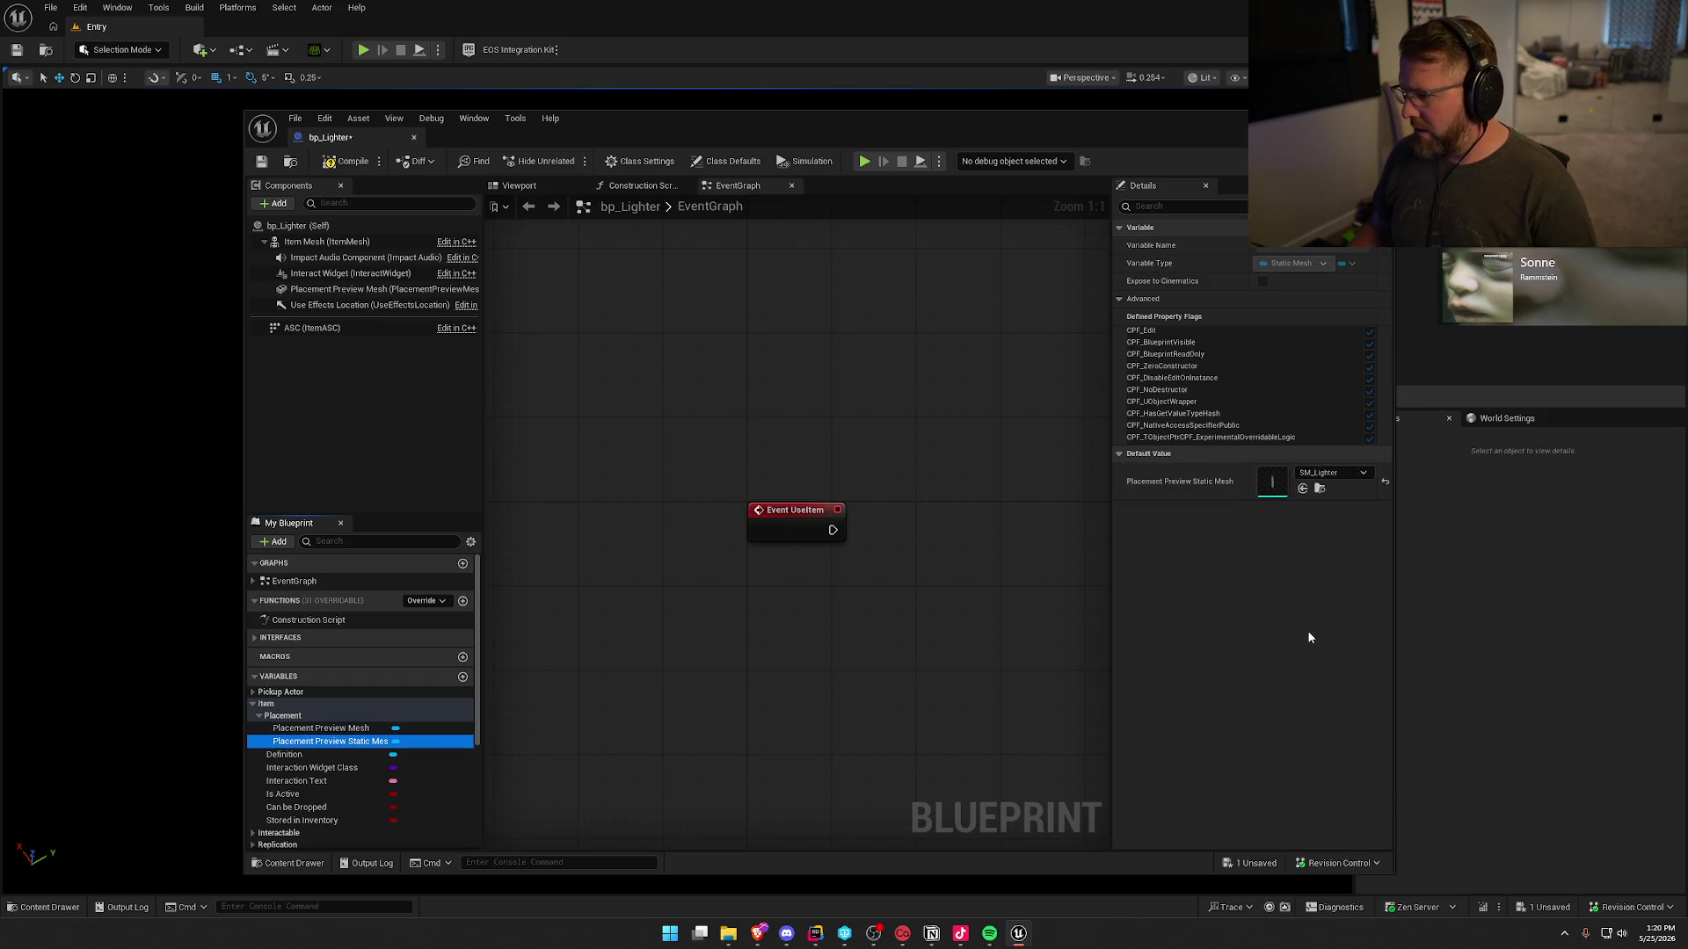
- Expand the Interactable, Equipment, Ownership and Perks variable categories to review them
{"action": "scroll", "coordinate": [343, 778], "scroll_direction": "down", "scroll_amount": 3}
{"action": "scroll", "coordinate": [351, 784], "scroll_direction": "down", "scroll_amount": 2}
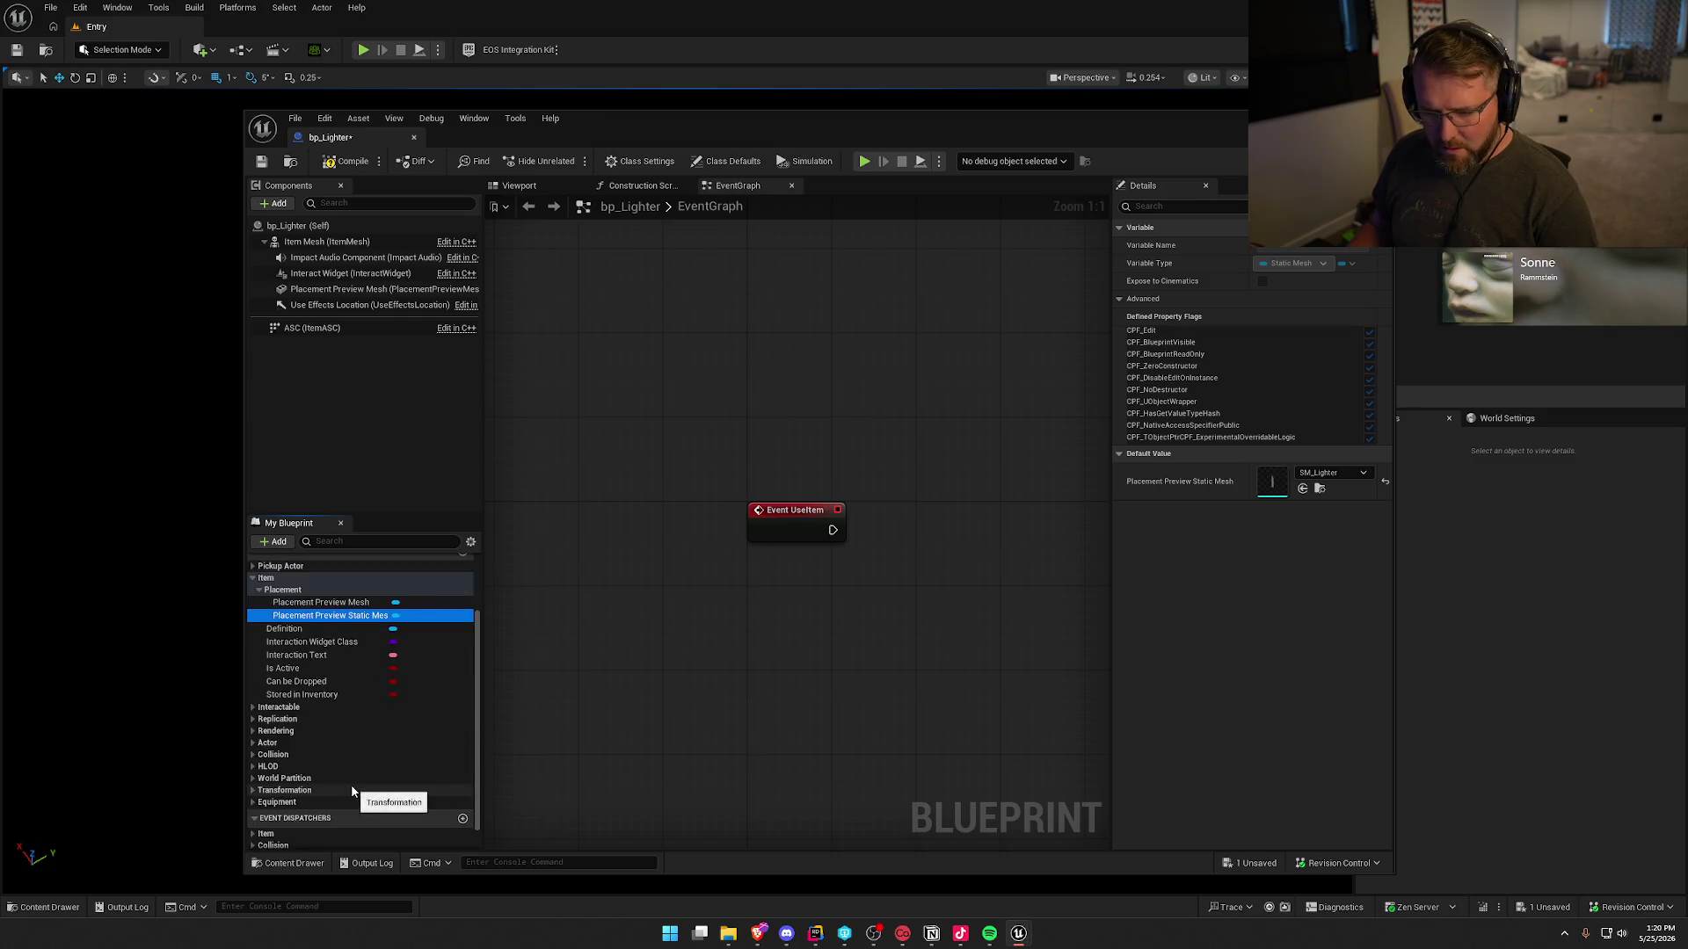
{"action": "left_click", "coordinate": [272, 683]}
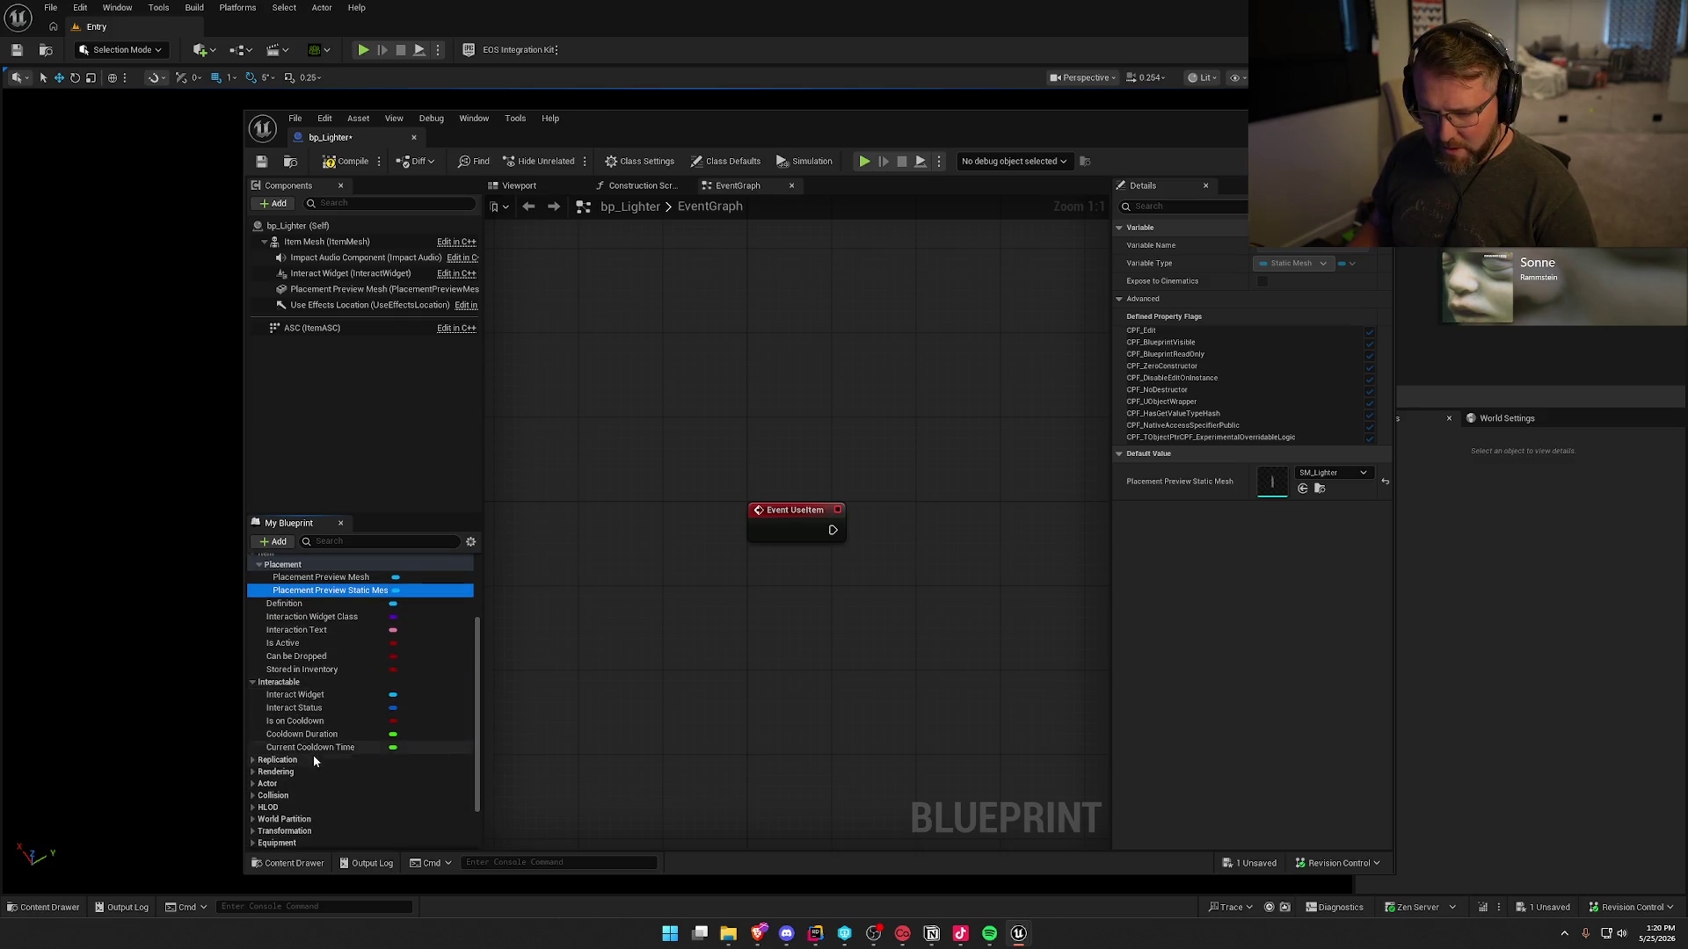
{"action": "scroll", "coordinate": [337, 800], "scroll_direction": "down", "scroll_amount": 2}
{"action": "left_click", "coordinate": [253, 777]}
{"action": "scroll", "coordinate": [371, 806], "scroll_direction": "down", "scroll_amount": 2}
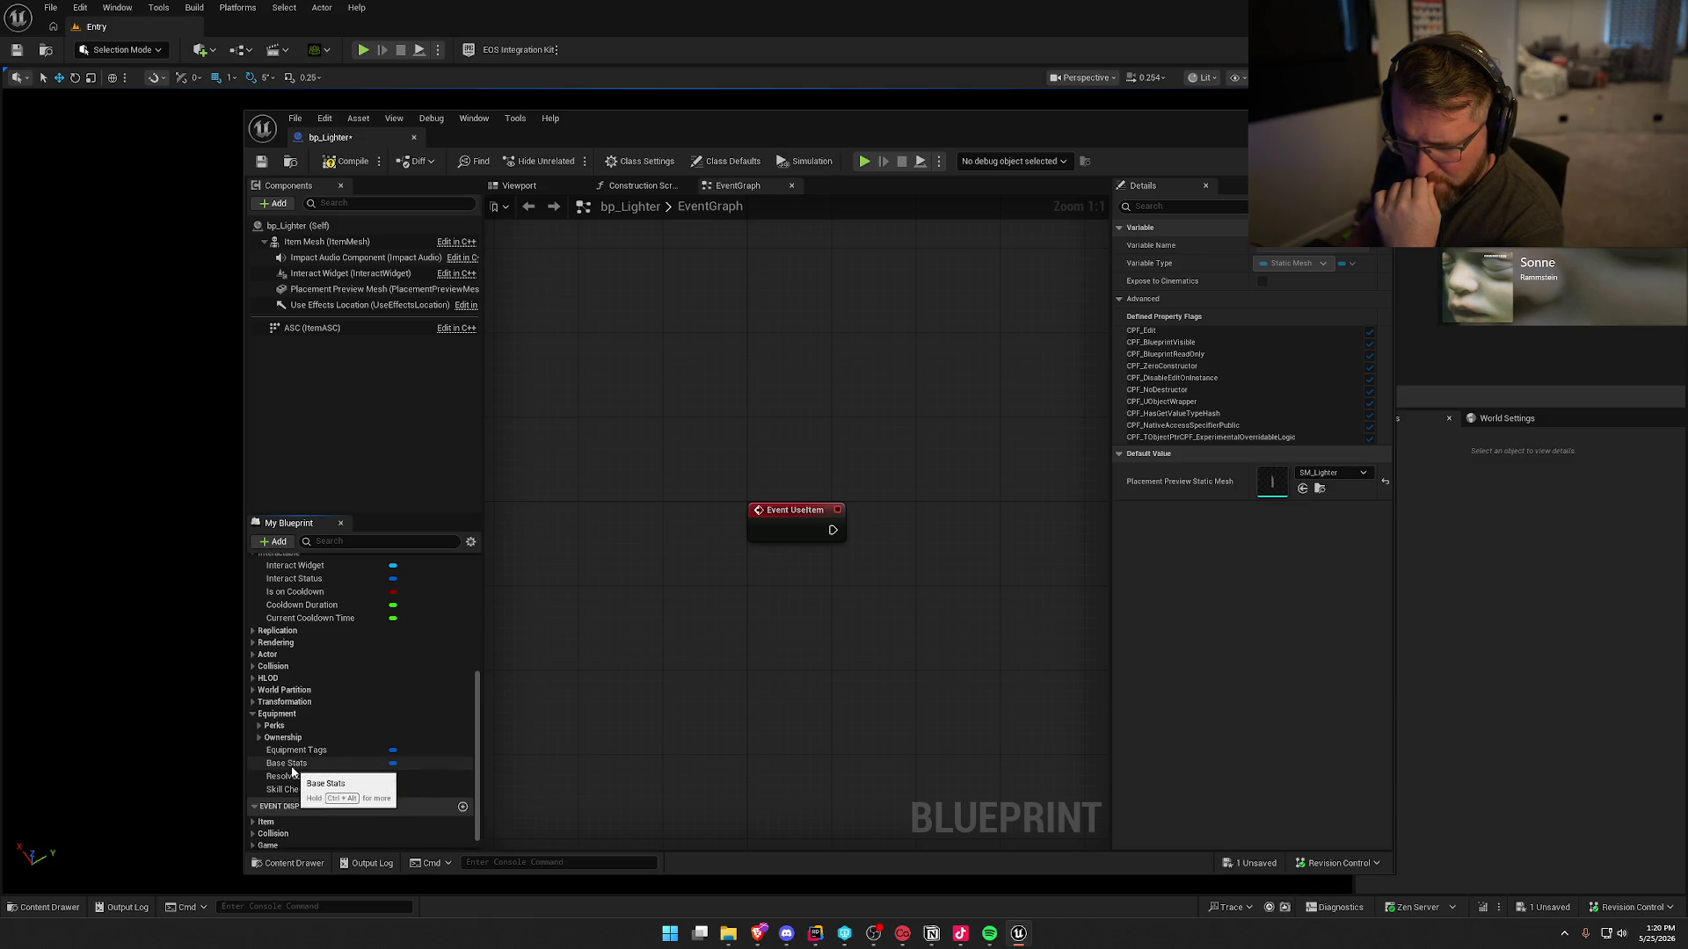
{"action": "left_click", "coordinate": [259, 737]}
{"action": "left_click", "coordinate": [259, 725]}
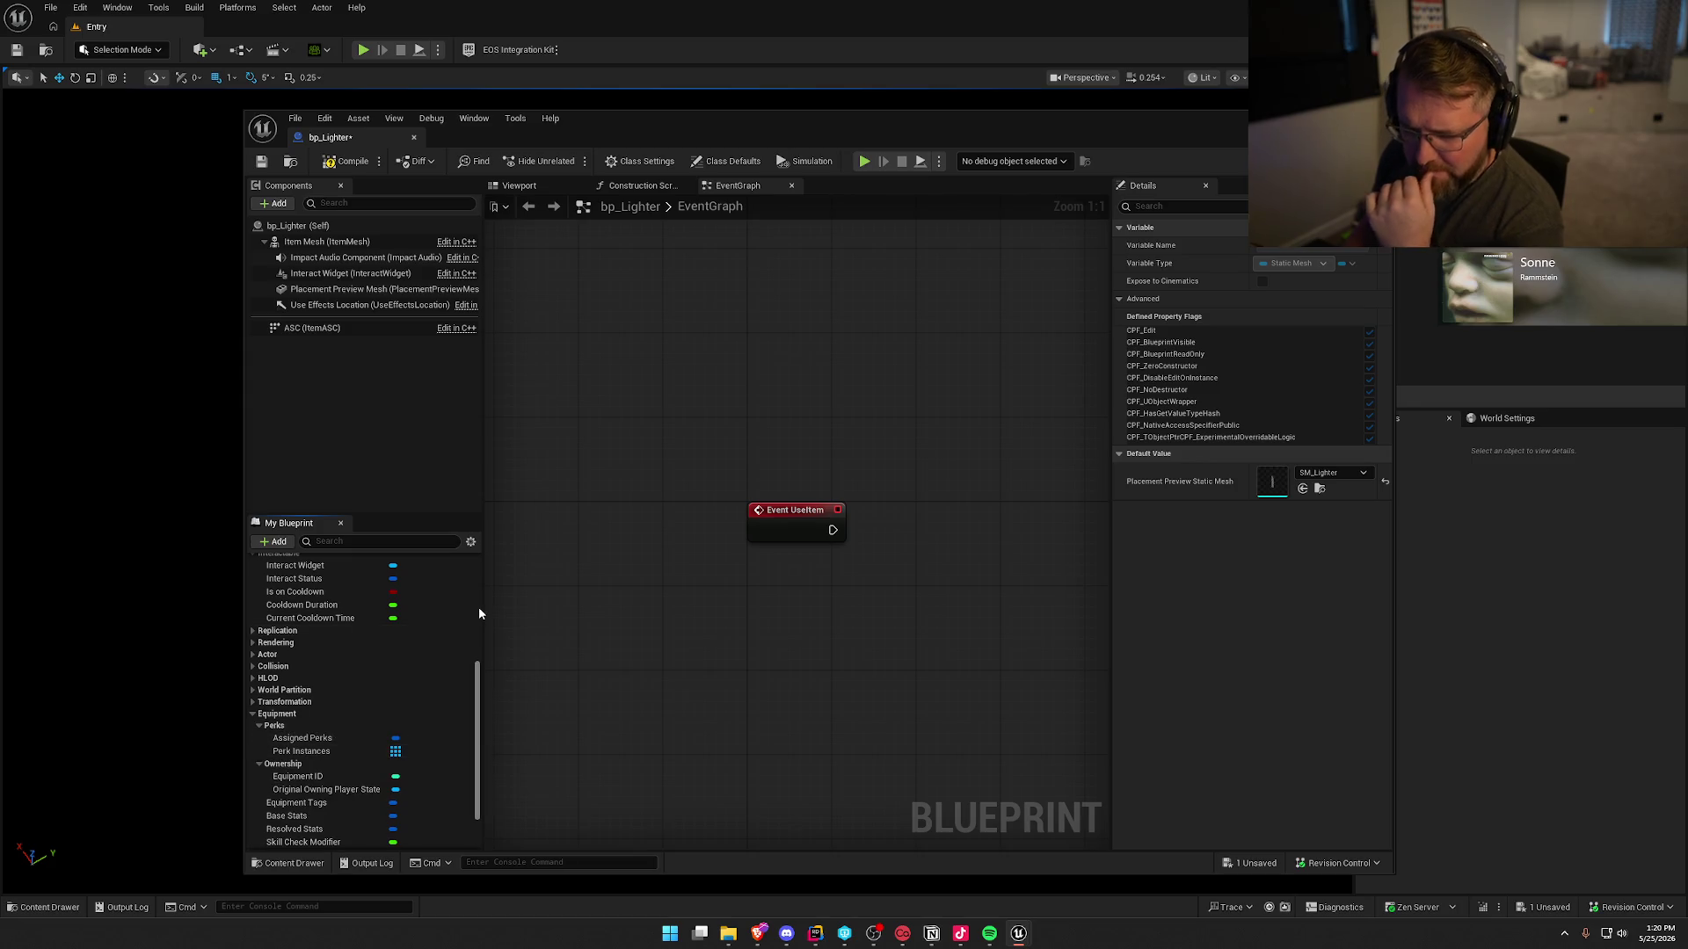
- Compile and save bp_Lighter, then duplicate it and name the copy bp_MotionDetector
{"action": "left_click", "coordinate": [347, 163]}
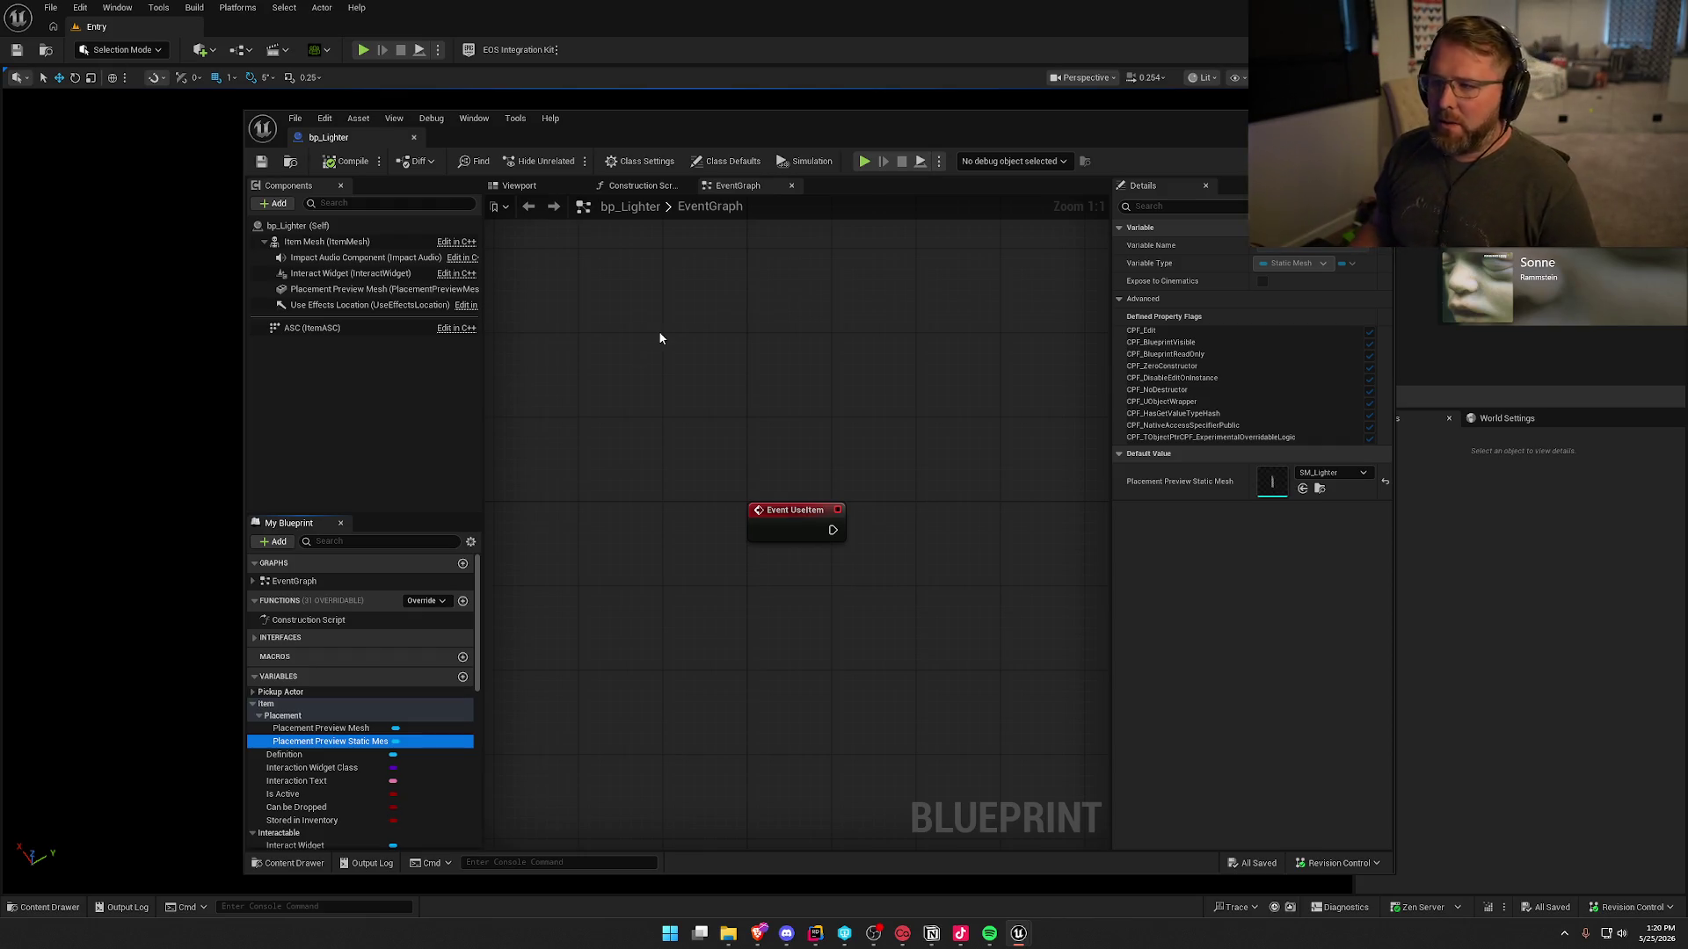
{"action": "key", "text": "ctrl+b"}
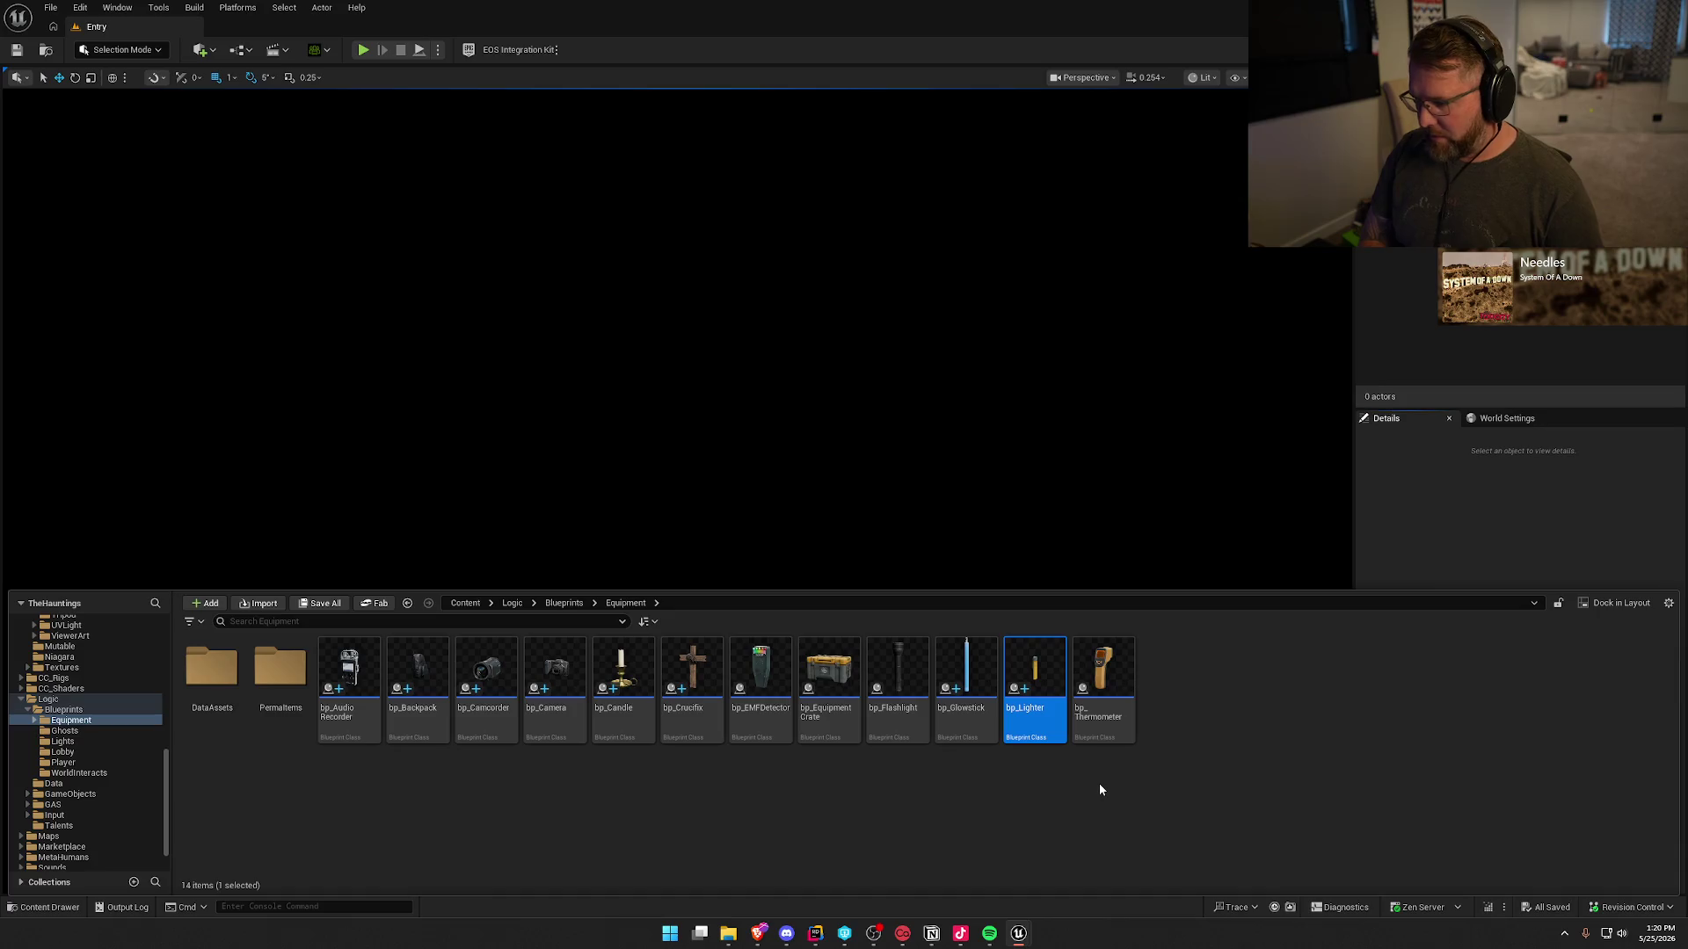
{"action": "key", "text": "ctrl+d"}
{"action": "type", "text": "bp_Motio"}
{"action": "type", "text": "nDetector"}
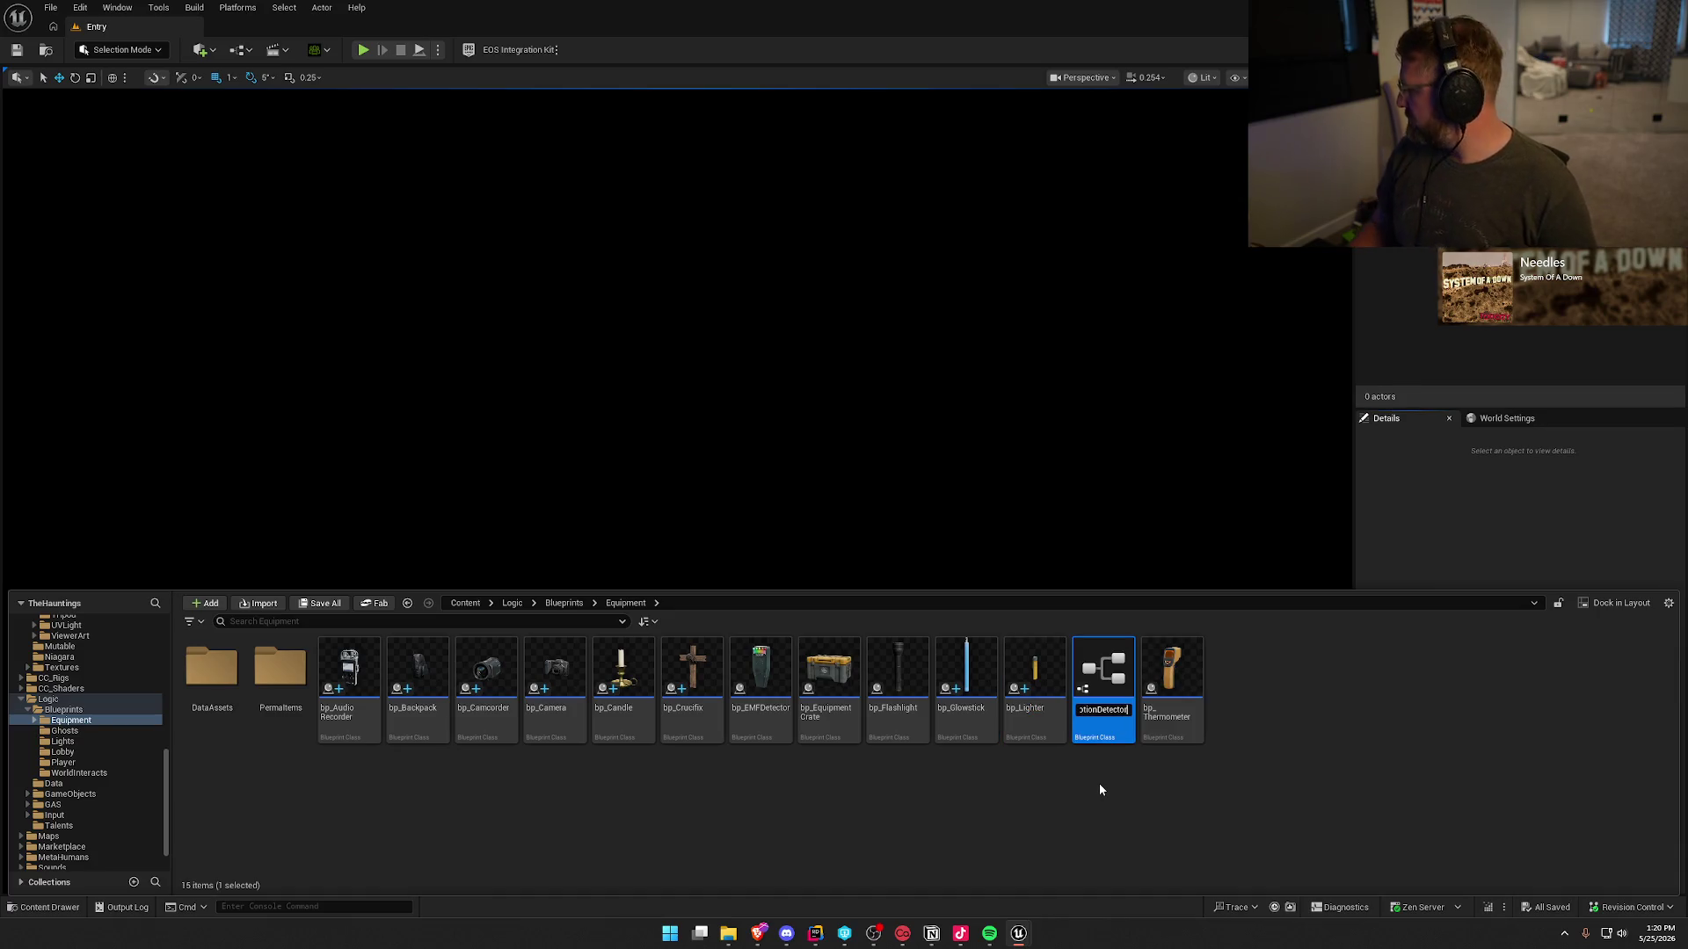
- Confirm the name bp_MotionDetector, open it and set Definition to the motion detector data asset
{"action": "key", "text": "Return"}
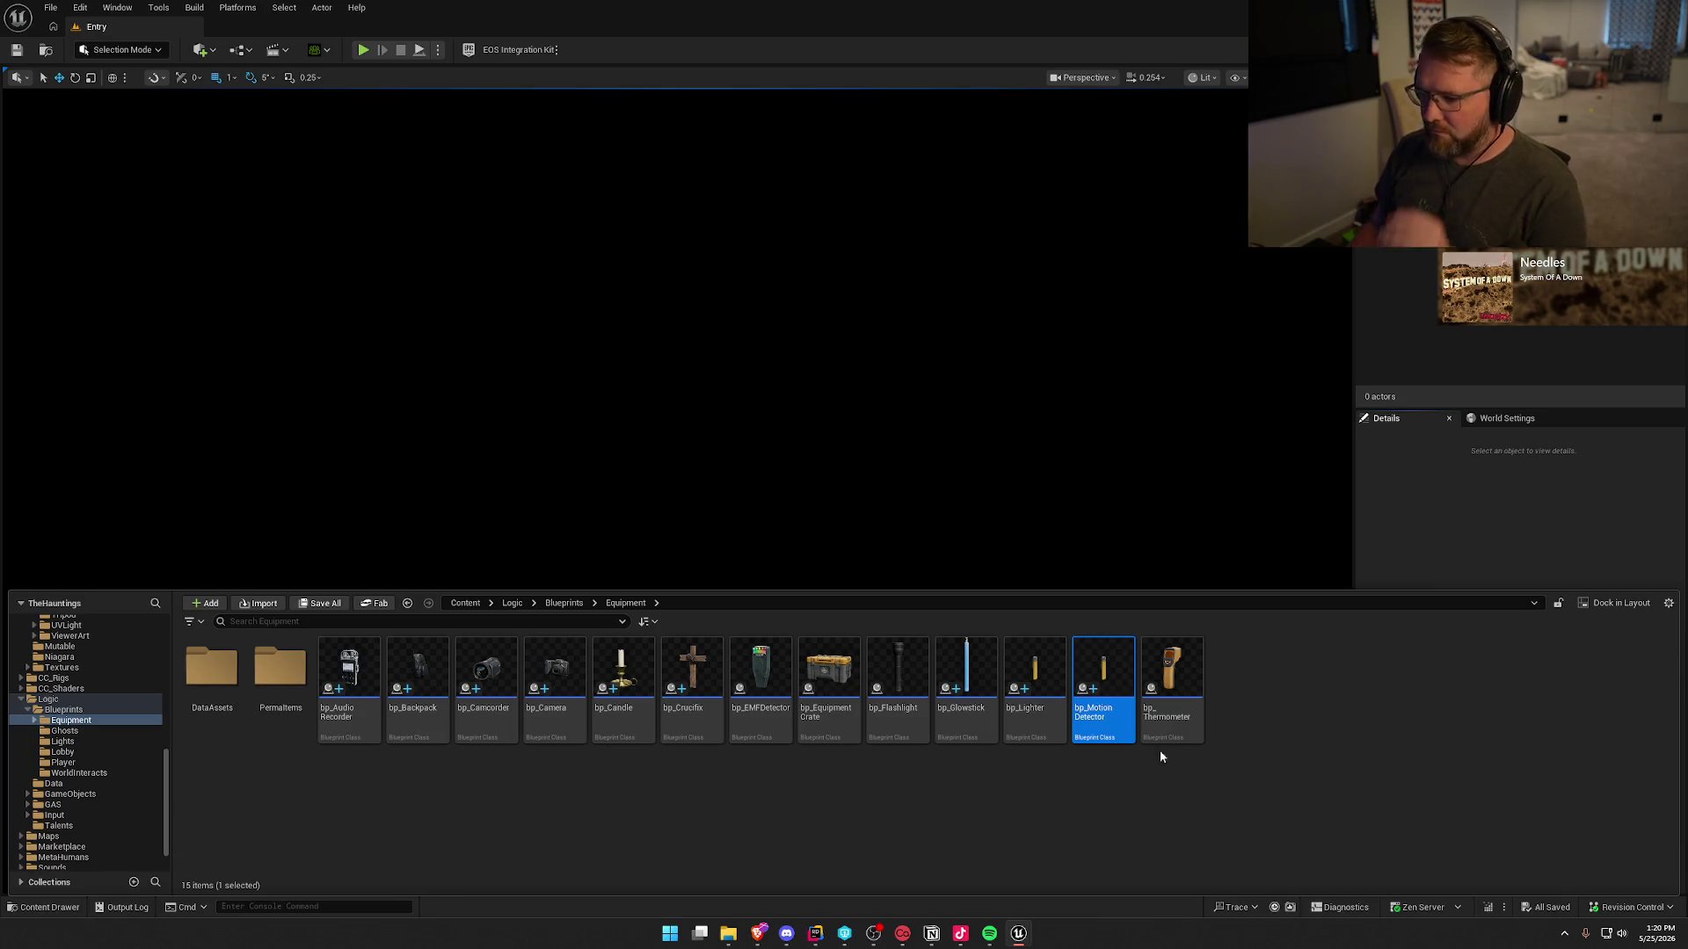
{"action": "double_click", "coordinate": [1103, 681]}
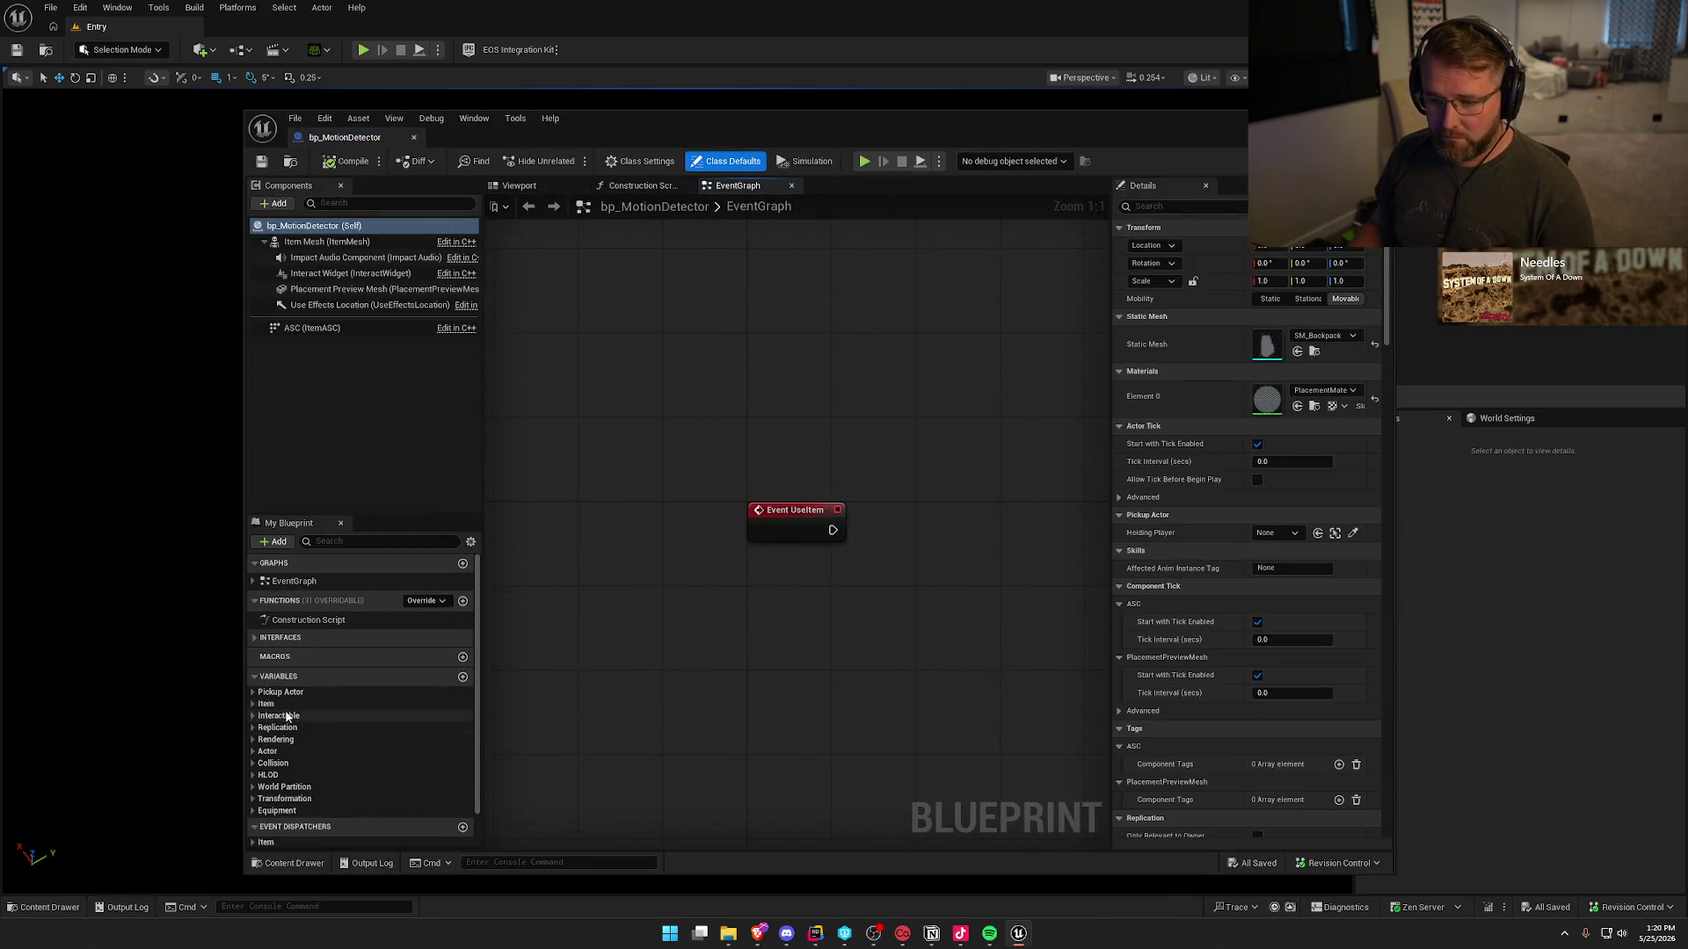
{"action": "left_click", "coordinate": [266, 704]}
{"action": "left_click", "coordinate": [284, 728]}
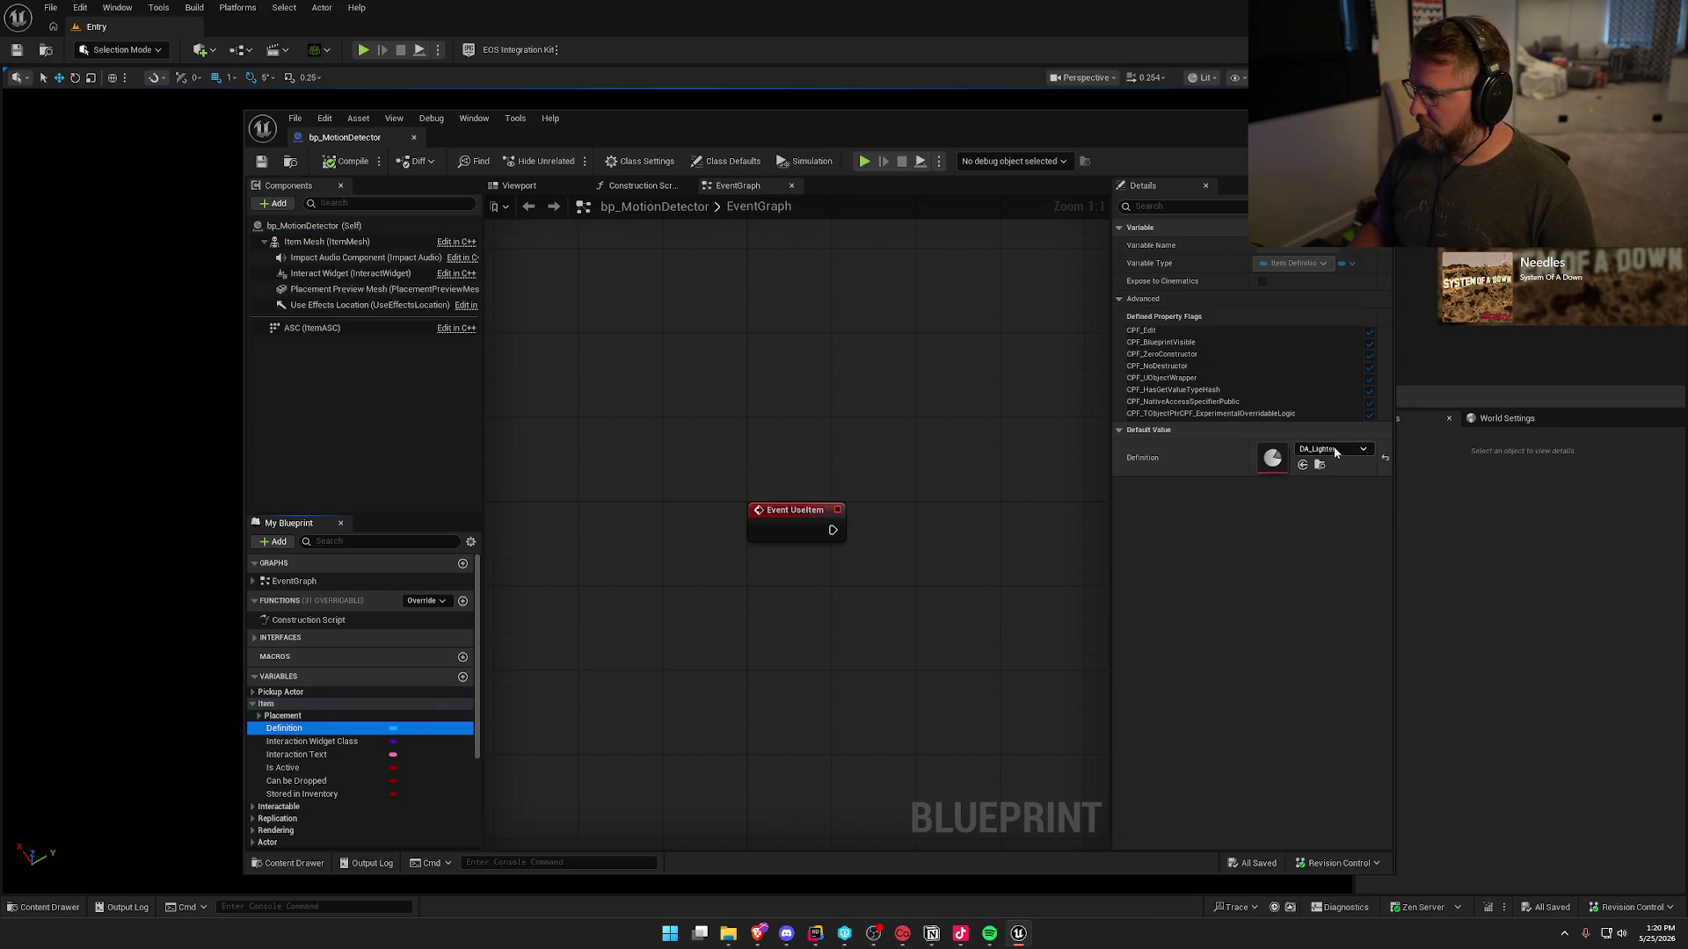
{"action": "left_click", "coordinate": [1335, 452]}
{"action": "left_click", "coordinate": [1389, 620]}
- Set the placement preview mesh to SM_Paranormal, then save and close the blueprint
{"action": "left_click", "coordinate": [259, 716]}
{"action": "left_click", "coordinate": [330, 741]}
{"action": "left_click", "coordinate": [1333, 474]}
{"action": "type", "text": "para"}
{"action": "left_click", "coordinate": [1376, 622]}
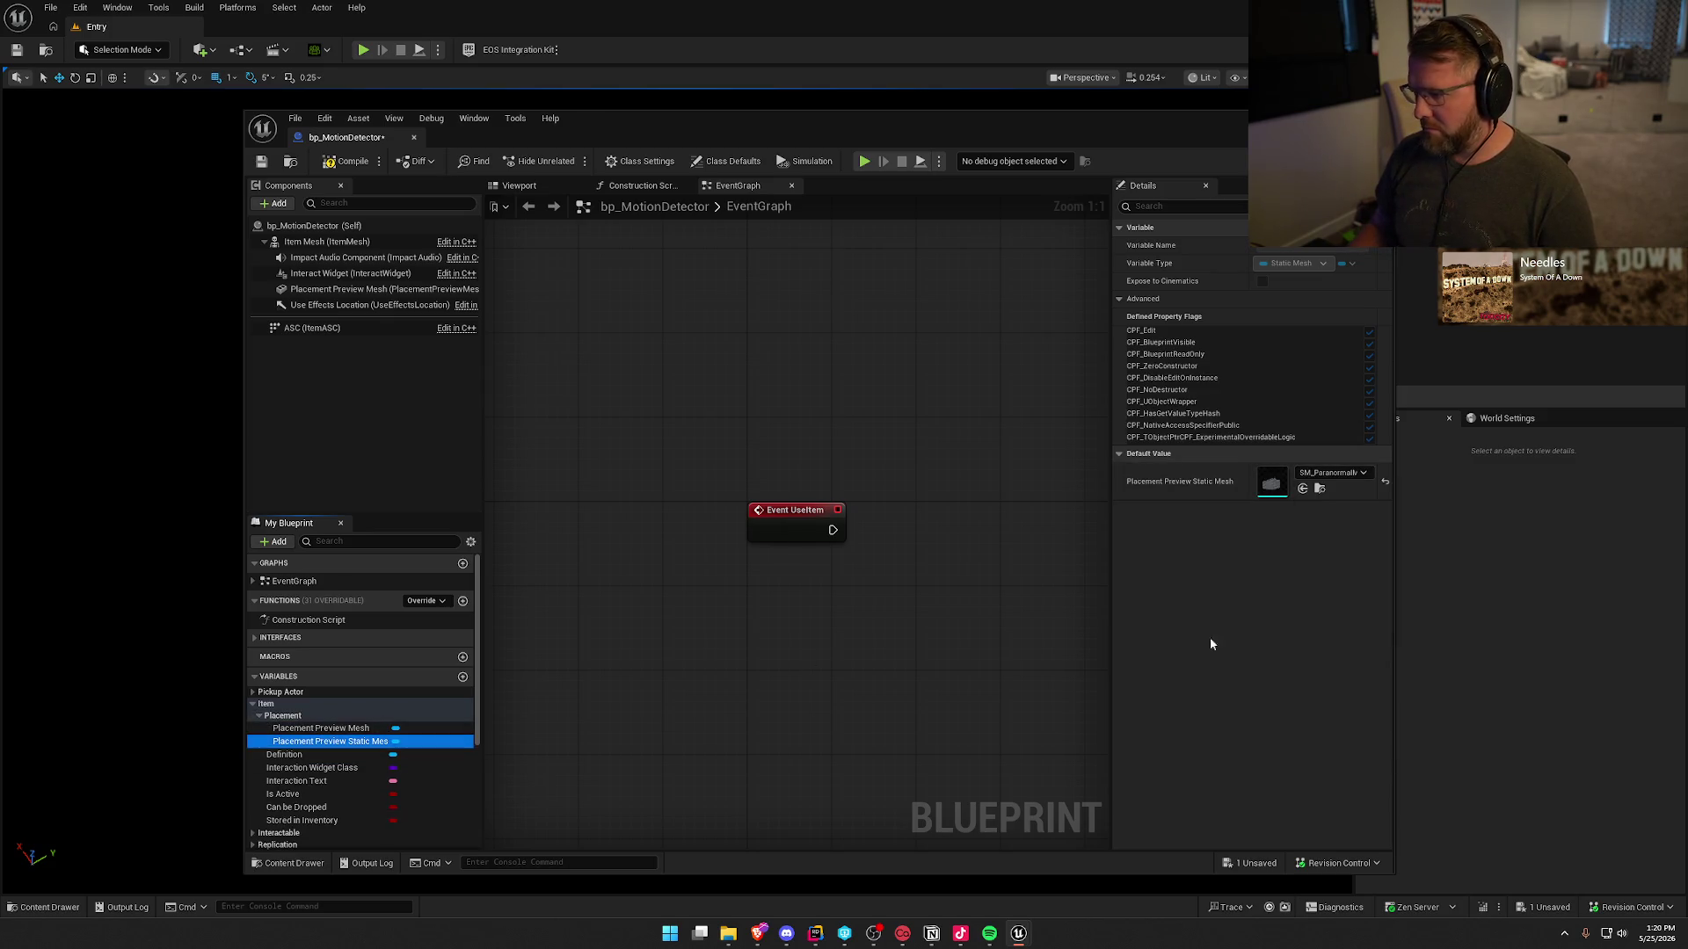
{"action": "left_click", "coordinate": [262, 160]}
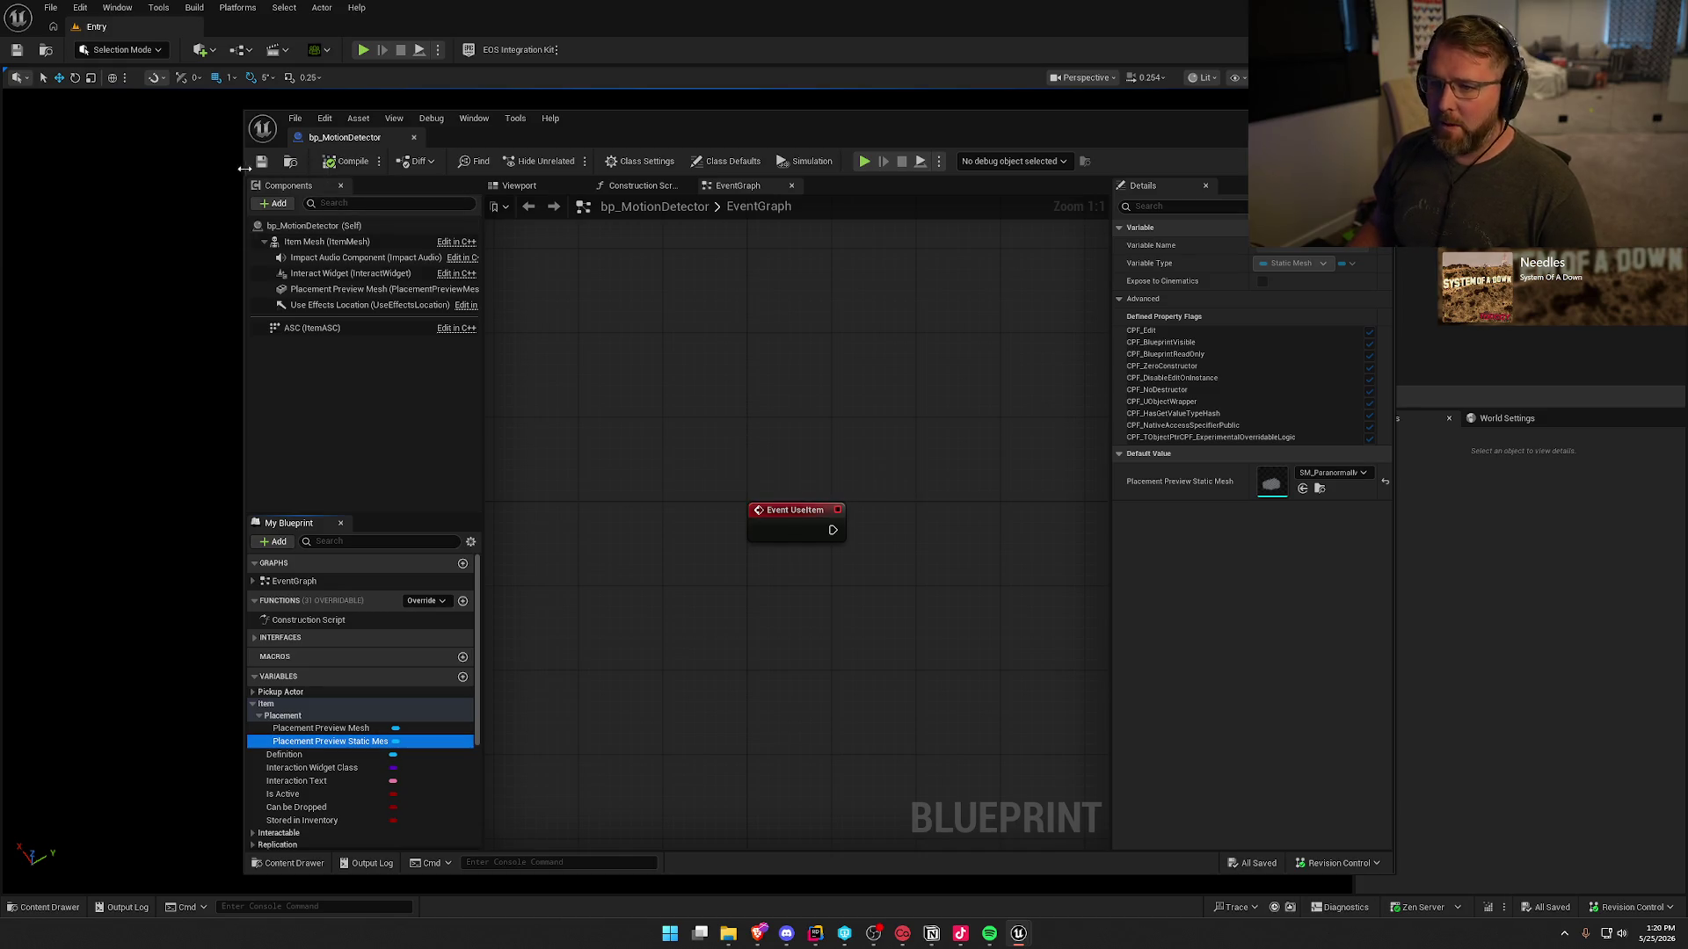
{"action": "left_click", "coordinate": [1380, 118]}
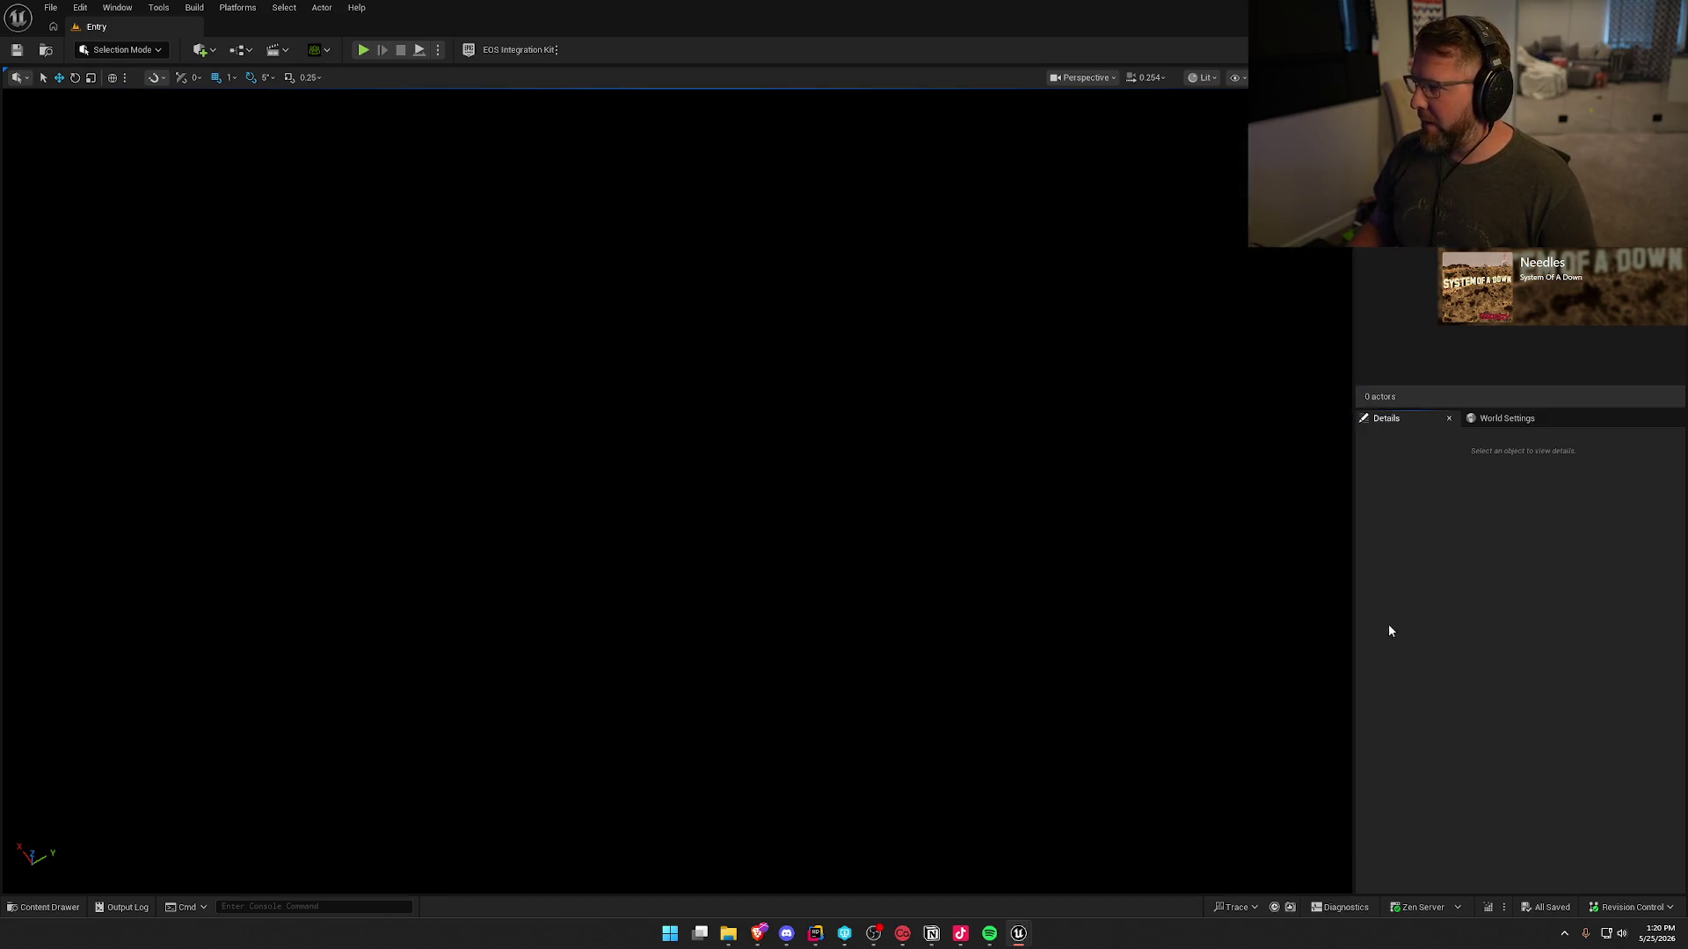
- In the Content Drawer's Equipment folder, select bp_Motion Detector and duplicate it
{"action": "key", "text": "ctrl+space"}
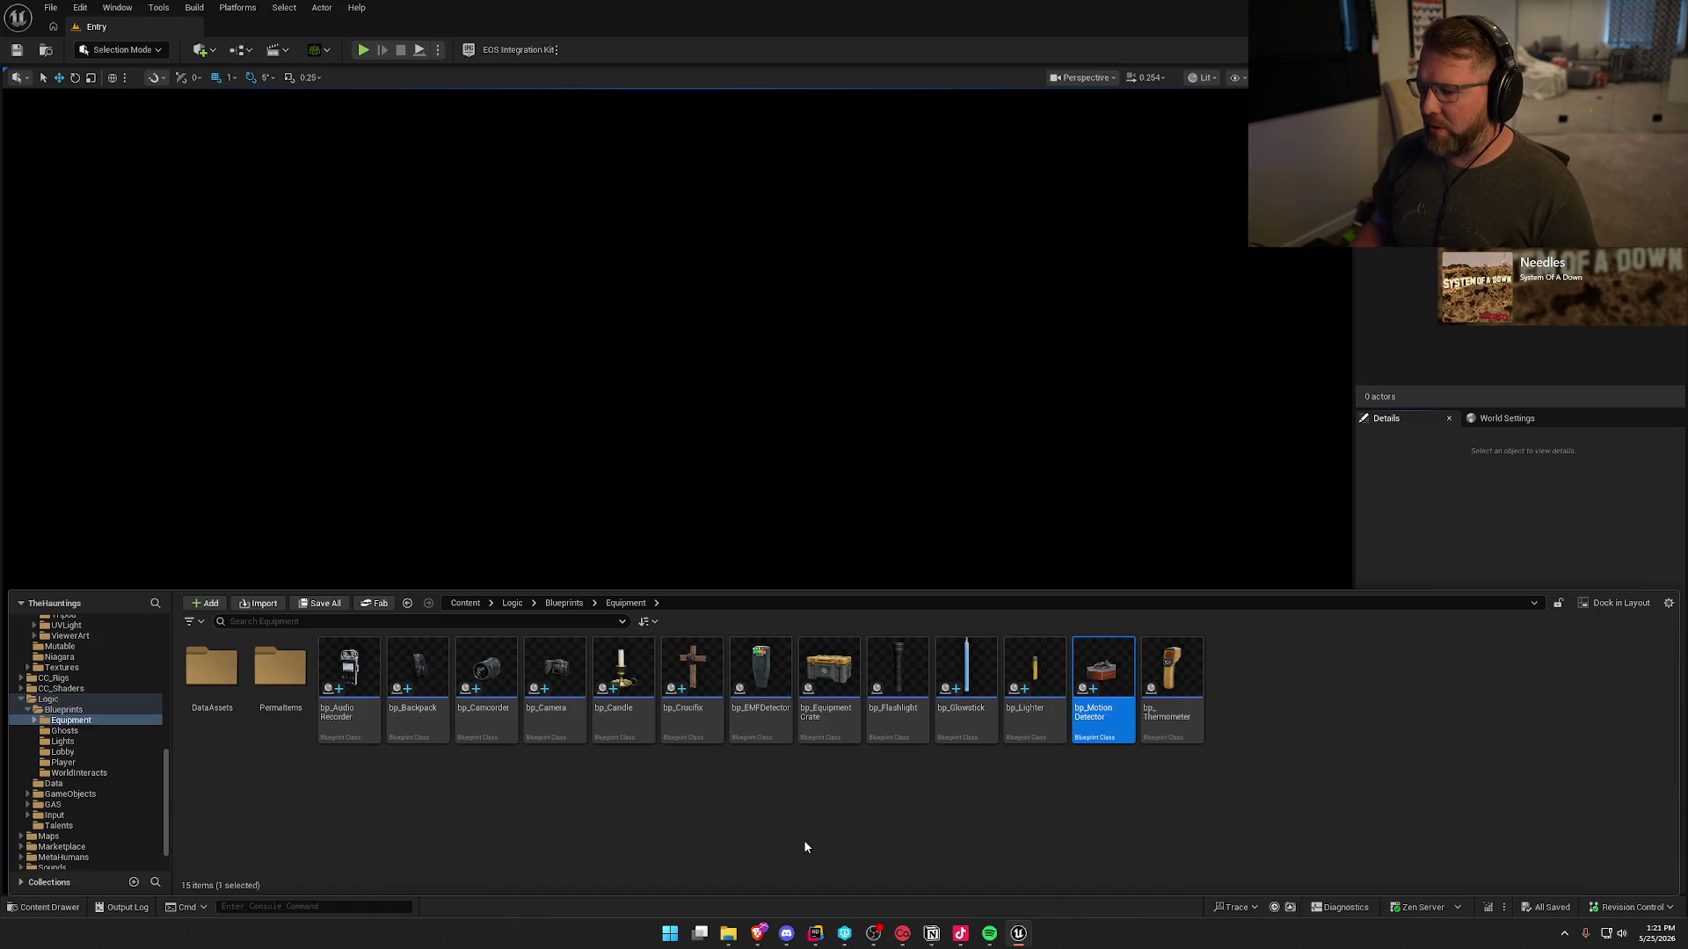
{"action": "left_click", "coordinate": [1059, 787]}
{"action": "left_click", "coordinate": [1110, 738]}
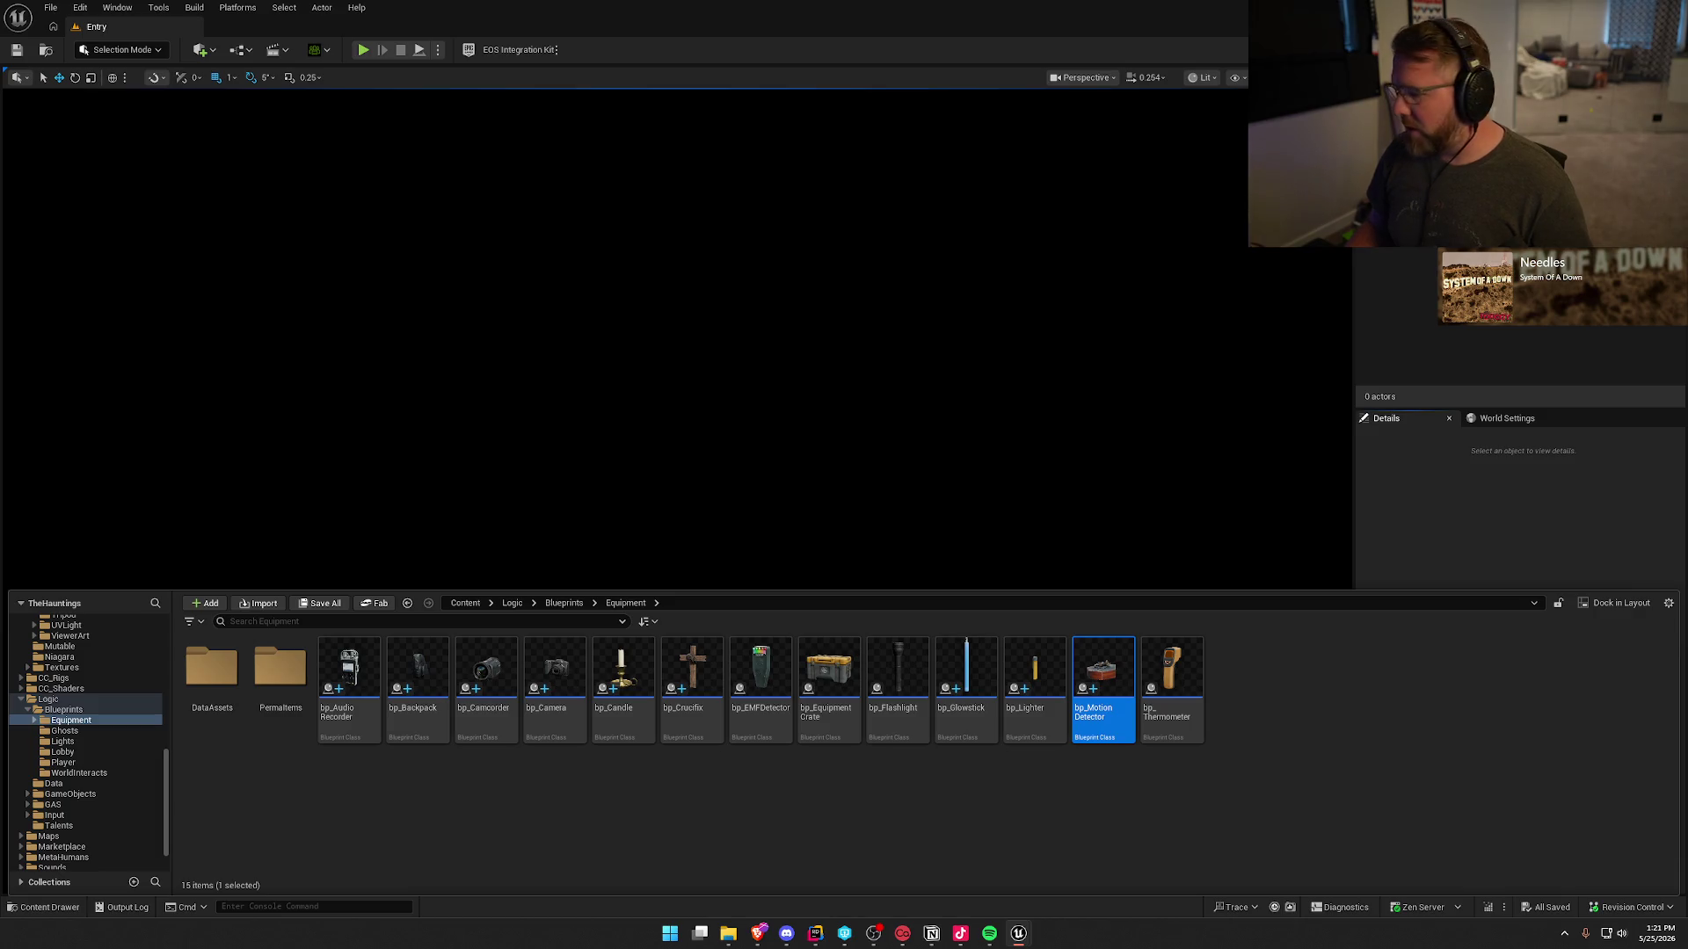
{"action": "key", "text": "ctrl+d"}
- Name the duplicate bp_Salt, open it and set its Definition to DA_Salt
{"action": "type", "text": "bp_Salt"}
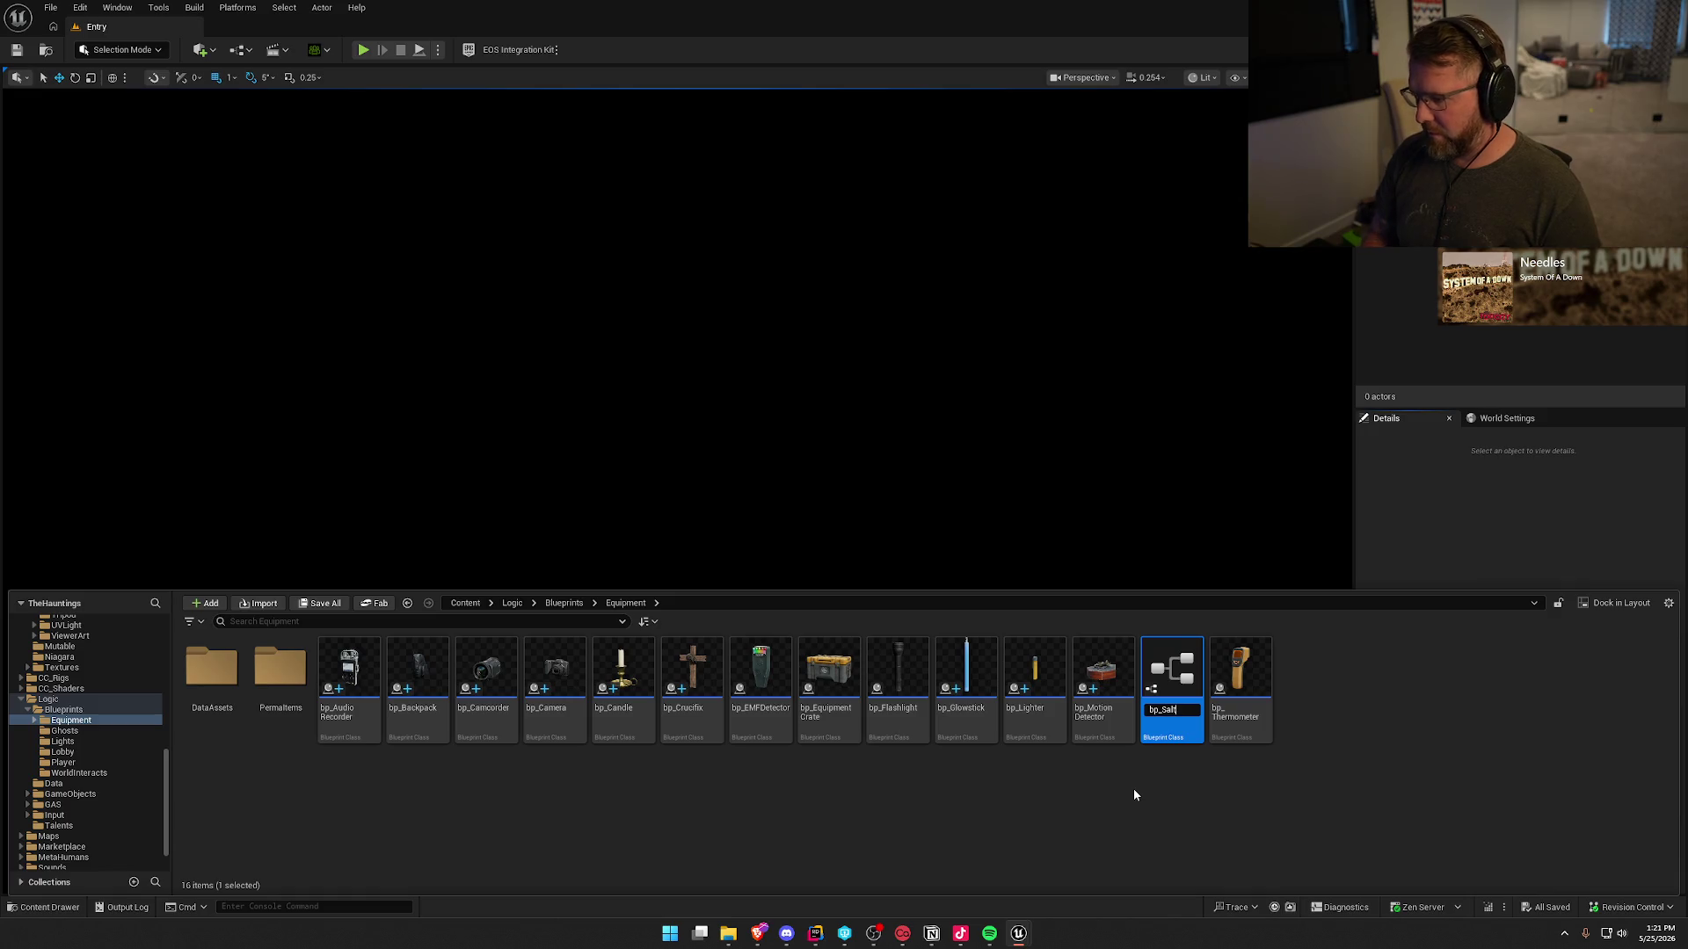
{"action": "key", "text": "Return"}
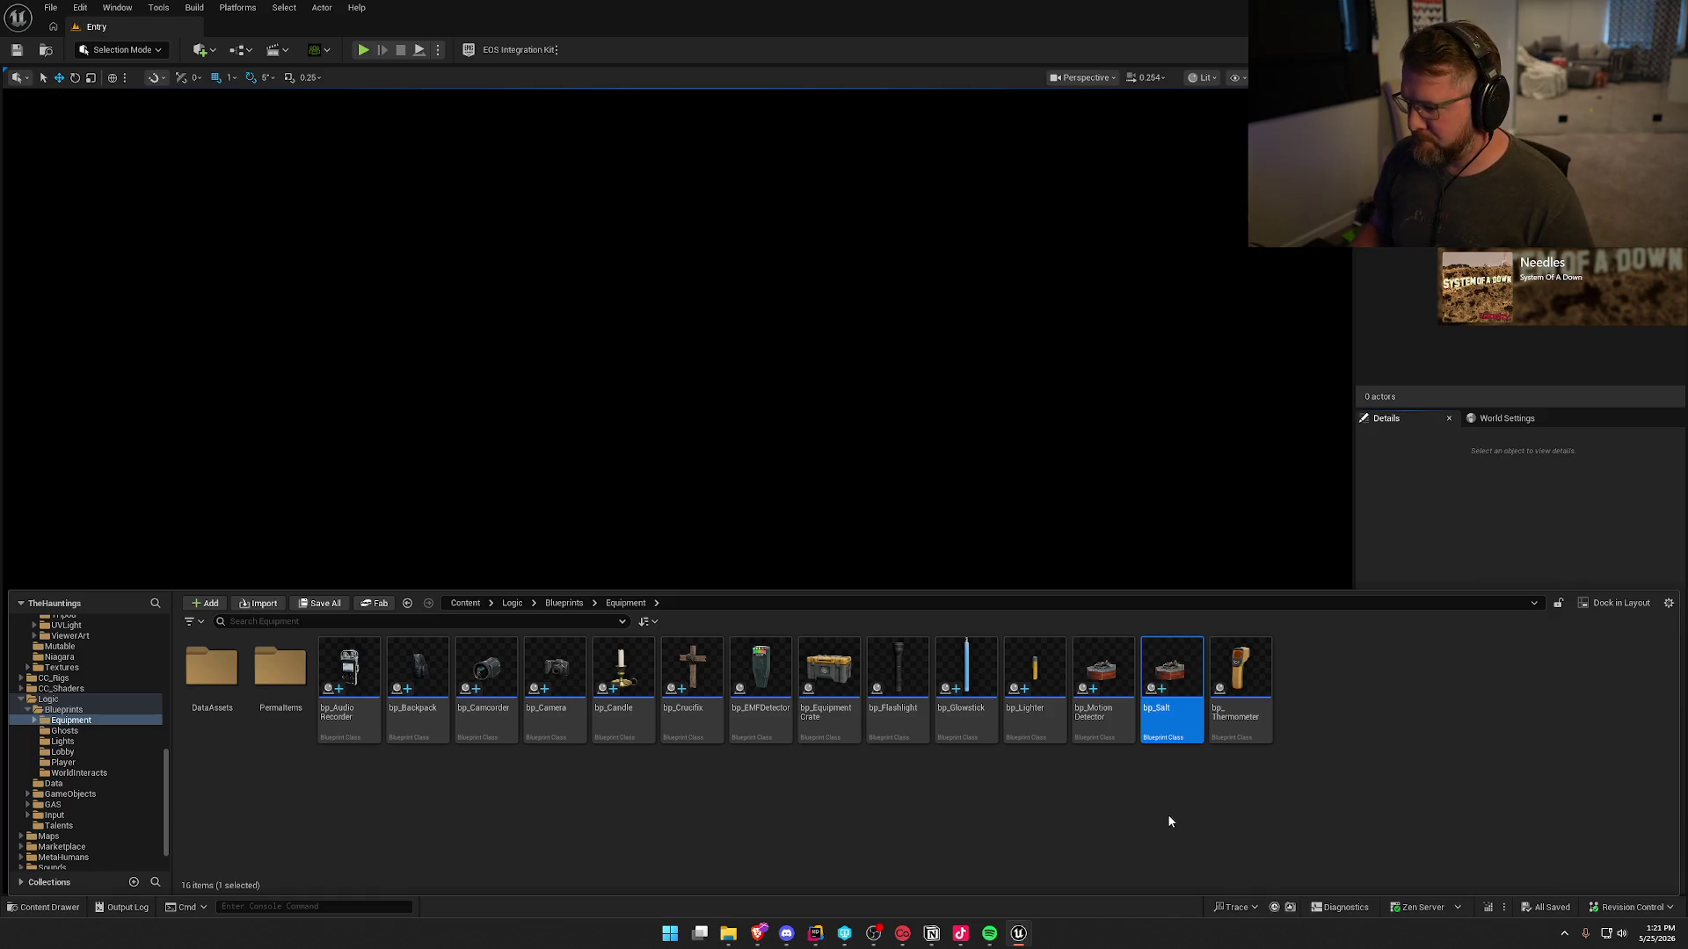
{"action": "double_click", "coordinate": [1172, 673]}
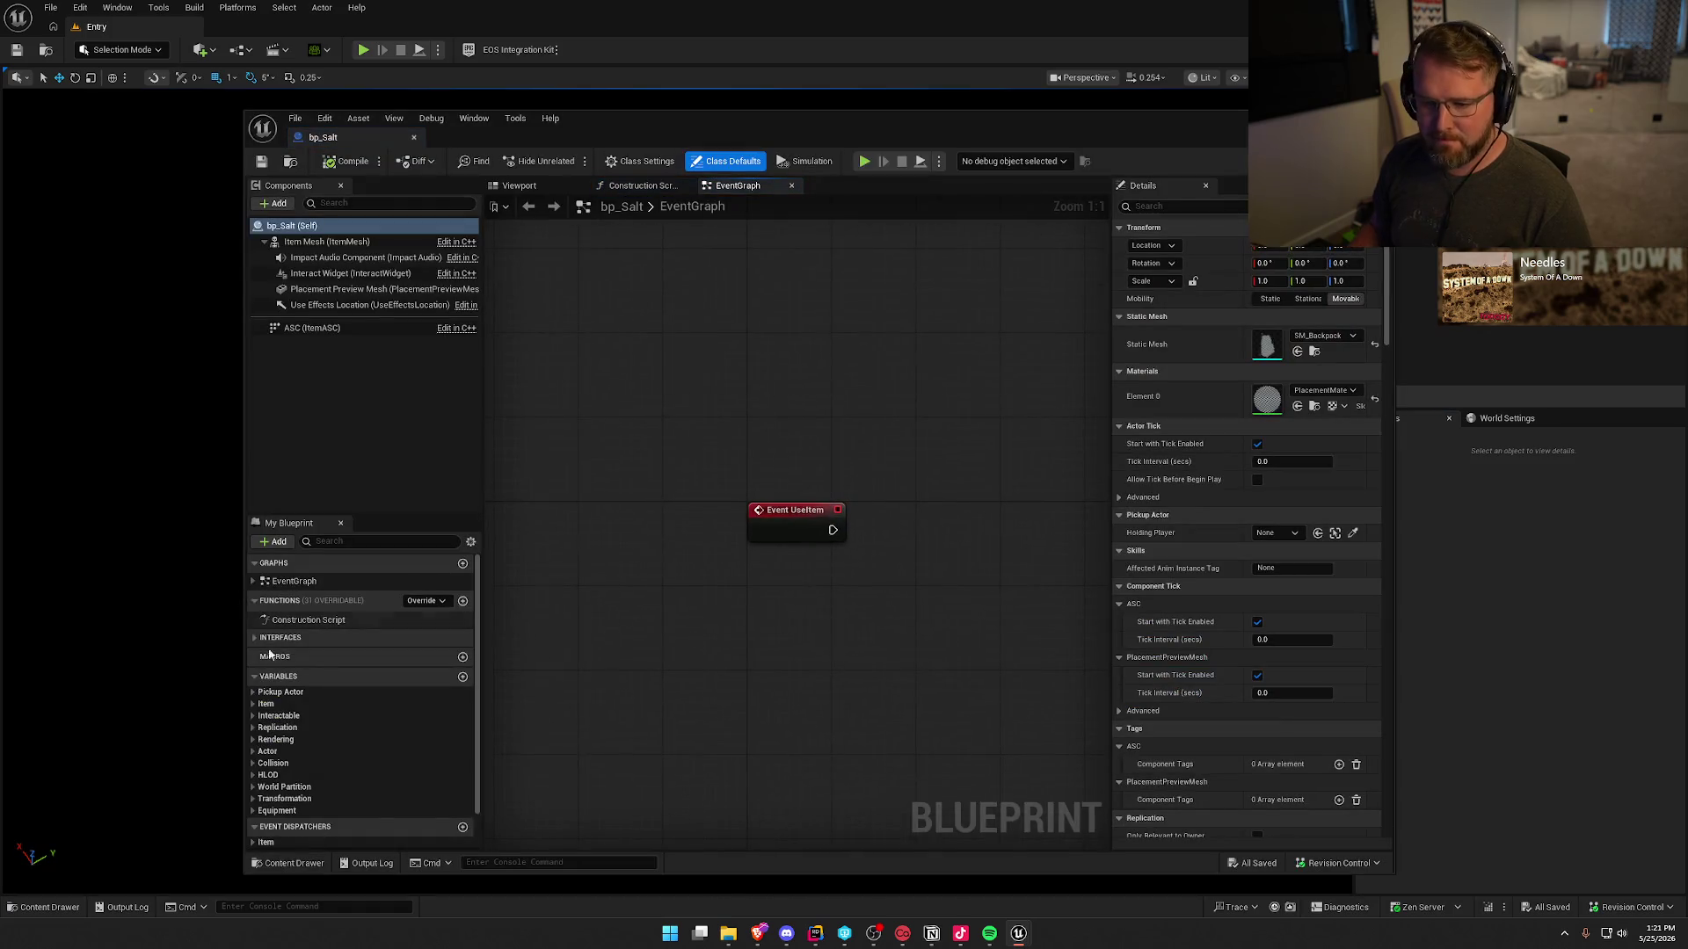
{"action": "left_click", "coordinate": [253, 704]}
{"action": "left_click", "coordinate": [313, 730]}
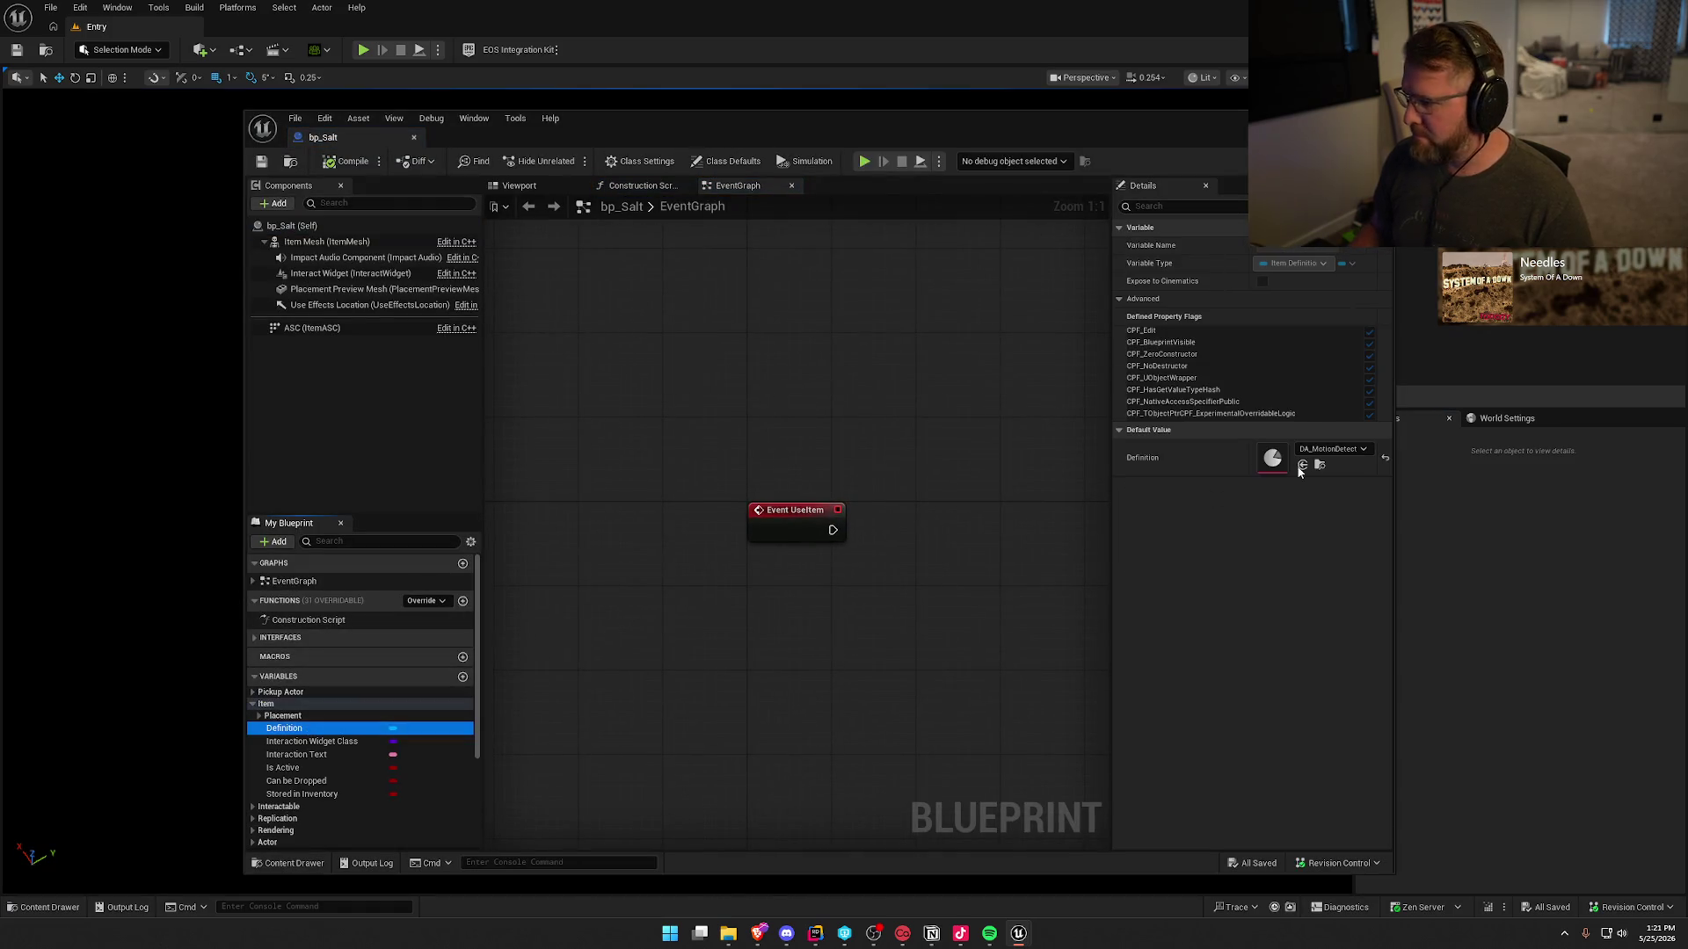
{"action": "left_click", "coordinate": [1343, 450]}
{"action": "left_click", "coordinate": [1365, 693]}
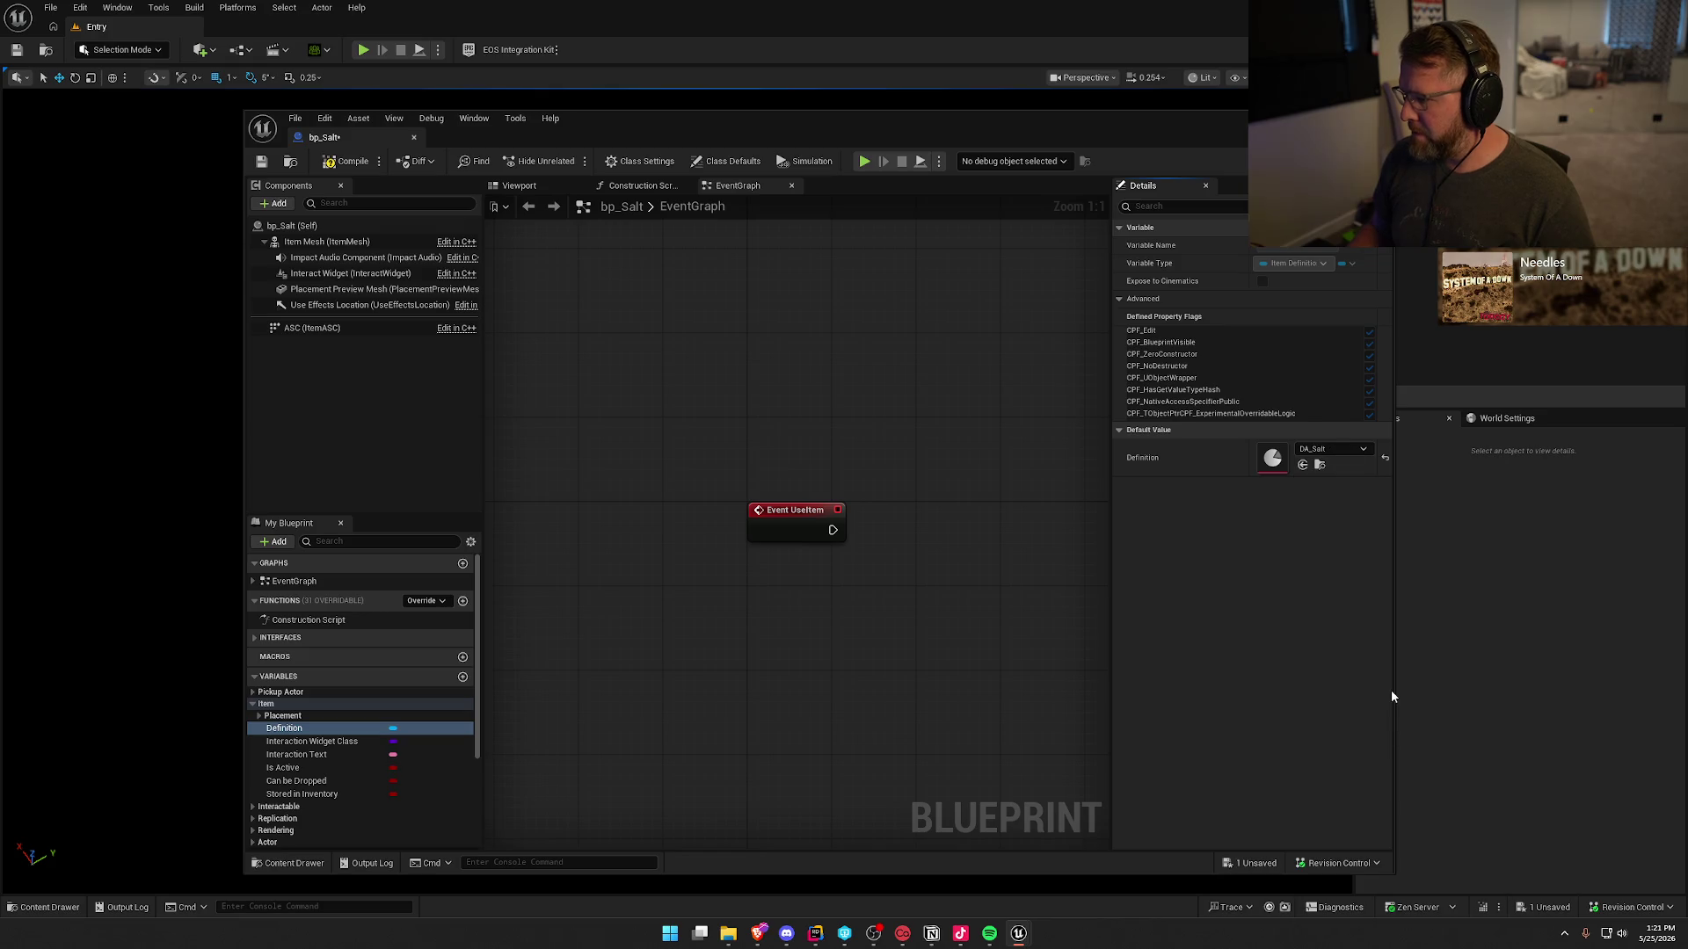
- Set the placement preview mesh to SM_Salt, save, and close the bp_Salt editor
{"action": "left_click", "coordinate": [259, 717]}
{"action": "left_click", "coordinate": [320, 741]}
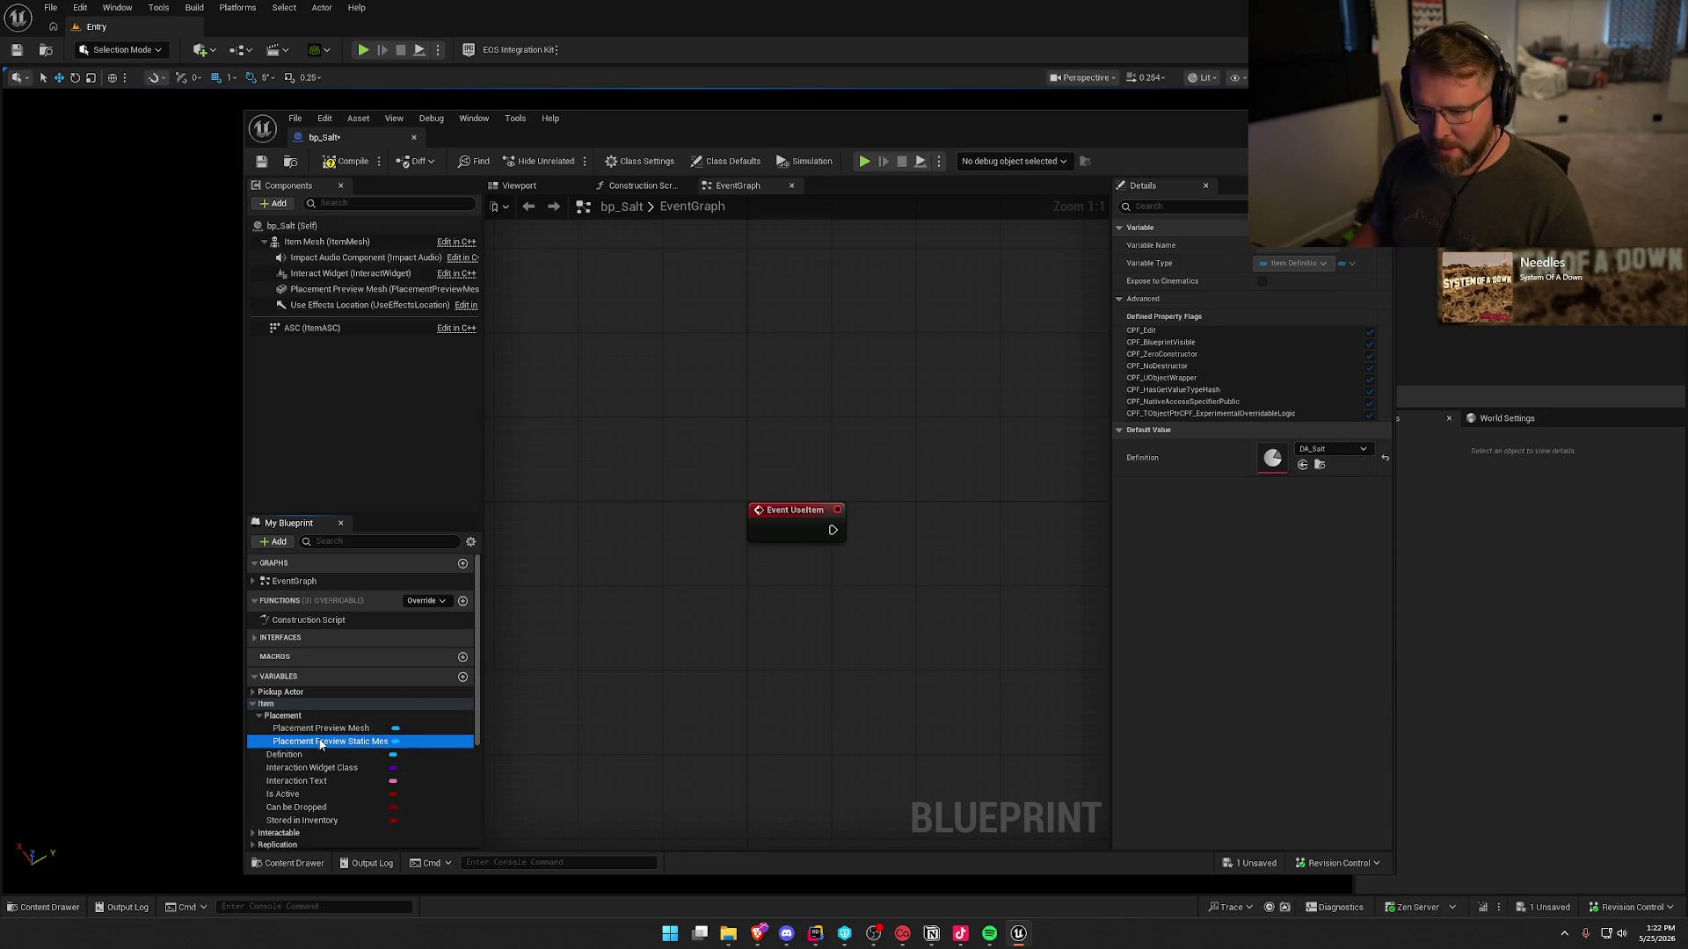
{"action": "left_click", "coordinate": [1329, 474]}
{"action": "type", "text": "salt"}
{"action": "left_click", "coordinate": [1318, 623]}
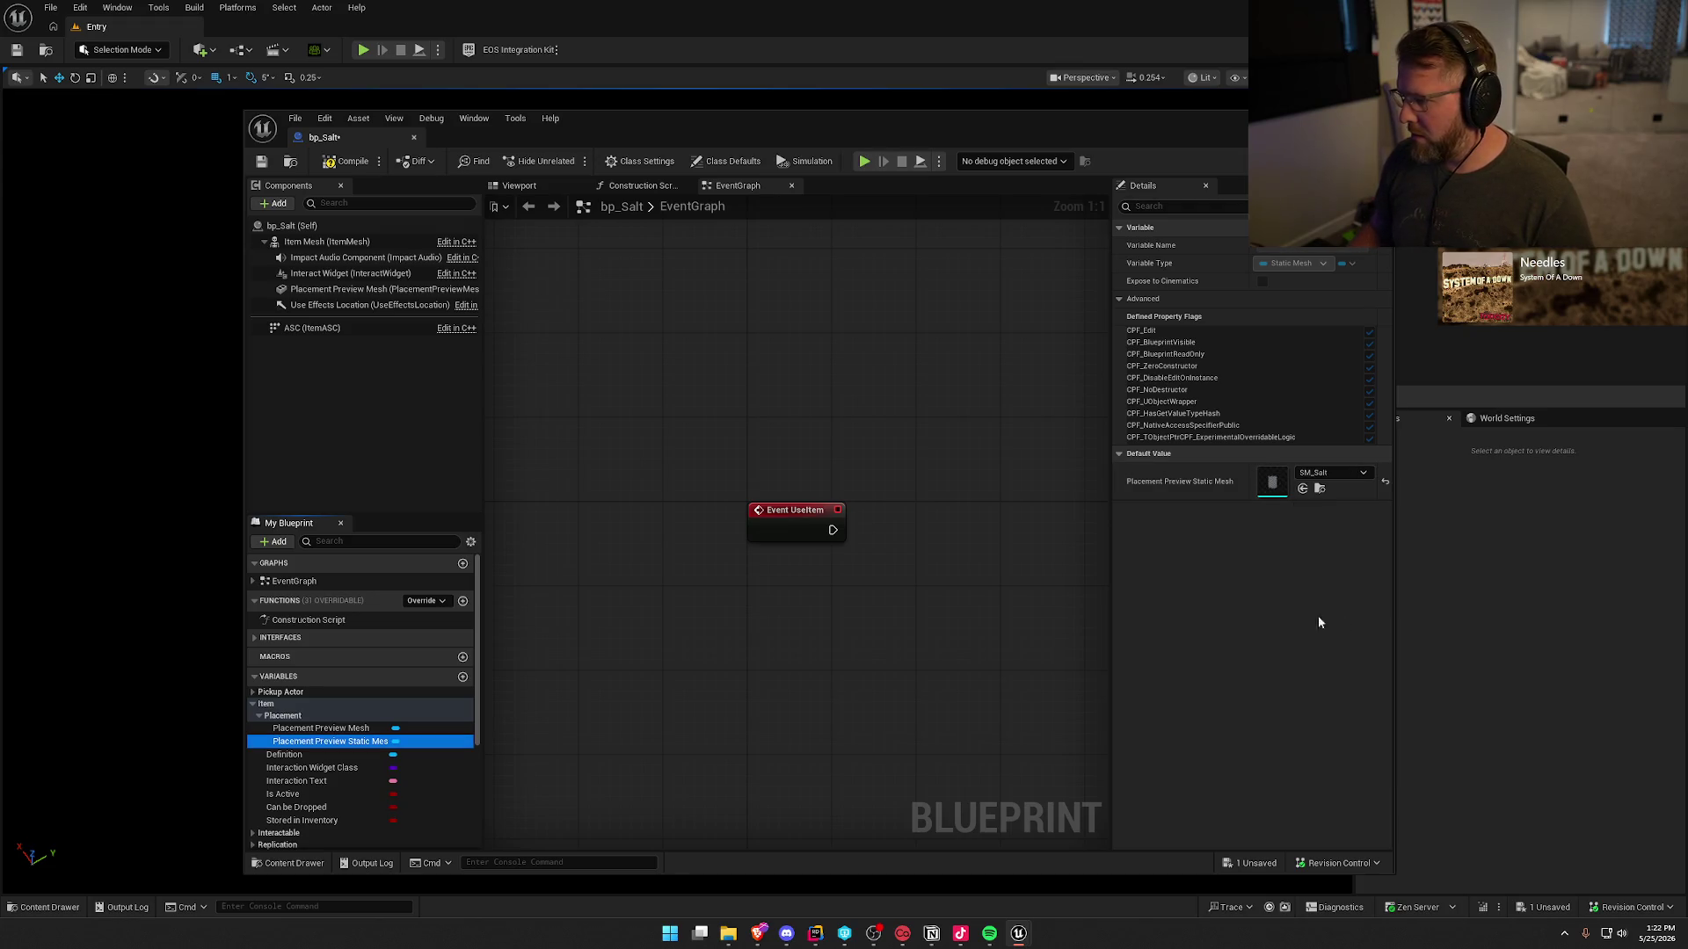
{"action": "key", "text": "ctrl+s"}
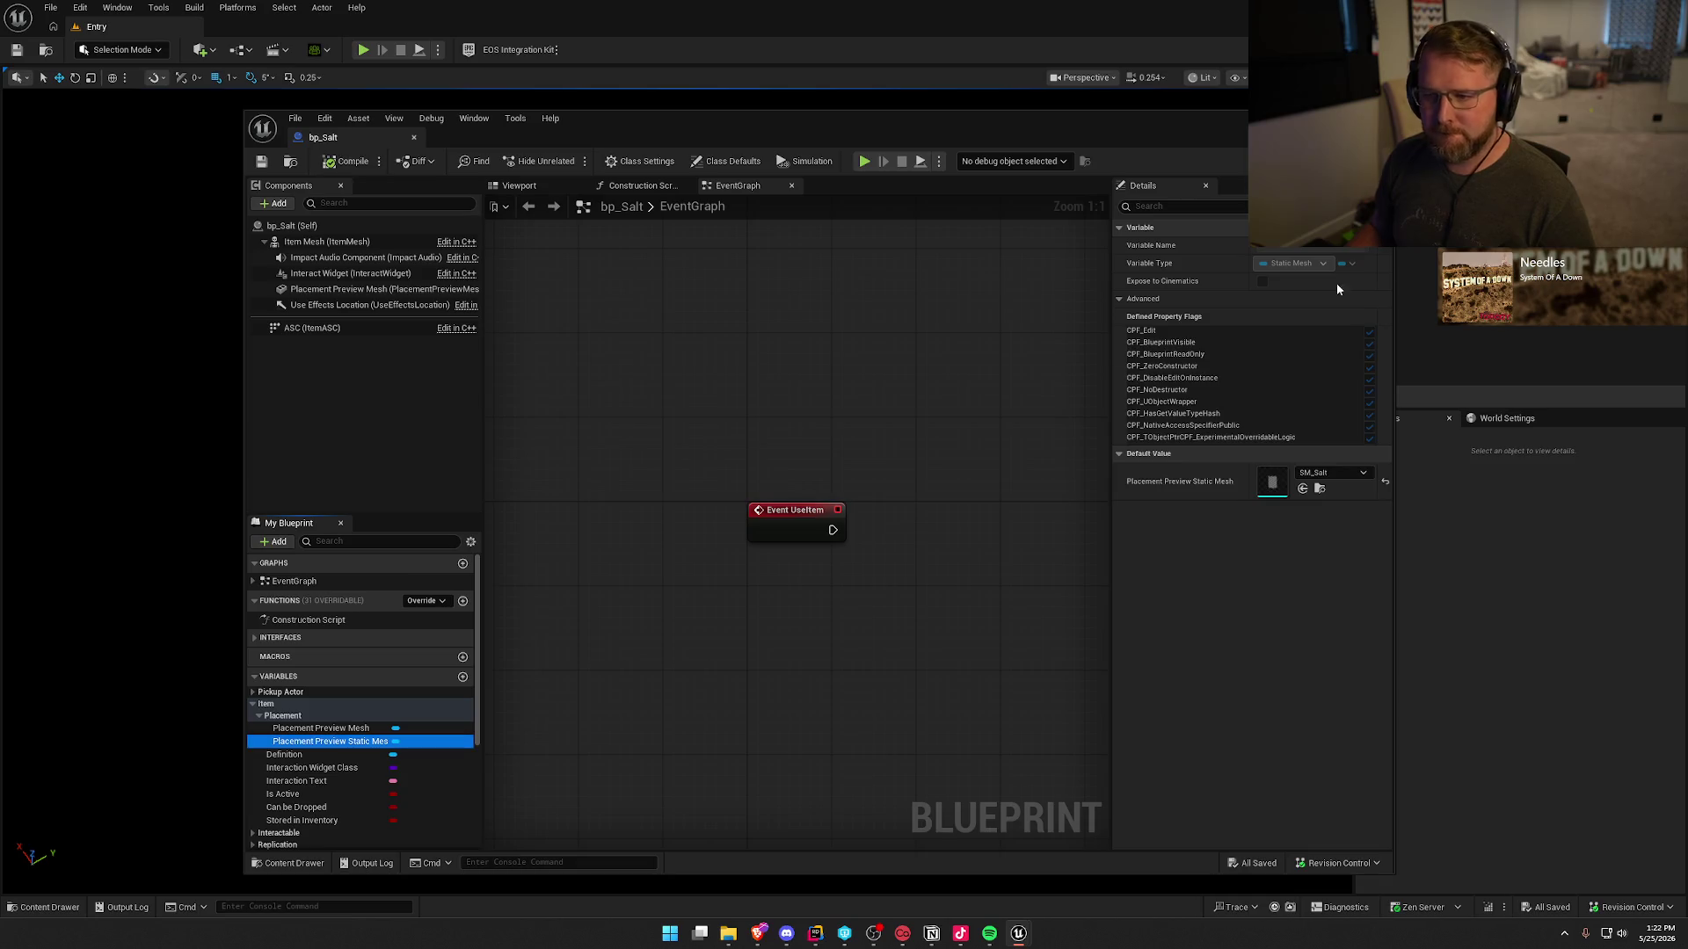
{"action": "left_click", "coordinate": [1382, 119]}
{"action": "key", "text": "ctrl+space"}
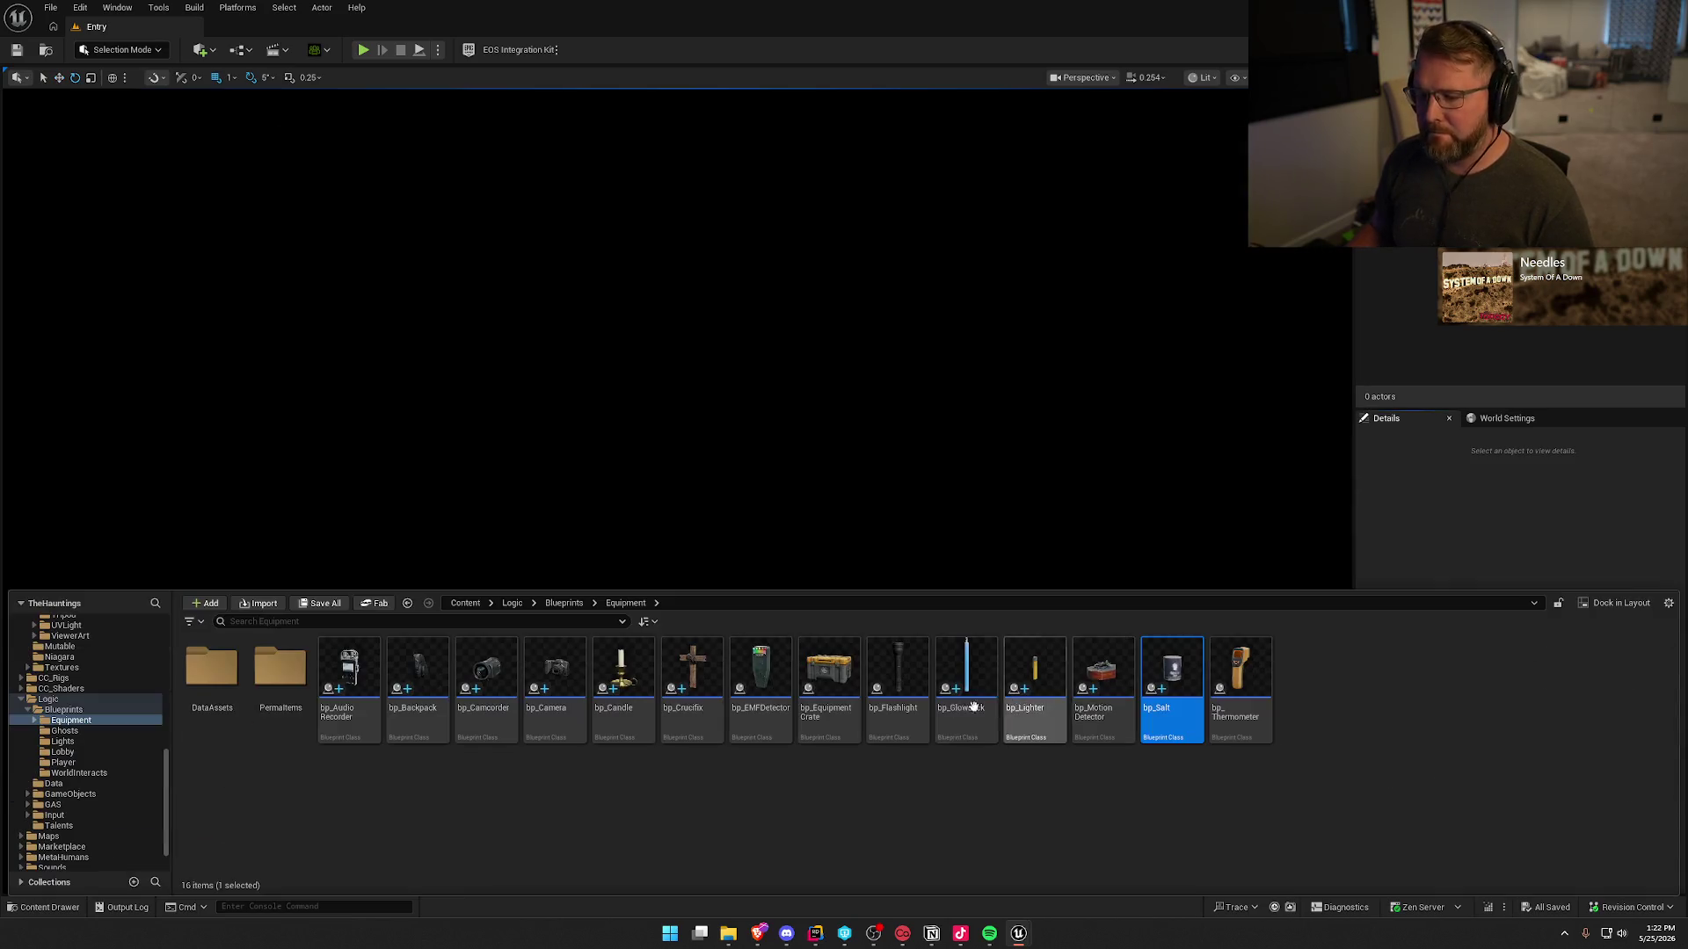
- Duplicate bp_Salt as bp_SaltShotgun and set its Definition to DA_SaltShotgun
{"action": "key", "text": "ctrl+d"}
{"action": "type", "text": "bp_"}
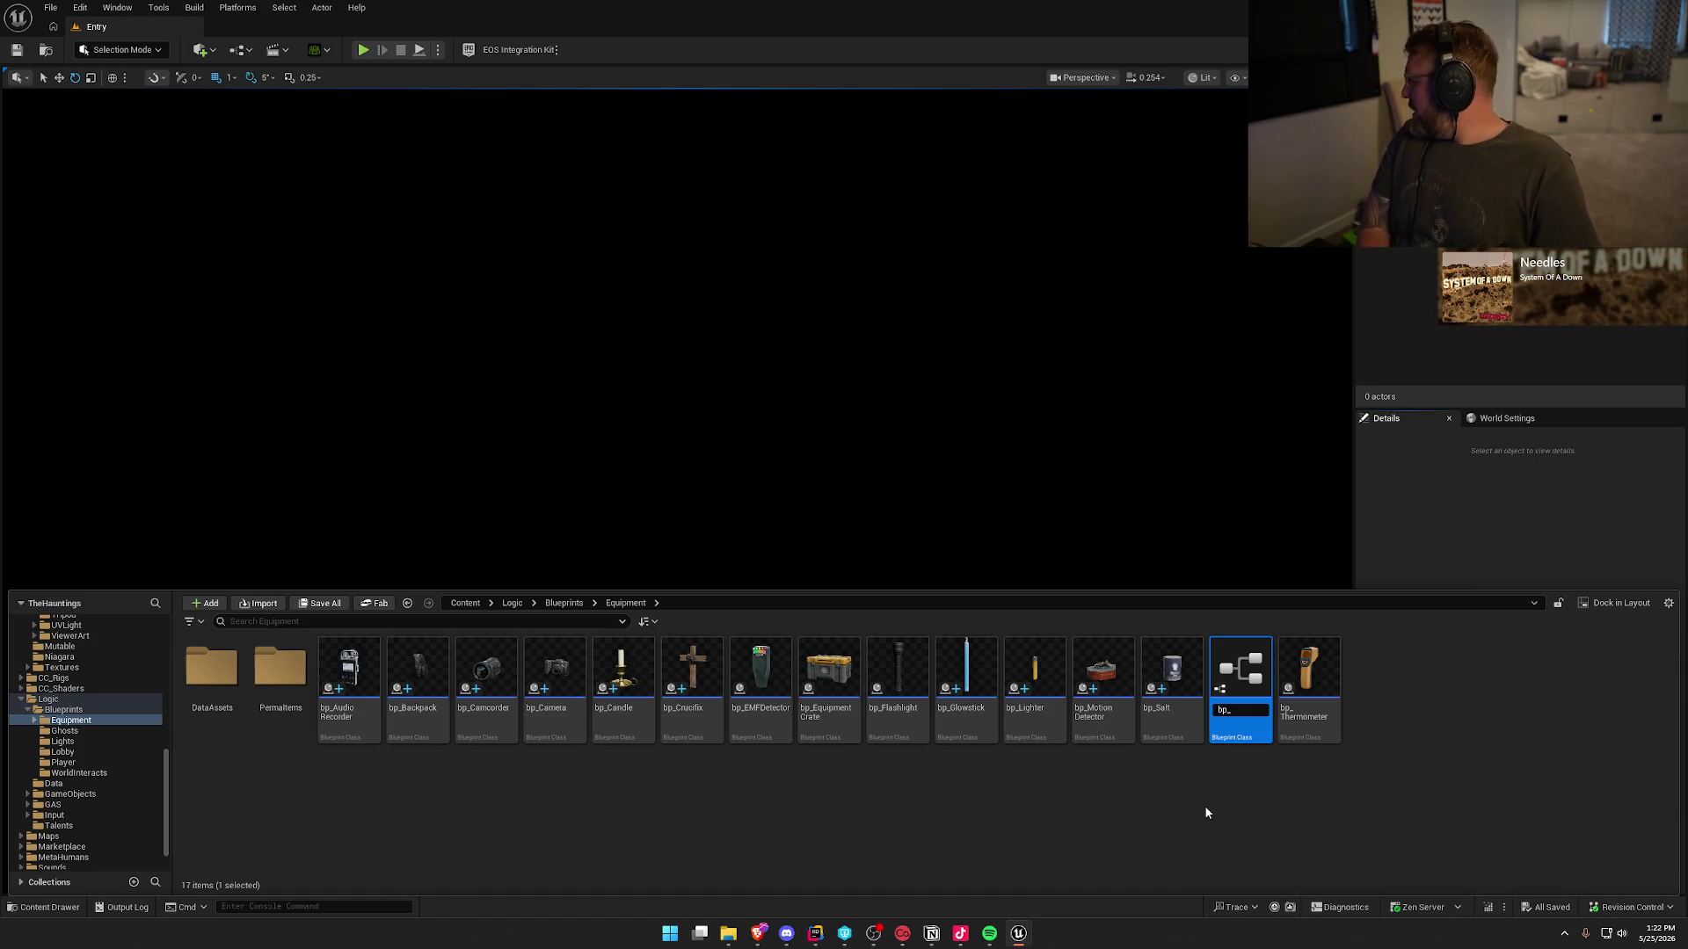
{"action": "type", "text": "altShotgun"}
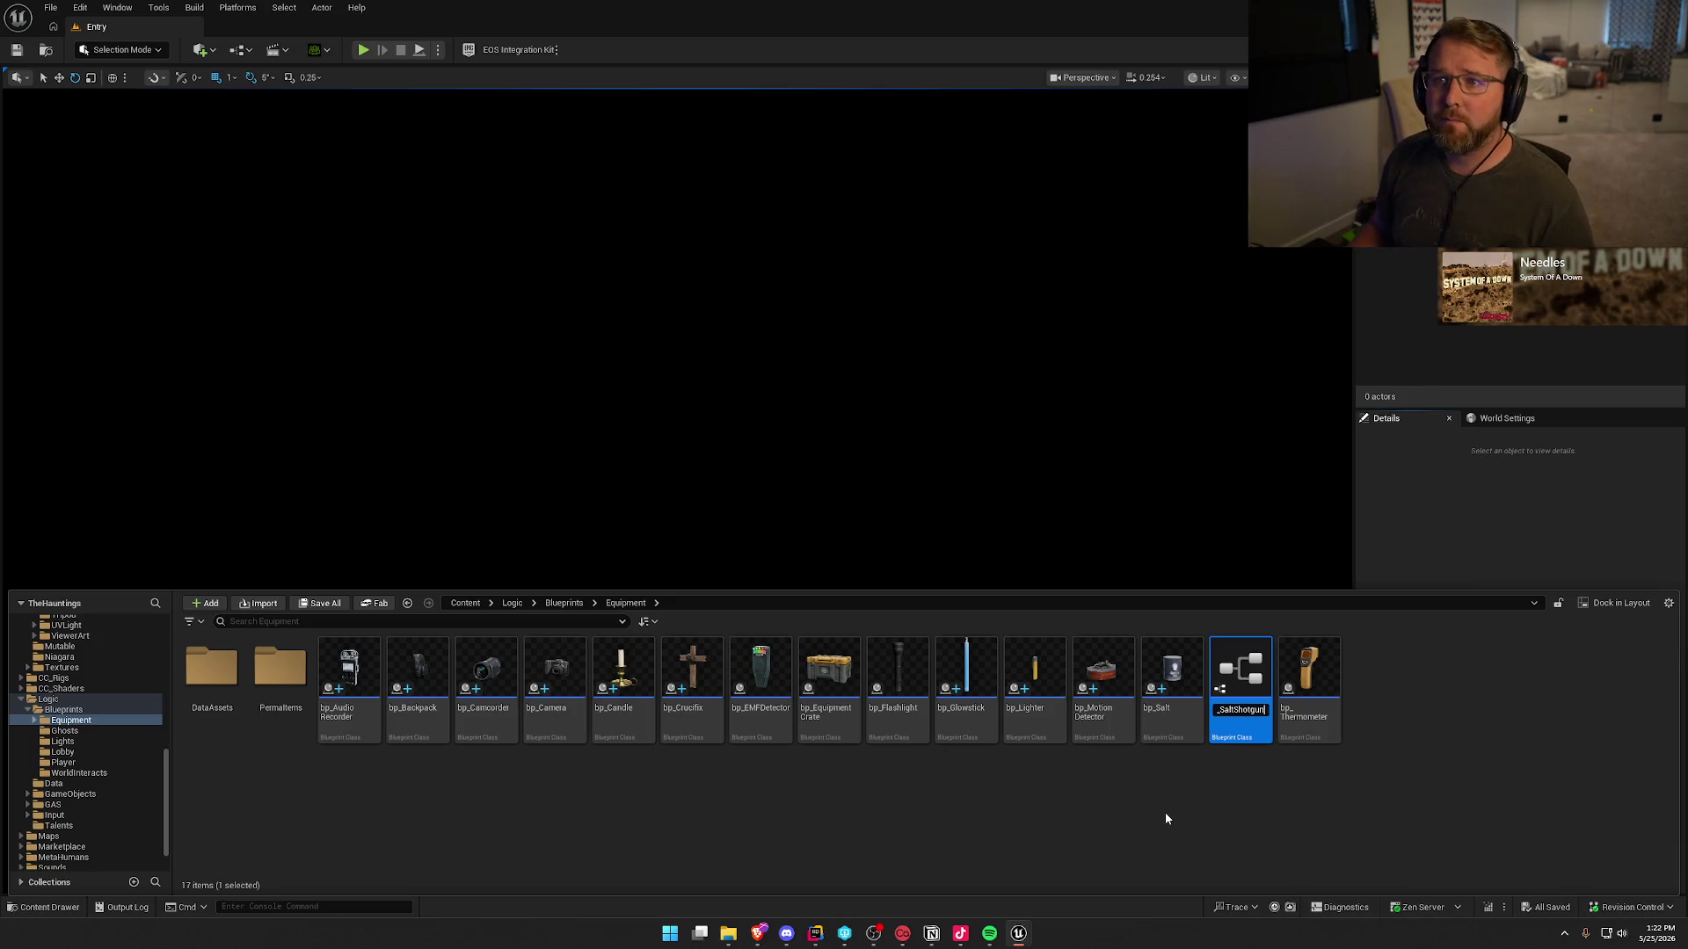
{"action": "key", "text": "Return"}
{"action": "double_click", "coordinate": [1239, 681]}
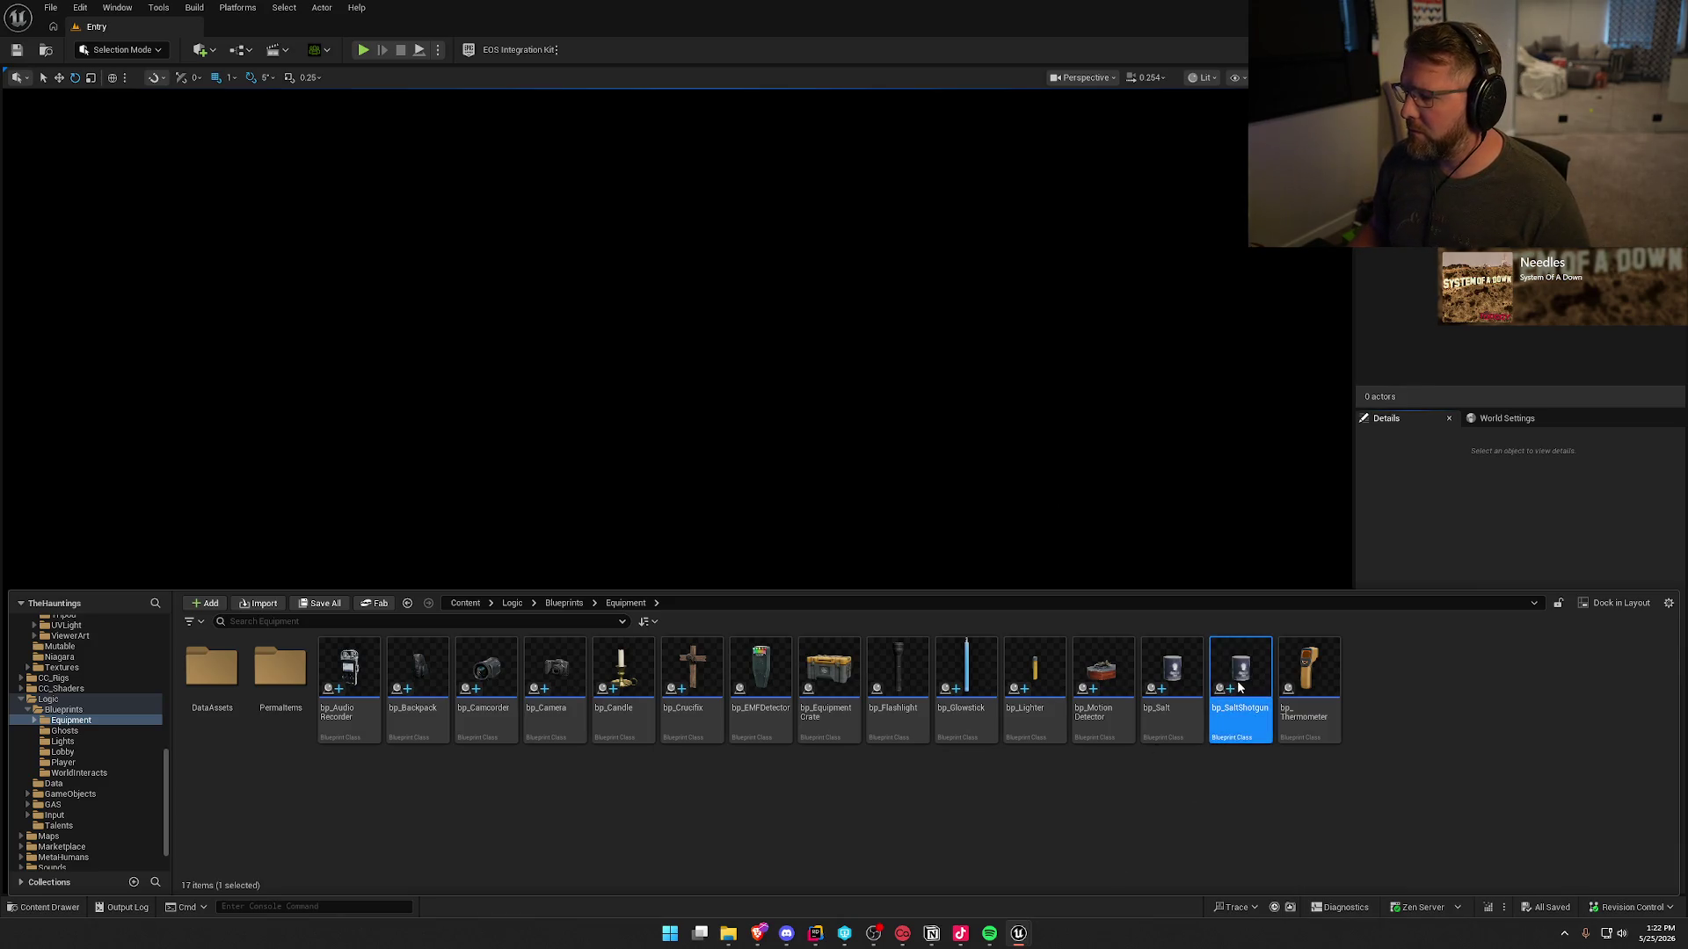
{"action": "left_click", "coordinate": [253, 703]}
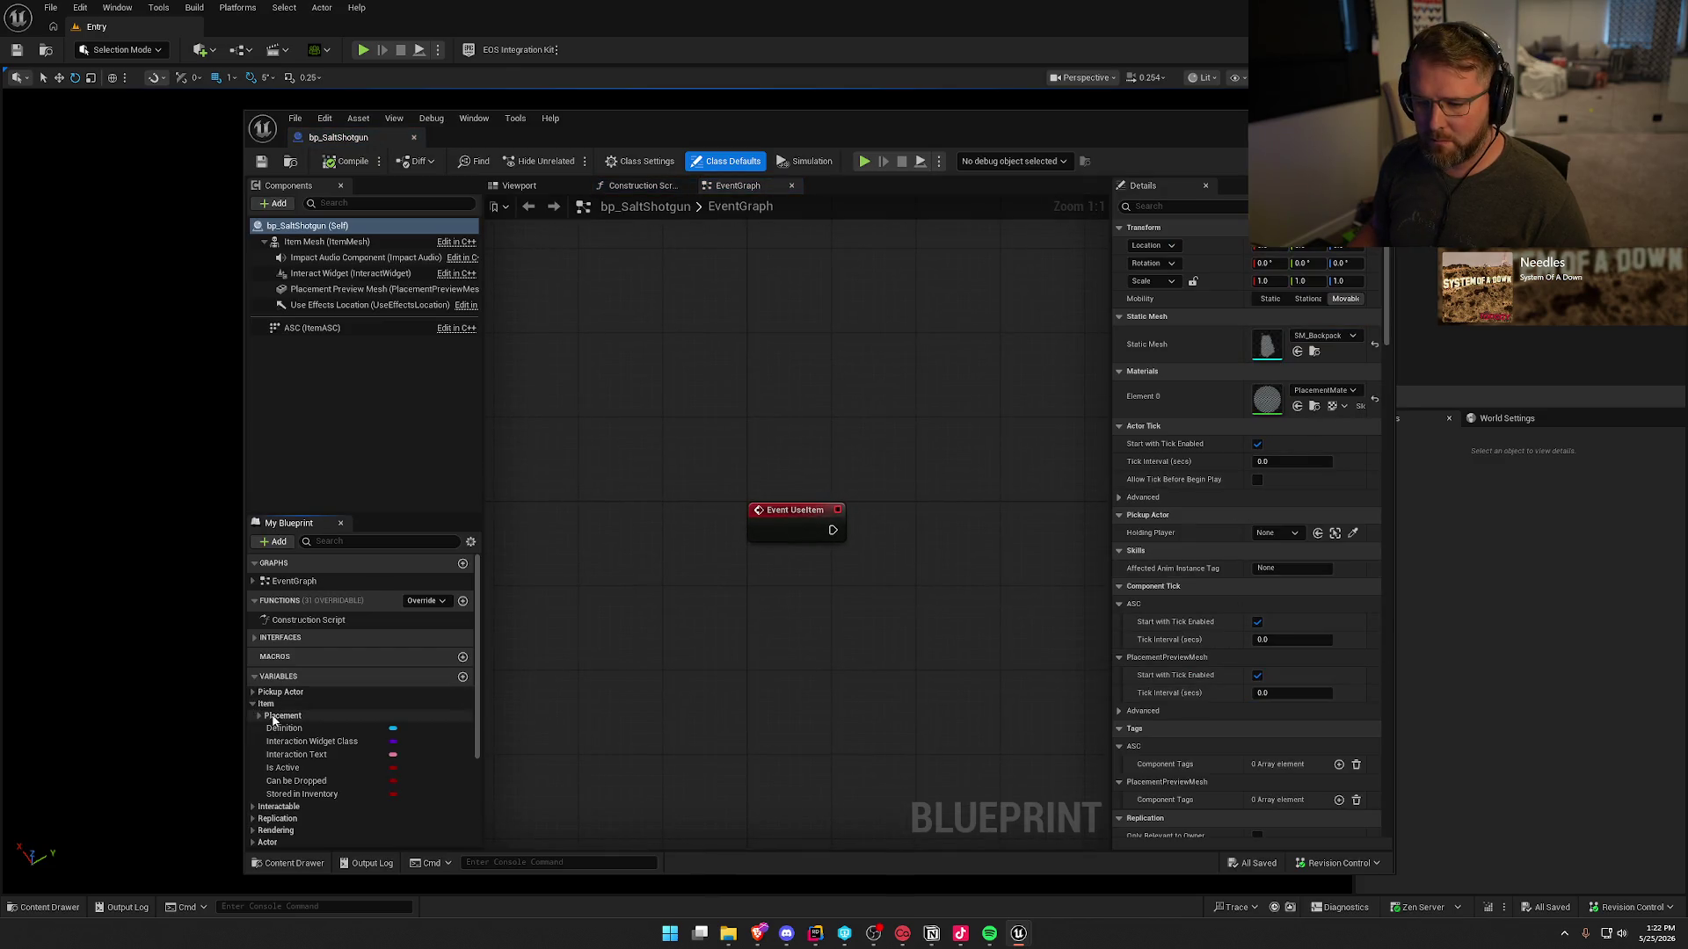
{"action": "left_click", "coordinate": [284, 728]}
{"action": "left_click", "coordinate": [1332, 449]}
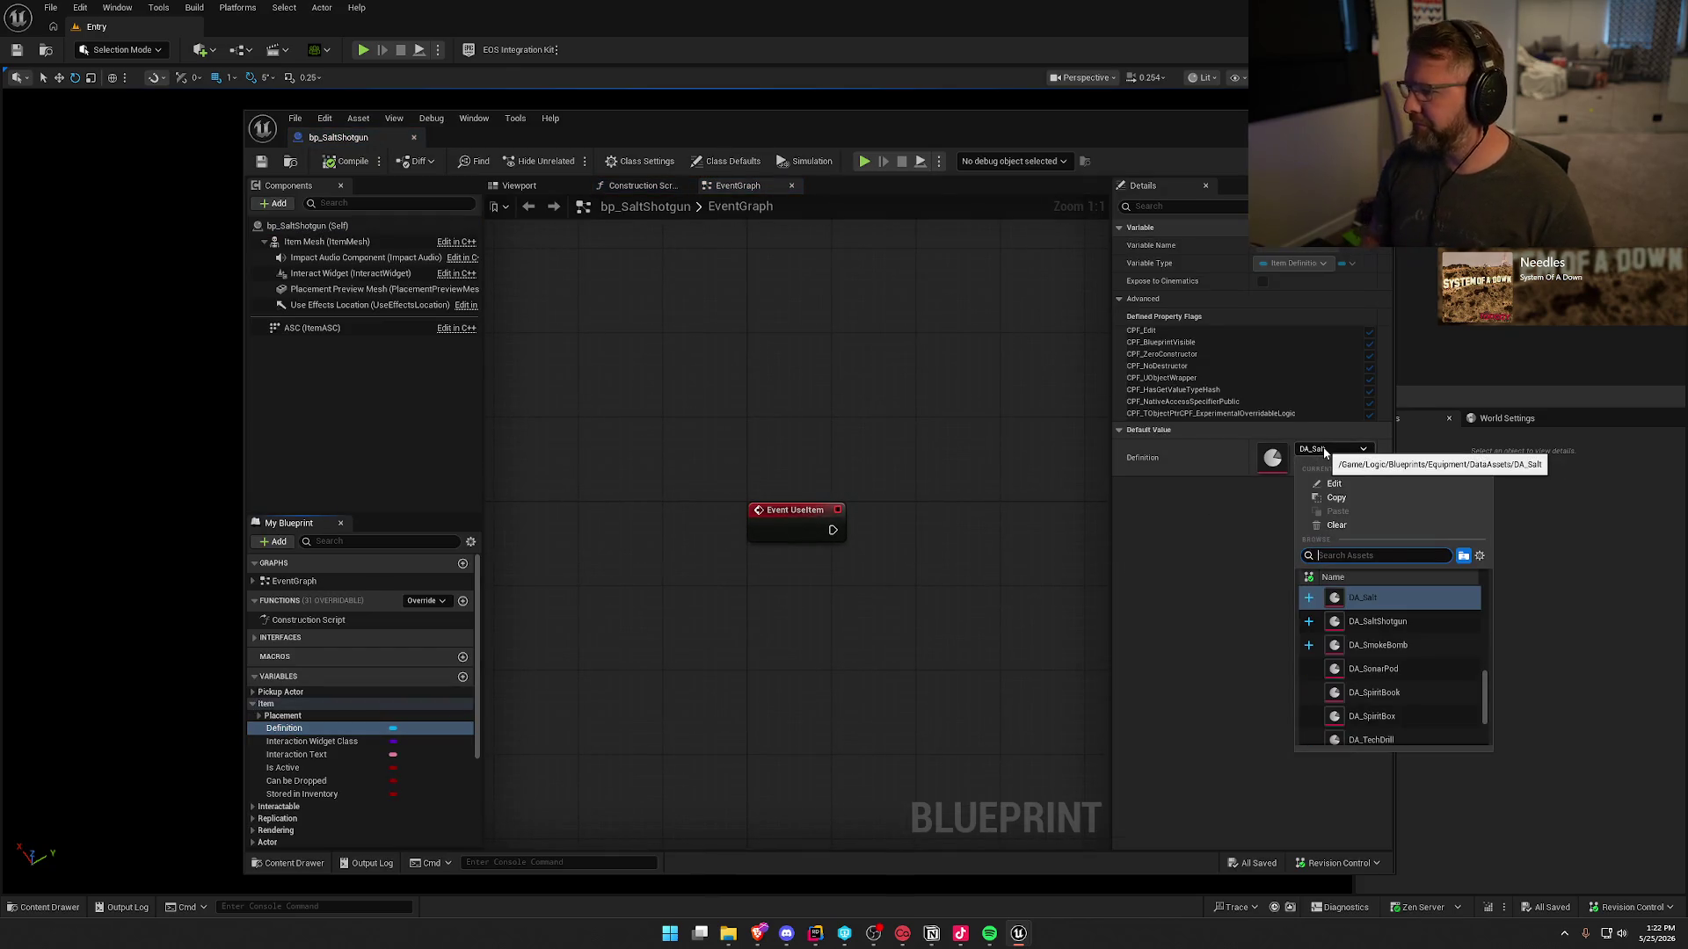
{"action": "left_click", "coordinate": [1373, 621]}
- Set the preview mesh to SM_SaltShotgun, save, and return to the level editor
{"action": "left_click", "coordinate": [259, 716]}
{"action": "left_click", "coordinate": [330, 741]}
{"action": "left_click", "coordinate": [1332, 473]}
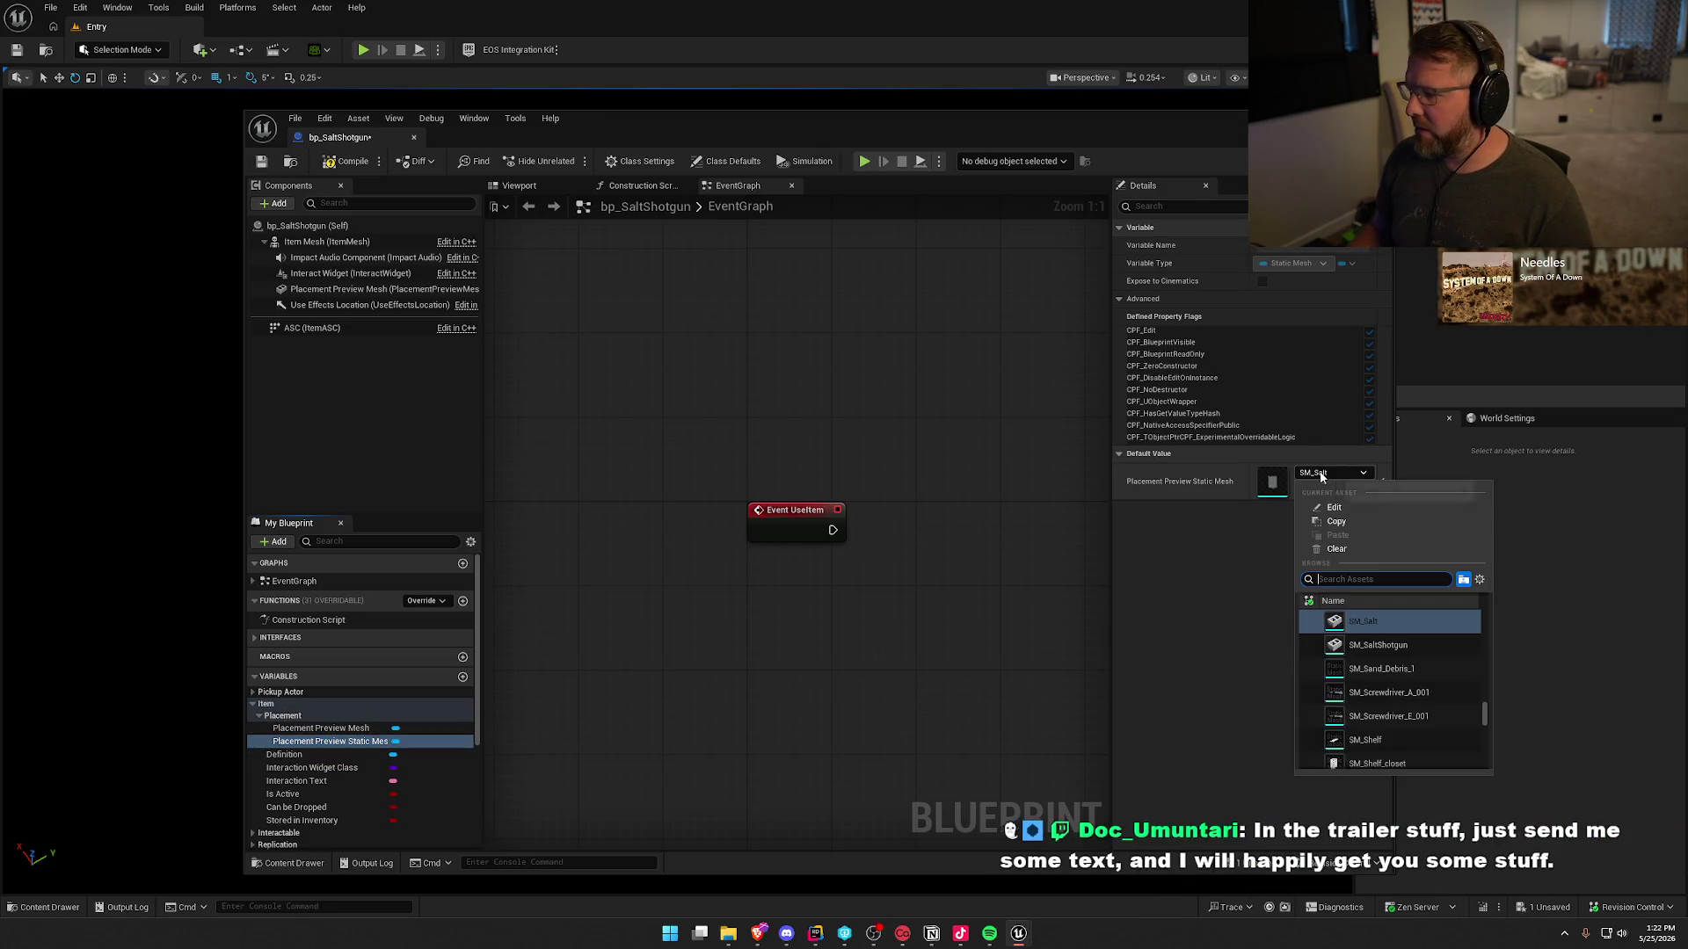
{"action": "left_click", "coordinate": [1310, 661]}
{"action": "left_click", "coordinate": [345, 167]}
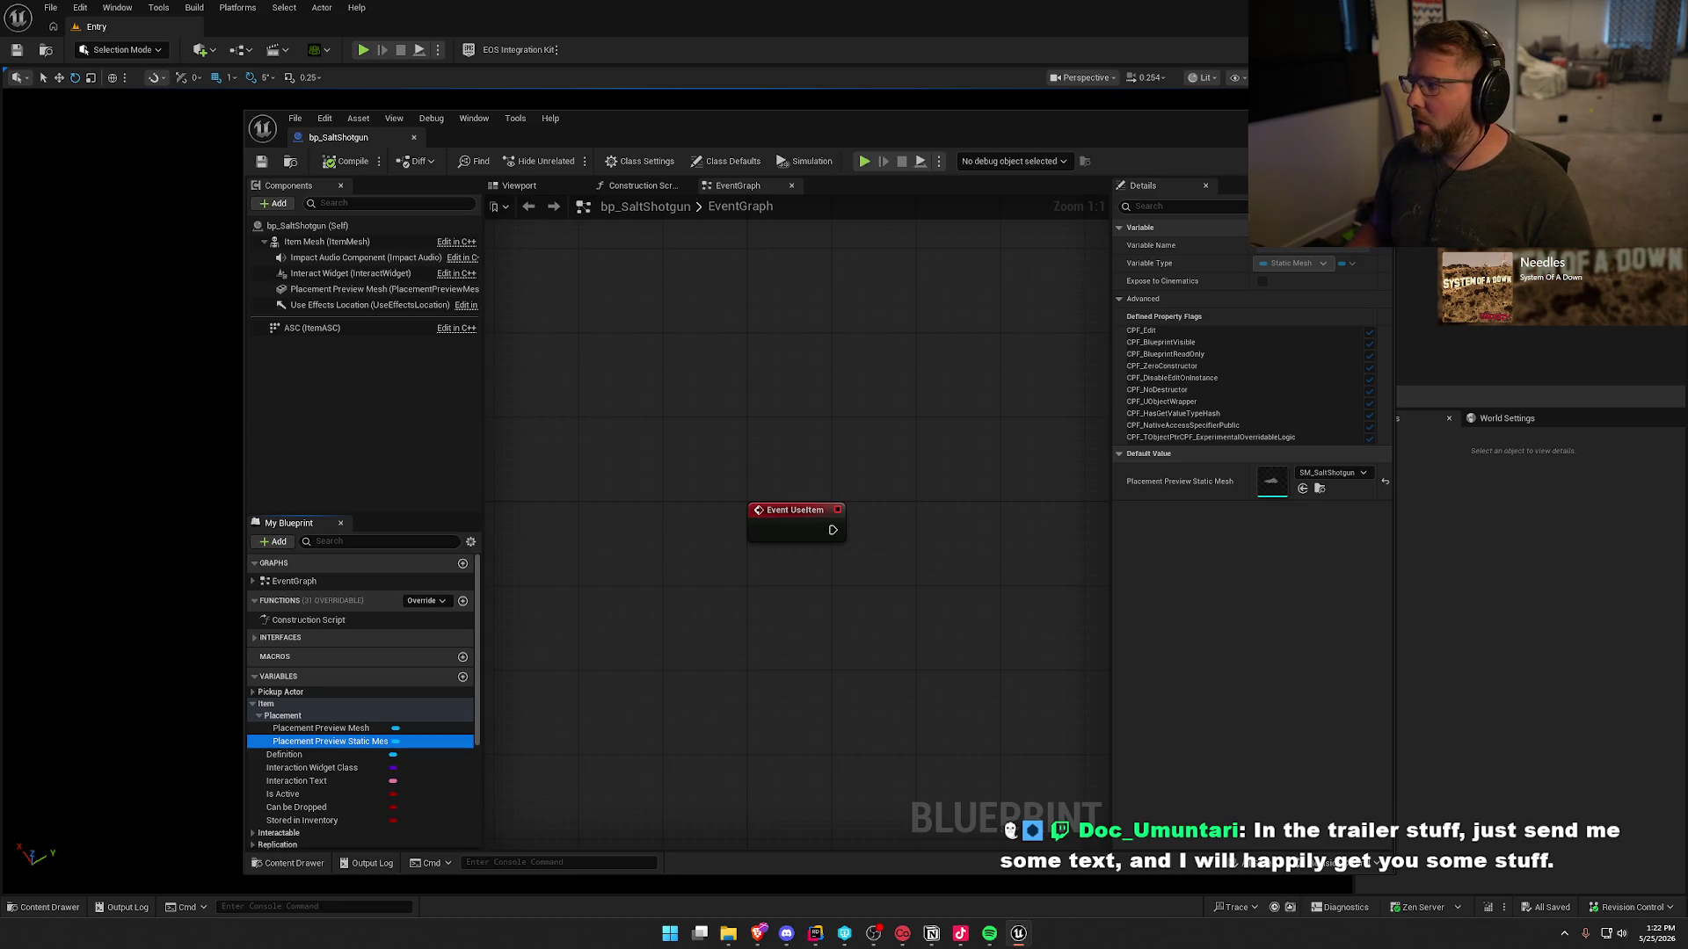
{"action": "key", "text": "alt+Tab"}
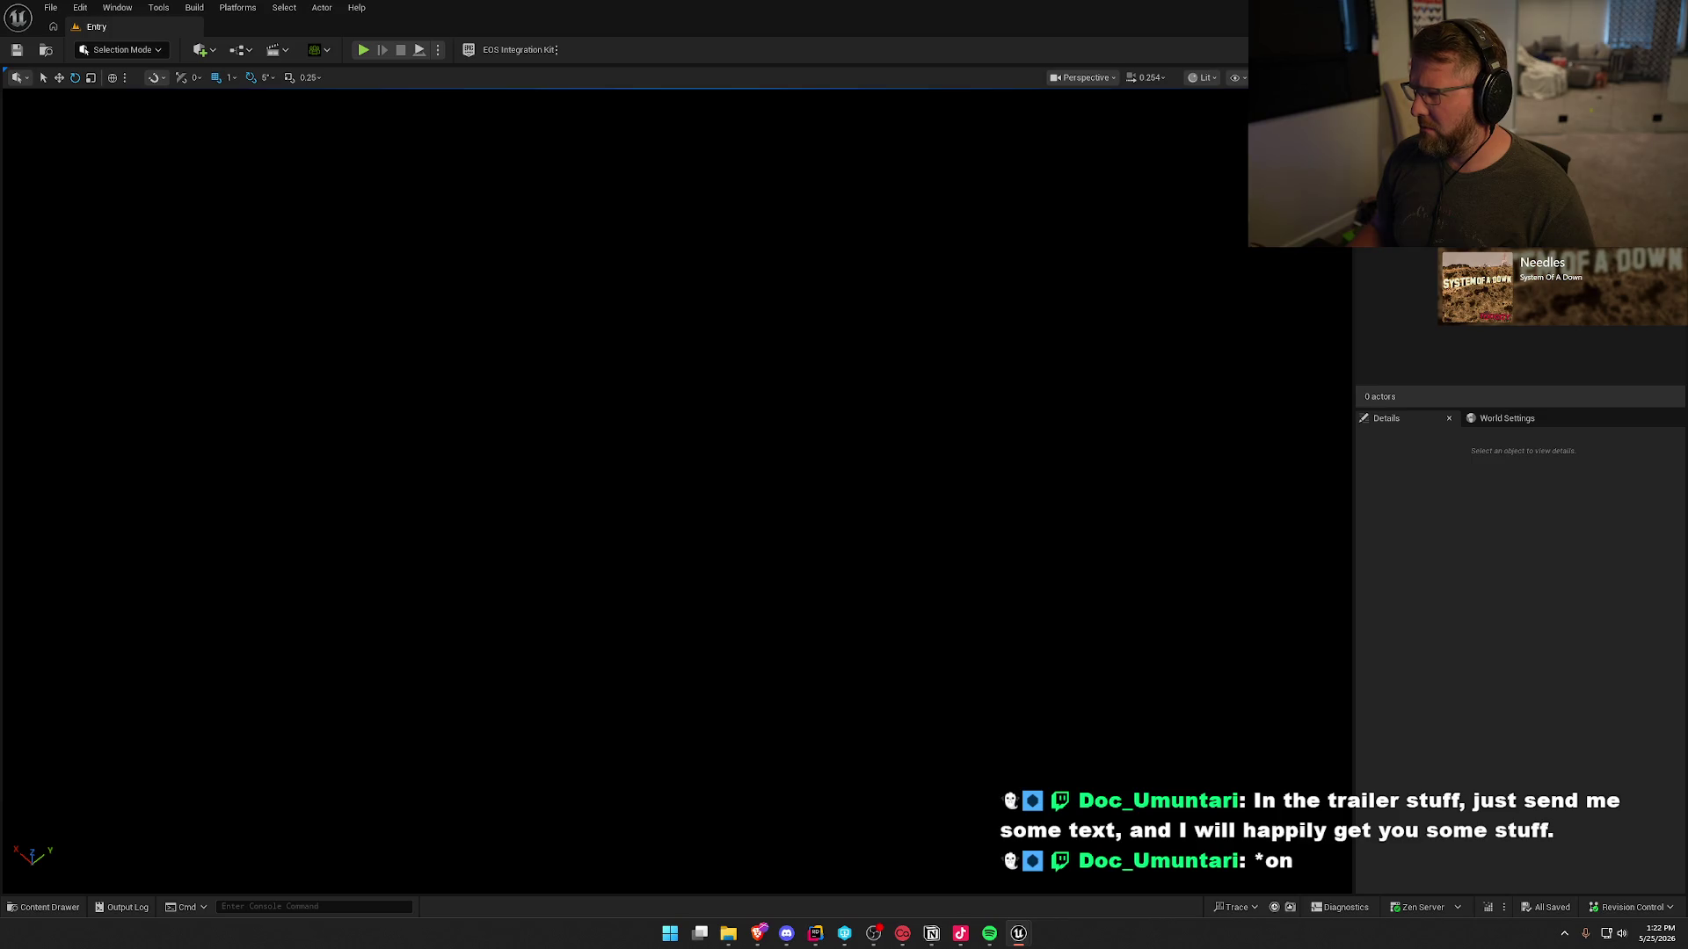
{"action": "key", "text": "ctrl+space"}
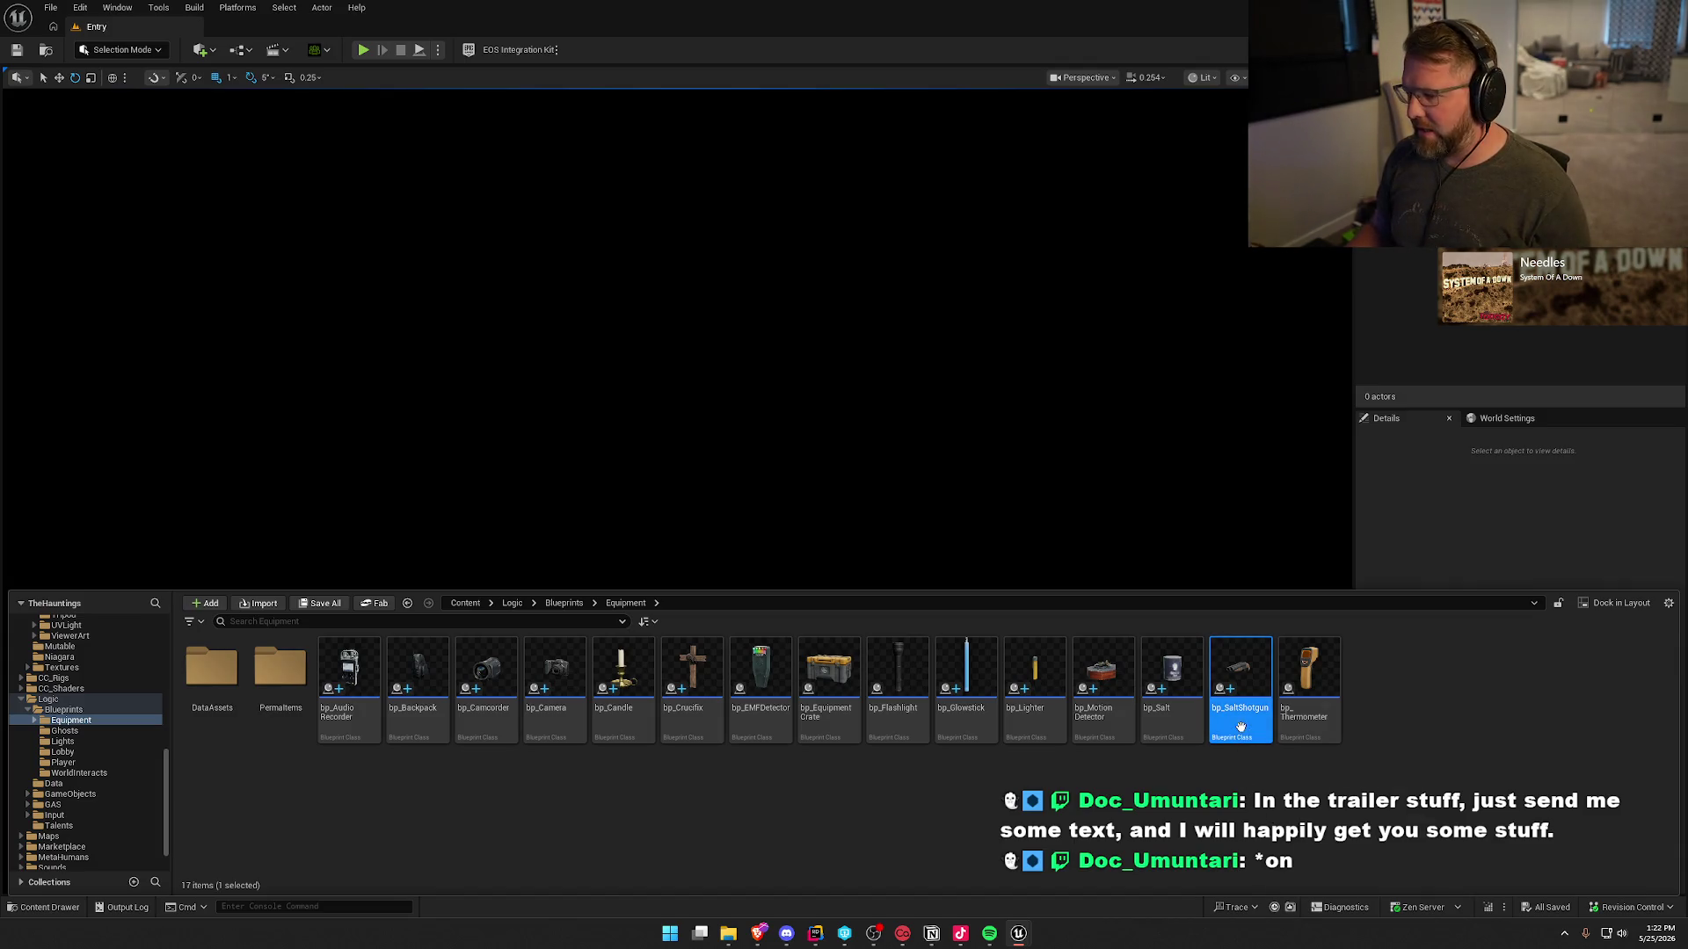
- Duplicate bp_SaltShotgun as bp_SmokeBomb and set its Definition to DA_SmokeBomb
{"action": "key", "text": "ctrl+d"}
{"action": "type", "text": "bp"}
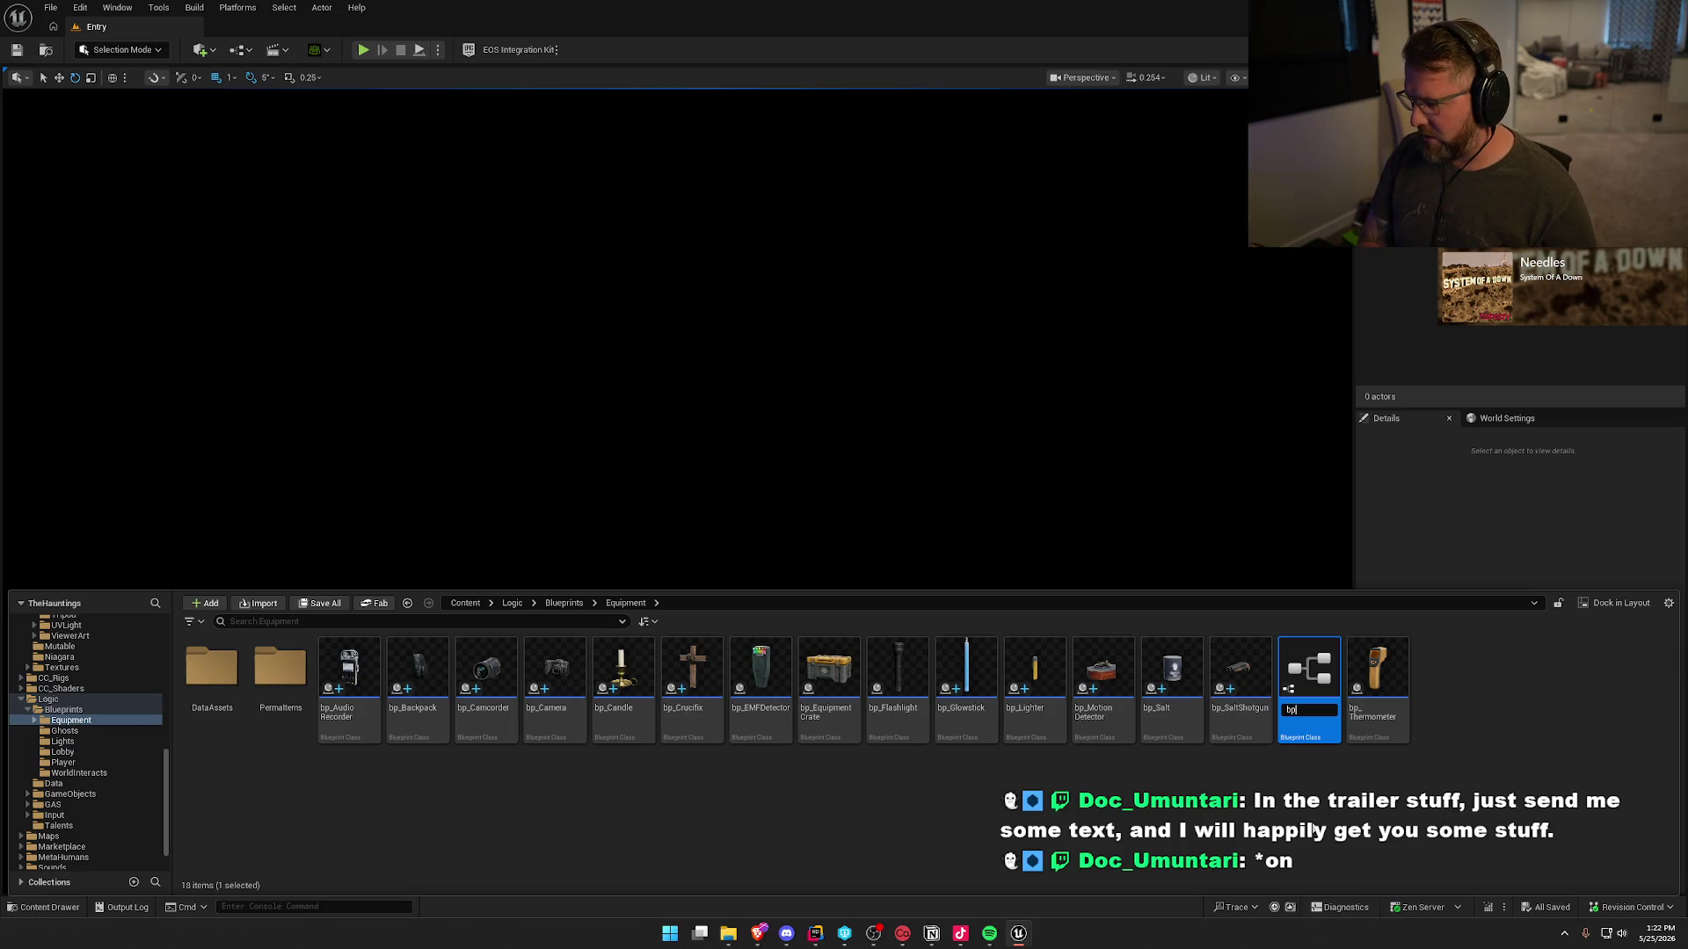
{"action": "type", "text": "omb"}
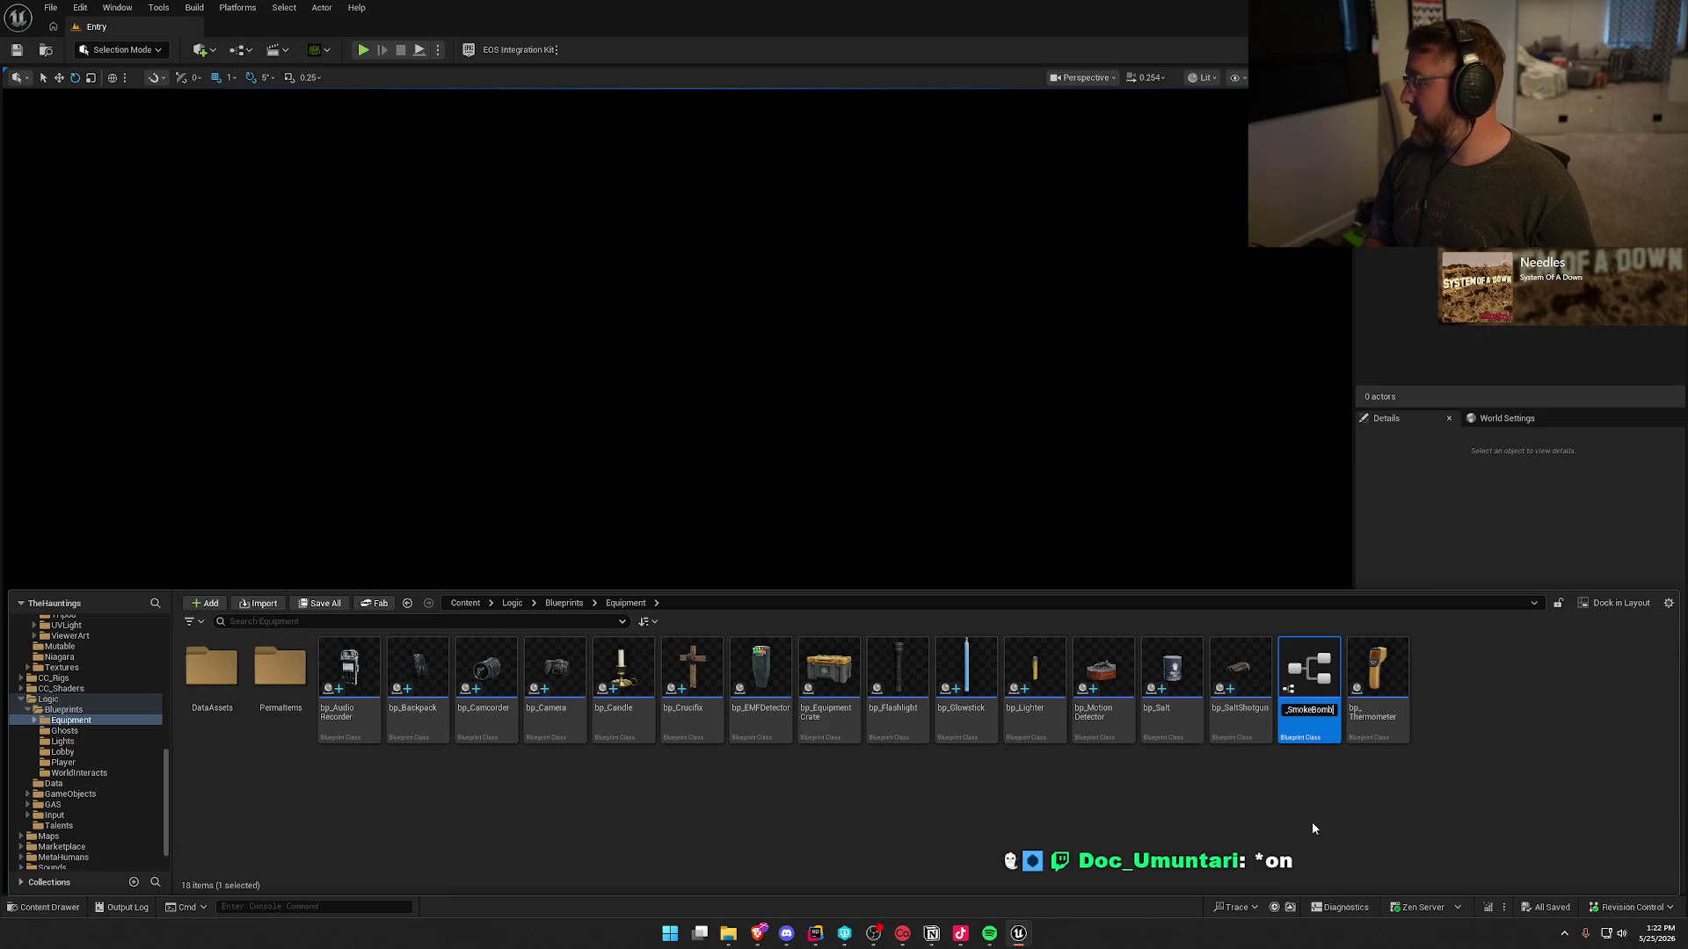
{"action": "key", "text": "Return"}
{"action": "double_click", "coordinate": [1299, 668]}
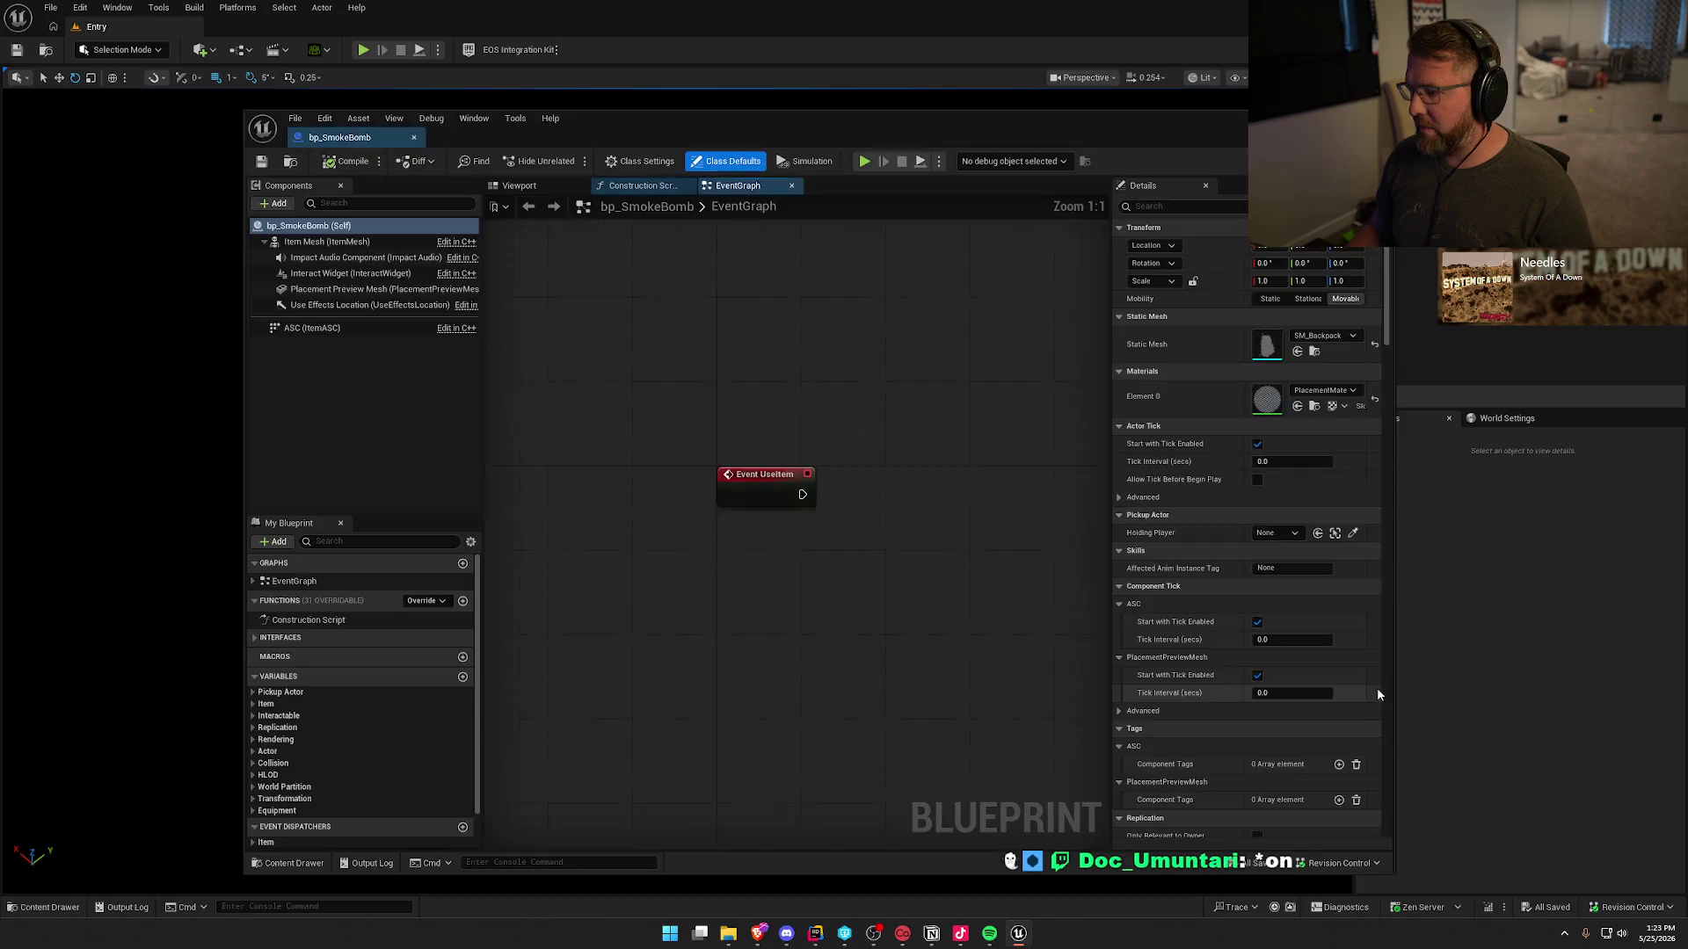
{"action": "left_click", "coordinate": [264, 703]}
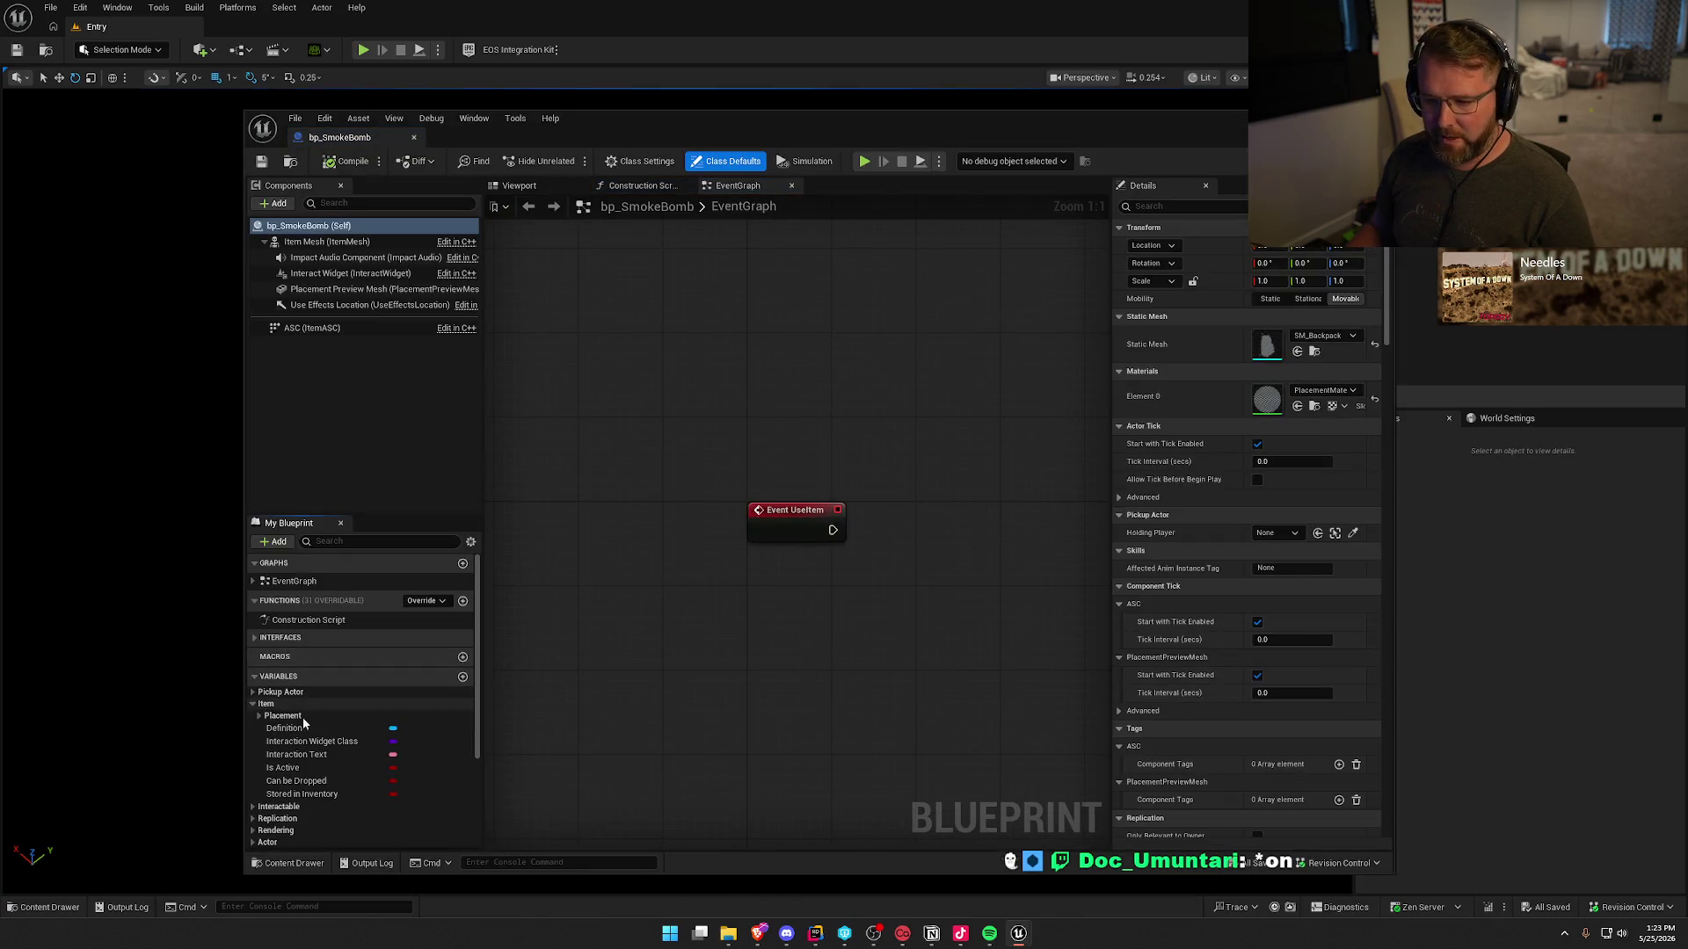
{"action": "left_click", "coordinate": [299, 728]}
{"action": "left_click", "coordinate": [1331, 449]}
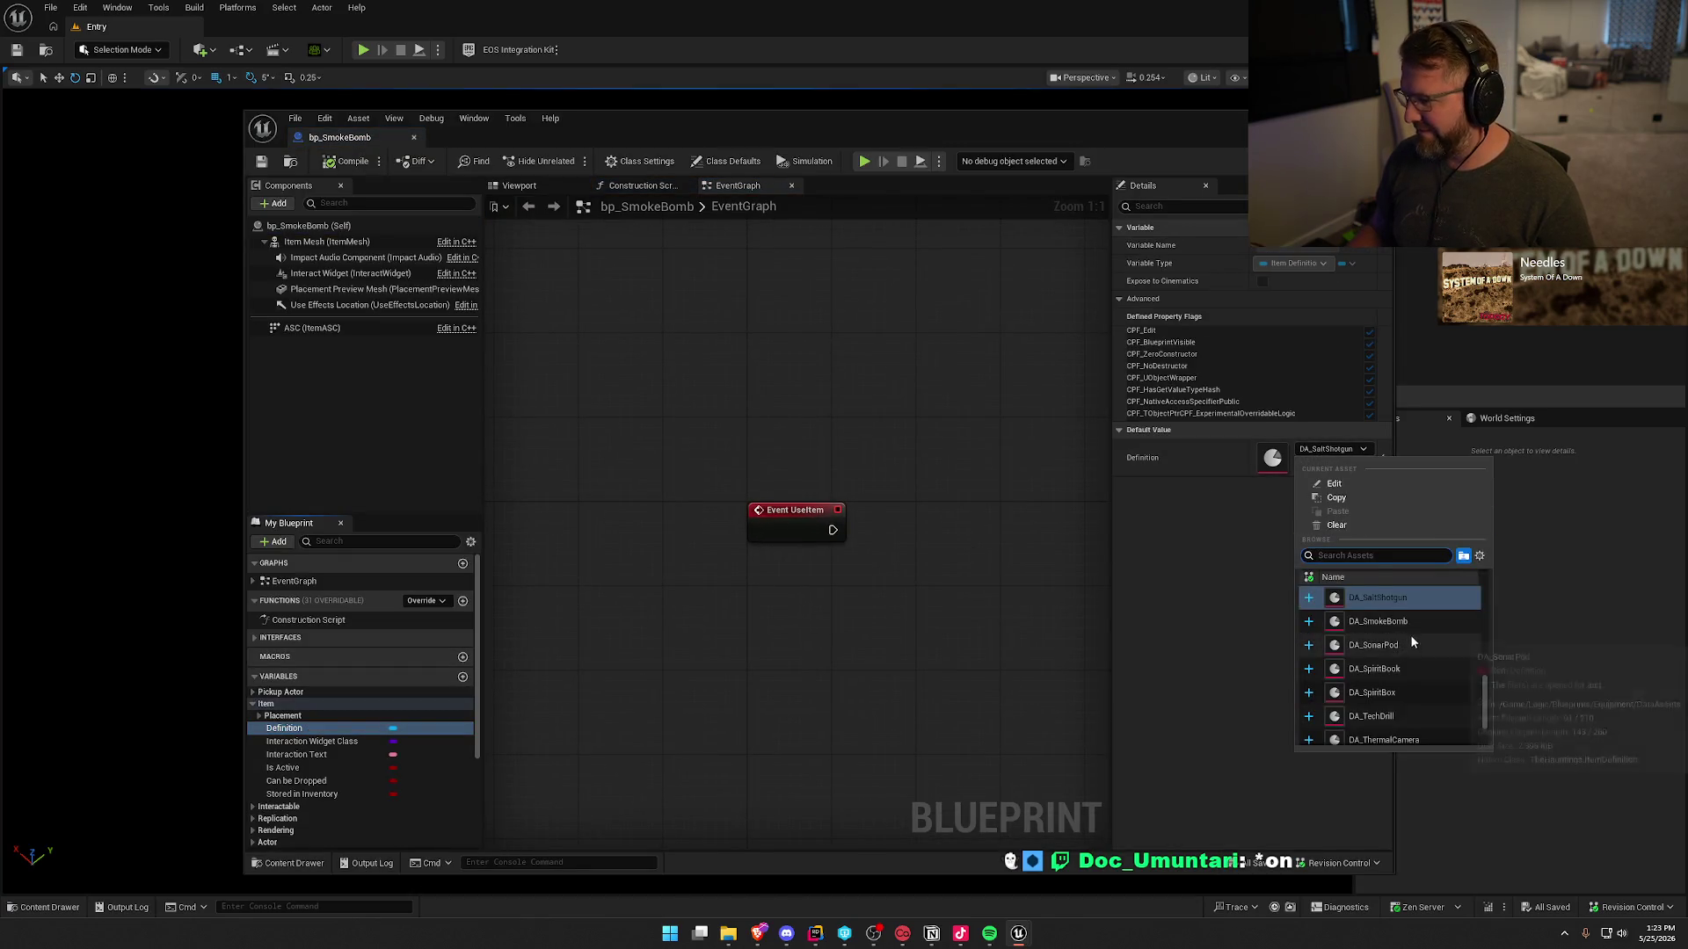
{"action": "left_click", "coordinate": [1377, 621]}
- Set the preview mesh to SM_SmokeBomb, compile and save, and close the editor
{"action": "left_click", "coordinate": [291, 715]}
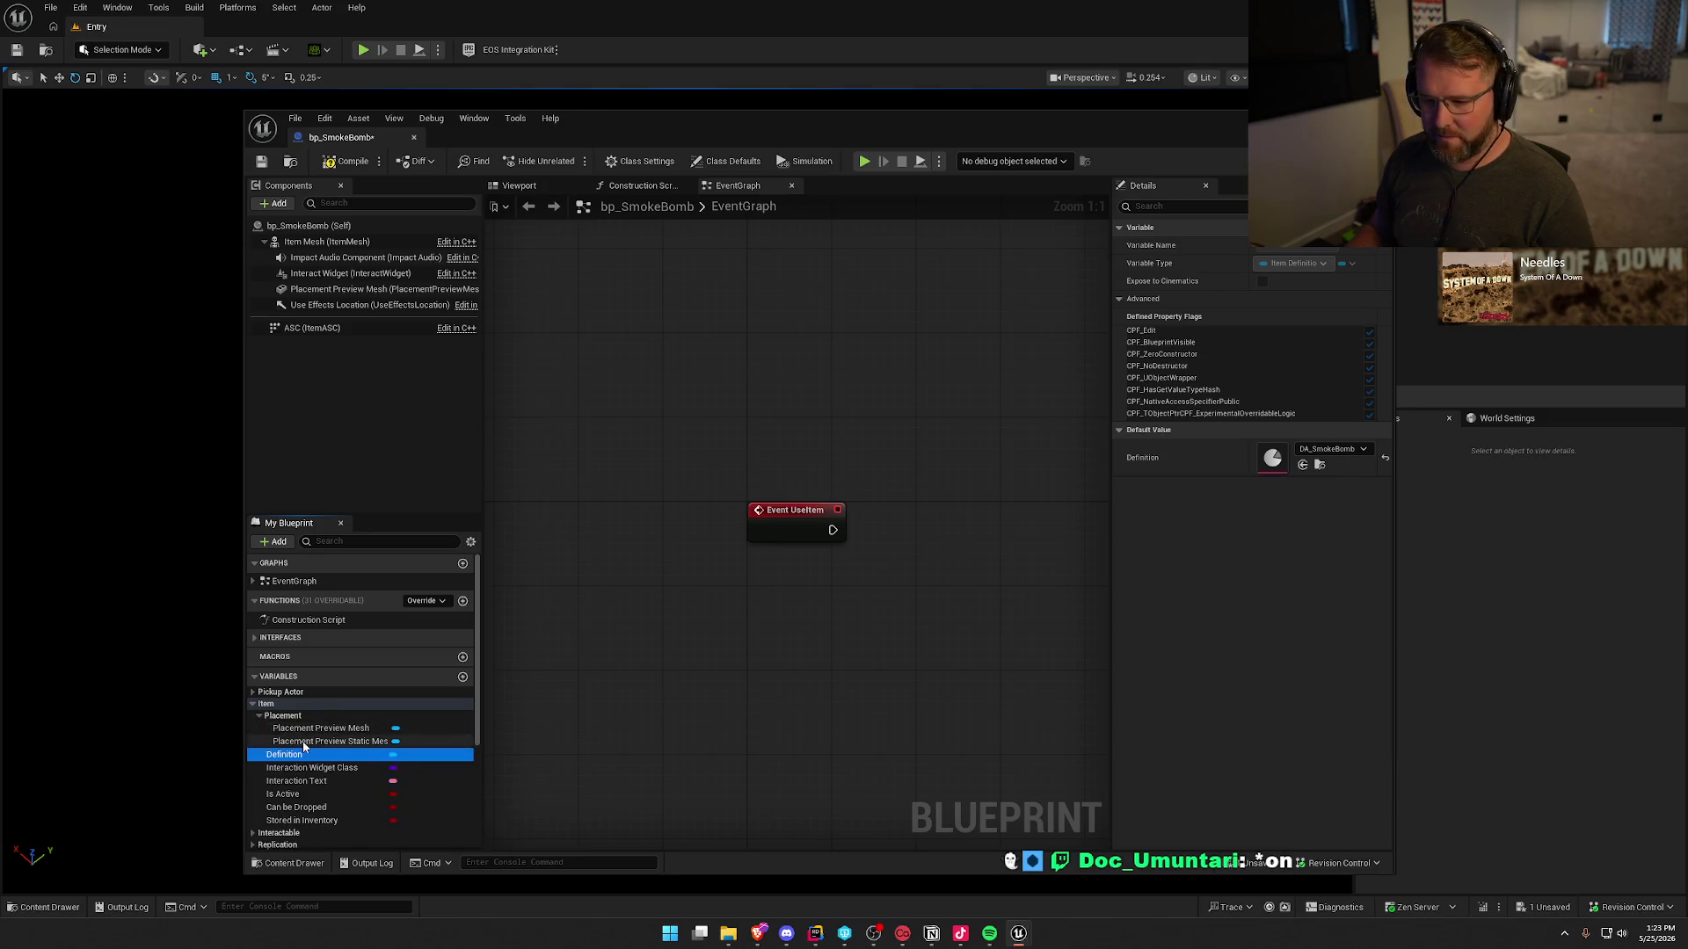
{"action": "left_click", "coordinate": [303, 743]}
{"action": "left_click", "coordinate": [1327, 472]}
{"action": "type", "text": "salt"}
{"action": "left_click", "coordinate": [1395, 621]}
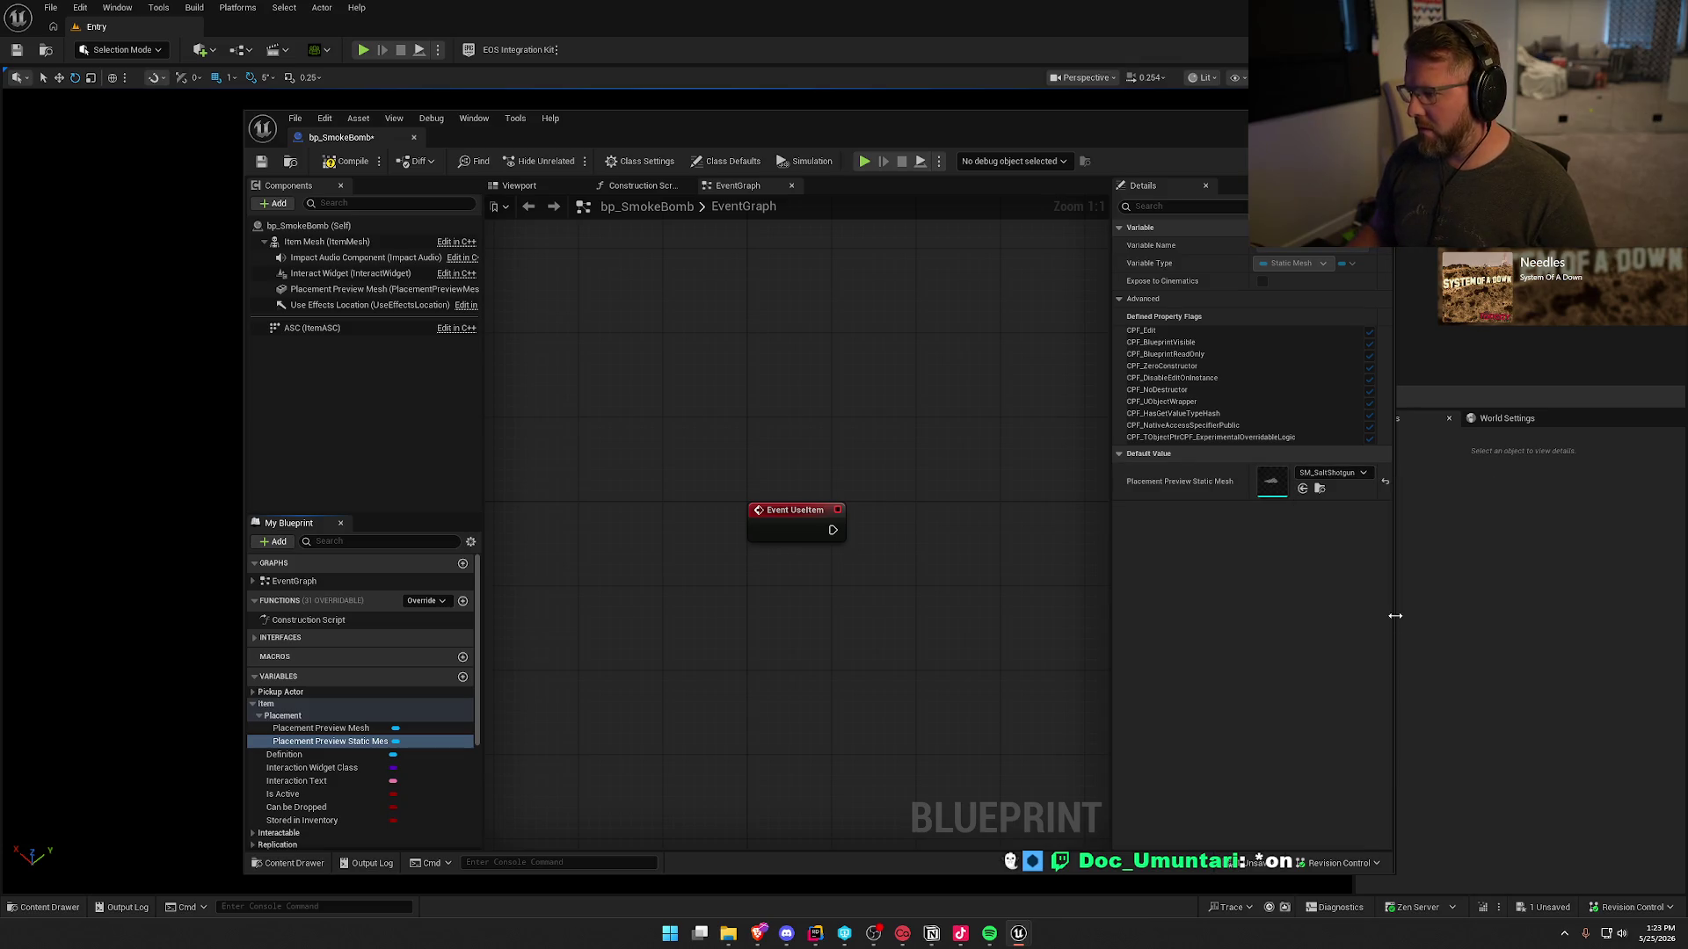
{"action": "left_click", "coordinate": [348, 161]}
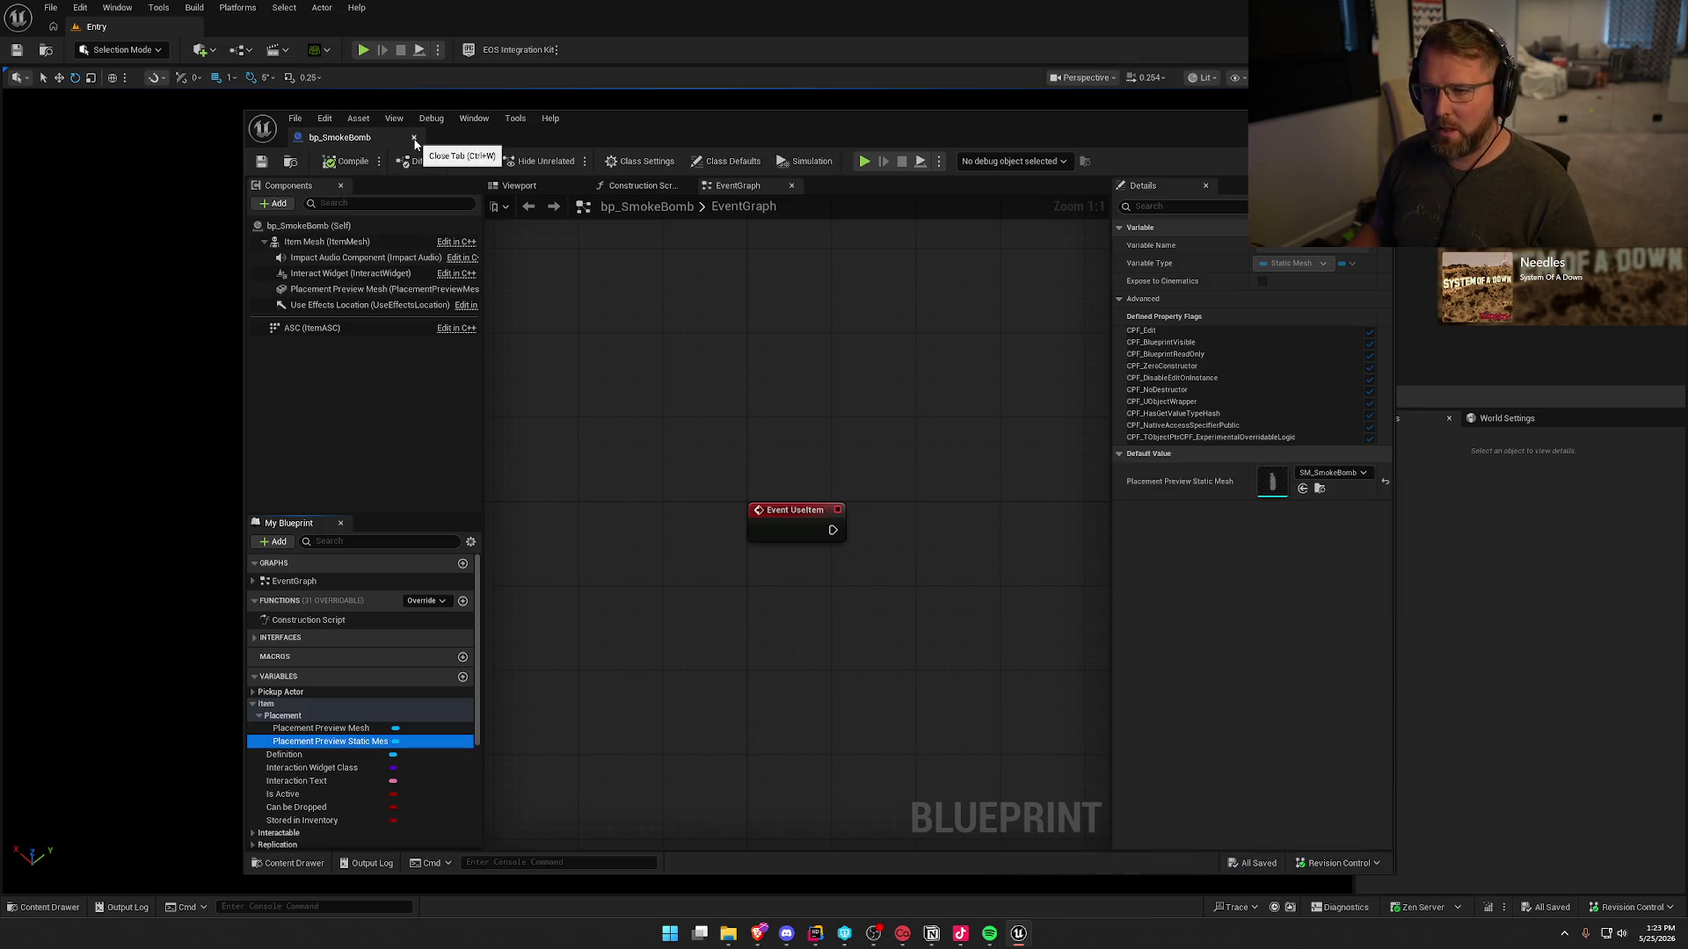
{"action": "left_click", "coordinate": [415, 140]}
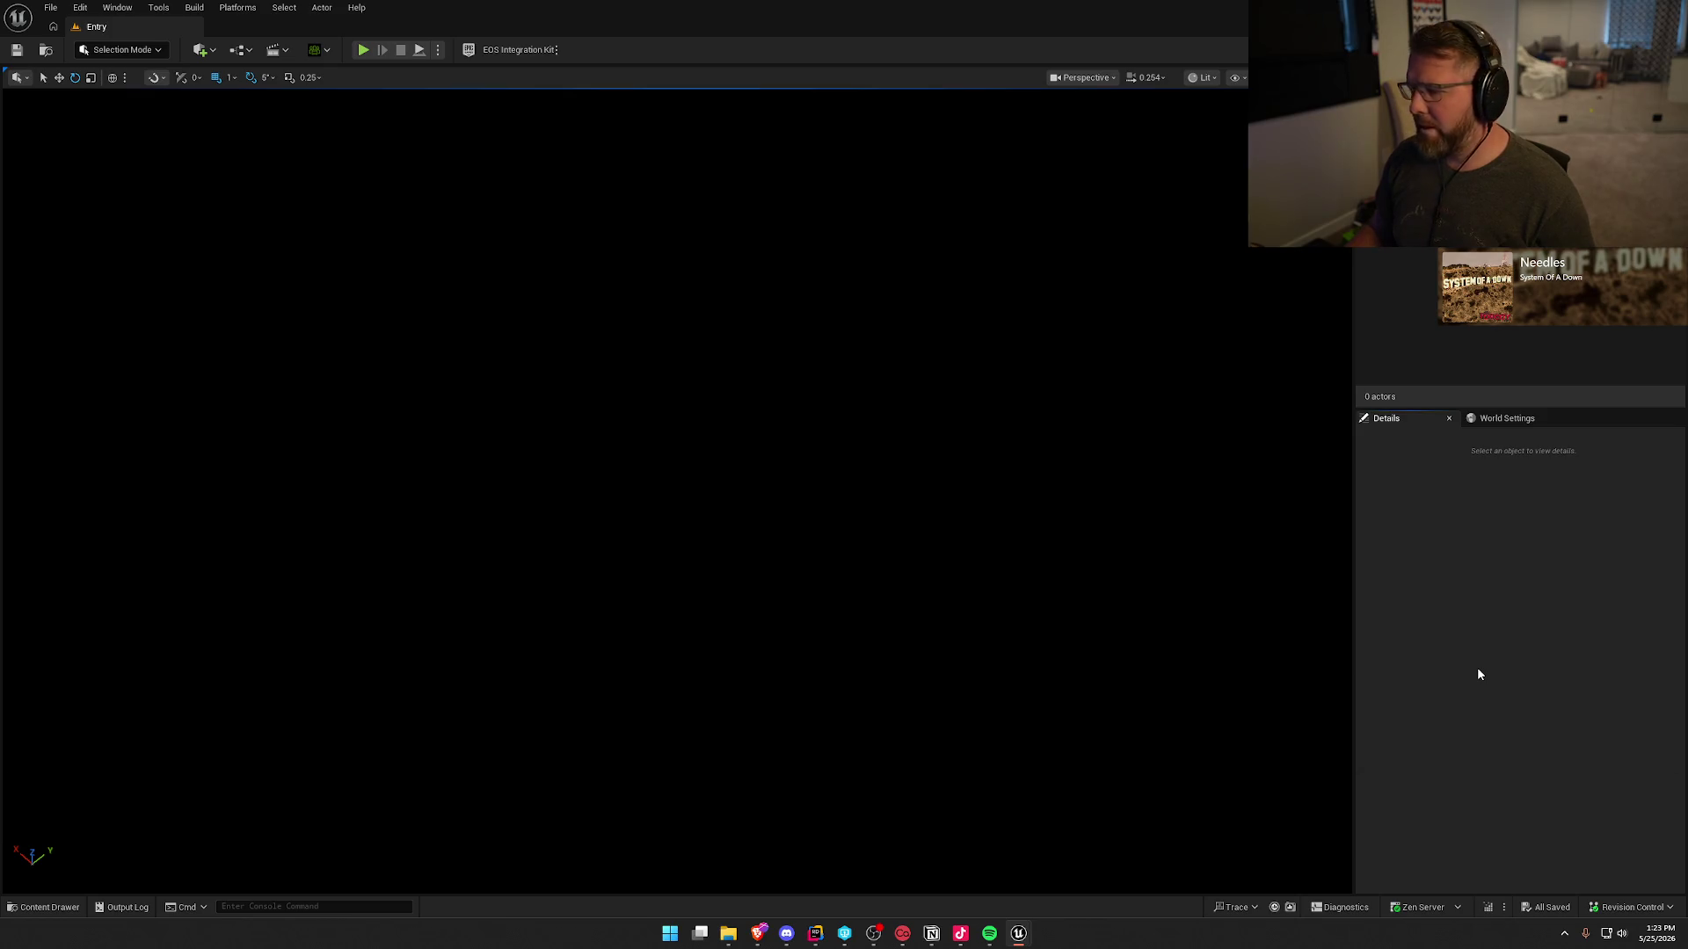
- Duplicate bp_SmokeBomb as bp_SonarPod and set its Definition to DA_SonarPod
{"action": "key", "text": "ctrl+space"}
{"action": "key", "text": "ctrl+d"}
{"action": "type", "text": "bp_SonarPod"}
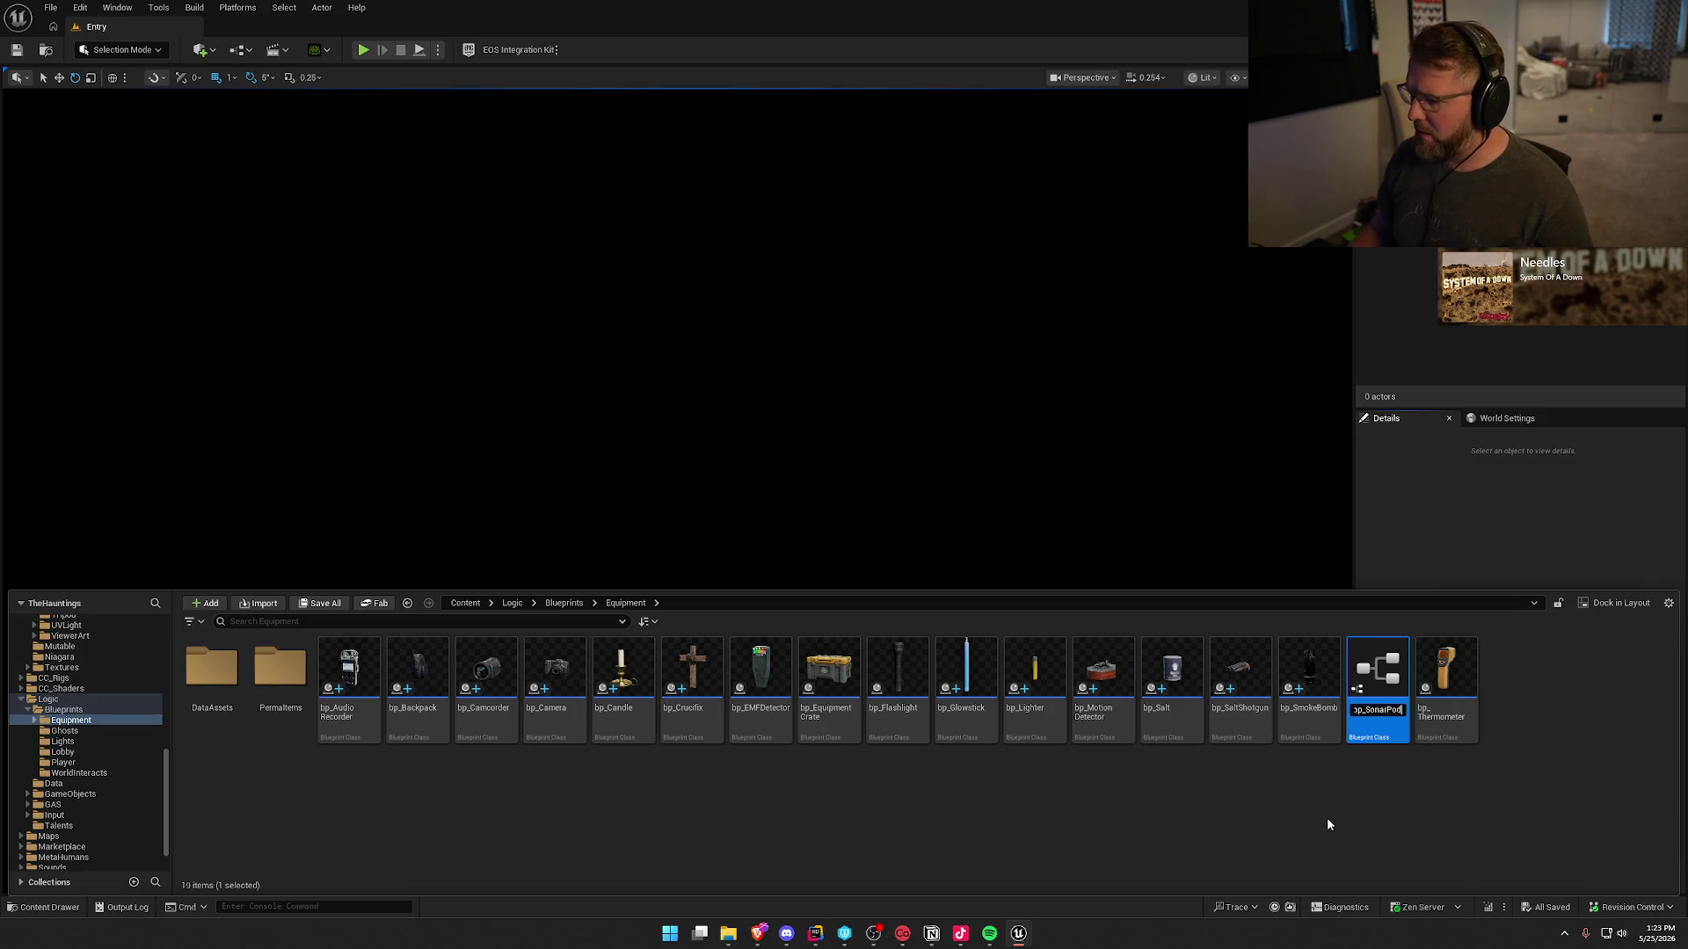
{"action": "key", "text": "Return"}
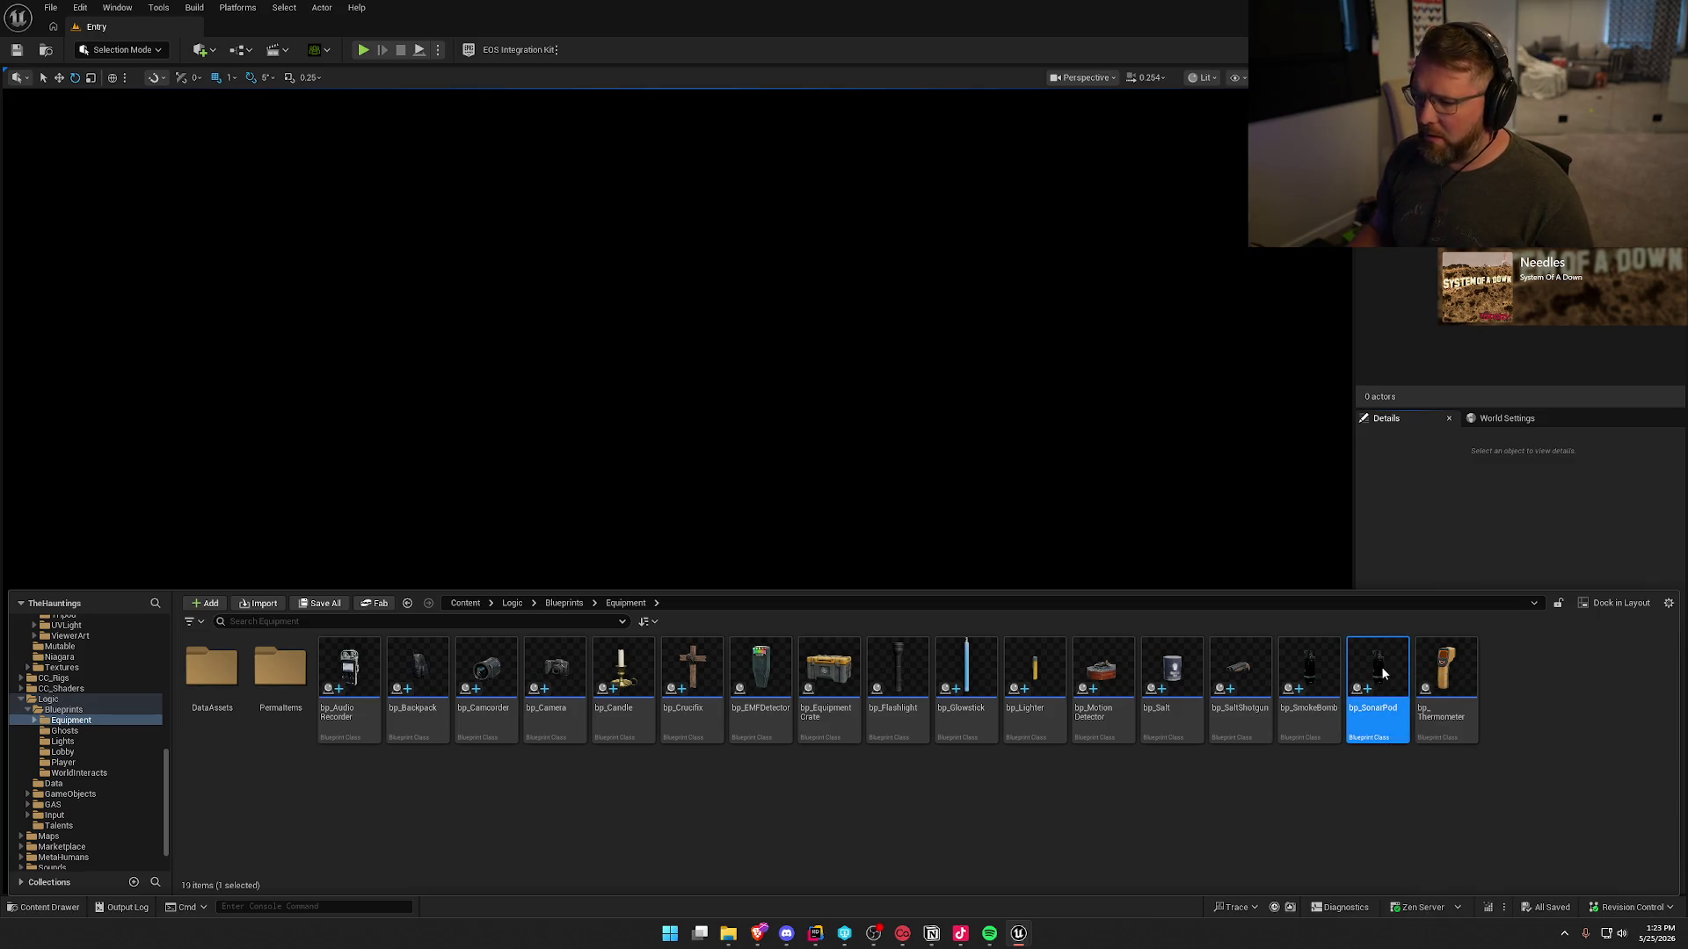
{"action": "double_click", "coordinate": [1381, 673]}
{"action": "left_click", "coordinate": [266, 704]}
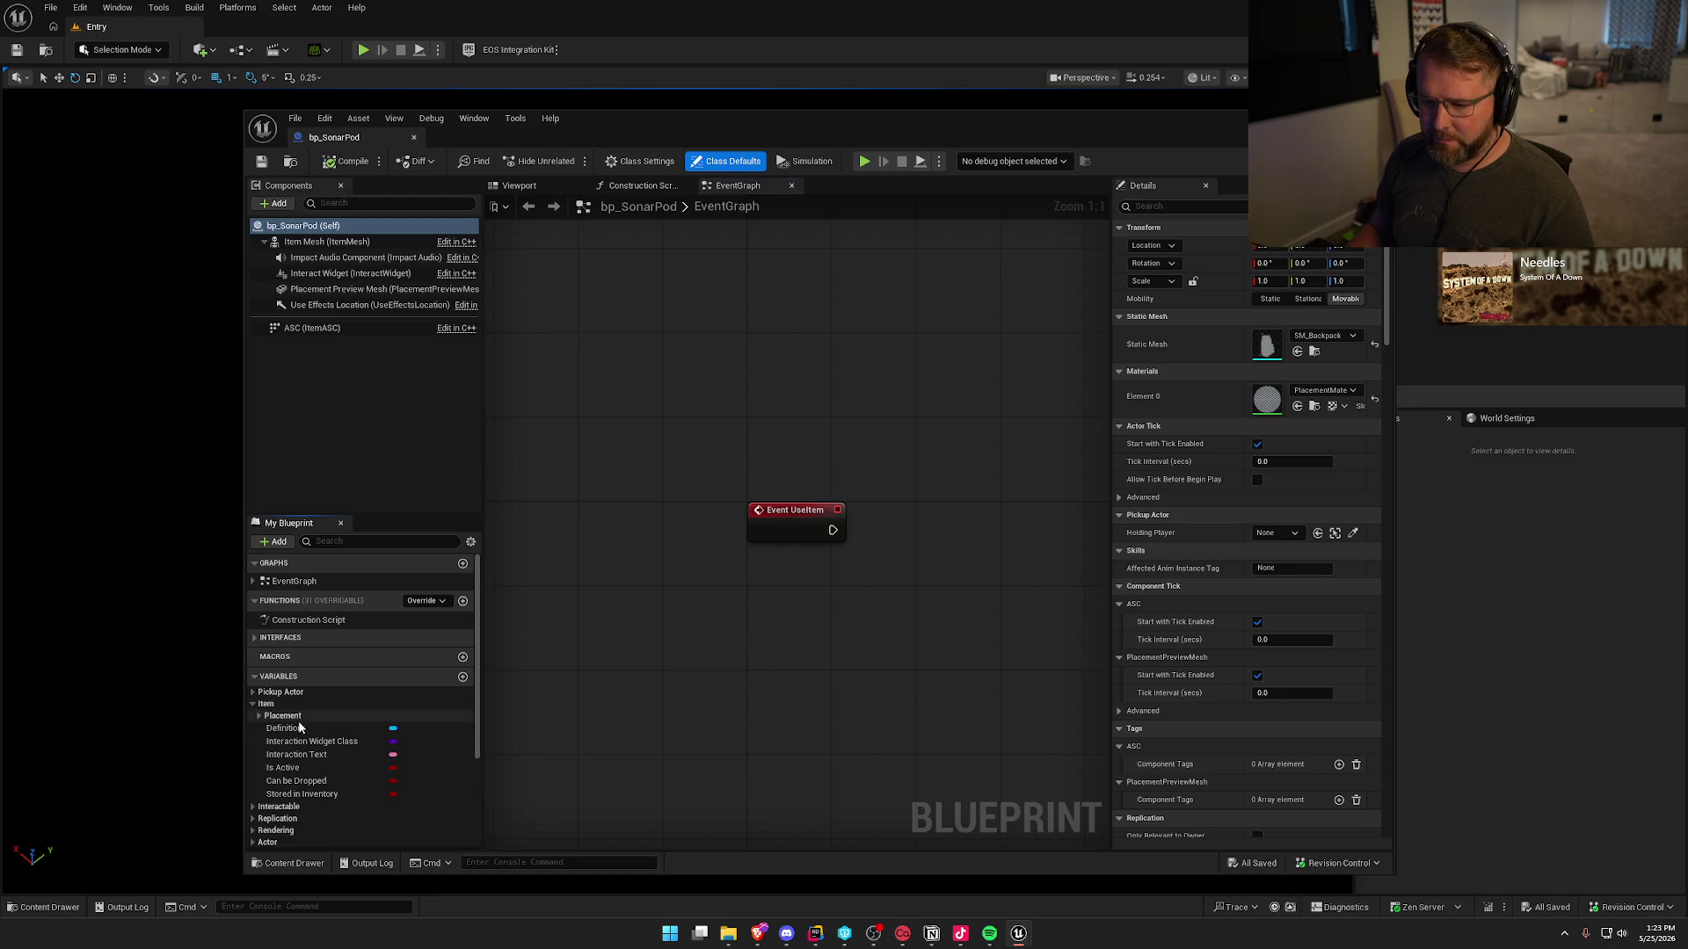
{"action": "left_click", "coordinate": [284, 728]}
{"action": "left_click", "coordinate": [1331, 449]}
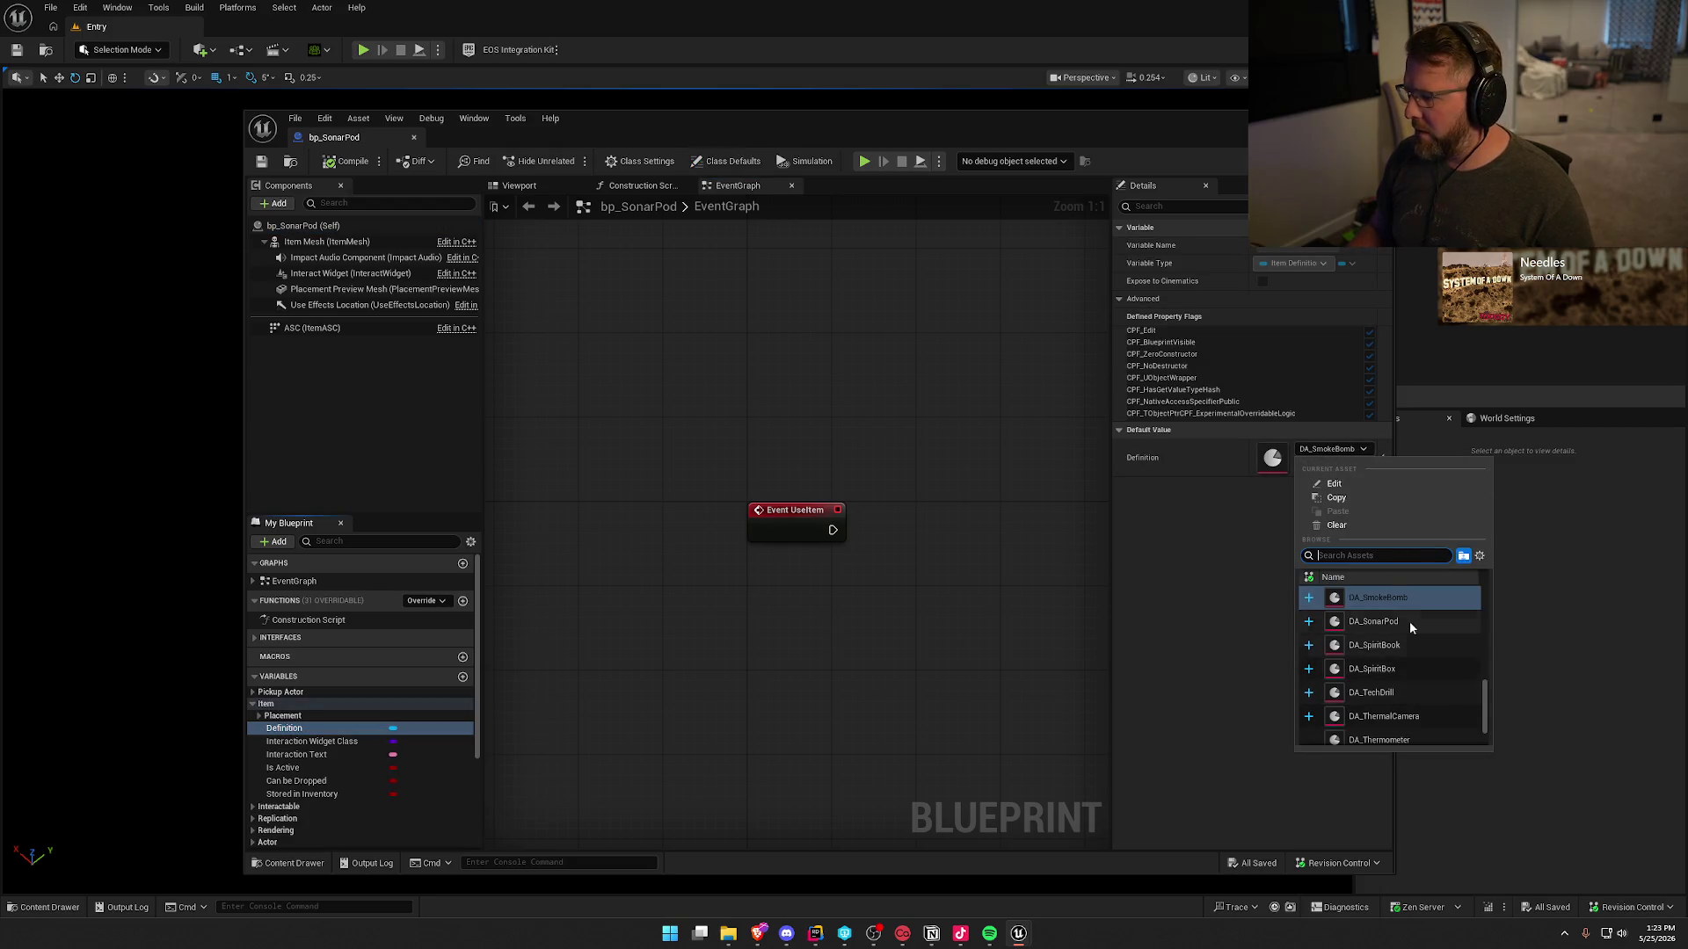
{"action": "left_click", "coordinate": [1380, 622]}
- Make the SonarPod mesh the placement preview and save the blueprint
{"action": "left_click", "coordinate": [259, 715]}
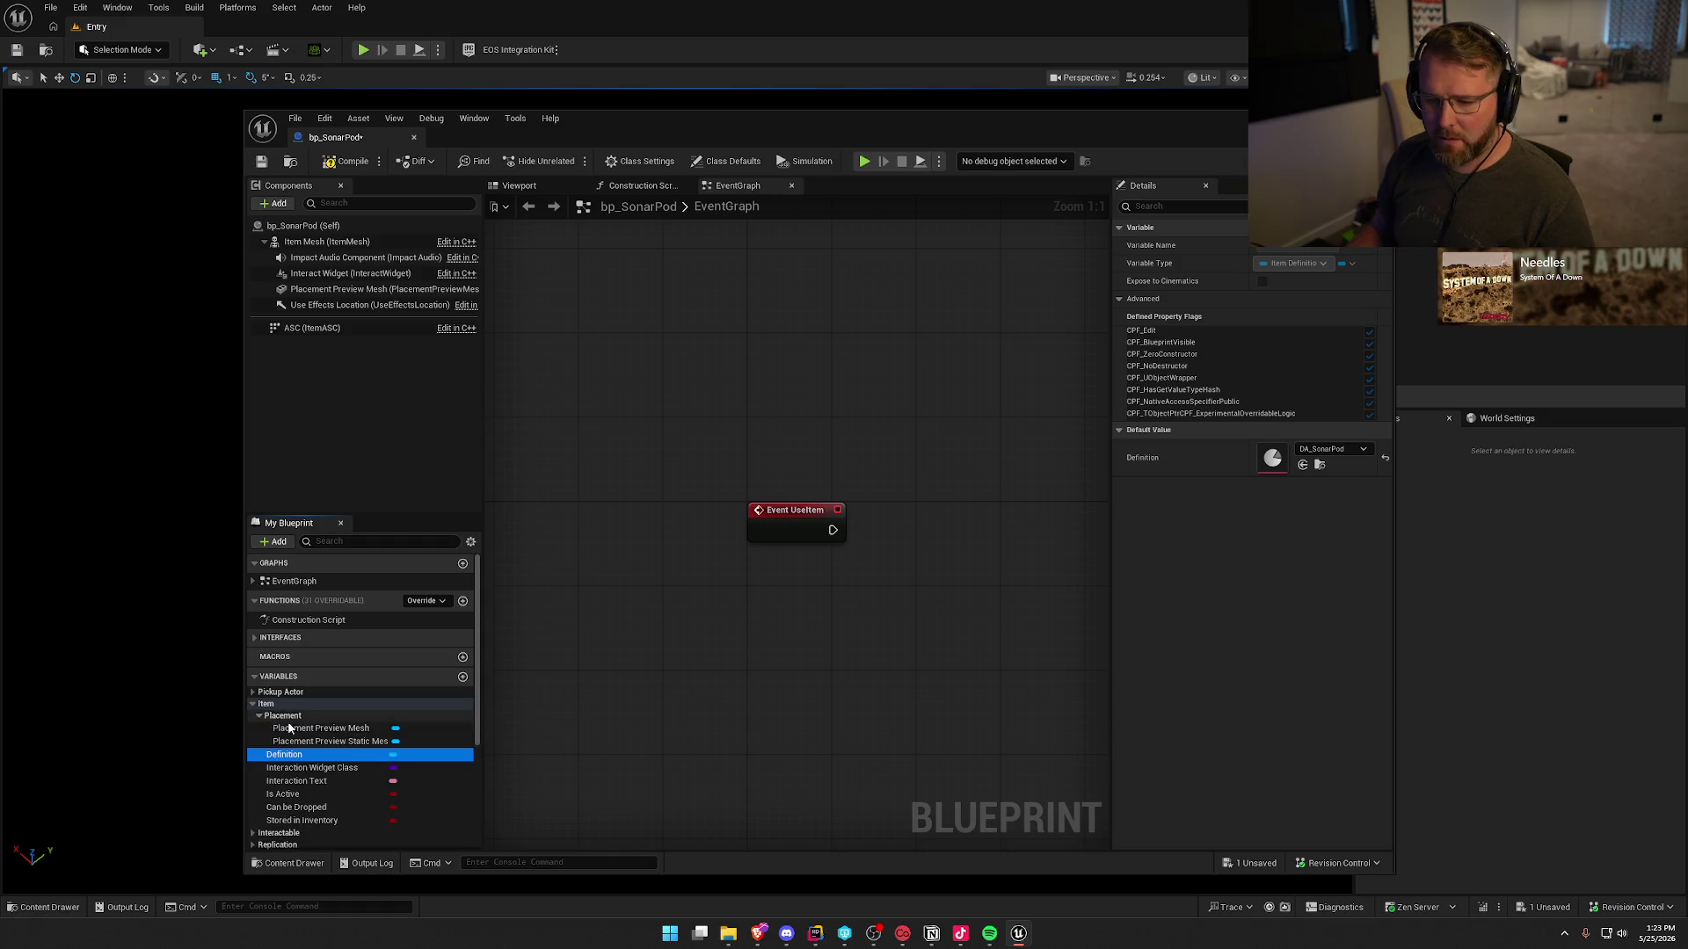
{"action": "left_click", "coordinate": [330, 741]}
{"action": "left_click", "coordinate": [1332, 473]}
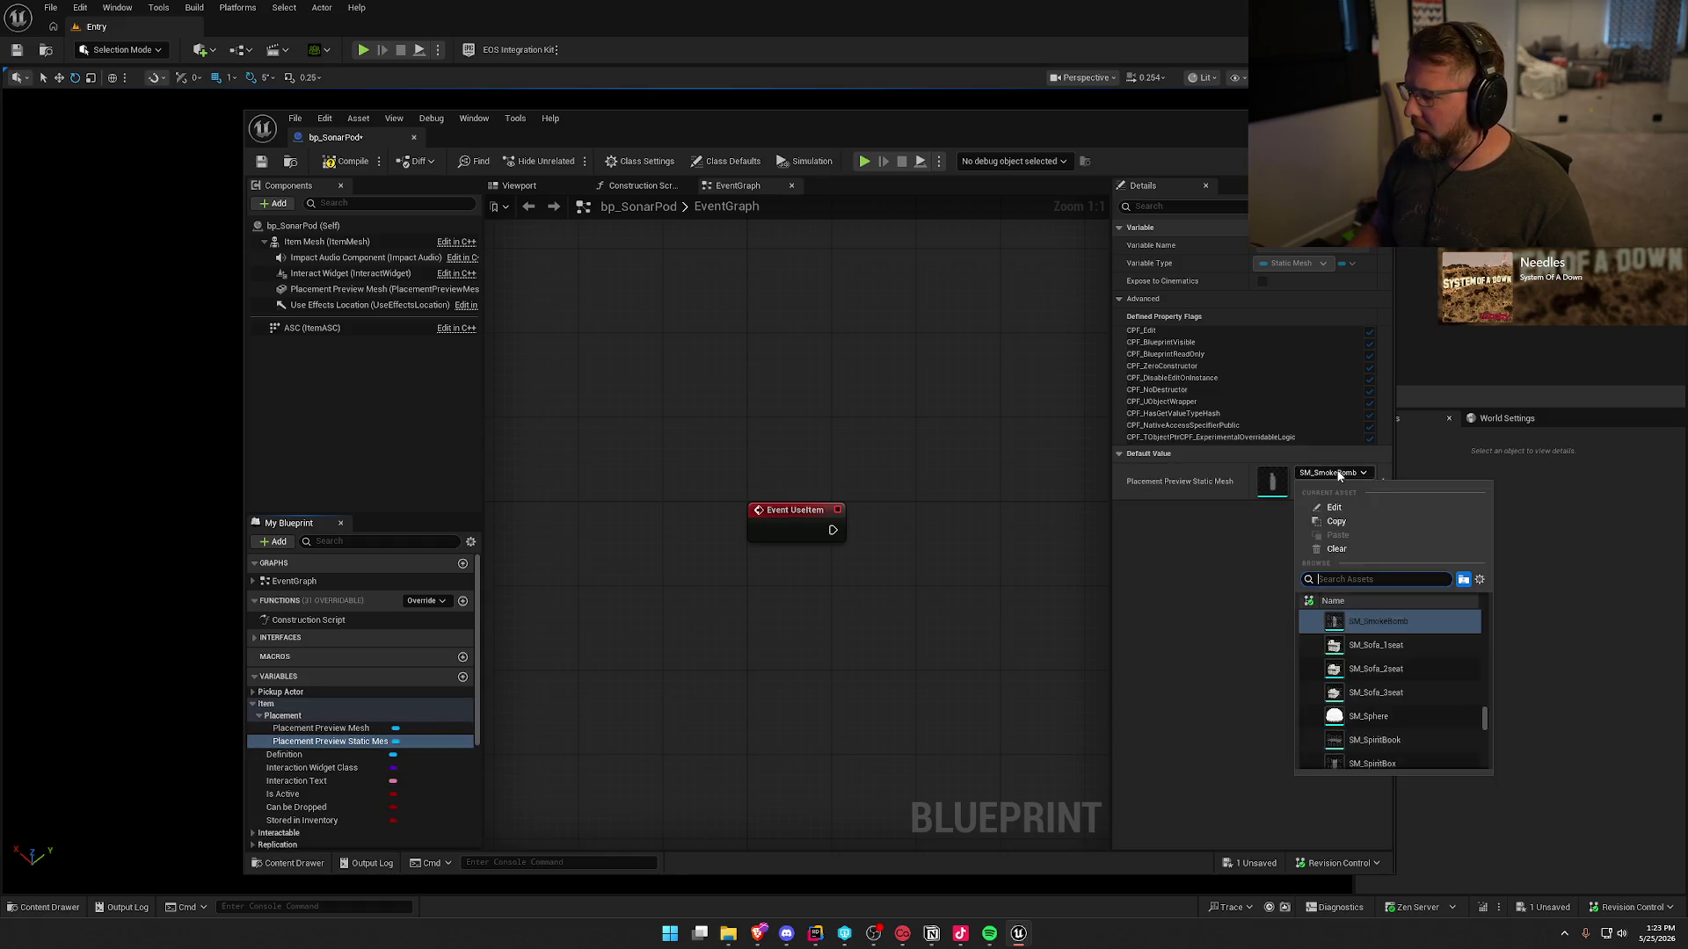
{"action": "type", "text": "sonar"}
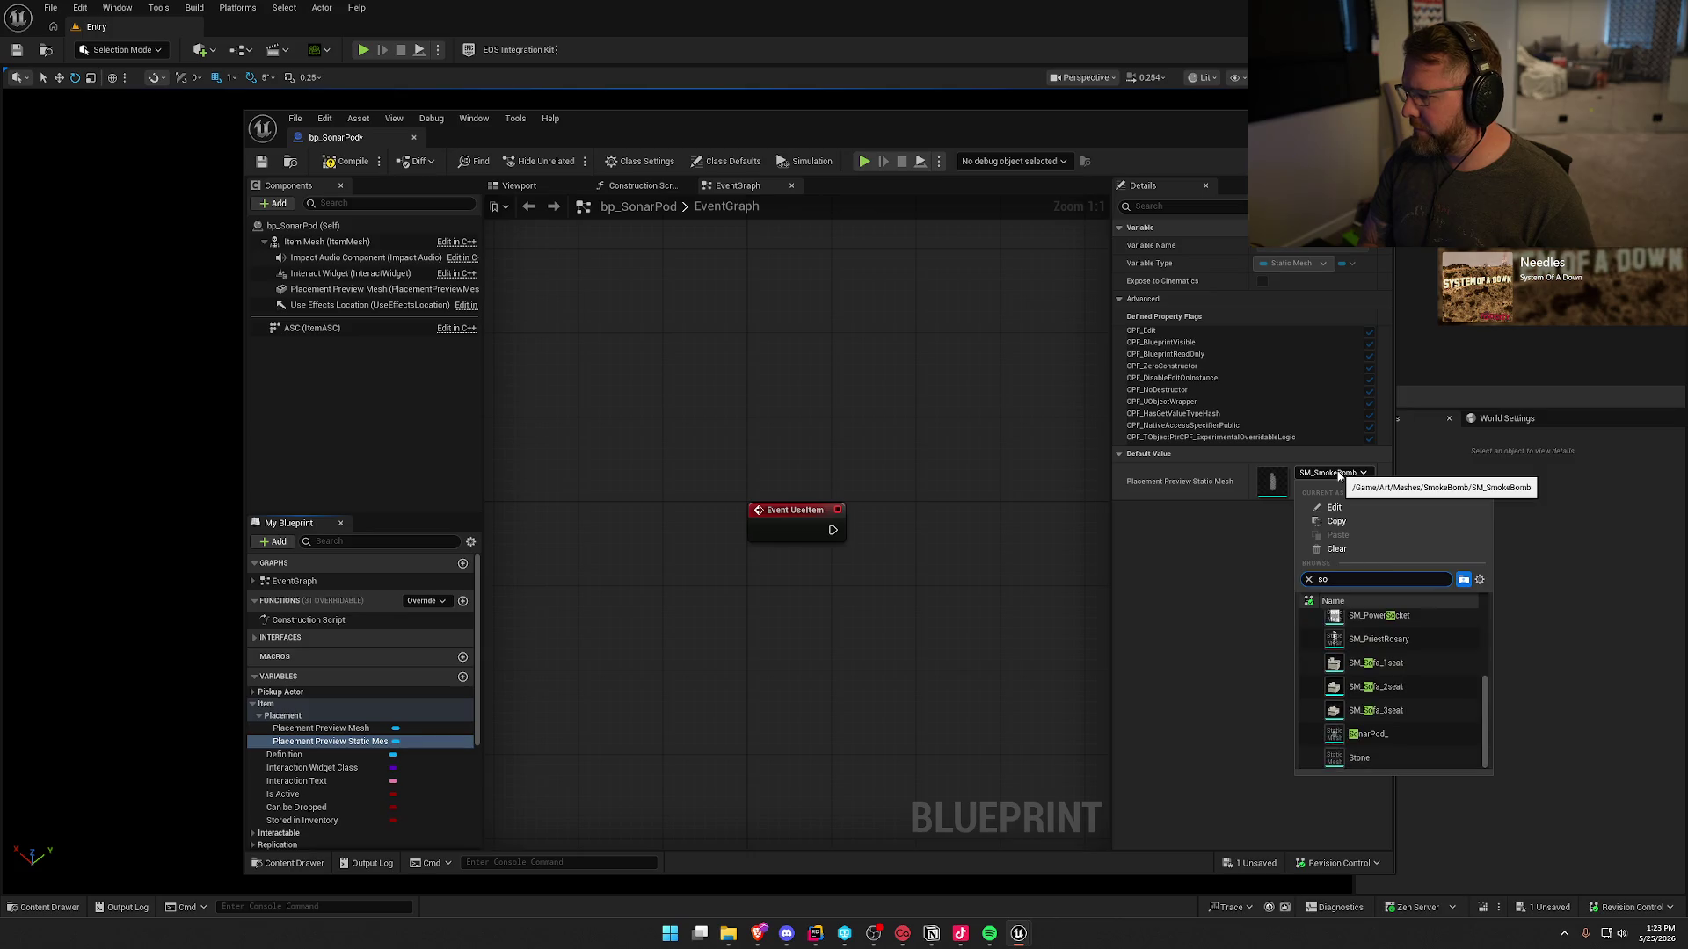
{"action": "left_click", "coordinate": [1404, 626]}
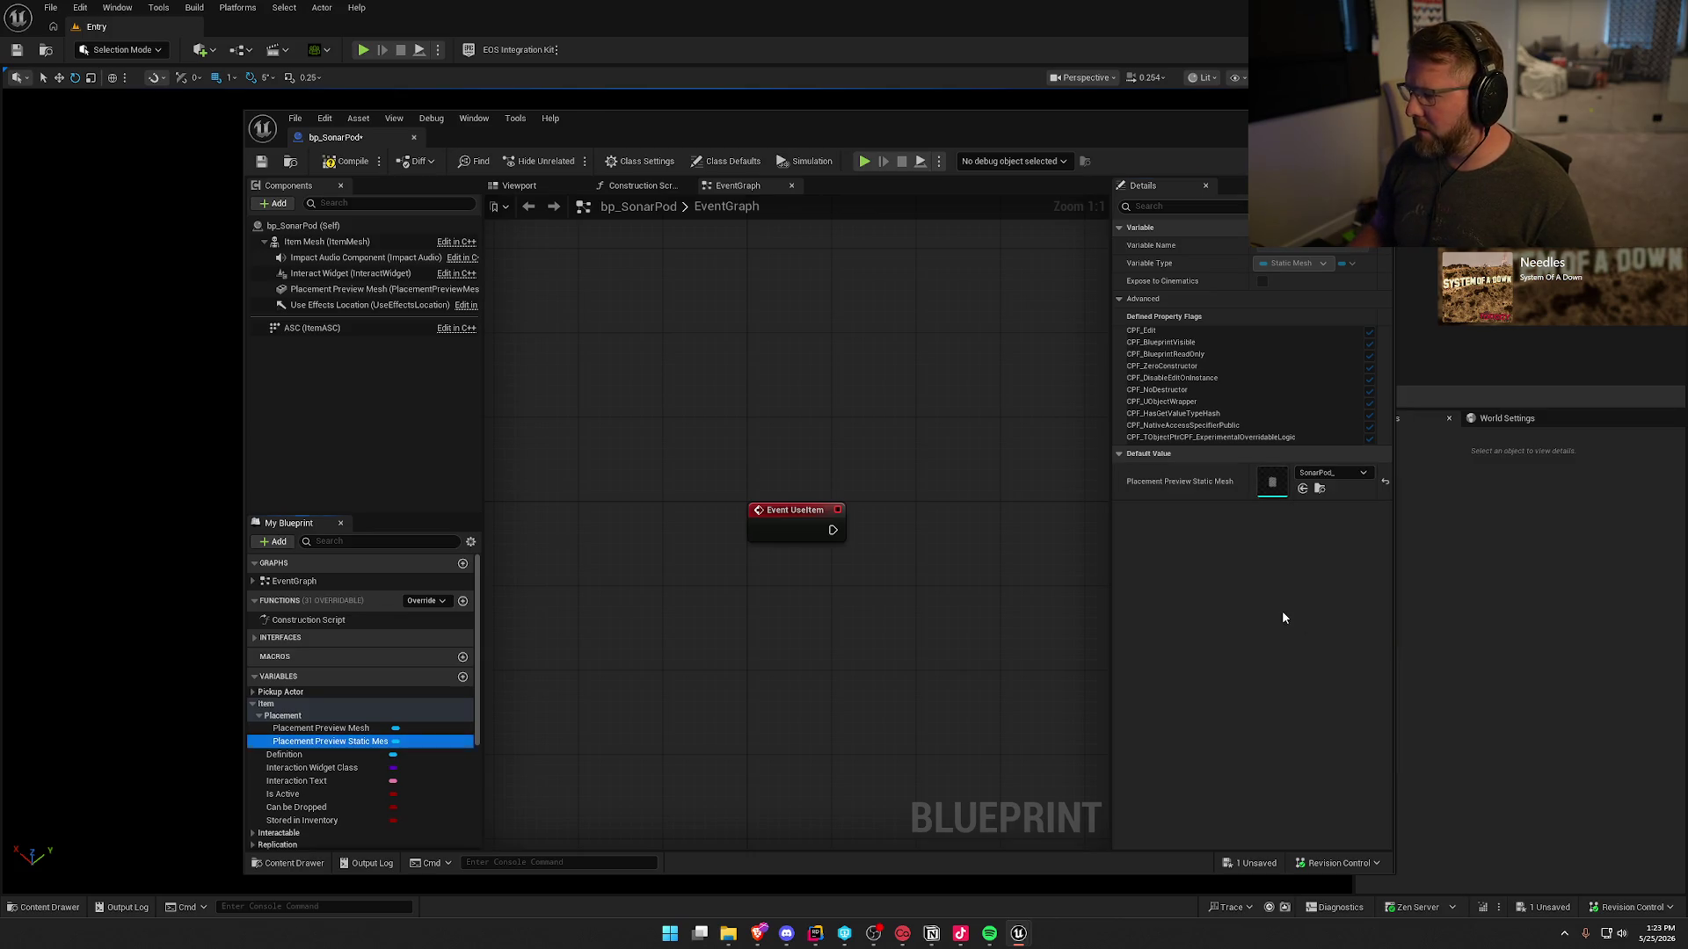
{"action": "key", "text": "ctrl+s"}
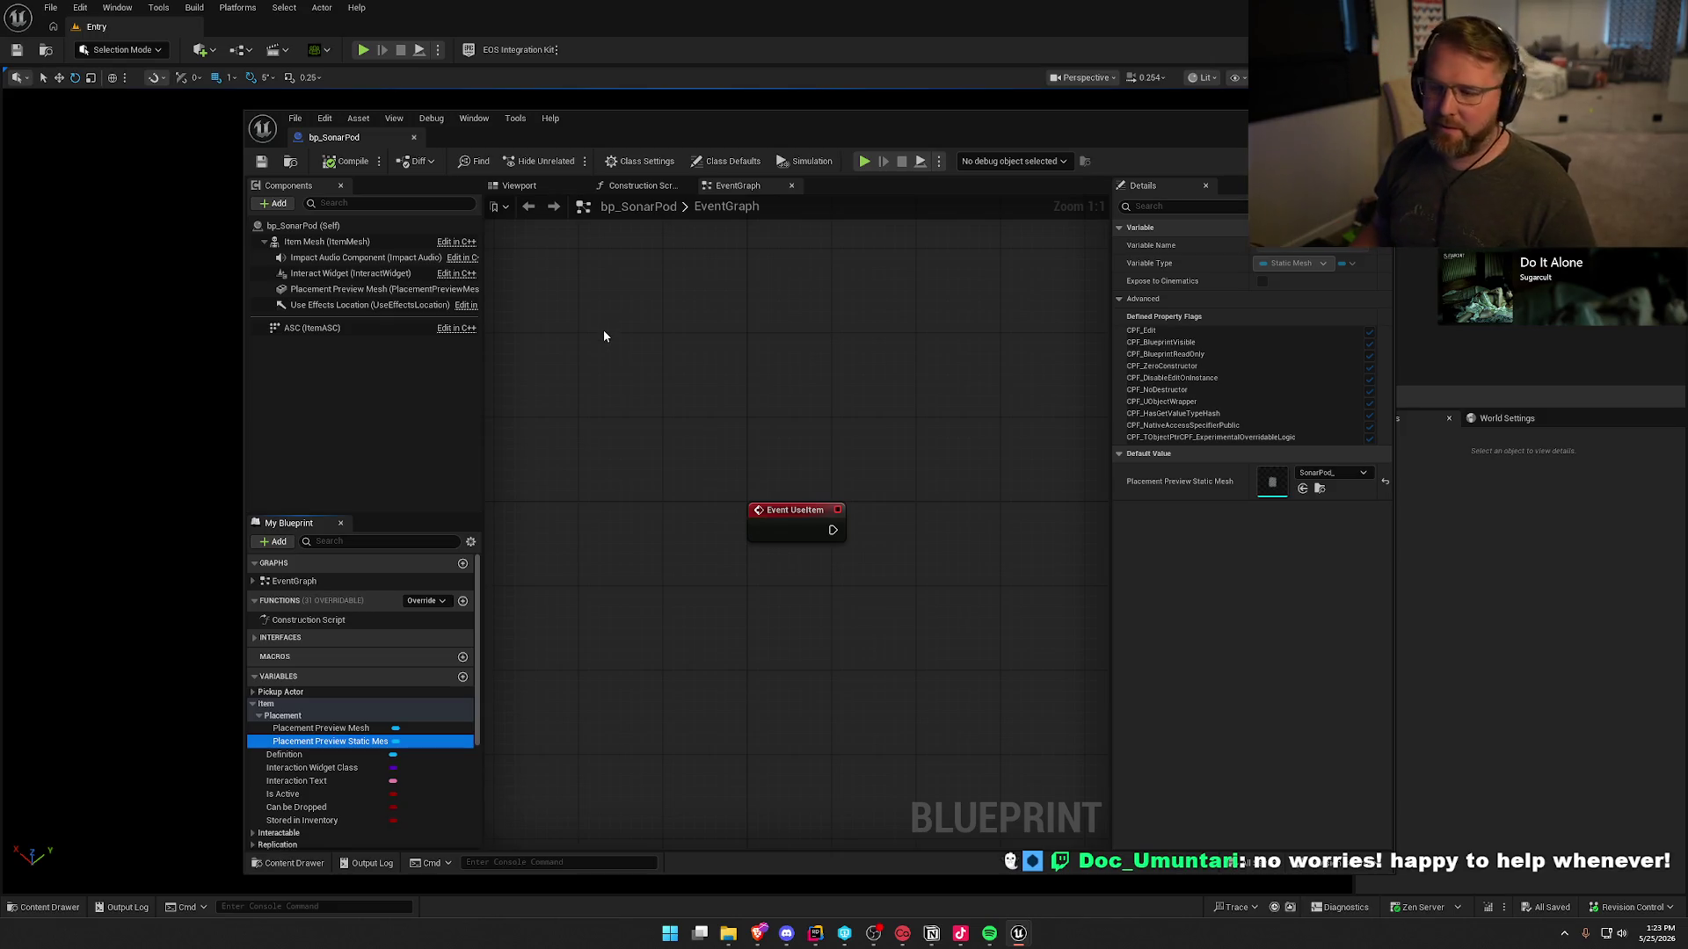
- Check the sonar pod in the Viewport, then close the bp_SonarPod editor
{"action": "left_click", "coordinate": [532, 187]}
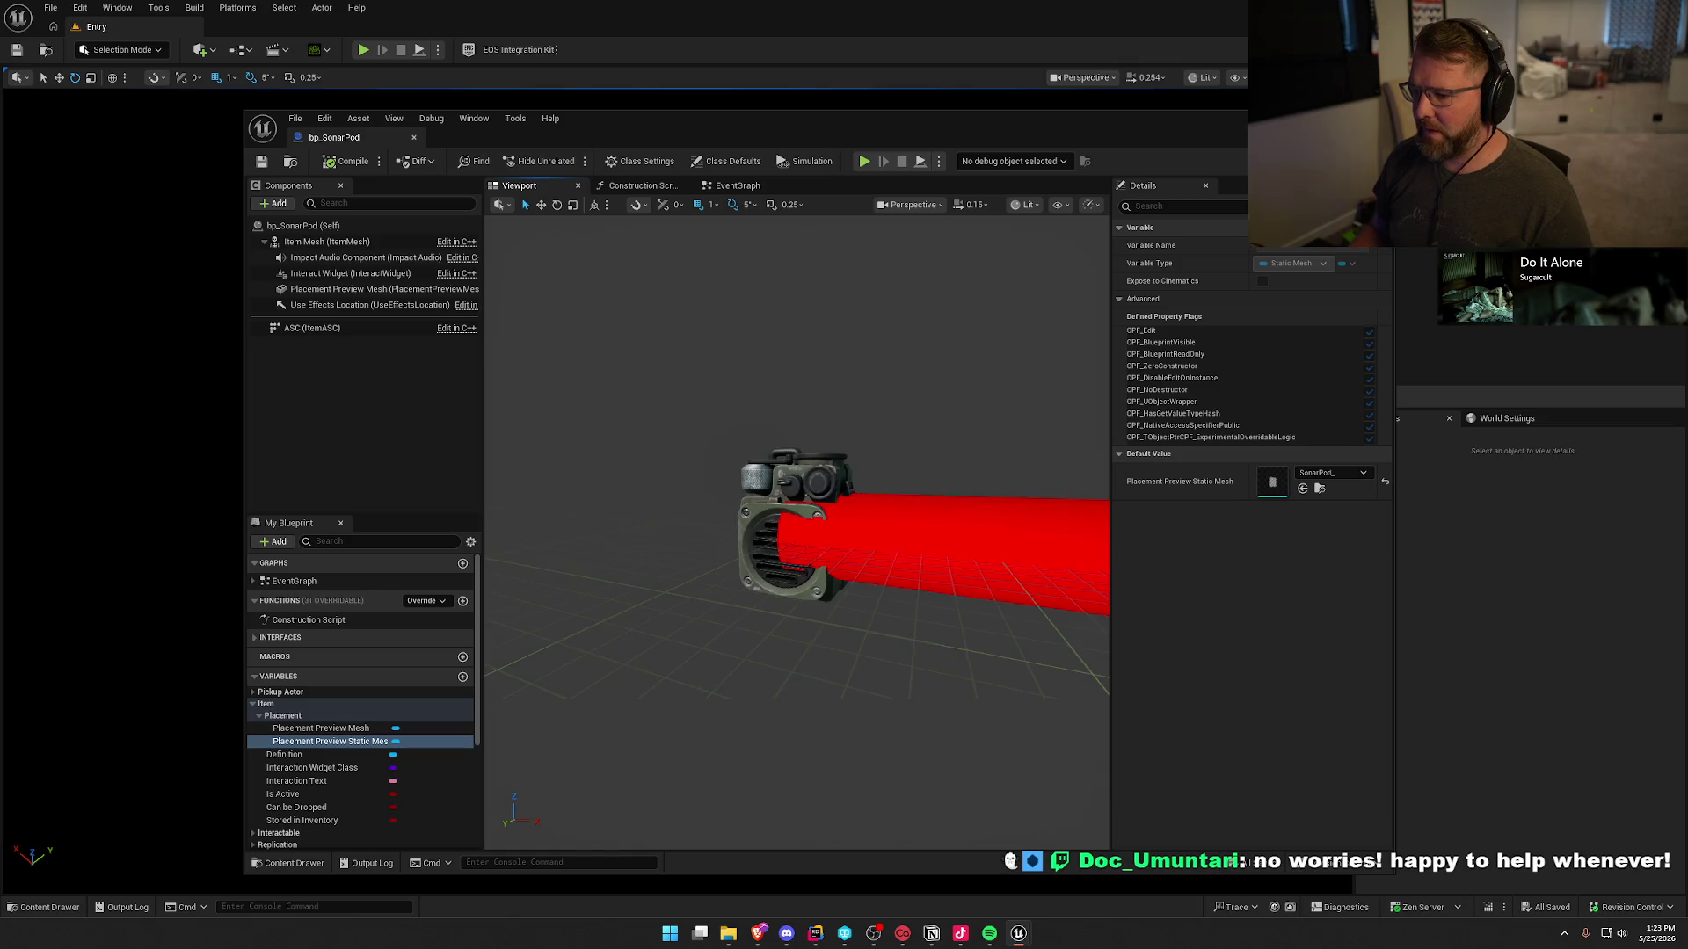
{"action": "scroll", "coordinate": [795, 519], "scroll_direction": "up", "scroll_amount": 5}
{"action": "scroll", "coordinate": [796, 519], "scroll_direction": "down", "scroll_amount": 2}
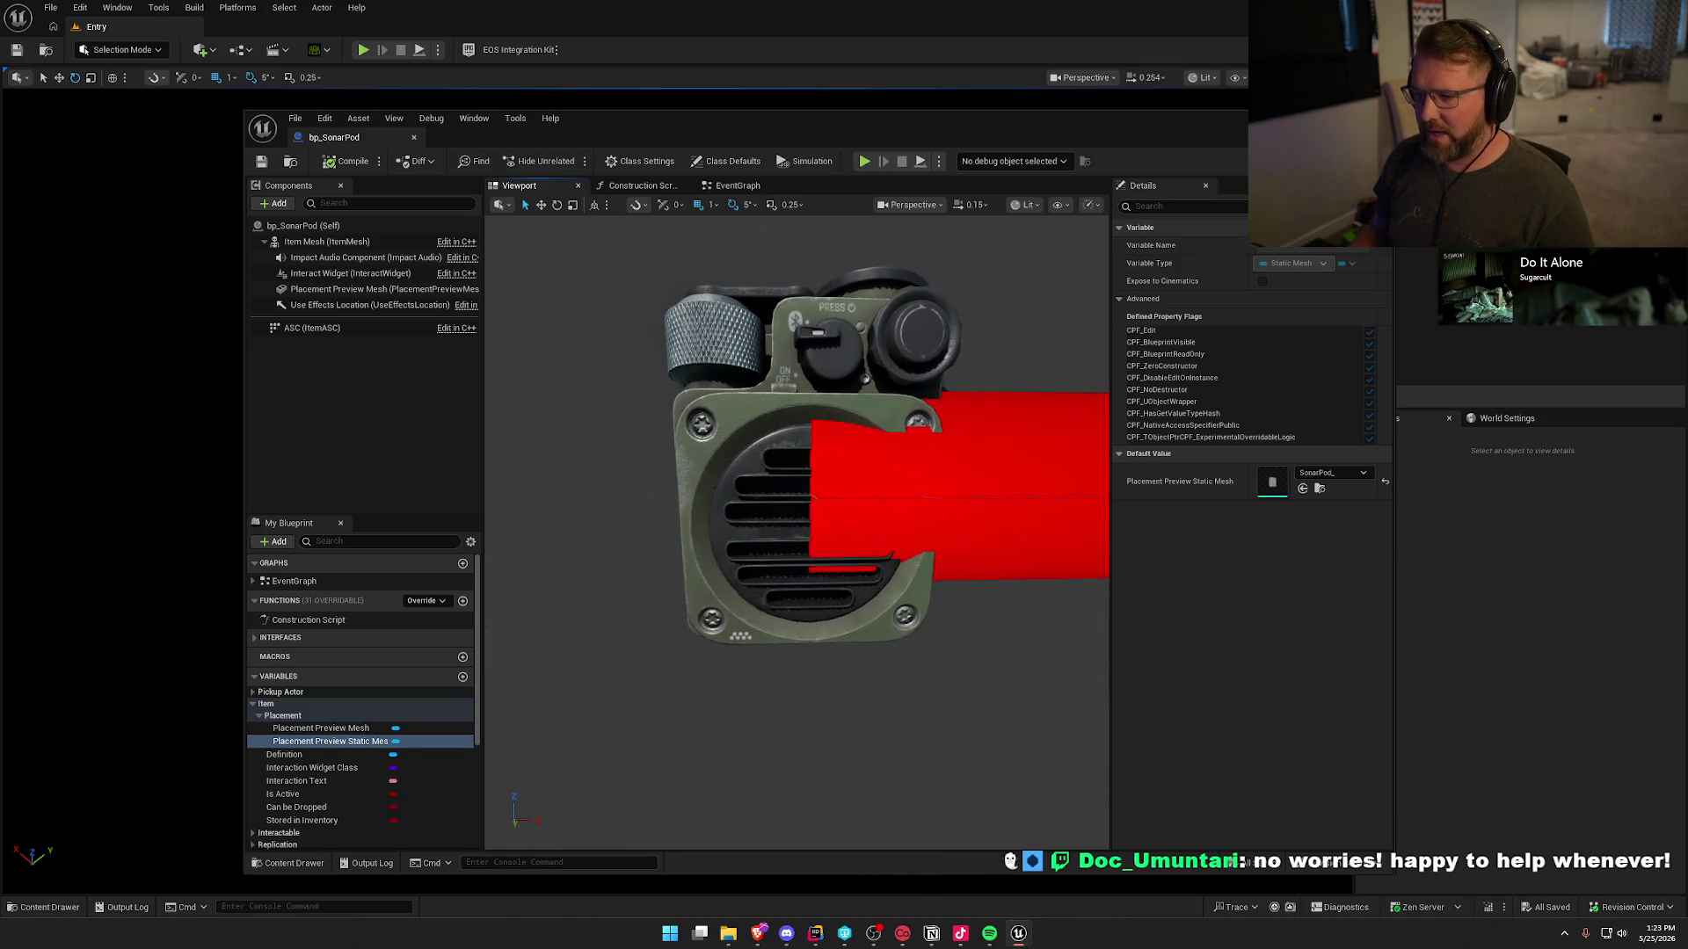
{"action": "key", "text": "f"}
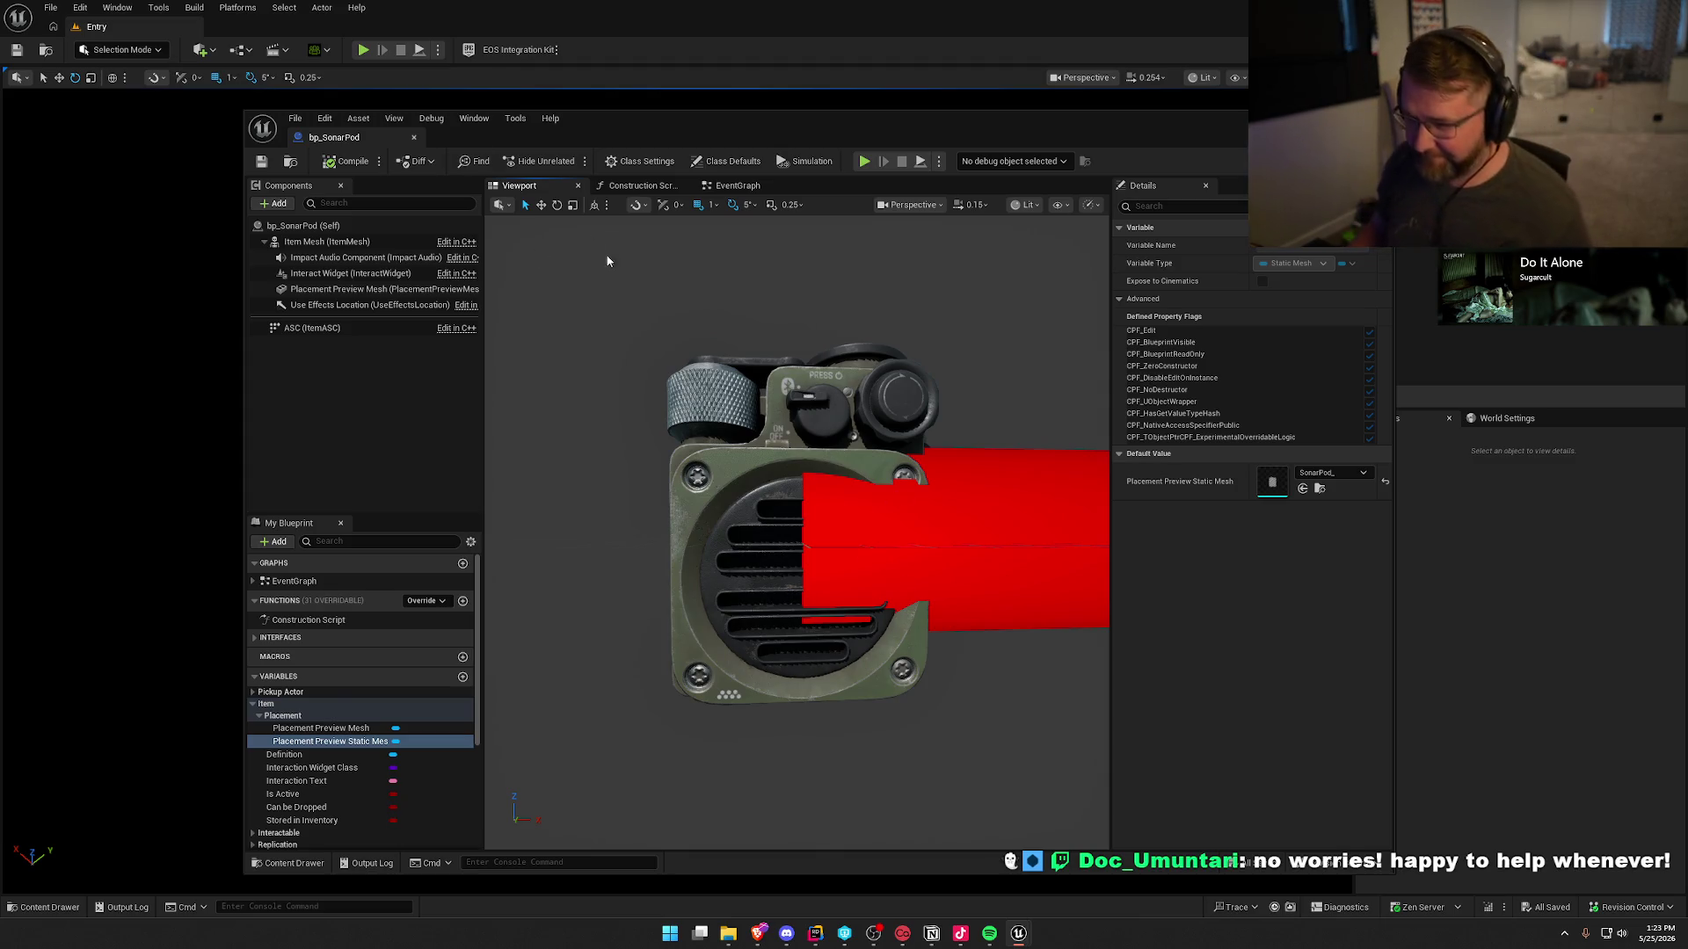
{"action": "left_click", "coordinate": [414, 137]}
{"action": "key", "text": "ctrl+space"}
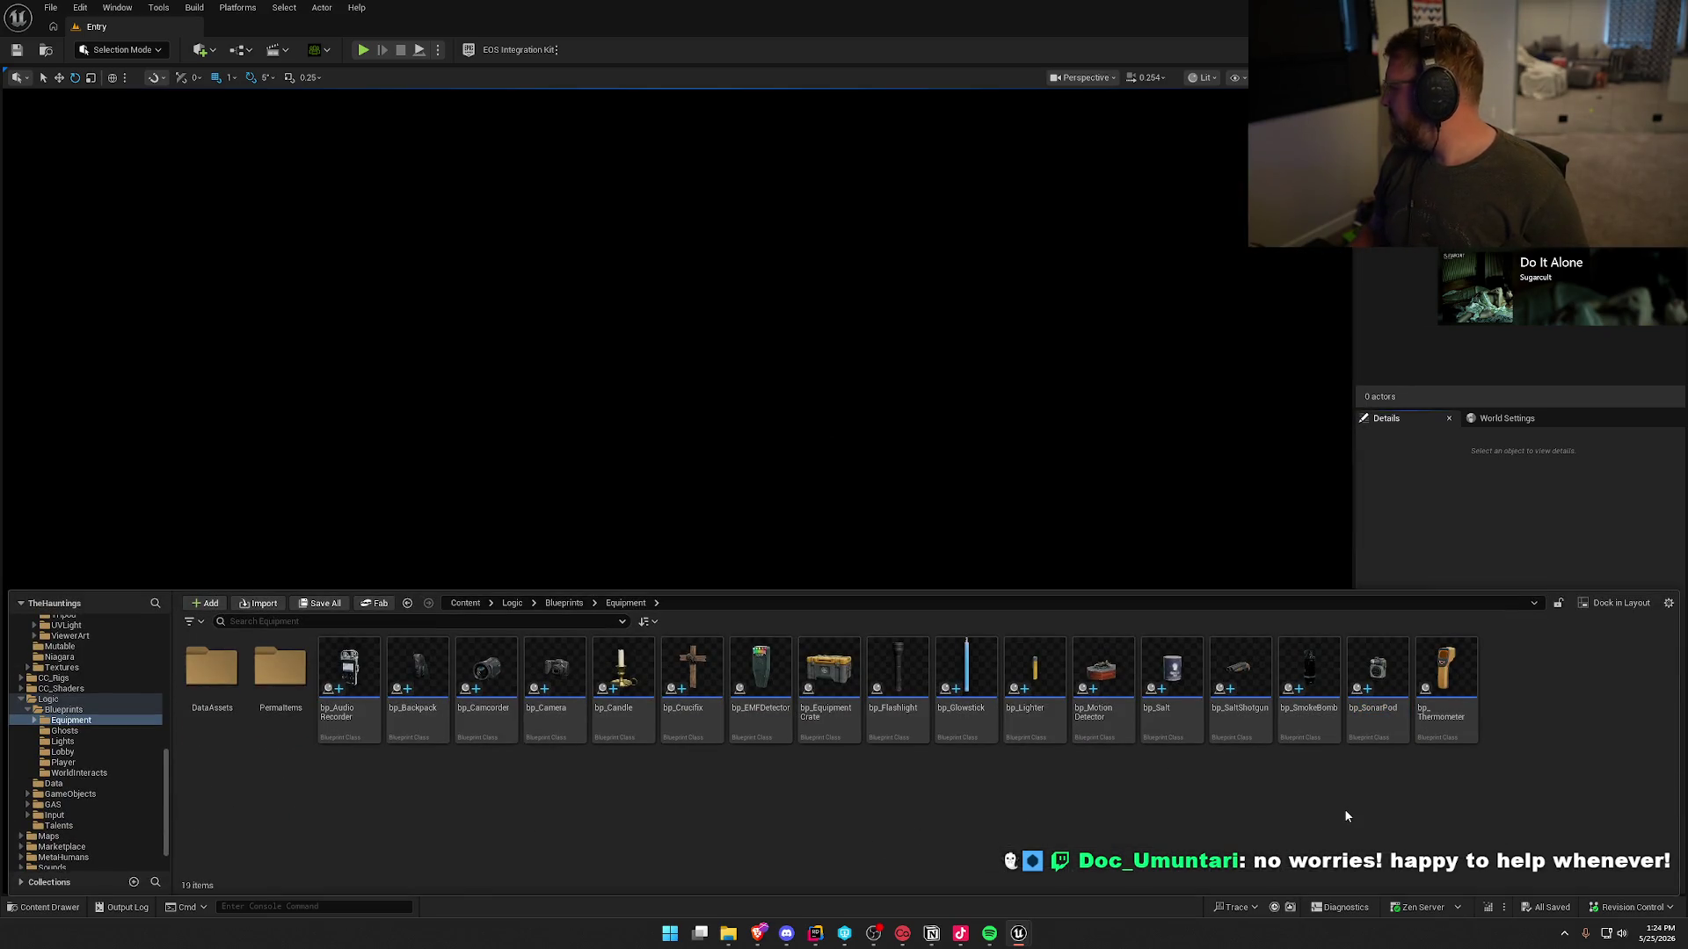
- Duplicate bp_SonarPod as bp_SpiritBoard, open it and select its Definition variable
{"action": "left_click", "coordinate": [1402, 693]}
{"action": "key", "text": "ctrl+d"}
{"action": "type", "text": "b"}
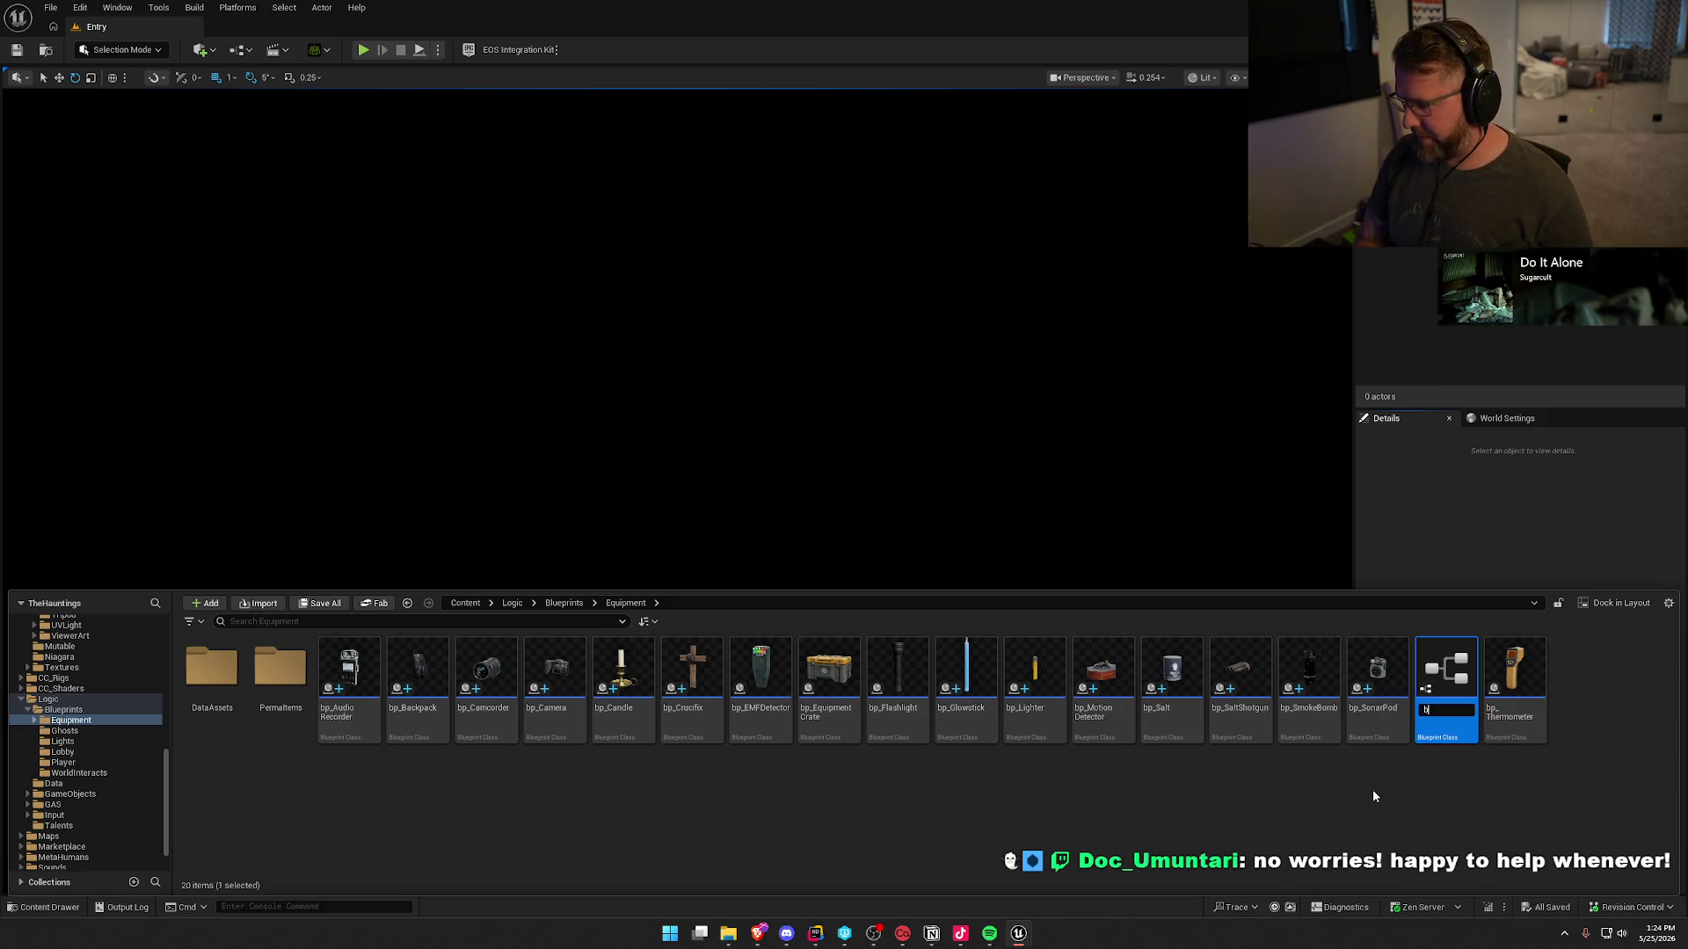
{"action": "type", "text": "iritBoard"}
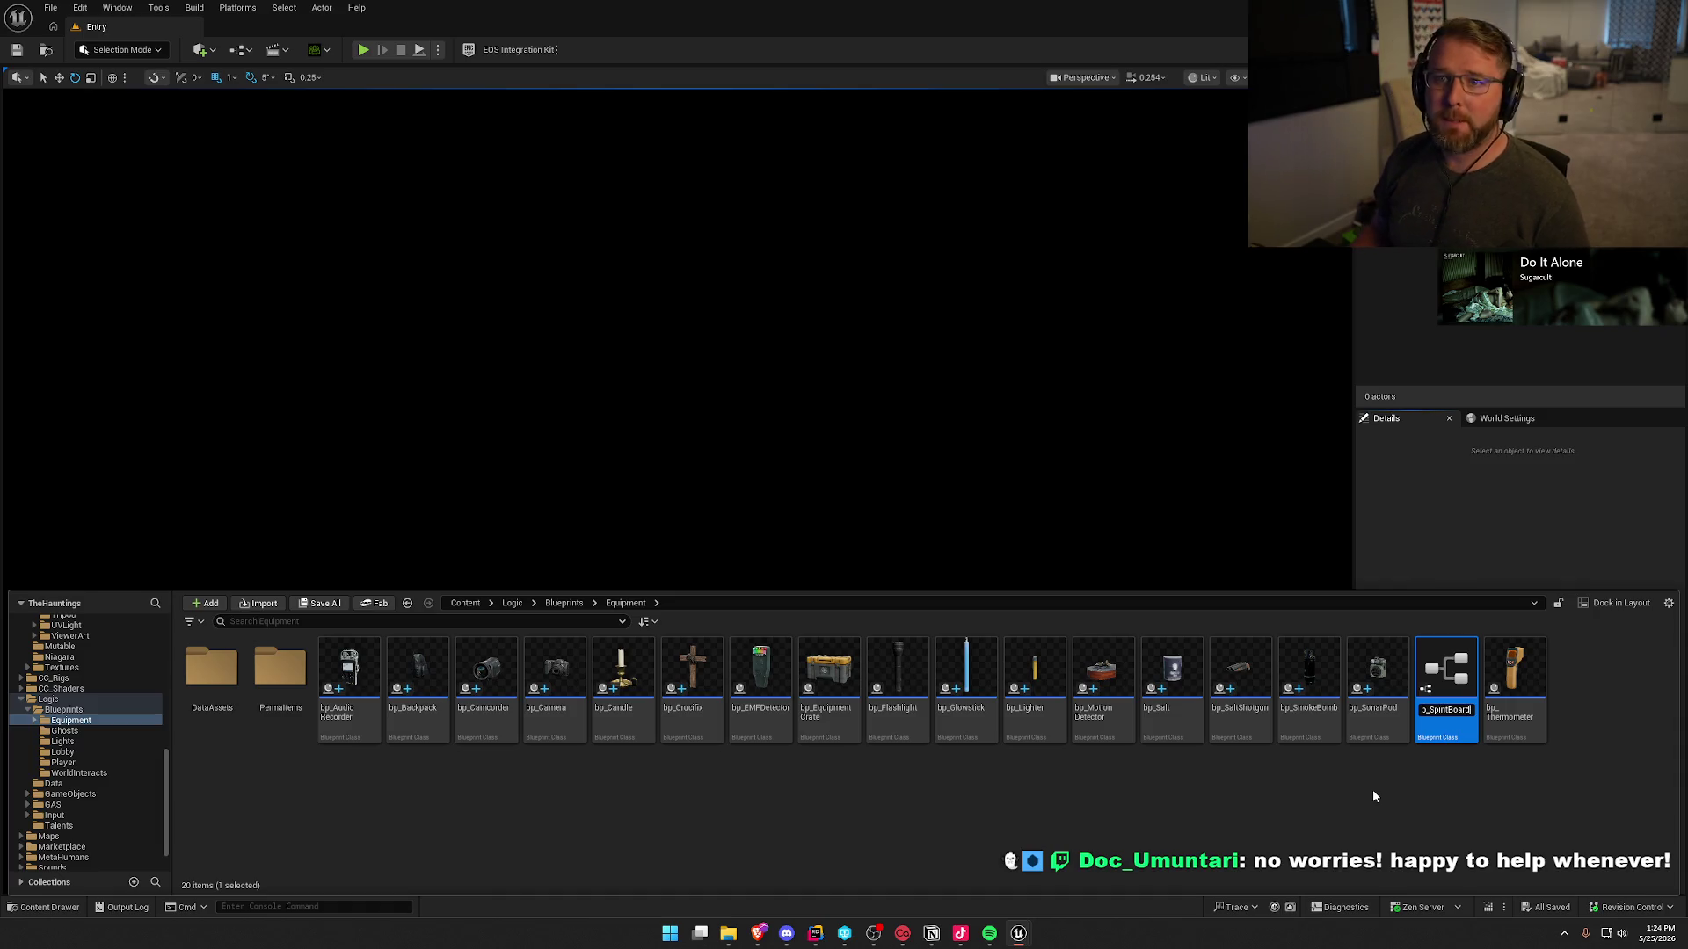
{"action": "key", "text": "Return"}
{"action": "double_click", "coordinate": [1446, 681]}
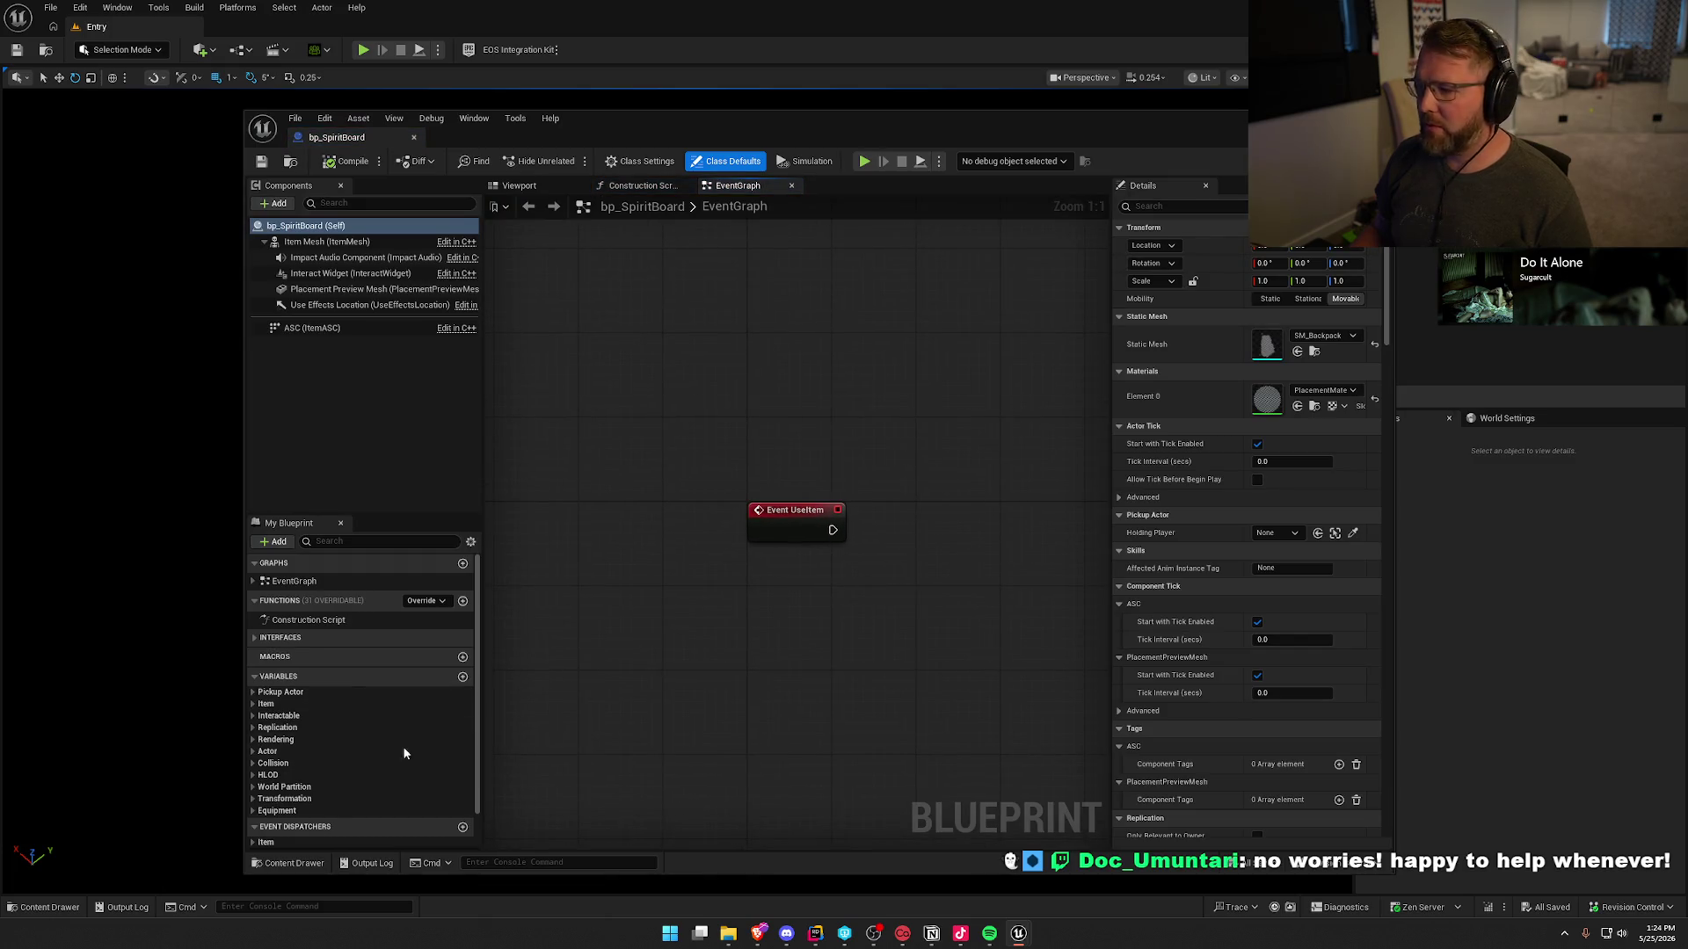
{"action": "left_click", "coordinate": [266, 704]}
{"action": "left_click", "coordinate": [284, 729]}
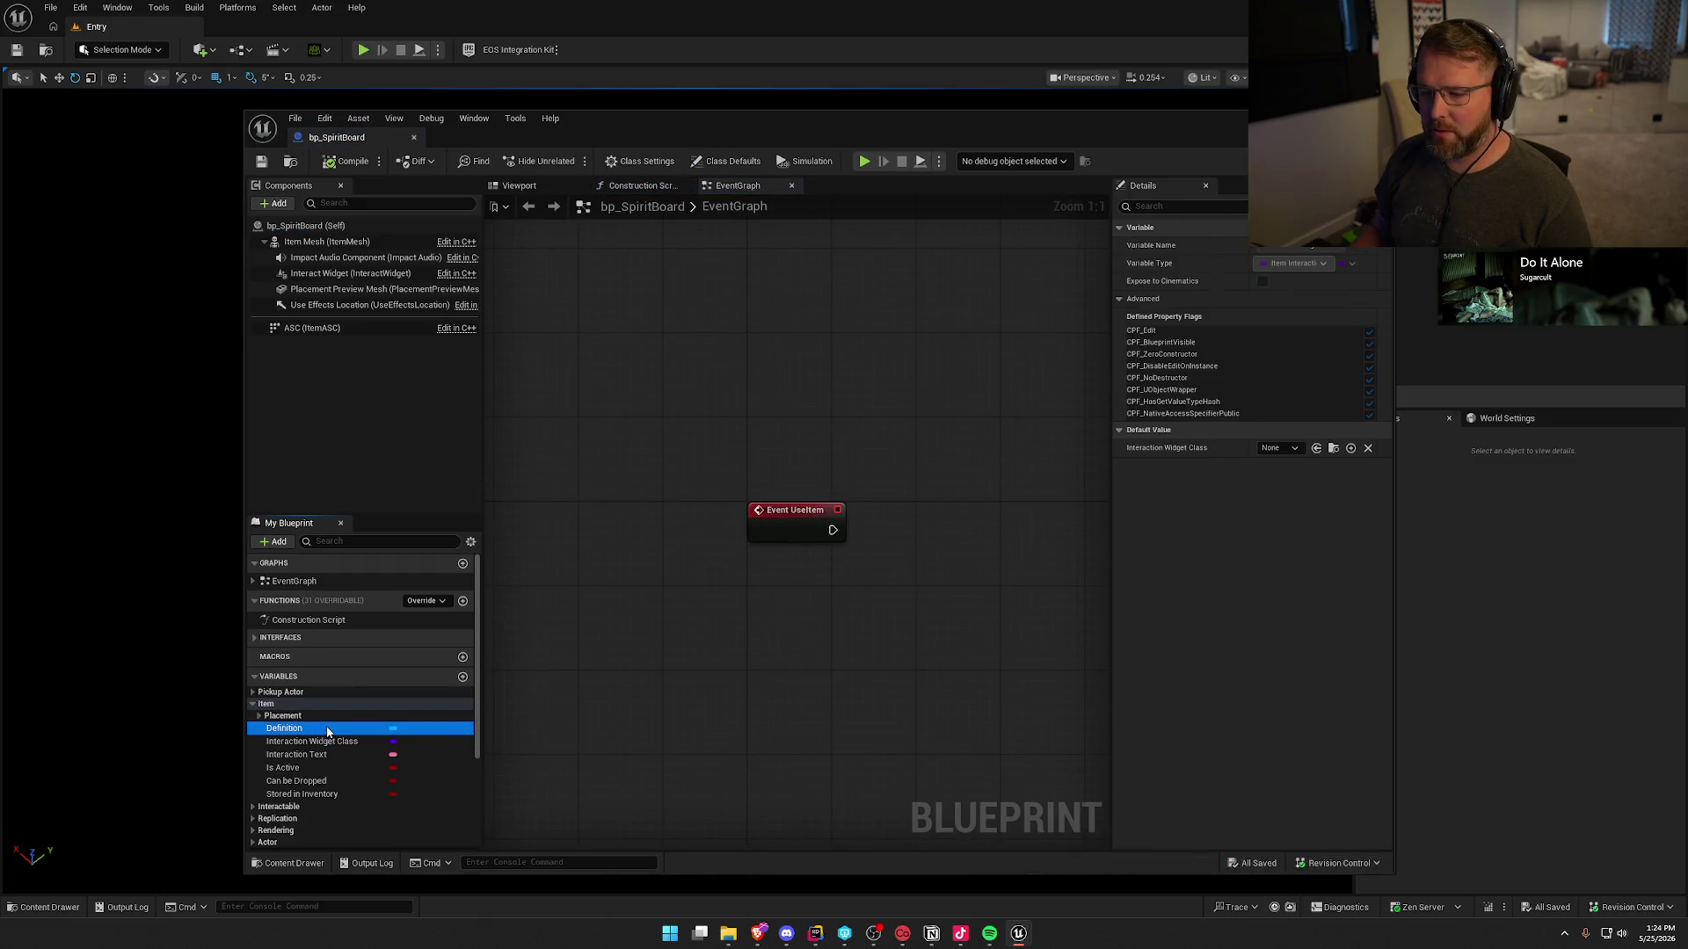
- Search the Definition asset list for 'spiri', clear the search, and open the Content Drawer
{"action": "left_click", "coordinate": [1333, 449]}
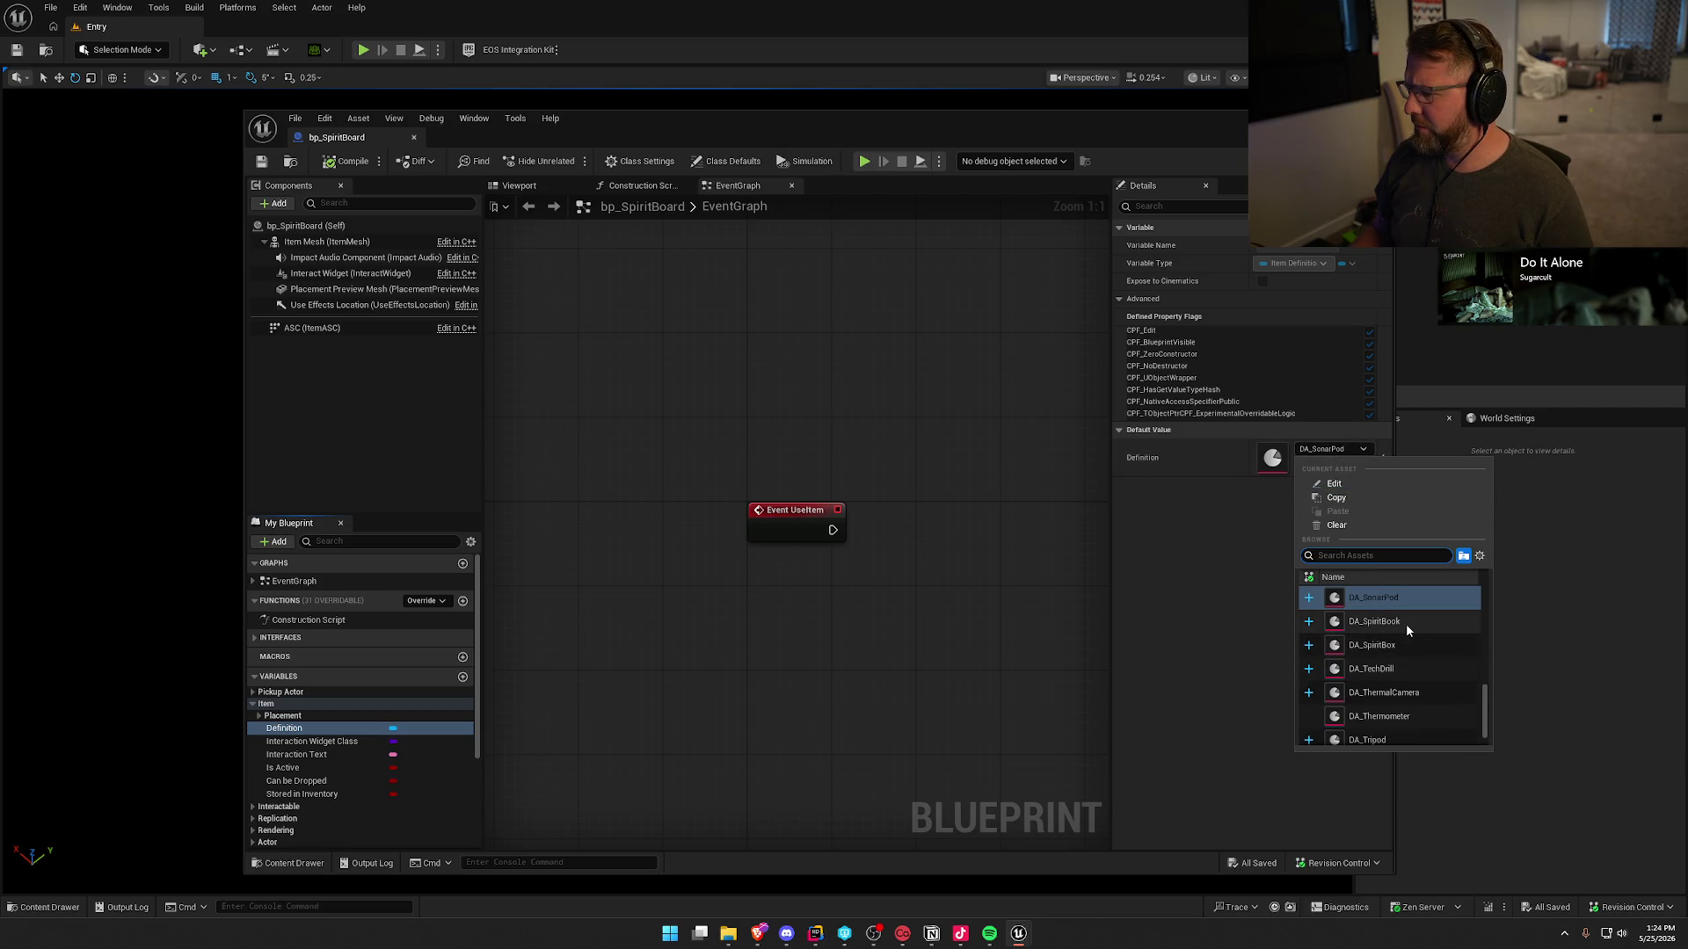
{"action": "scroll", "coordinate": [1405, 624], "scroll_direction": "up", "scroll_amount": 1}
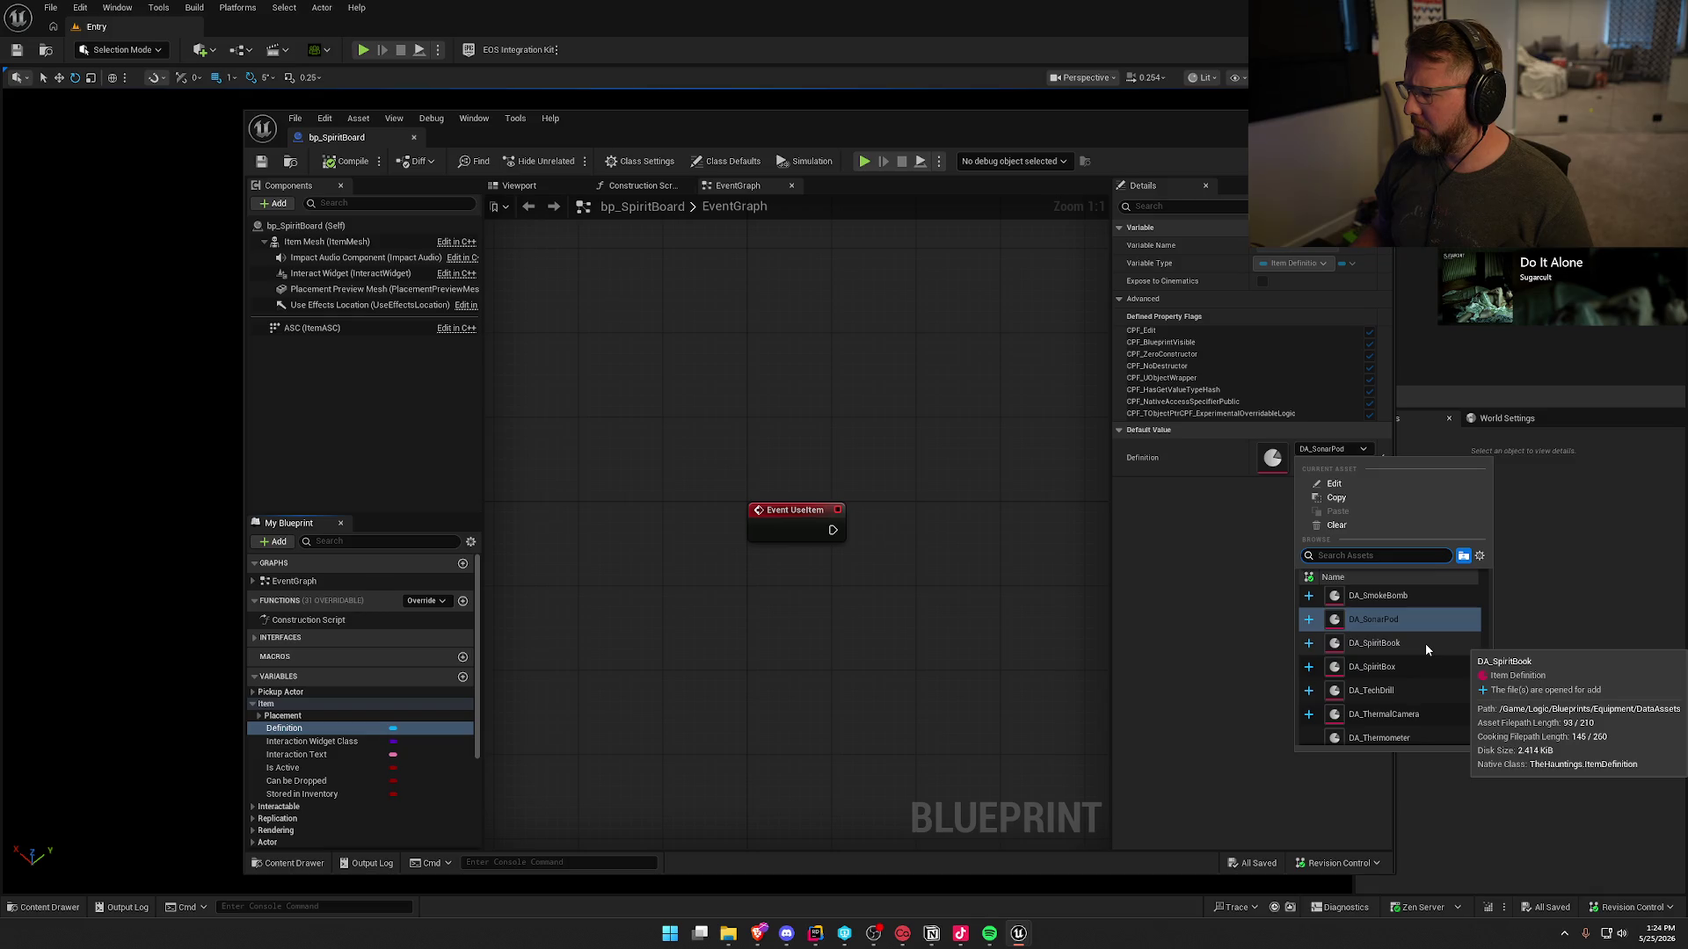
{"action": "type", "text": "spiri"}
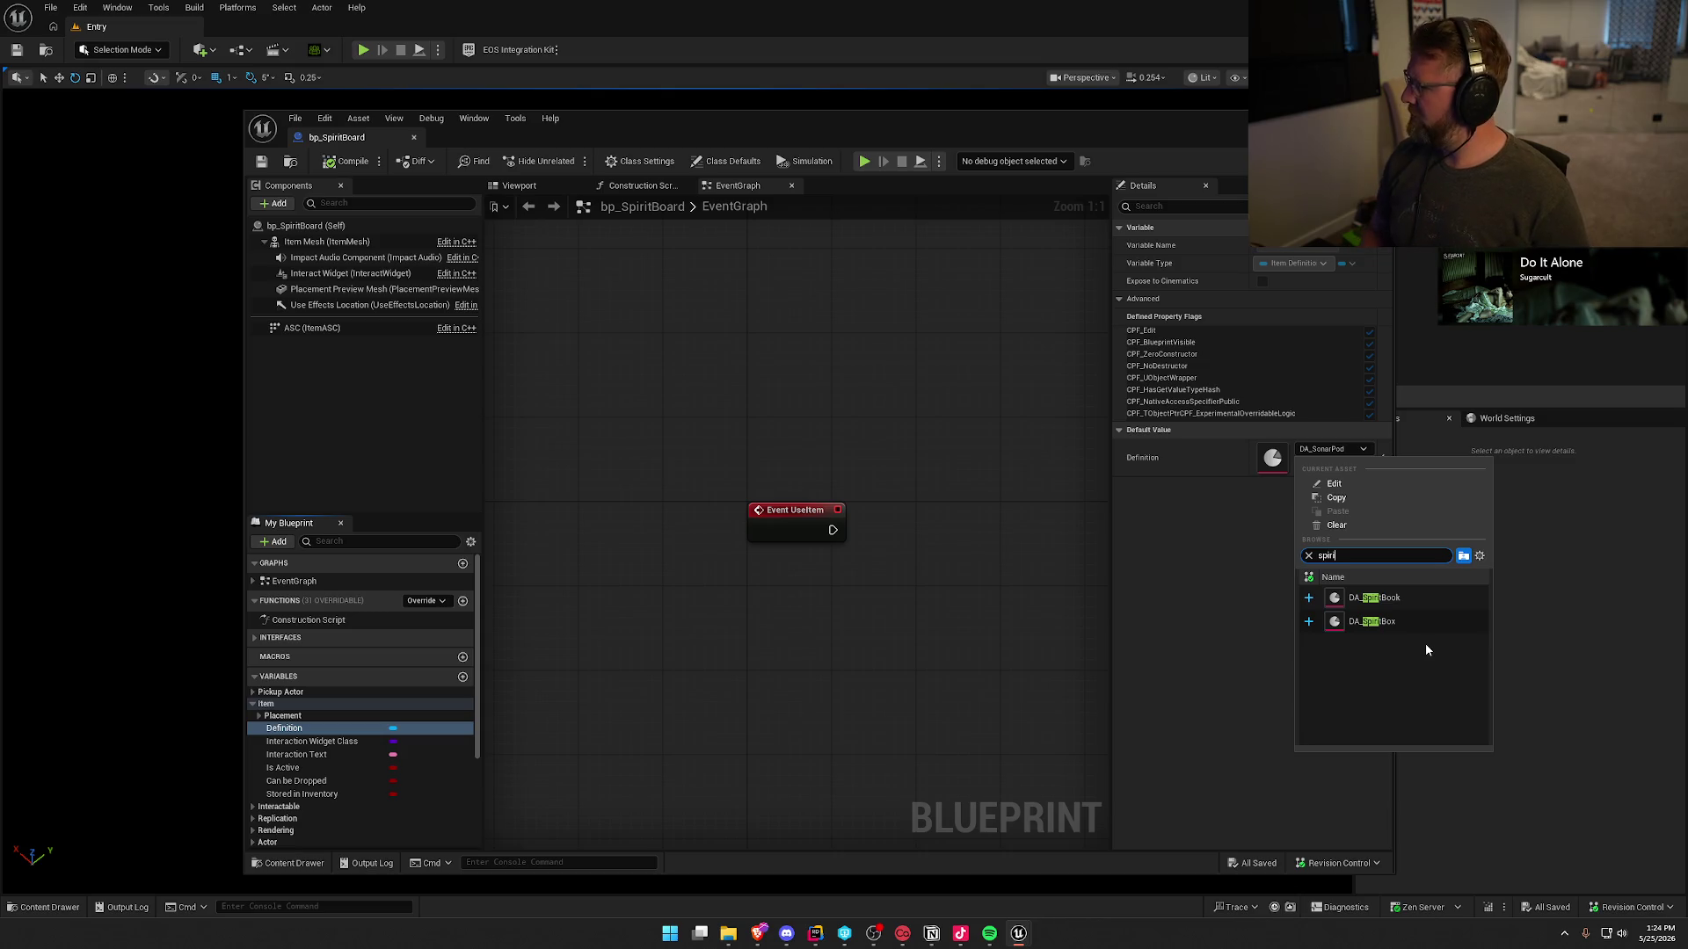
{"action": "key", "text": "ctrl+a"}
{"action": "type", "text": "o"}
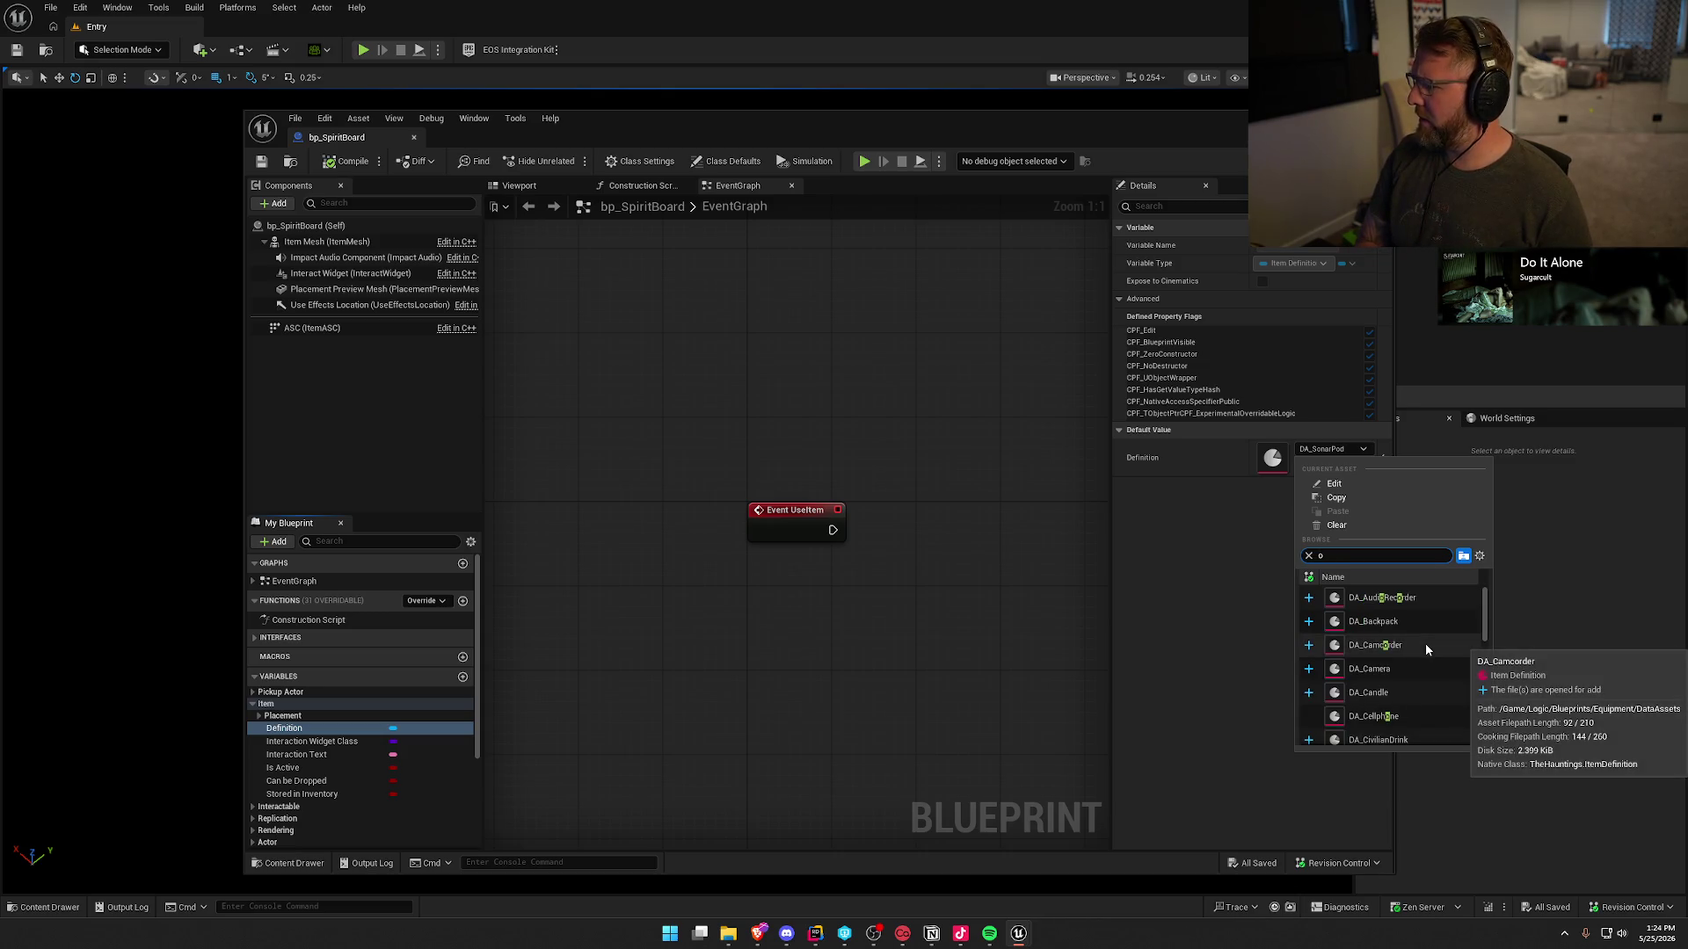
{"action": "type", "text": "s"}
{"action": "key", "text": "BackSpace"}
{"action": "key", "text": "BackSpace"}
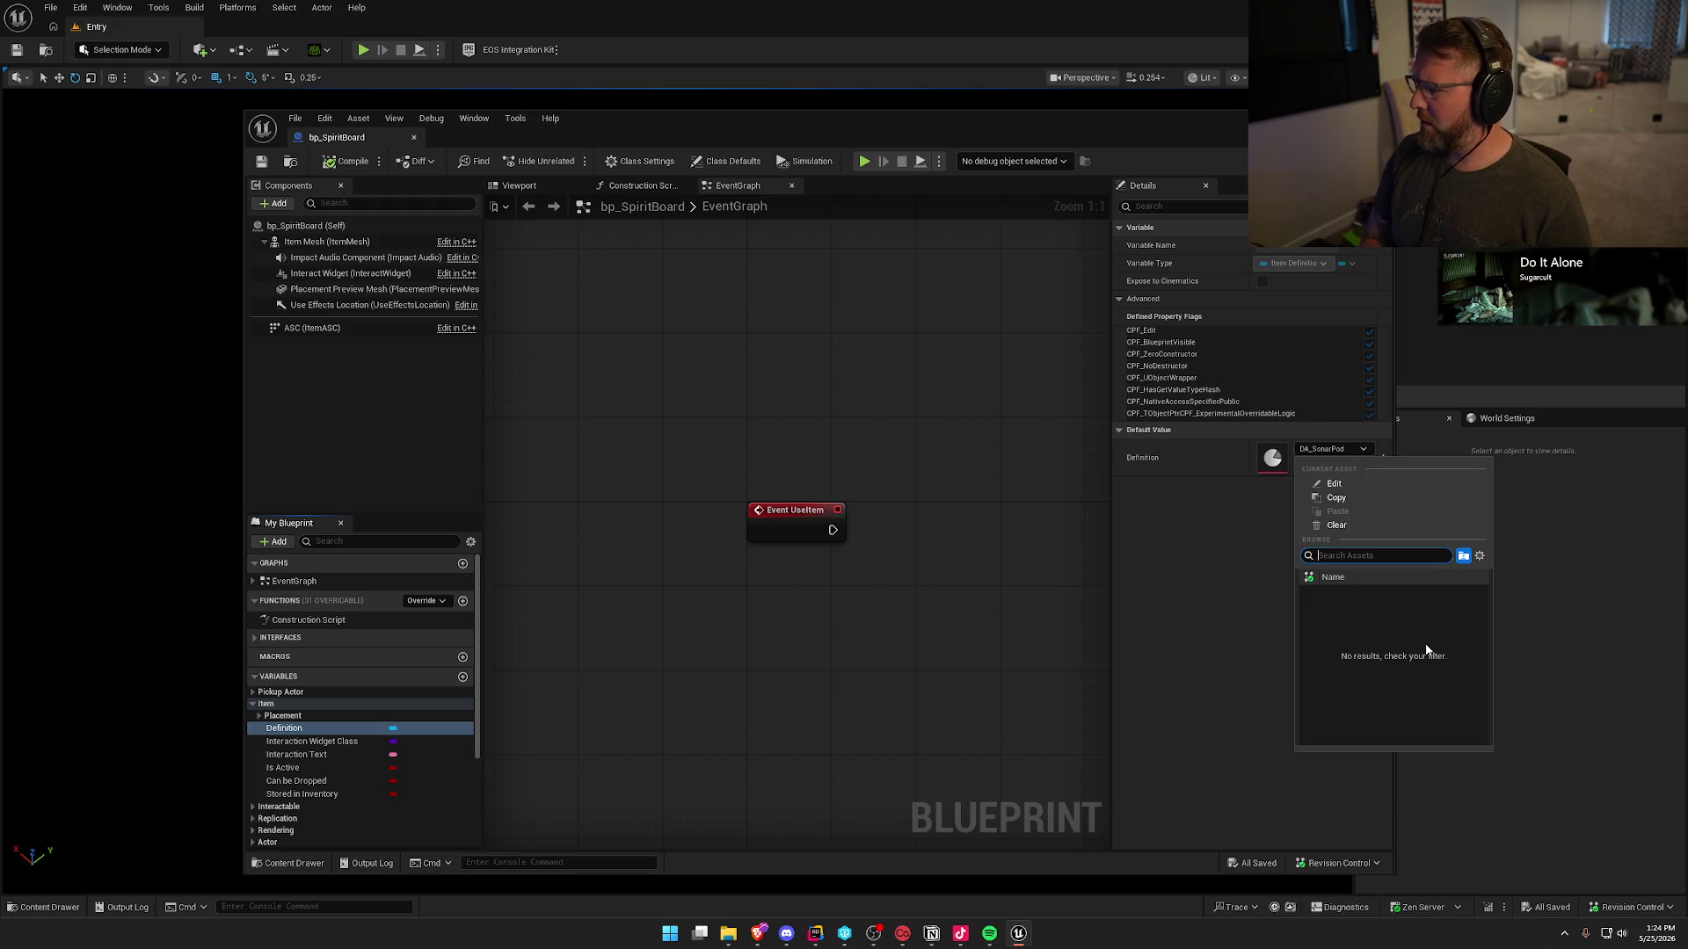
{"action": "left_click", "coordinate": [937, 683]}
{"action": "key", "text": "ctrl+space"}
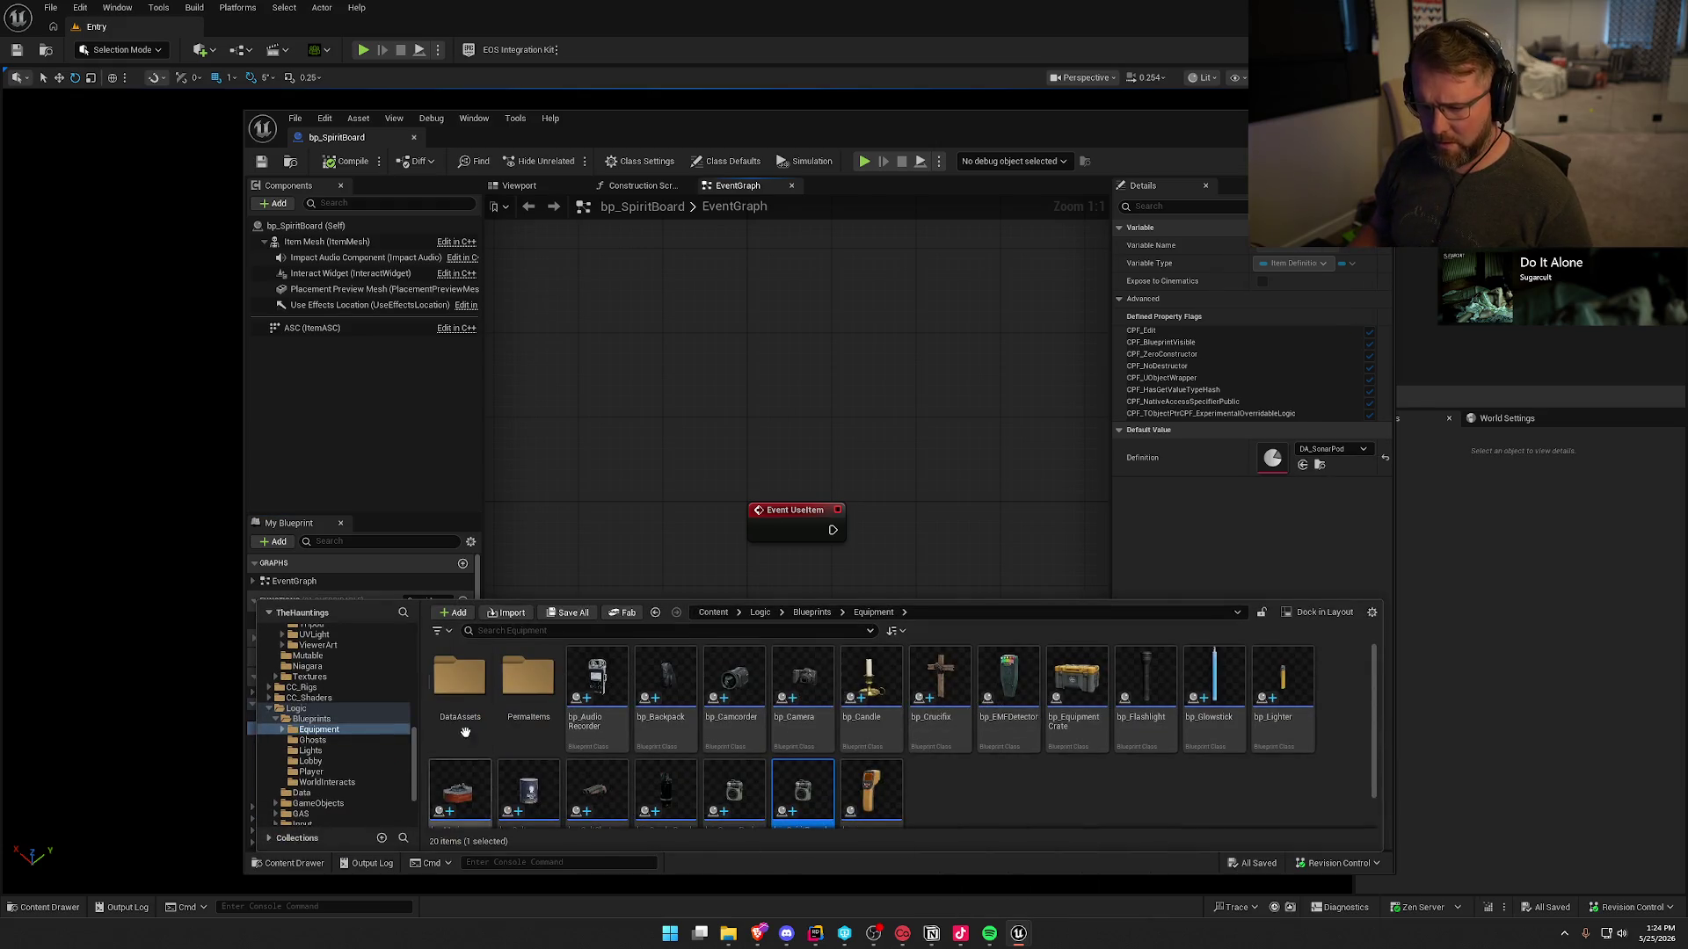
- Look through the DataAssets folder, close the drawer, and dock the bp_SpiritBoard editor
{"action": "scroll", "coordinate": [1166, 787], "scroll_direction": "down", "scroll_amount": 1}
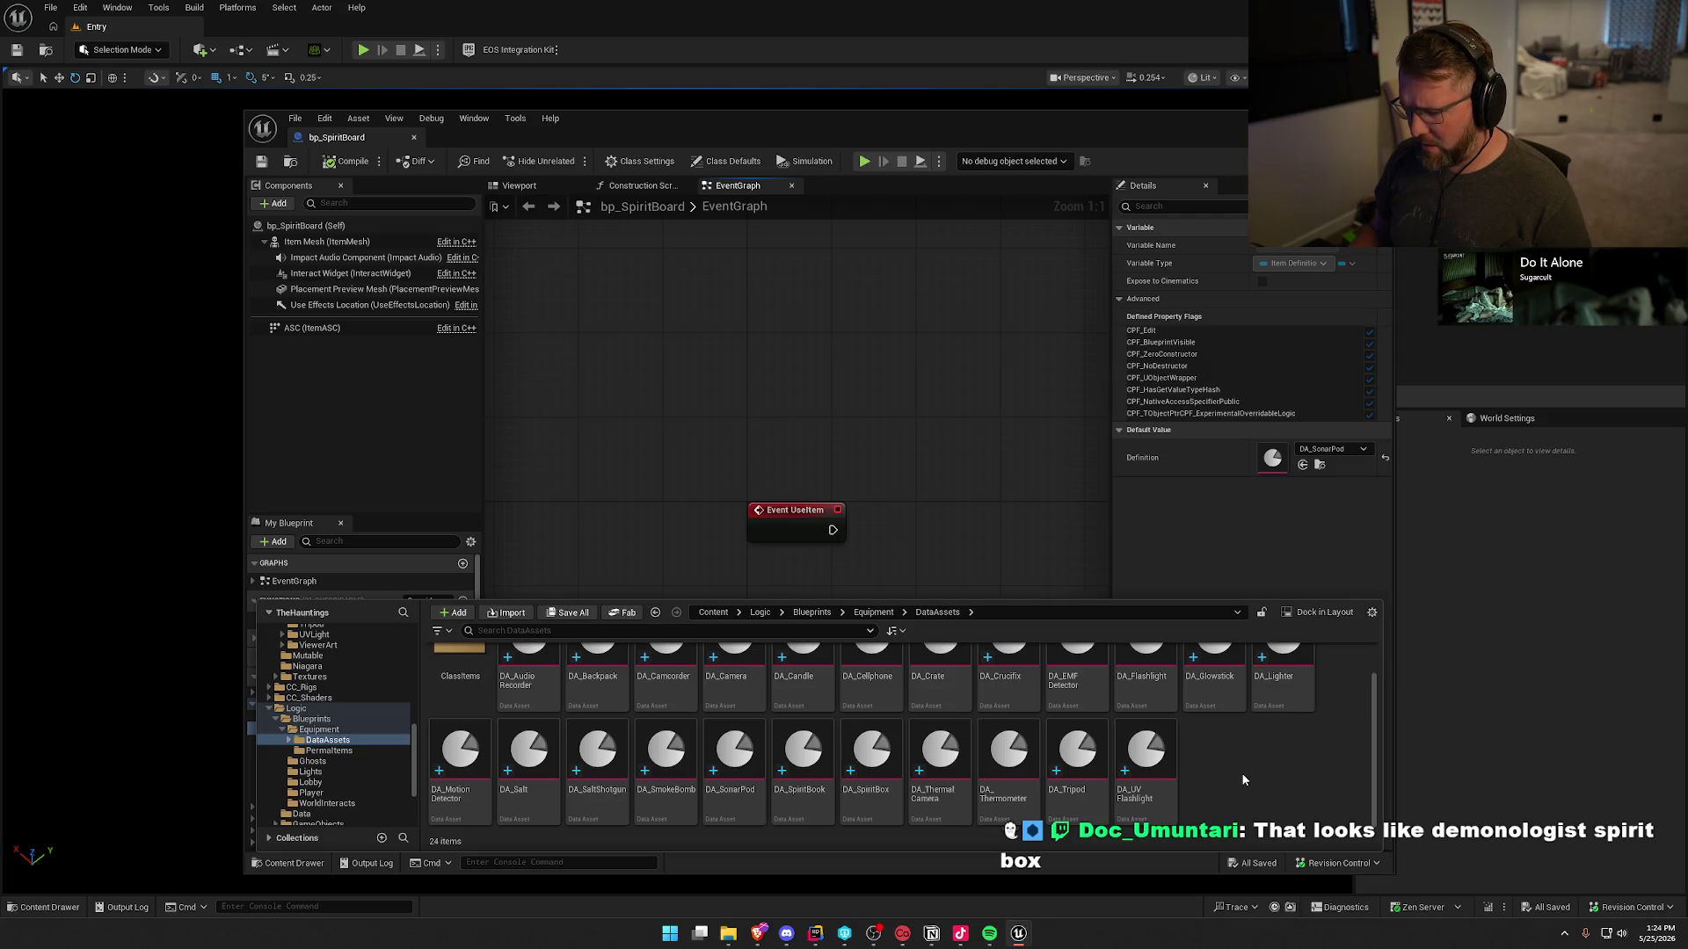
{"action": "scroll", "coordinate": [1242, 778], "scroll_direction": "up", "scroll_amount": 1}
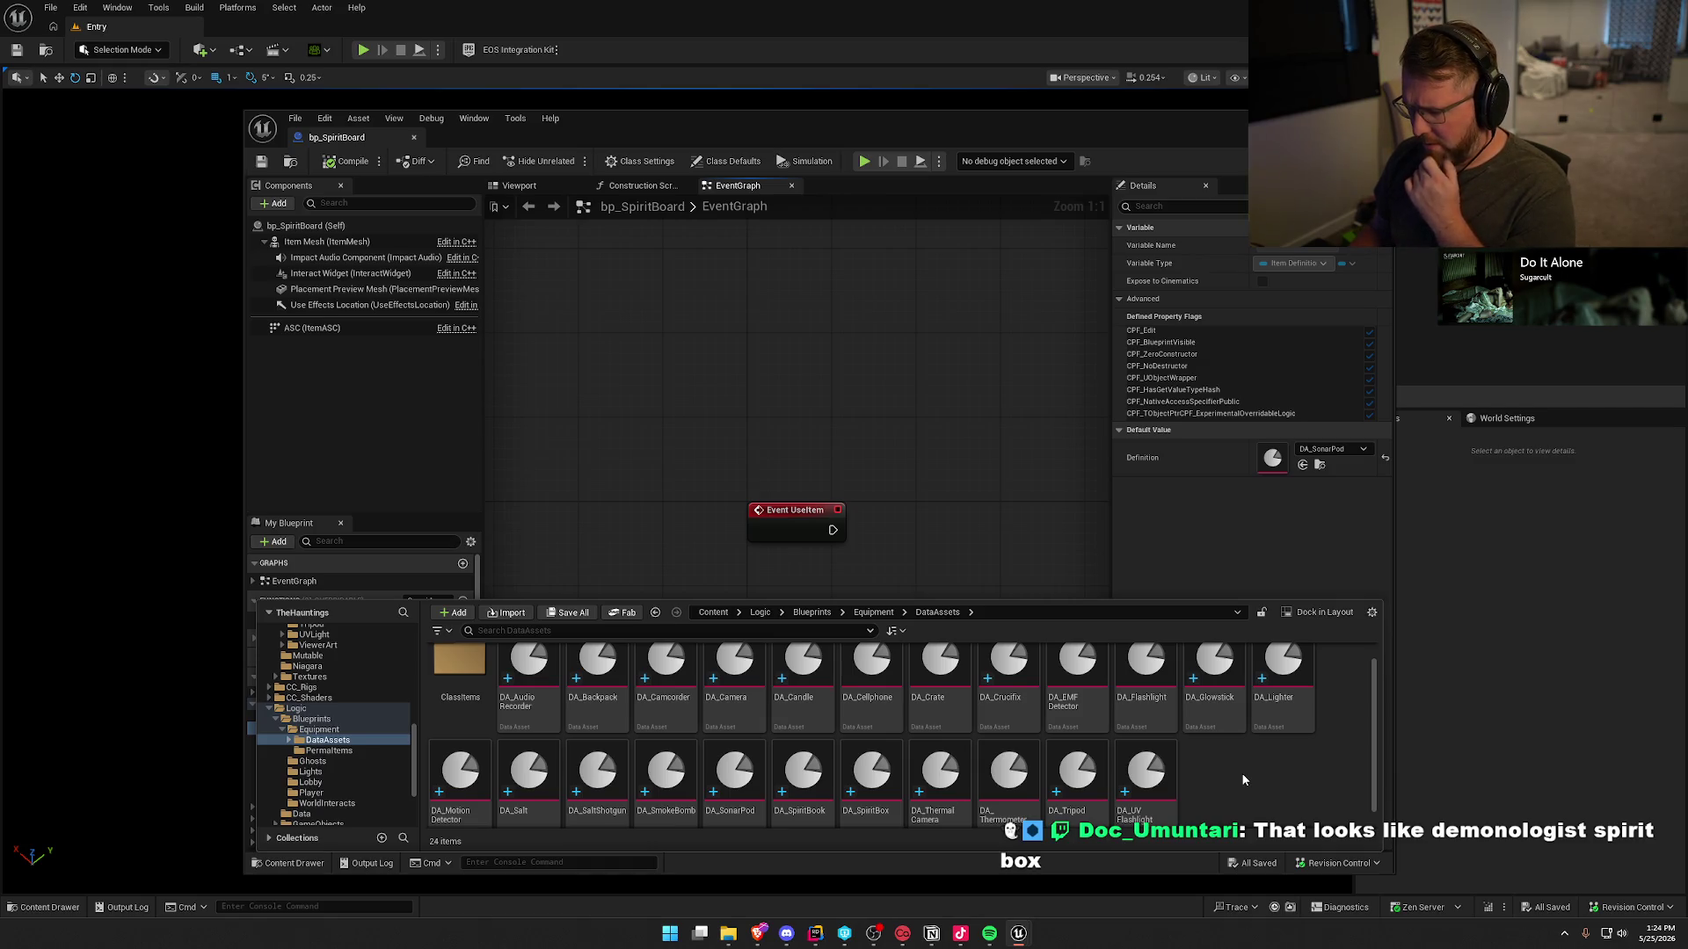
{"action": "scroll", "coordinate": [1241, 779], "scroll_direction": "down", "scroll_amount": 1}
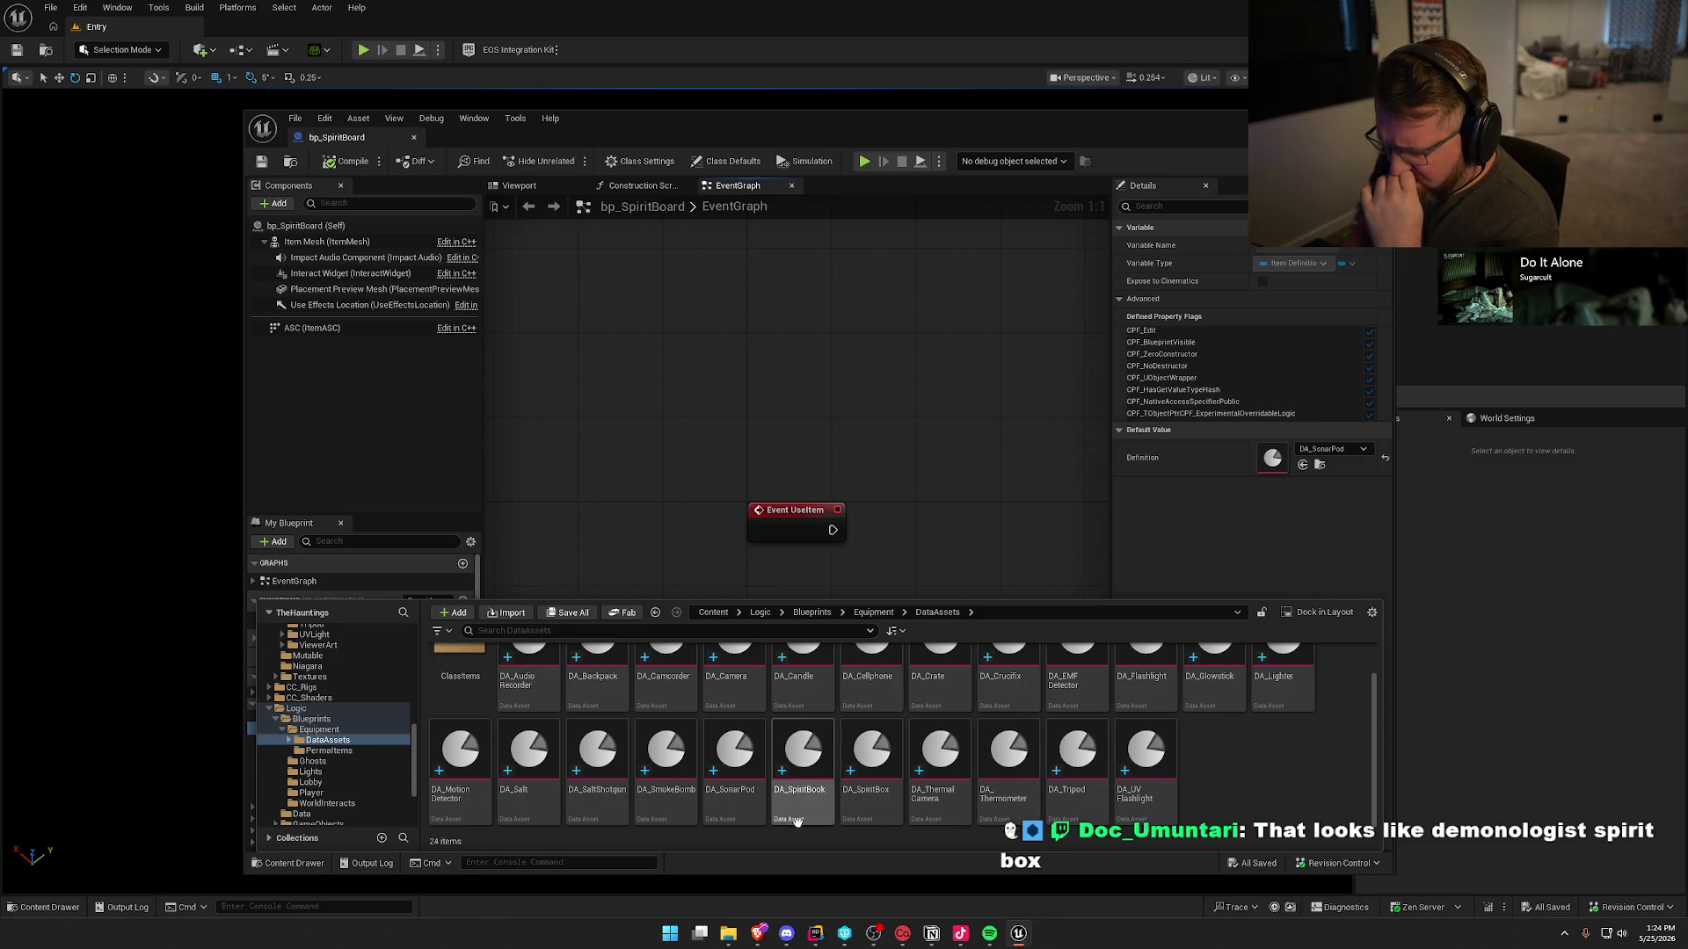
{"action": "mouse_move", "coordinate": [789, 817]}
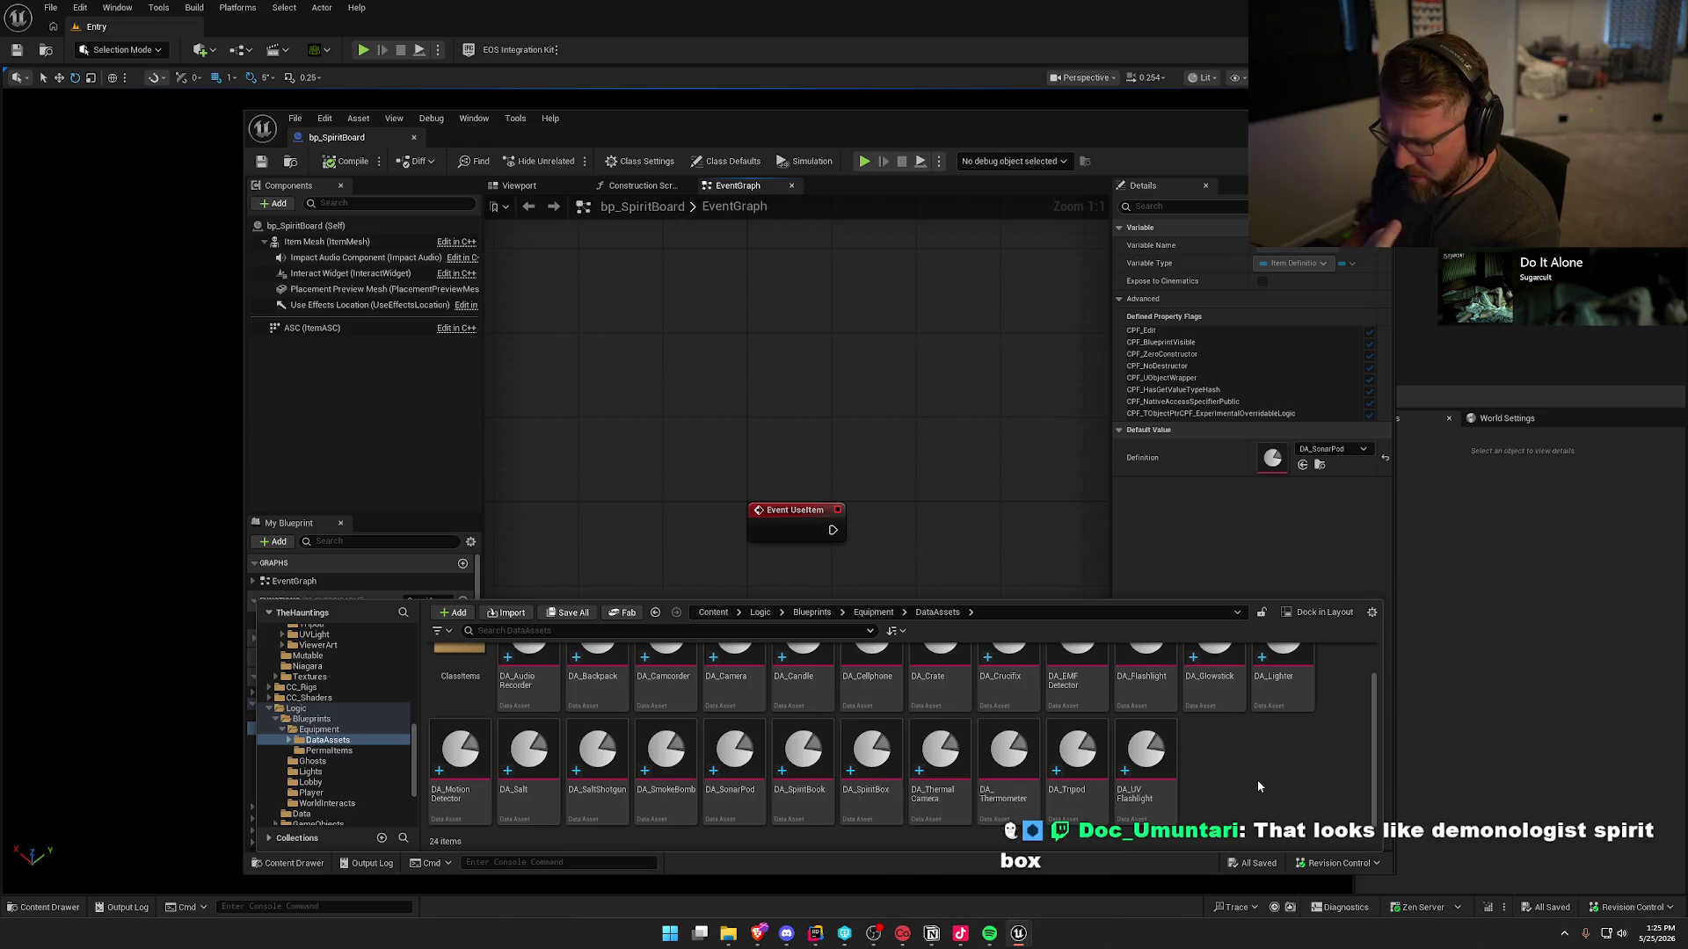
{"action": "key", "text": "ctrl+space"}
{"action": "key", "text": "ctrl+space"}
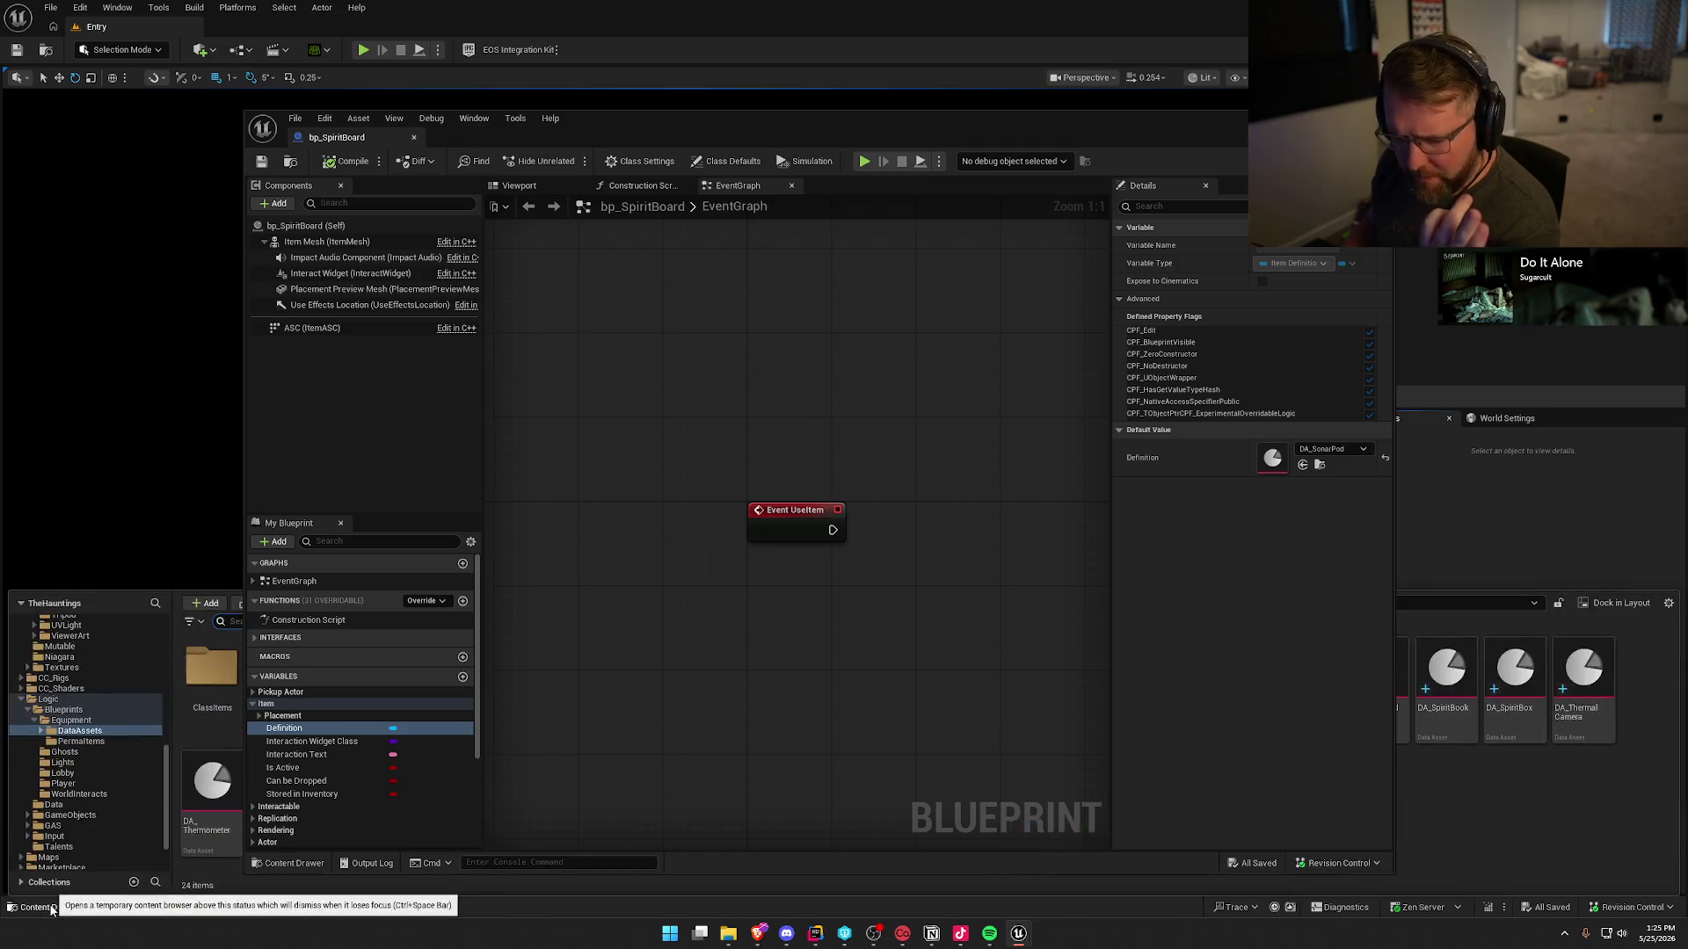
{"action": "left_click_drag", "start_coordinate": [334, 138], "coordinate": [250, 32]}
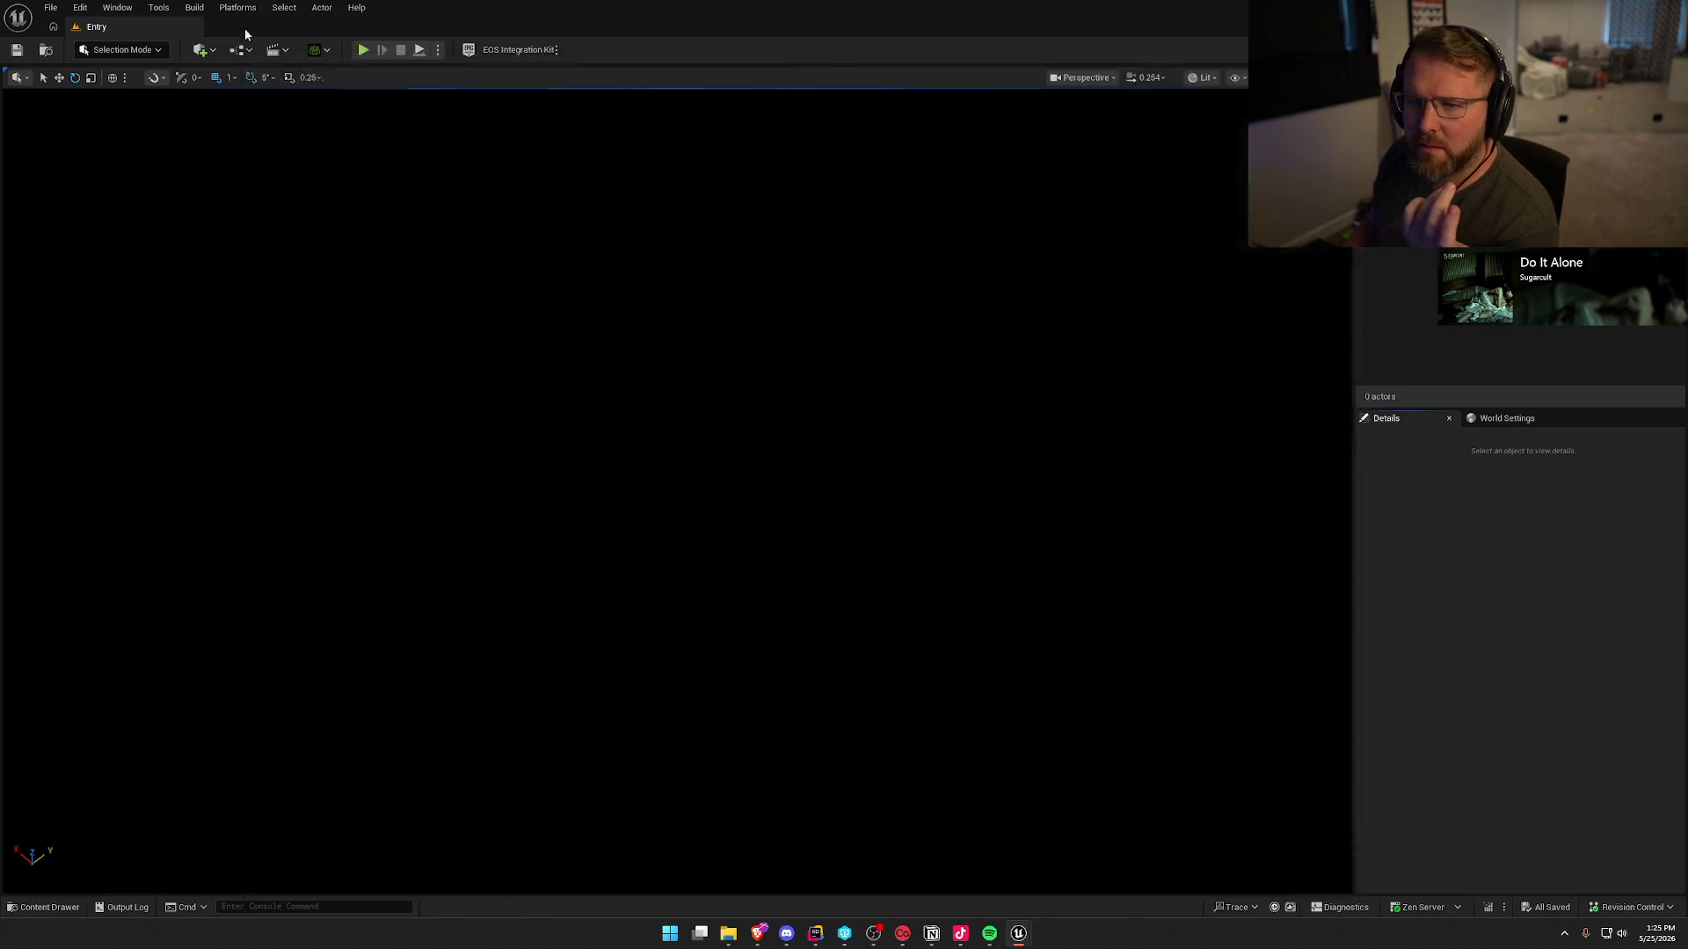
- Reopen the Content Drawer on the DataAssets folder beside the docked bp_SpiritBoard editor
{"action": "key", "text": "ctrl+space"}
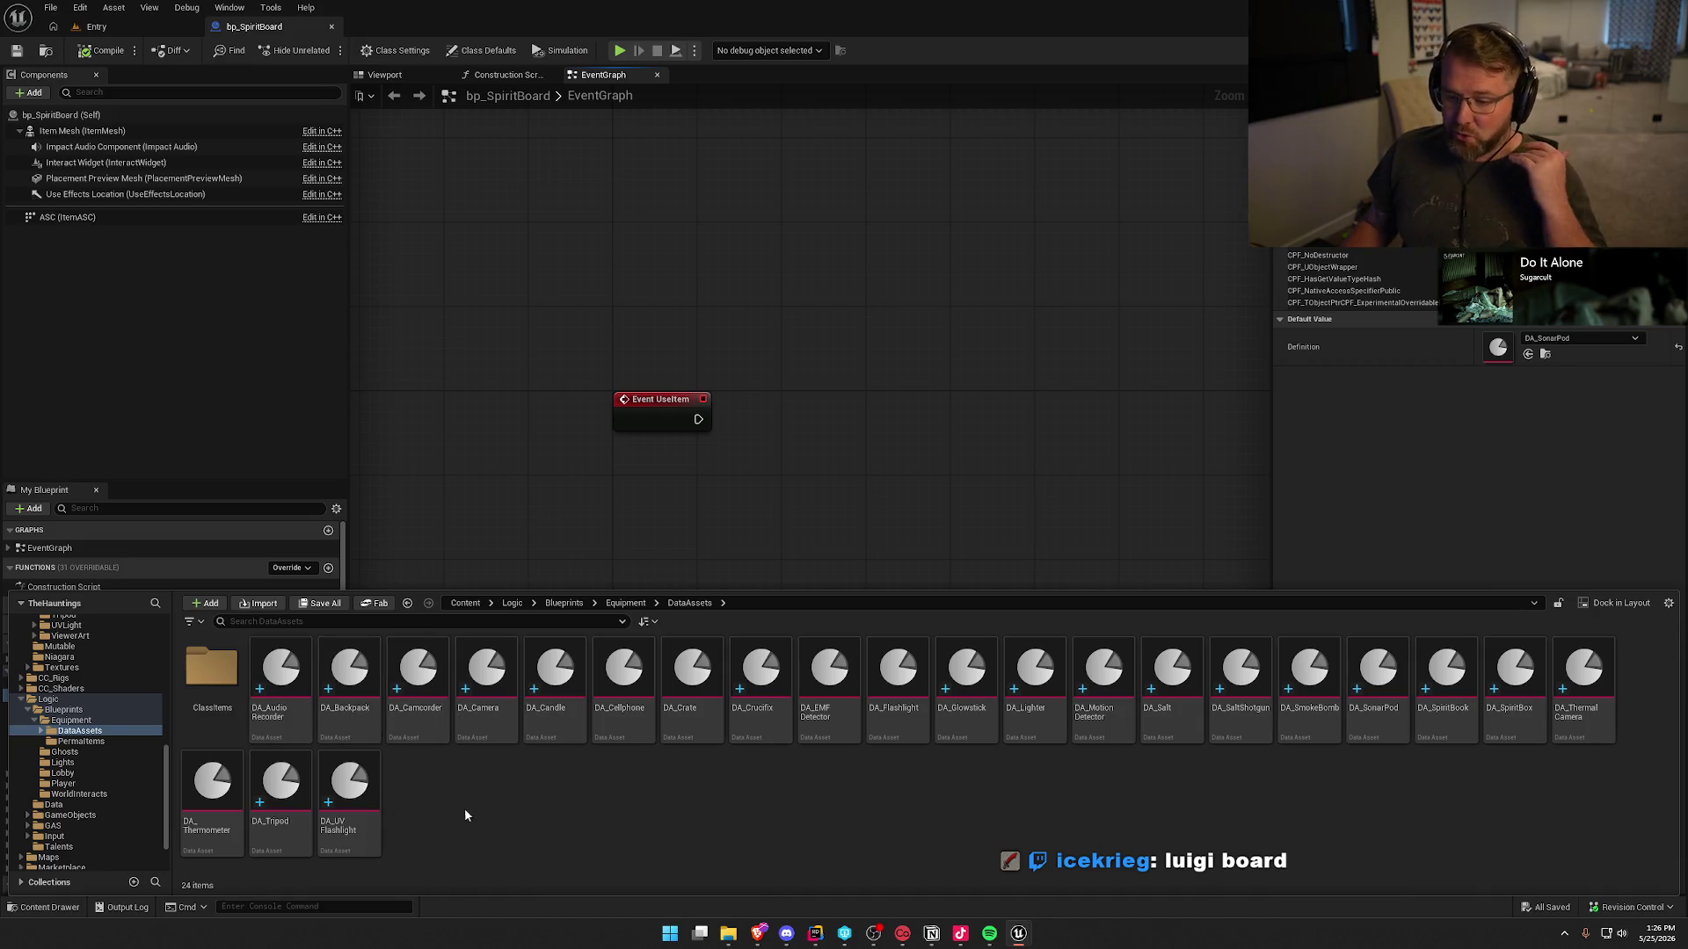
- Duplicate DA_UV Flashlight in DataAssets as DA_SpiritBoard and open it for editing
{"action": "left_click", "coordinate": [356, 791]}
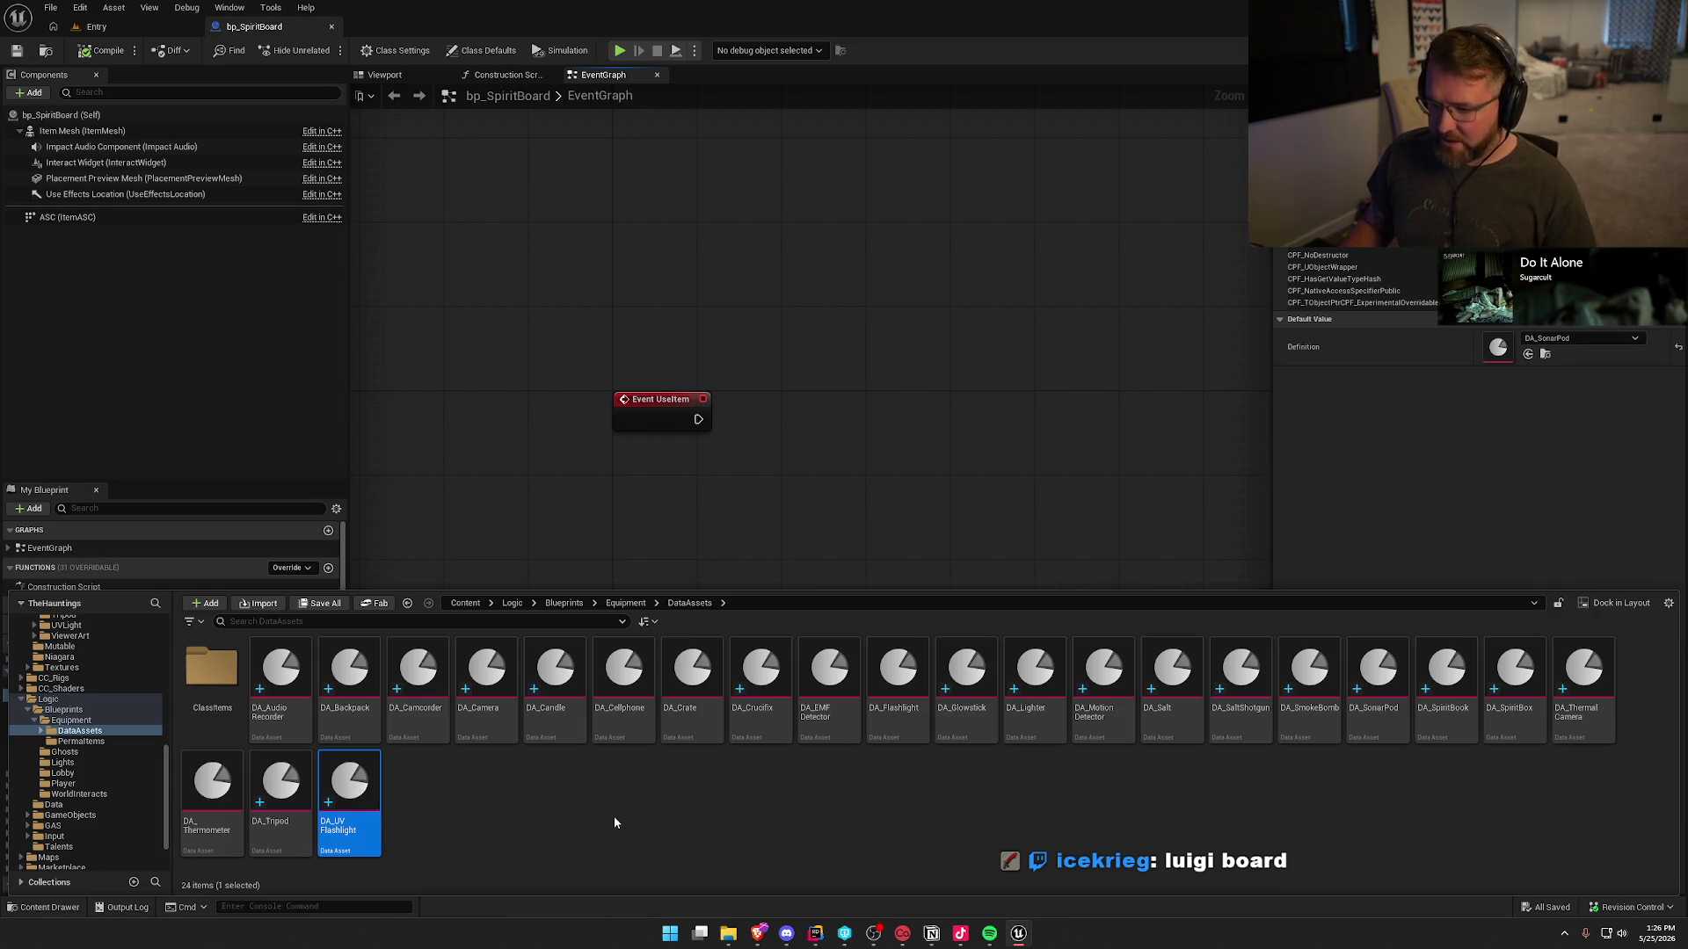
{"action": "double_click", "coordinate": [212, 668]}
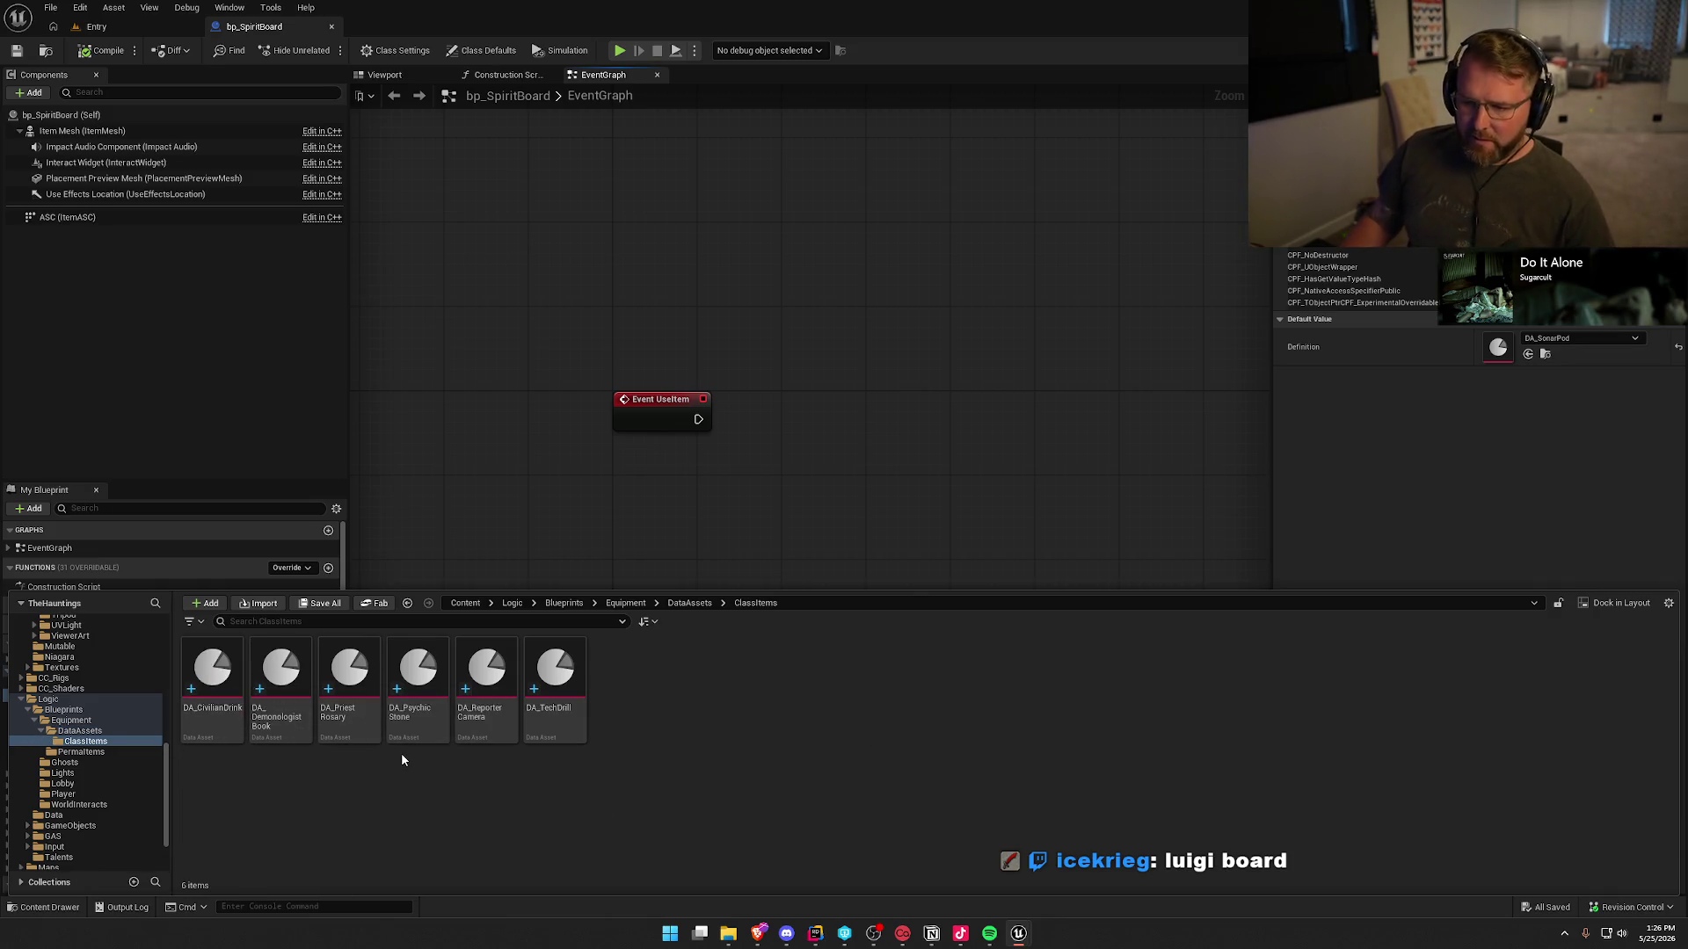
{"action": "left_click", "coordinate": [79, 738]}
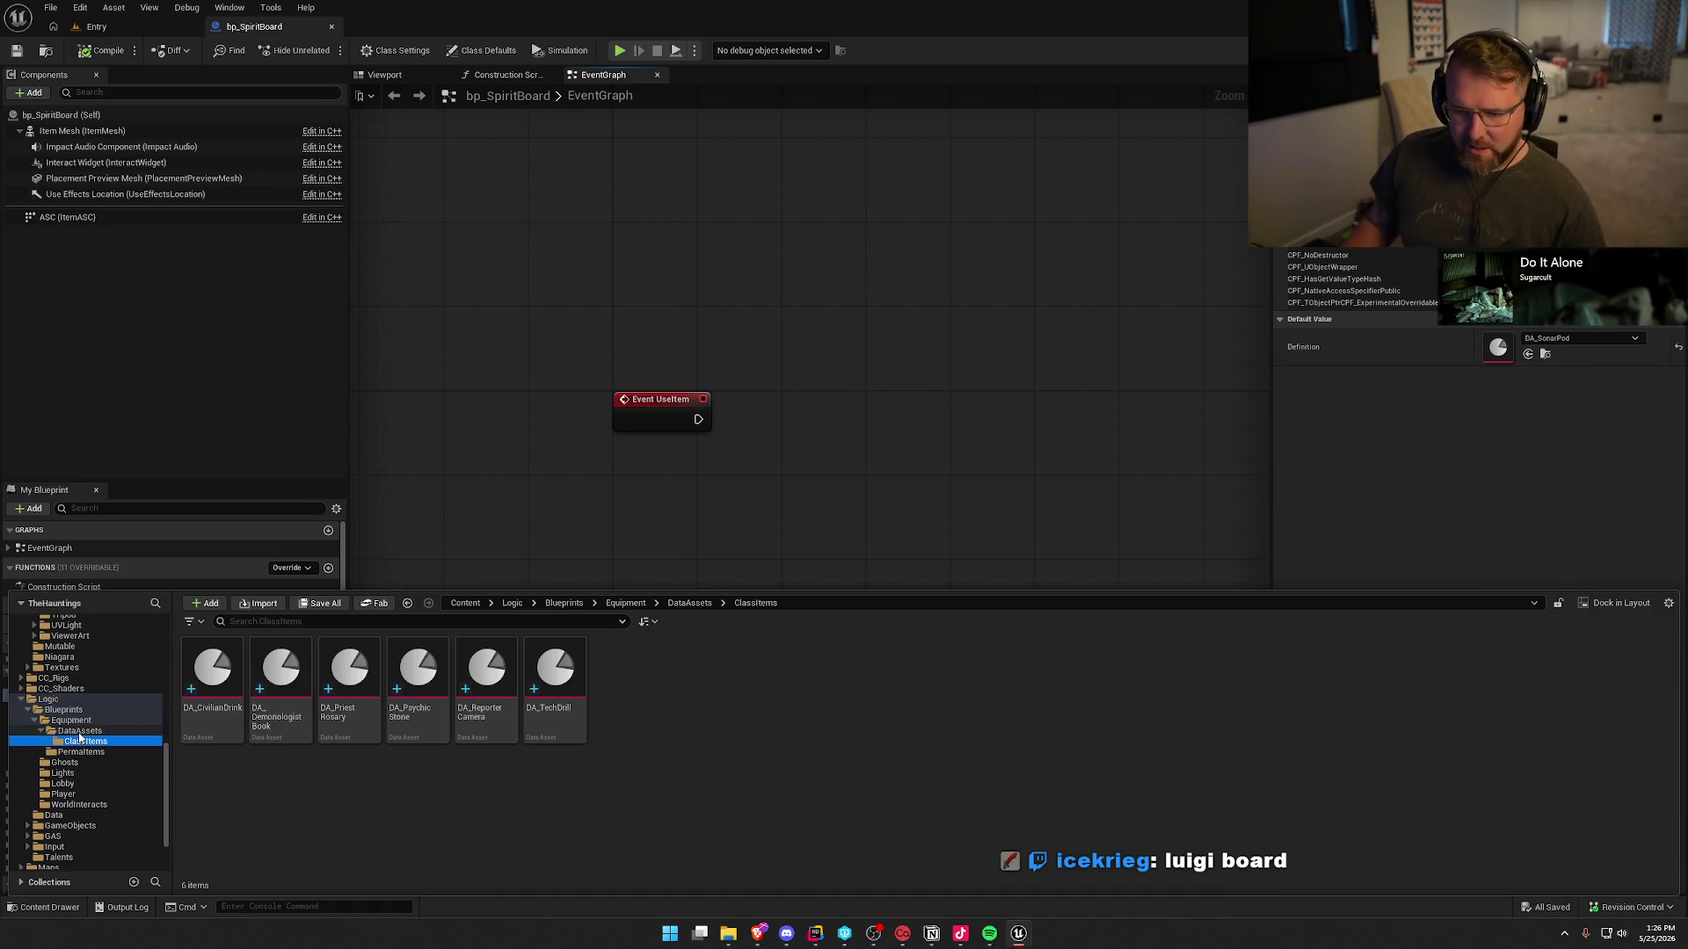
{"action": "left_click", "coordinate": [79, 732]}
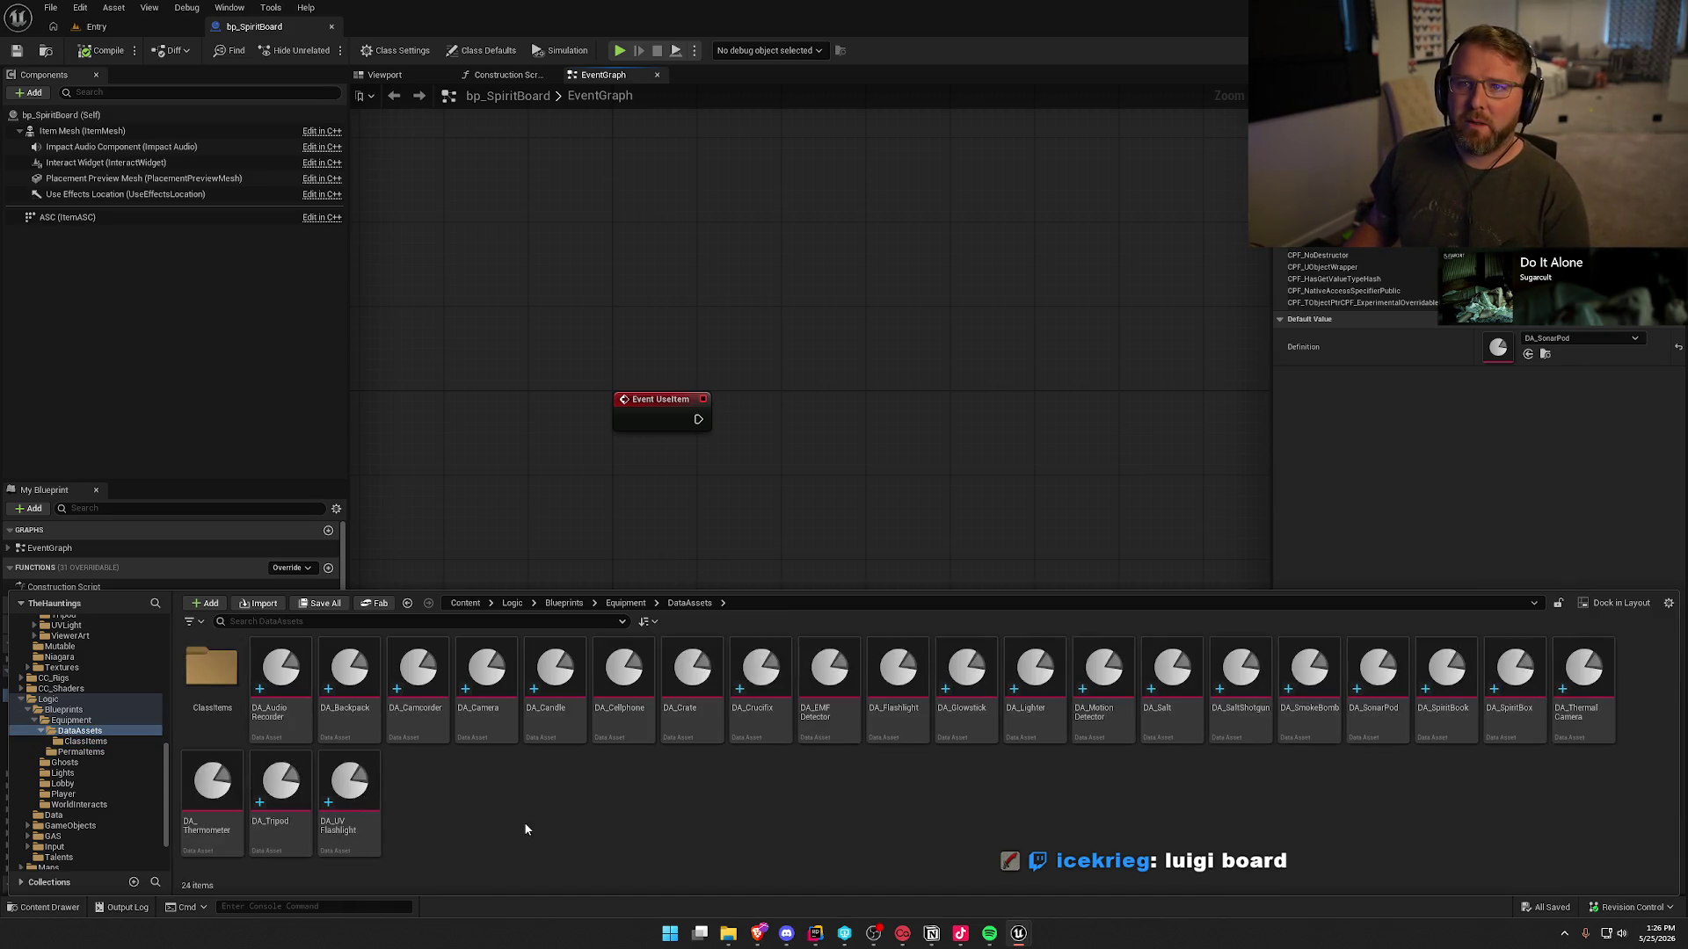
{"action": "left_click", "coordinate": [351, 792]}
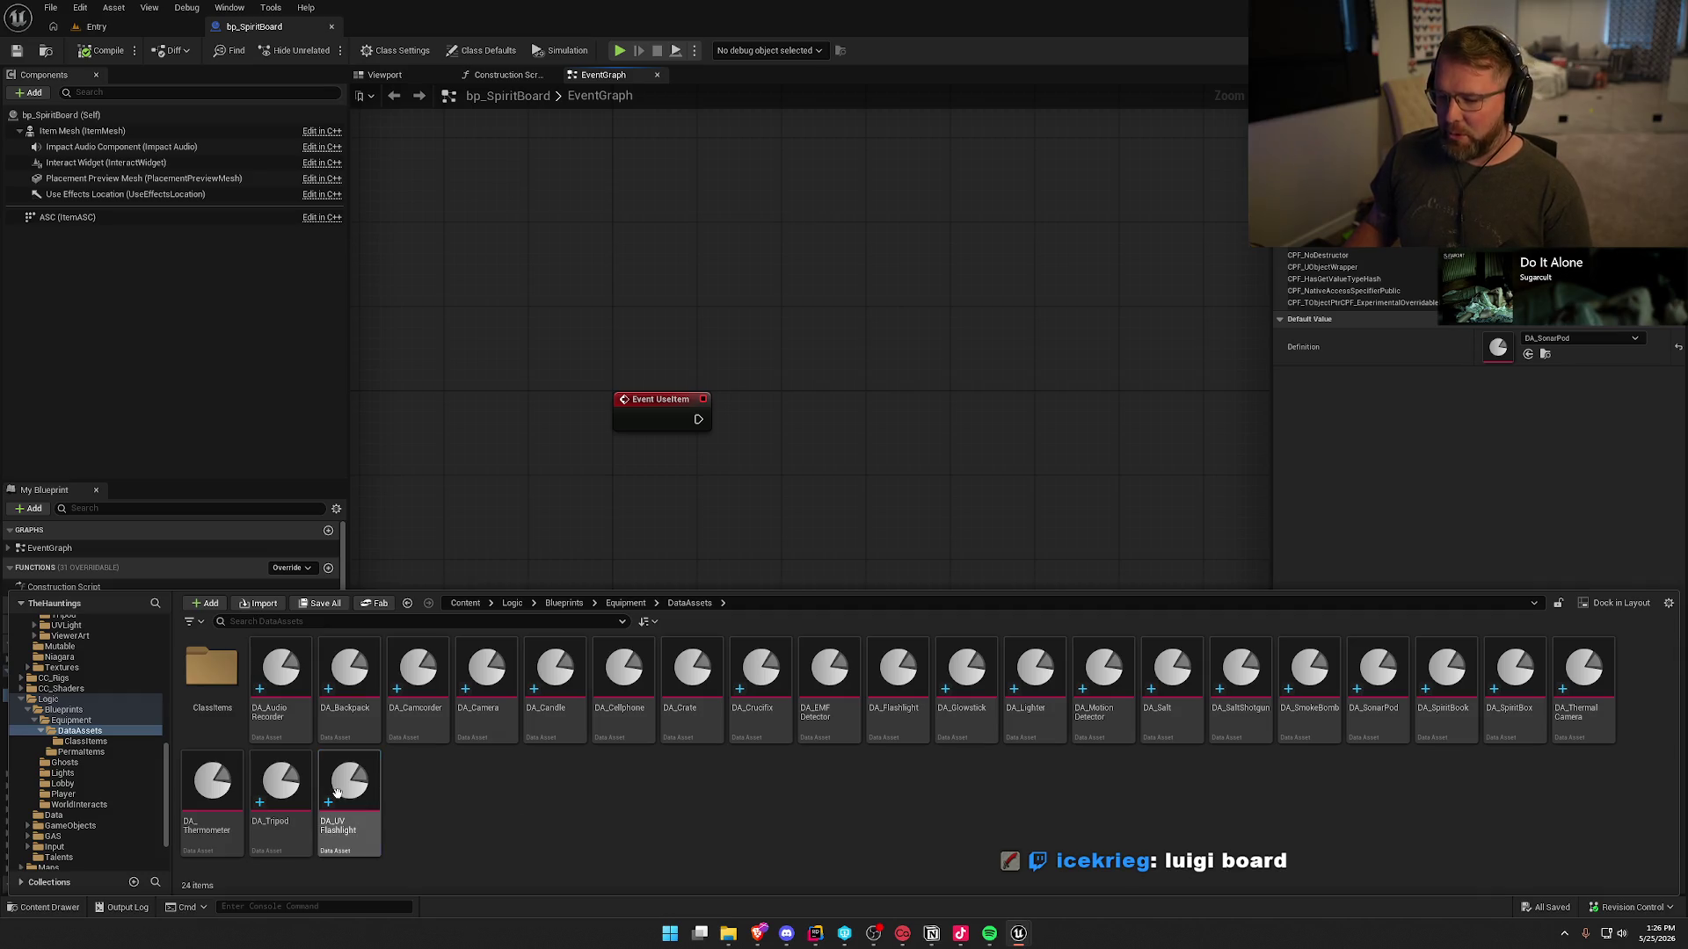
{"action": "key", "text": "ctrl+d"}
{"action": "type", "text": "DA"}
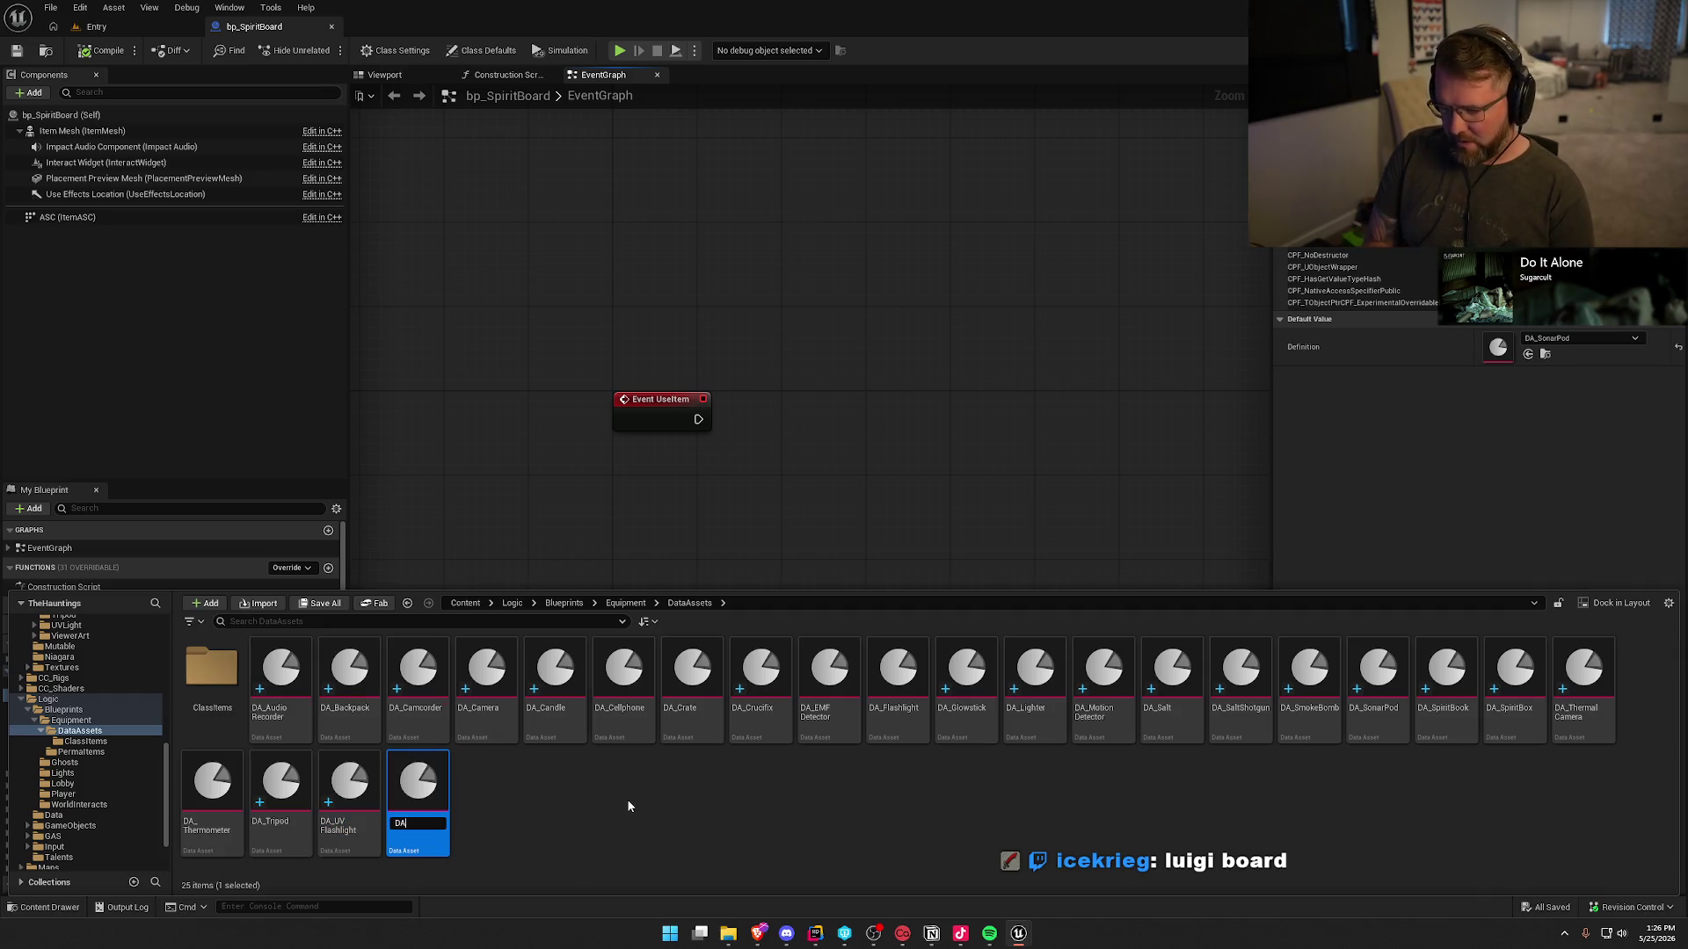
{"action": "type", "text": "oard"}
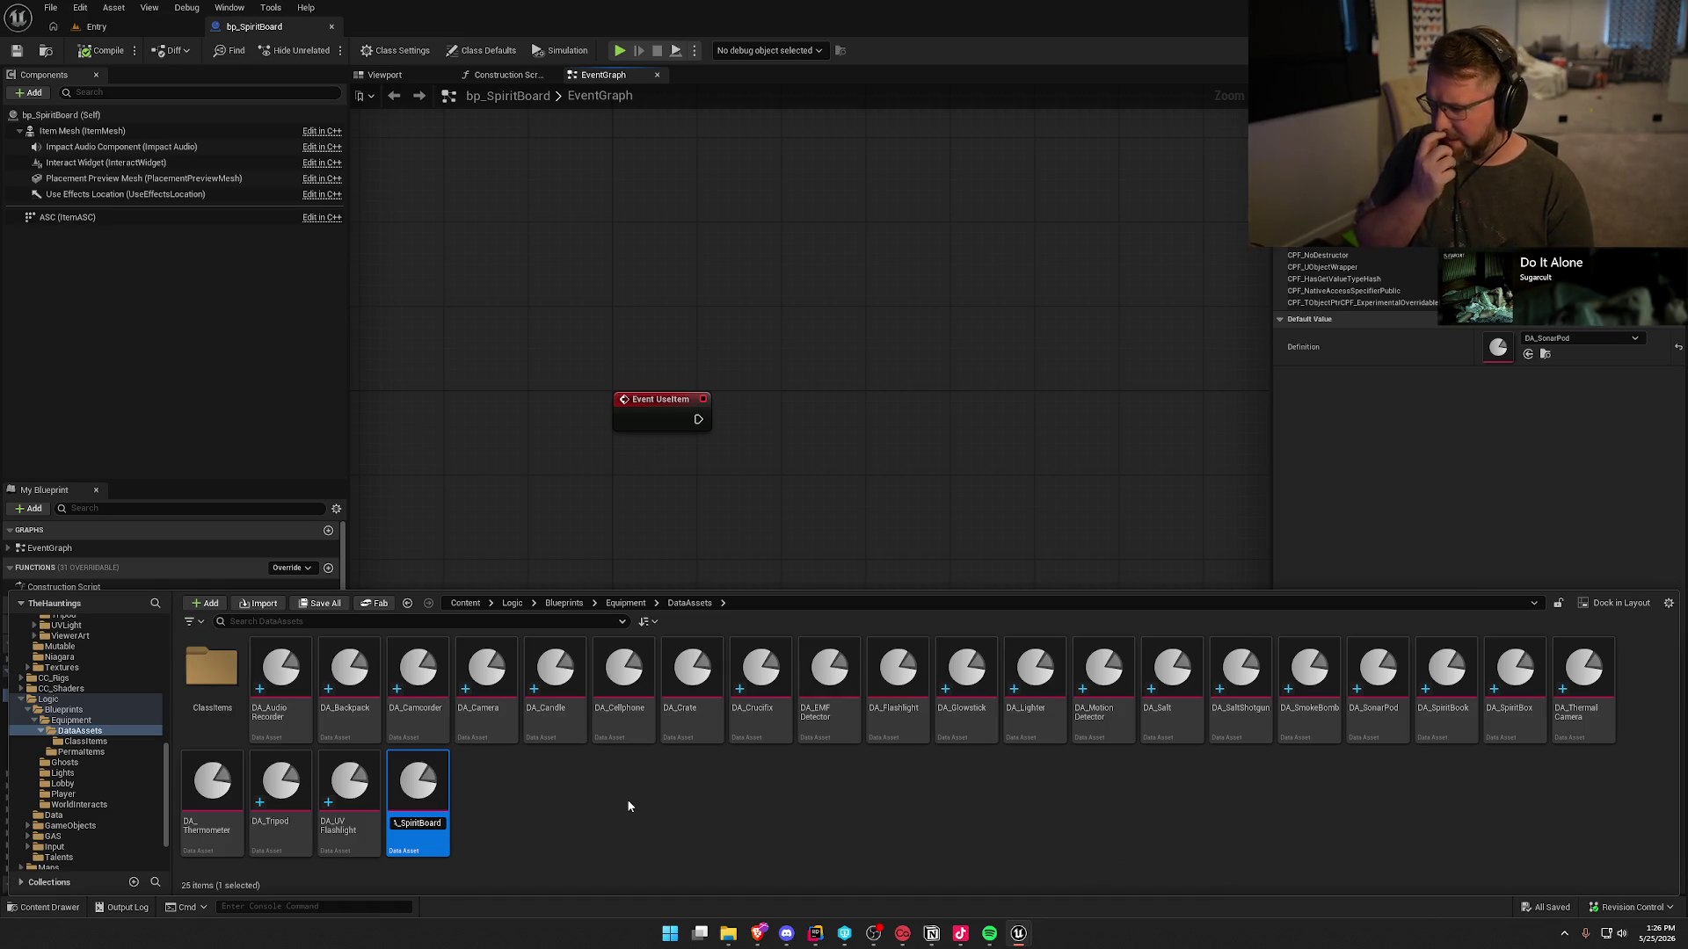
{"action": "key", "text": "Return"}
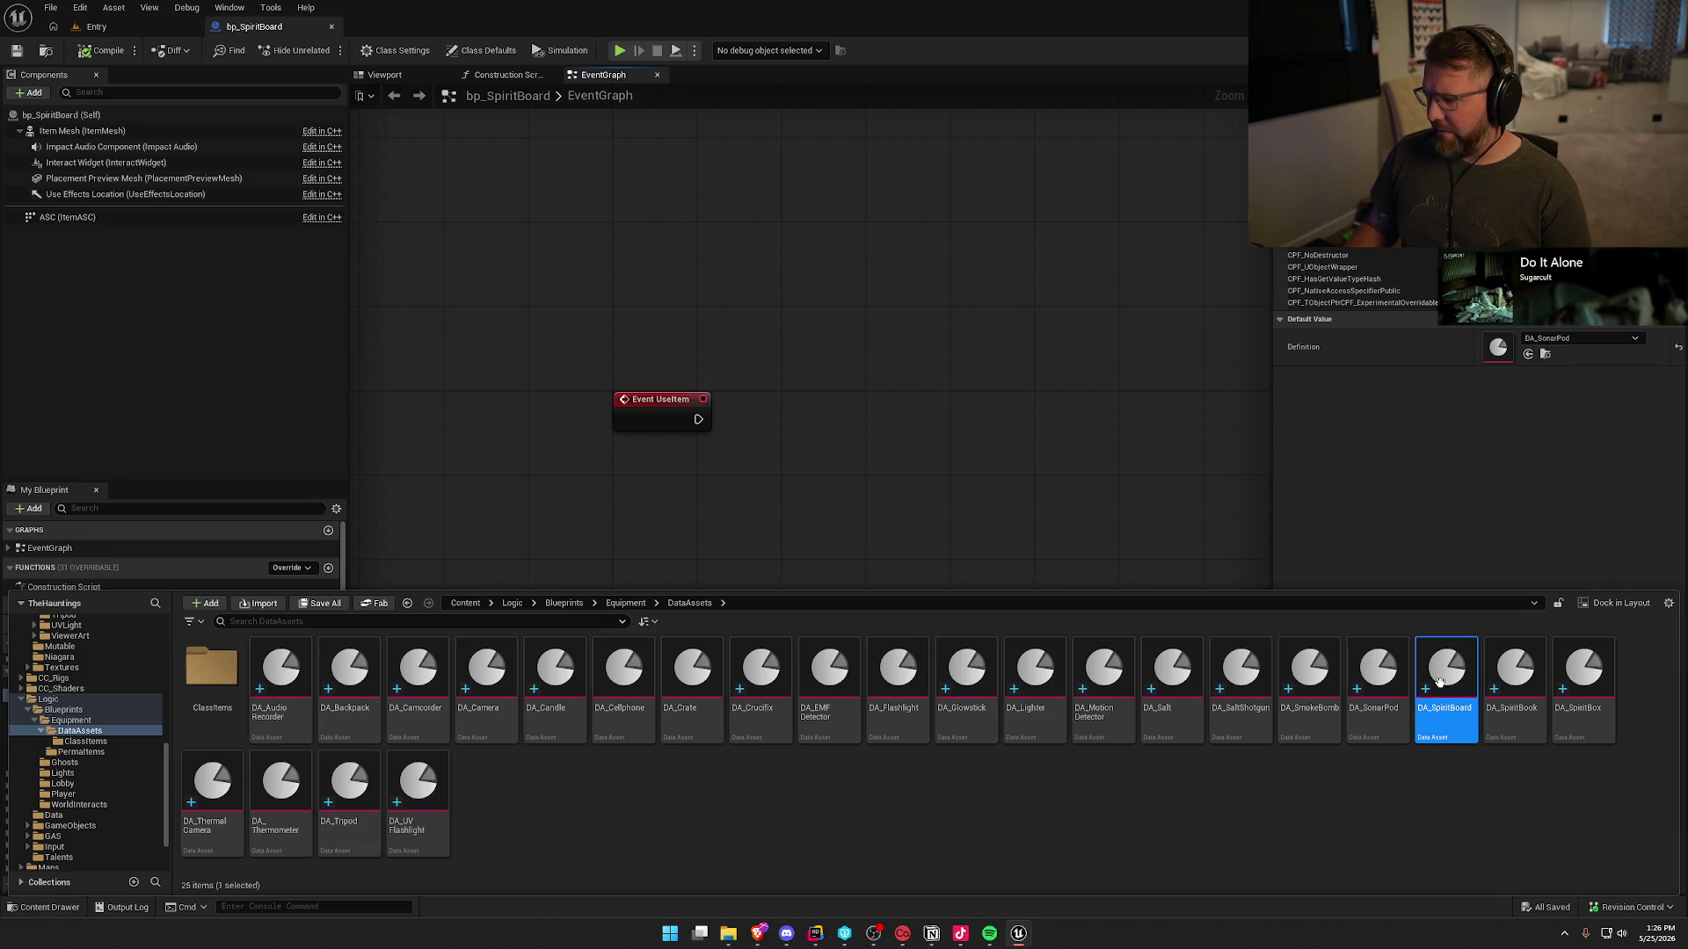
{"action": "double_click", "coordinate": [1441, 682]}
{"action": "left_click", "coordinate": [737, 133]}
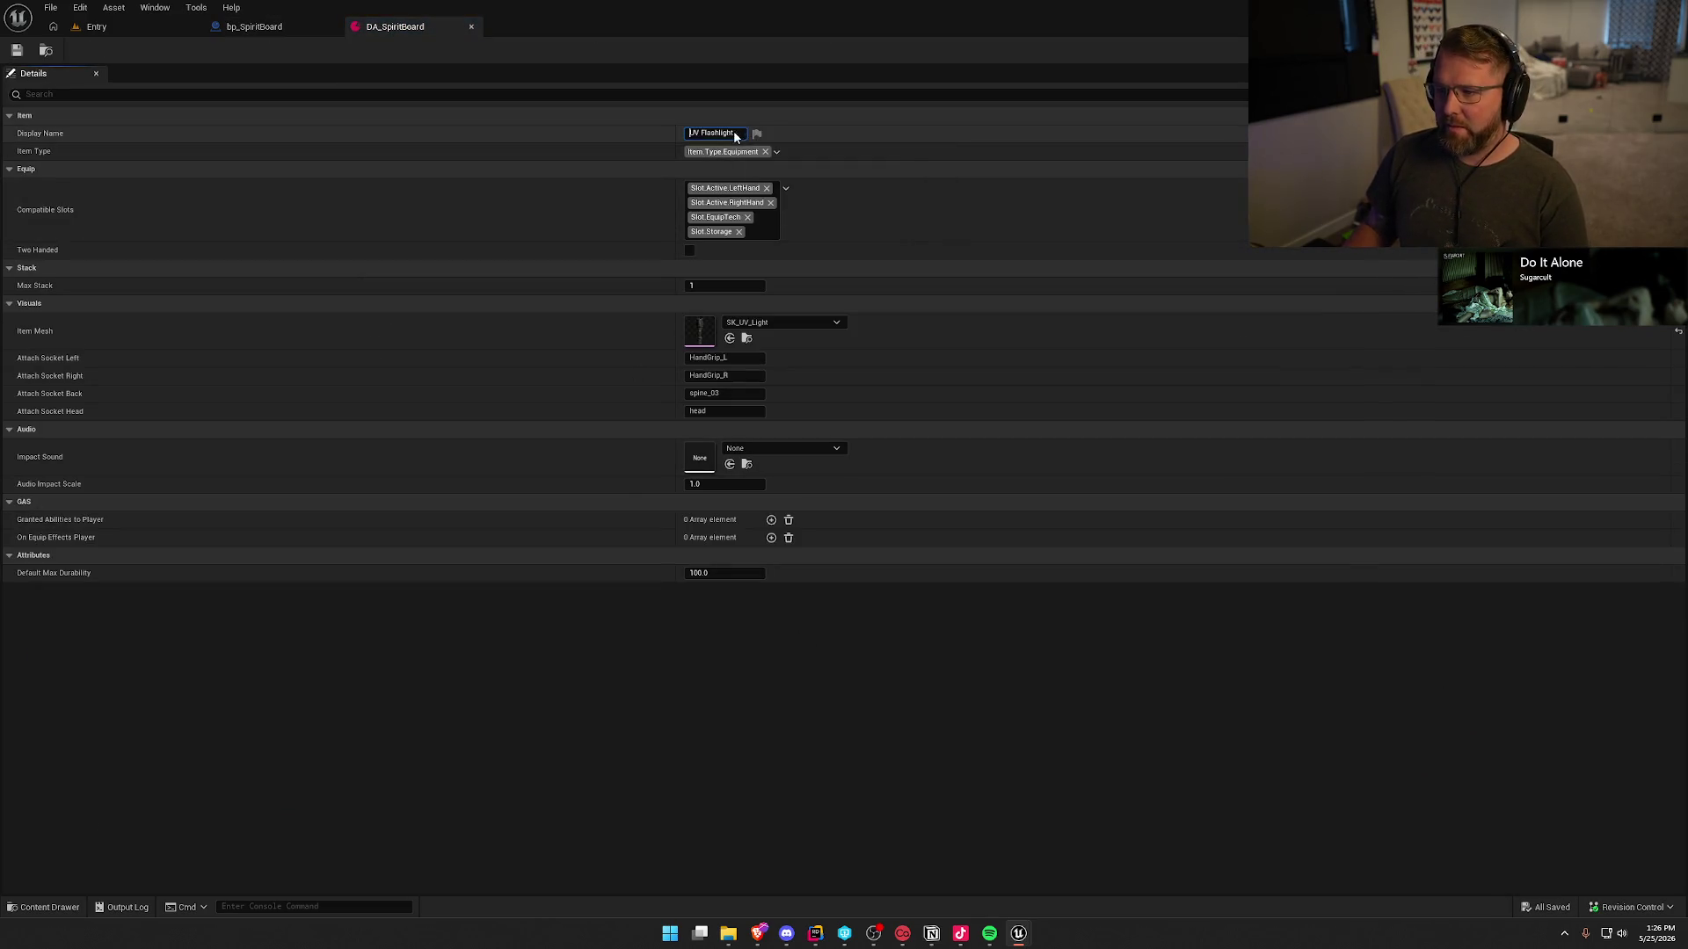
- Set DA_SpiritBoard's display name to 'Spirit Board' and enable Two Handed
{"action": "key", "text": "ctrl+a"}
{"action": "type", "text": "Spo"}
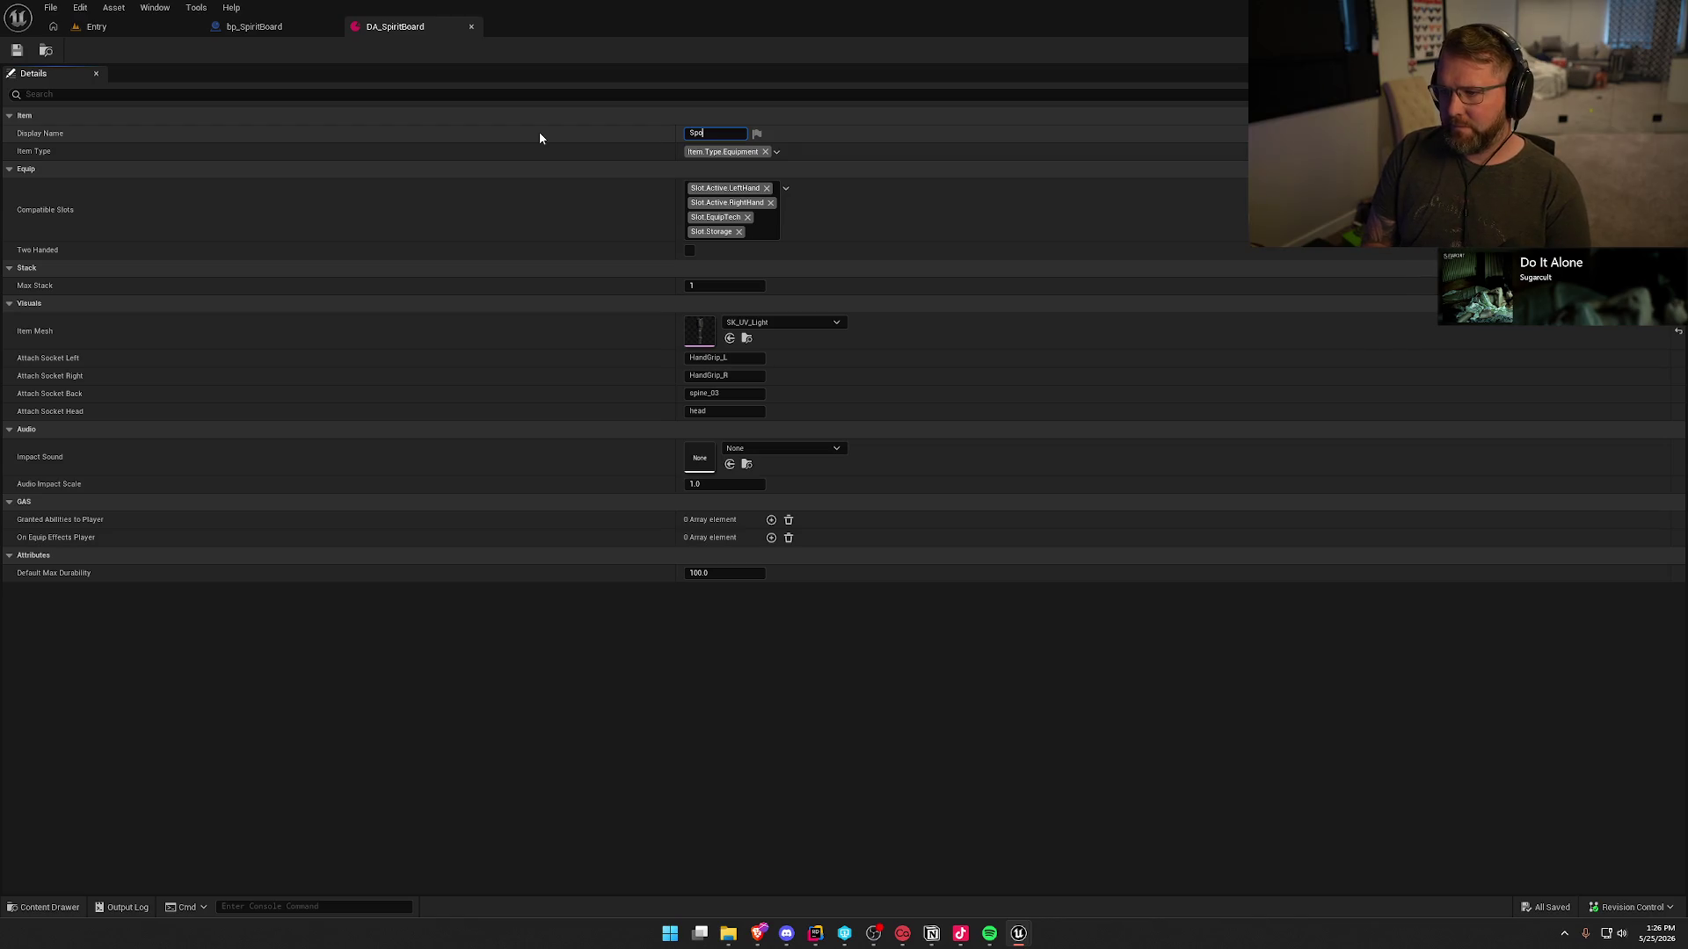
{"action": "type", "text": "t Board"}
{"action": "key", "text": "Return"}
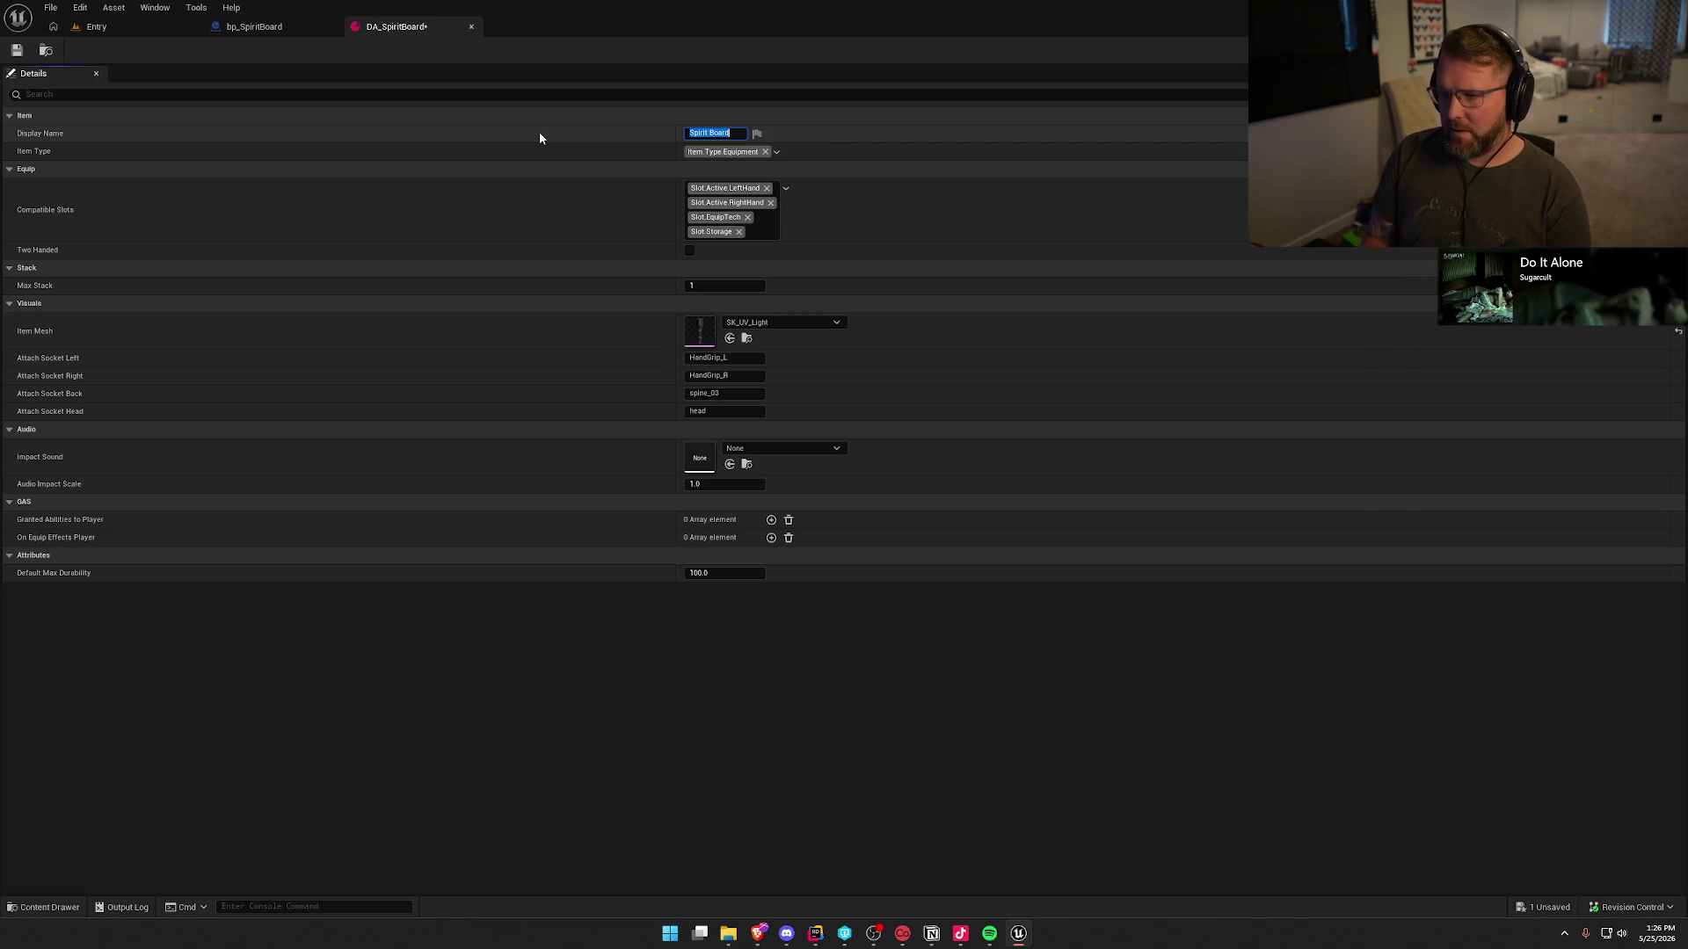
{"action": "left_click", "coordinate": [689, 250]}
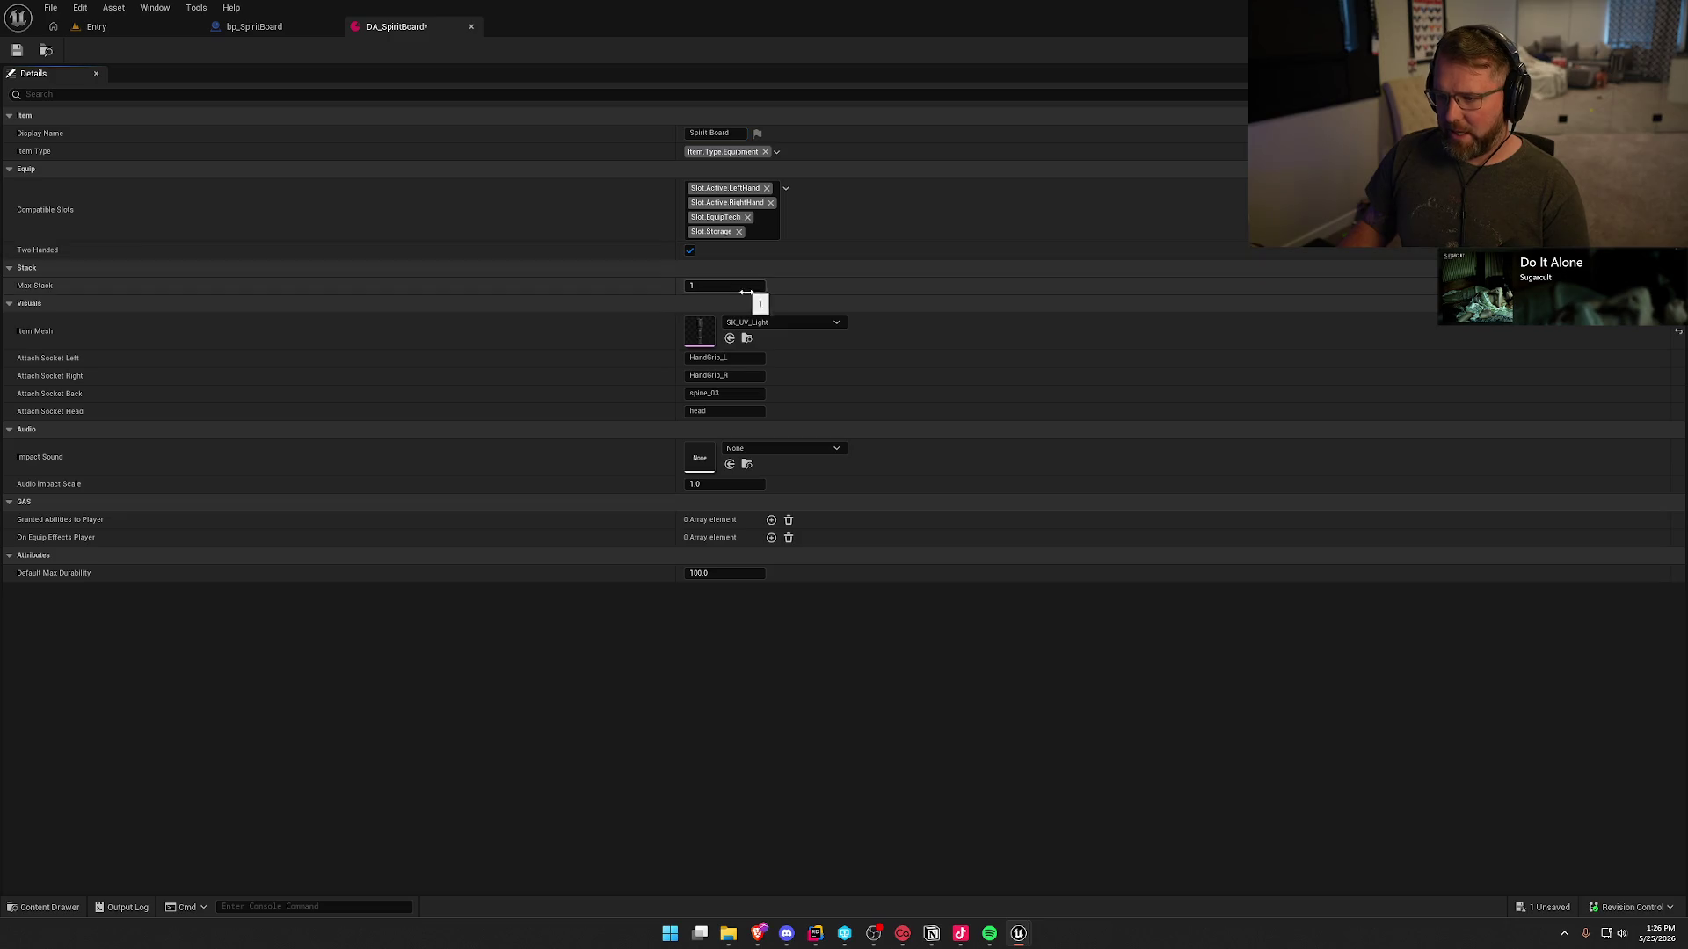
- Set the Item Mesh to SK_SpiritBoard, then save and close DA_SpiritBoard
{"action": "left_click", "coordinate": [769, 325]}
{"action": "type", "text": "spirit"}
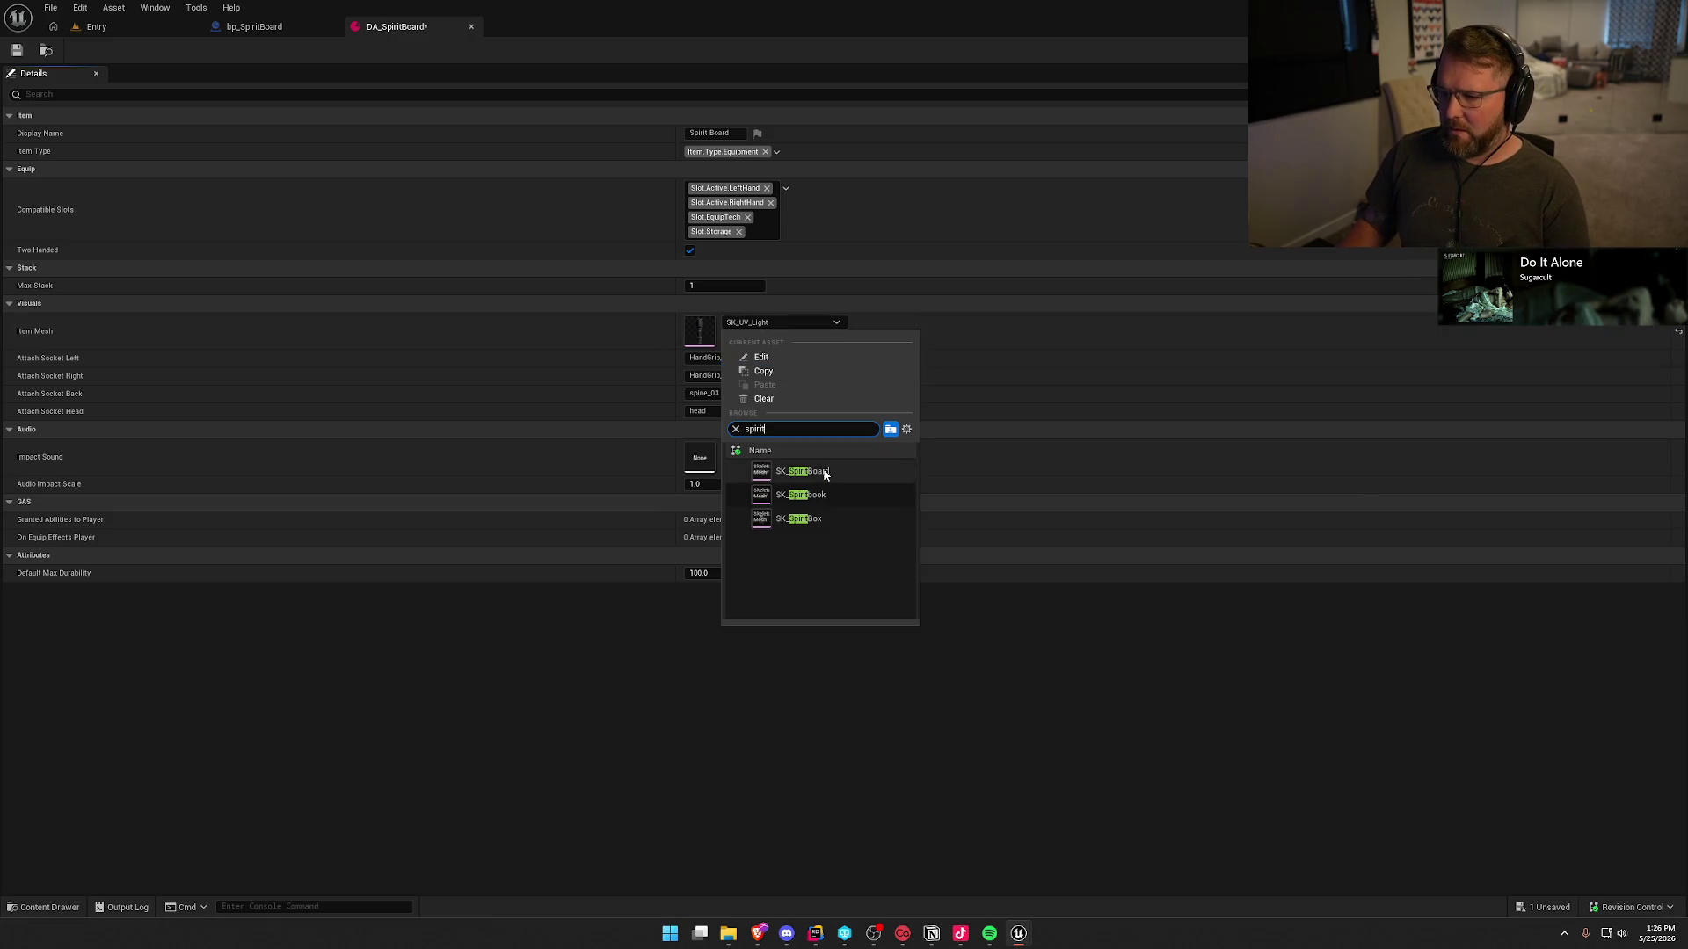
{"action": "left_click", "coordinate": [824, 473]}
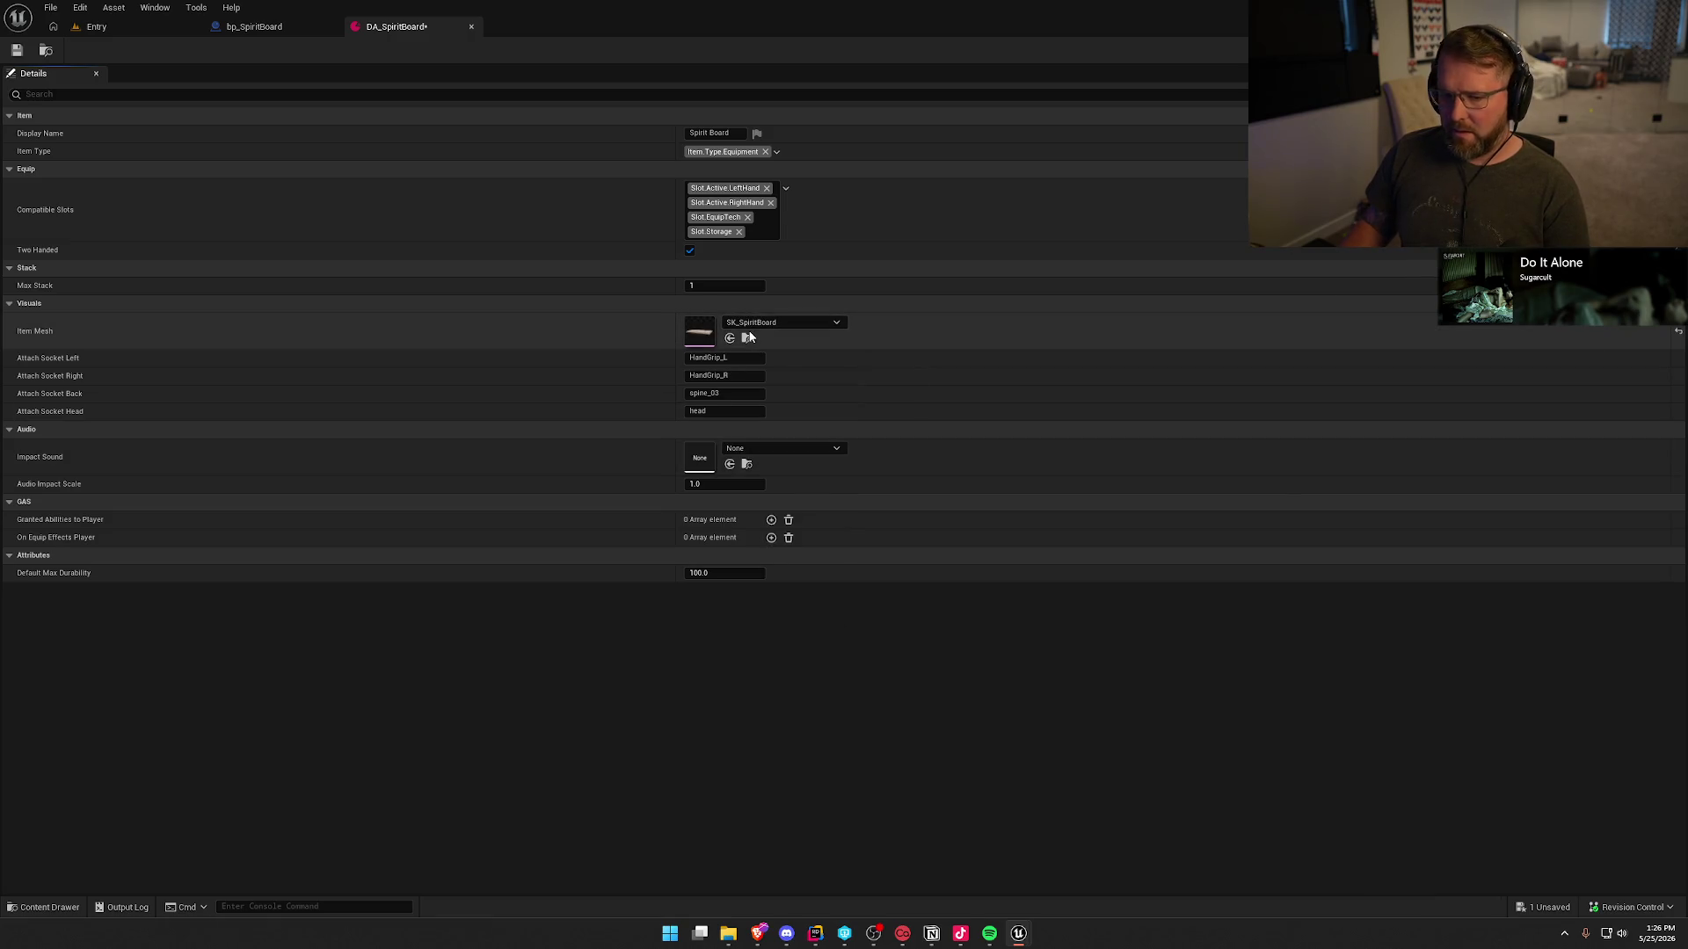
{"action": "left_click", "coordinate": [17, 50]}
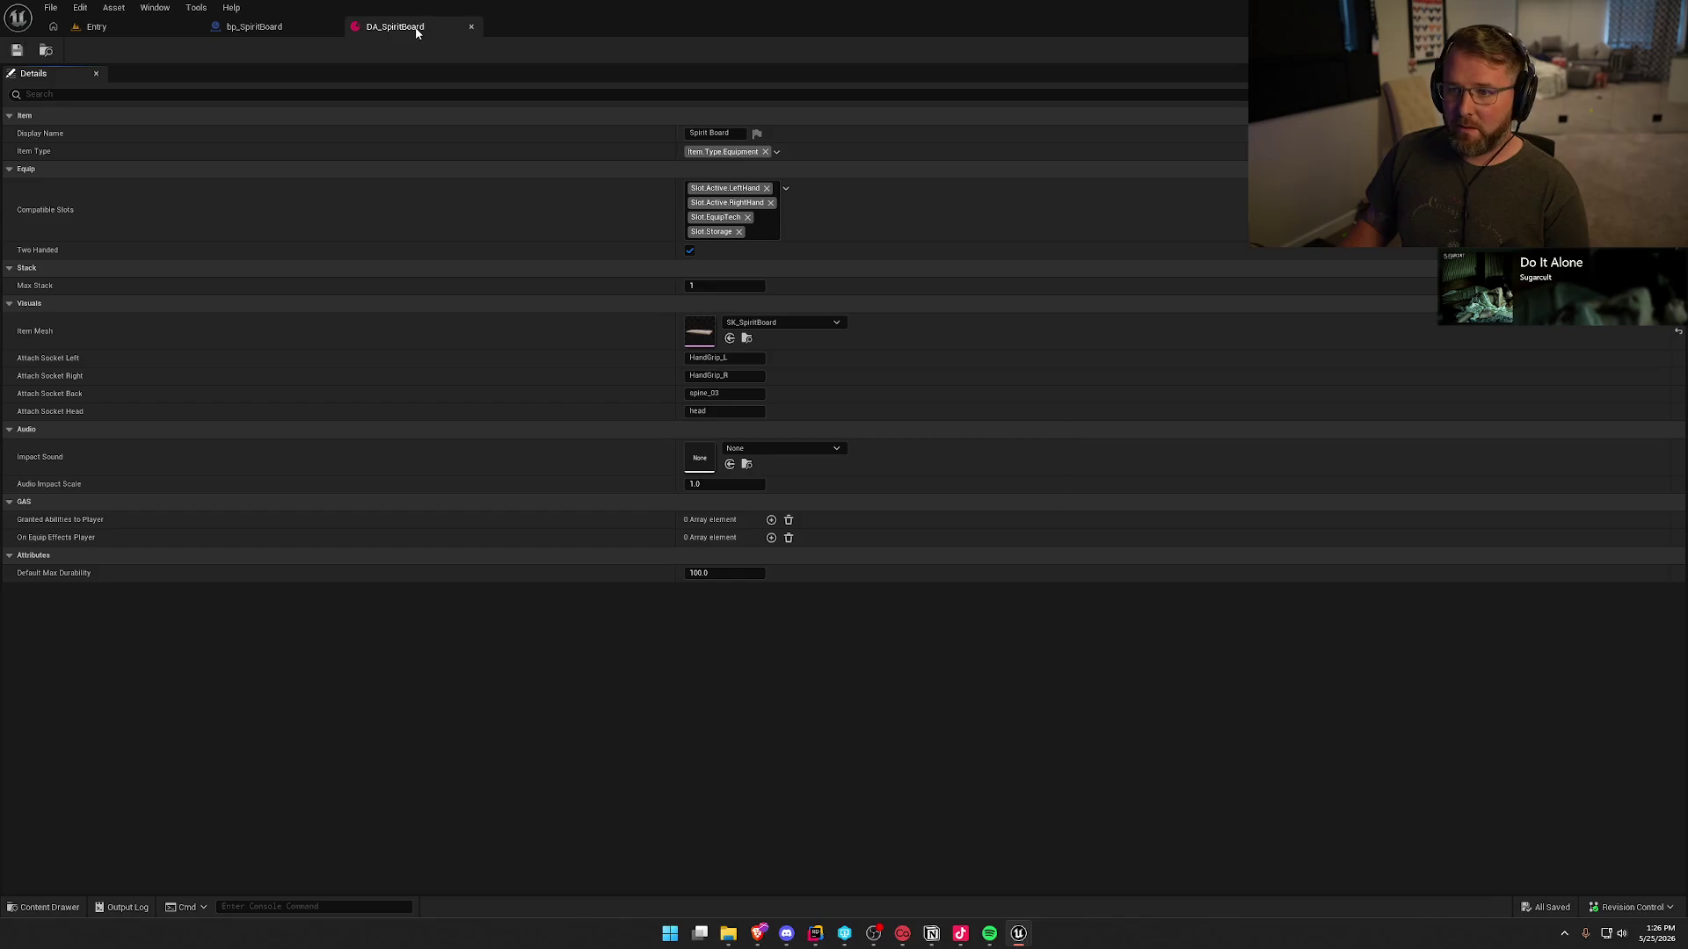
{"action": "left_click", "coordinate": [471, 27]}
{"action": "left_click", "coordinate": [1596, 337]}
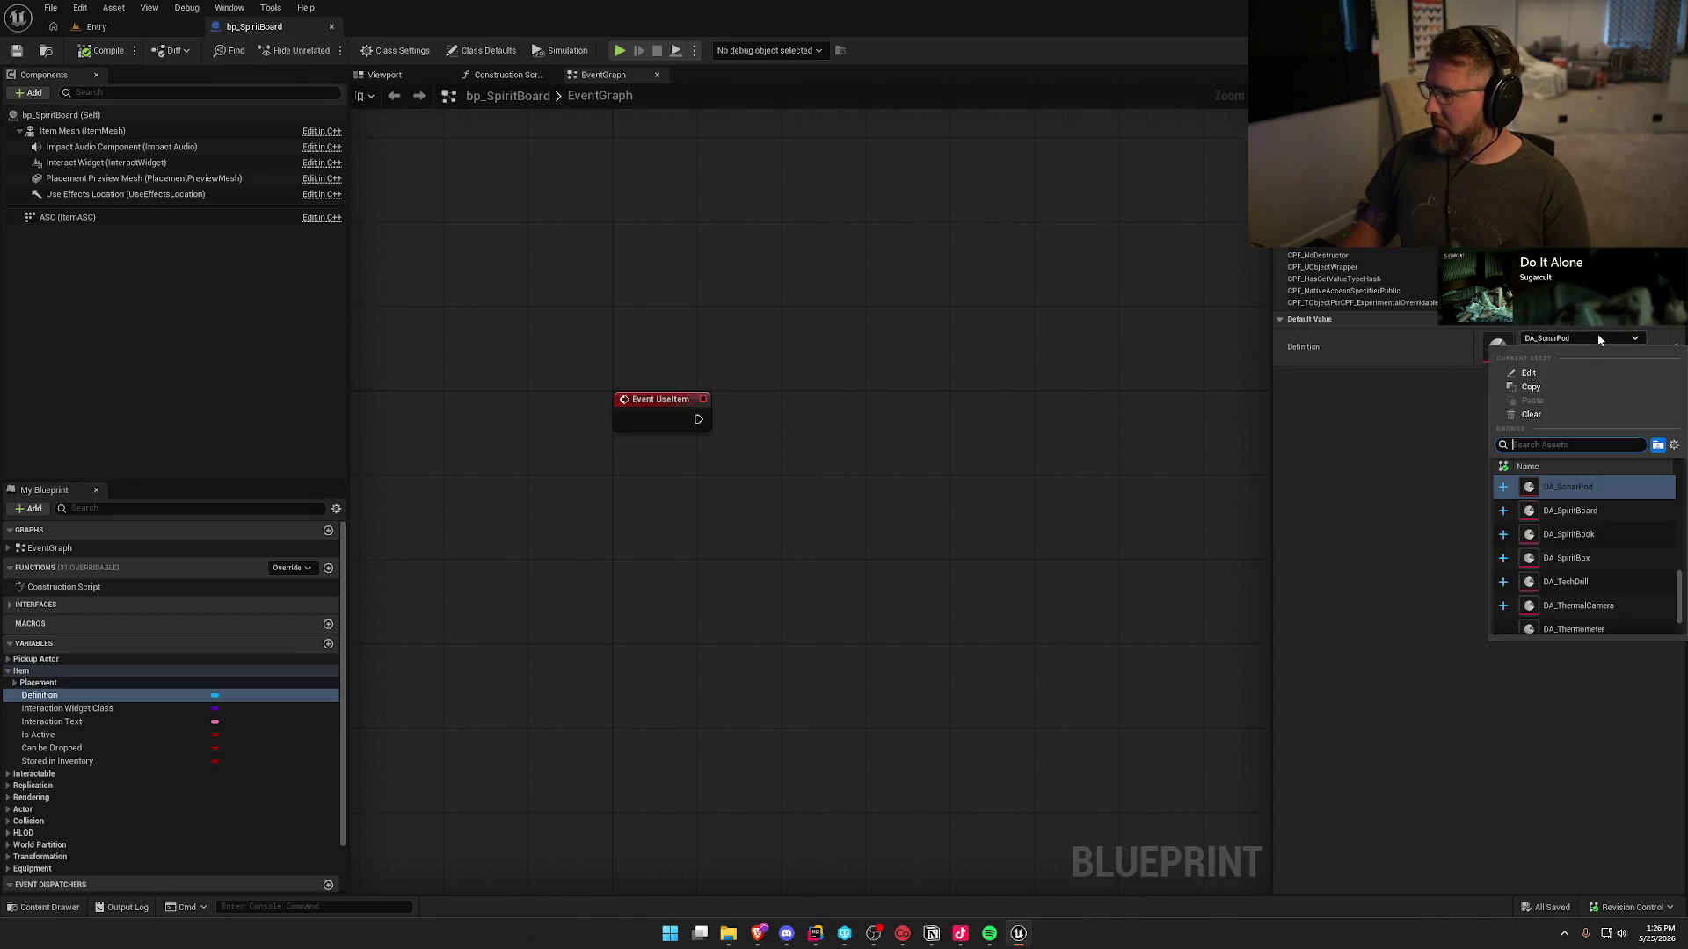
- Set bp_SpiritBoard's Definition to DA_SpiritBoard, leaving the Placement Preview Static Mesh unchanged
{"action": "left_click", "coordinate": [1570, 511]}
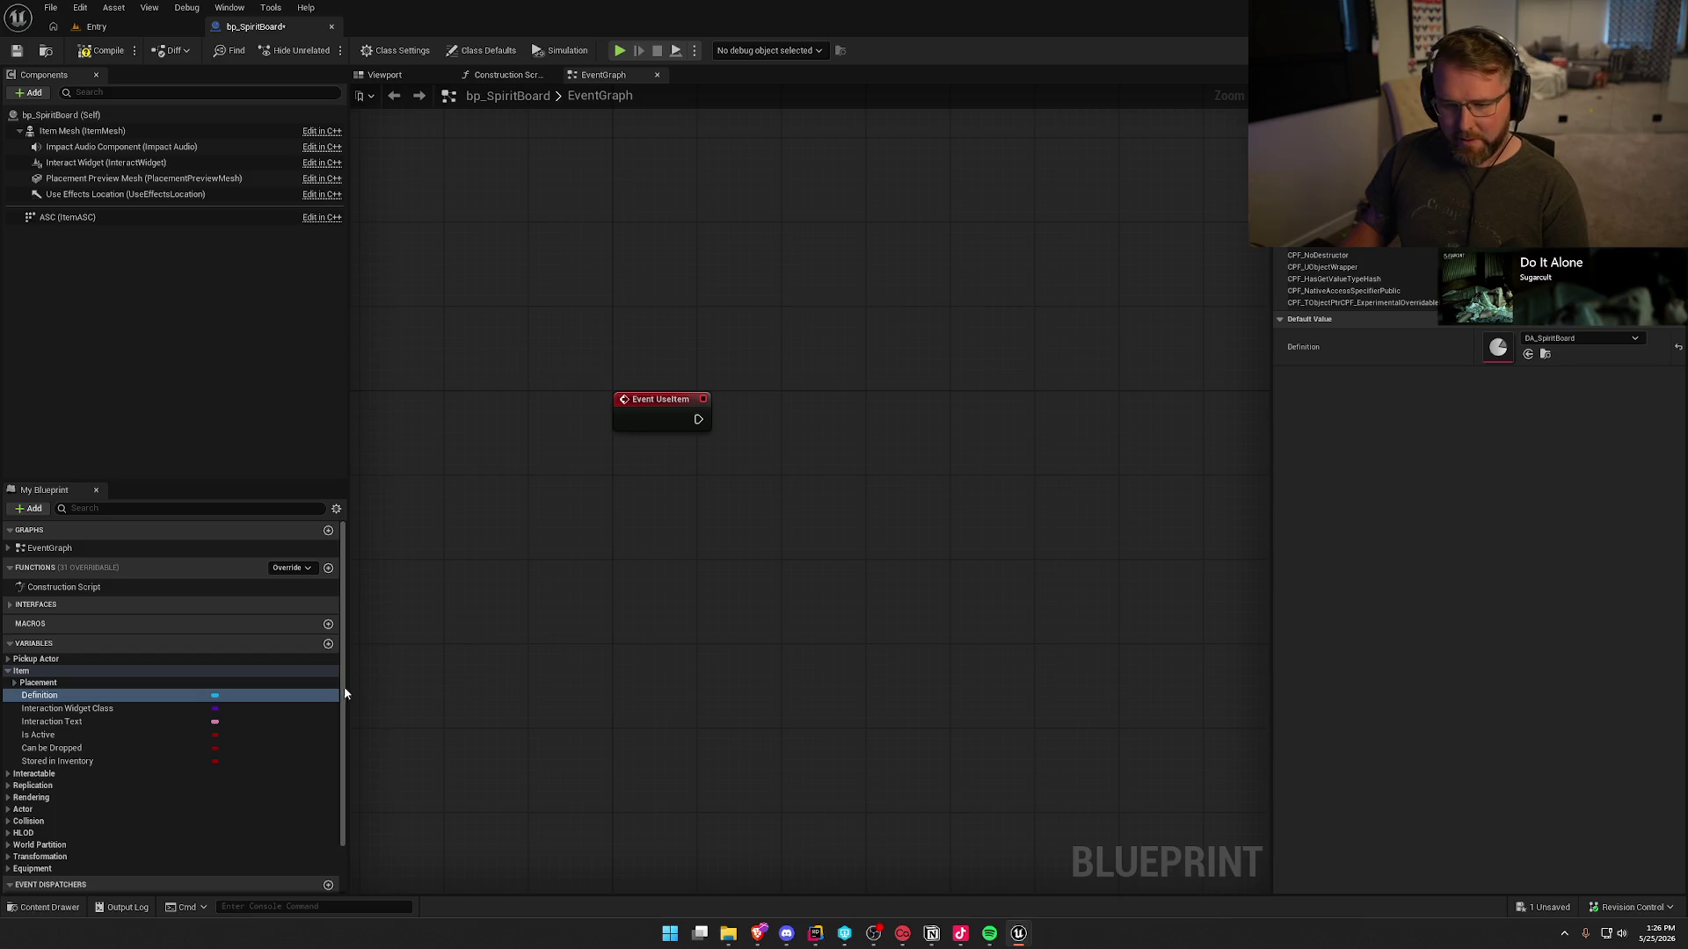
{"action": "left_click", "coordinate": [14, 682]}
{"action": "left_click", "coordinate": [88, 708]}
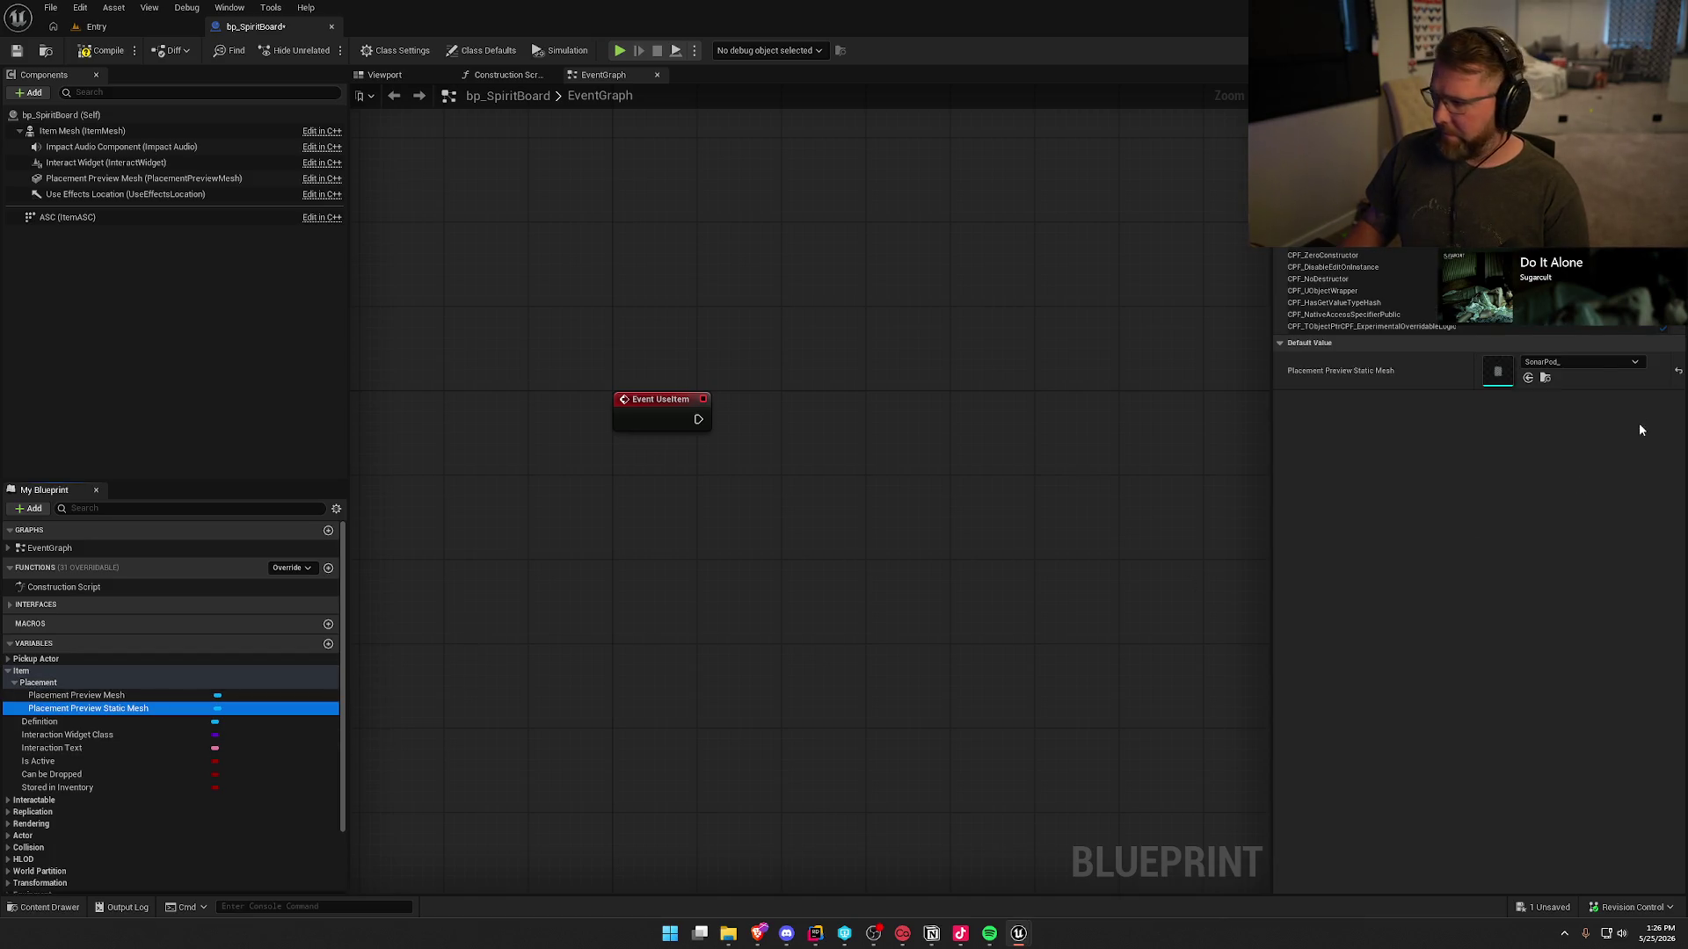
{"action": "left_click", "coordinate": [1591, 362]}
{"action": "type", "text": "spir"}
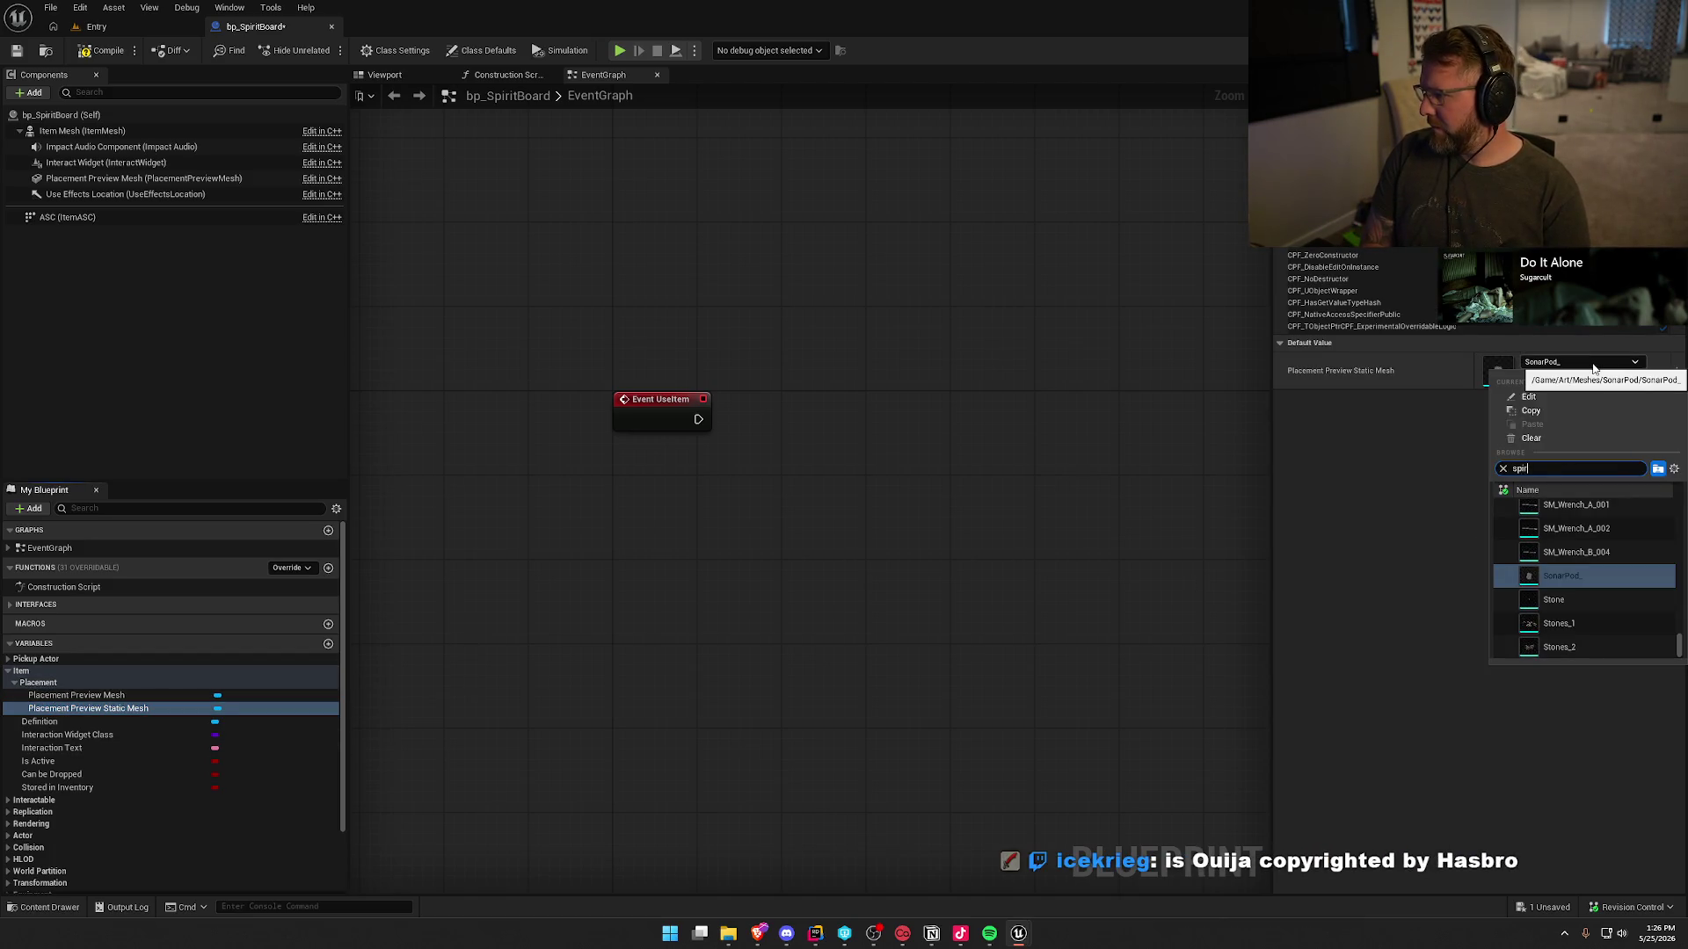
{"action": "type", "text": "itbo"}
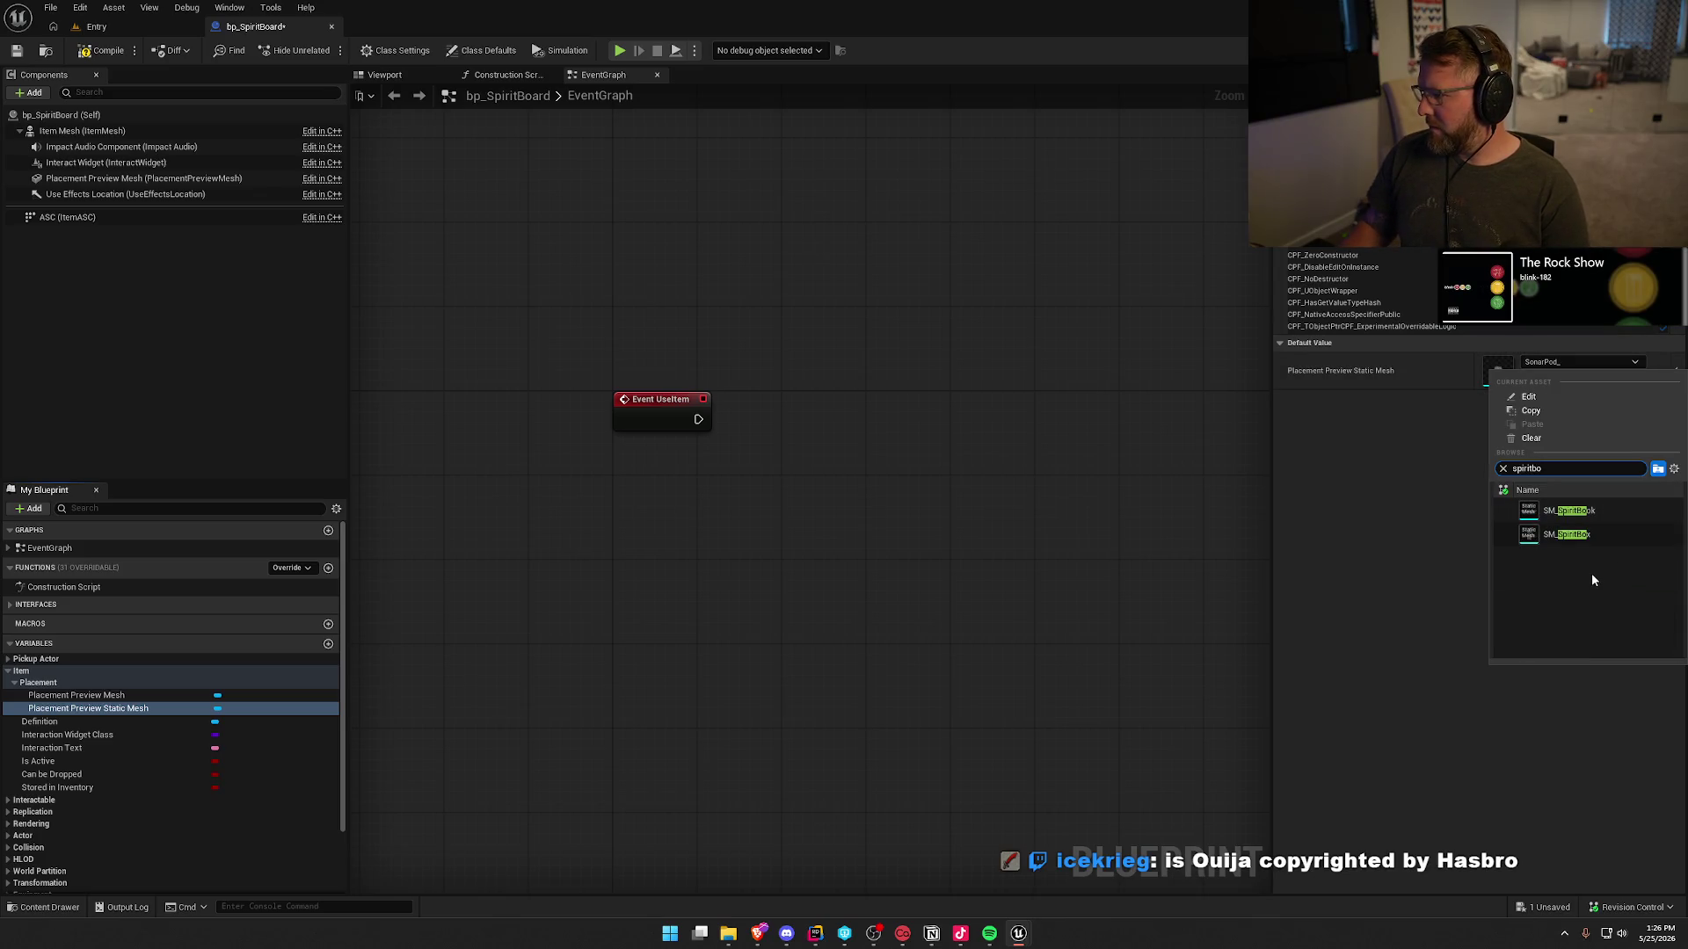
{"action": "key", "text": "ctrl+BackSpace"}
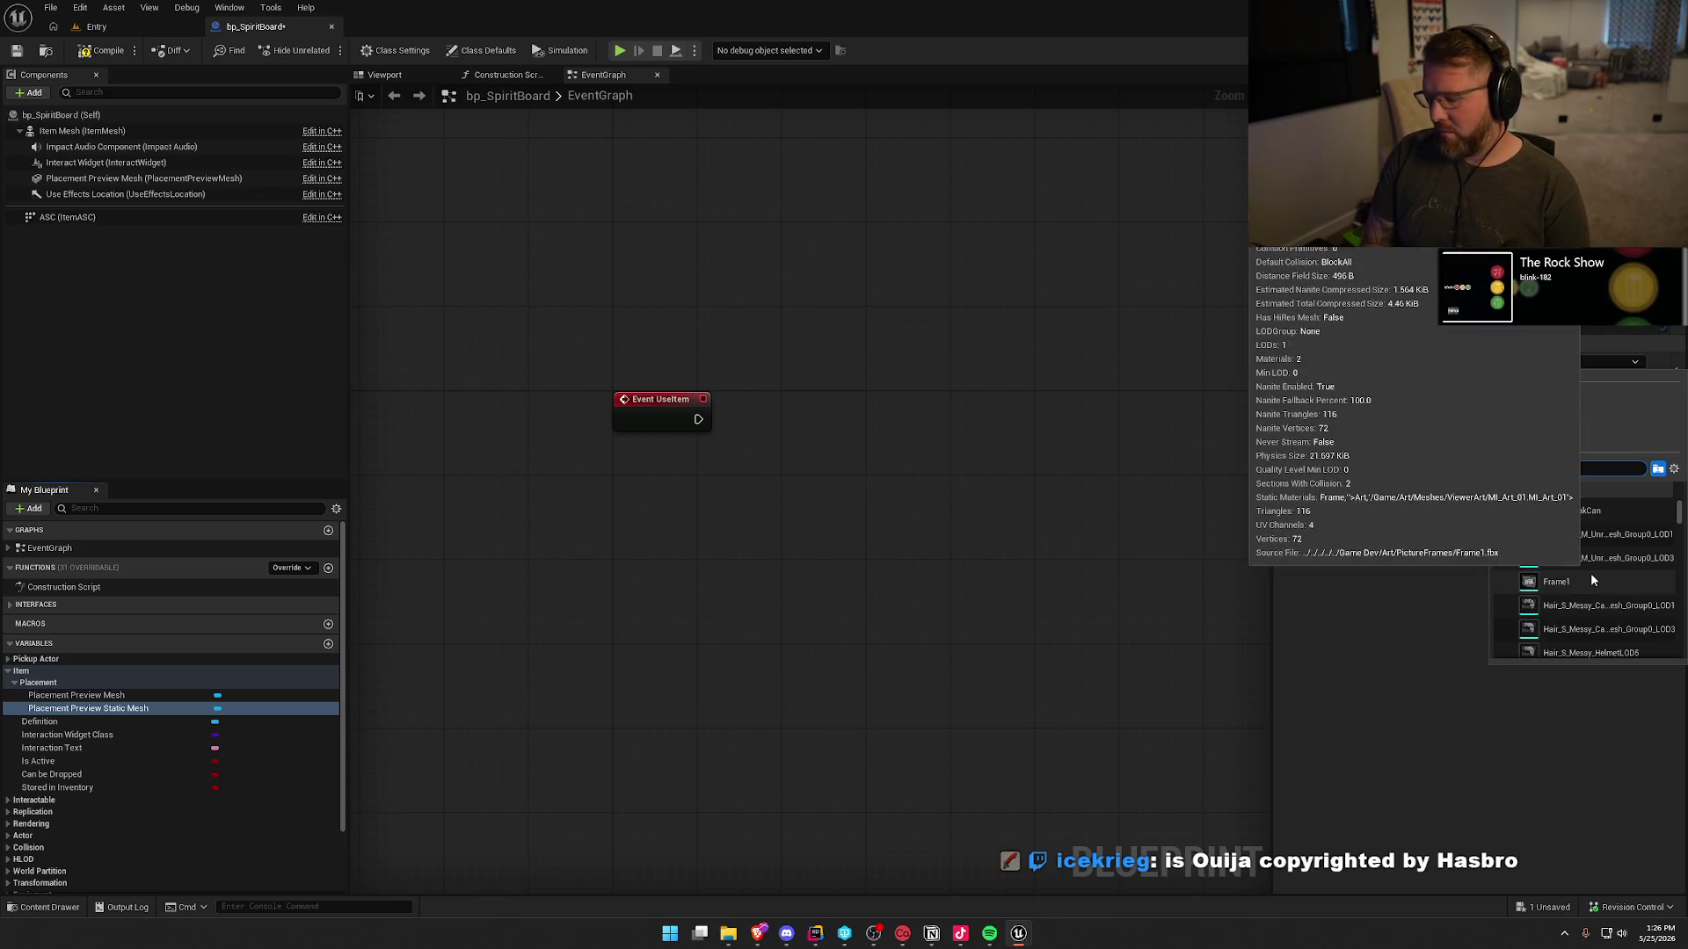
{"action": "type", "text": "qu"}
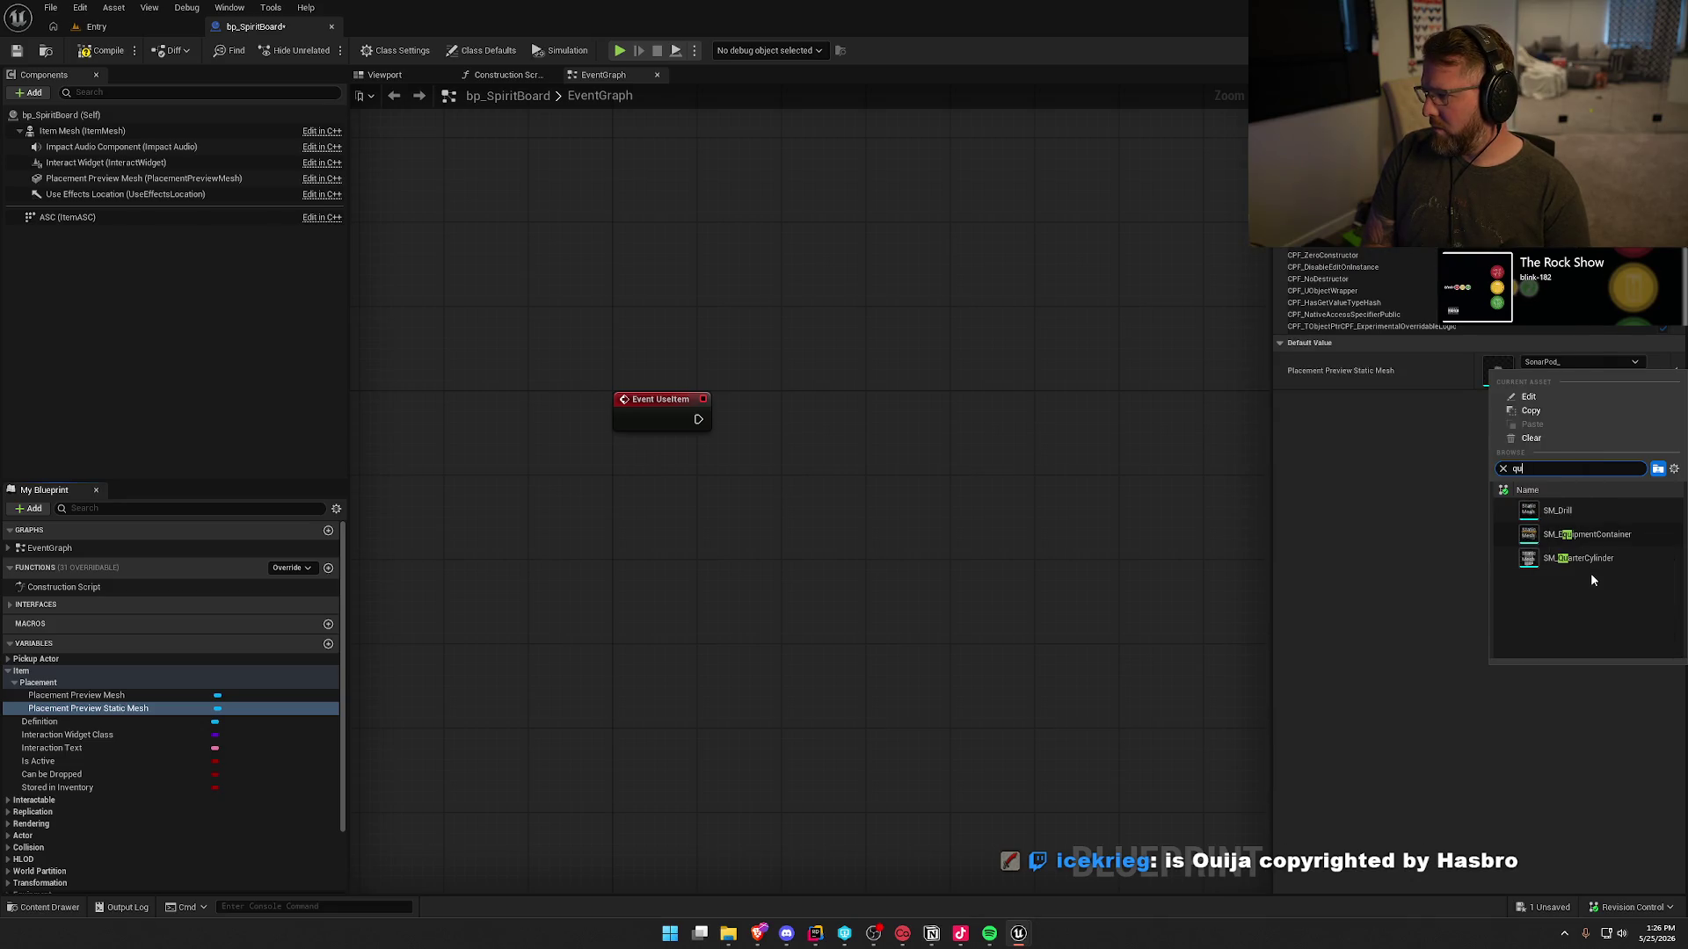
{"action": "key", "text": "ctrl+BackSpace"}
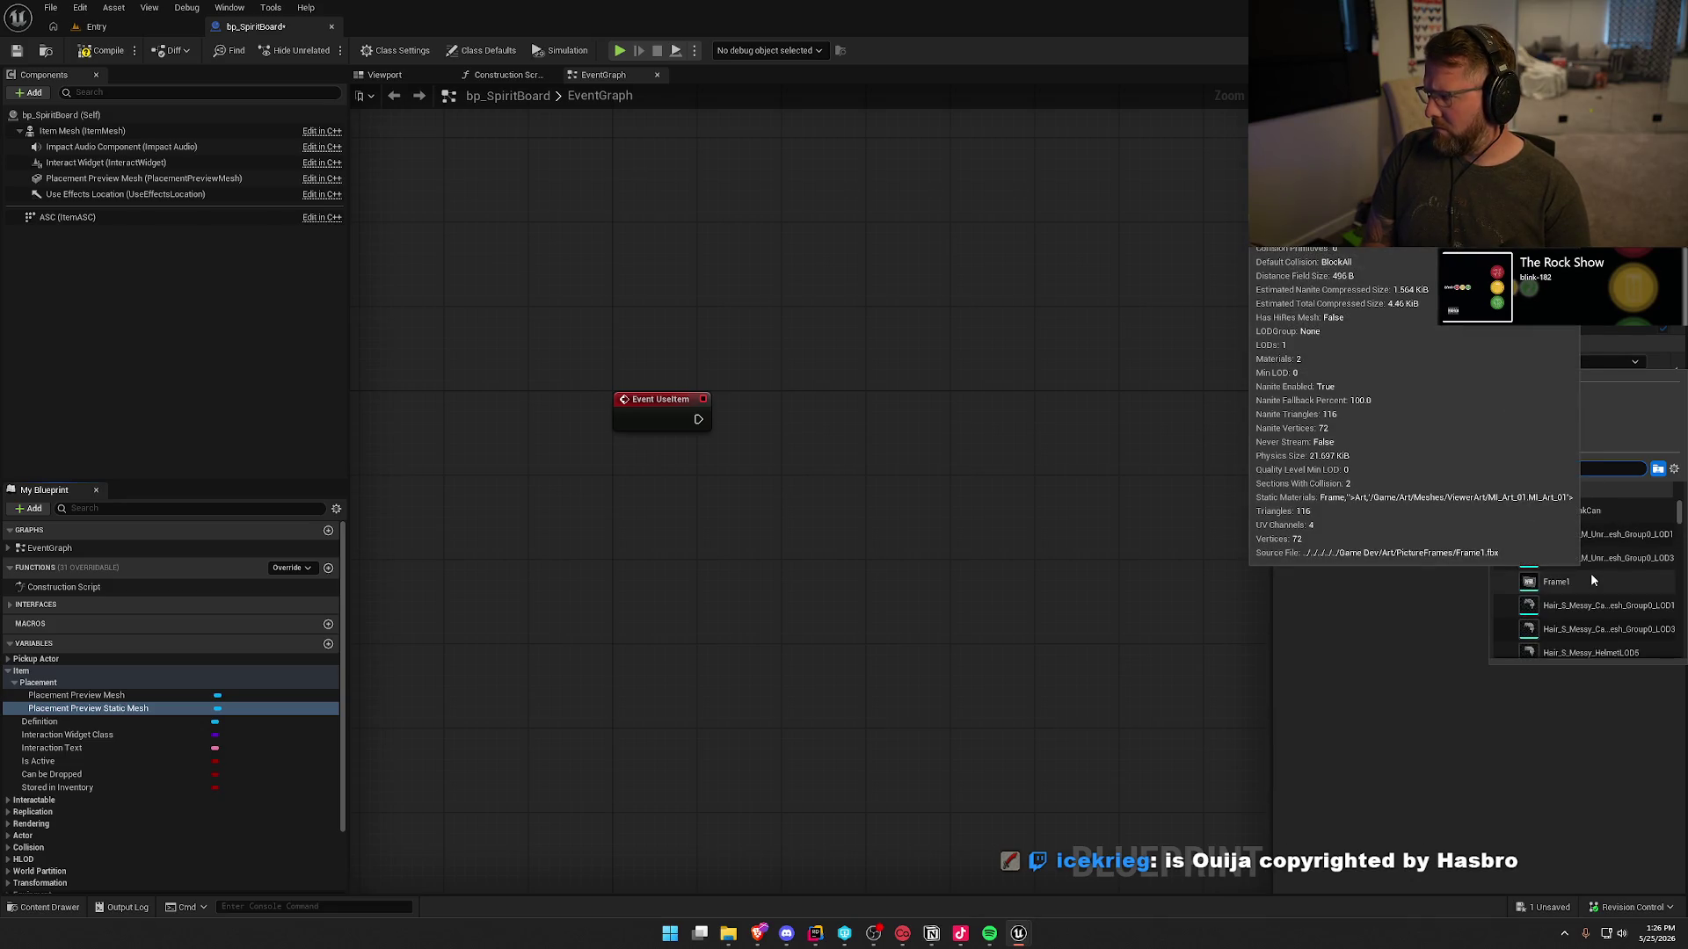
{"action": "key", "text": "Escape"}
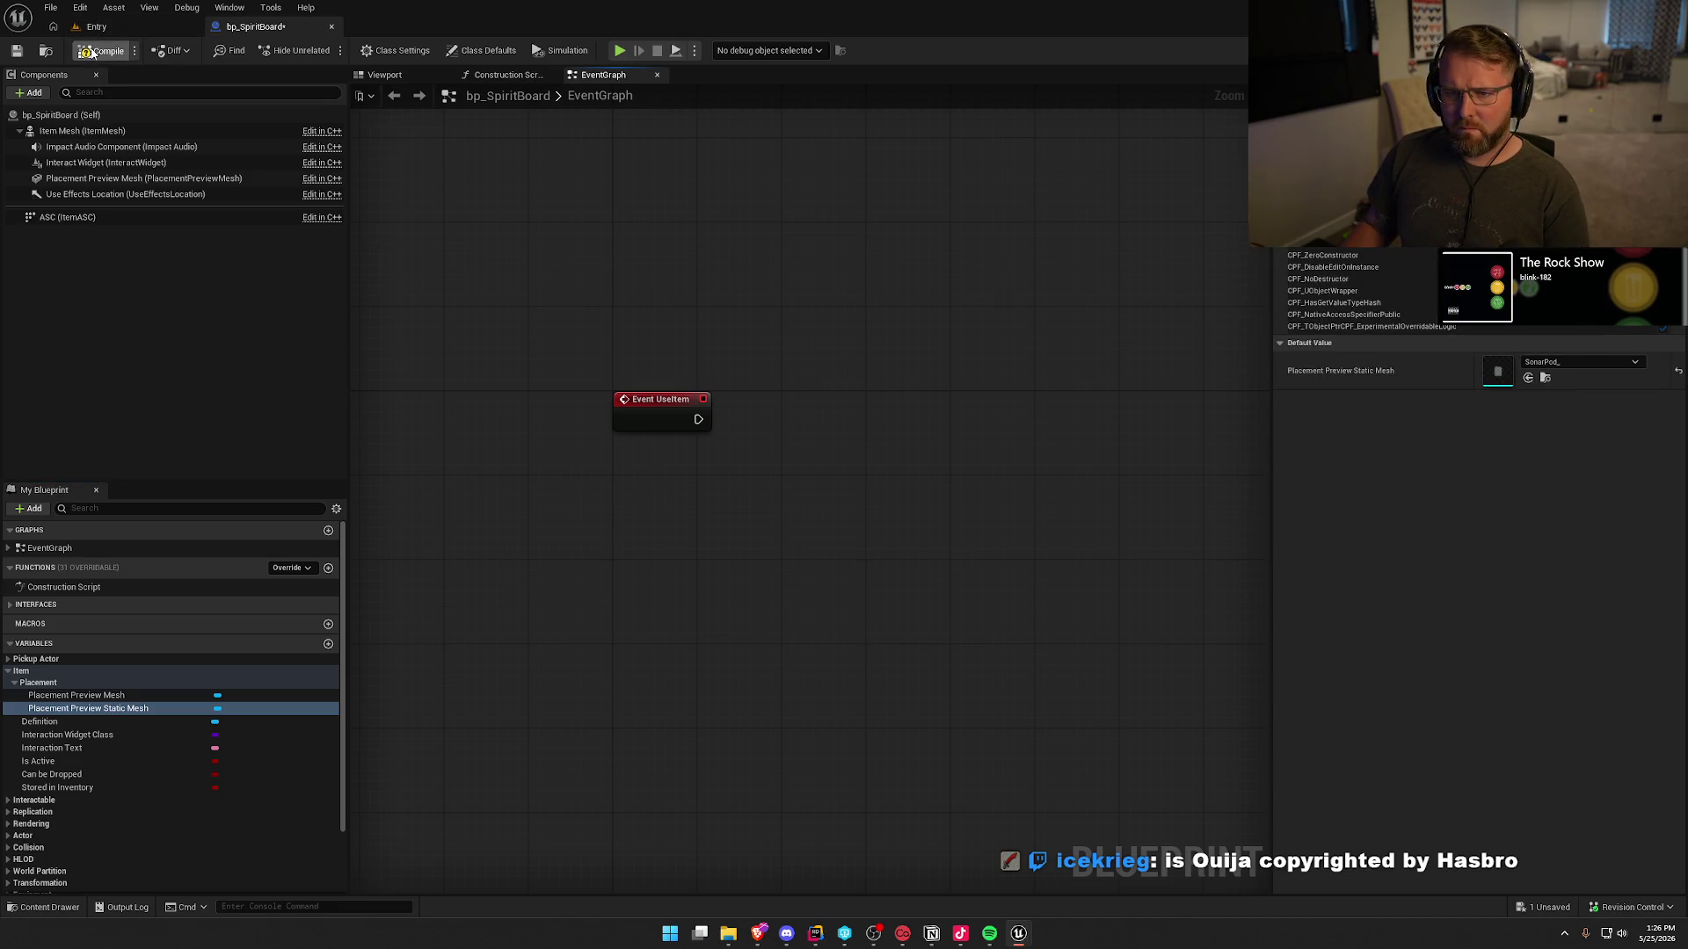
- Open DA_SpiritBoard from the Definition value and browse to its item mesh folder
{"action": "left_click", "coordinate": [39, 721]}
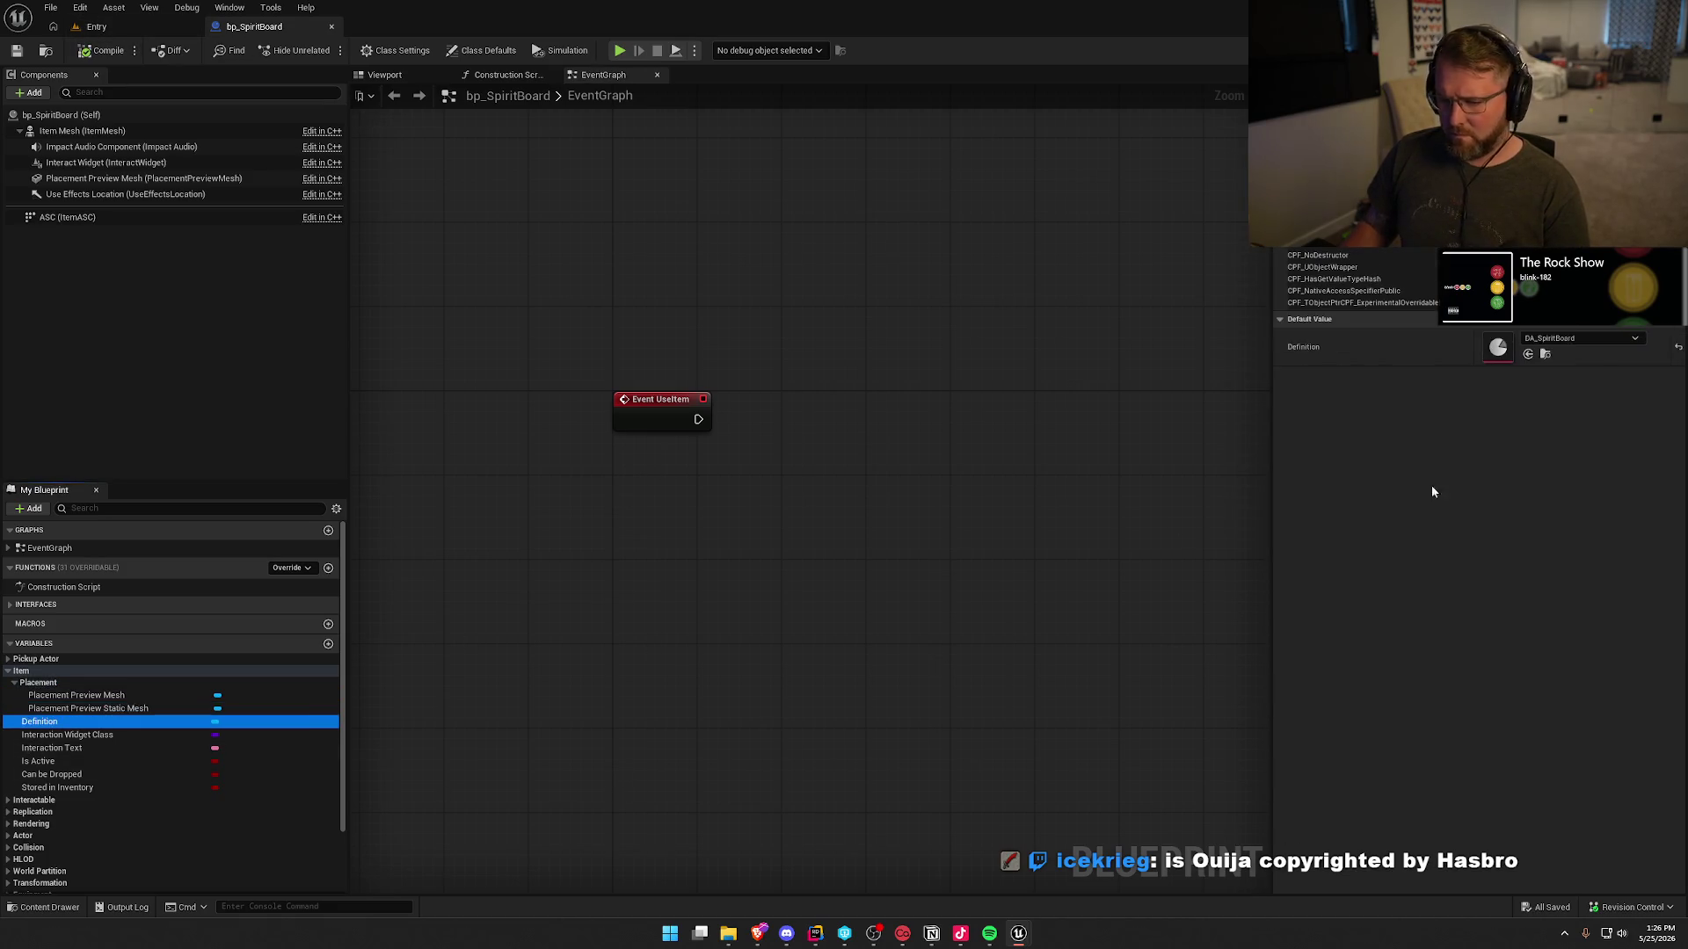
{"action": "double_click", "coordinate": [1494, 348]}
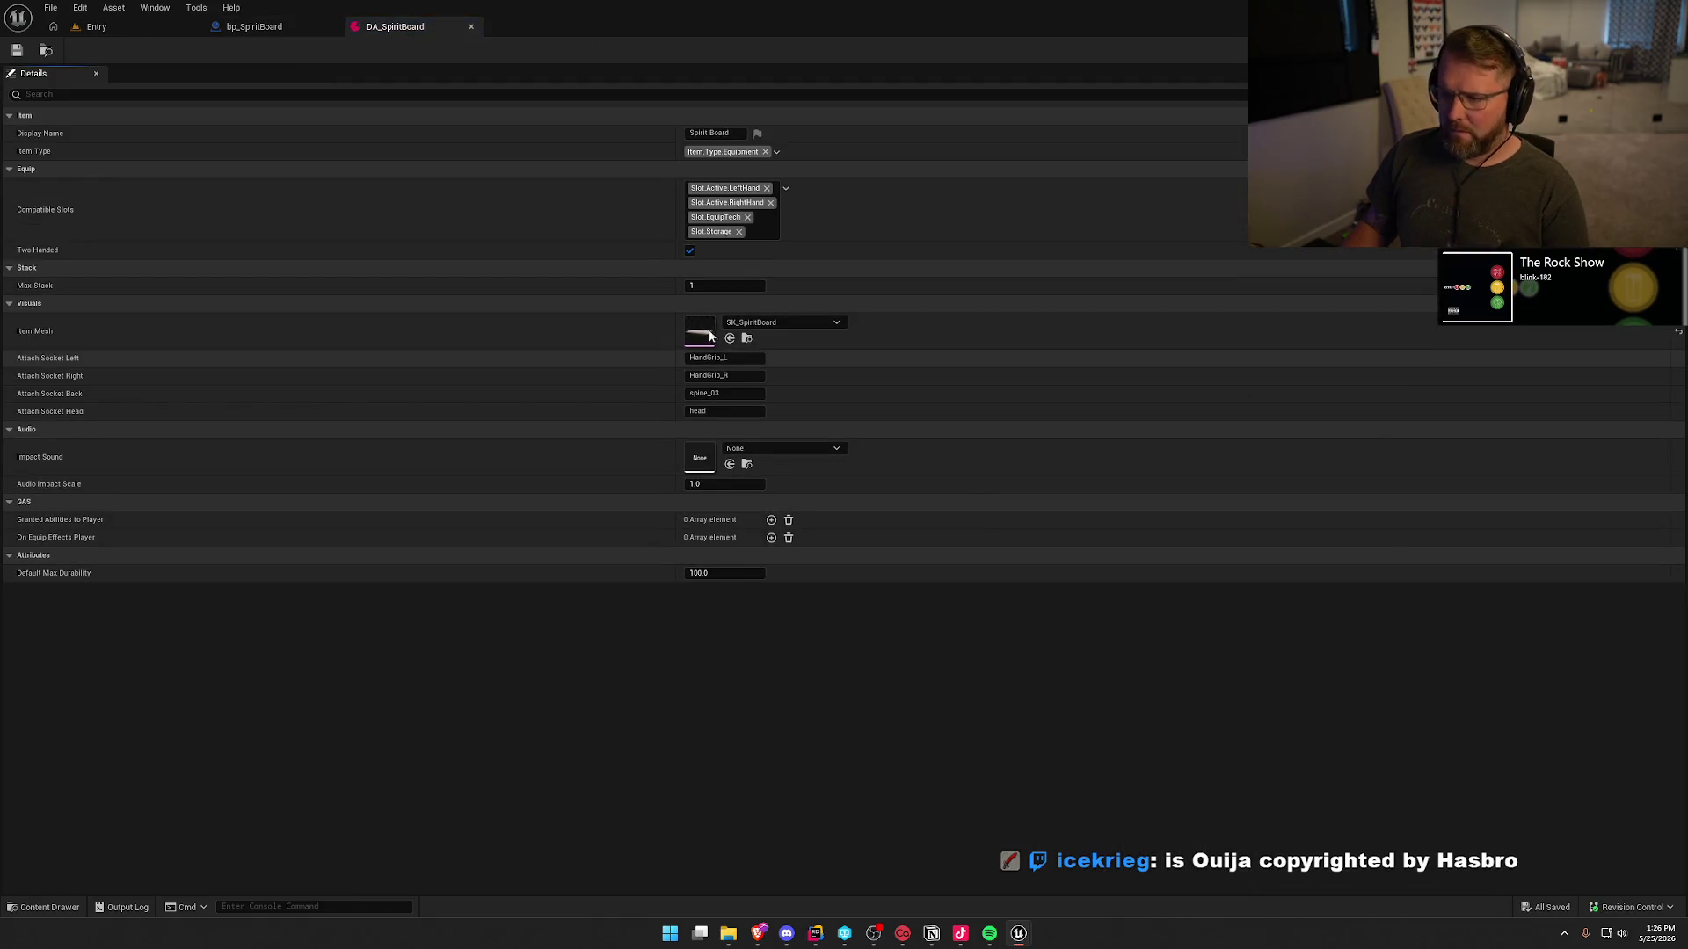
{"action": "left_click", "coordinate": [747, 338]}
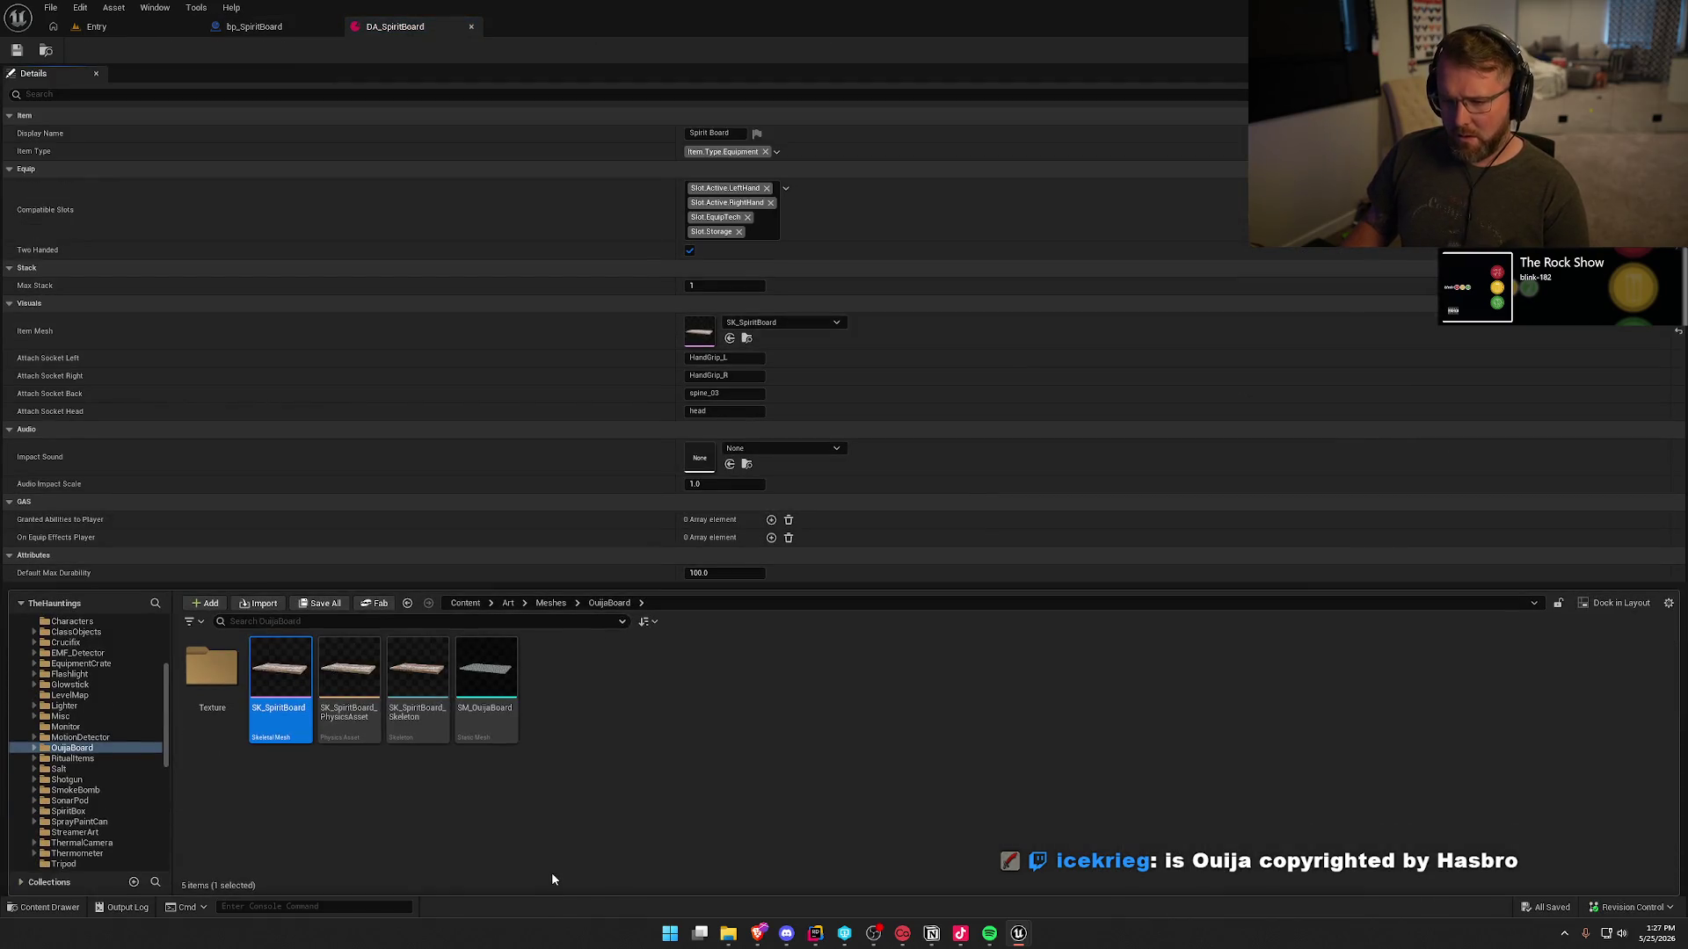
- Rename the SM_OuijaBoard static mesh to SM_SpiritBoard and confirm the checkout
{"action": "key", "text": "End"}
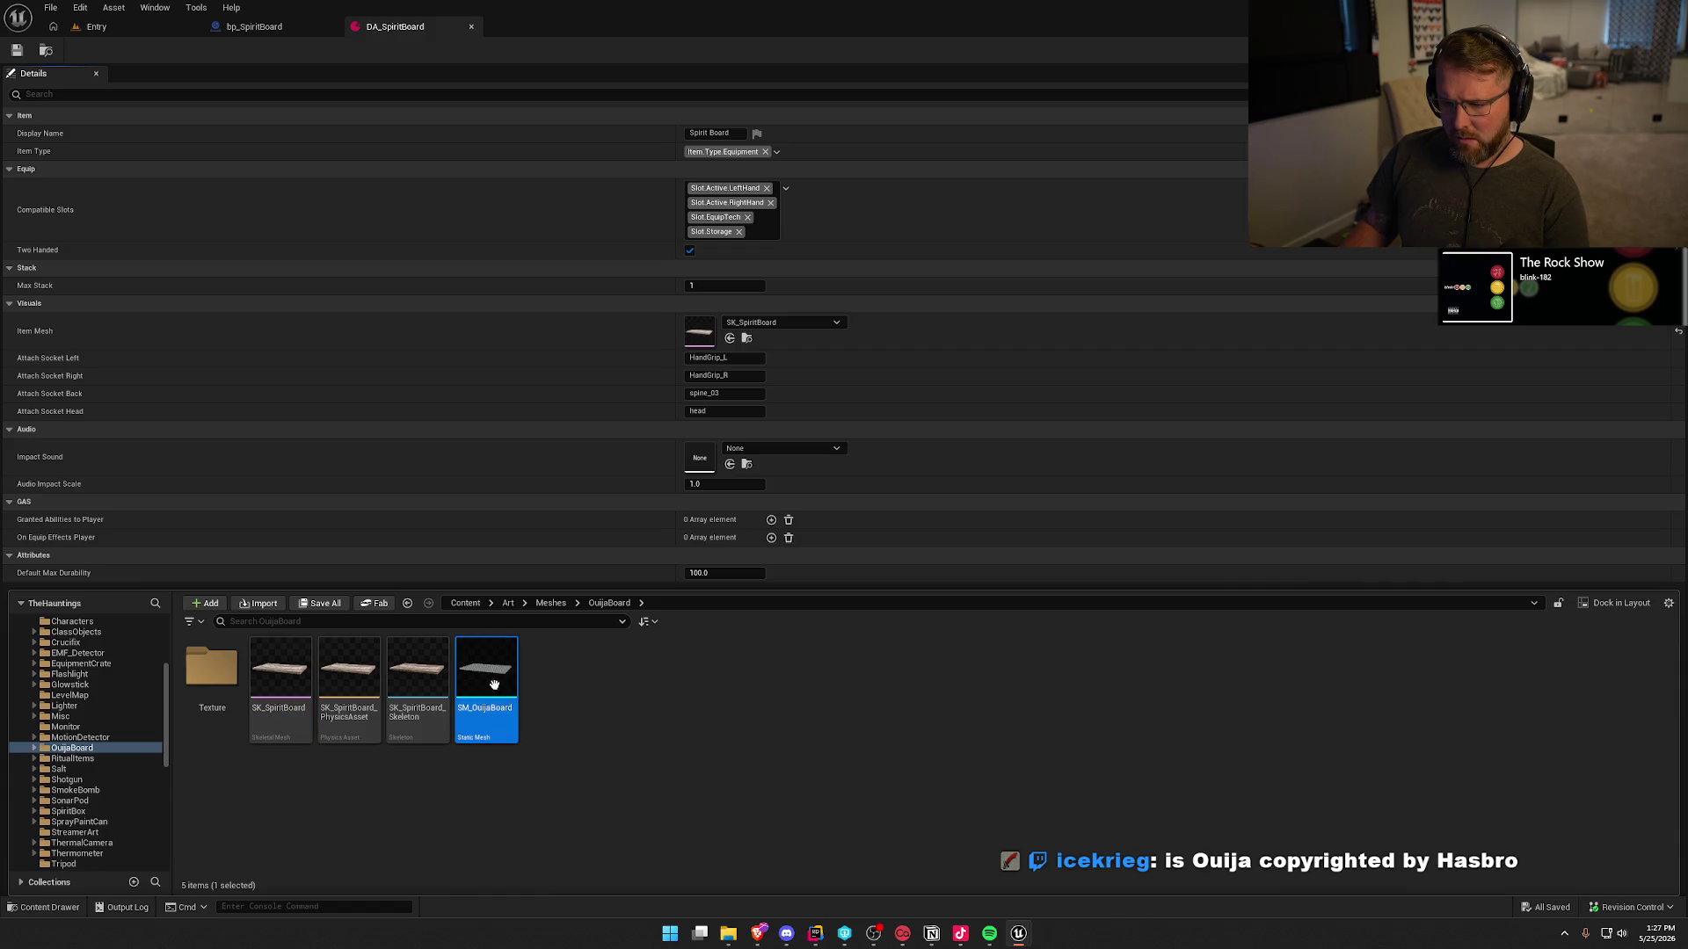
{"action": "key", "text": "F2"}
{"action": "type", "text": "SM_O"}
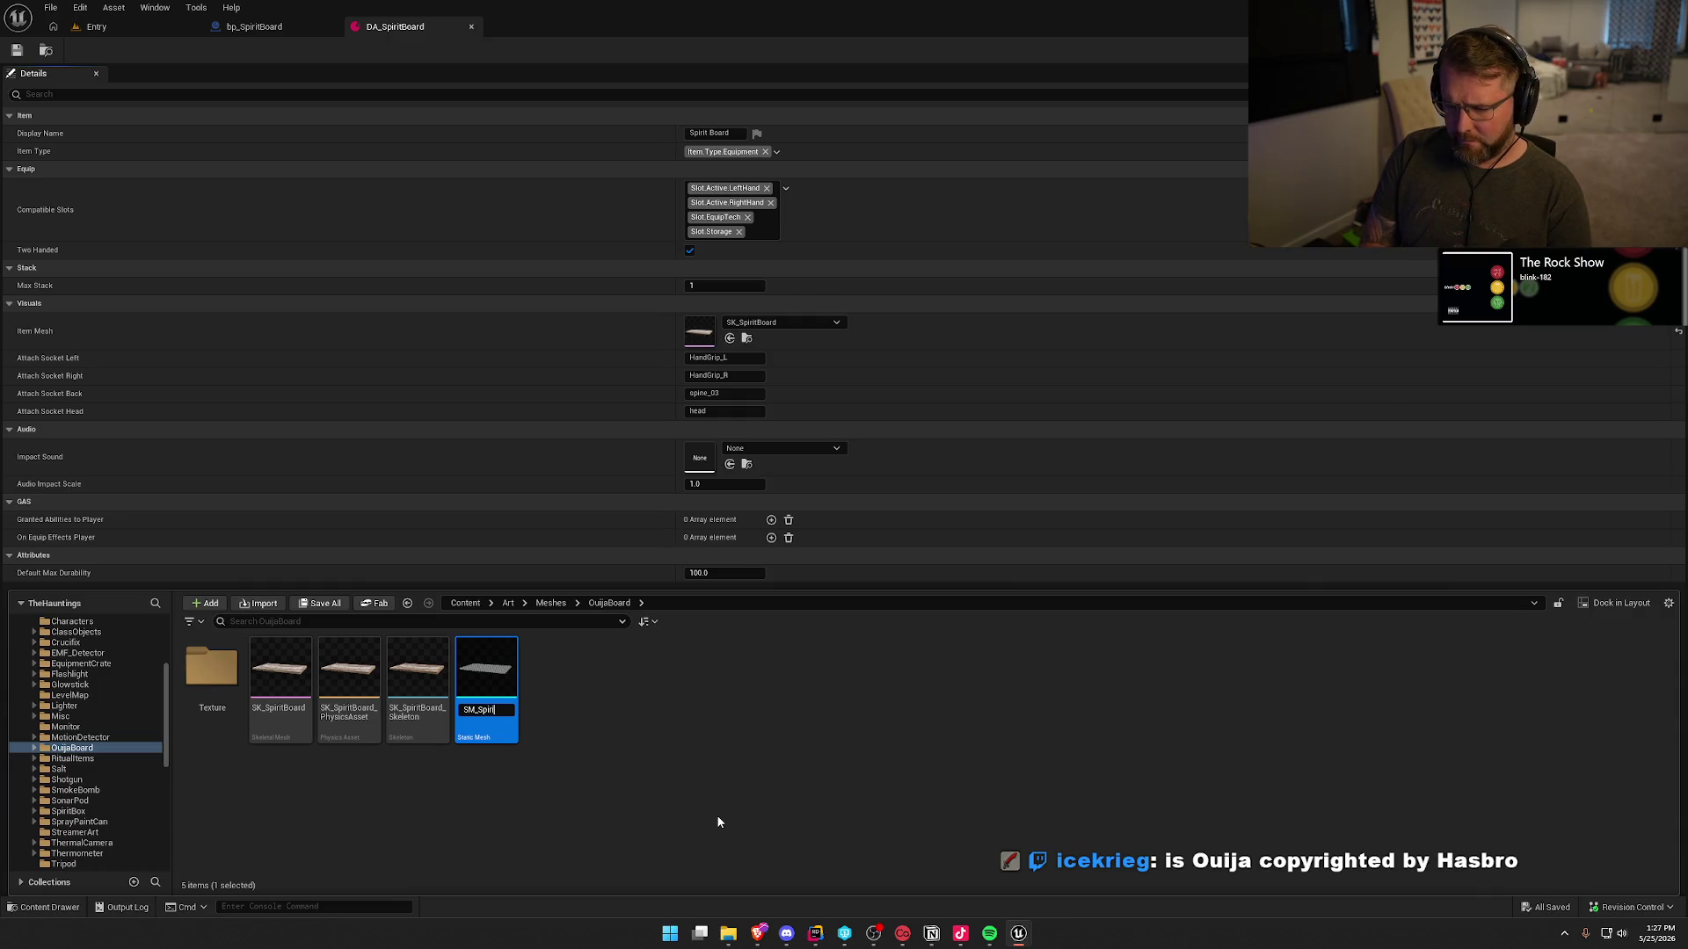
{"action": "type", "text": "ard"}
{"action": "key", "text": "Return"}
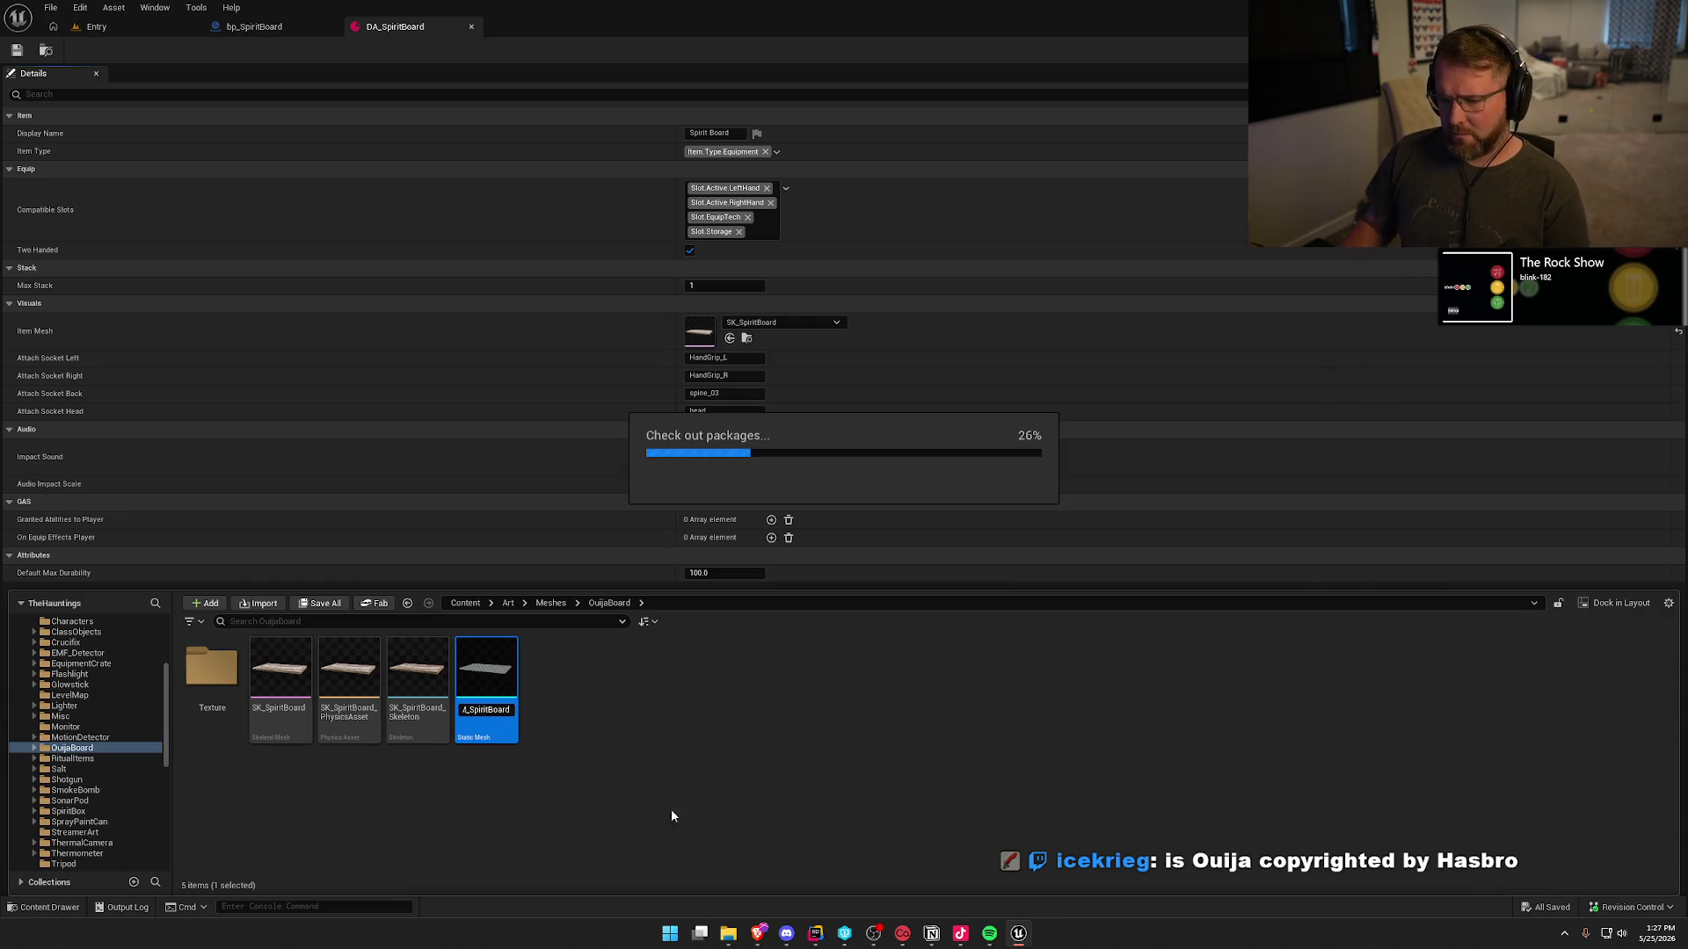
{"action": "left_click", "coordinate": [914, 614]}
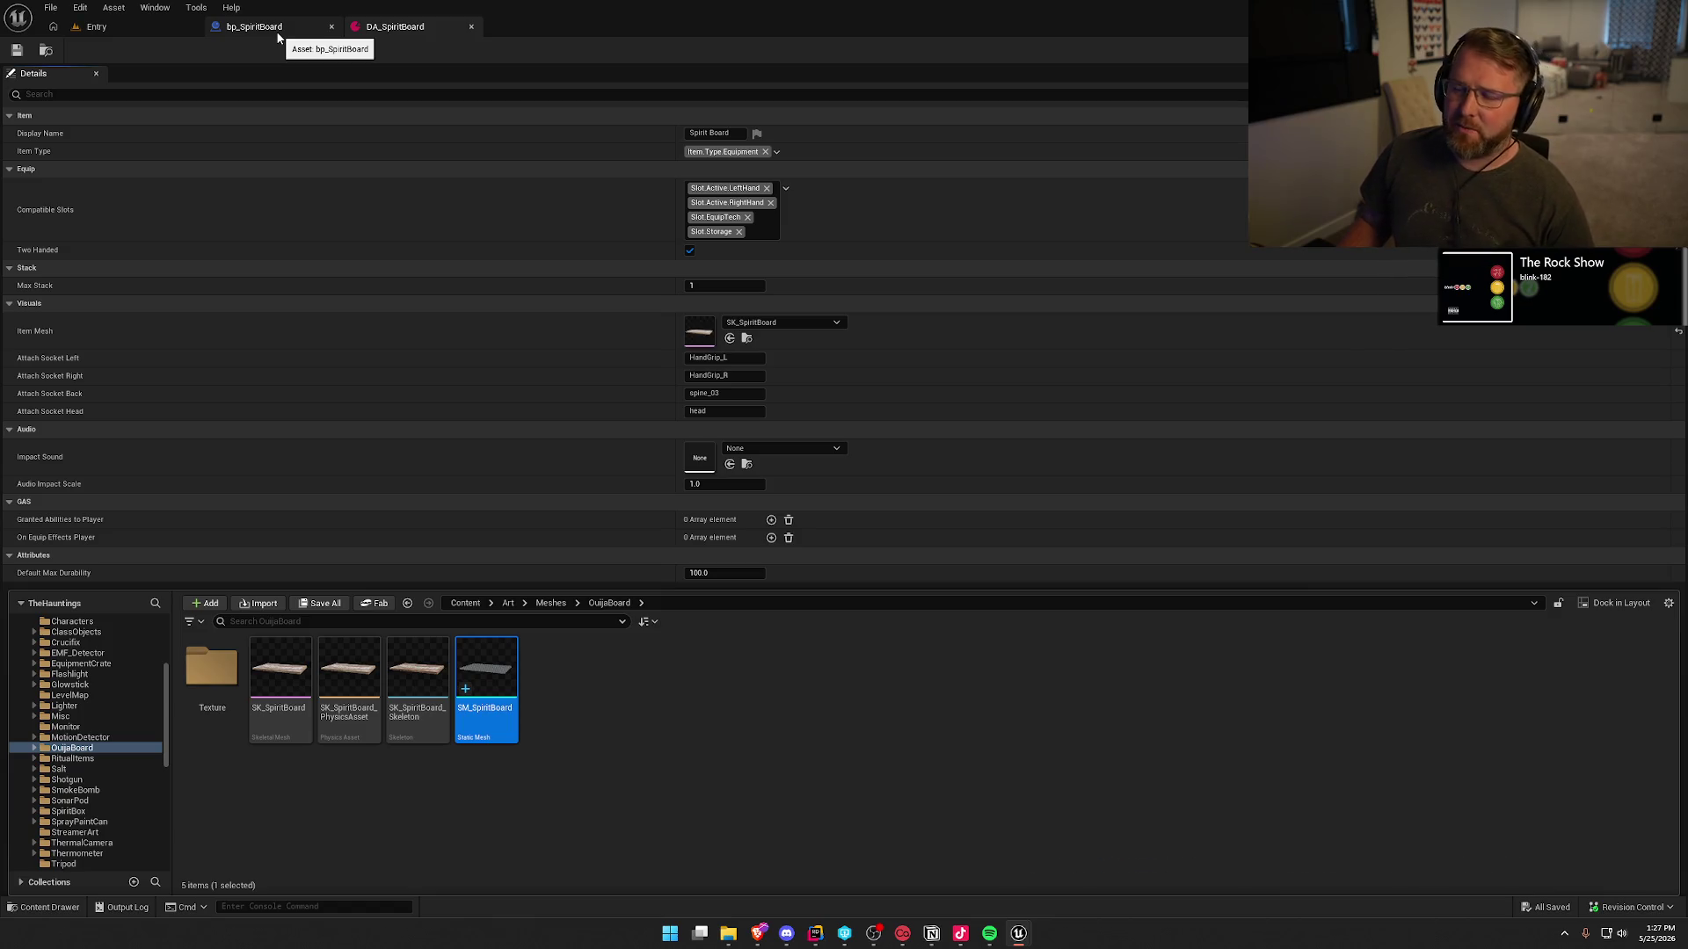
- Set bp_SpiritBoard's Placement Preview Static Mesh to SM_SpiritBoard, compile, and close DA_SpiritBoard
{"action": "left_click", "coordinate": [276, 30]}
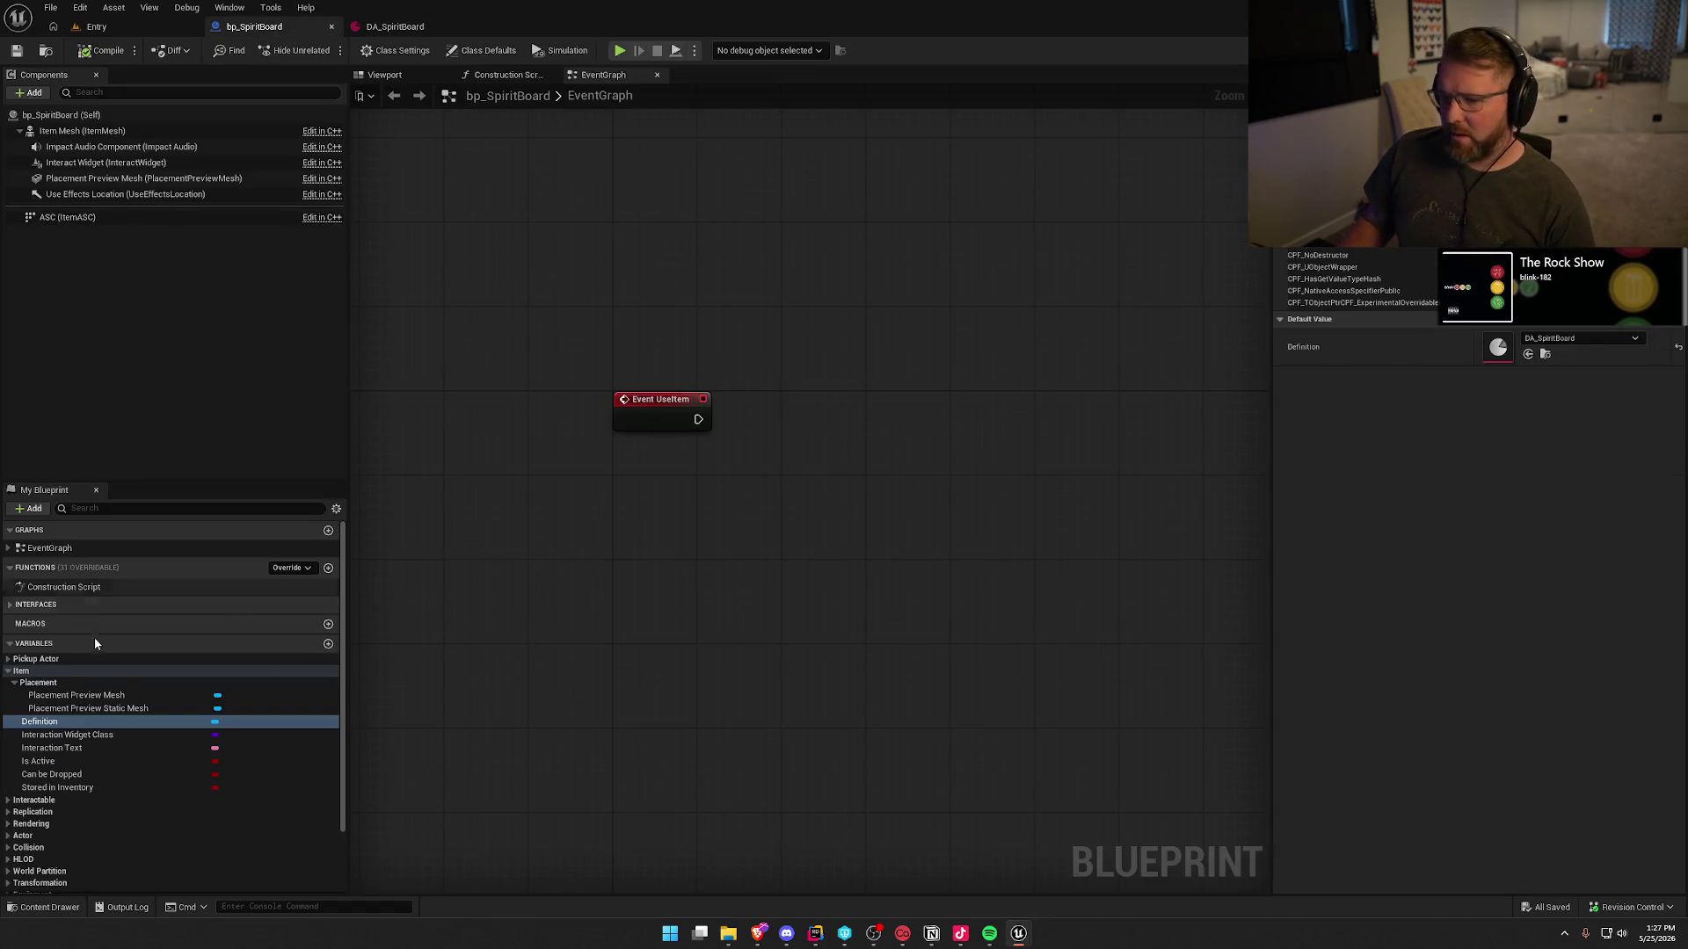
{"action": "left_click", "coordinate": [97, 709]}
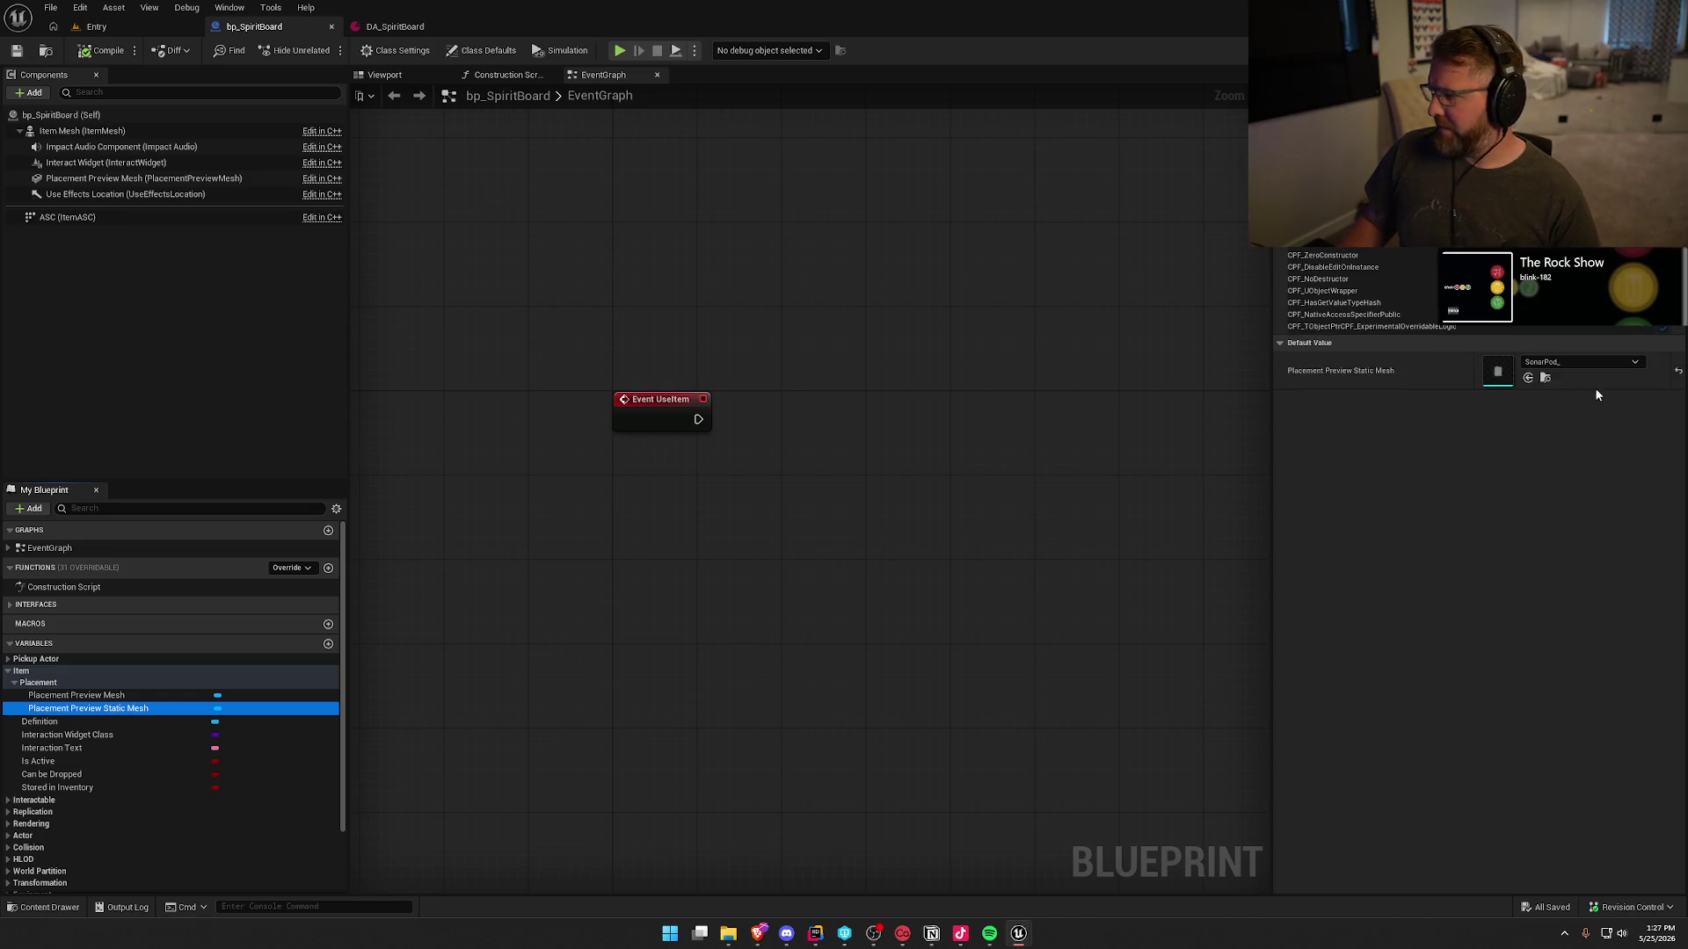
{"action": "left_click", "coordinate": [1565, 363]}
{"action": "type", "text": "sprit"}
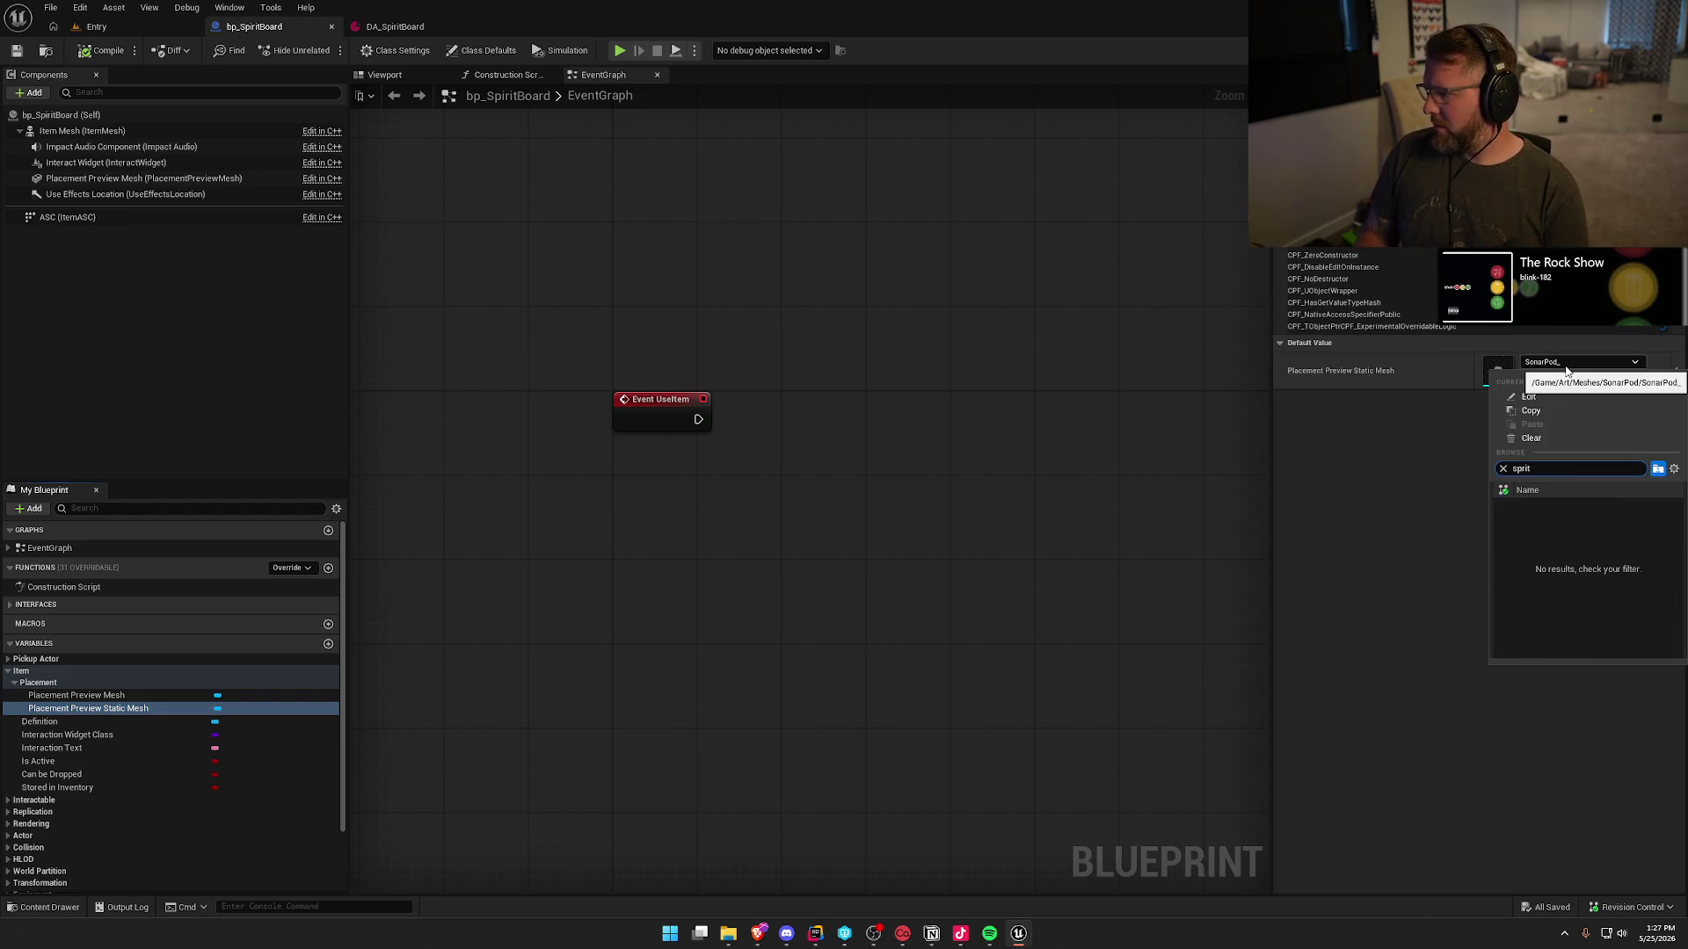
{"action": "key", "text": "BackSpace"}
{"action": "key", "text": "BackSpace"}
{"action": "type", "text": "r"}
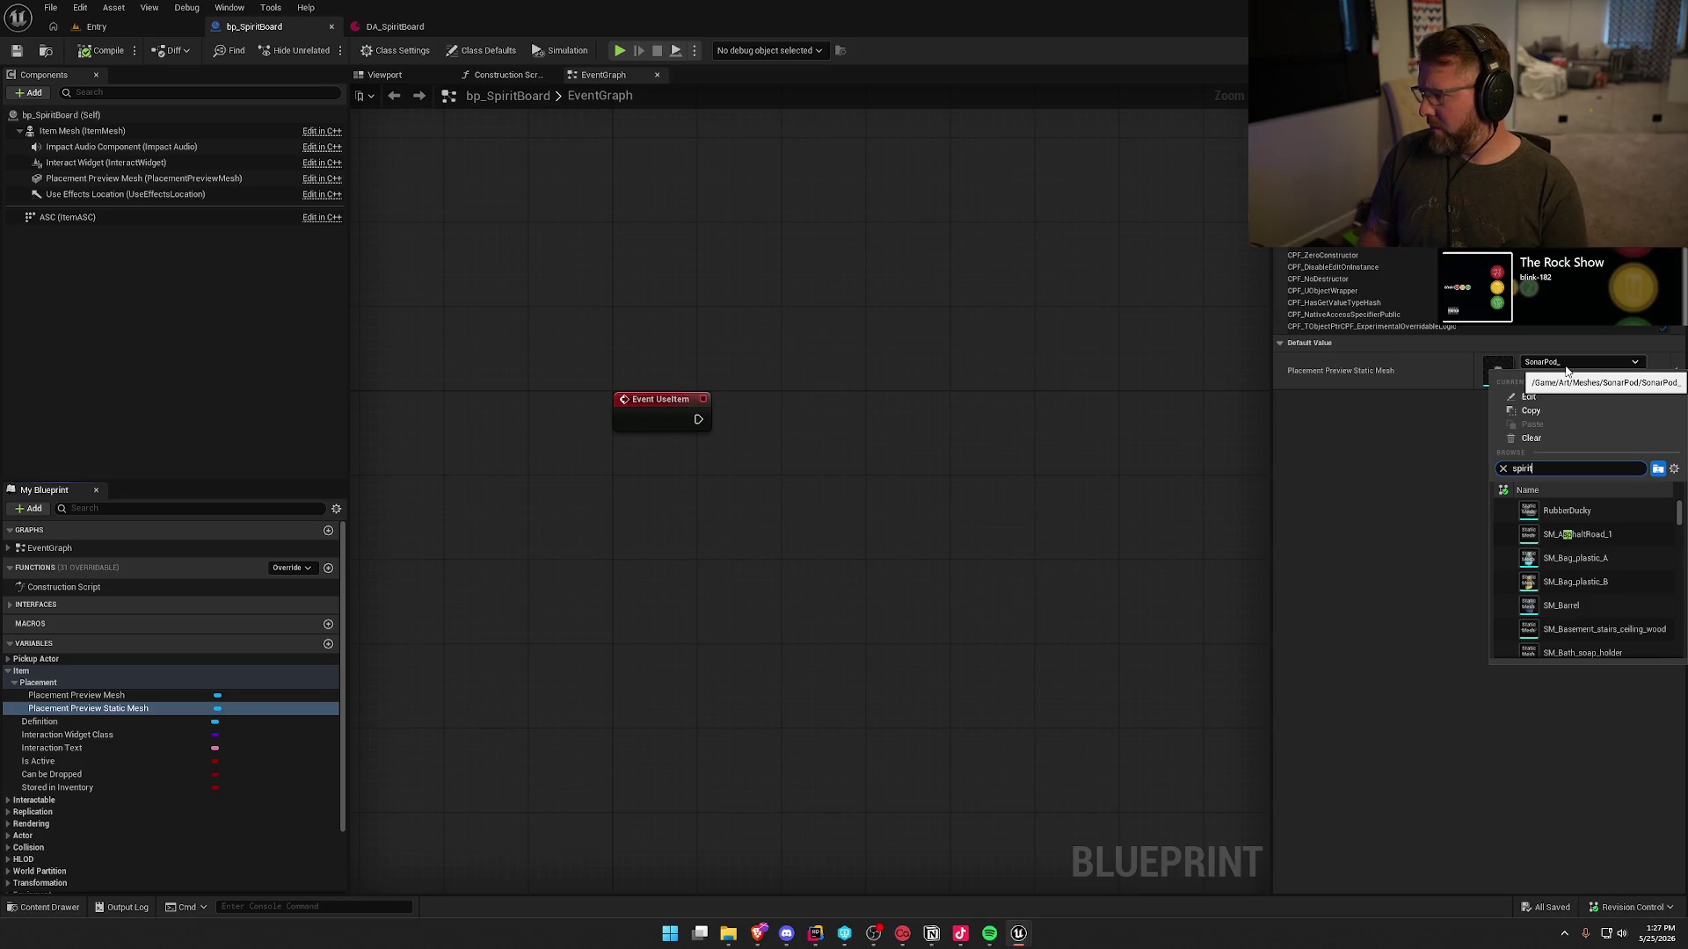
{"action": "left_click", "coordinate": [1586, 516]}
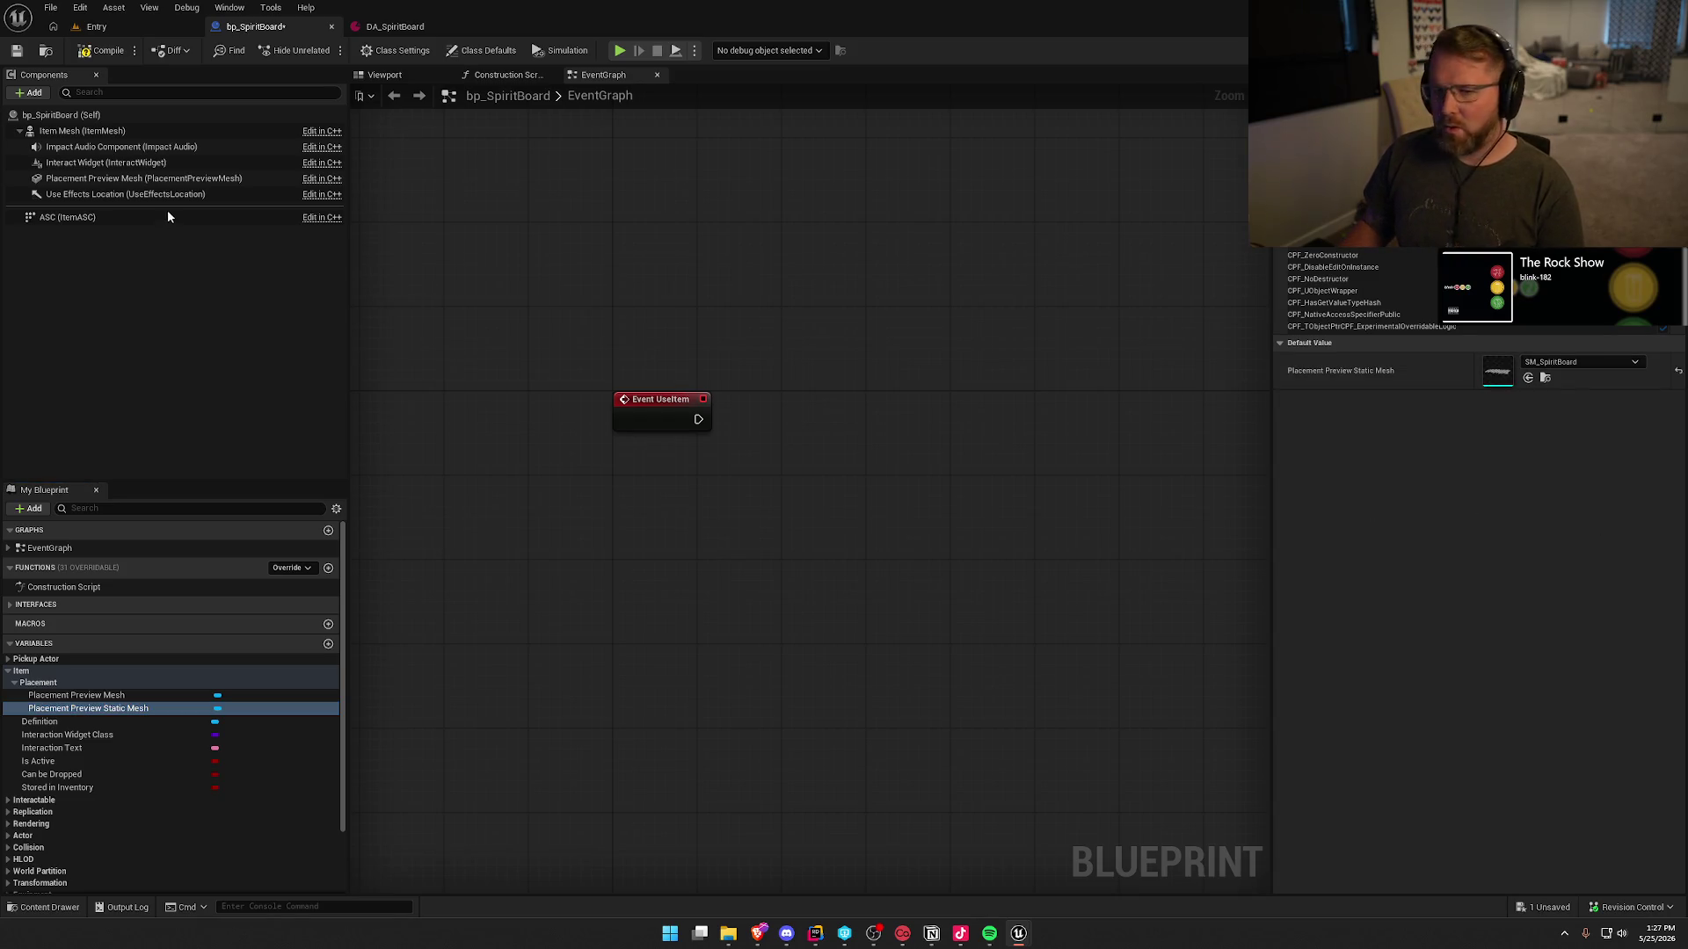
{"action": "left_click", "coordinate": [97, 49]}
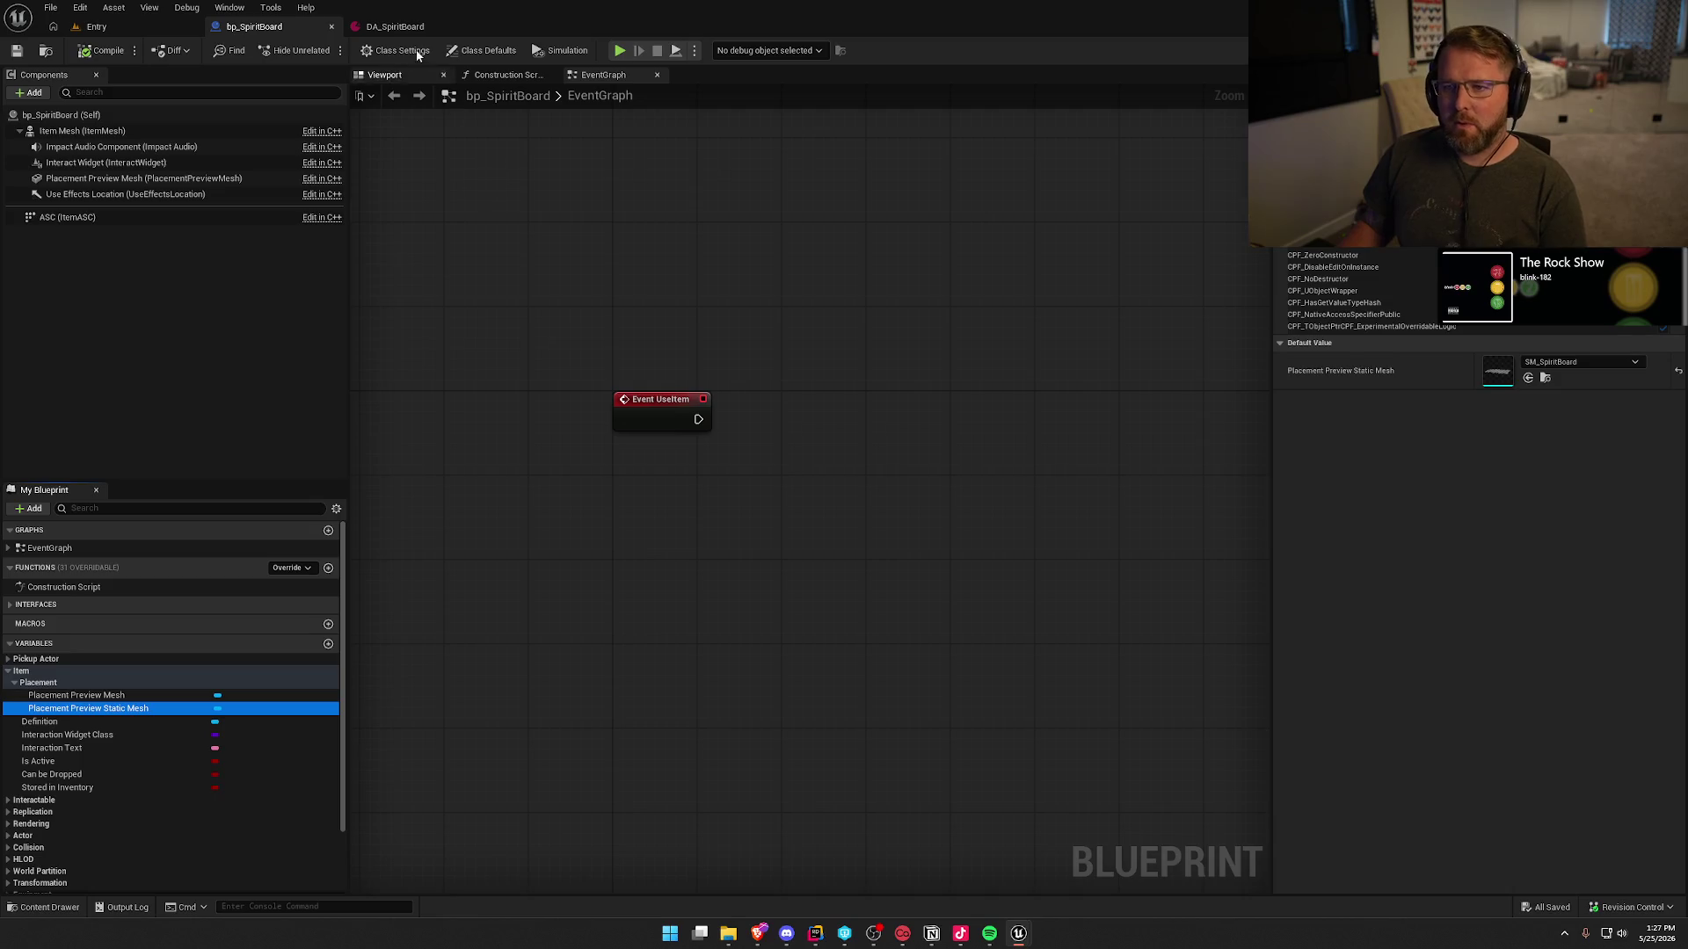
{"action": "left_click", "coordinate": [395, 27]}
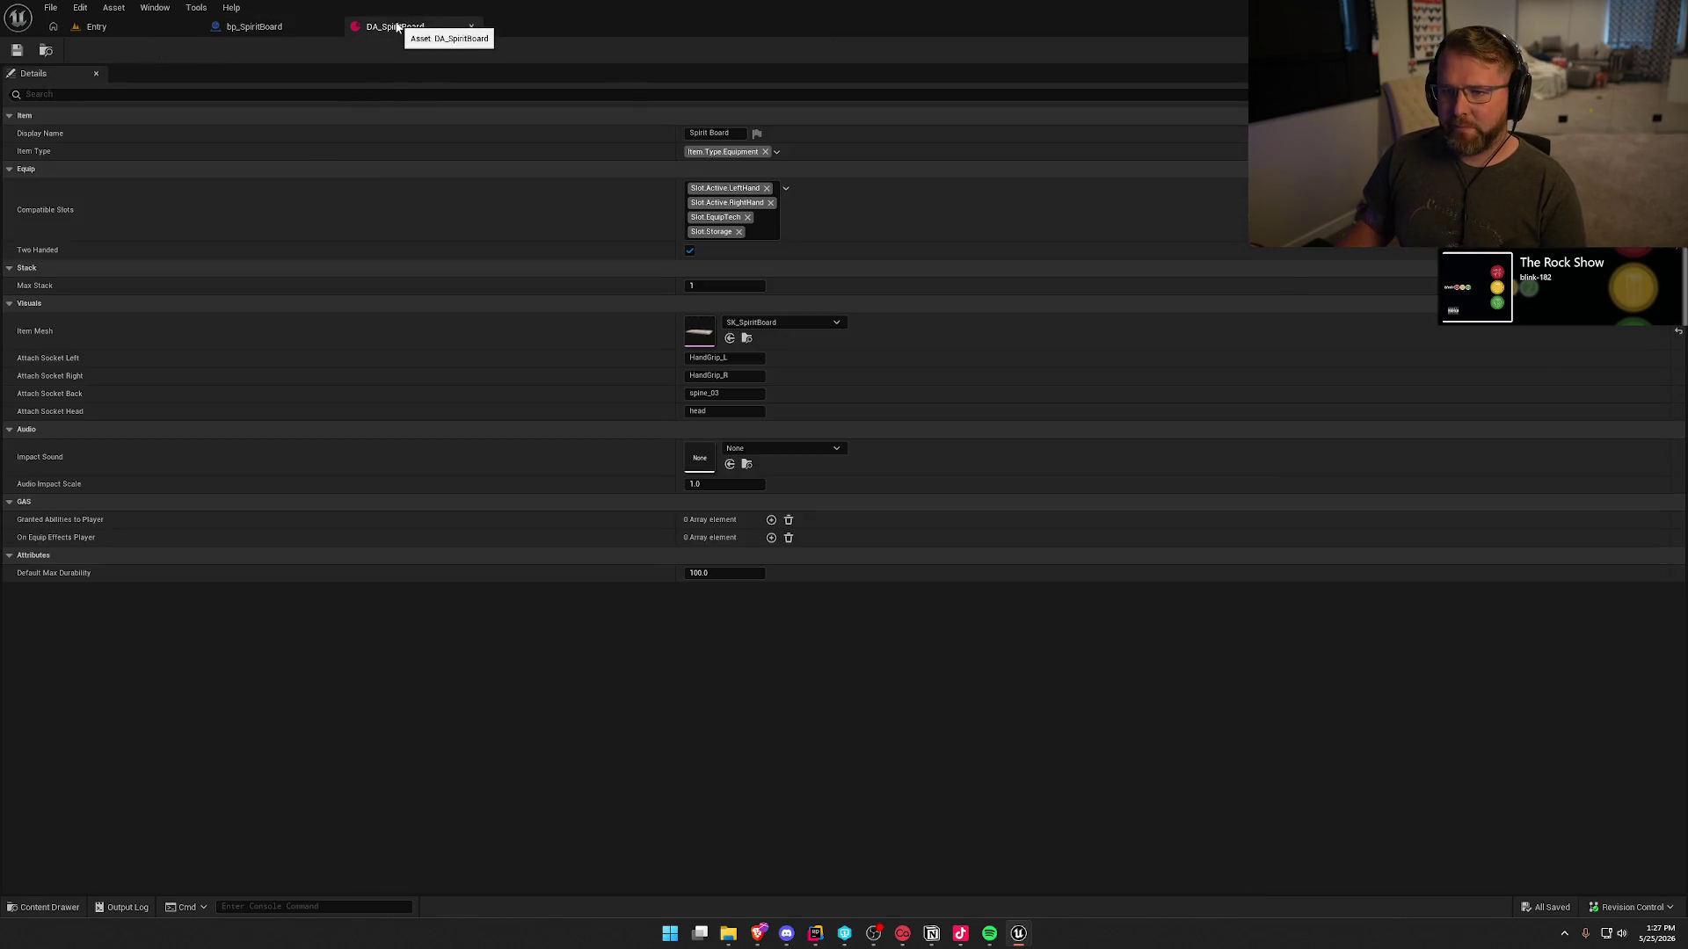
{"action": "middle_click", "coordinate": [395, 27]}
- Duplicate bp_SpiritBoard in Equipment as bp_SpiritBook and open it
{"action": "middle_click", "coordinate": [272, 28]}
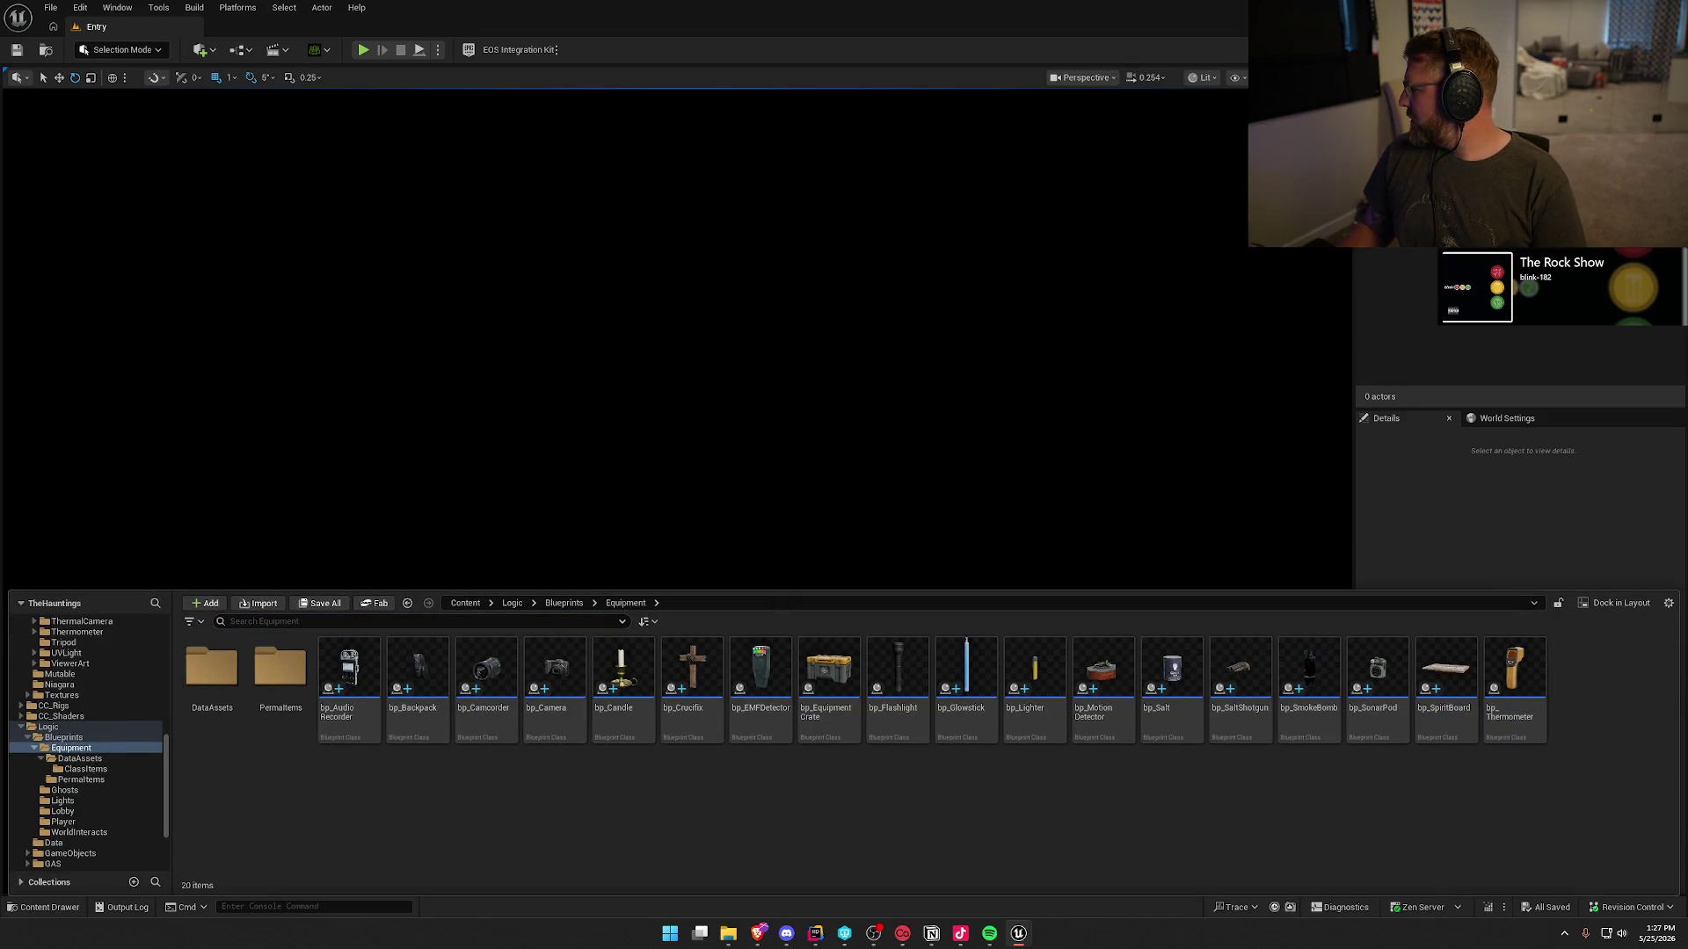
{"action": "left_click", "coordinate": [1446, 677]}
{"action": "key", "text": "ctrl+d"}
{"action": "type", "text": "bp_Sp"}
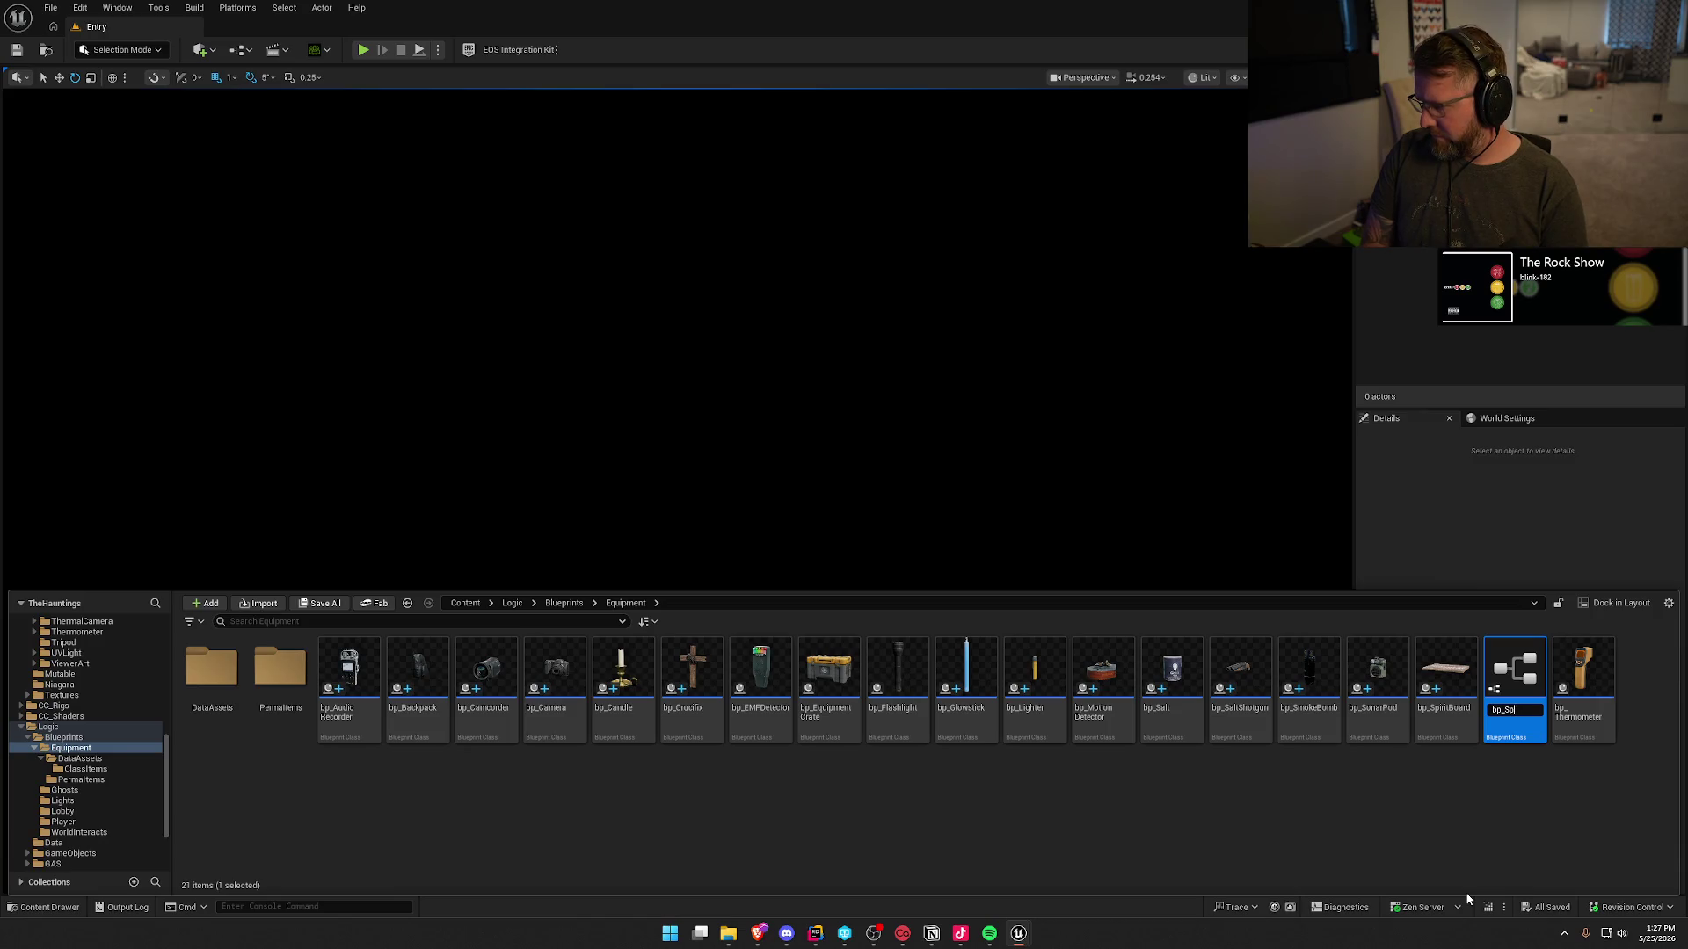
{"action": "type", "text": "iritBook"}
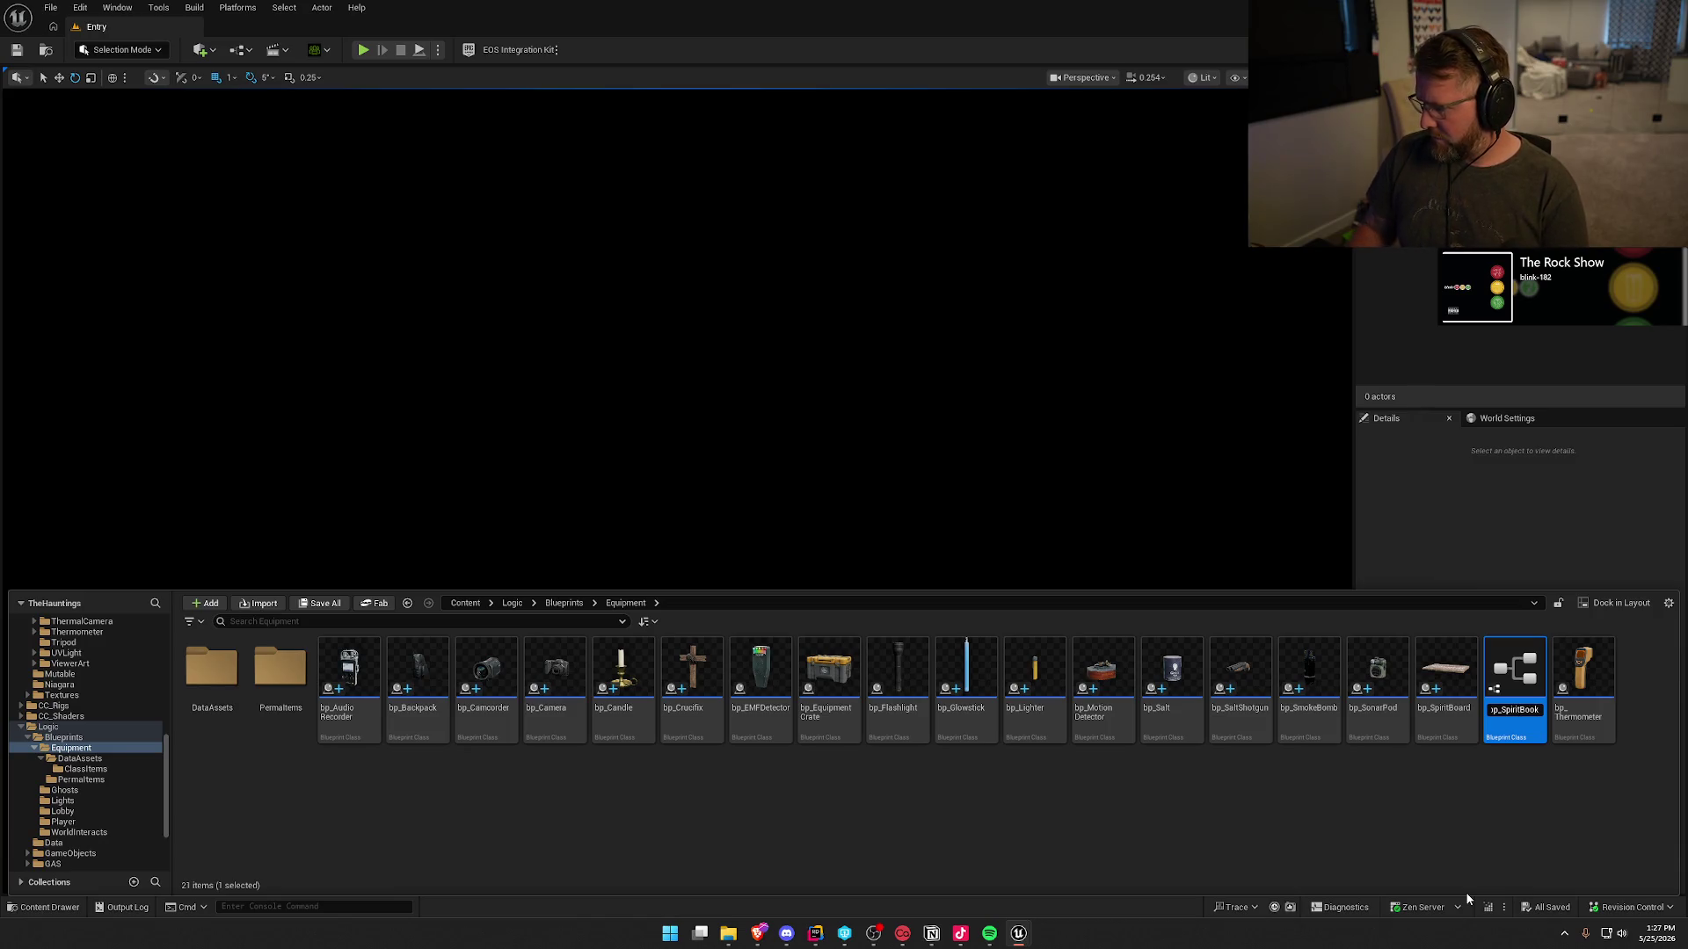
{"action": "key", "text": "Return"}
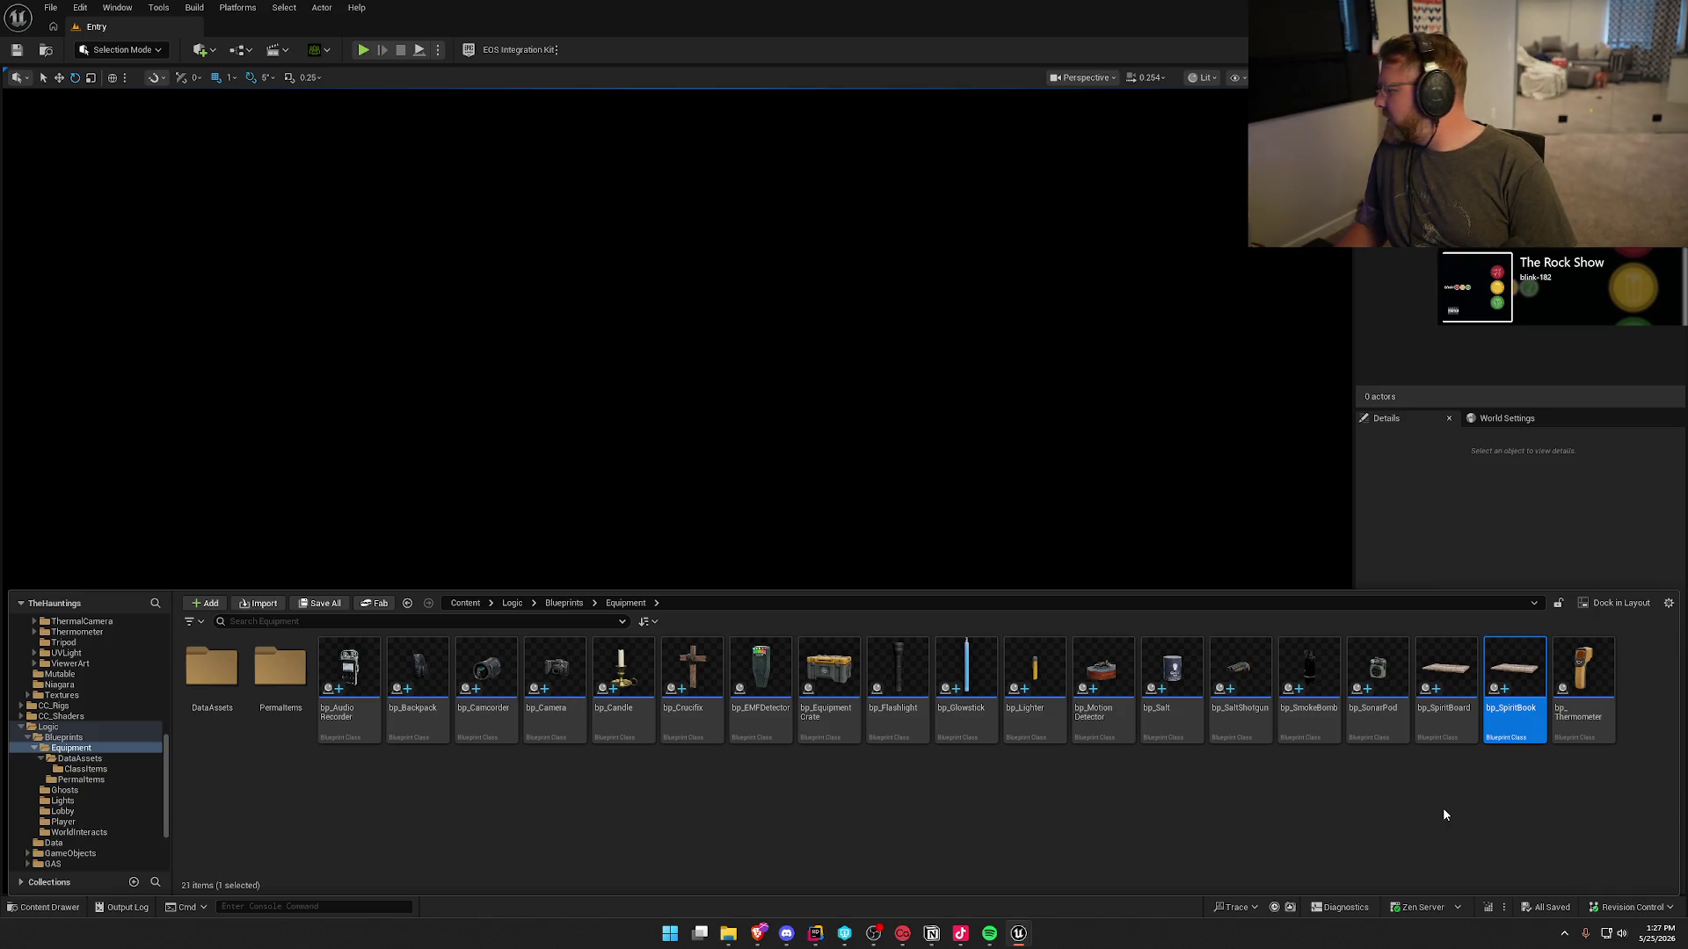
{"action": "double_click", "coordinate": [1514, 672]}
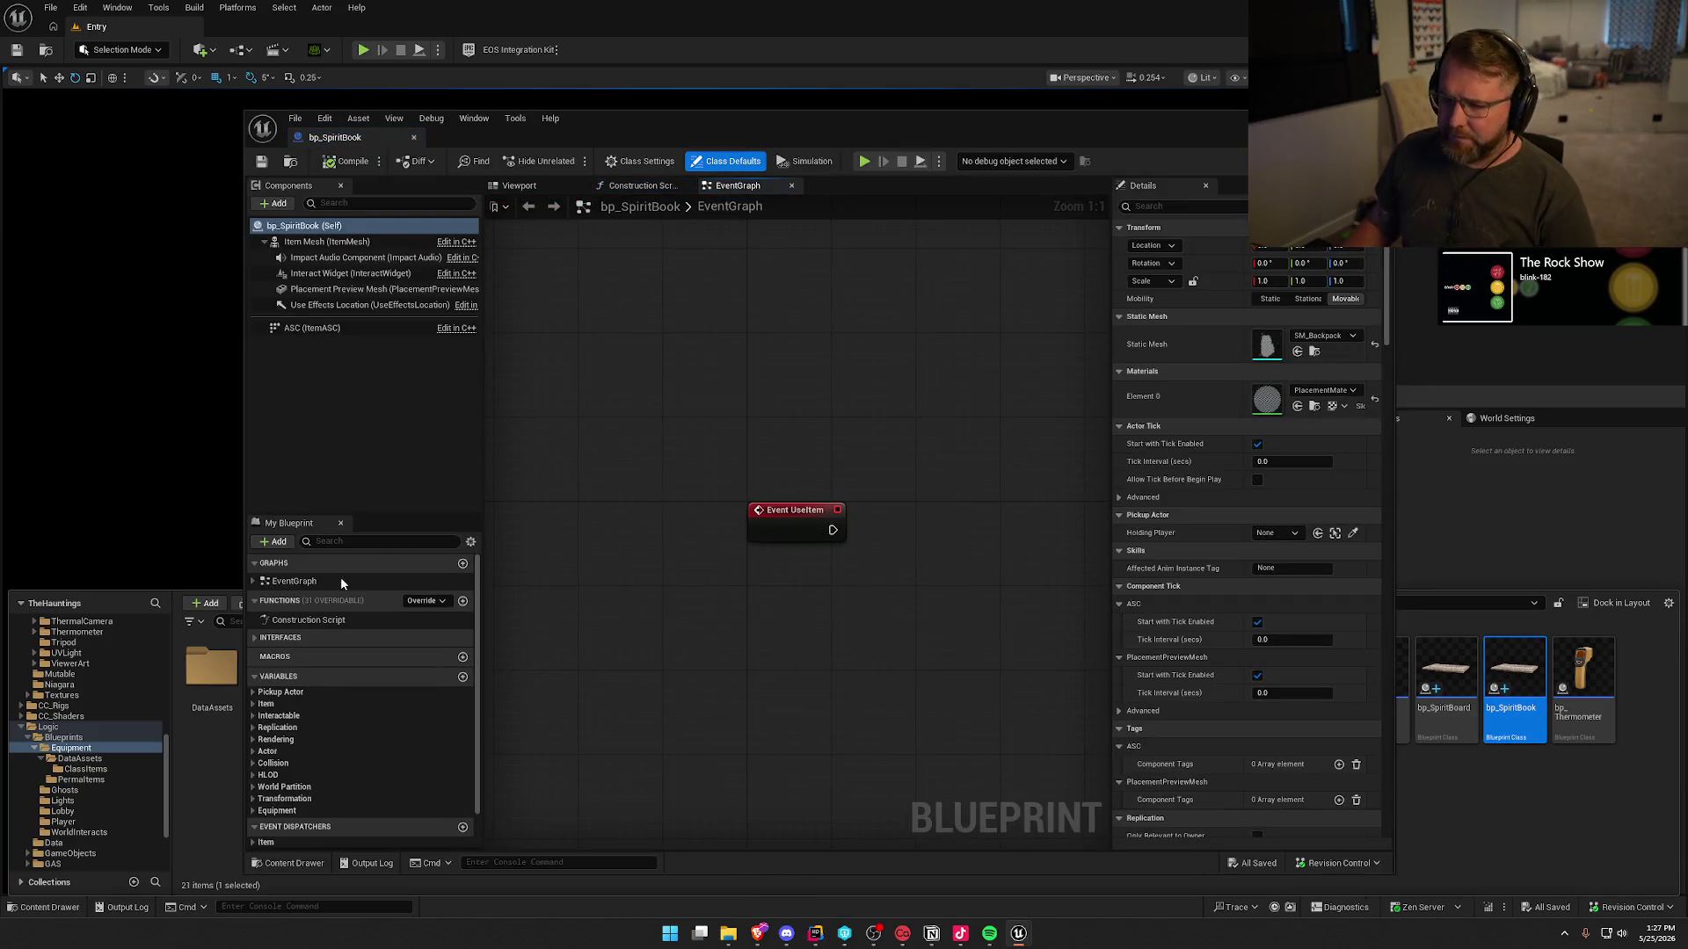
- Give bp_SpiritBook definition DA_SpiritBook and preview mesh SM_SpiritBook, then save and close it
{"action": "left_click", "coordinate": [264, 704]}
{"action": "left_click", "coordinate": [284, 729]}
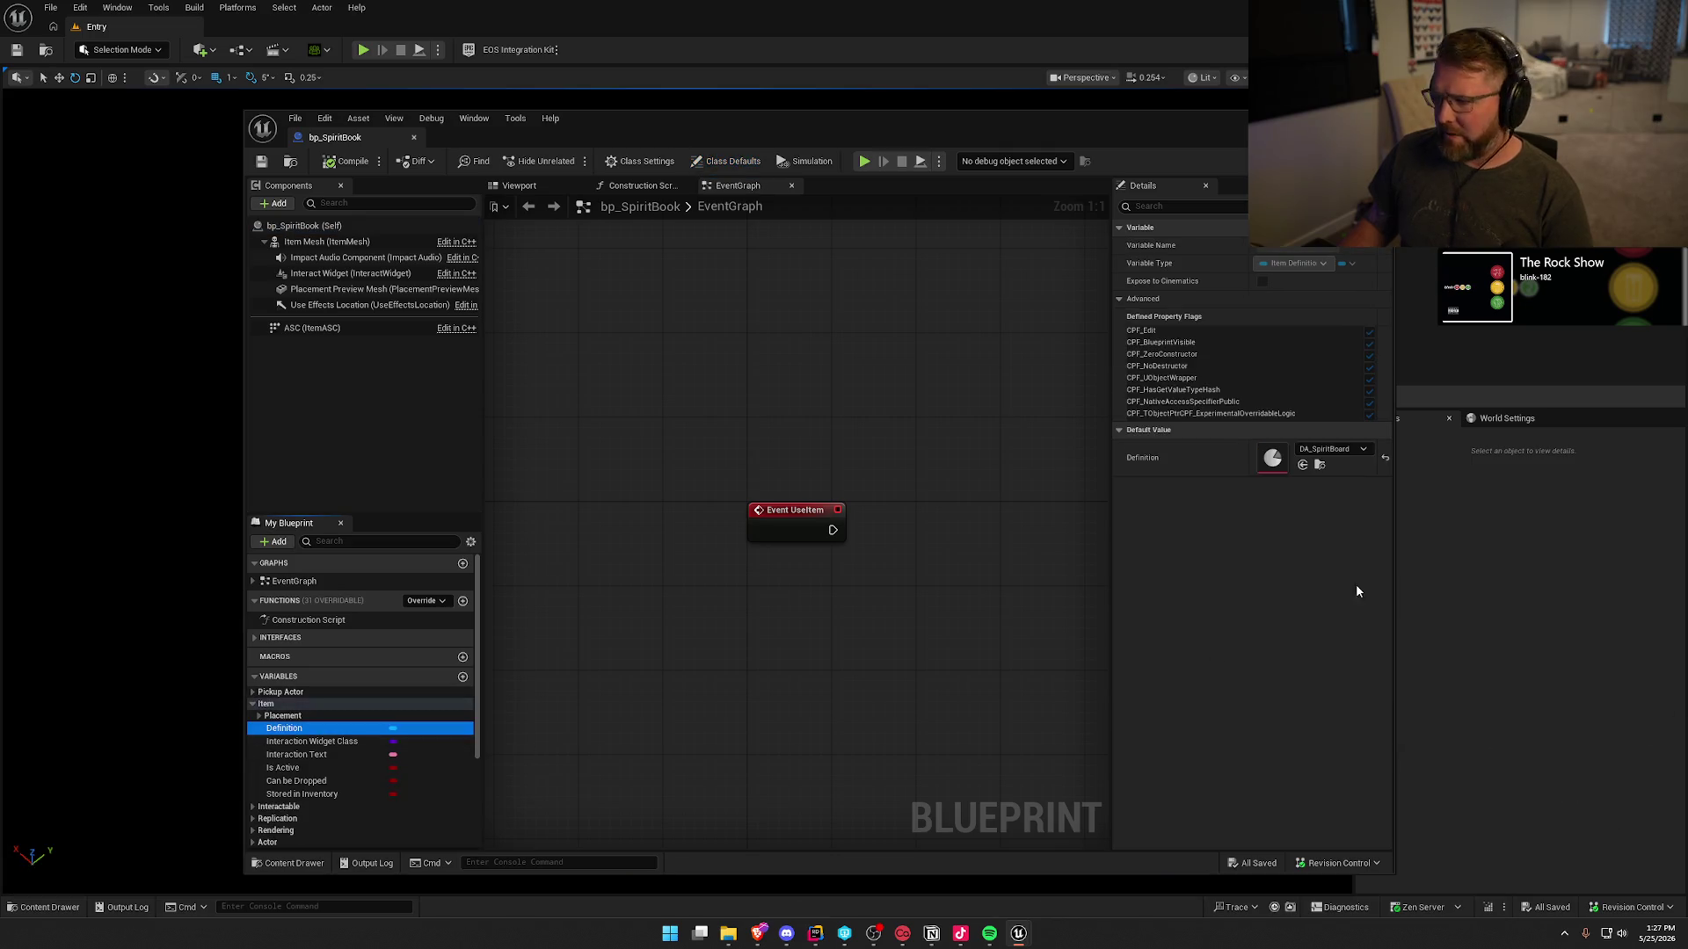
{"action": "left_click", "coordinate": [1331, 449]}
{"action": "left_click", "coordinate": [1373, 621]}
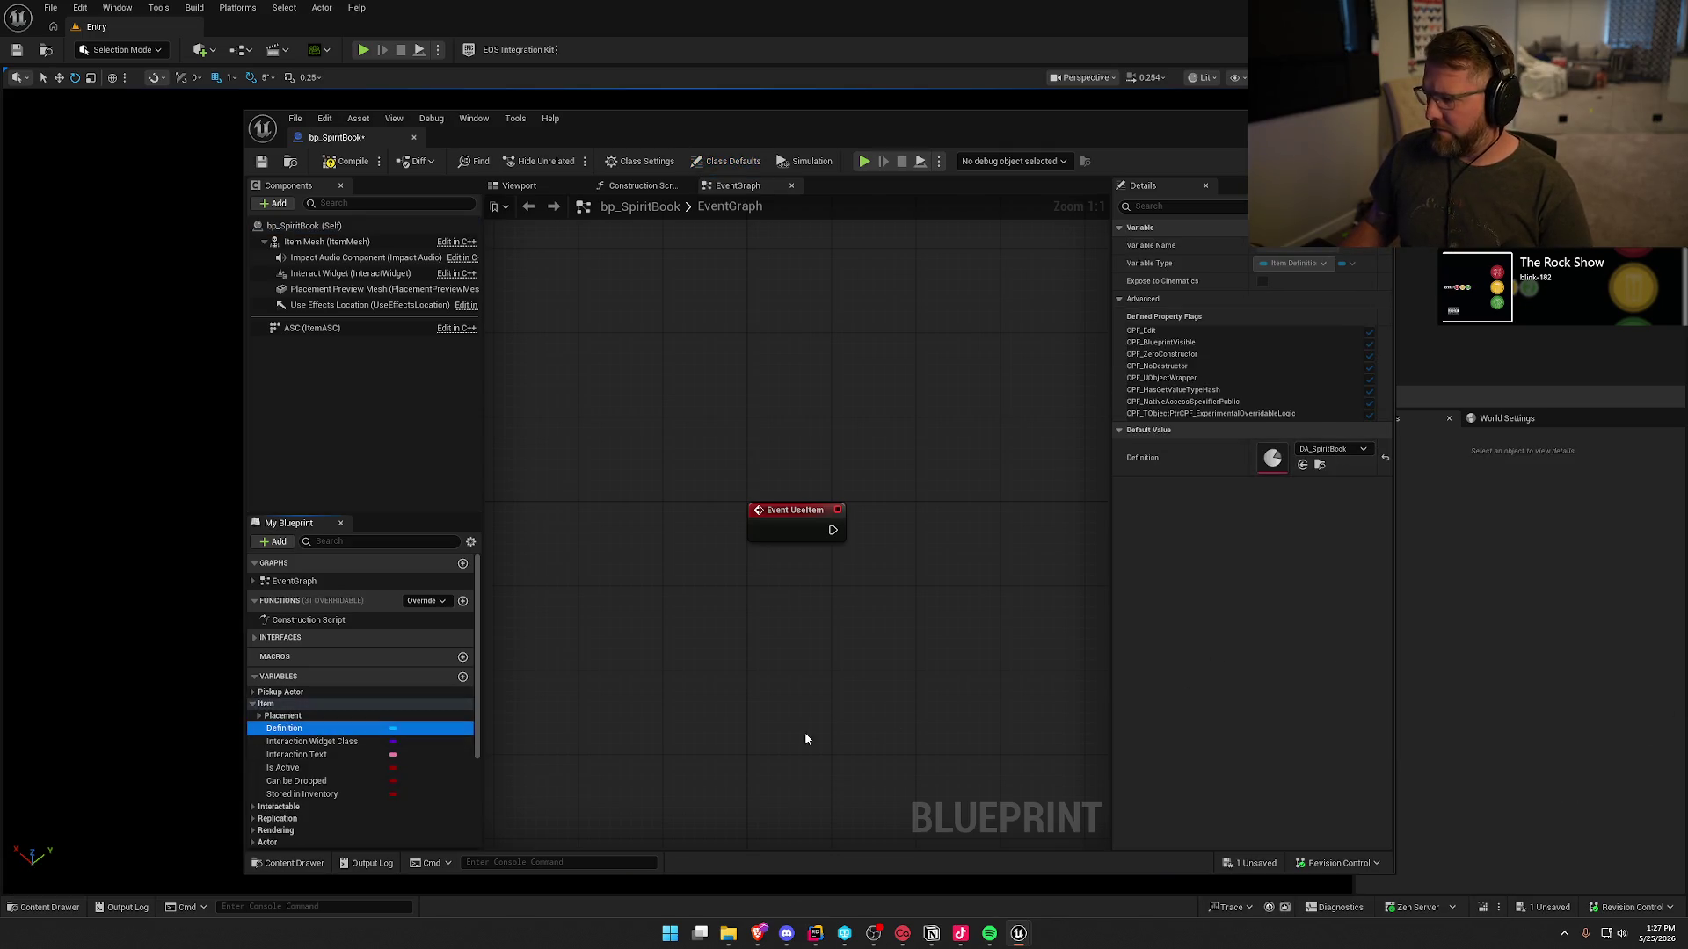
{"action": "left_click", "coordinate": [259, 716]}
{"action": "left_click", "coordinate": [343, 741]}
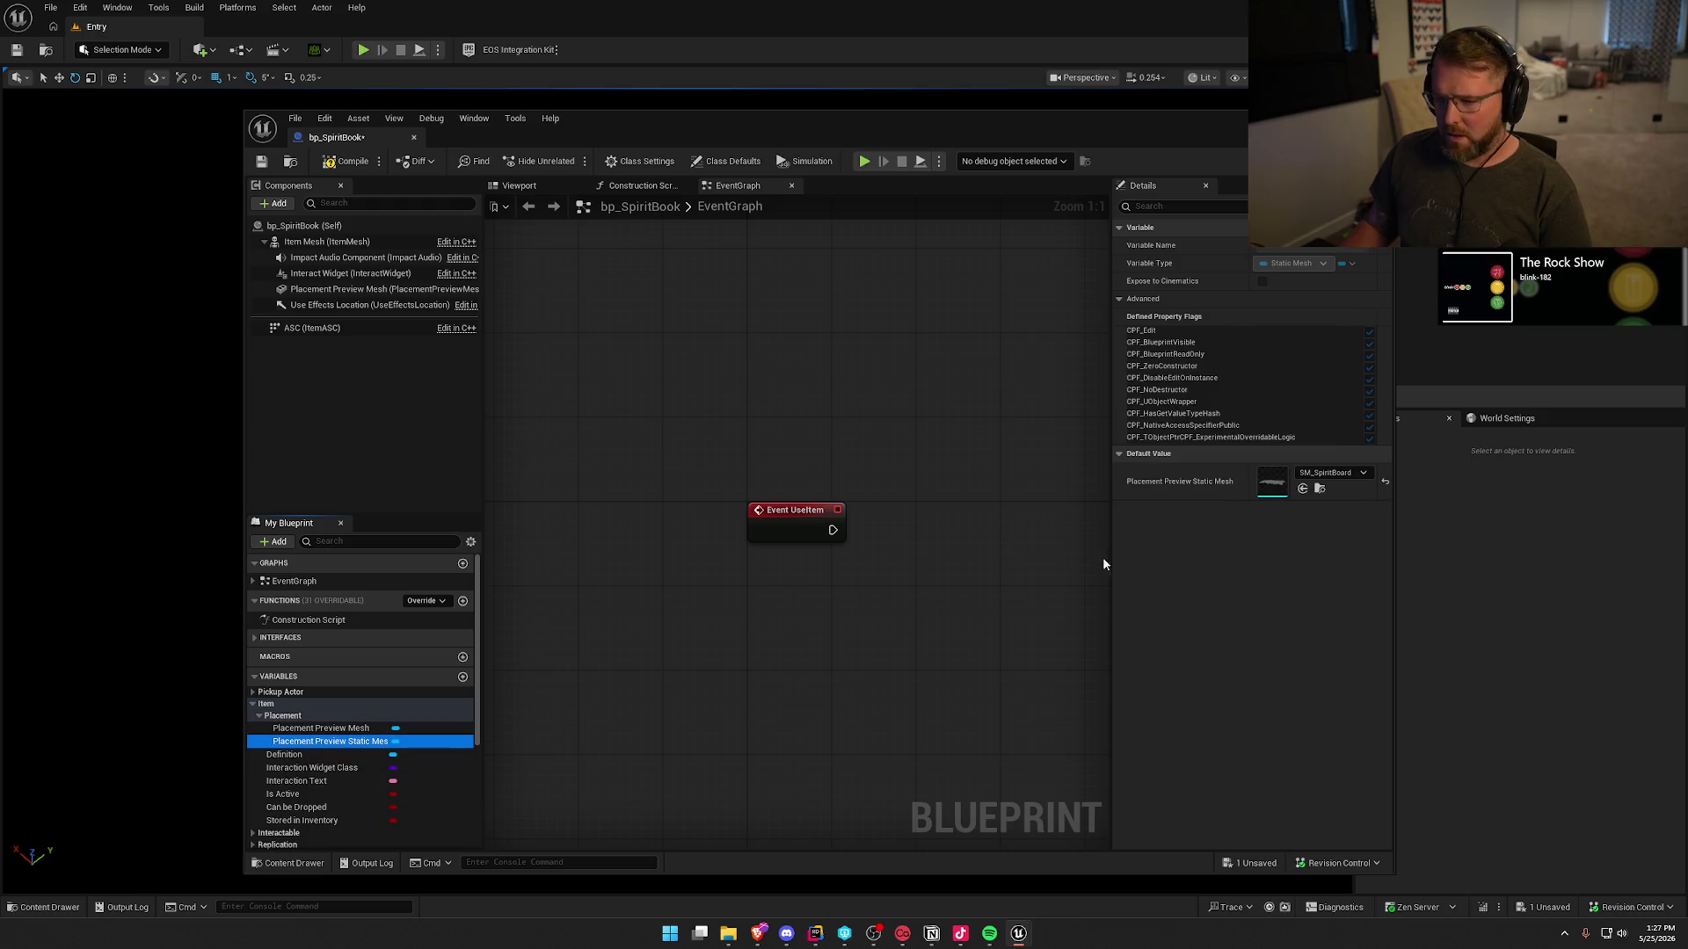
{"action": "left_click", "coordinate": [1330, 473]}
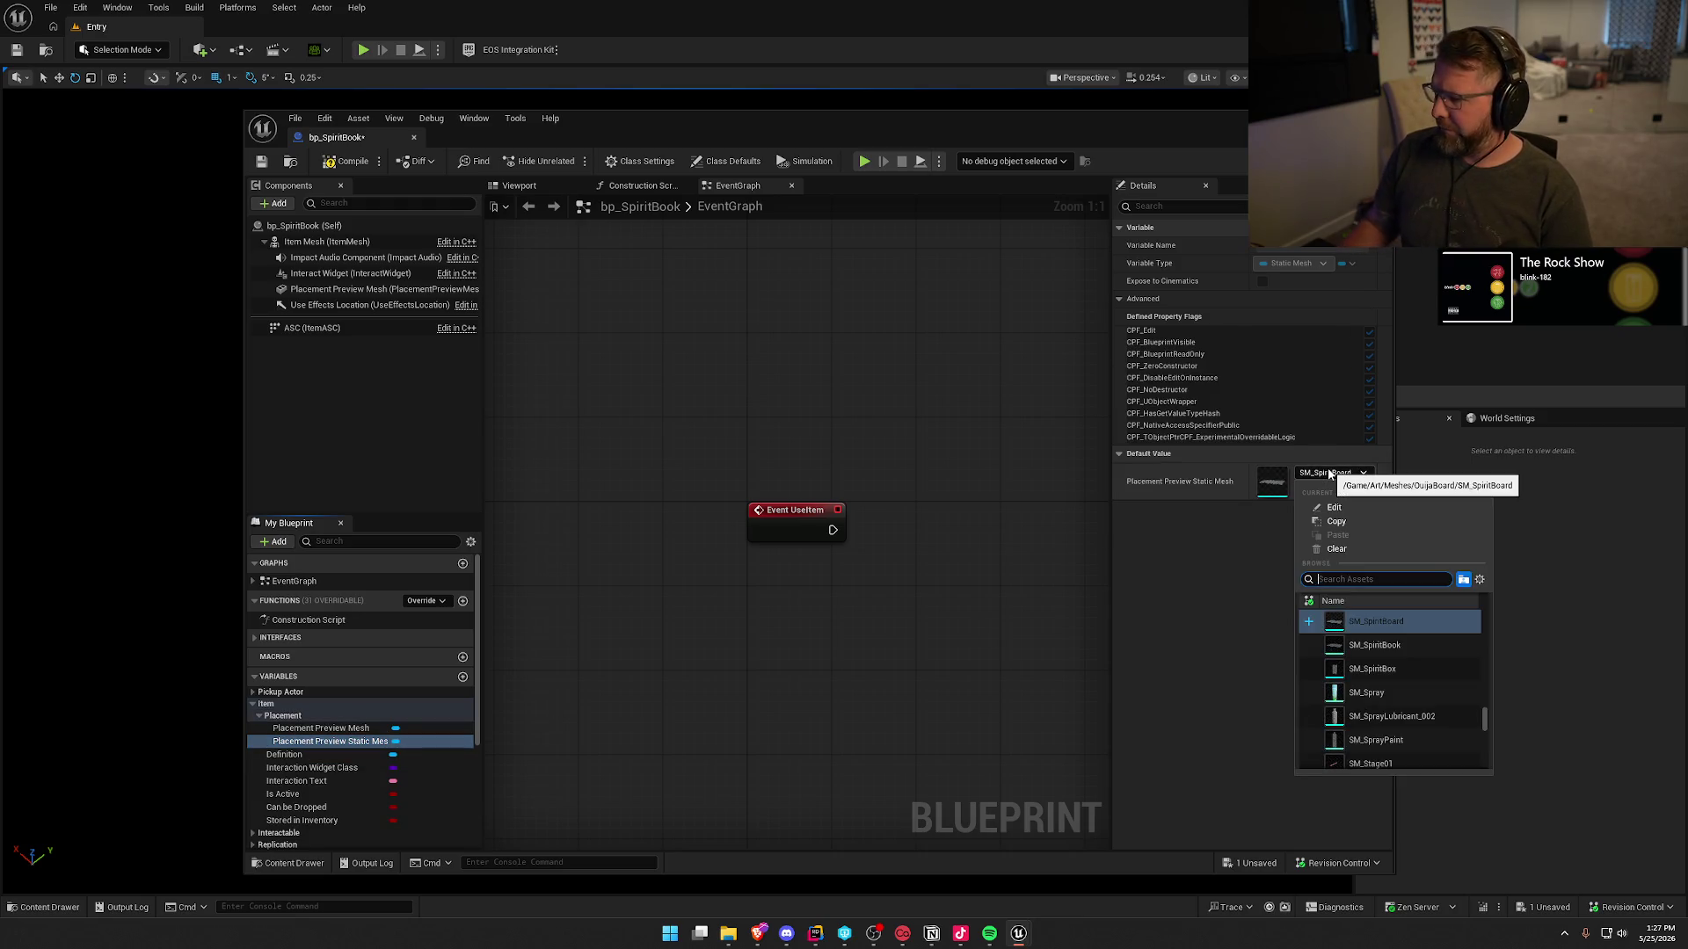
{"action": "left_click", "coordinate": [1374, 645]}
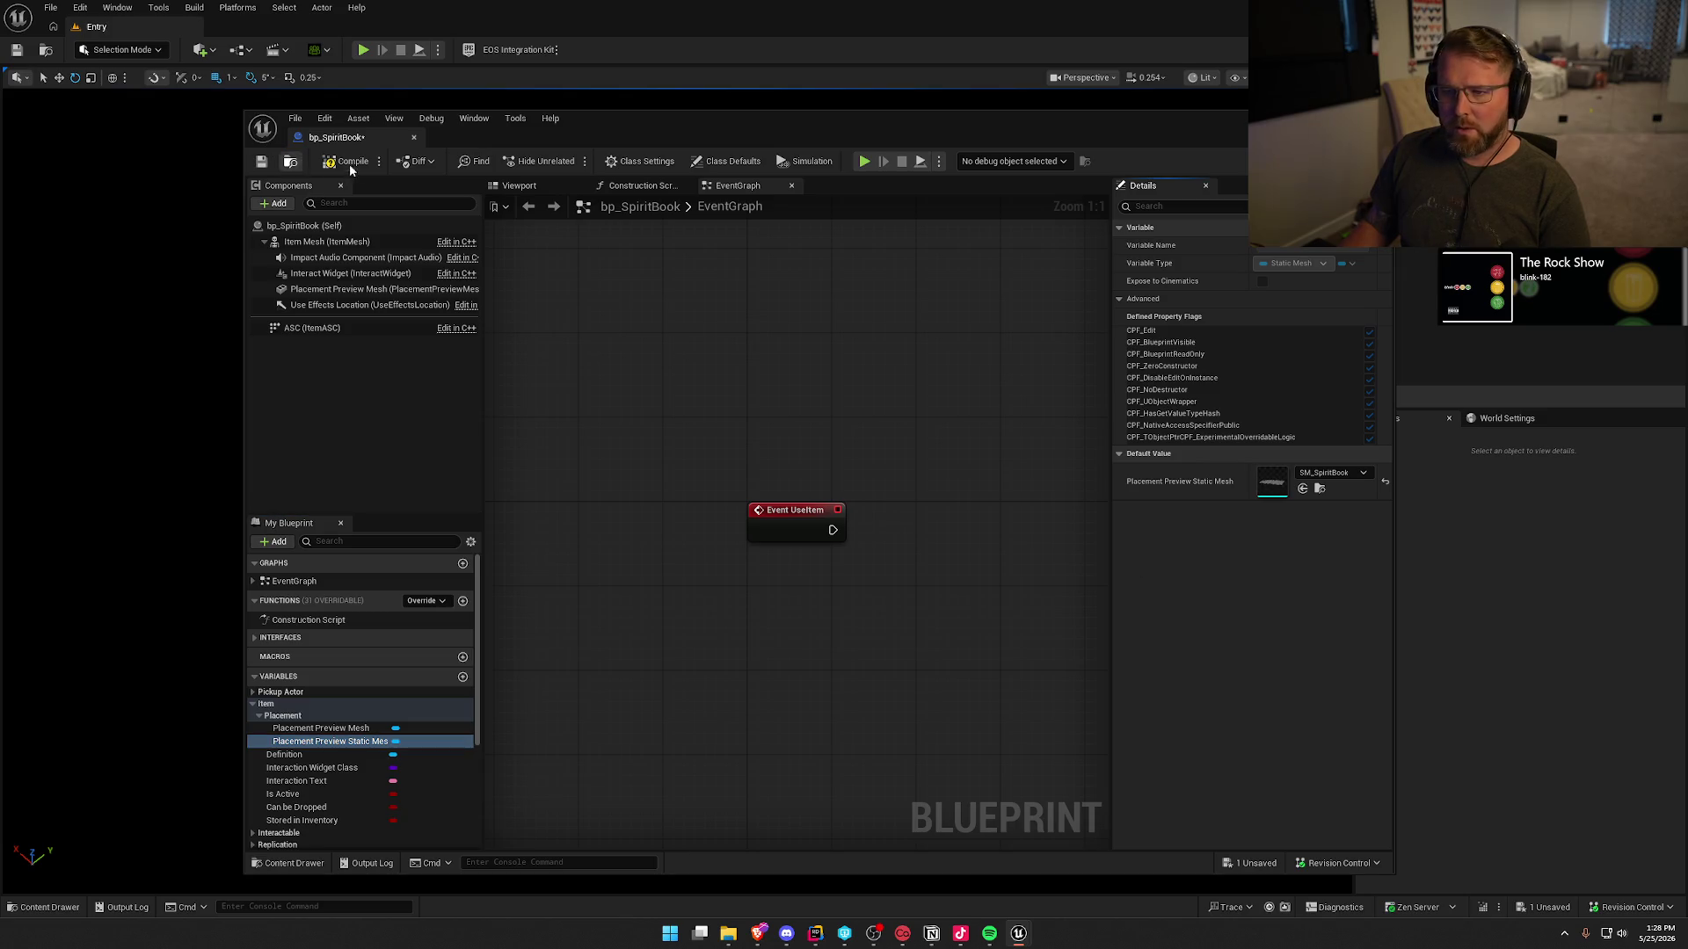
{"action": "left_click", "coordinate": [263, 161]}
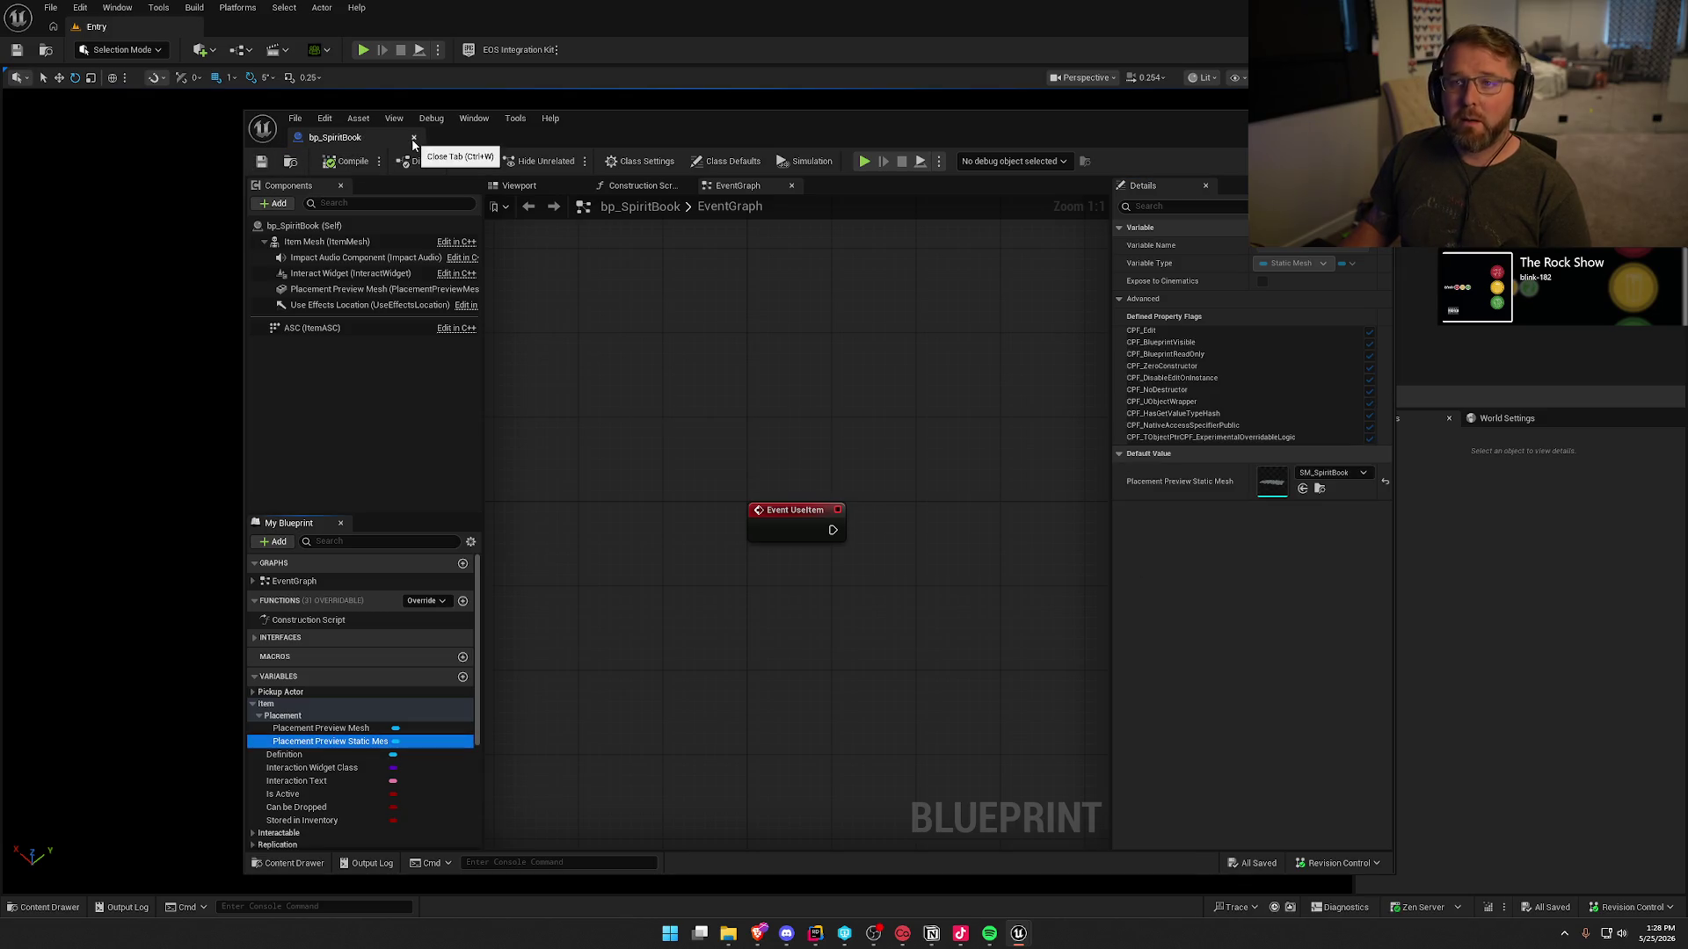
{"action": "left_click", "coordinate": [413, 137]}
{"action": "key", "text": "ctrl+space"}
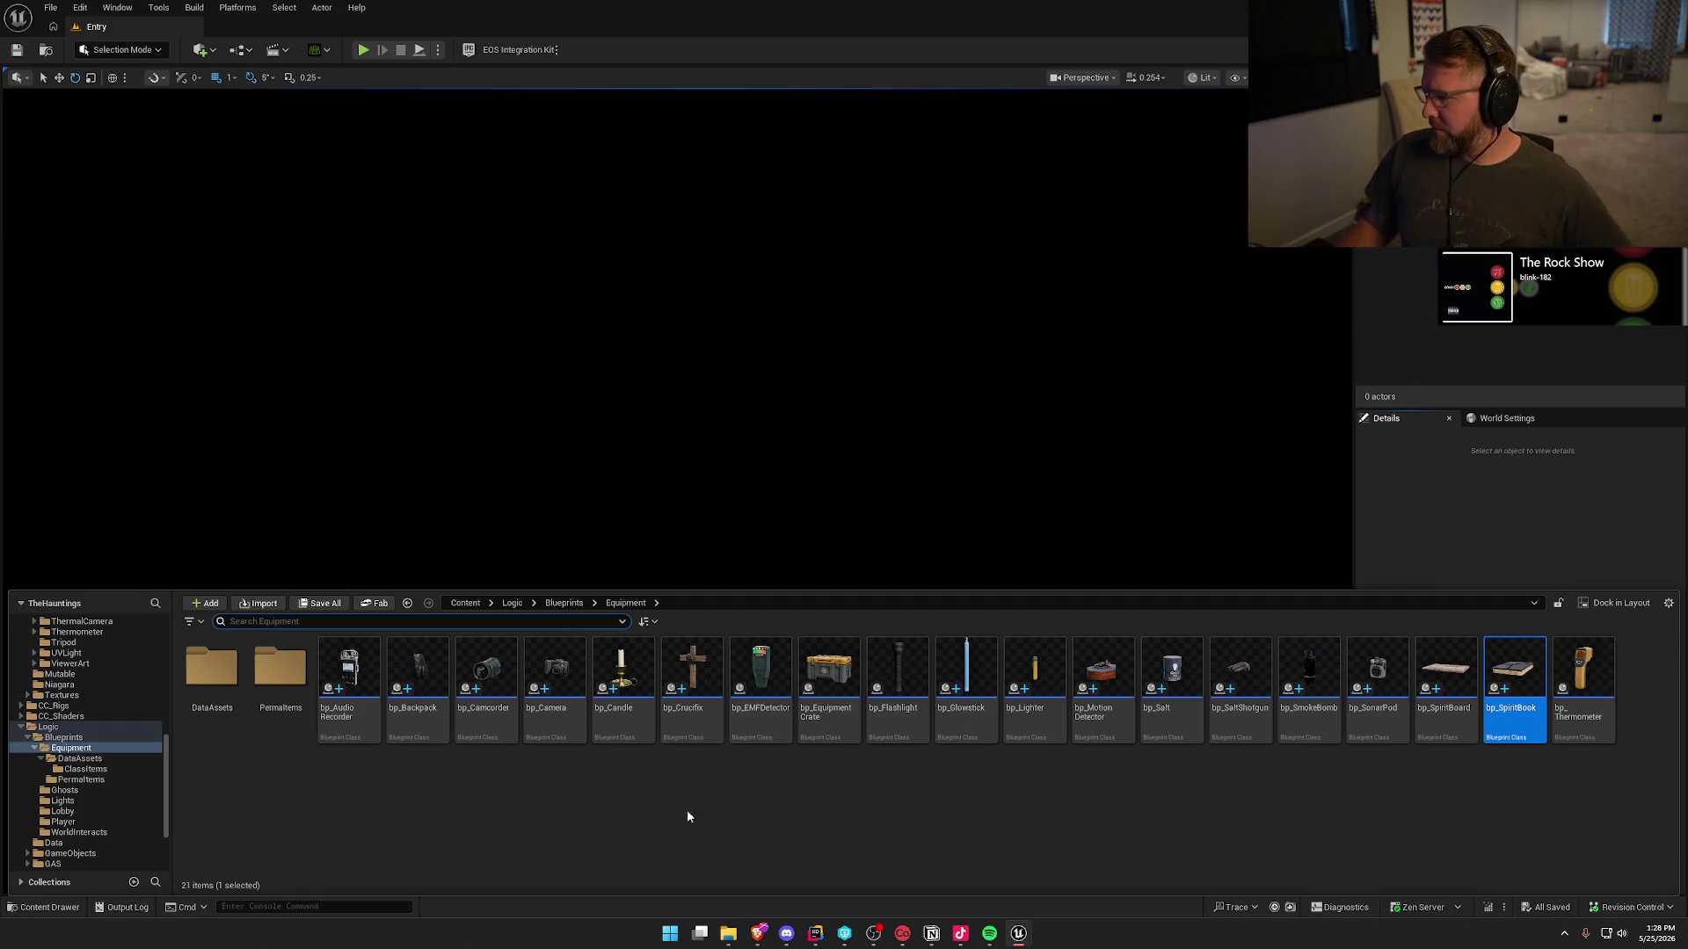
- Duplicate bp_SpiritBook as bp_ThermalCamera and open it
{"action": "key", "text": "ctrl+d"}
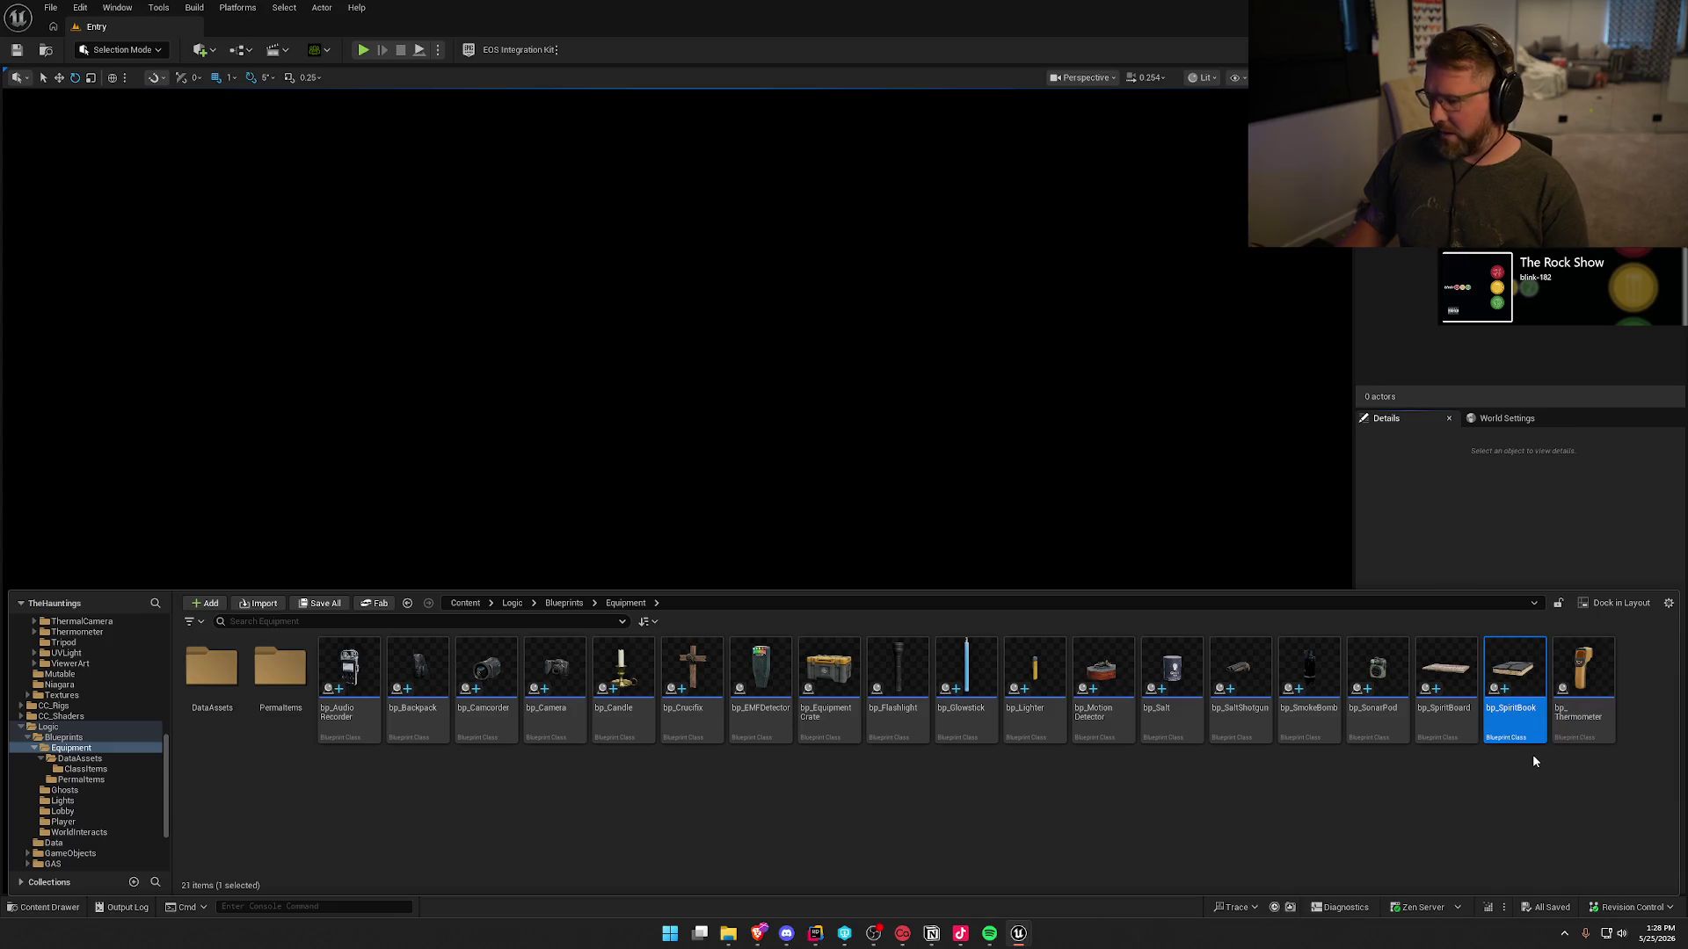
{"action": "type", "text": "bp_"}
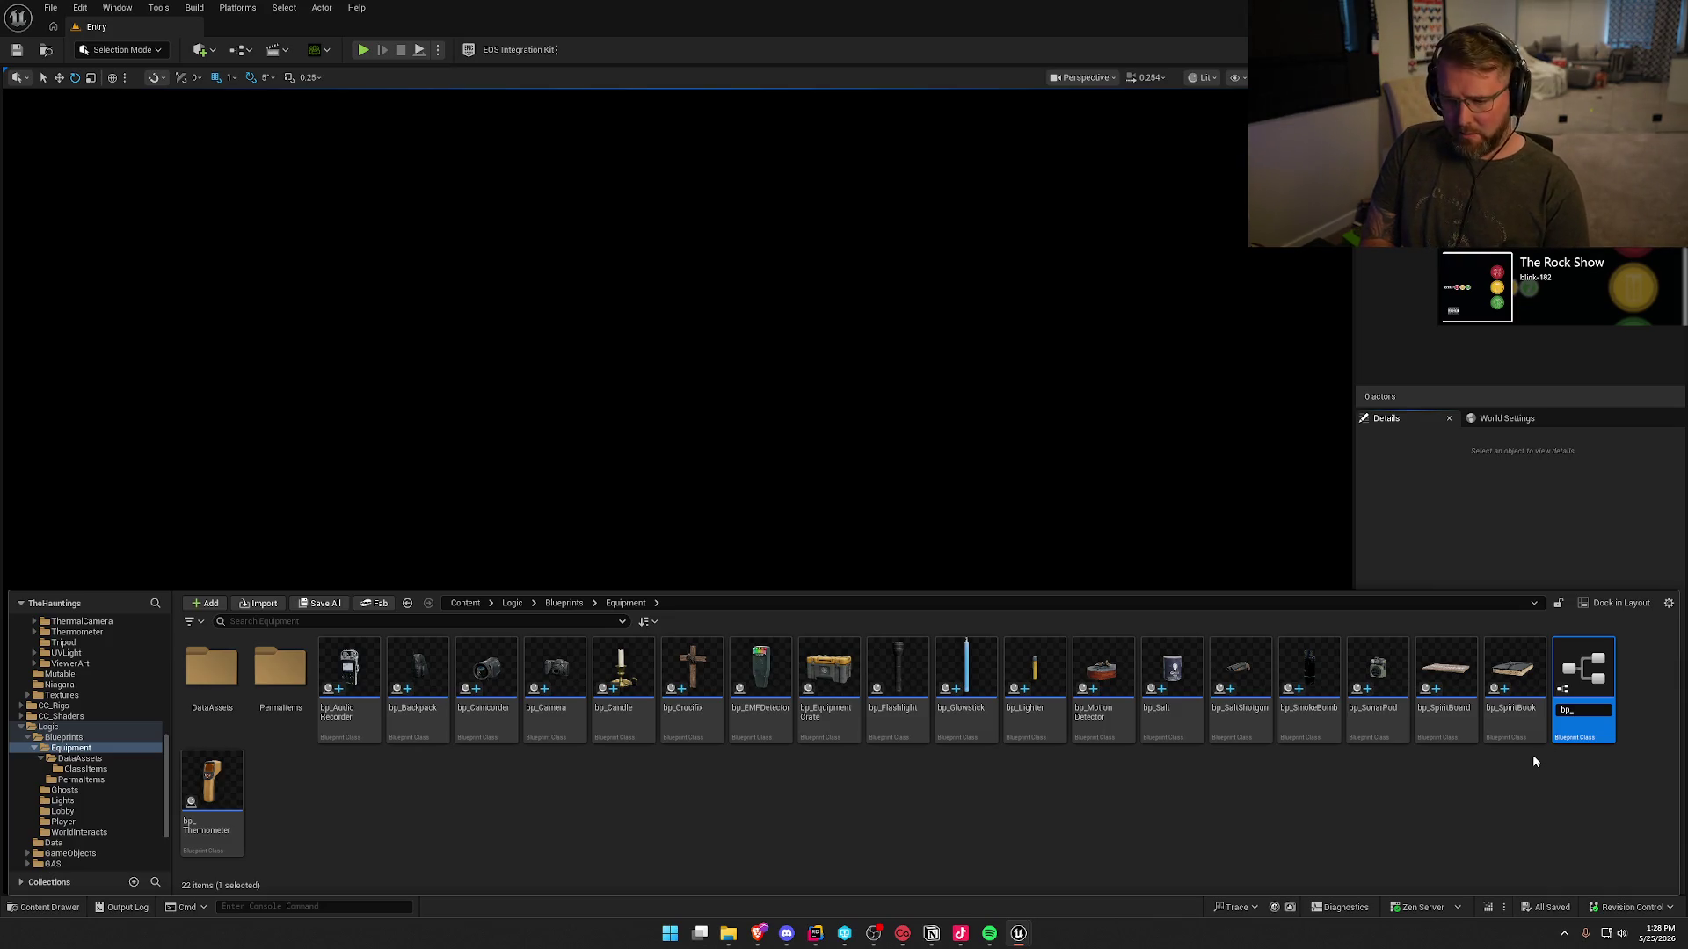
{"action": "type", "text": "hermalCamera"}
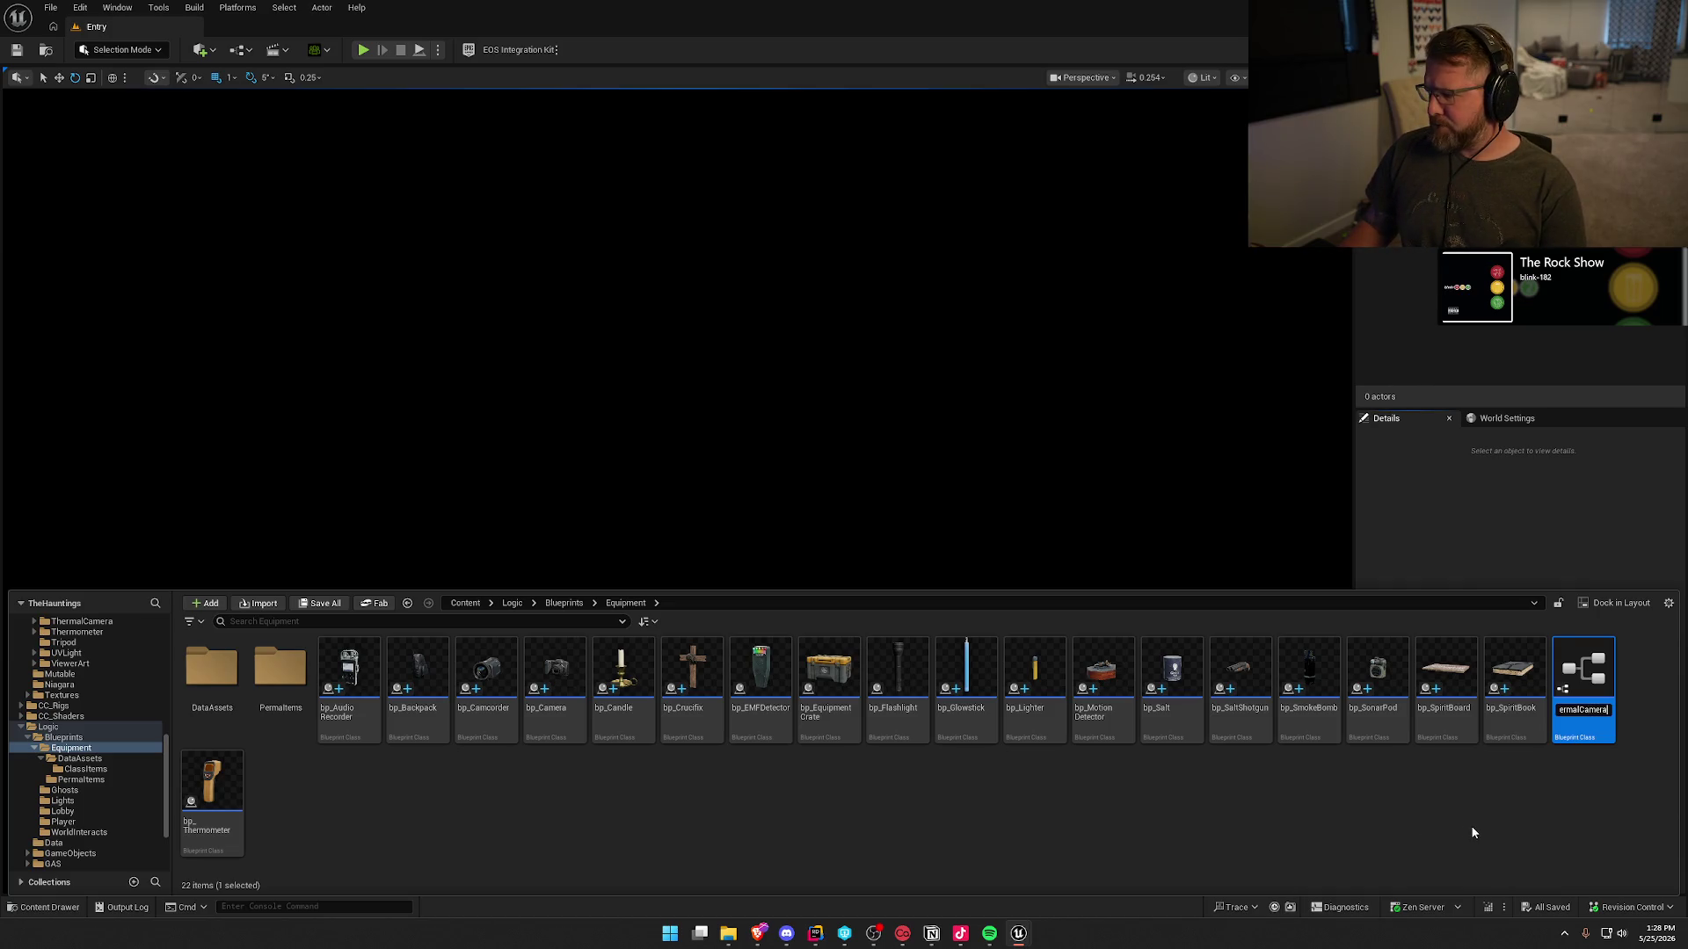
{"action": "key", "text": "Return"}
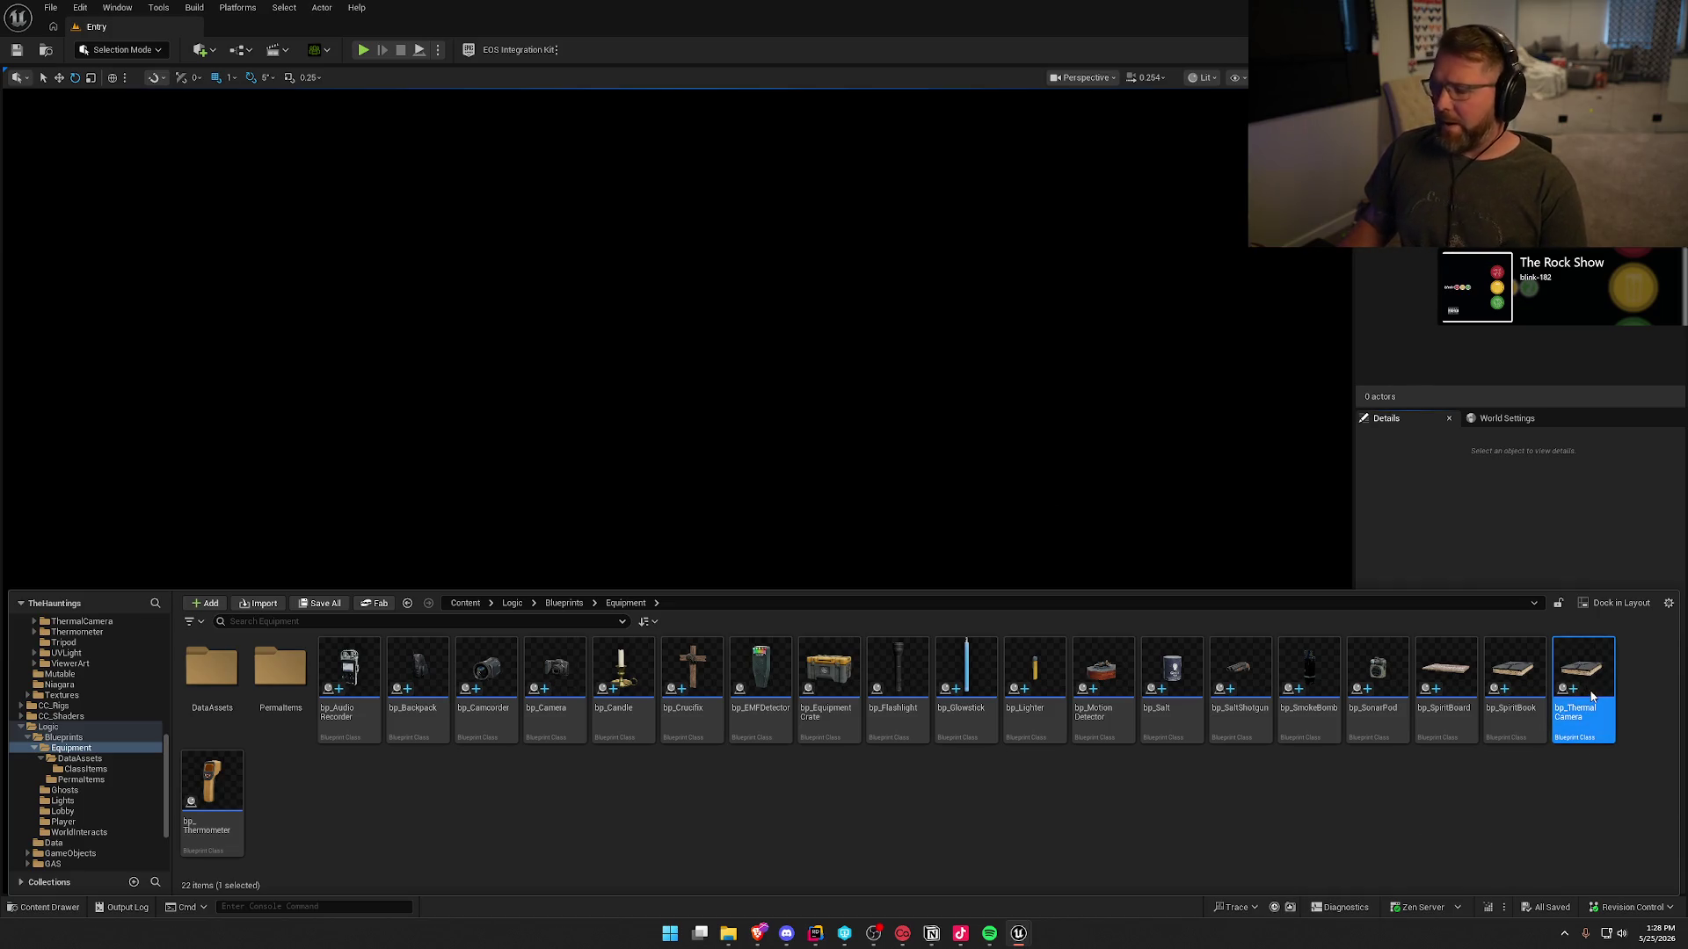
{"action": "double_click", "coordinate": [1590, 695]}
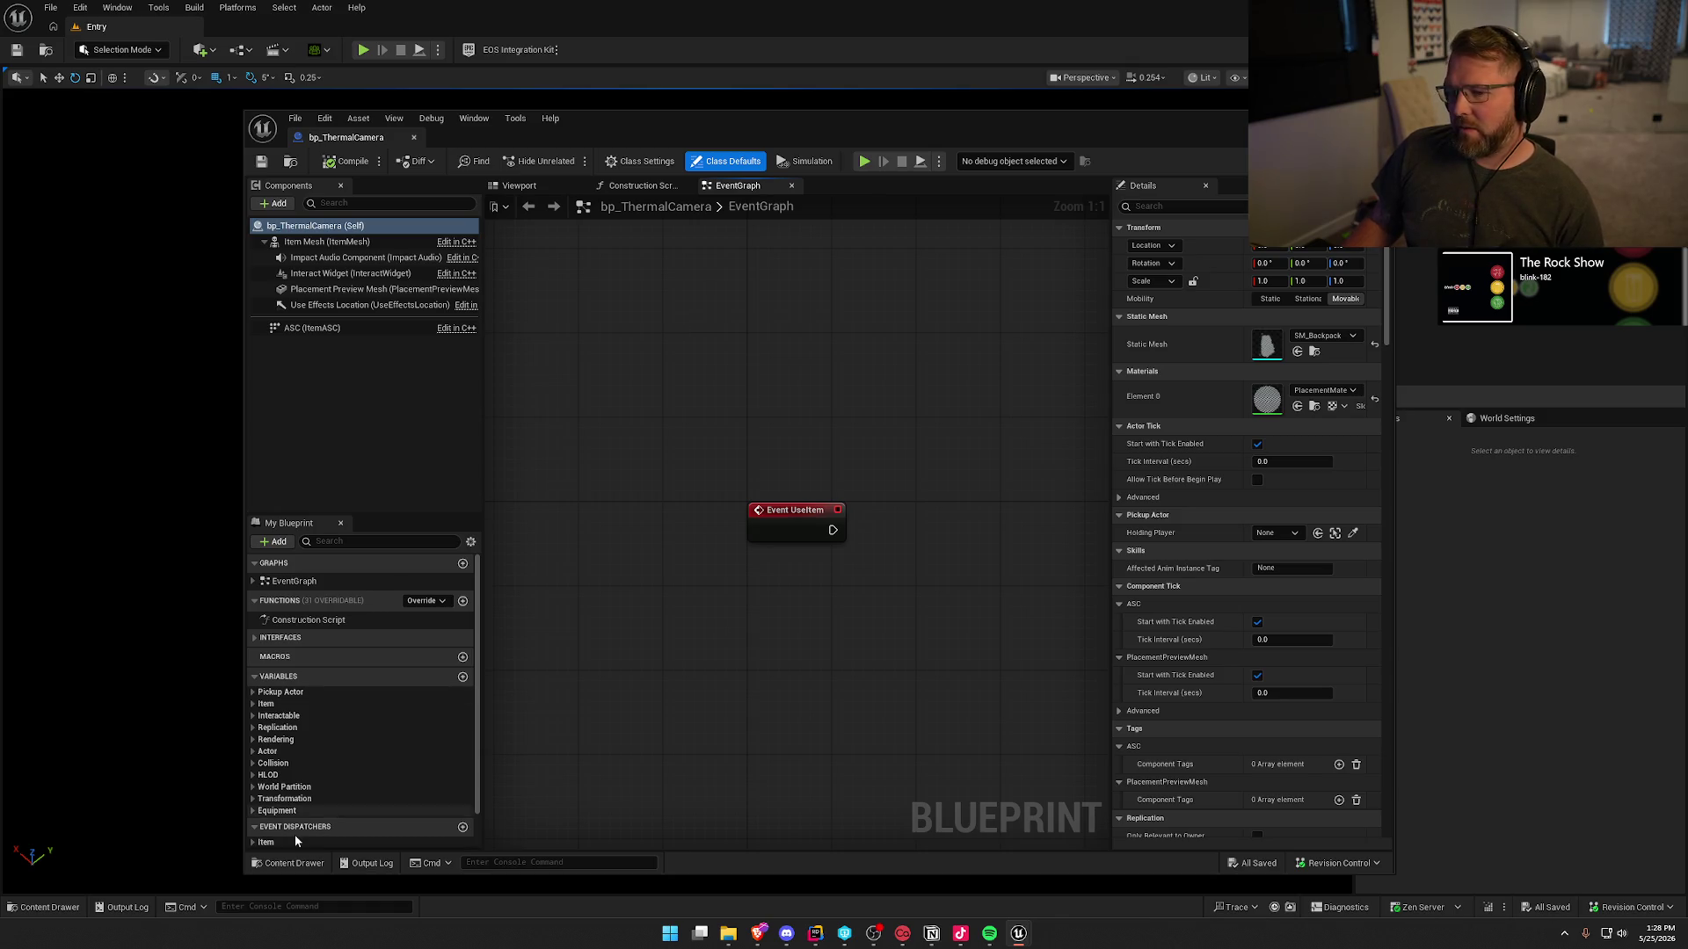
- Set bp_ThermalCamera's Definition variable to DA_ThermalCamera
{"action": "left_click", "coordinate": [266, 704]}
{"action": "left_click", "coordinate": [284, 729]}
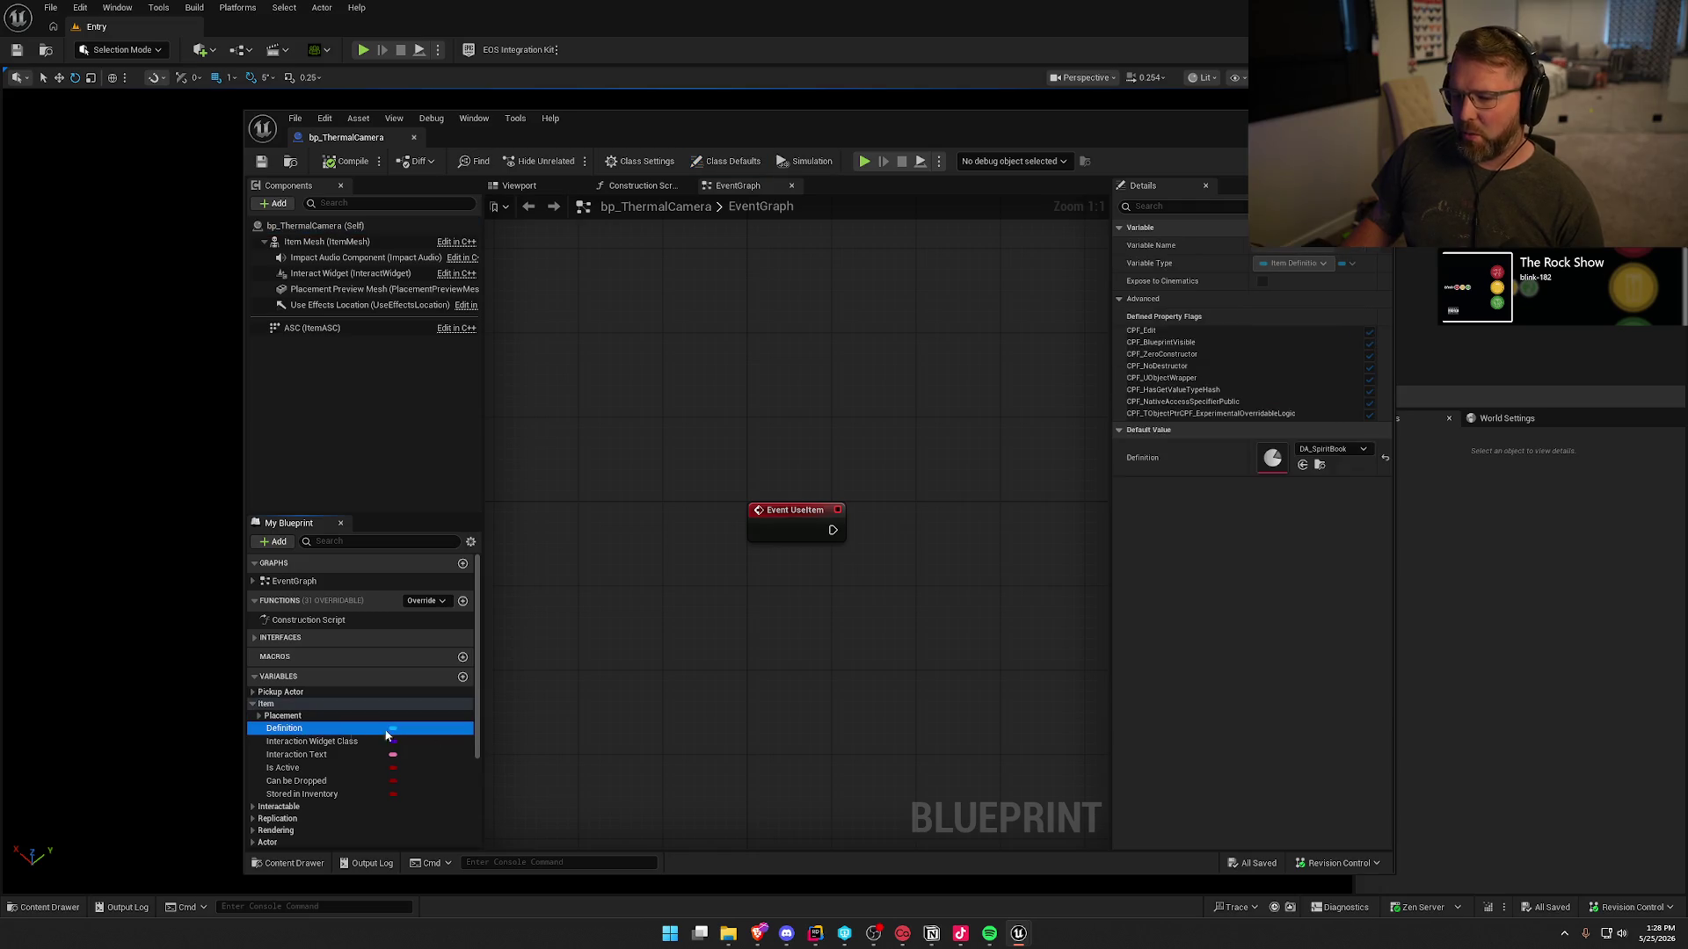
{"action": "left_click", "coordinate": [1327, 449]}
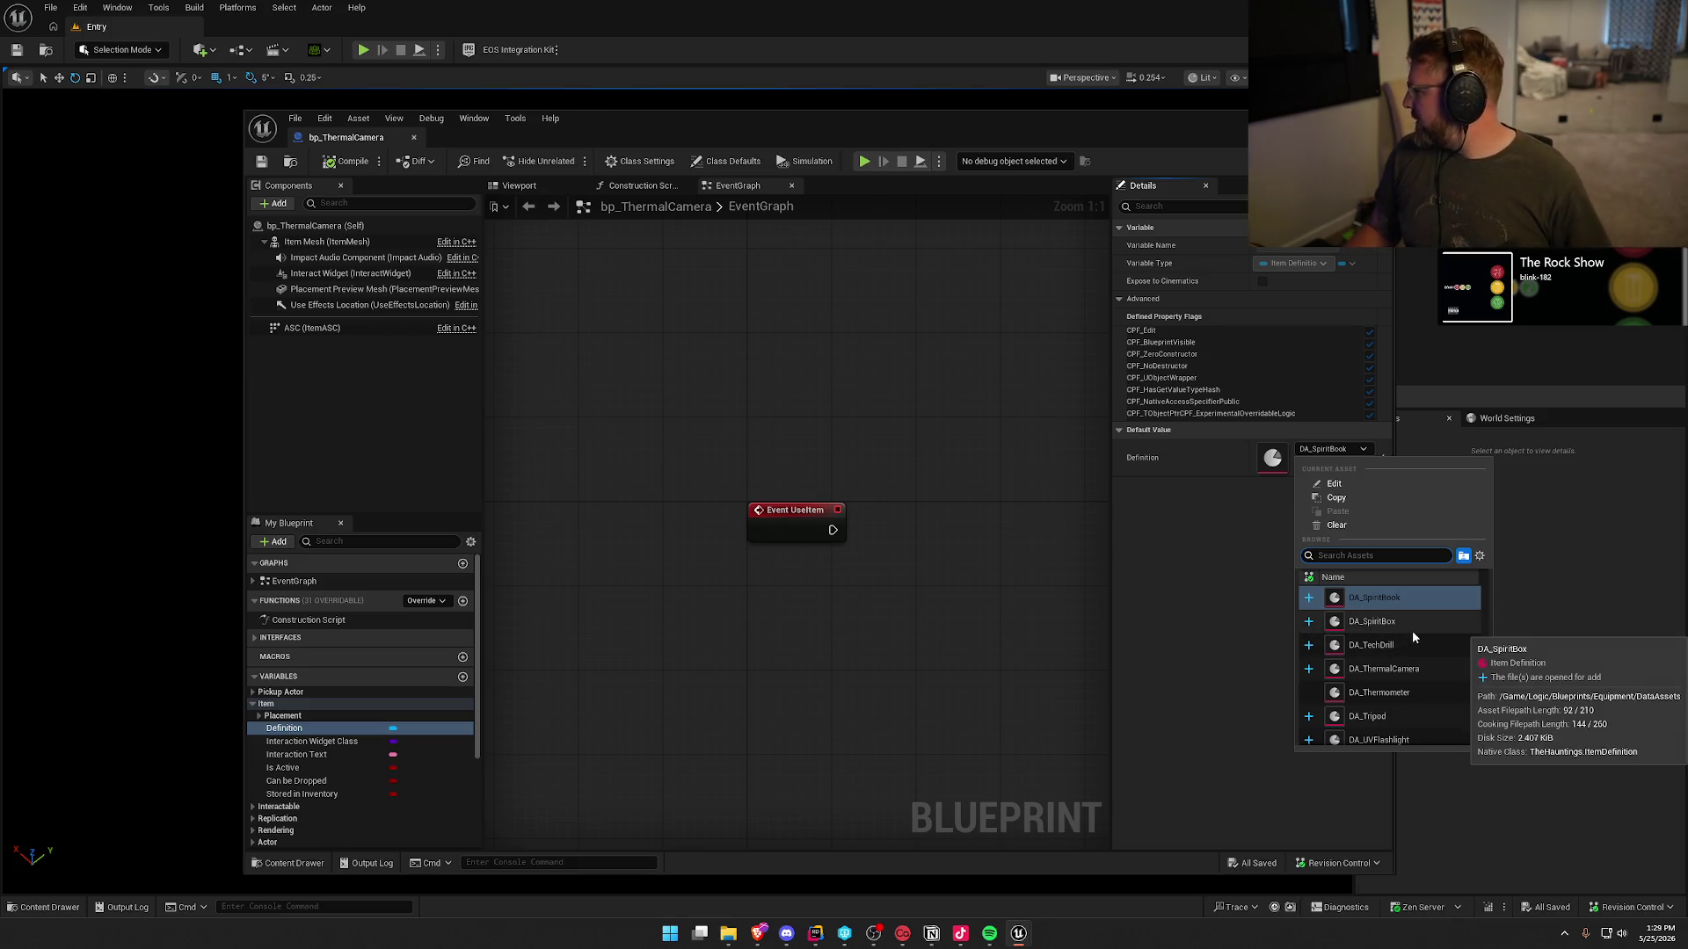
{"action": "scroll", "coordinate": [1420, 672], "scroll_direction": "down", "scroll_amount": 1}
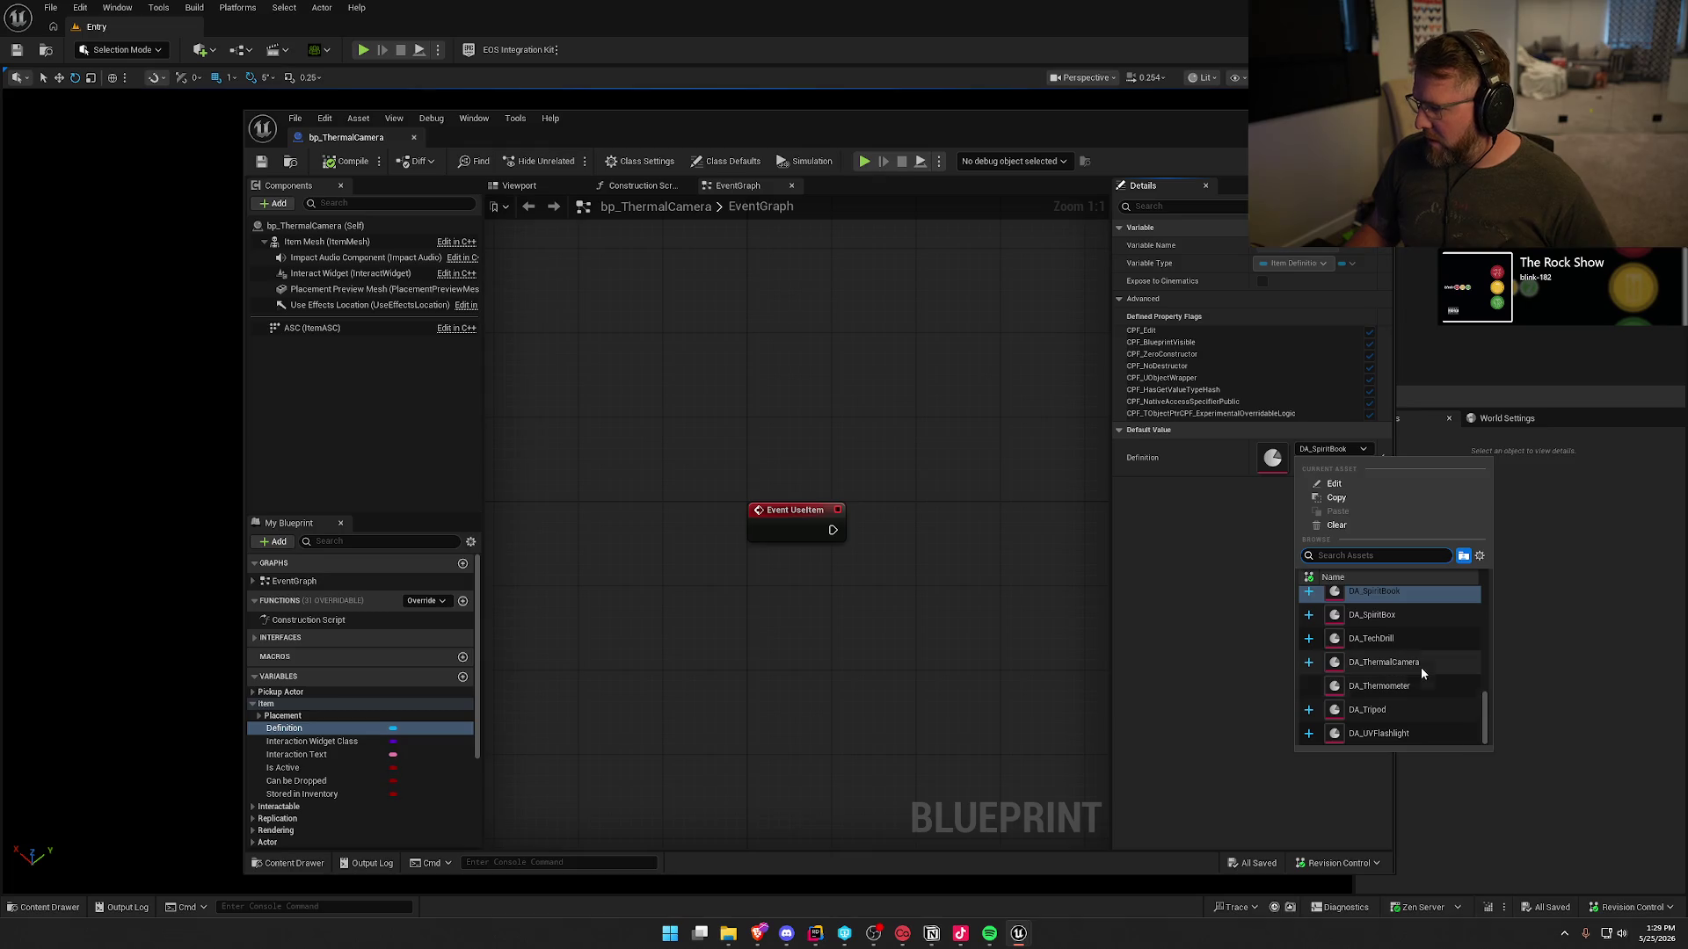
{"action": "left_click", "coordinate": [1422, 668]}
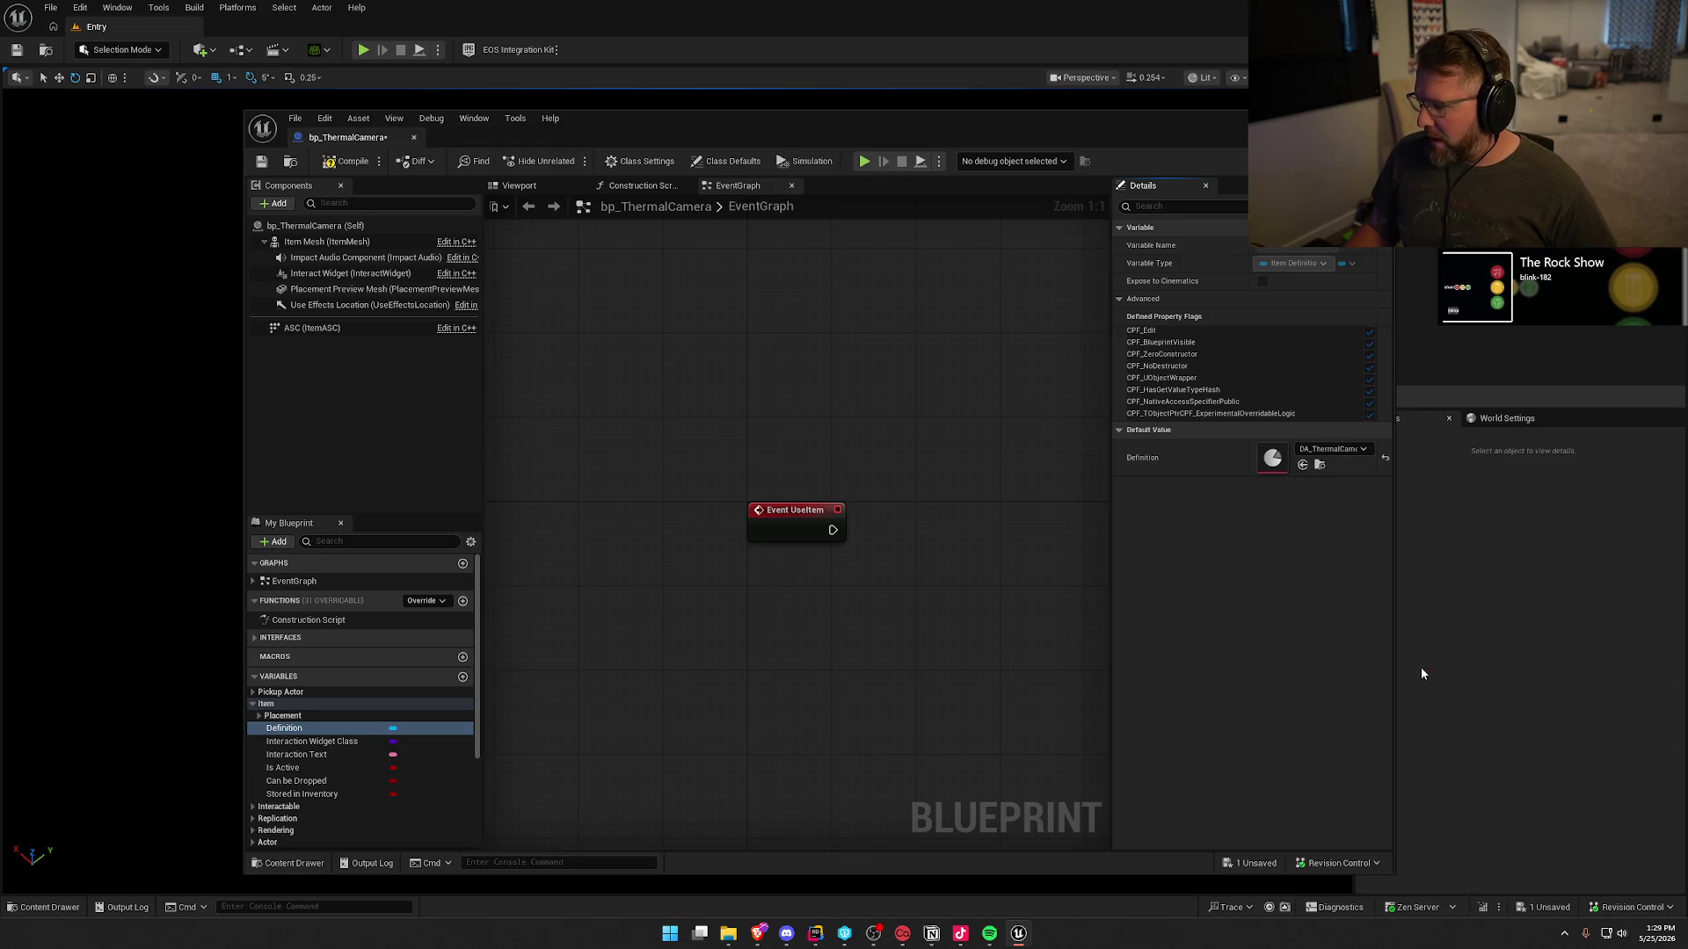
- Set the Placement Preview Static Mesh to SM_ThermalCamera, then save and close bp_ThermalCamera
{"action": "left_click", "coordinate": [260, 715]}
{"action": "left_click", "coordinate": [334, 741]}
{"action": "left_click", "coordinate": [1323, 473]}
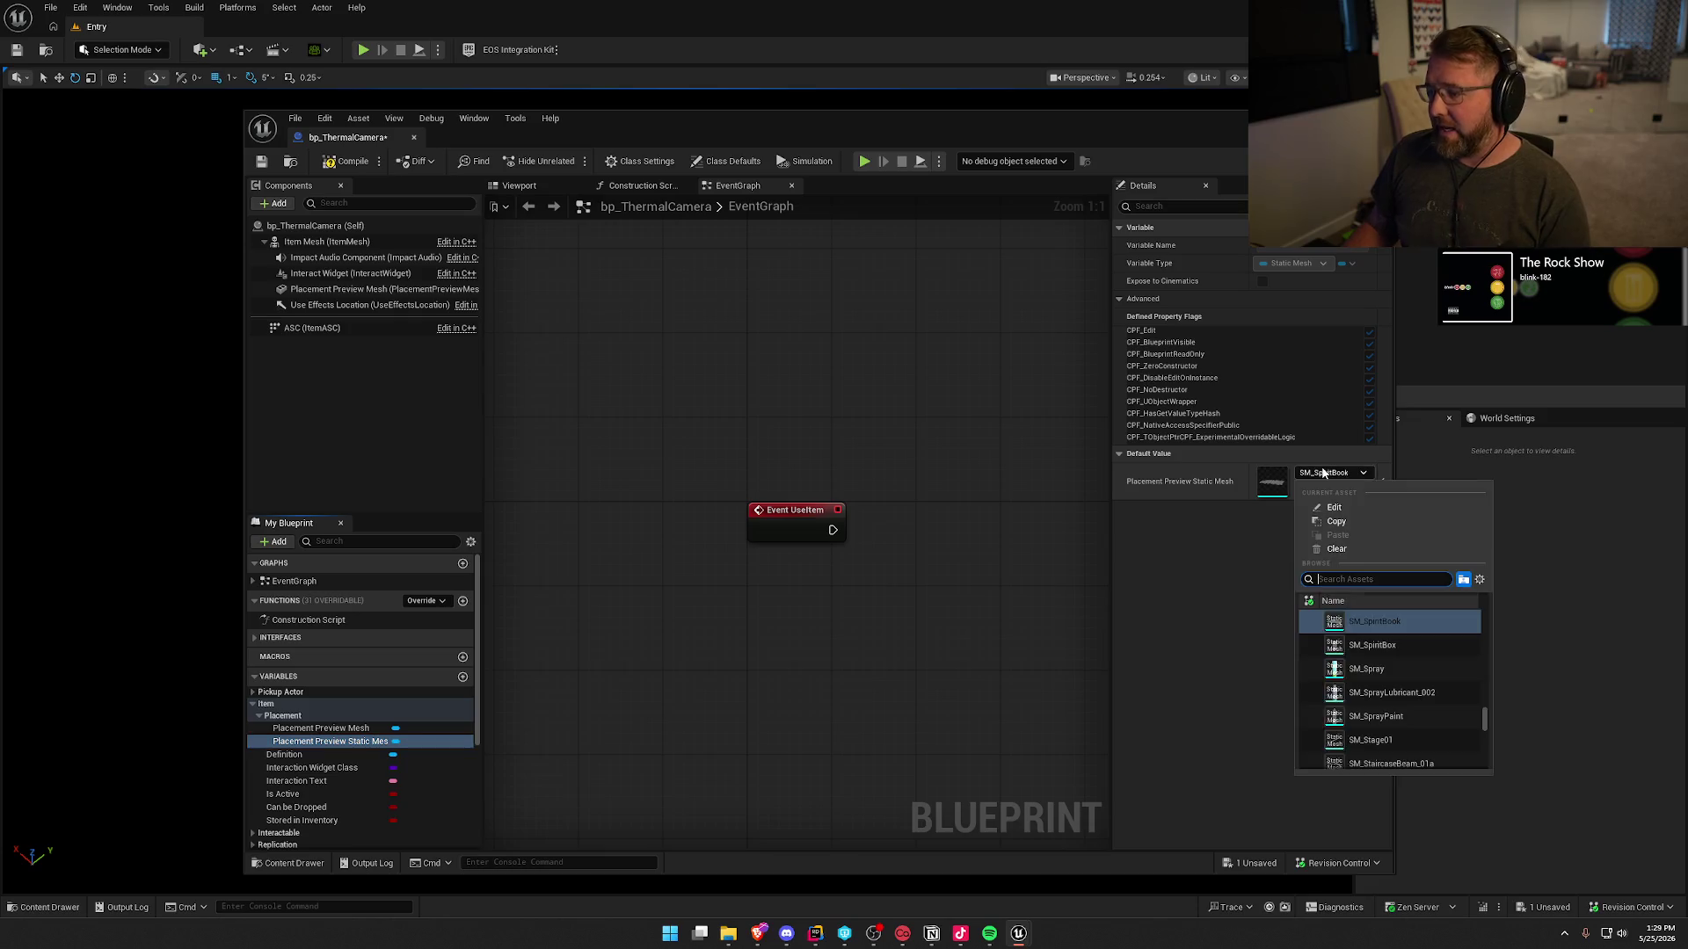
{"action": "type", "text": "thermal"}
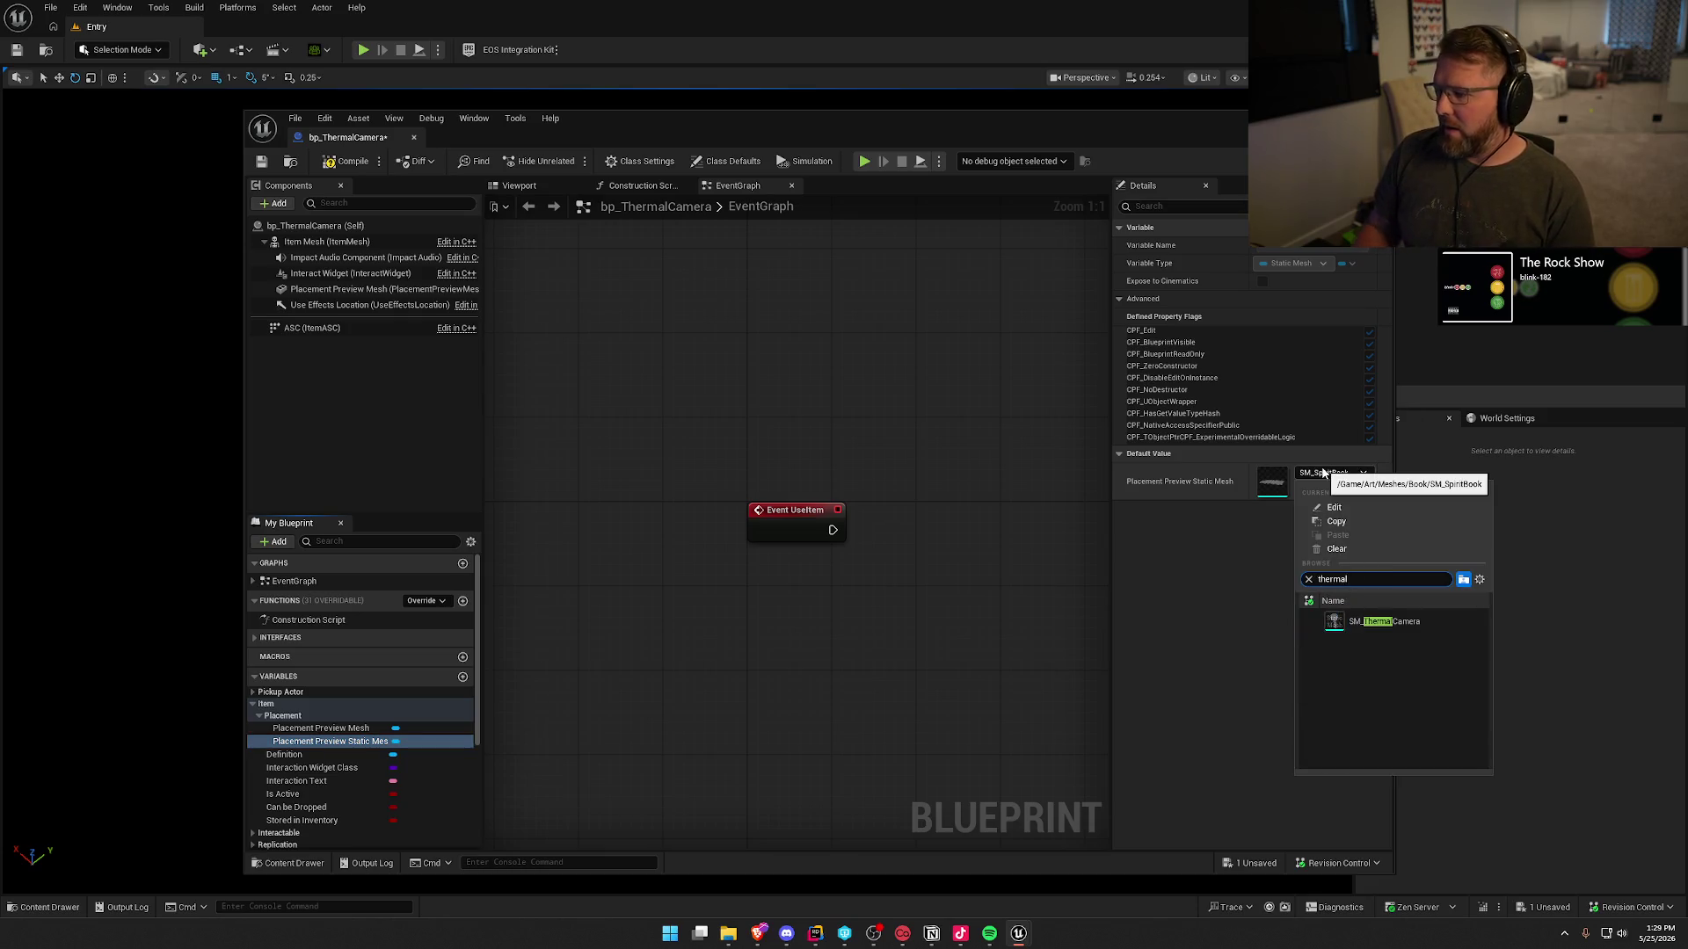
{"action": "left_click", "coordinate": [1376, 622]}
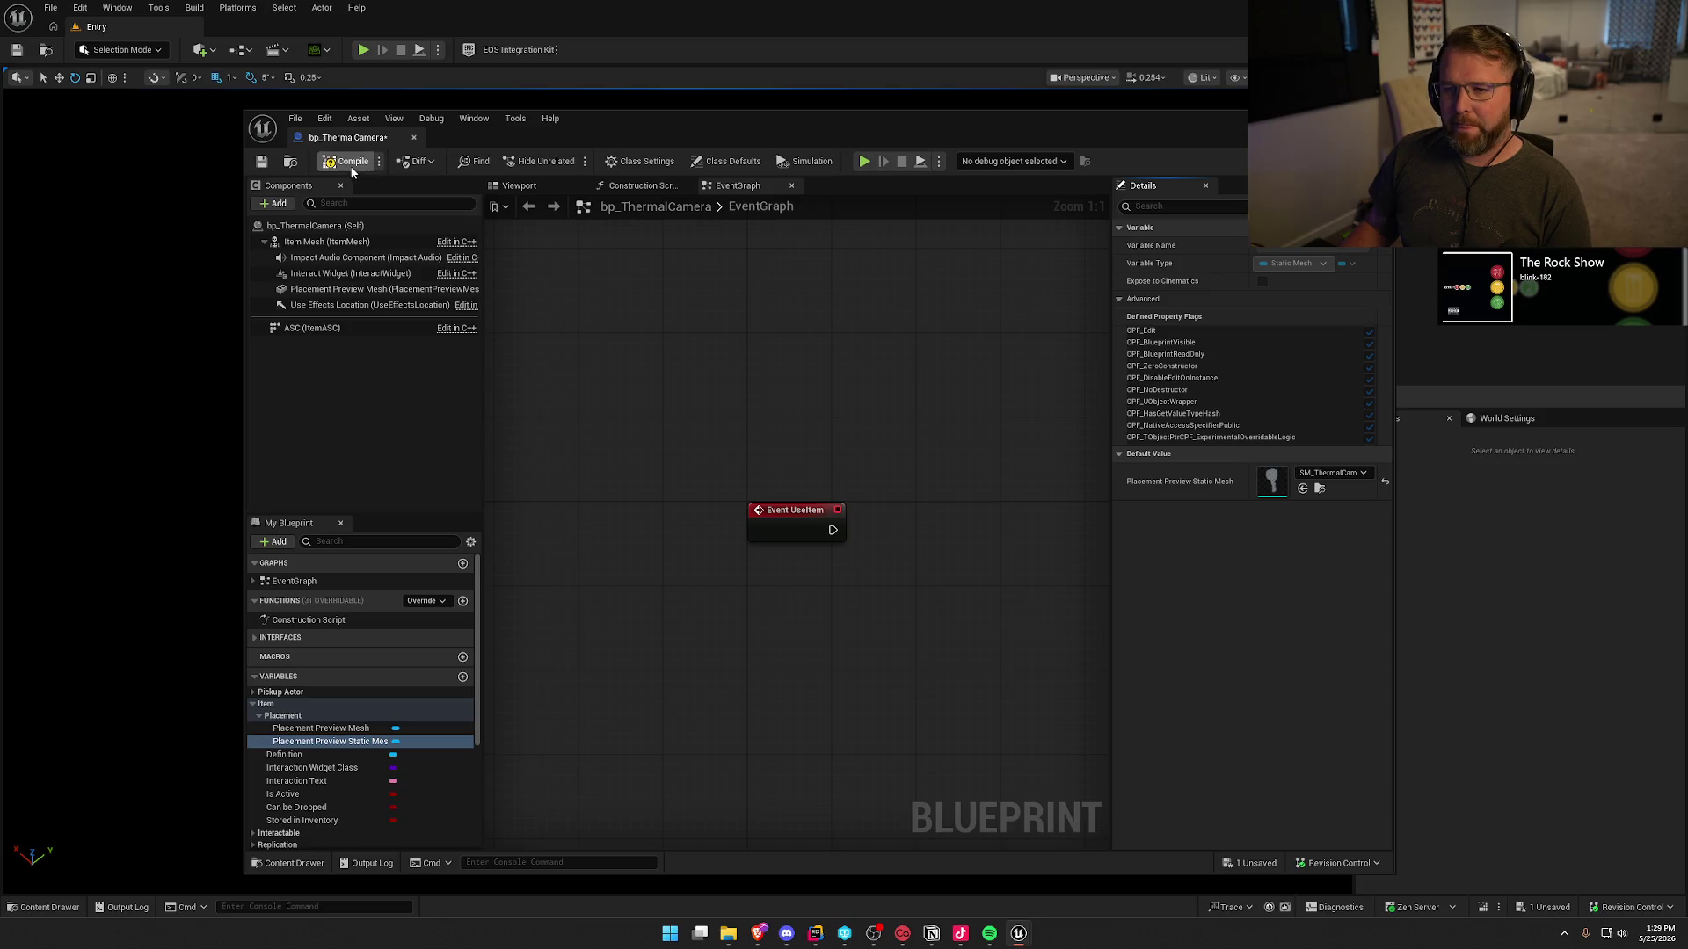
{"action": "key", "text": "ctrl+s"}
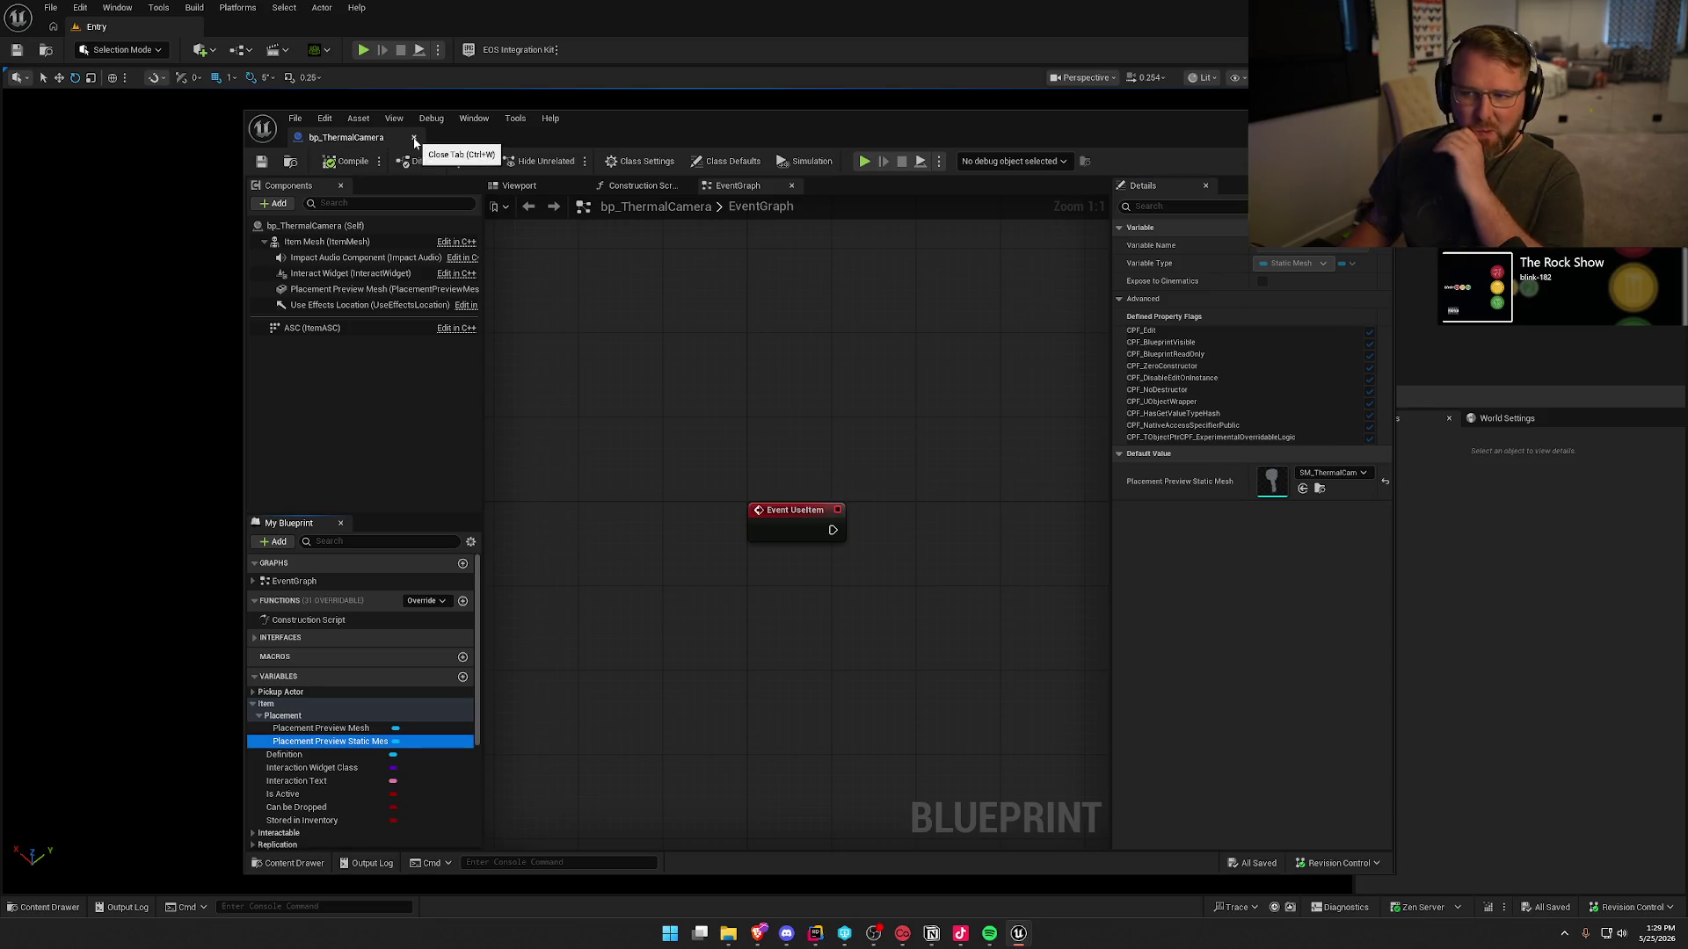
{"action": "left_click", "coordinate": [414, 139]}
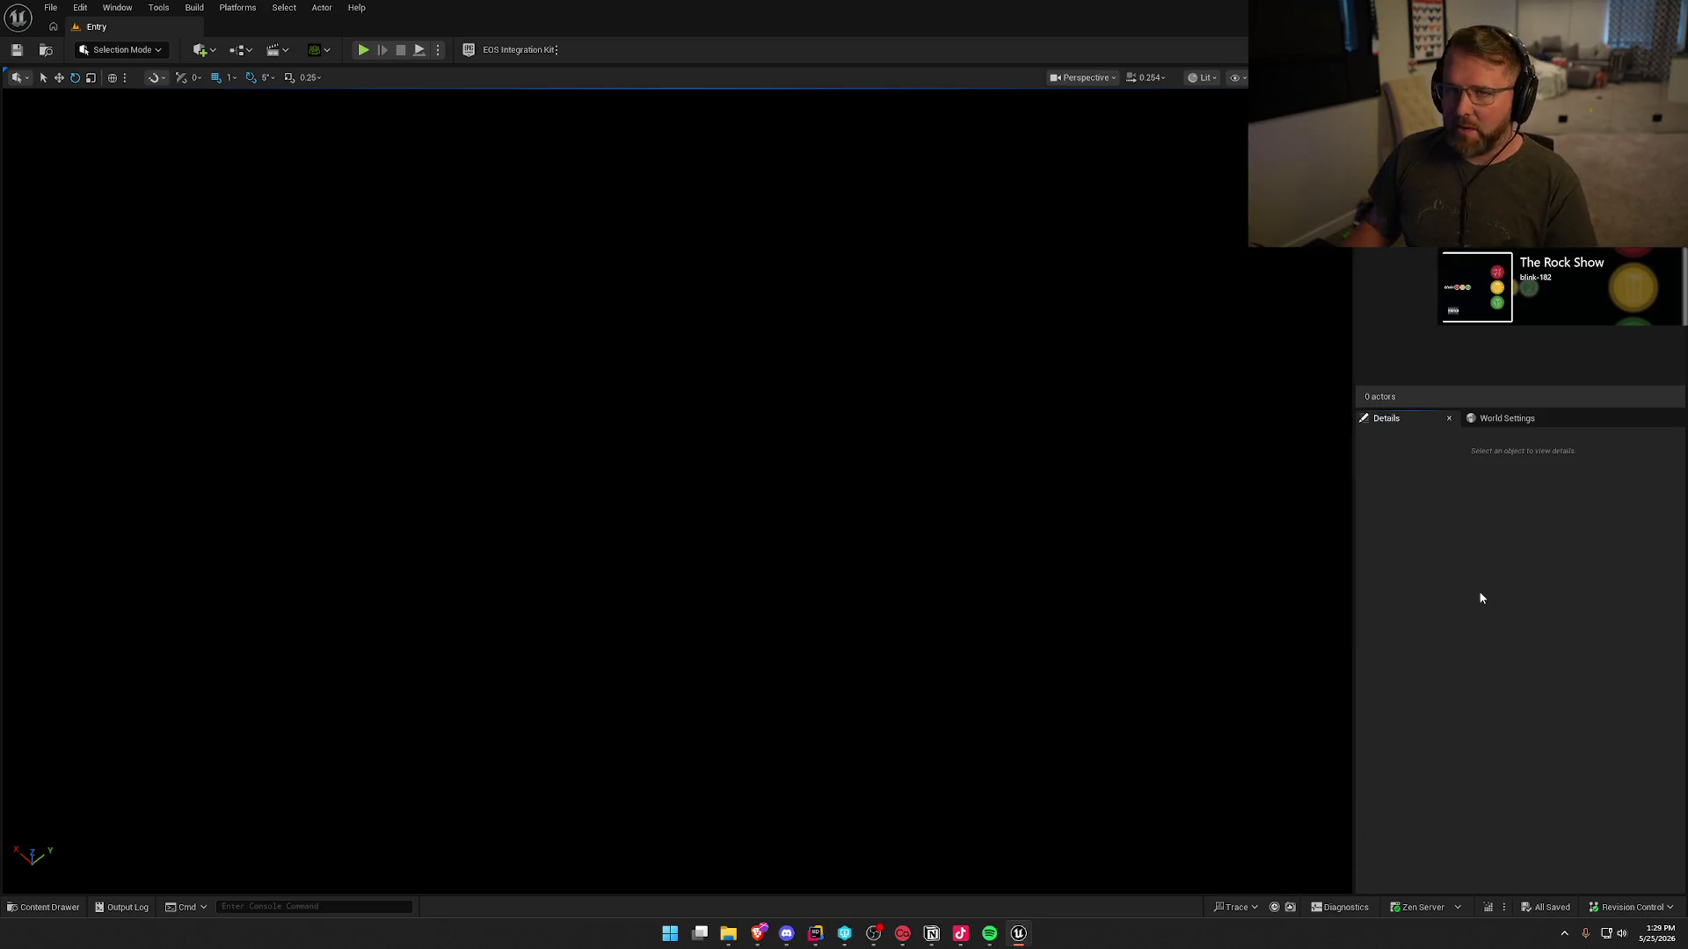
{"action": "key", "text": "ctrl+space"}
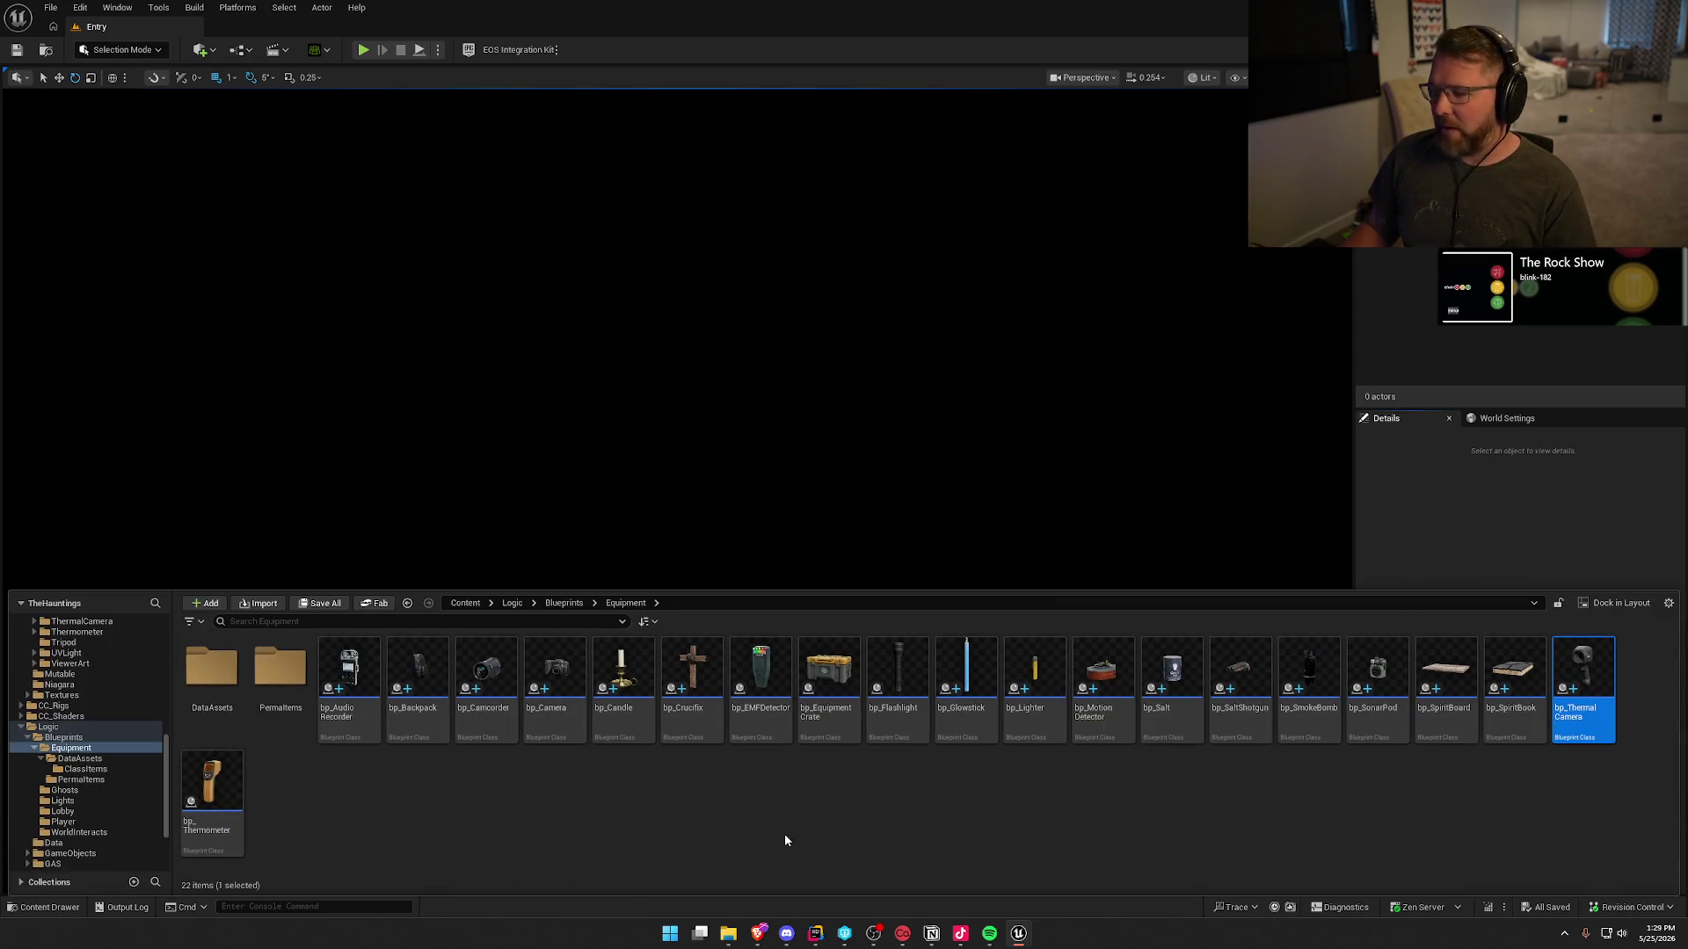
{"action": "double_click", "coordinate": [225, 793]}
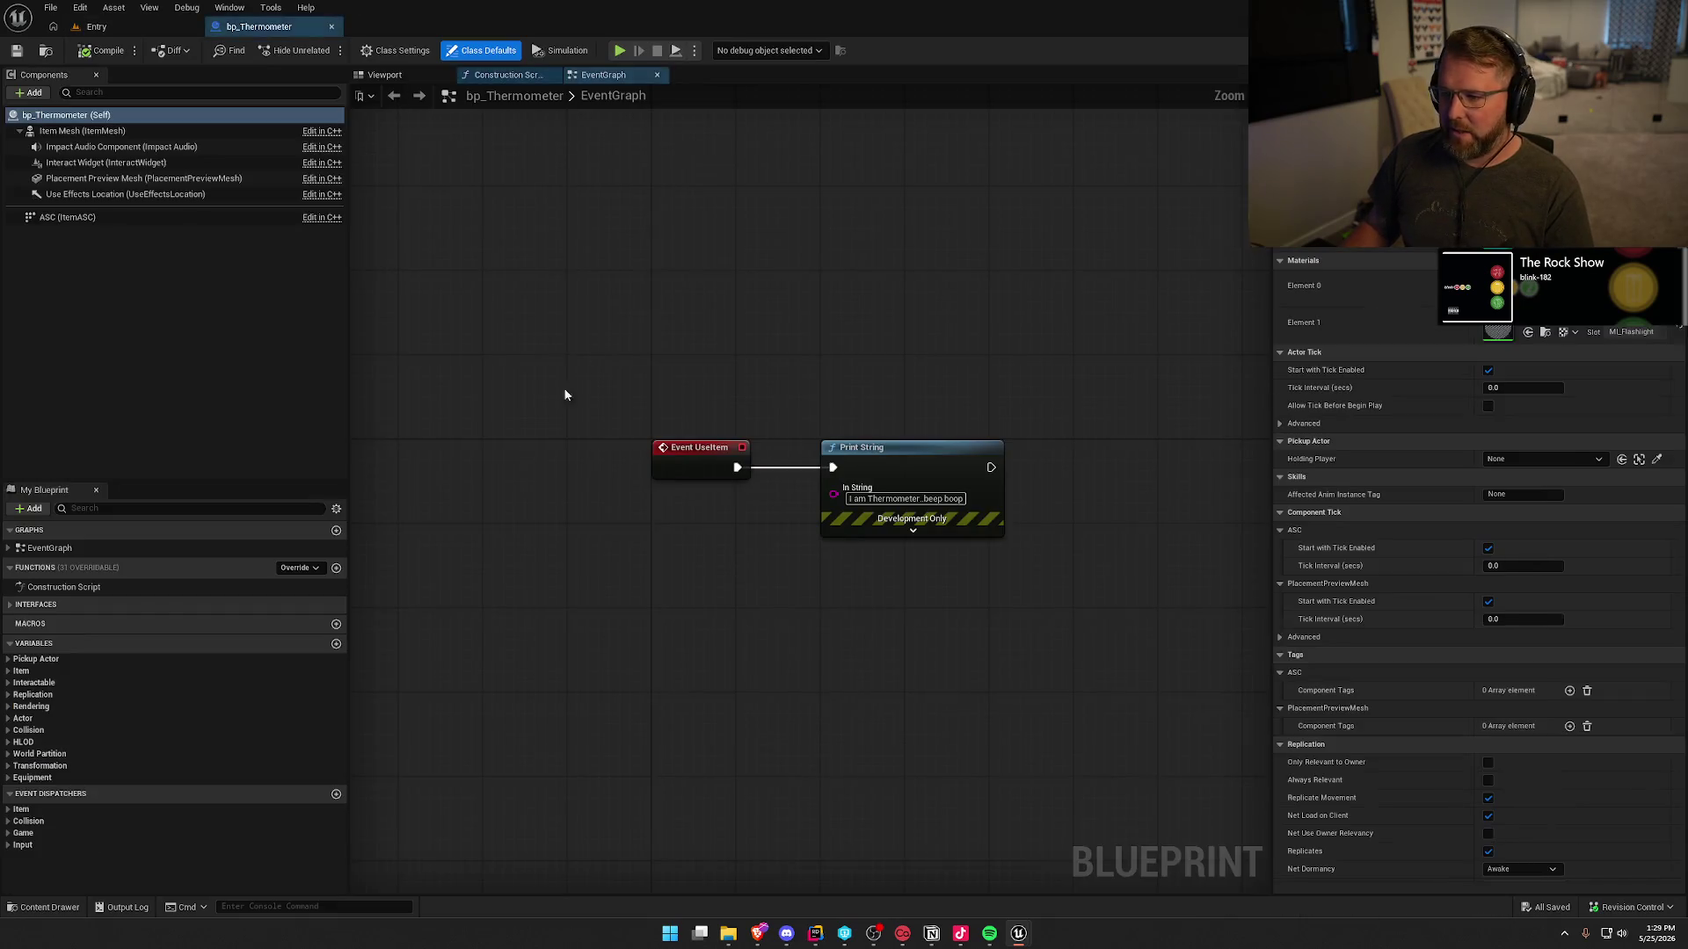
{"action": "left_click", "coordinate": [21, 671]}
{"action": "left_click", "coordinate": [40, 696]}
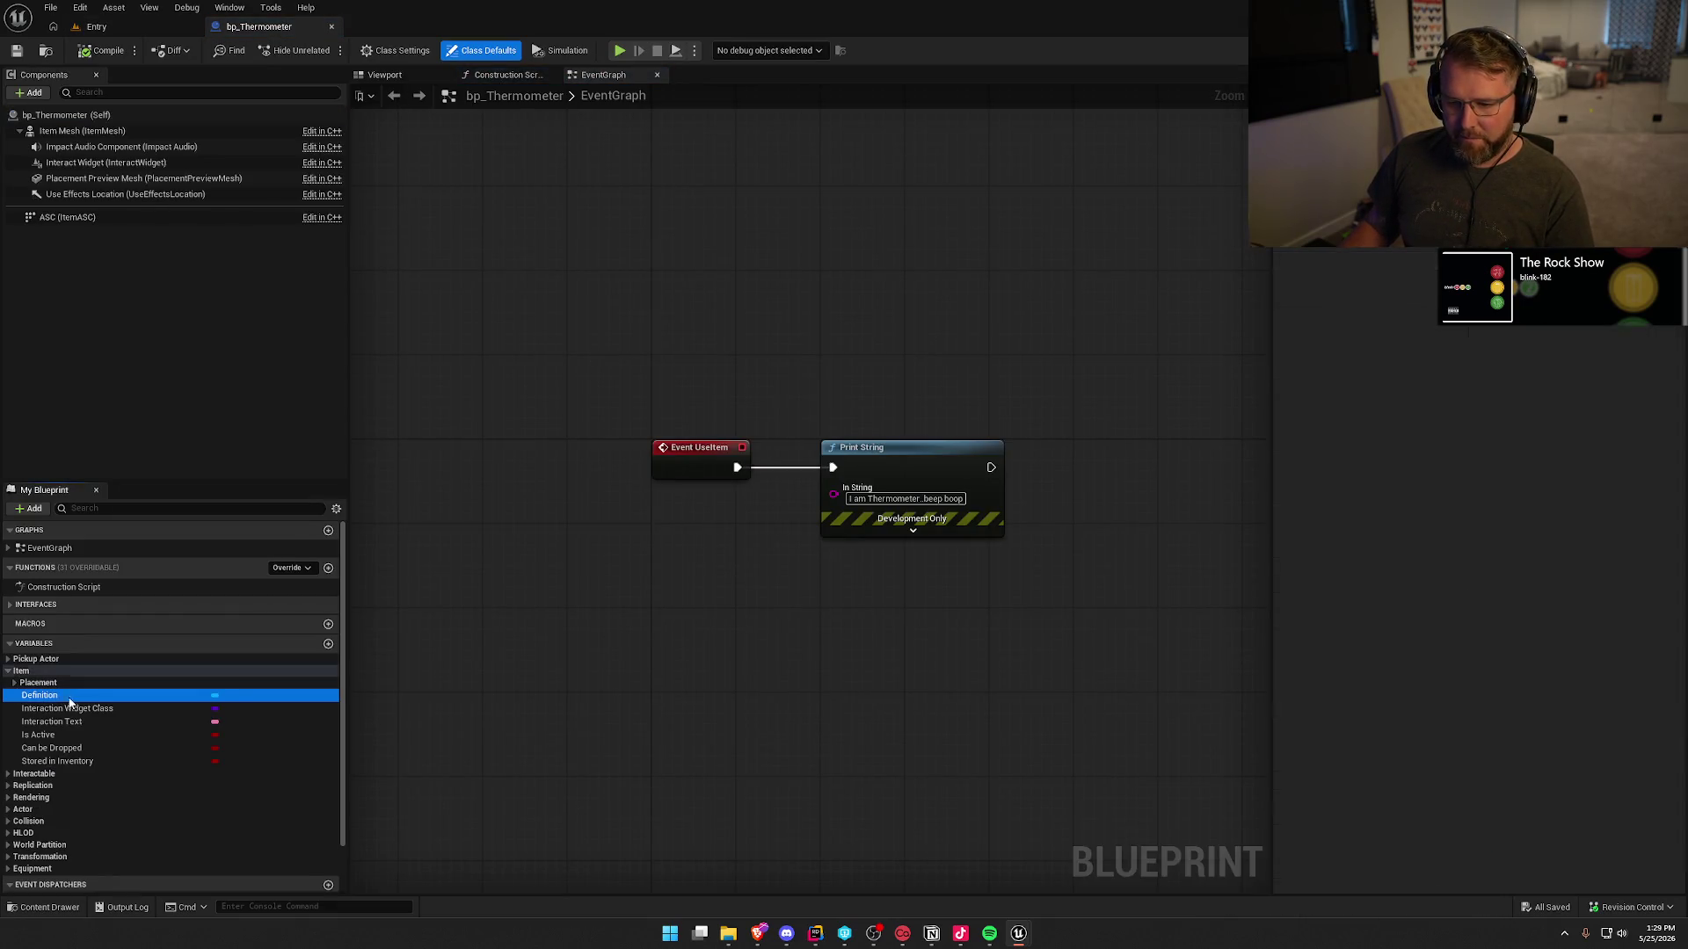
{"action": "left_click", "coordinate": [15, 684]}
{"action": "left_click", "coordinate": [80, 709]}
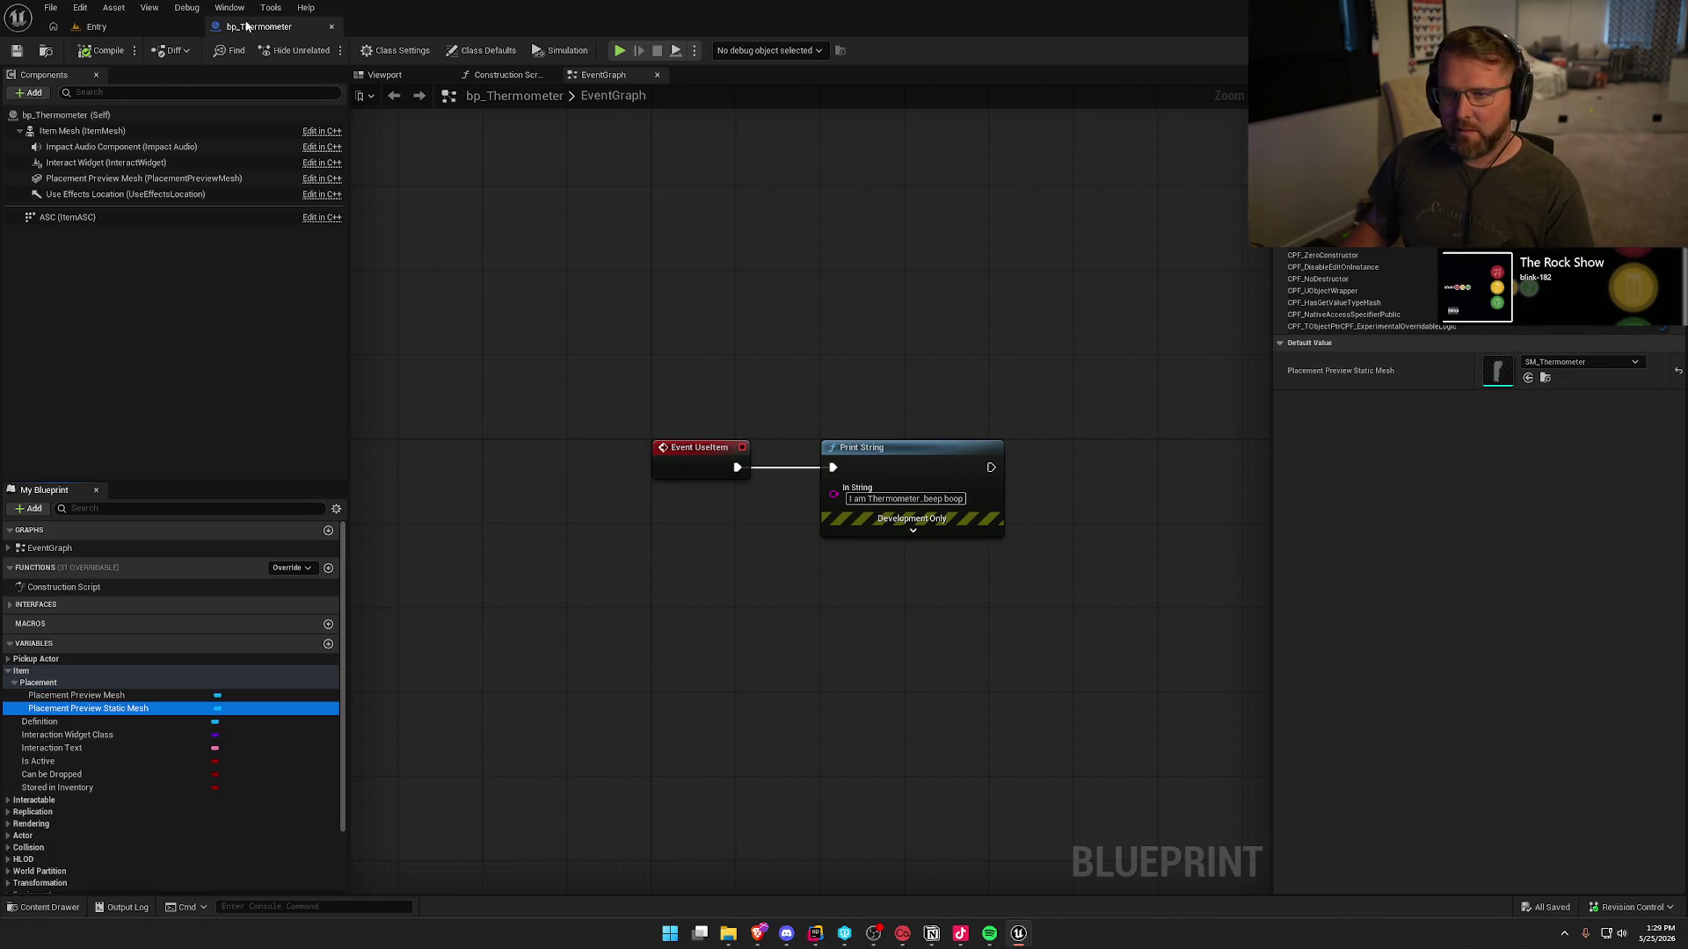
{"action": "middle_click", "coordinate": [249, 27]}
{"action": "key", "text": "ctrl+space"}
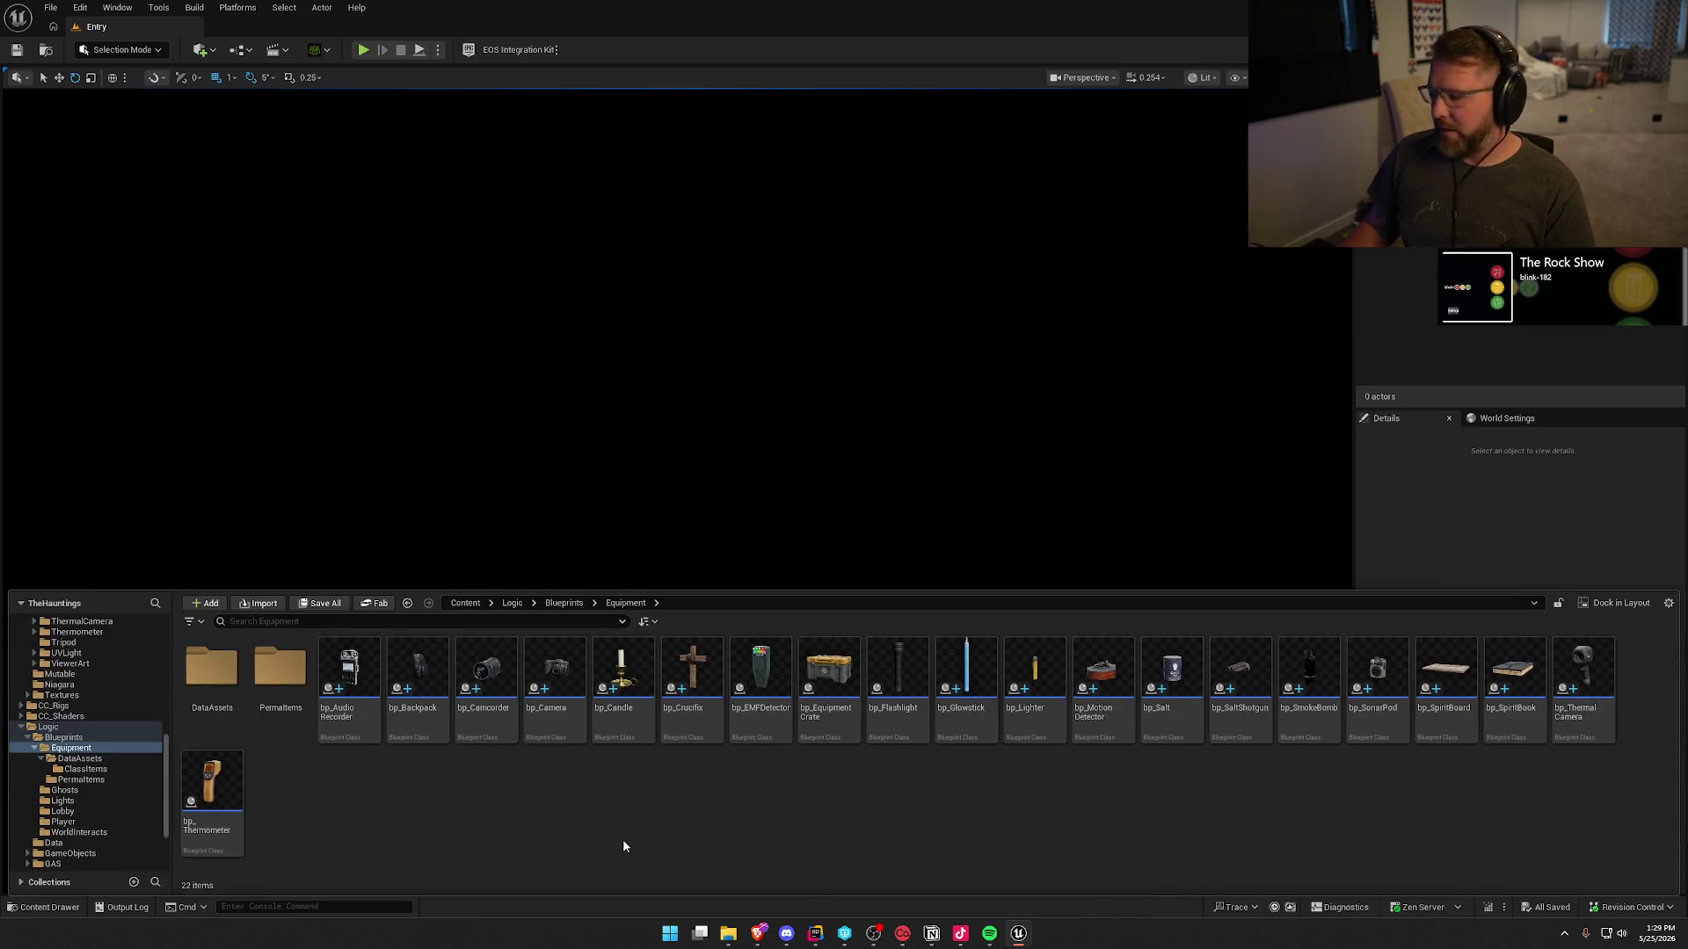
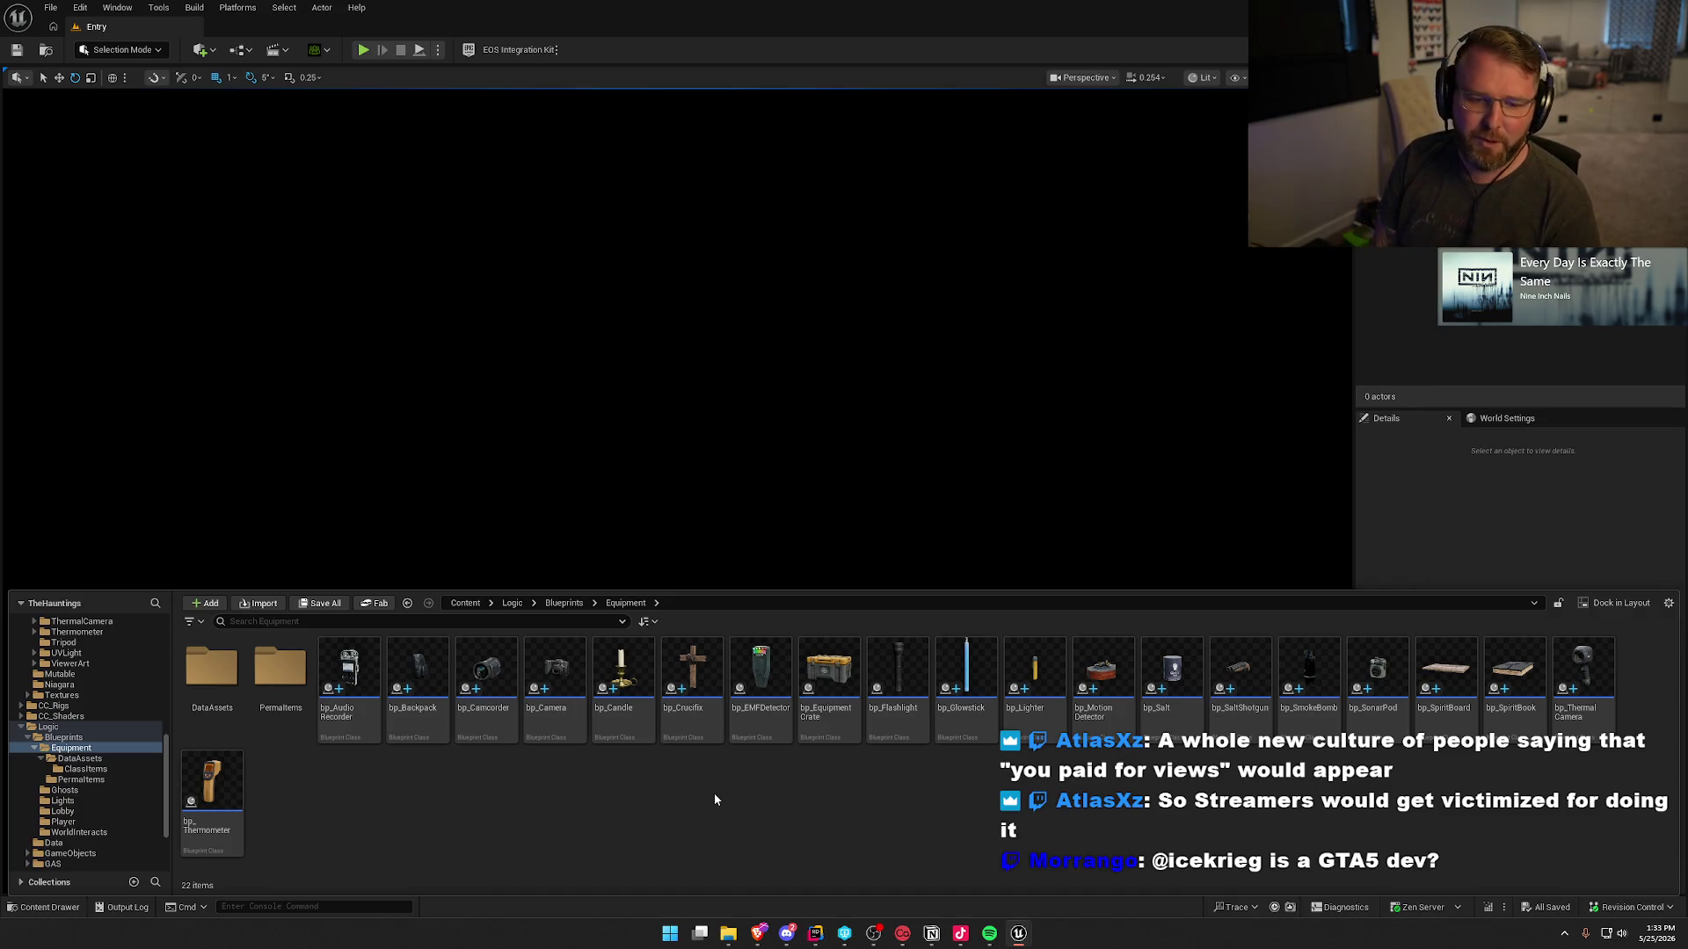
- Switch to Discord and open the shared Trail & Error post image in Brave
{"action": "key", "text": "alt+Tab"}
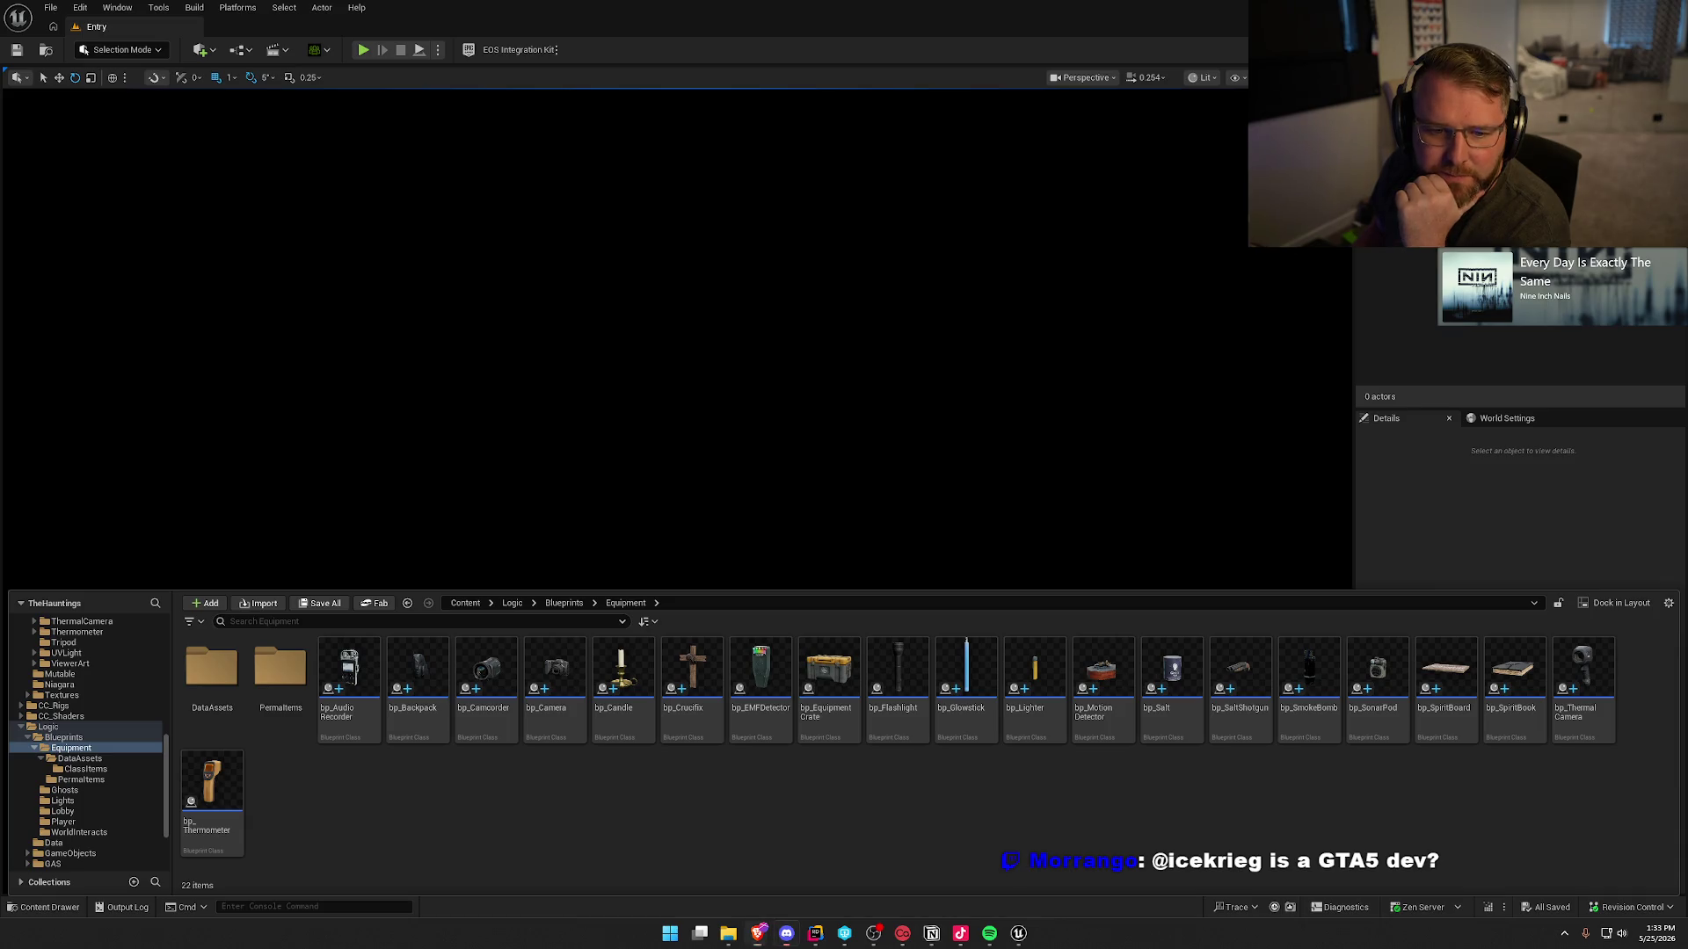
{"action": "left_click", "coordinate": [758, 933]}
- Move the Brave window up-left and zoom the deadmau5 post screenshot to full size
{"action": "left_click_drag", "start_coordinate": [840, 97], "coordinate": [809, 24]}
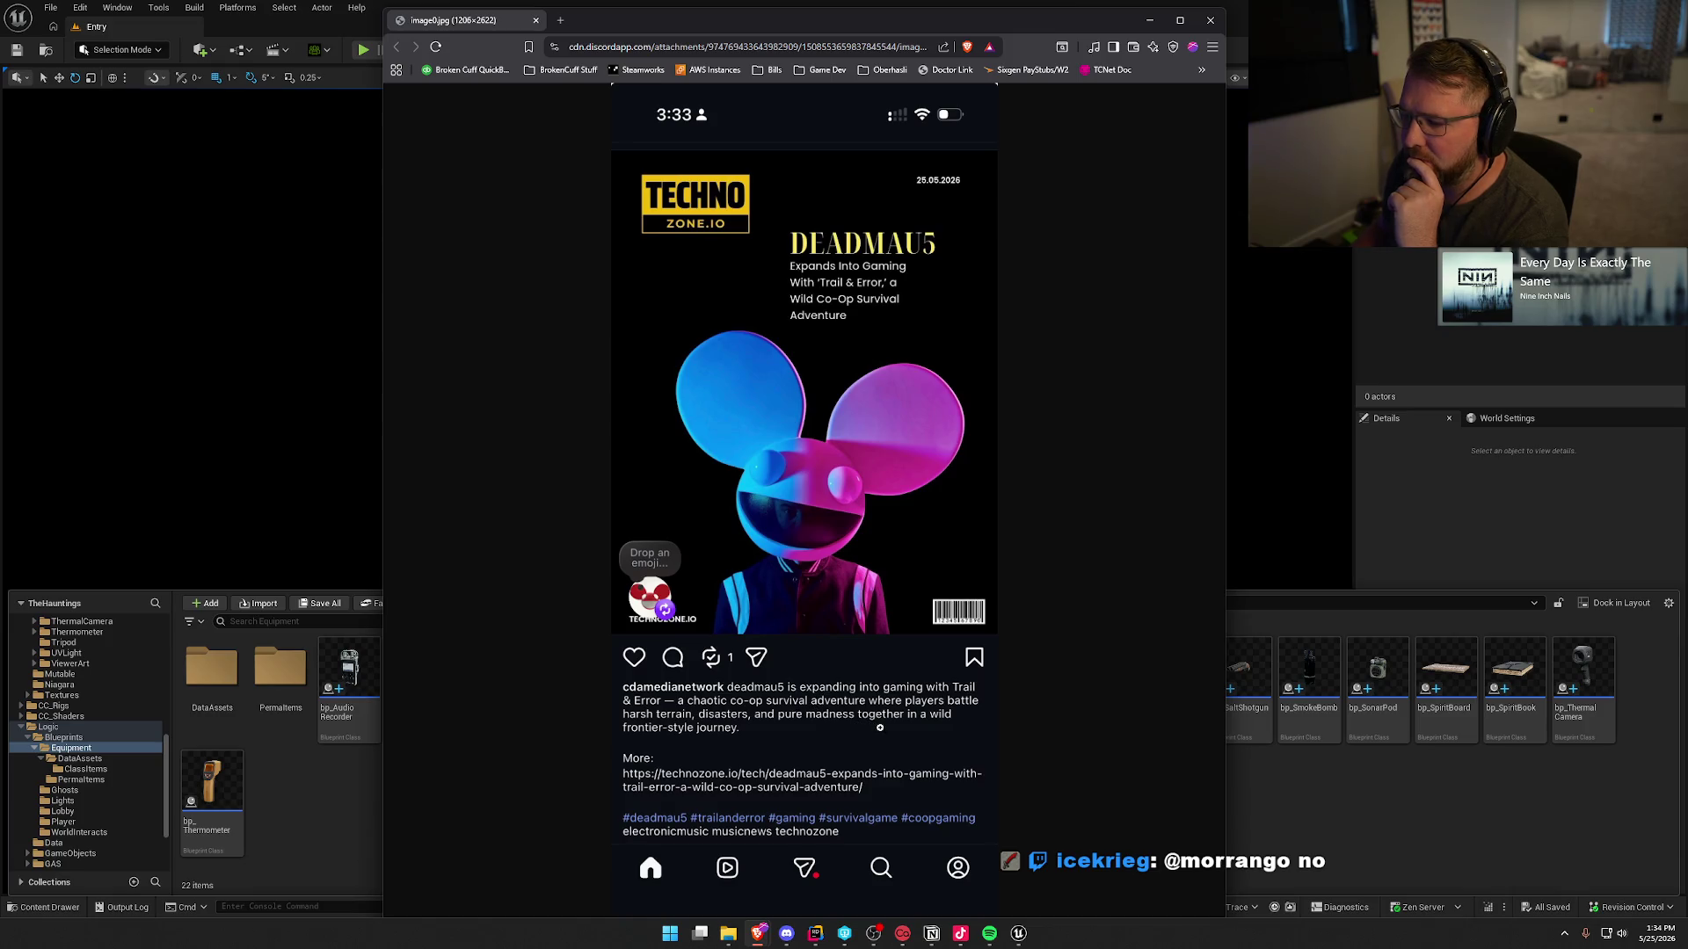
{"action": "left_click", "coordinate": [796, 520]}
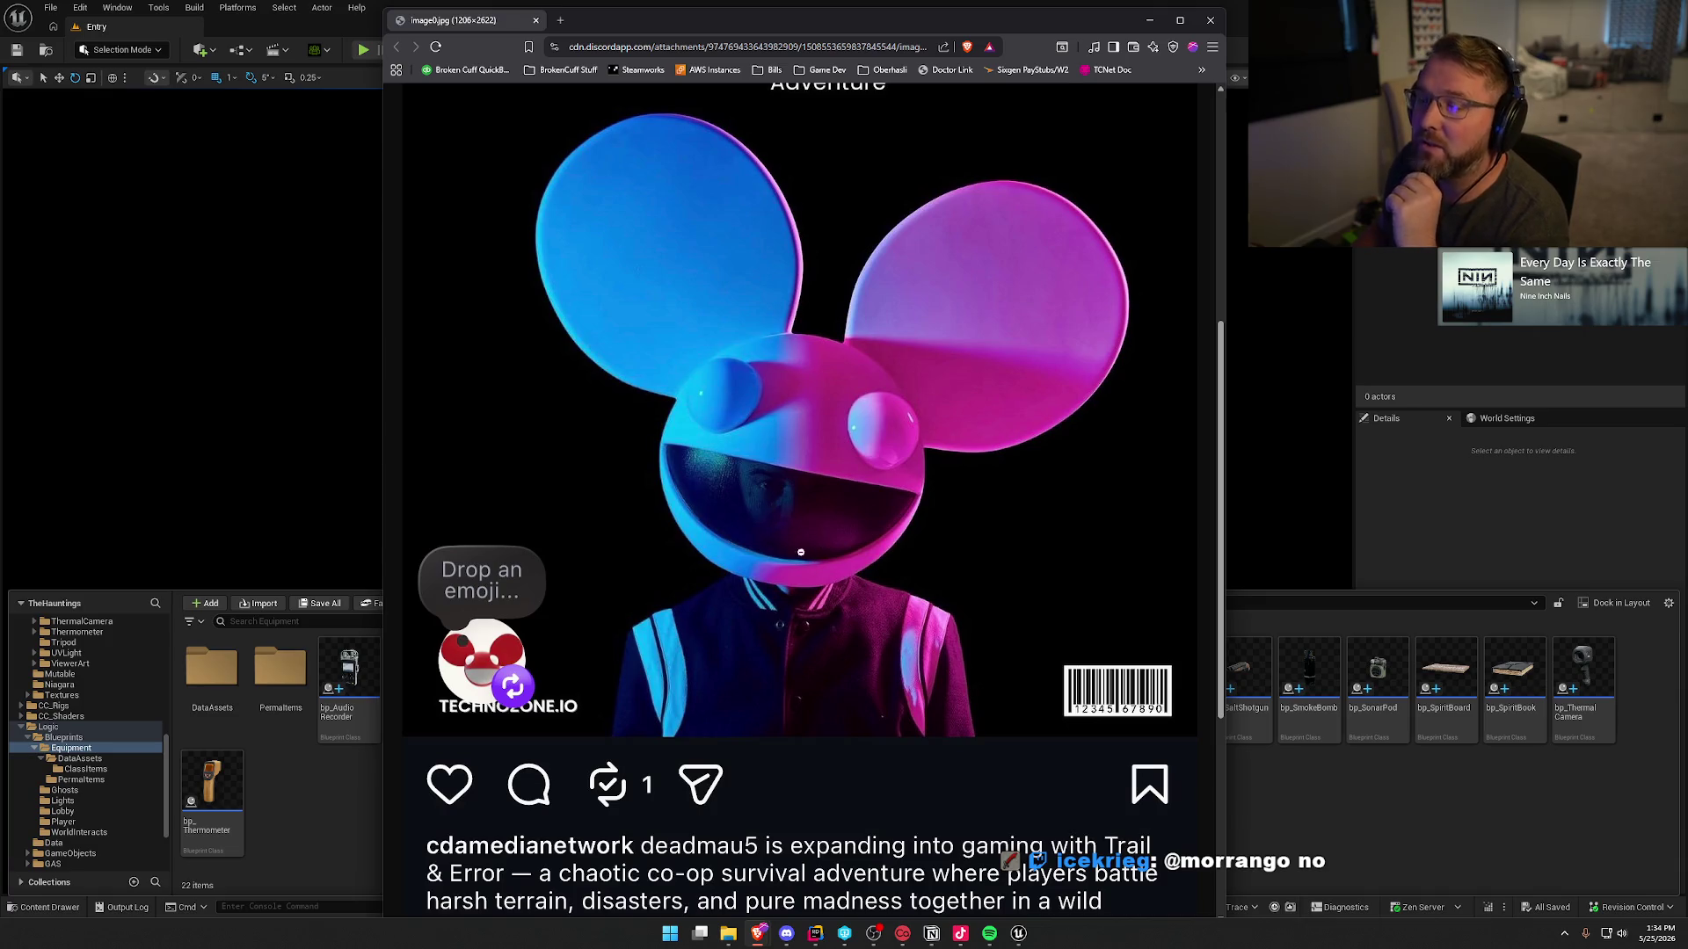
- Shrink the zoomed deadmau5 screenshot back to fit the Brave window
{"action": "left_click", "coordinate": [933, 661]}
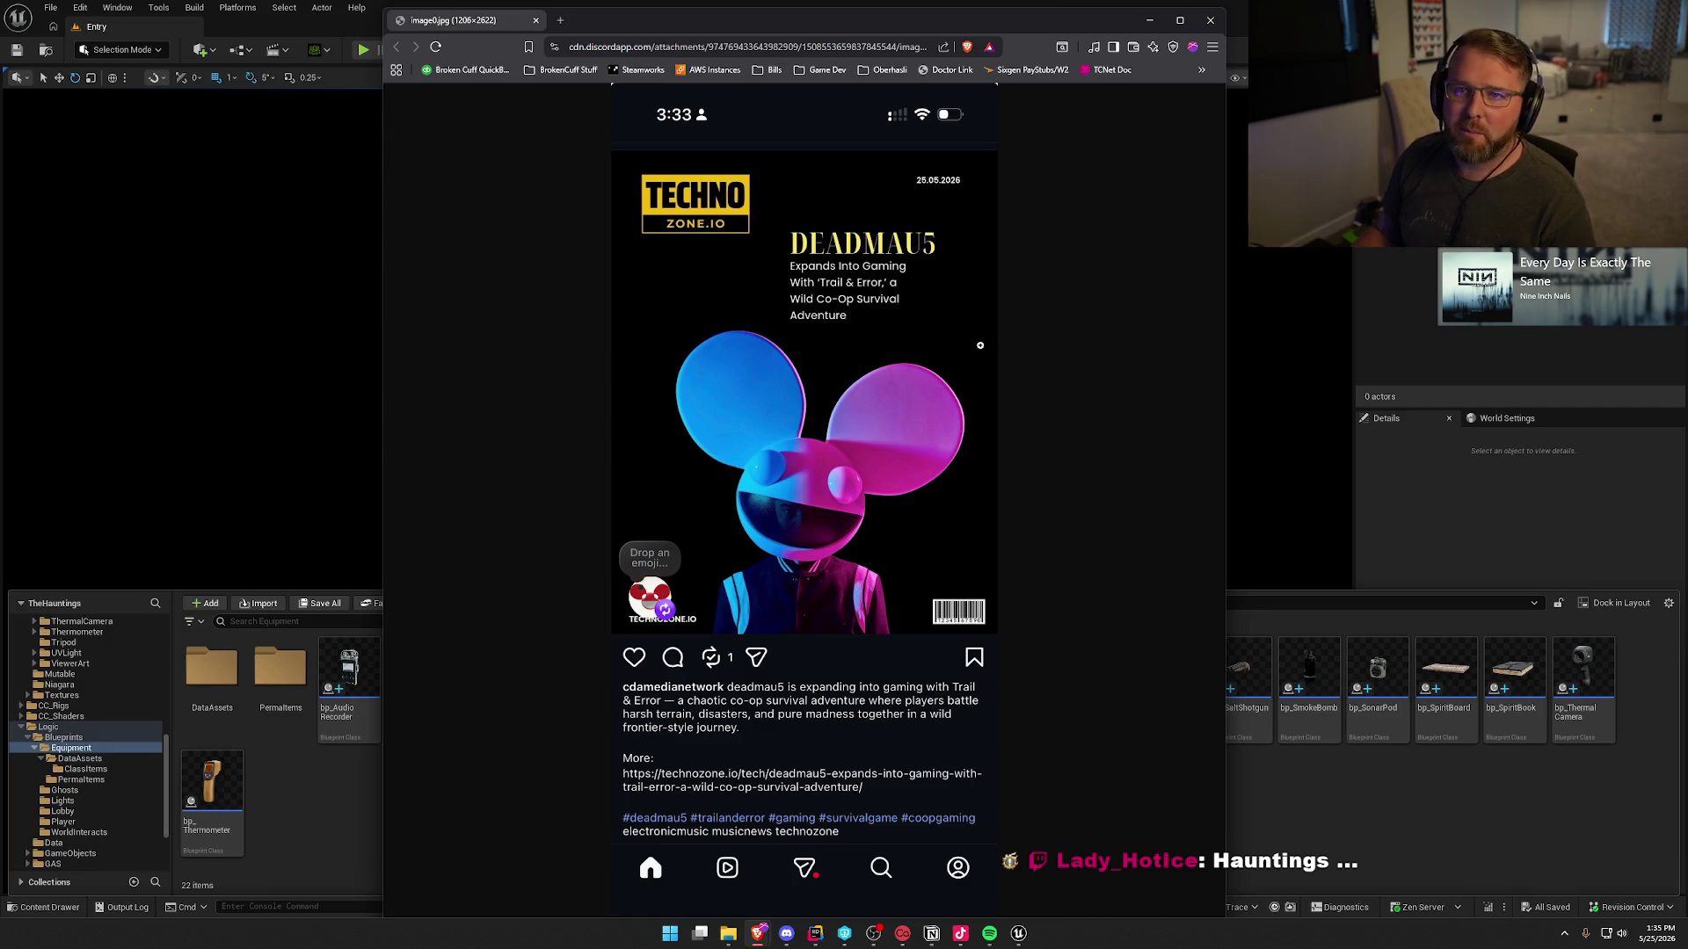
- Shift the Brave window slightly left over the editor
{"action": "mouse_move", "coordinate": [795, 30]}
{"action": "left_mouse_down"}
{"action": "mouse_move", "coordinate": [593, 714]}
{"action": "mouse_move", "coordinate": [852, 134]}
{"action": "mouse_move", "coordinate": [750, 67]}
{"action": "mouse_move", "coordinate": [747, 18]}
{"action": "left_mouse_up"}
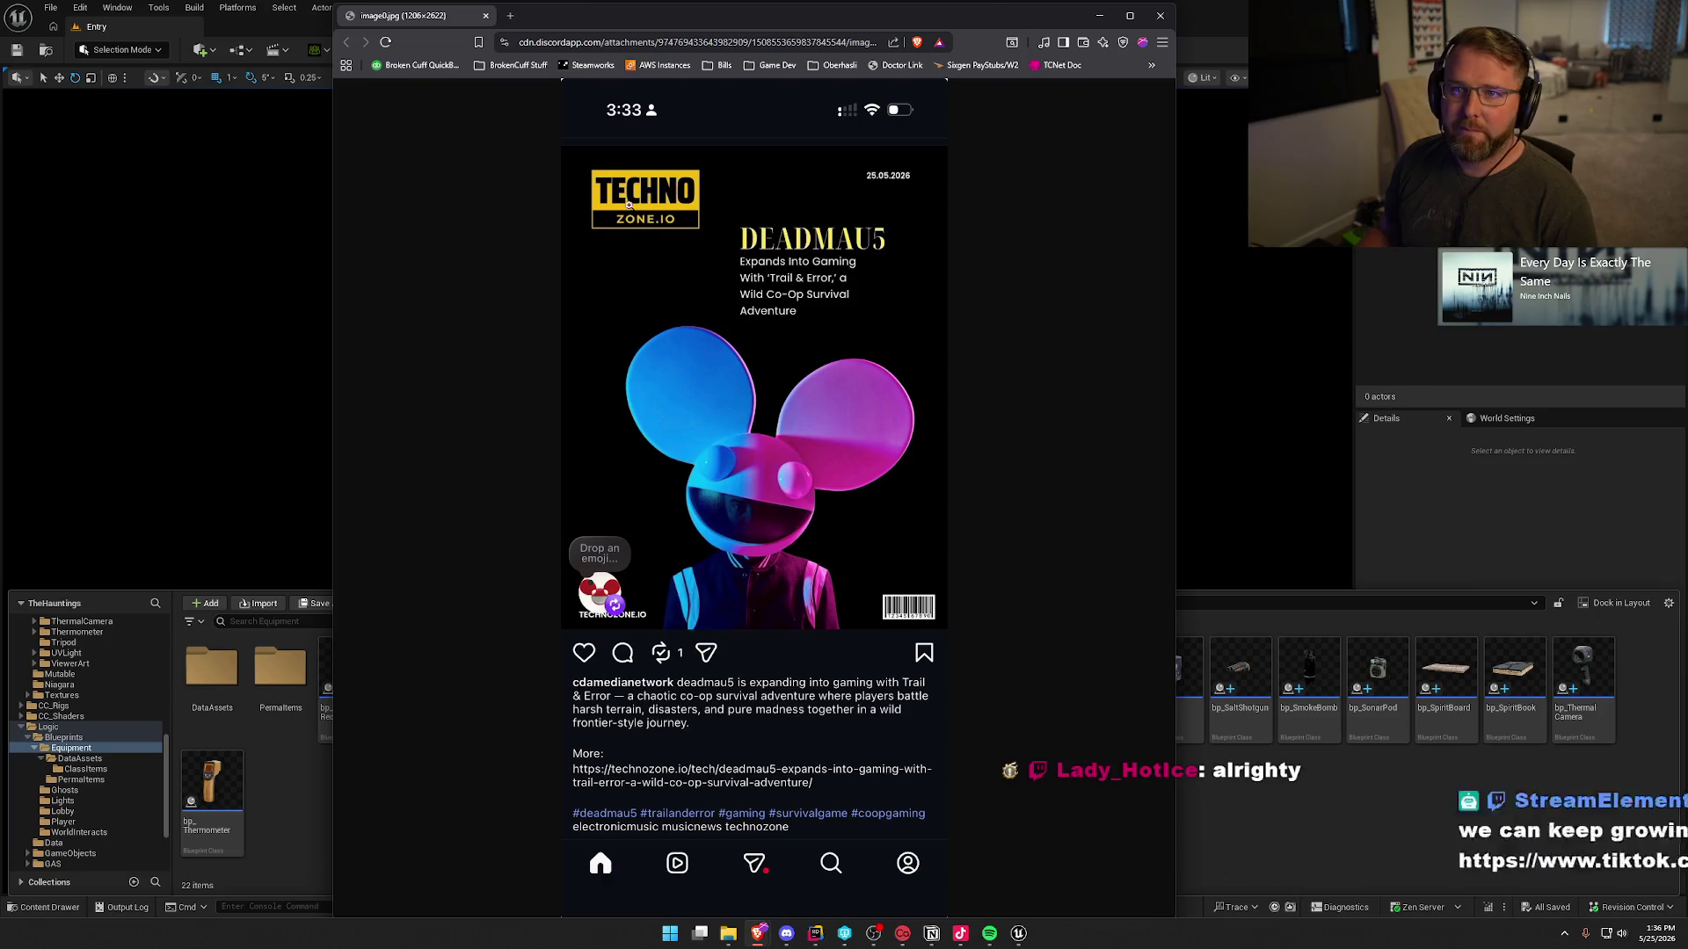
- Load technozone.io/tech/deadmau5-expands-into-gaming-with-trail-error-a-wild-co-op-survival-adventure, fixing the typo
{"action": "left_click", "coordinate": [573, 44]}
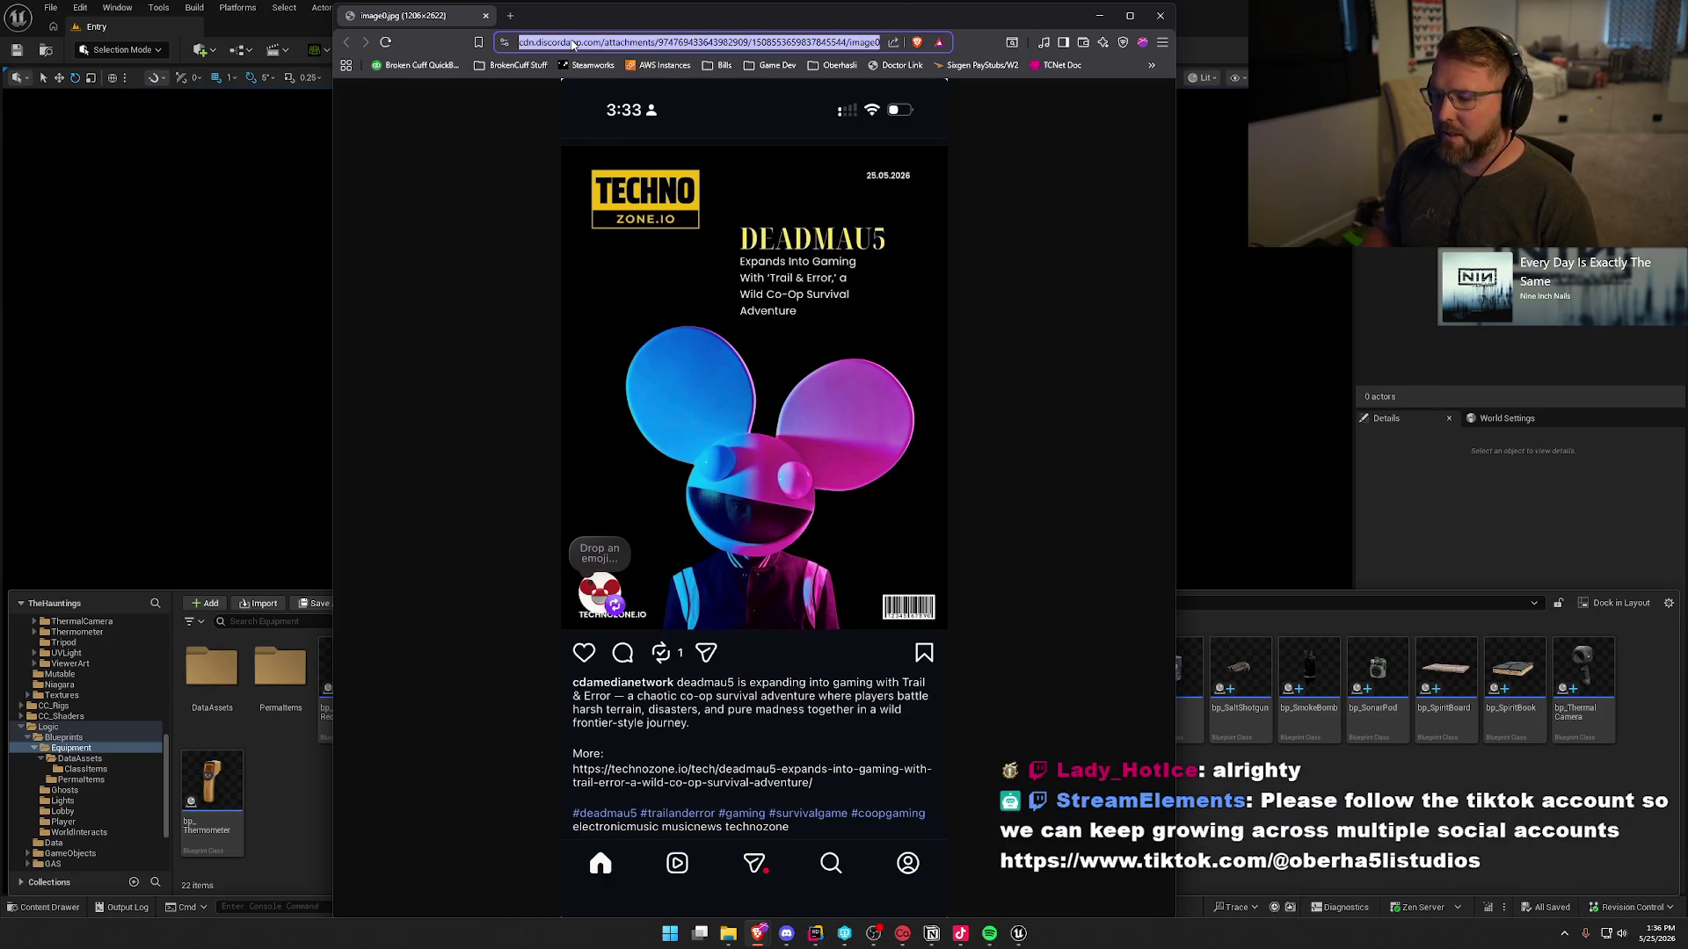
{"action": "type", "text": "tec"}
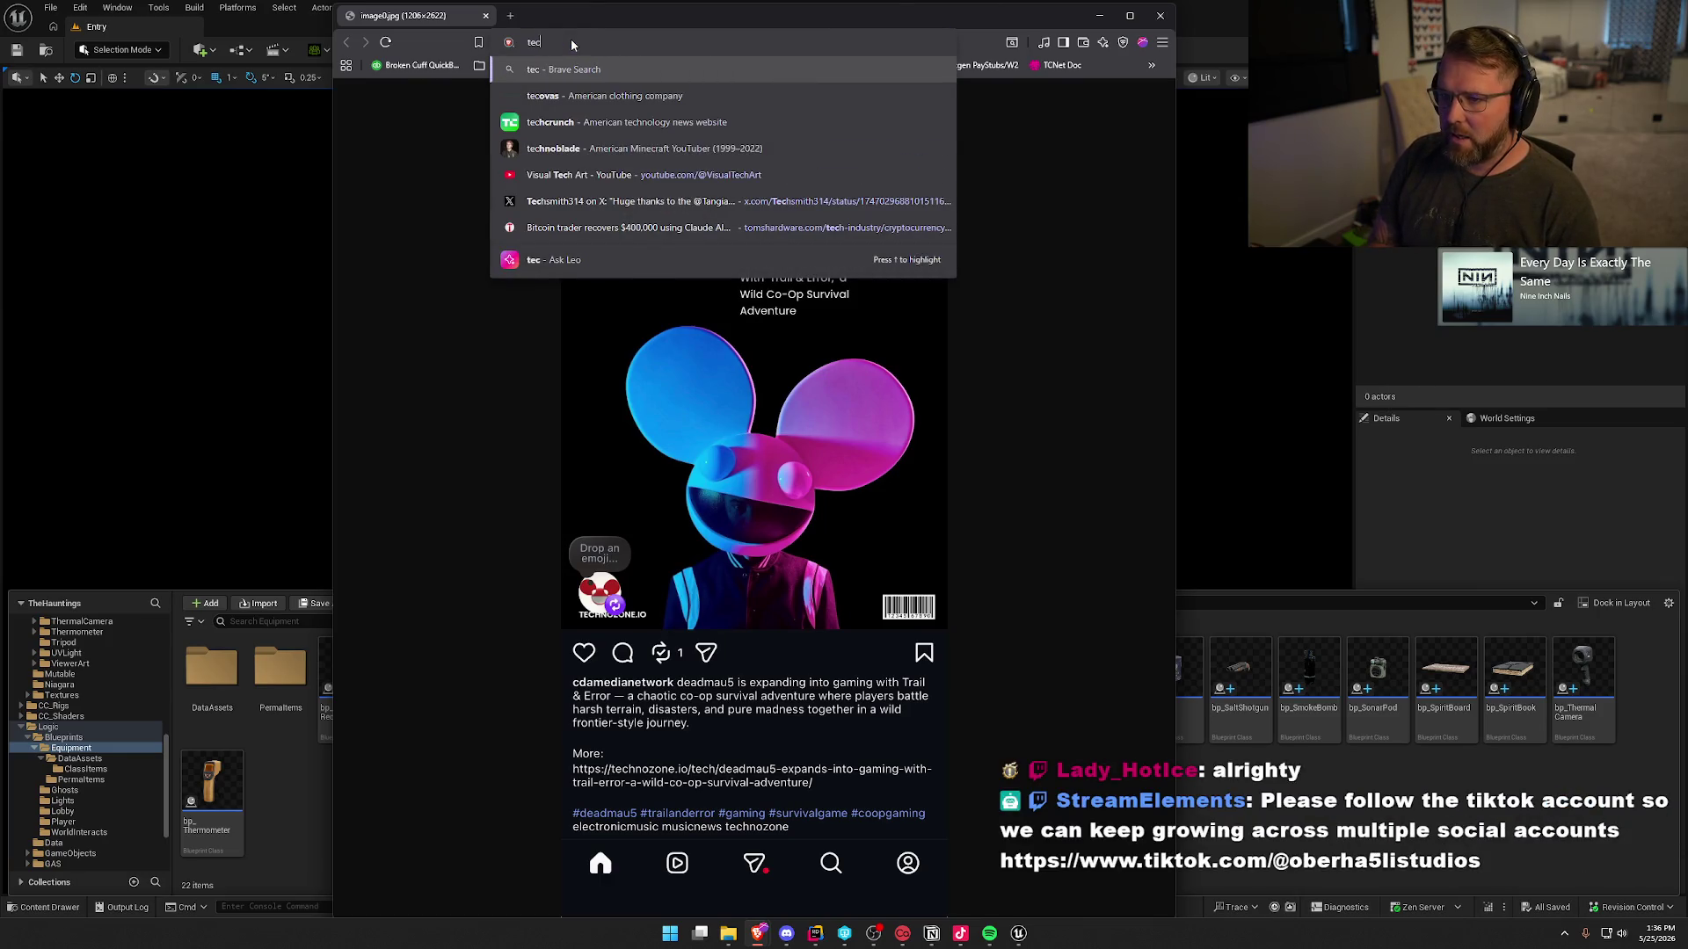
{"action": "type", "text": "hnozon"}
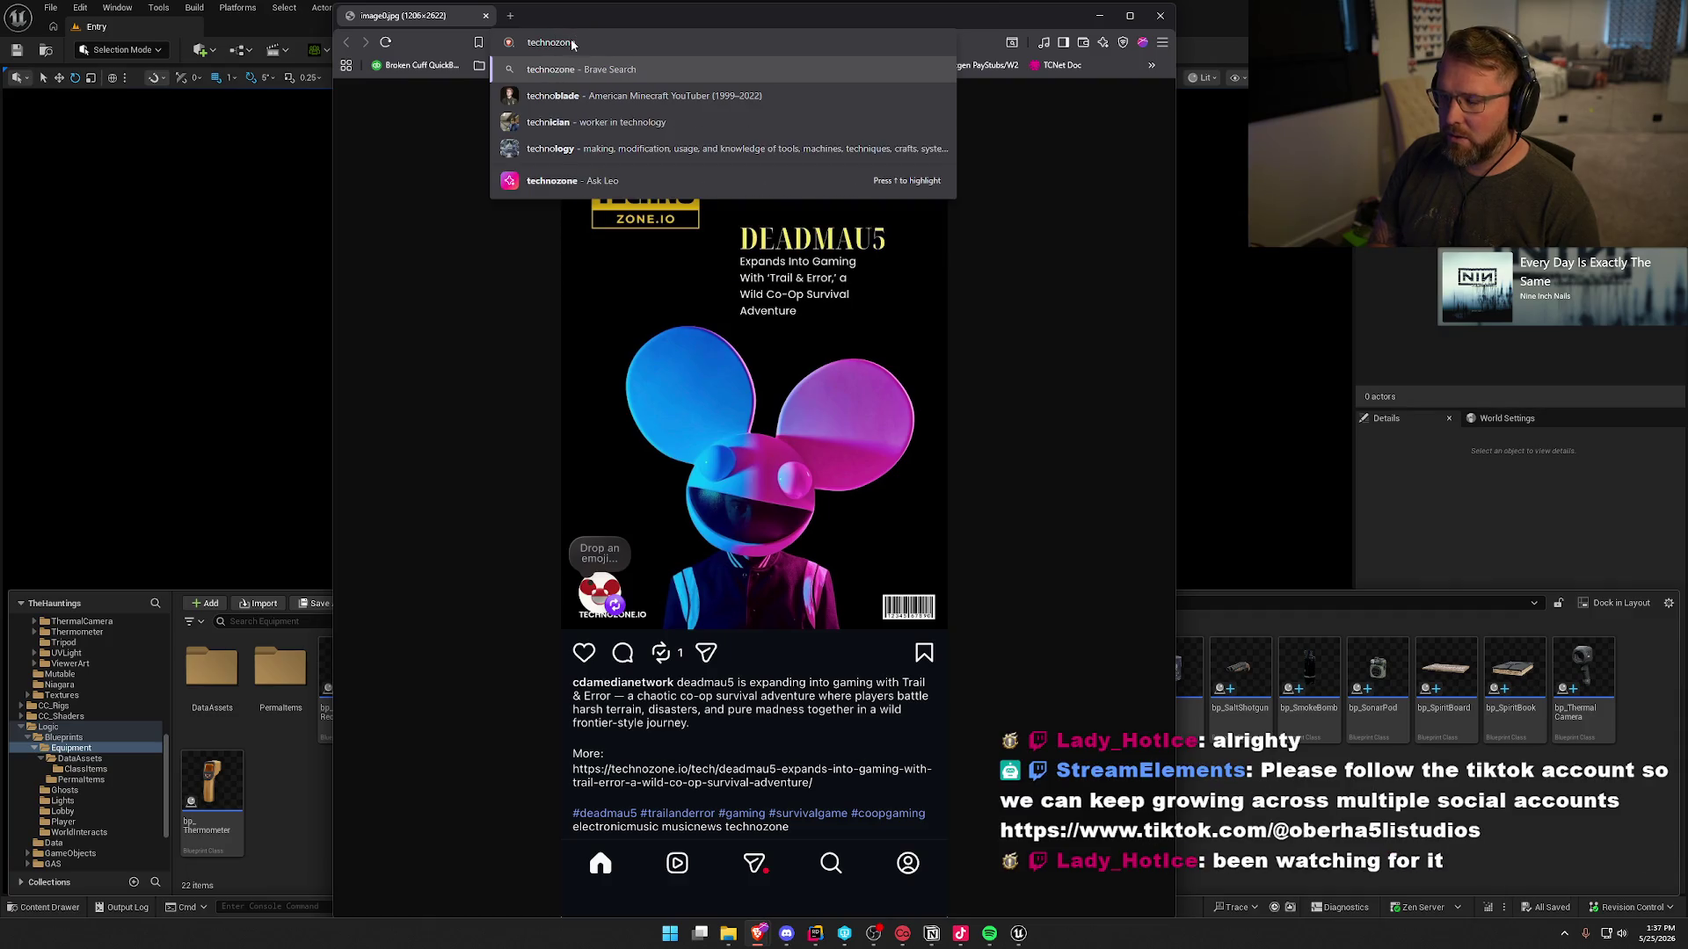
{"action": "type", "text": "e.io/tech"}
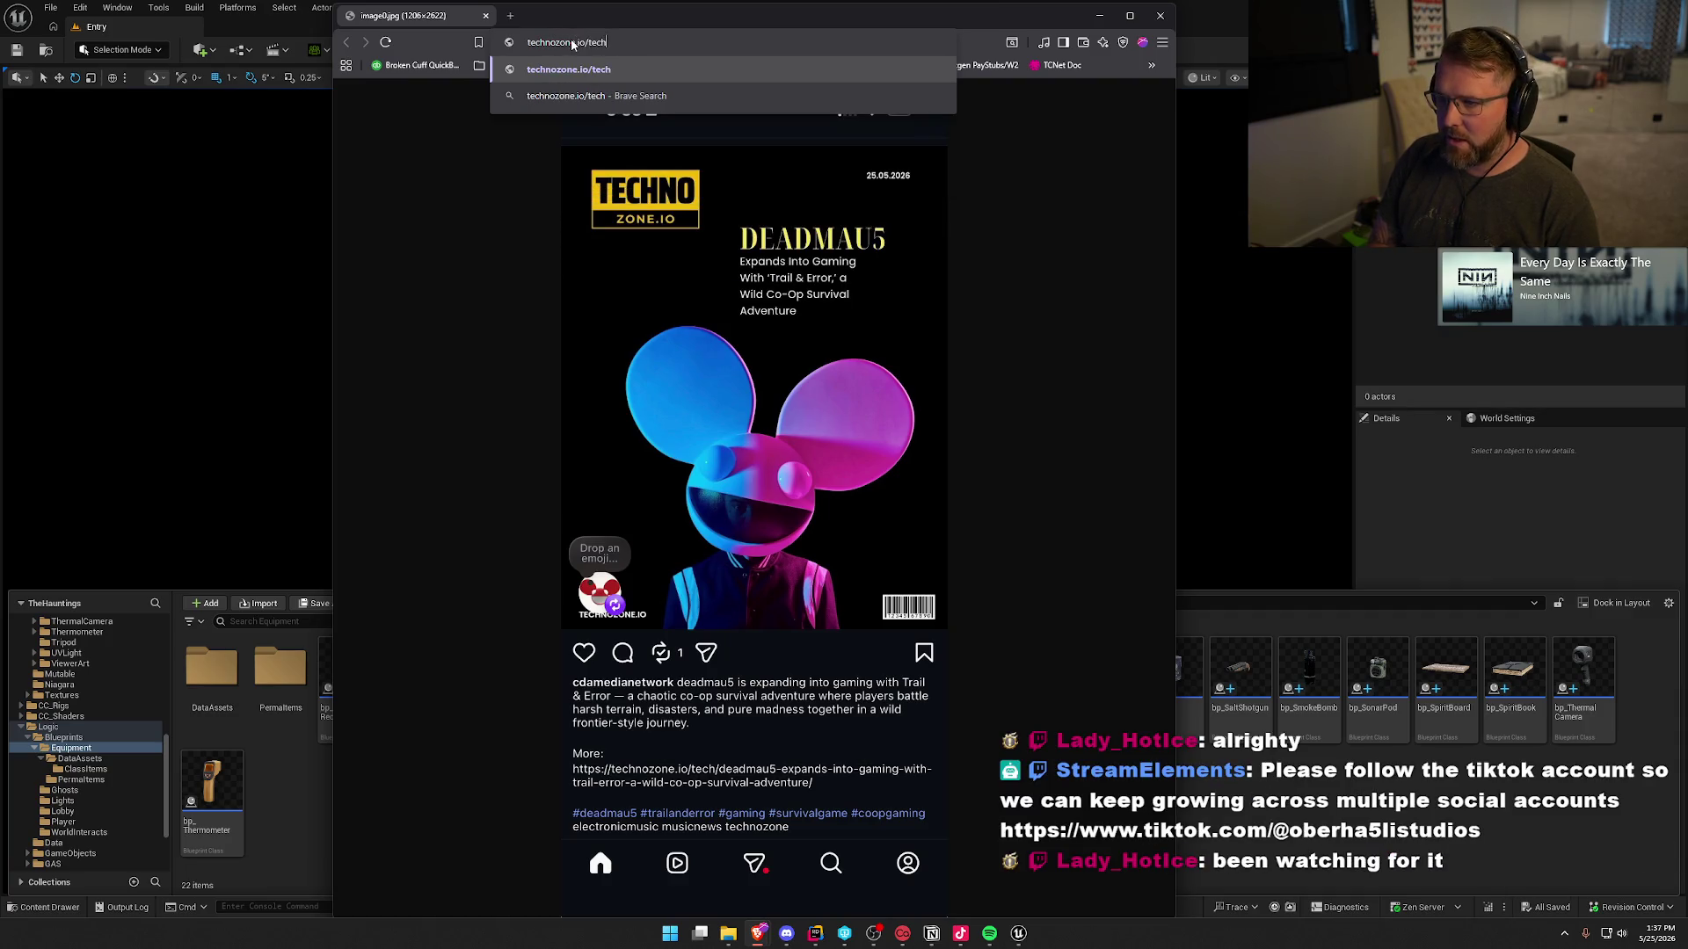
{"action": "type", "text": "/deadmau"}
{"action": "type", "text": "5--"}
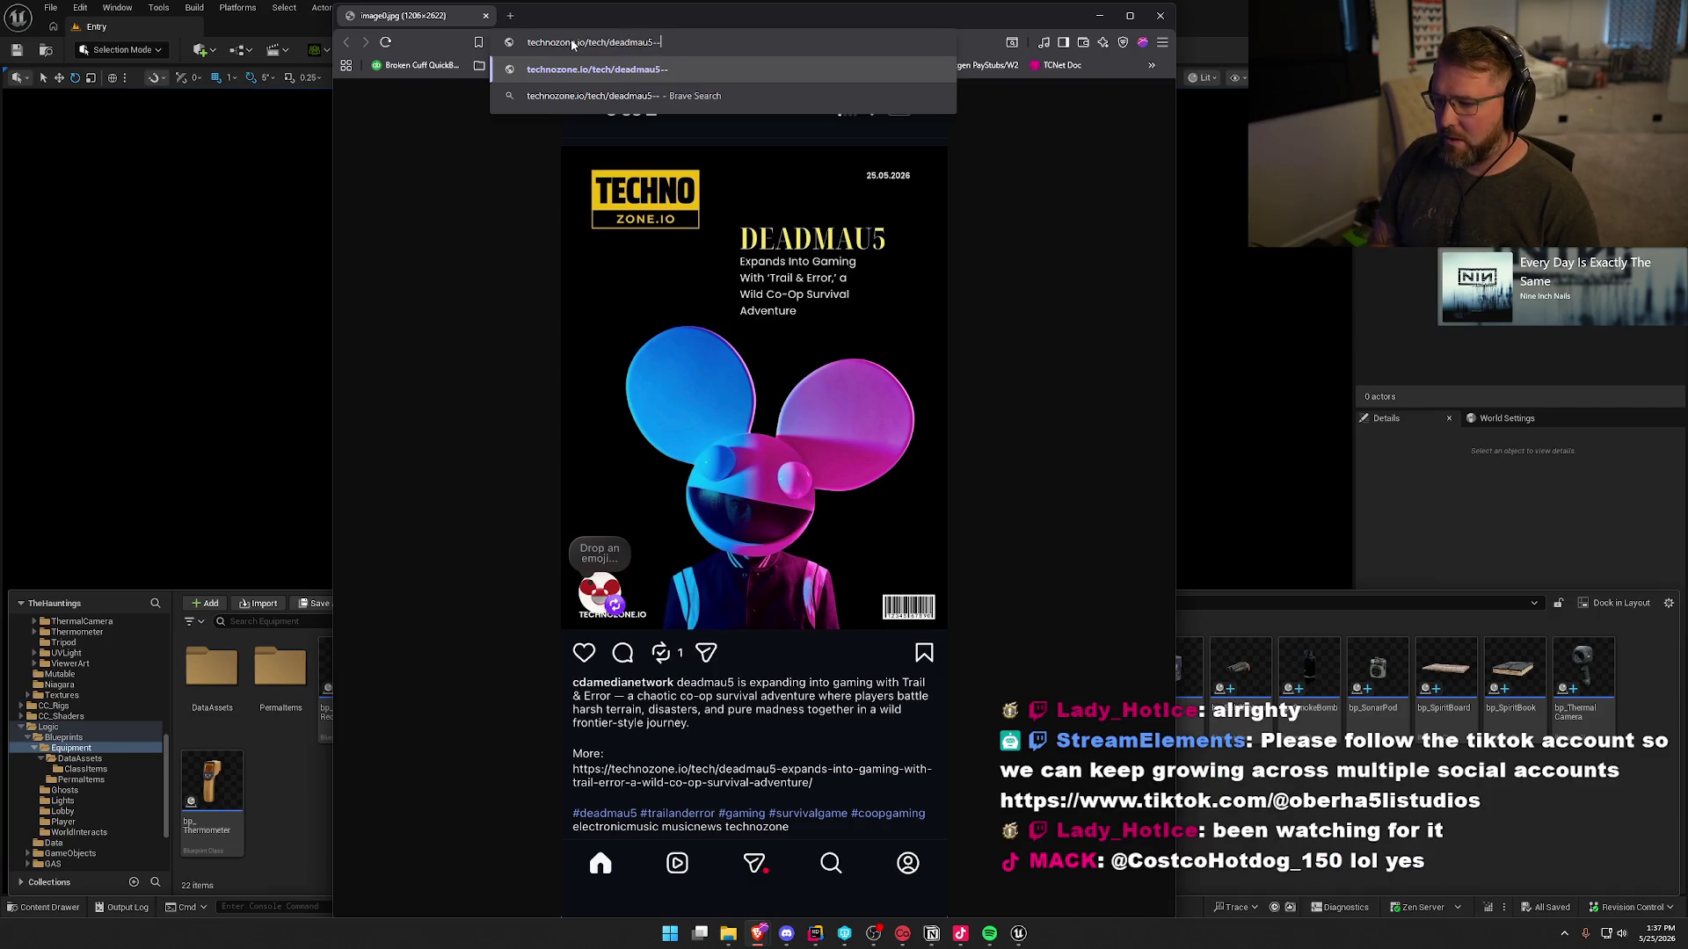
{"action": "key", "text": "BackSpace"}
{"action": "type", "text": "expands"}
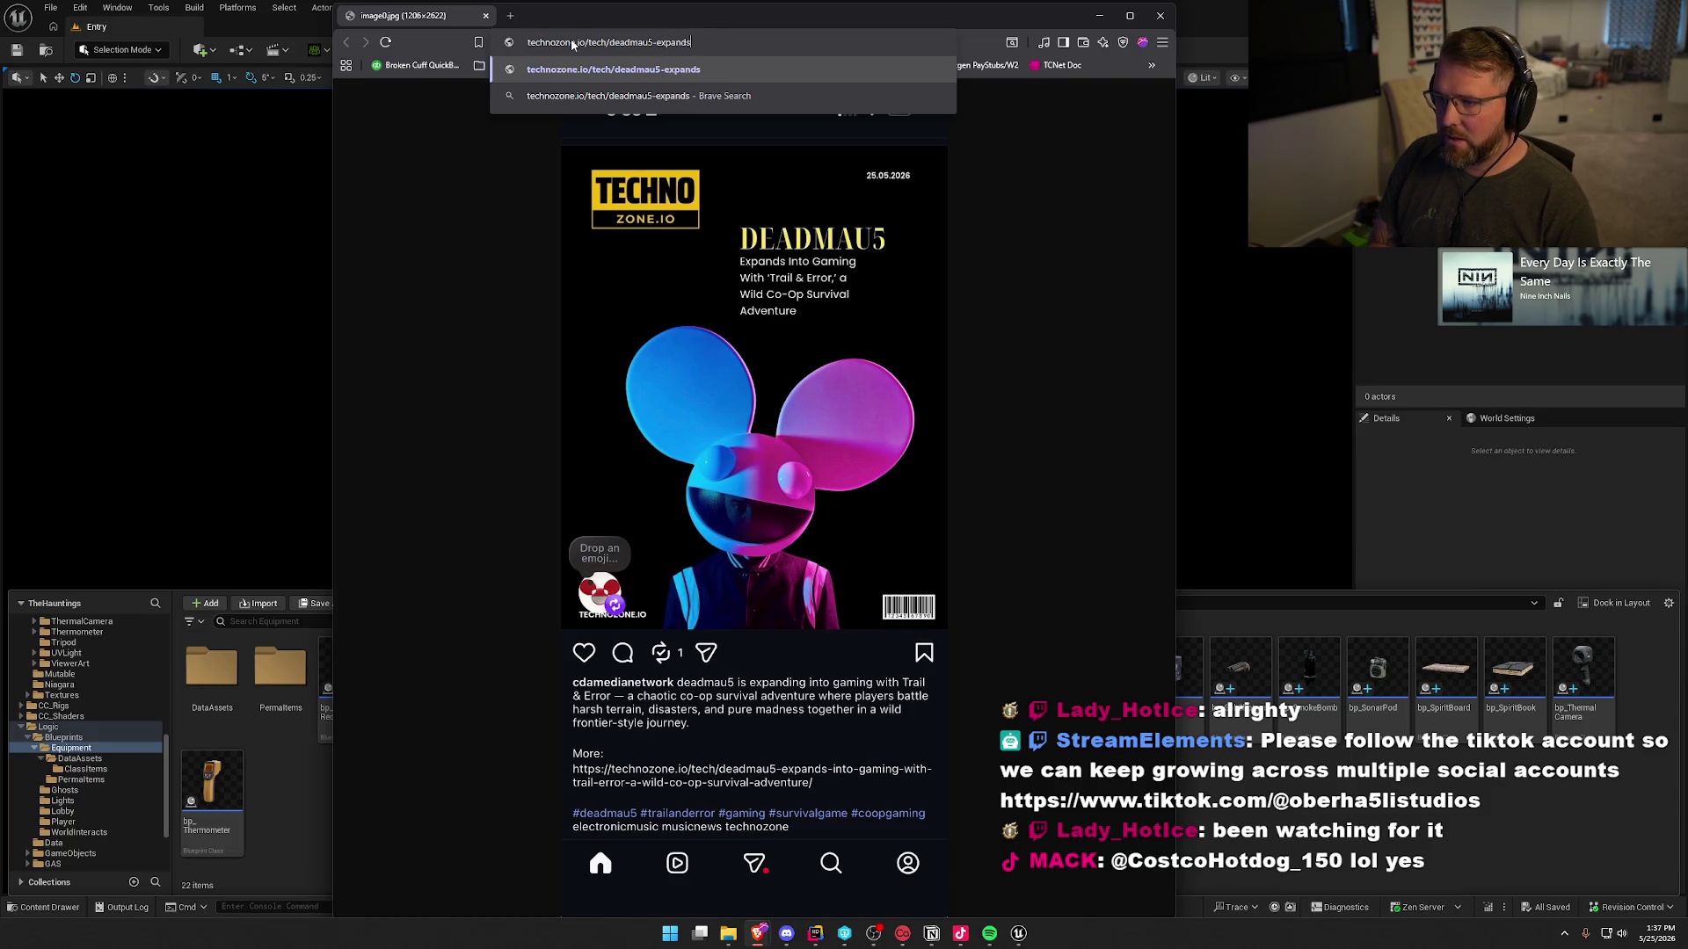
{"action": "type", "text": "-into"}
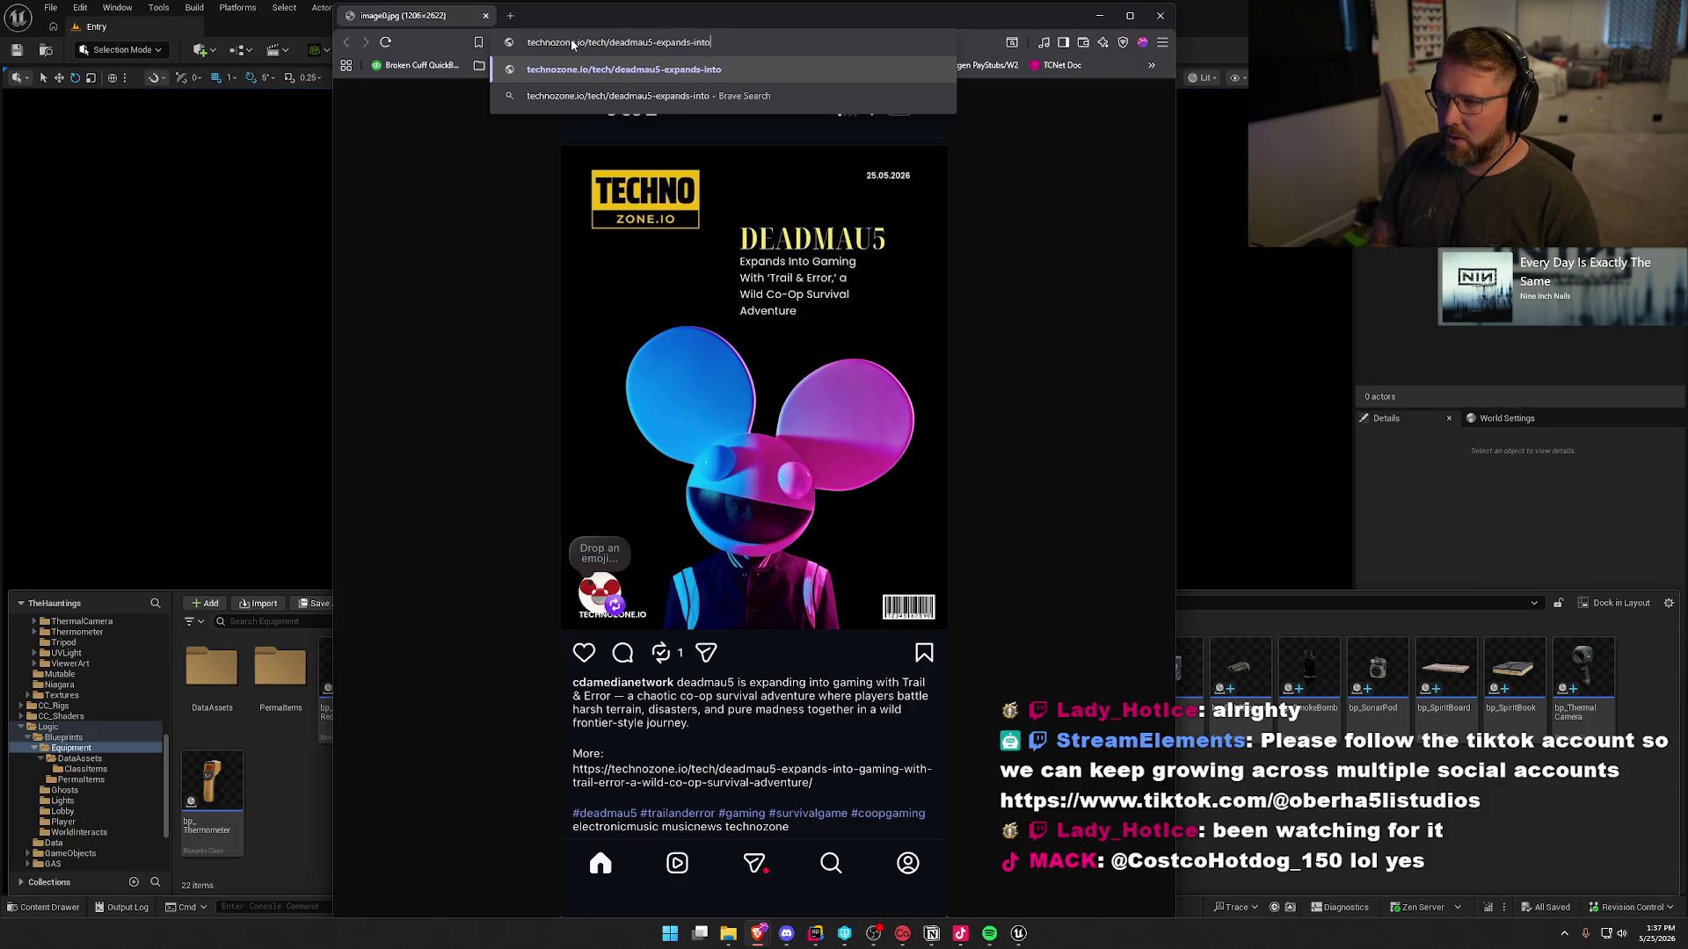
{"action": "type", "text": "-gaming"}
{"action": "type", "text": "-with-tr"}
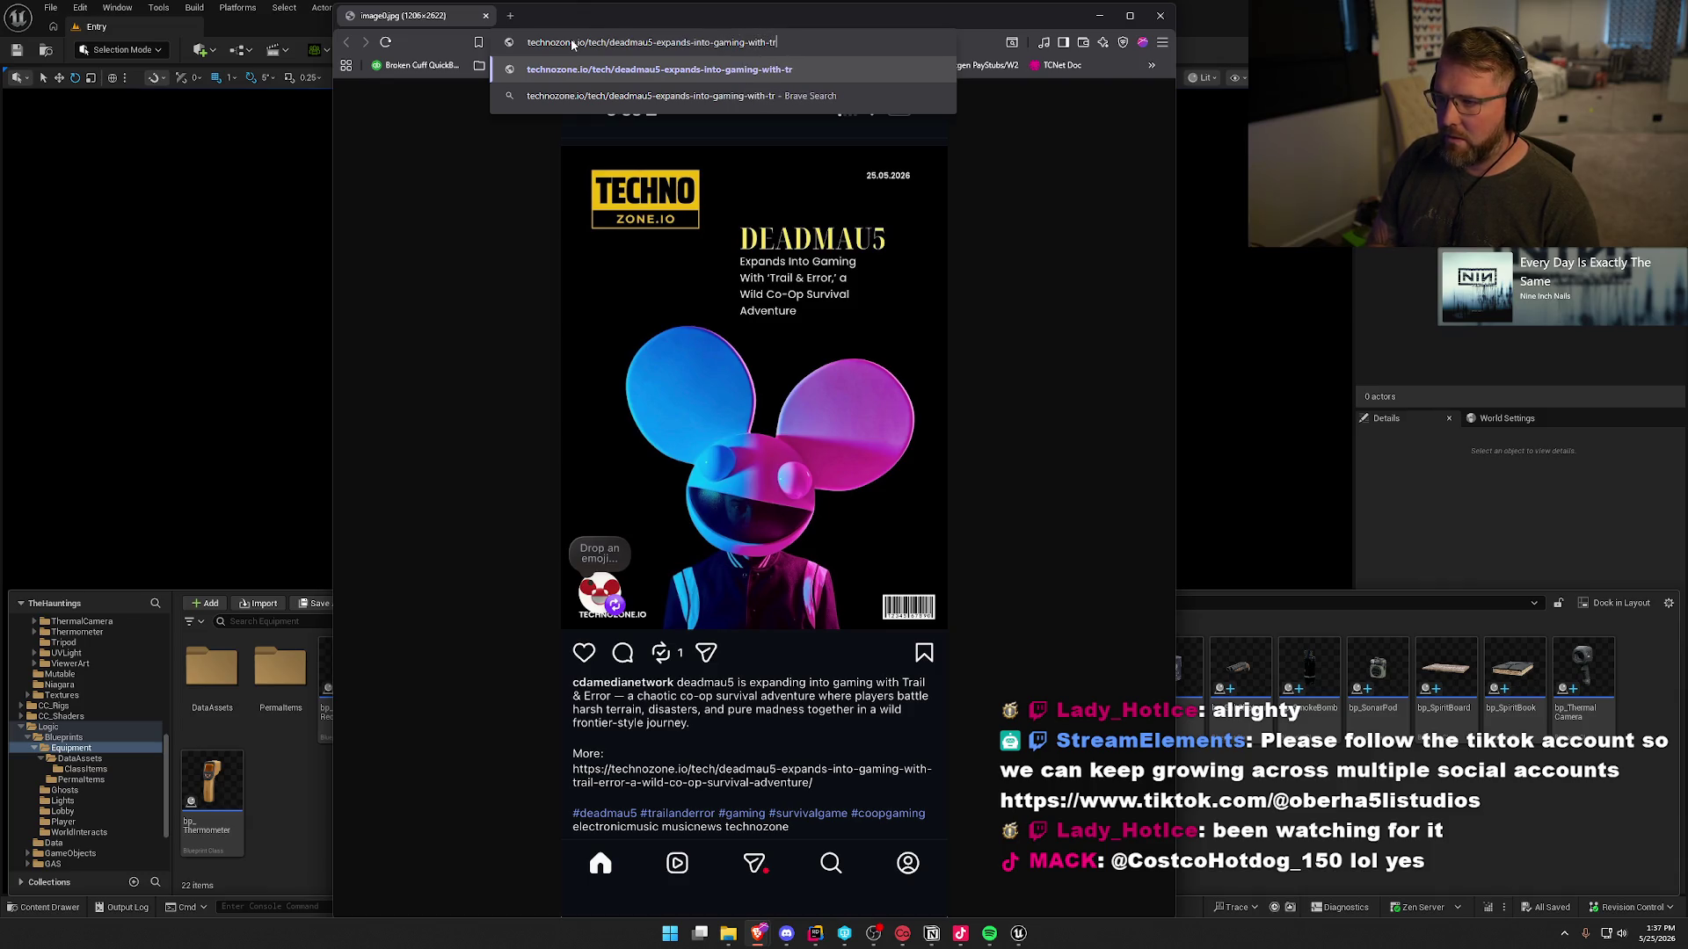
{"action": "type", "text": "ail-"}
{"action": "type", "text": "erro"}
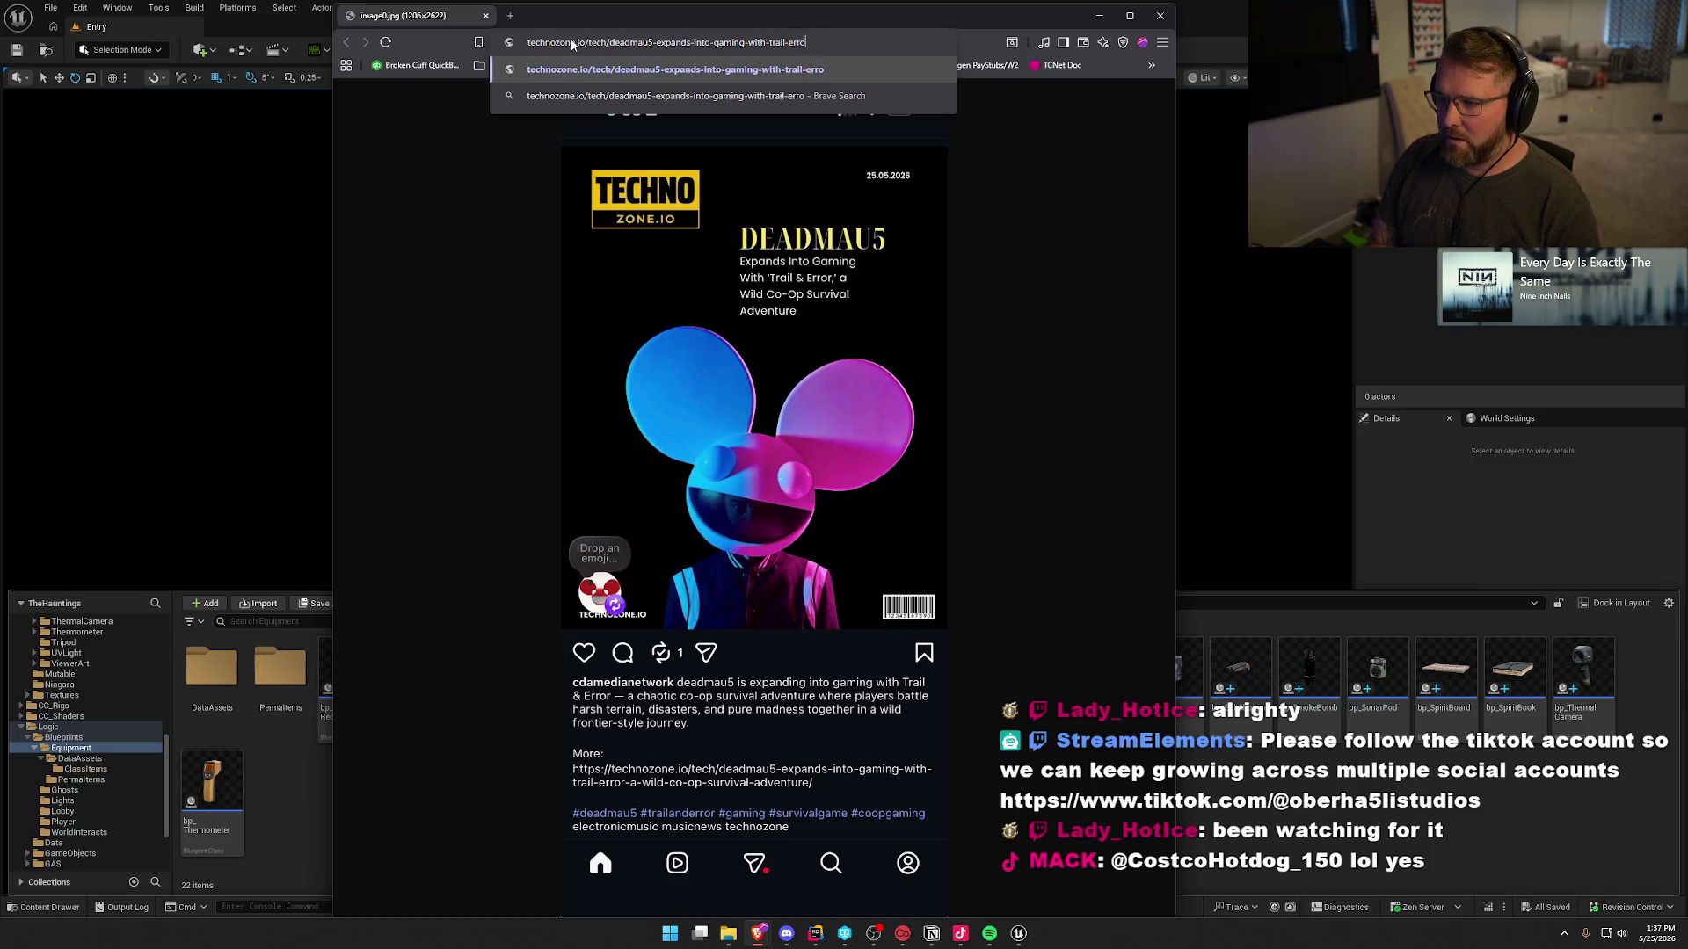
{"action": "type", "text": "r-a-wild-co-op-sur"}
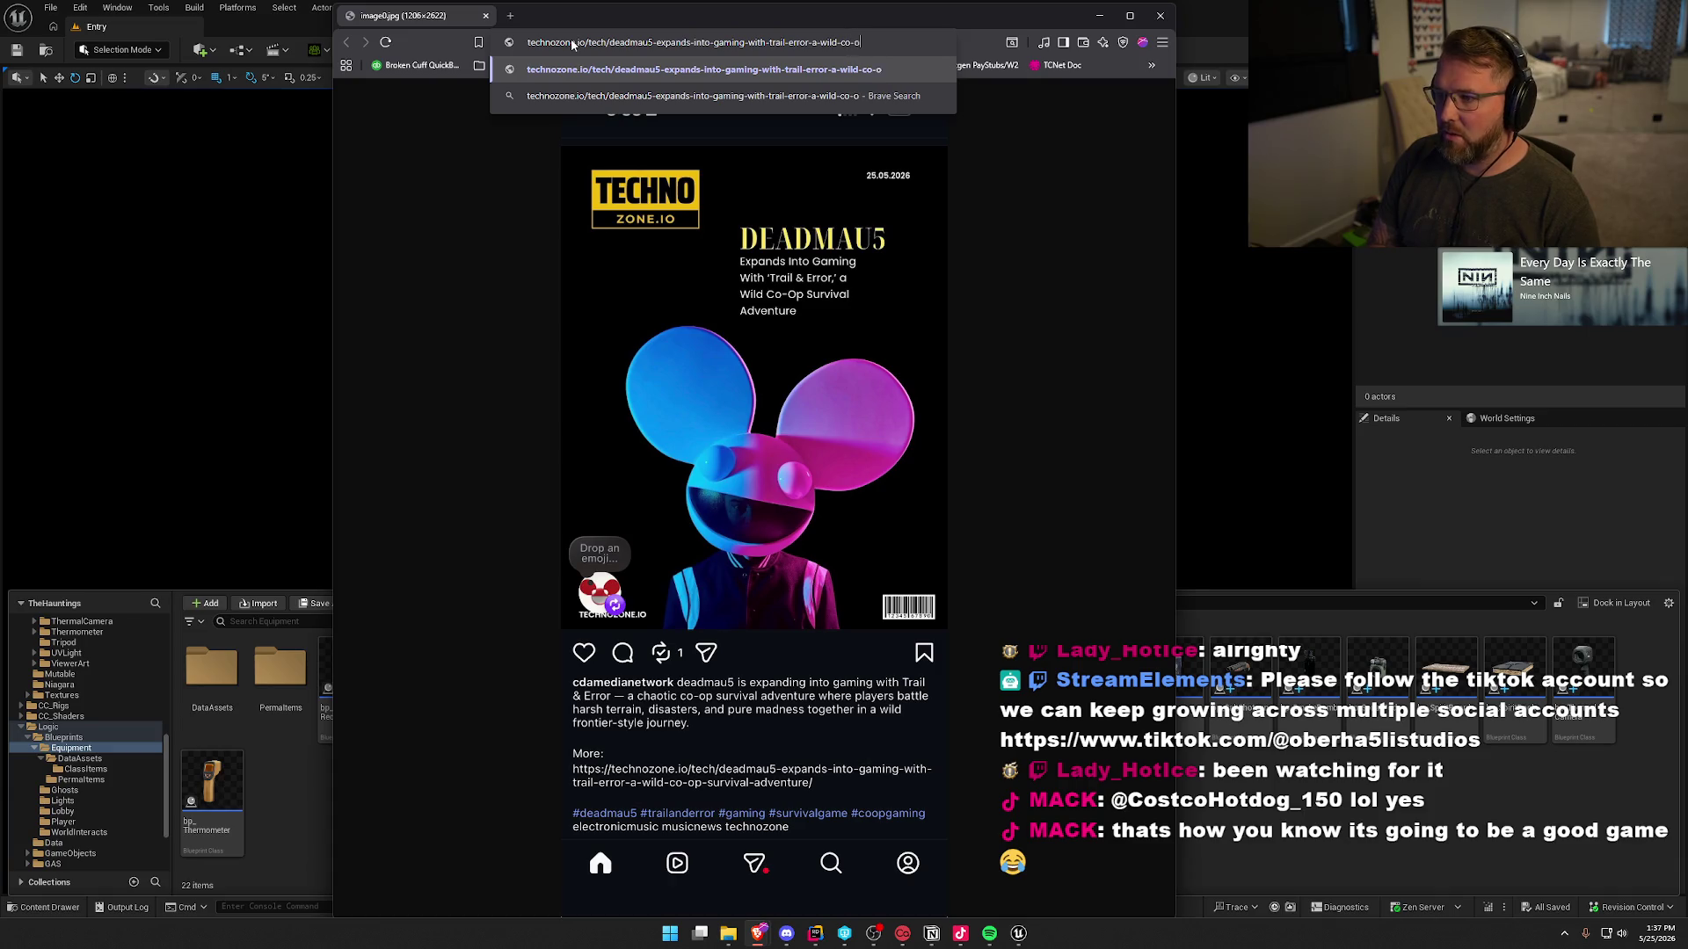
{"action": "type", "text": "vival"}
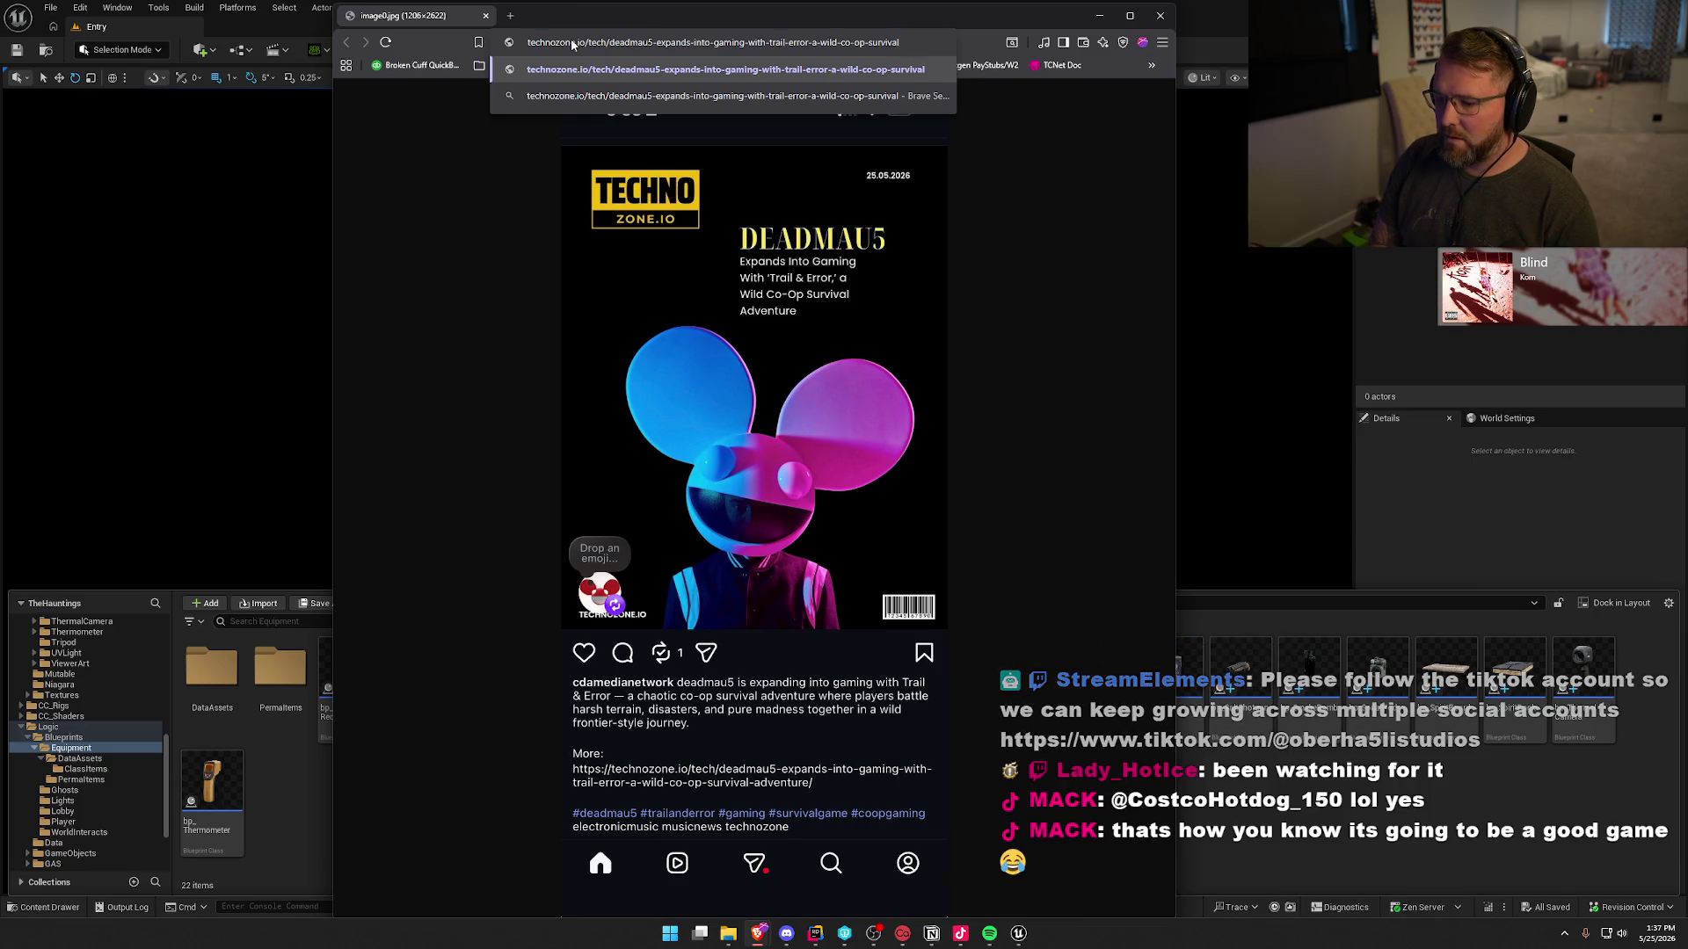
{"action": "type", "text": "-adv e"}
{"action": "key", "text": "BackSpace"}
{"action": "key", "text": "BackSpace"}
{"action": "type", "text": "enture"}
{"action": "key", "text": "Return"}
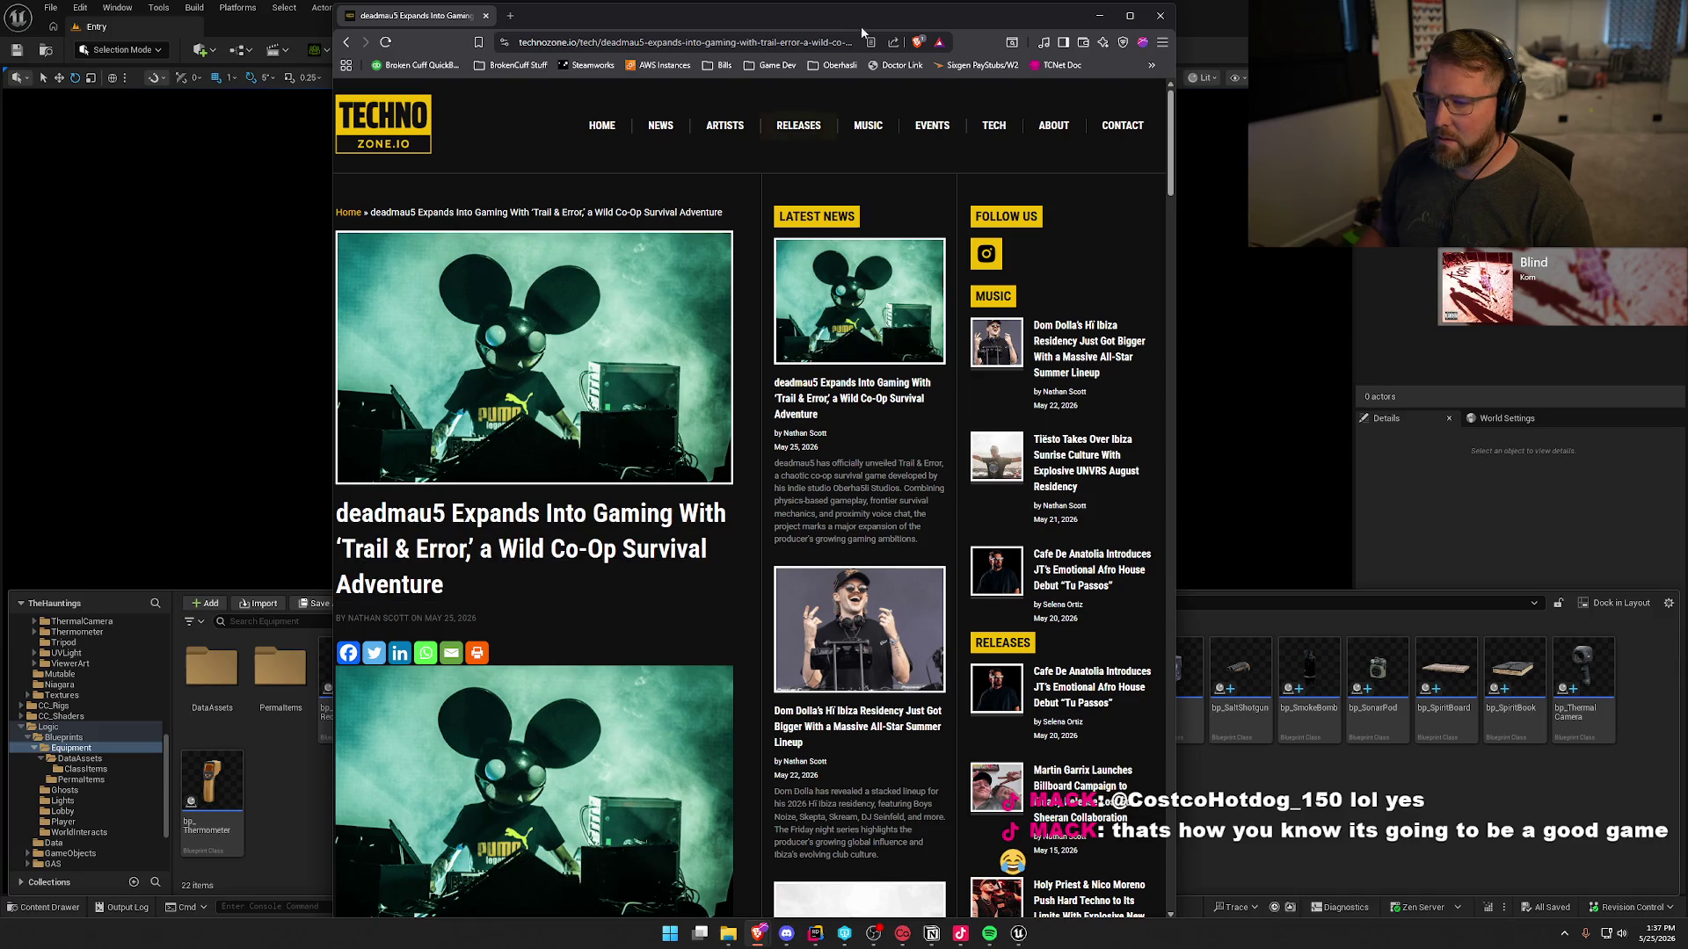
- Maximise Brave, read through the deadmau5 Trail & Error article, and select its web address
{"action": "double_click", "coordinate": [802, 15]}
{"action": "scroll", "coordinate": [1206, 517], "scroll_direction": "down", "scroll_amount": 5}
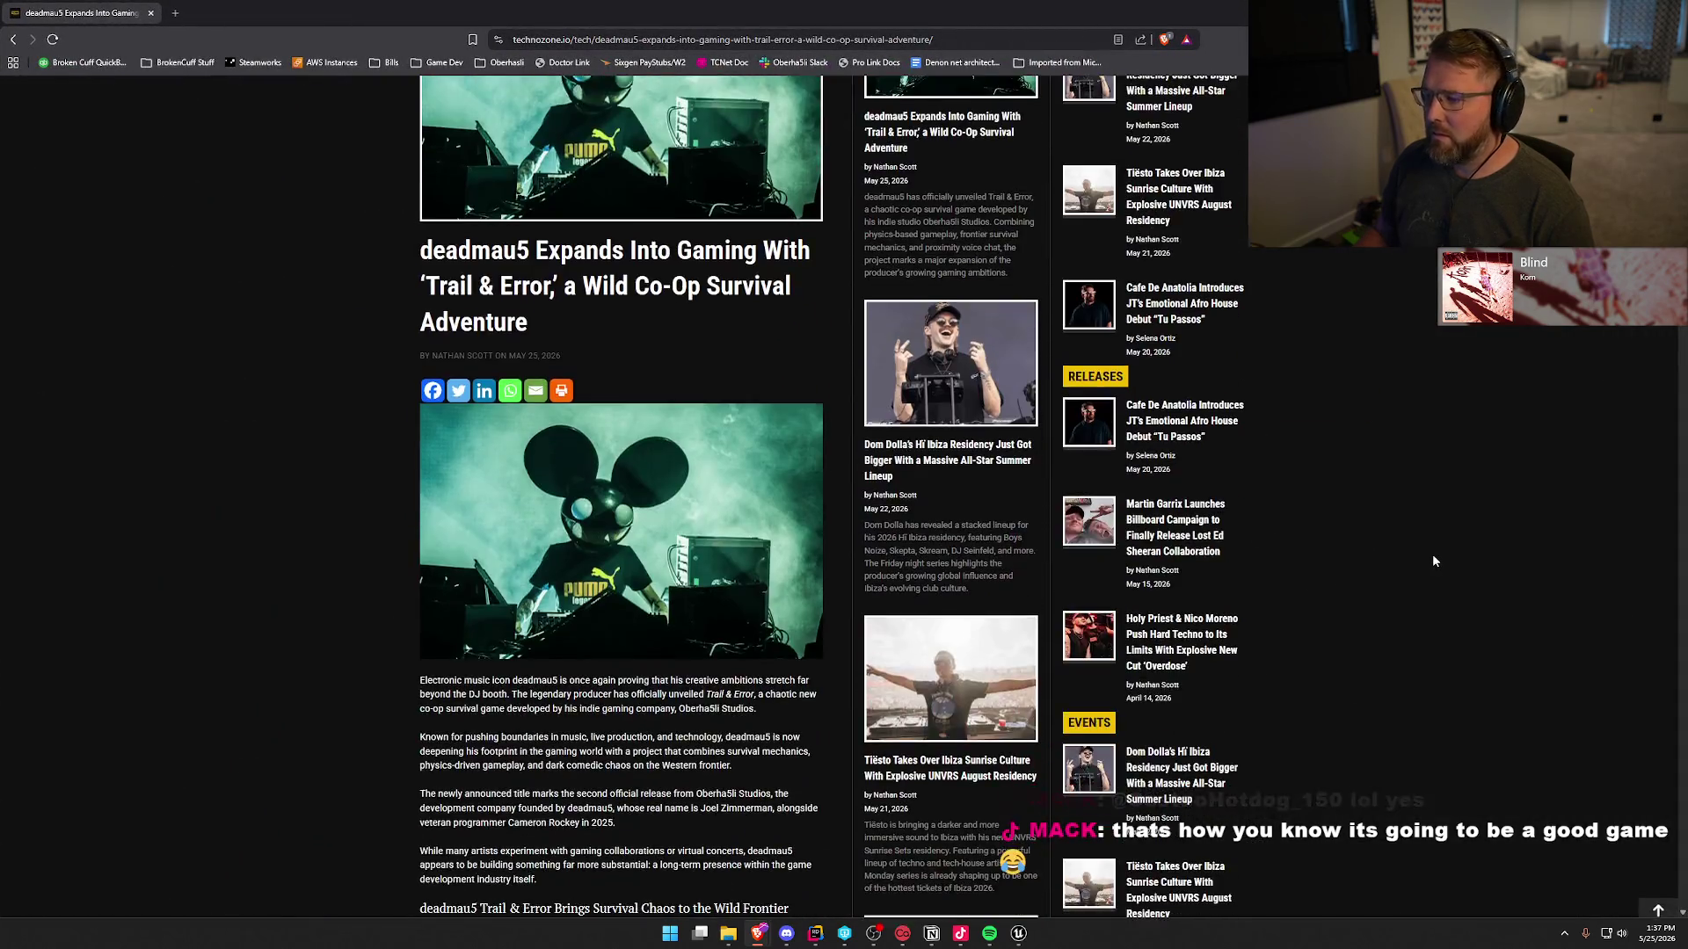
{"action": "scroll", "coordinate": [1316, 543], "scroll_direction": "down", "scroll_amount": 2}
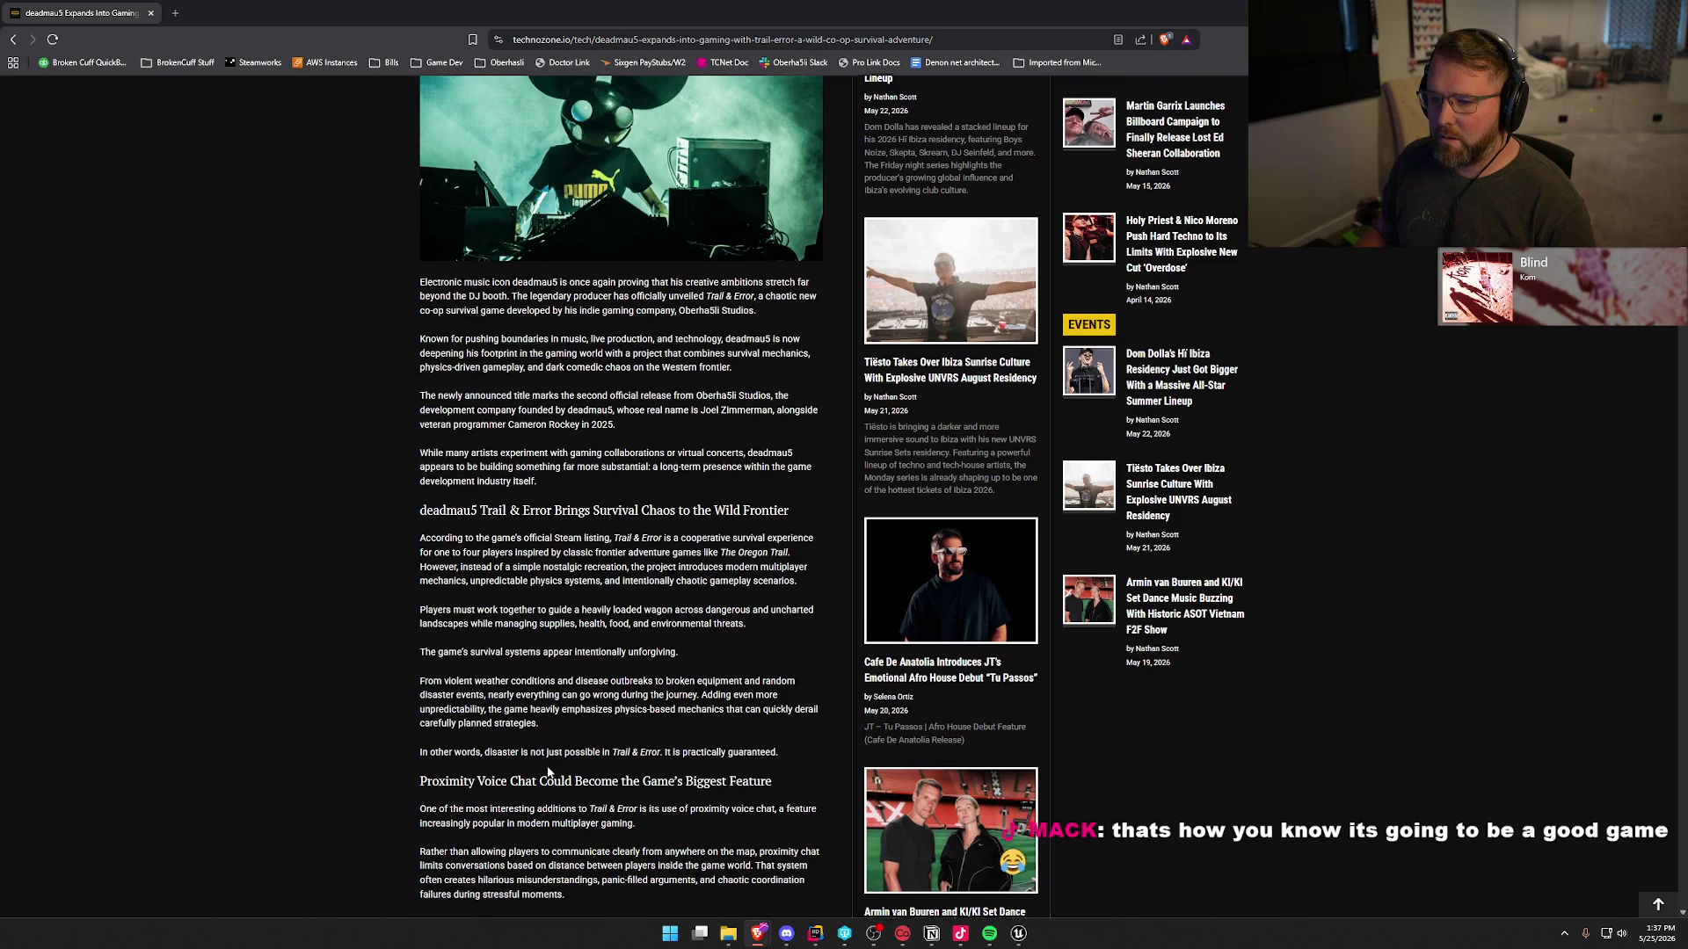
{"action": "scroll", "coordinate": [562, 753], "scroll_direction": "down", "scroll_amount": 5}
{"action": "scroll", "coordinate": [564, 758], "scroll_direction": "down", "scroll_amount": 3}
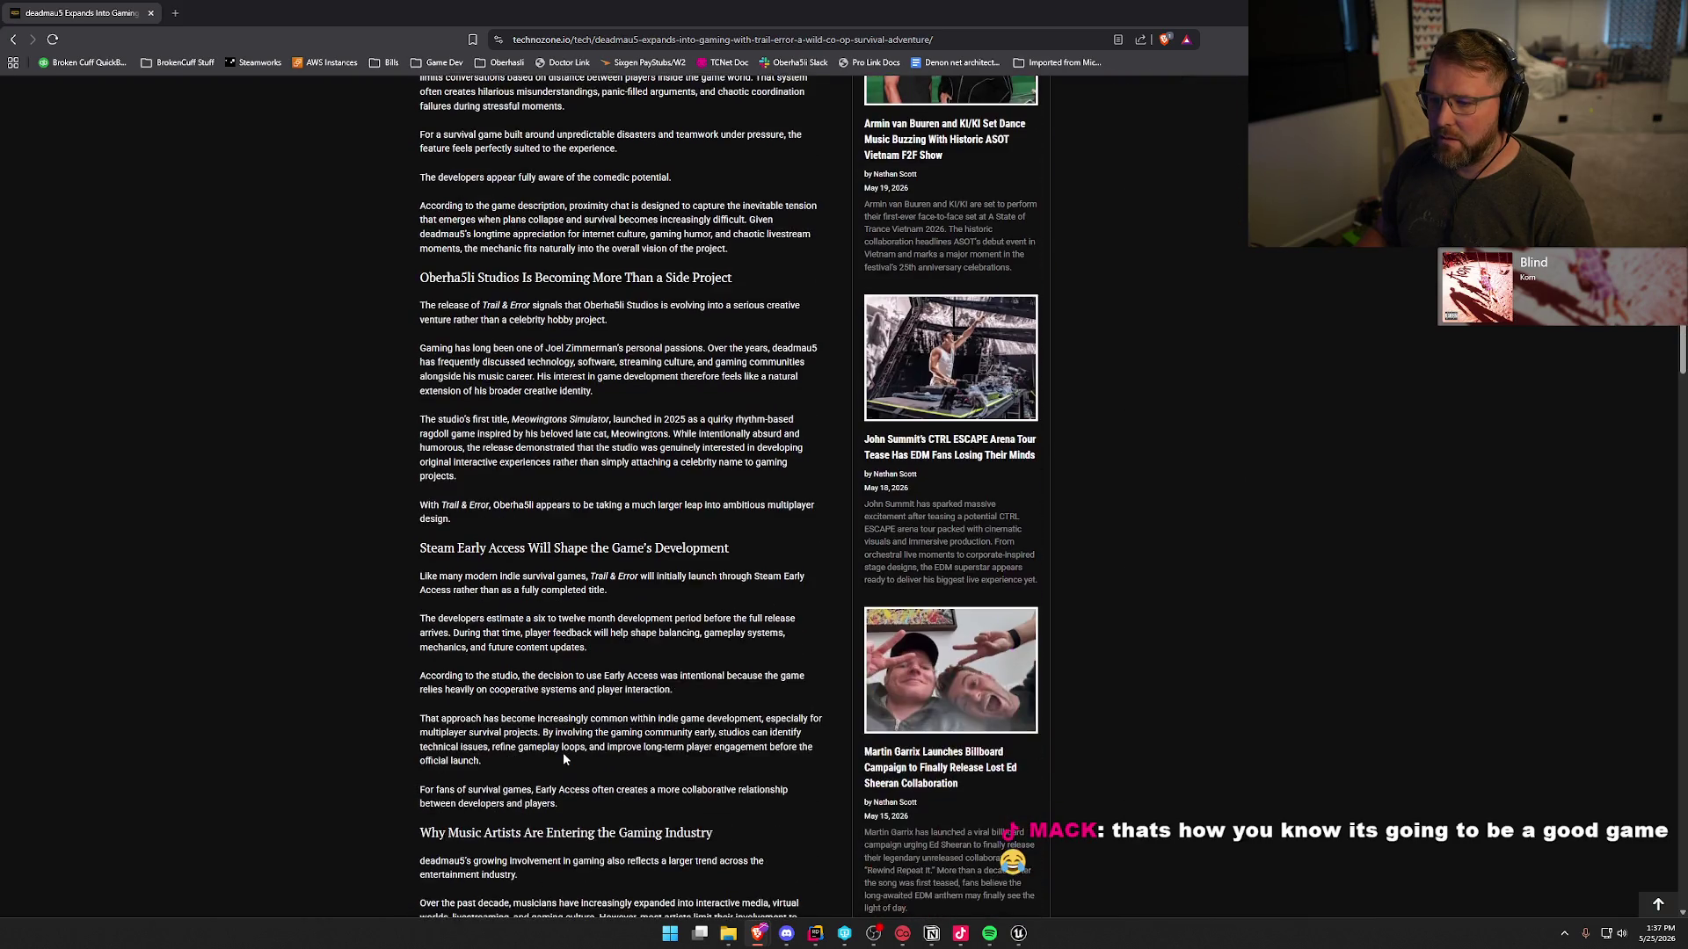
{"action": "scroll", "coordinate": [563, 752], "scroll_direction": "down", "scroll_amount": 10}
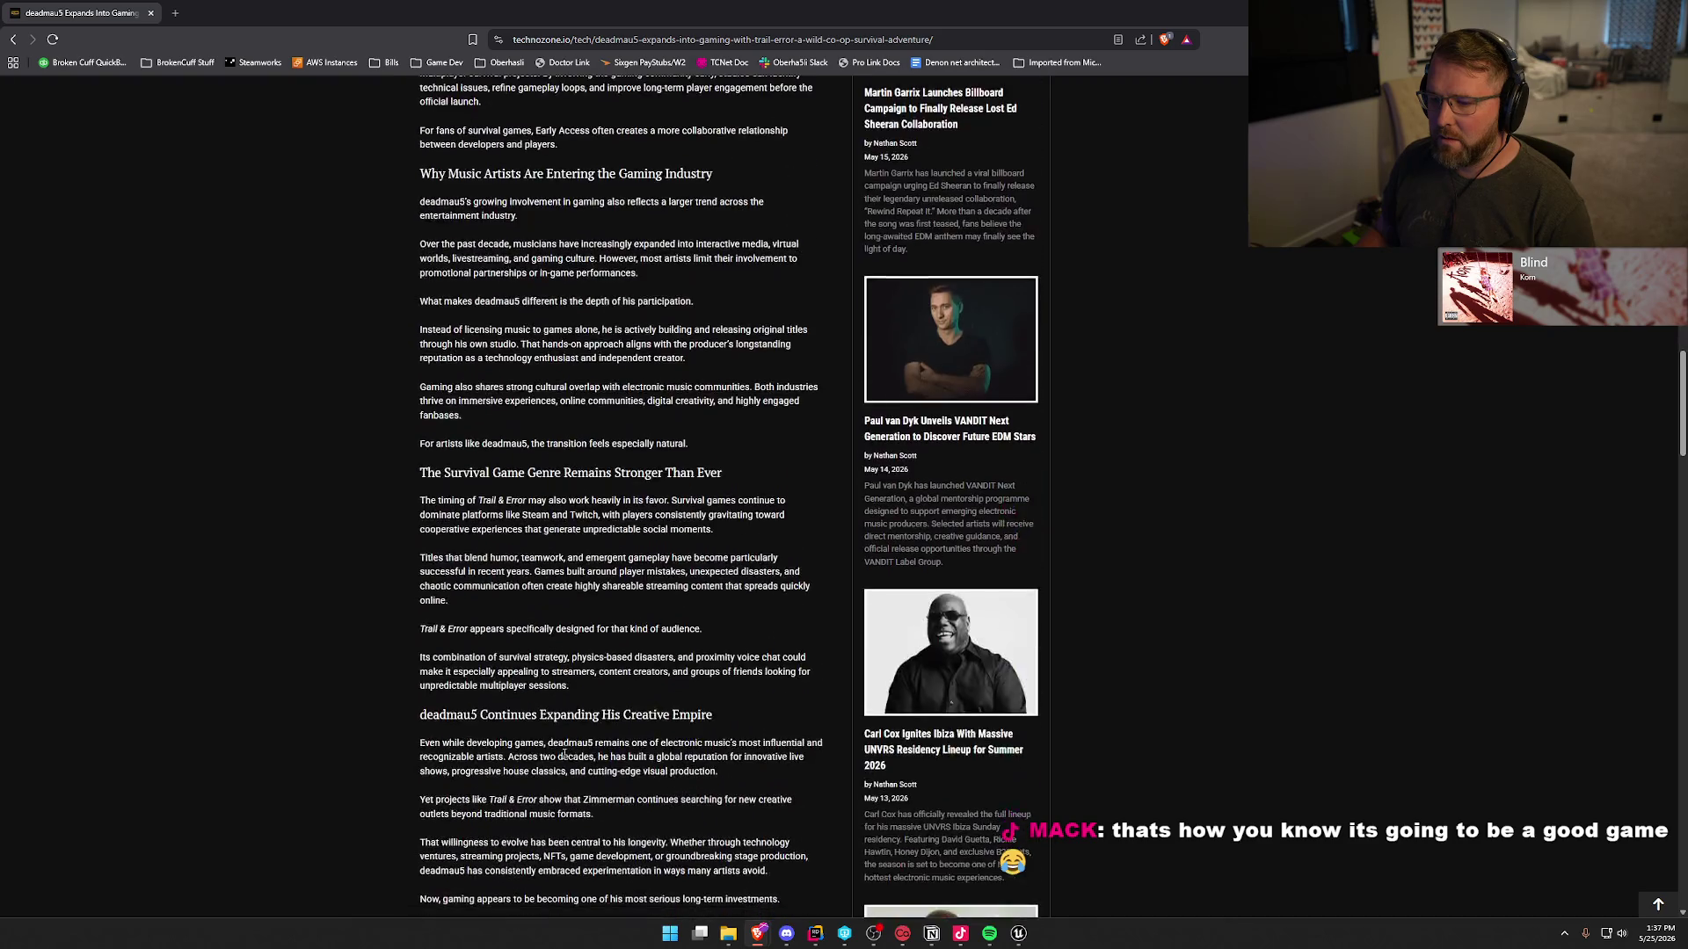
{"action": "scroll", "coordinate": [323, 637], "scroll_direction": "down", "scroll_amount": 5}
{"action": "scroll", "coordinate": [323, 637], "scroll_direction": "up", "scroll_amount": 10}
{"action": "scroll", "coordinate": [324, 635], "scroll_direction": "up", "scroll_amount": 20}
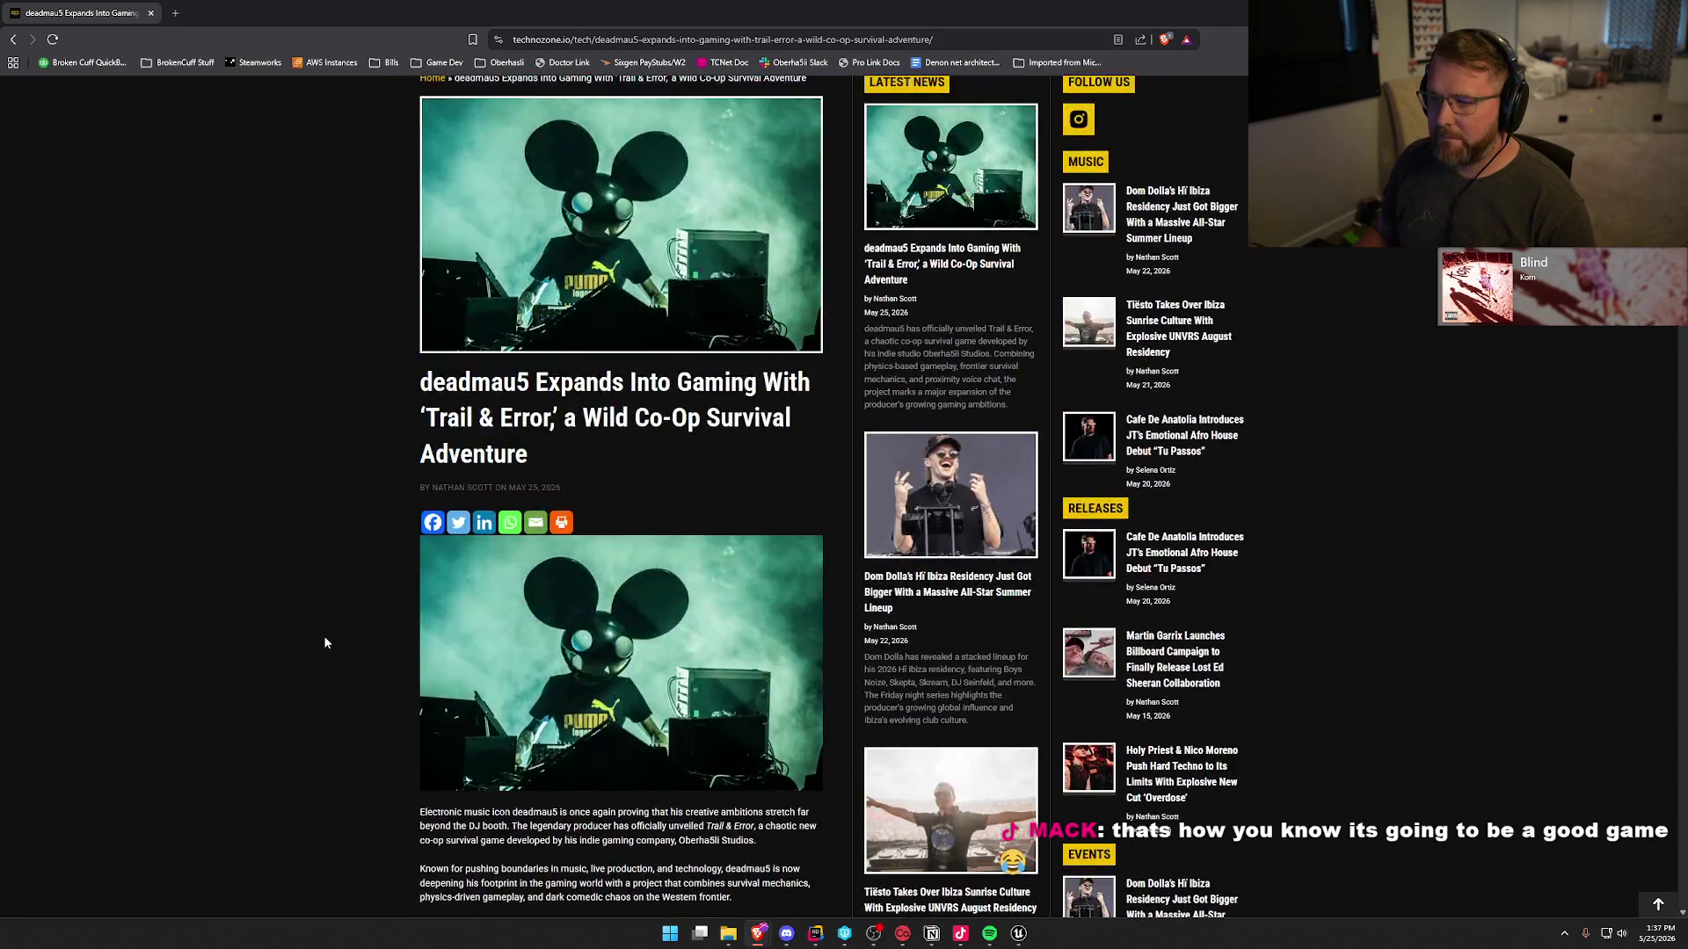
{"action": "scroll", "coordinate": [324, 643], "scroll_direction": "down", "scroll_amount": 8}
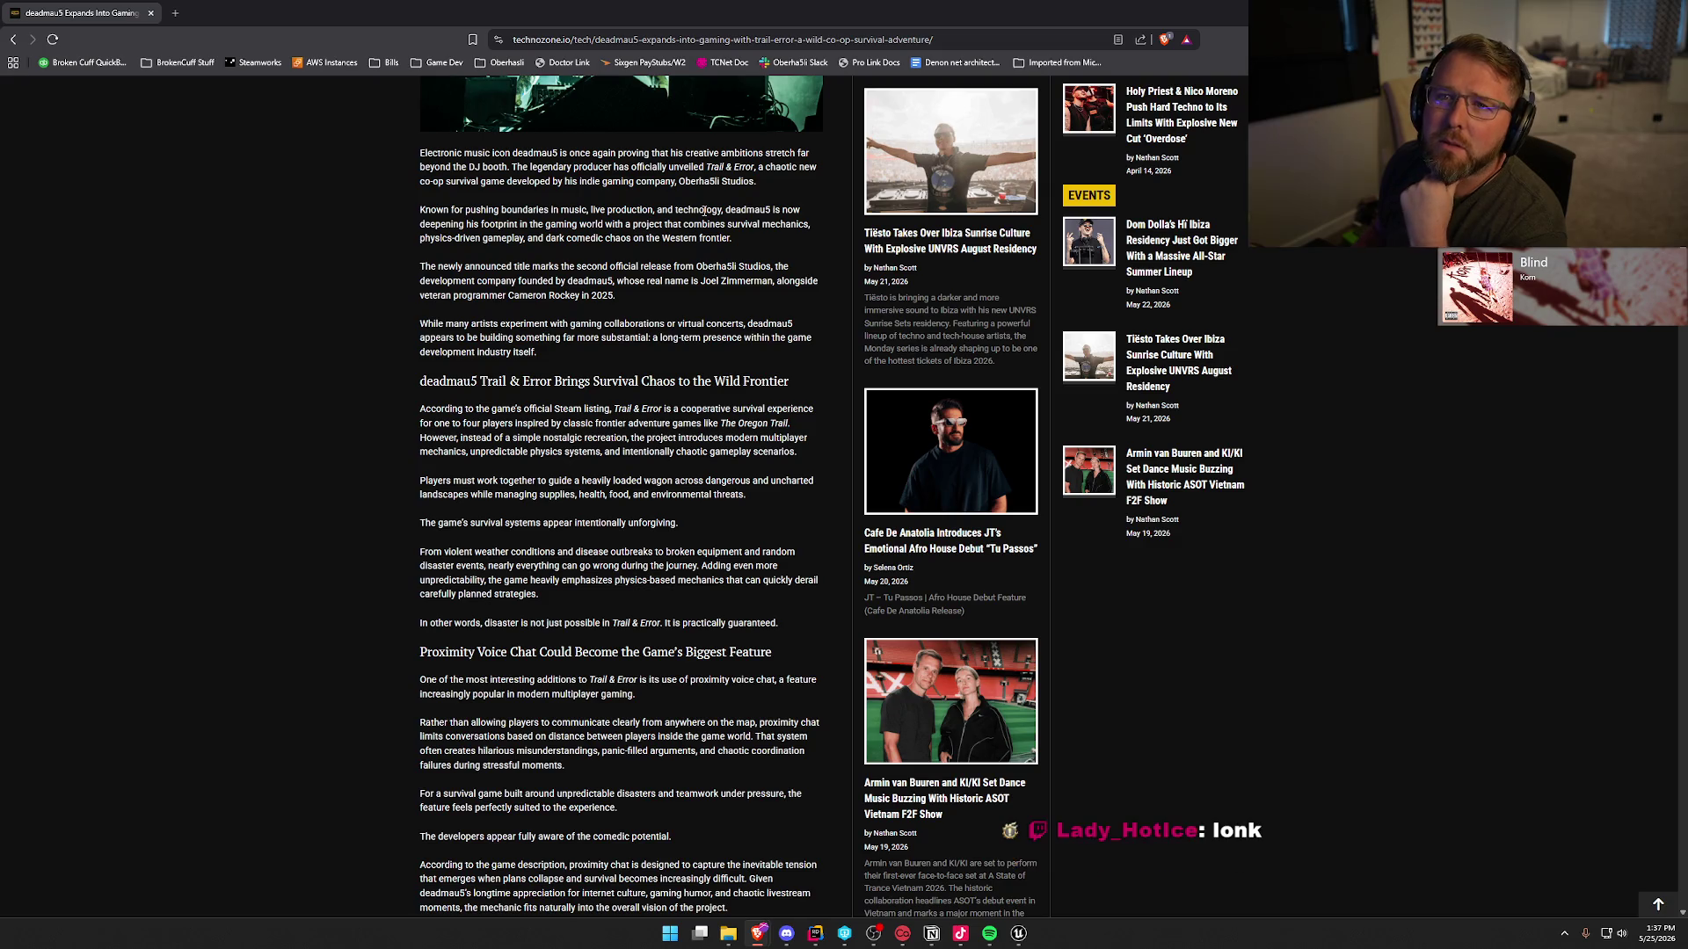
{"action": "key", "text": "ctrl+l"}
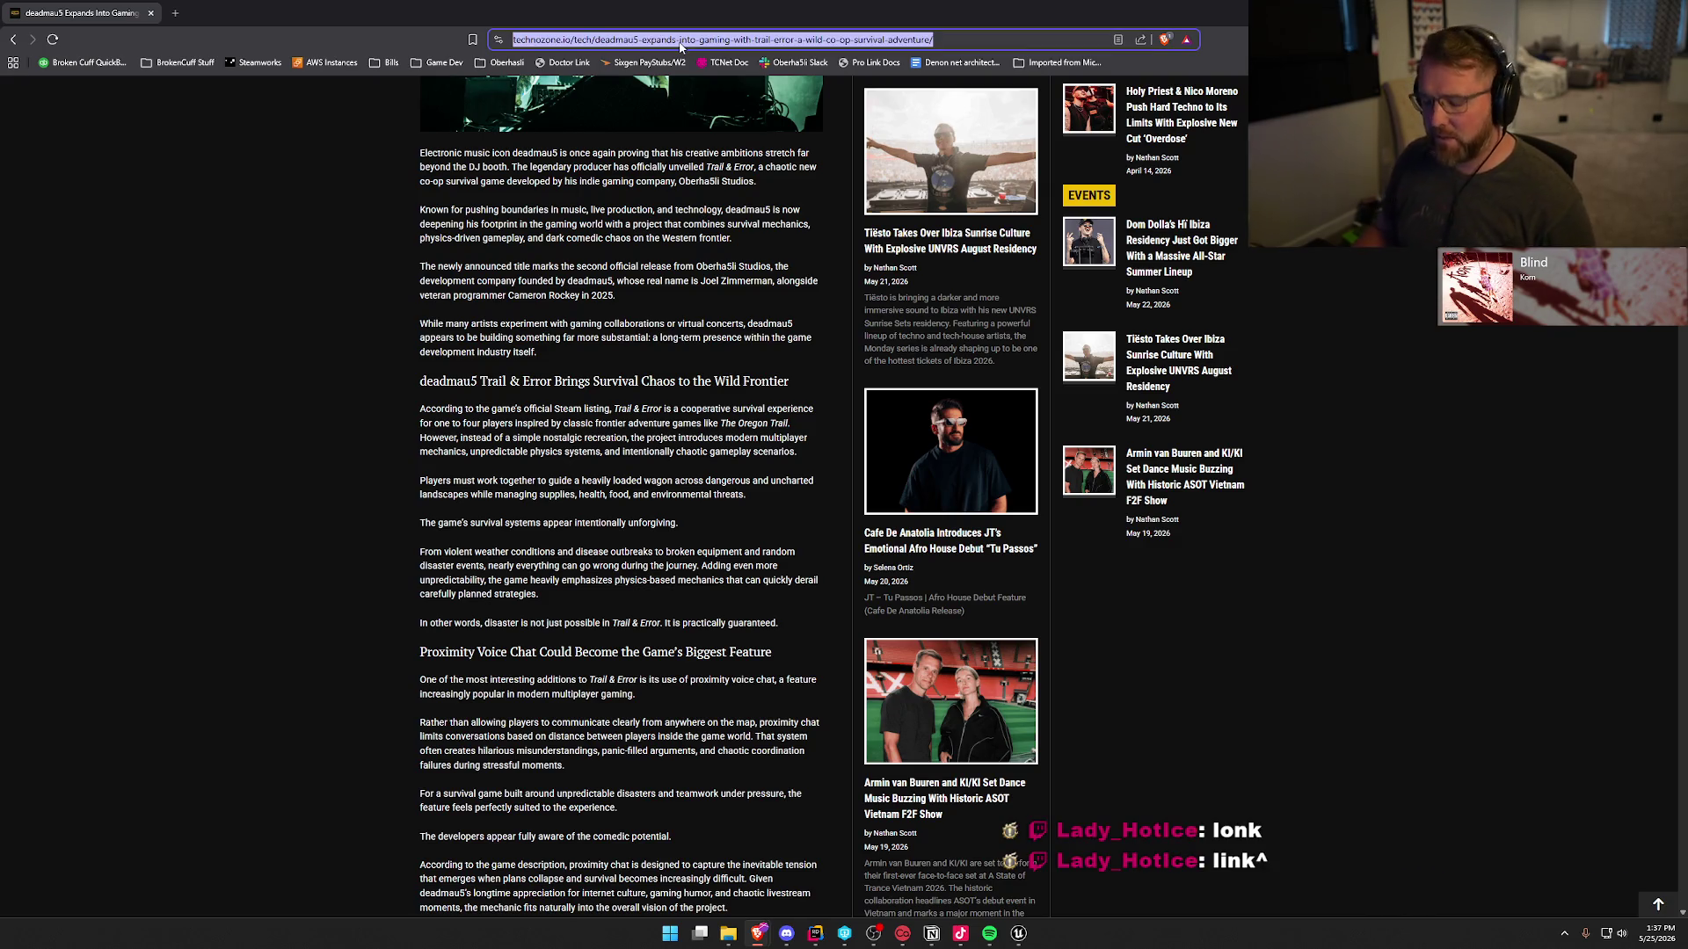
{"action": "key", "text": "alt+Tab"}
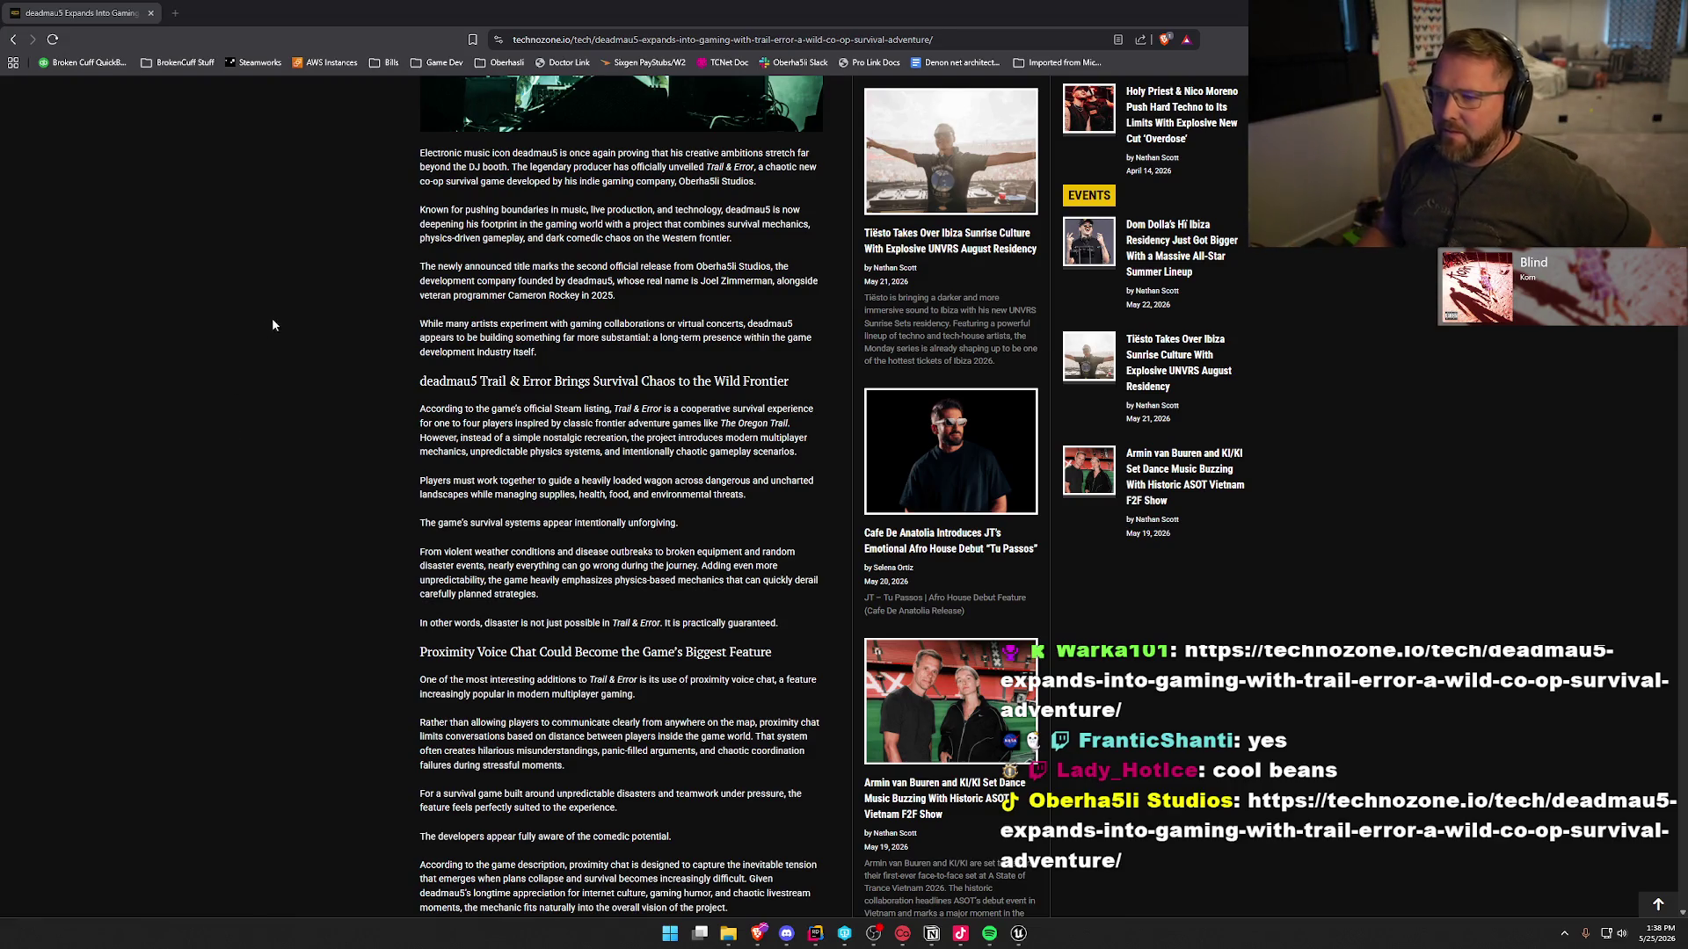
{"action": "left_click", "coordinate": [310, 306]}
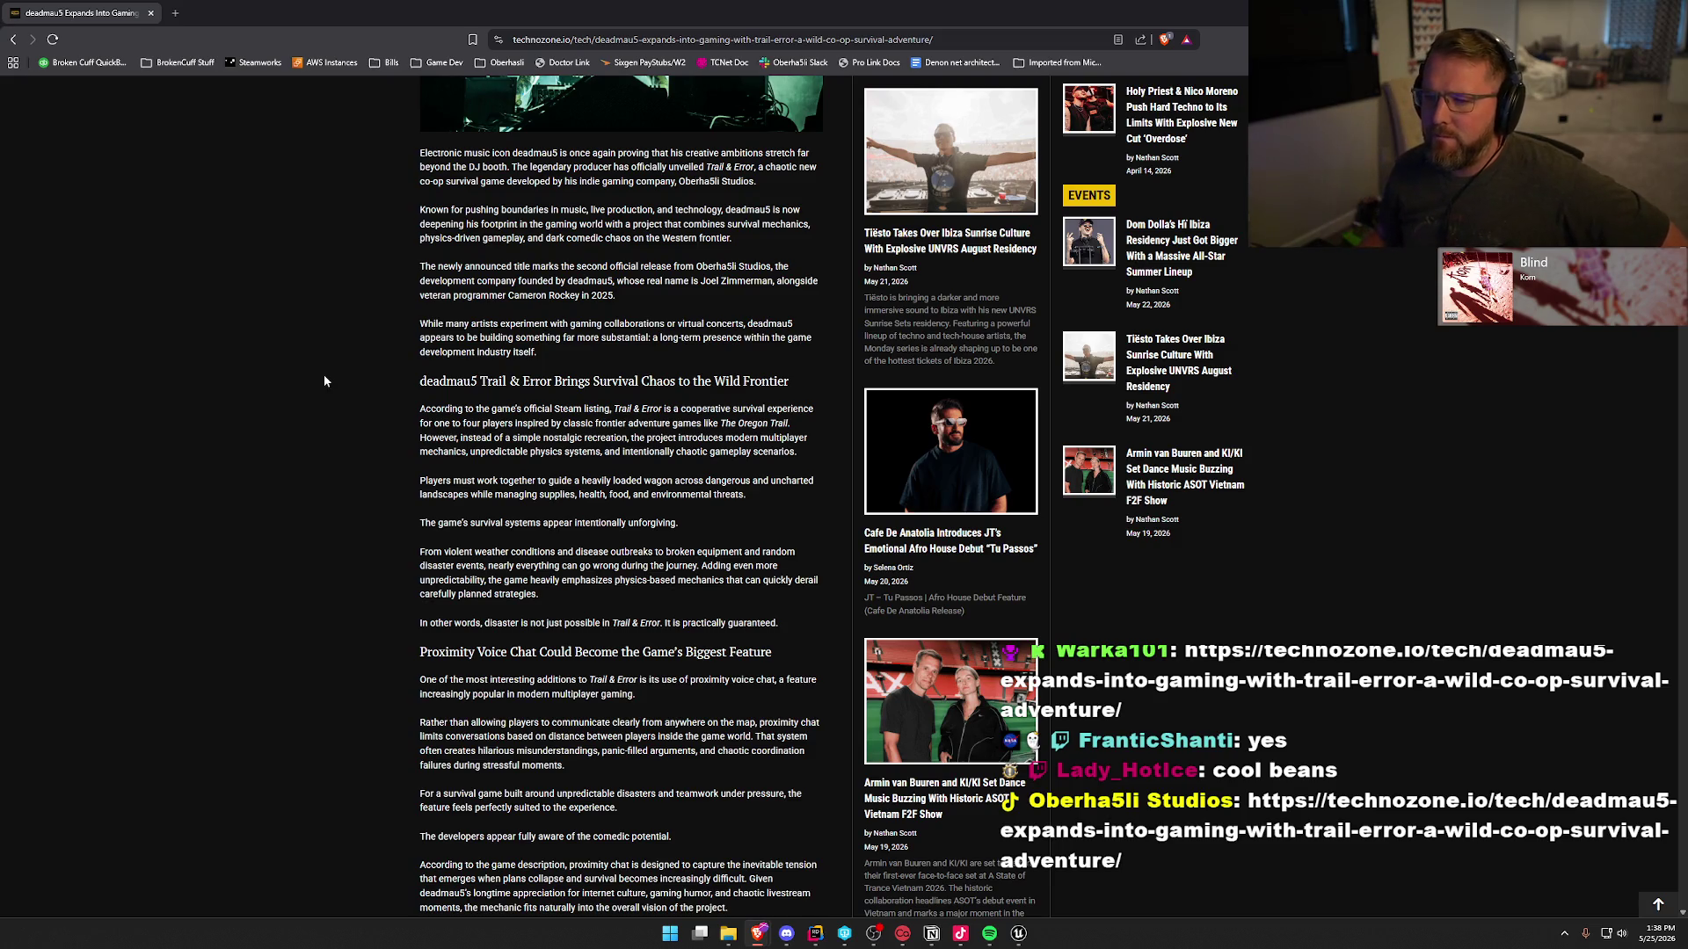
{"action": "scroll", "coordinate": [331, 376], "scroll_direction": "down", "scroll_amount": 3}
{"action": "scroll", "coordinate": [335, 379], "scroll_direction": "up", "scroll_amount": 1}
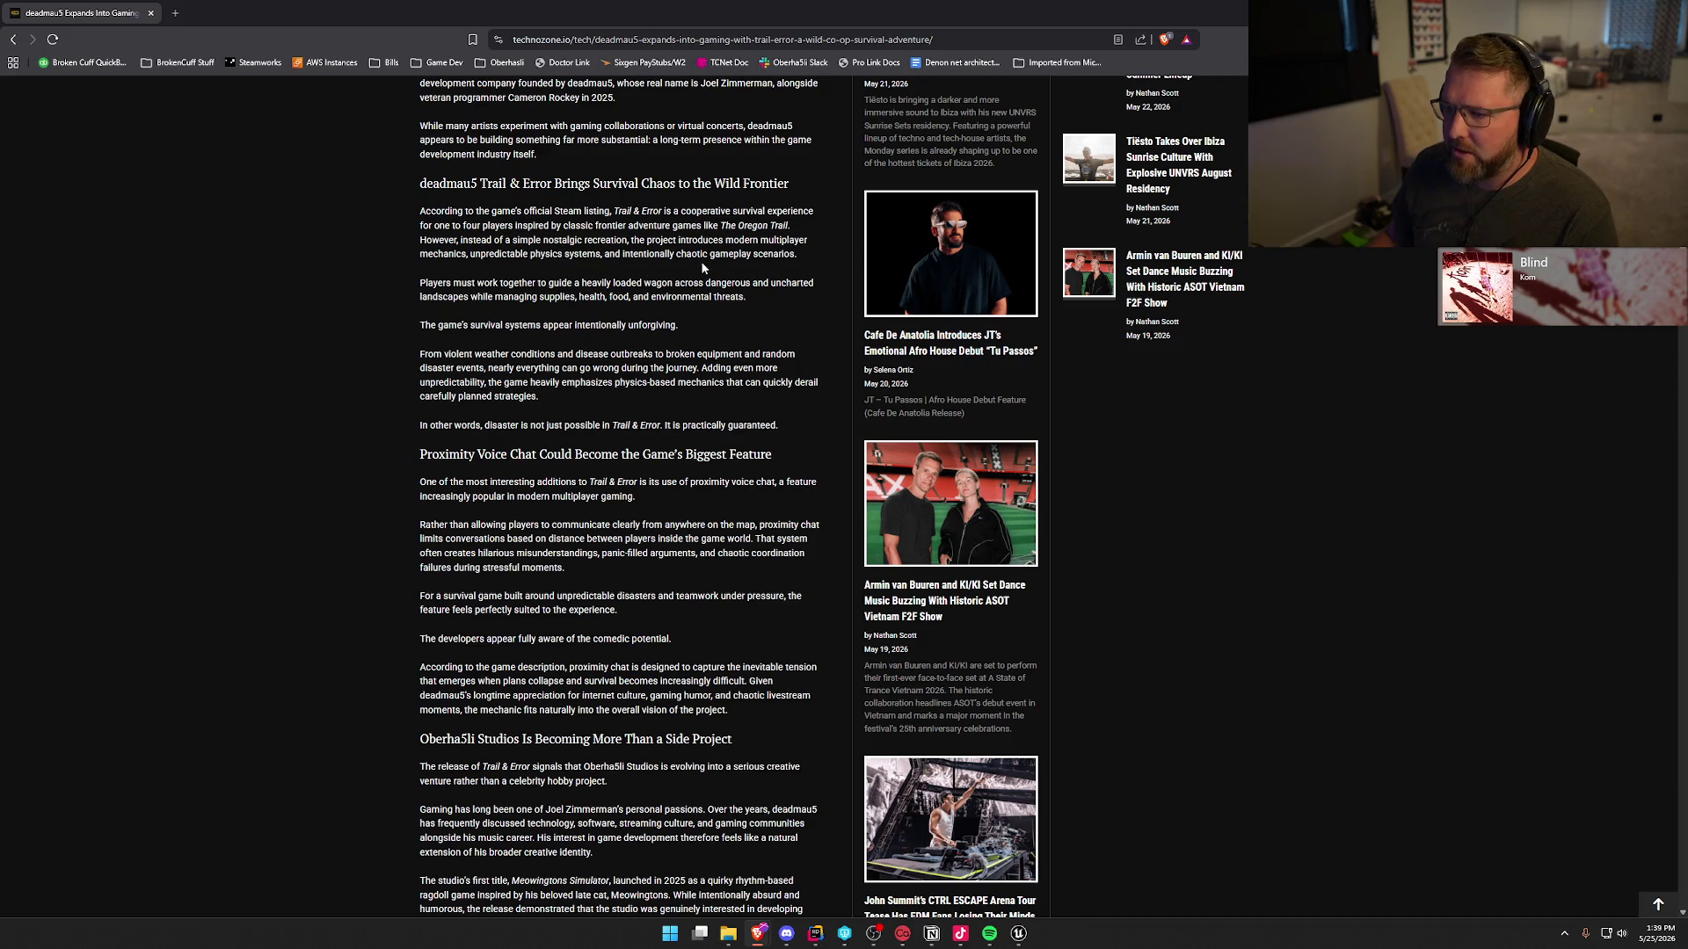
{"action": "scroll", "coordinate": [722, 264], "scroll_direction": "down", "scroll_amount": 1}
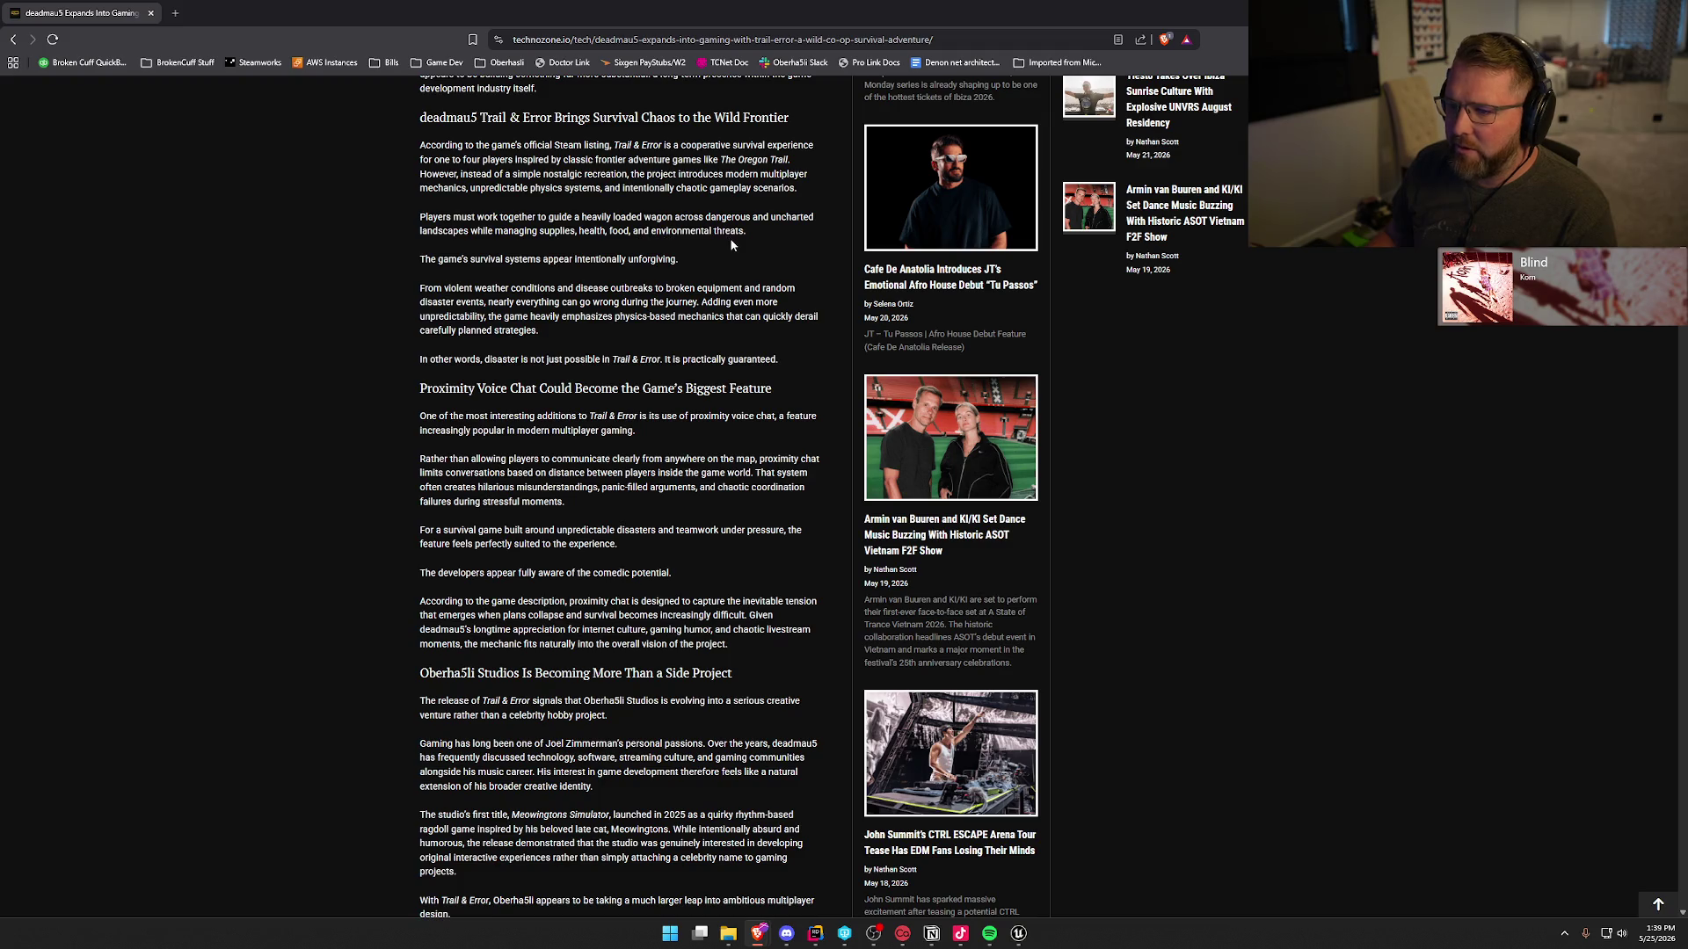
{"action": "scroll", "coordinate": [384, 290], "scroll_direction": "down", "scroll_amount": 2}
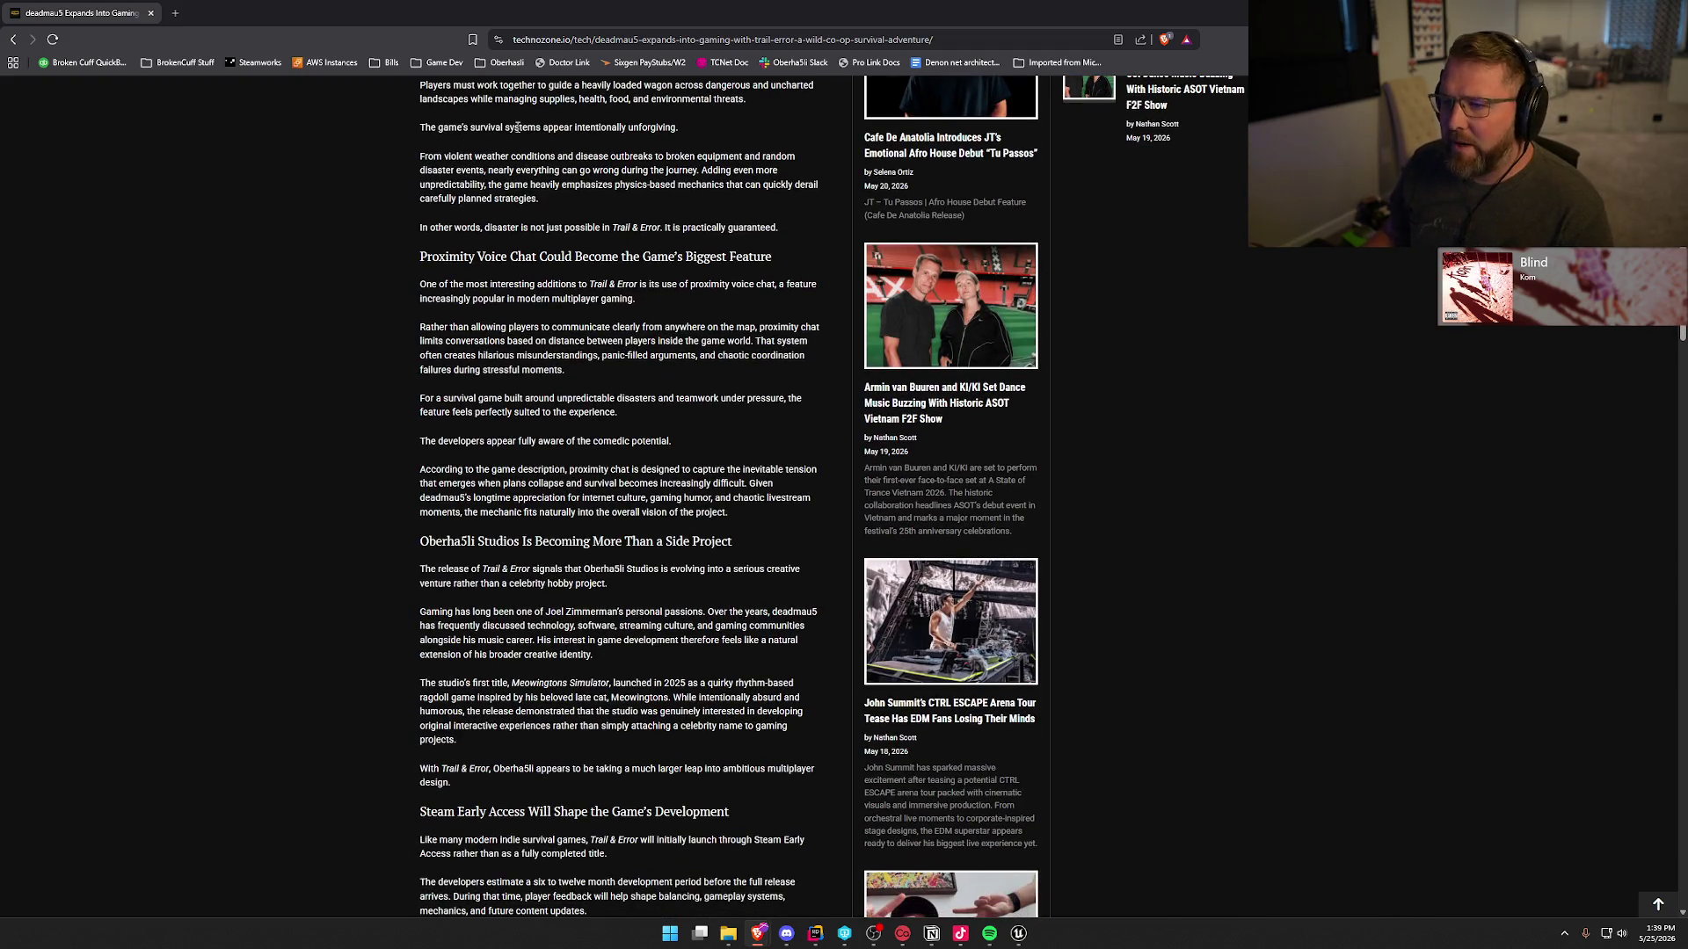
{"action": "scroll", "coordinate": [616, 272], "scroll_direction": "up", "scroll_amount": 1}
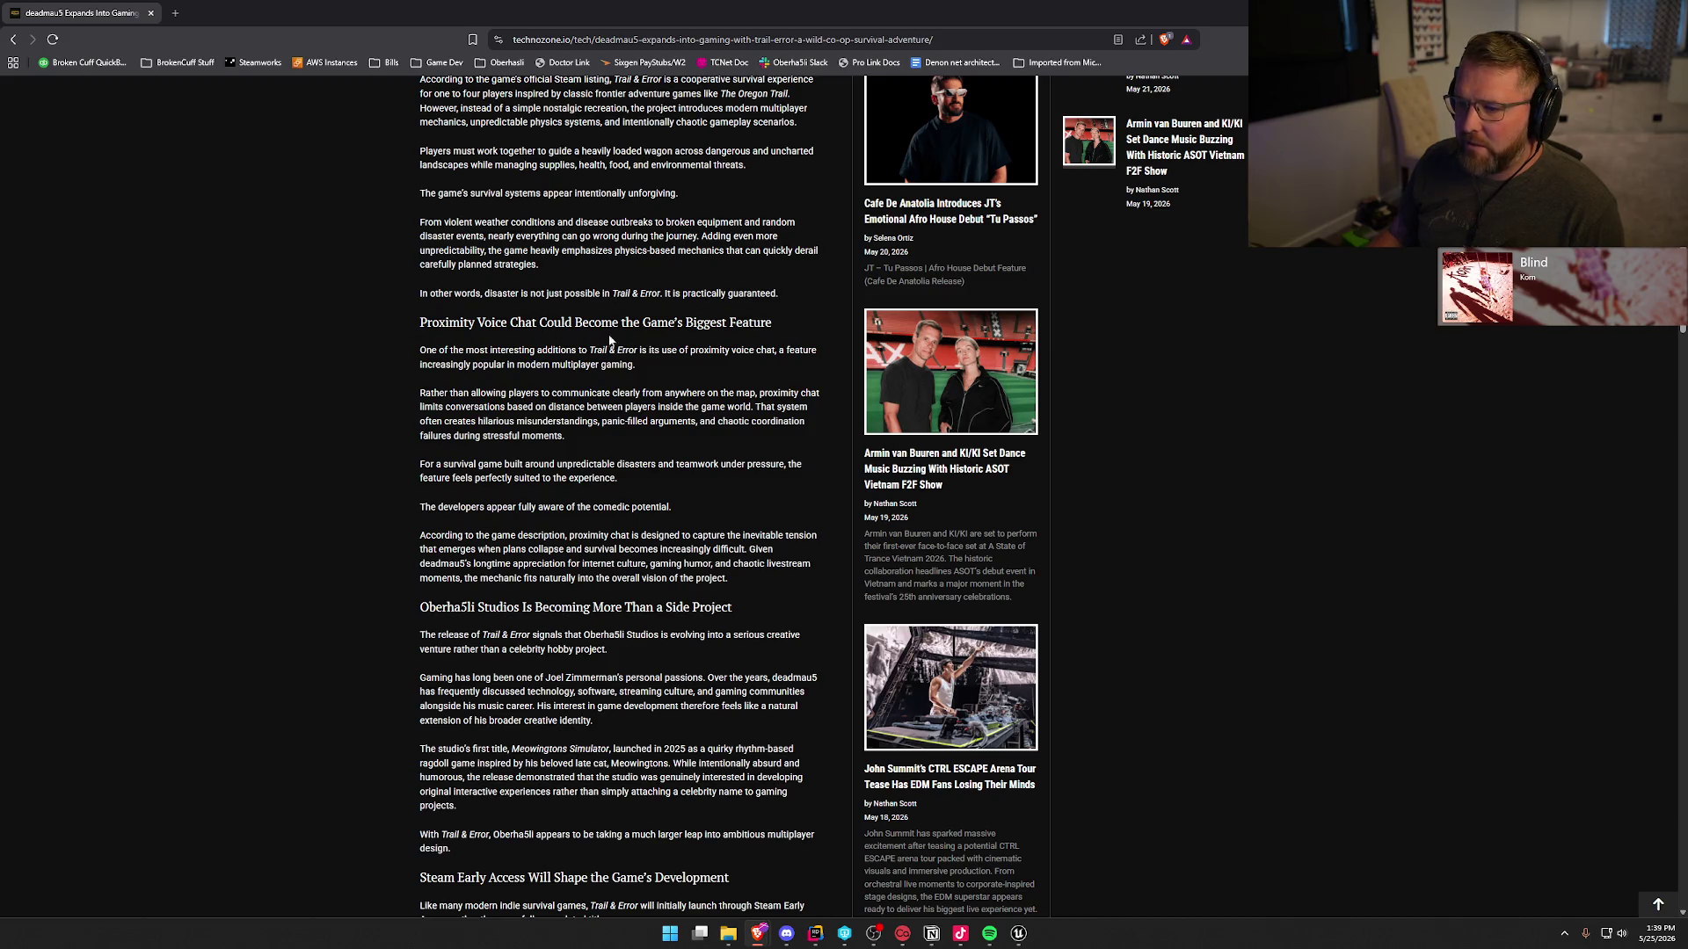
{"action": "scroll", "coordinate": [475, 353], "scroll_direction": "down", "scroll_amount": 1}
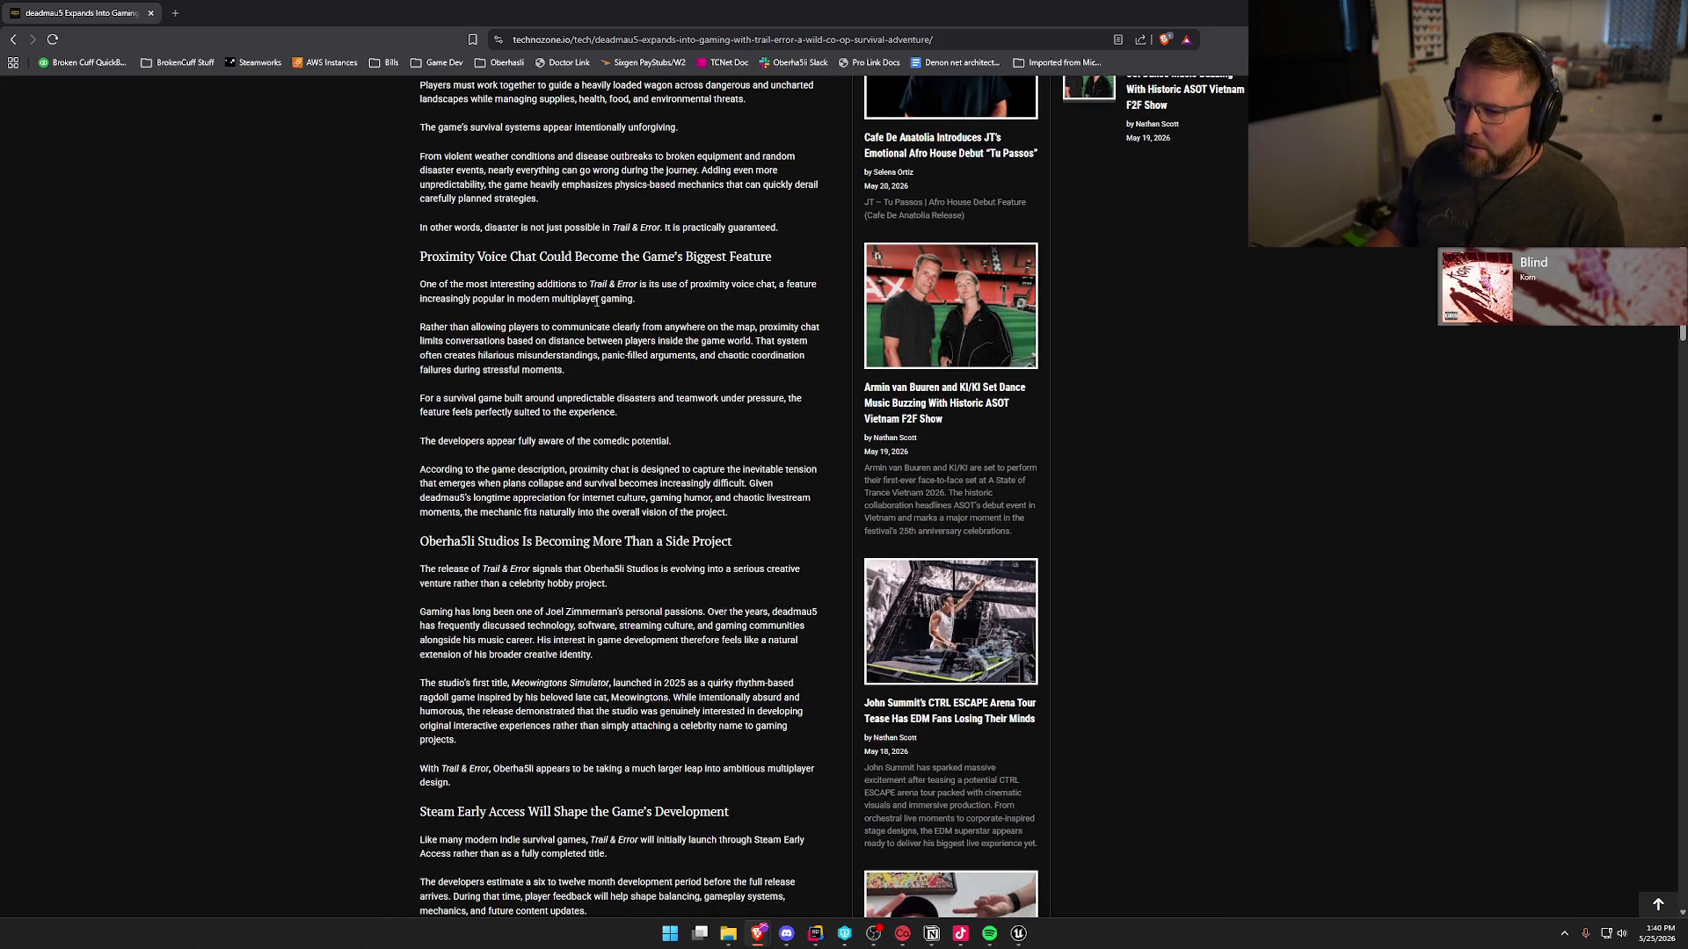
{"action": "scroll", "coordinate": [422, 308], "scroll_direction": "down", "scroll_amount": 1}
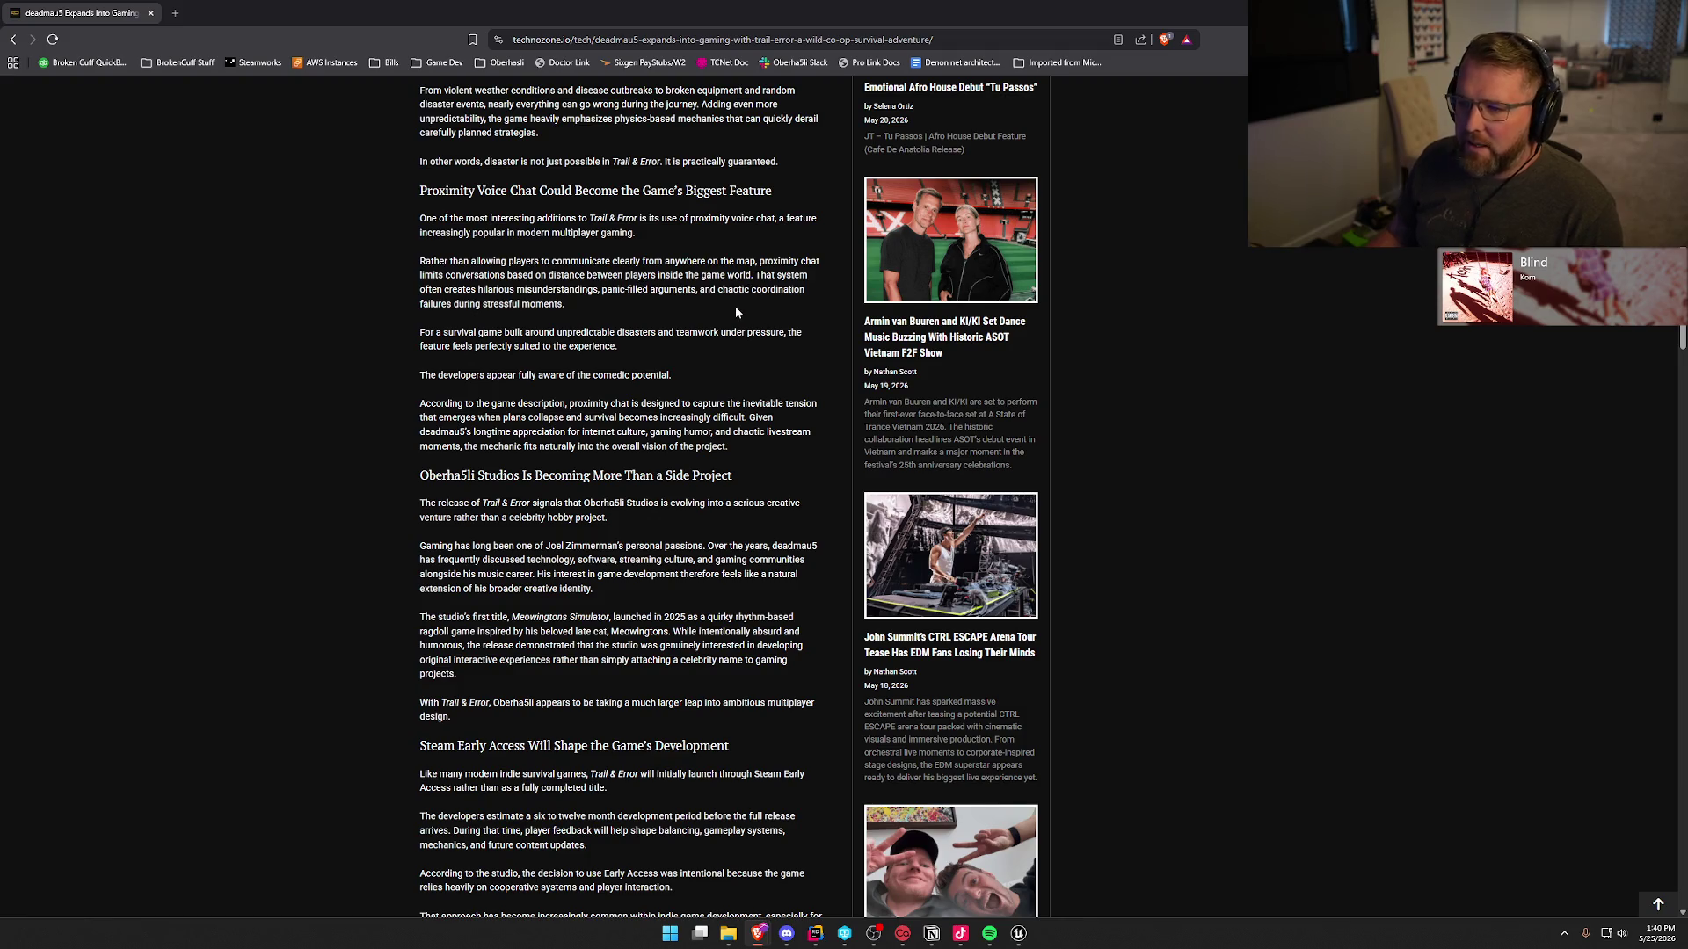
{"action": "scroll", "coordinate": [342, 318], "scroll_direction": "down", "scroll_amount": 1}
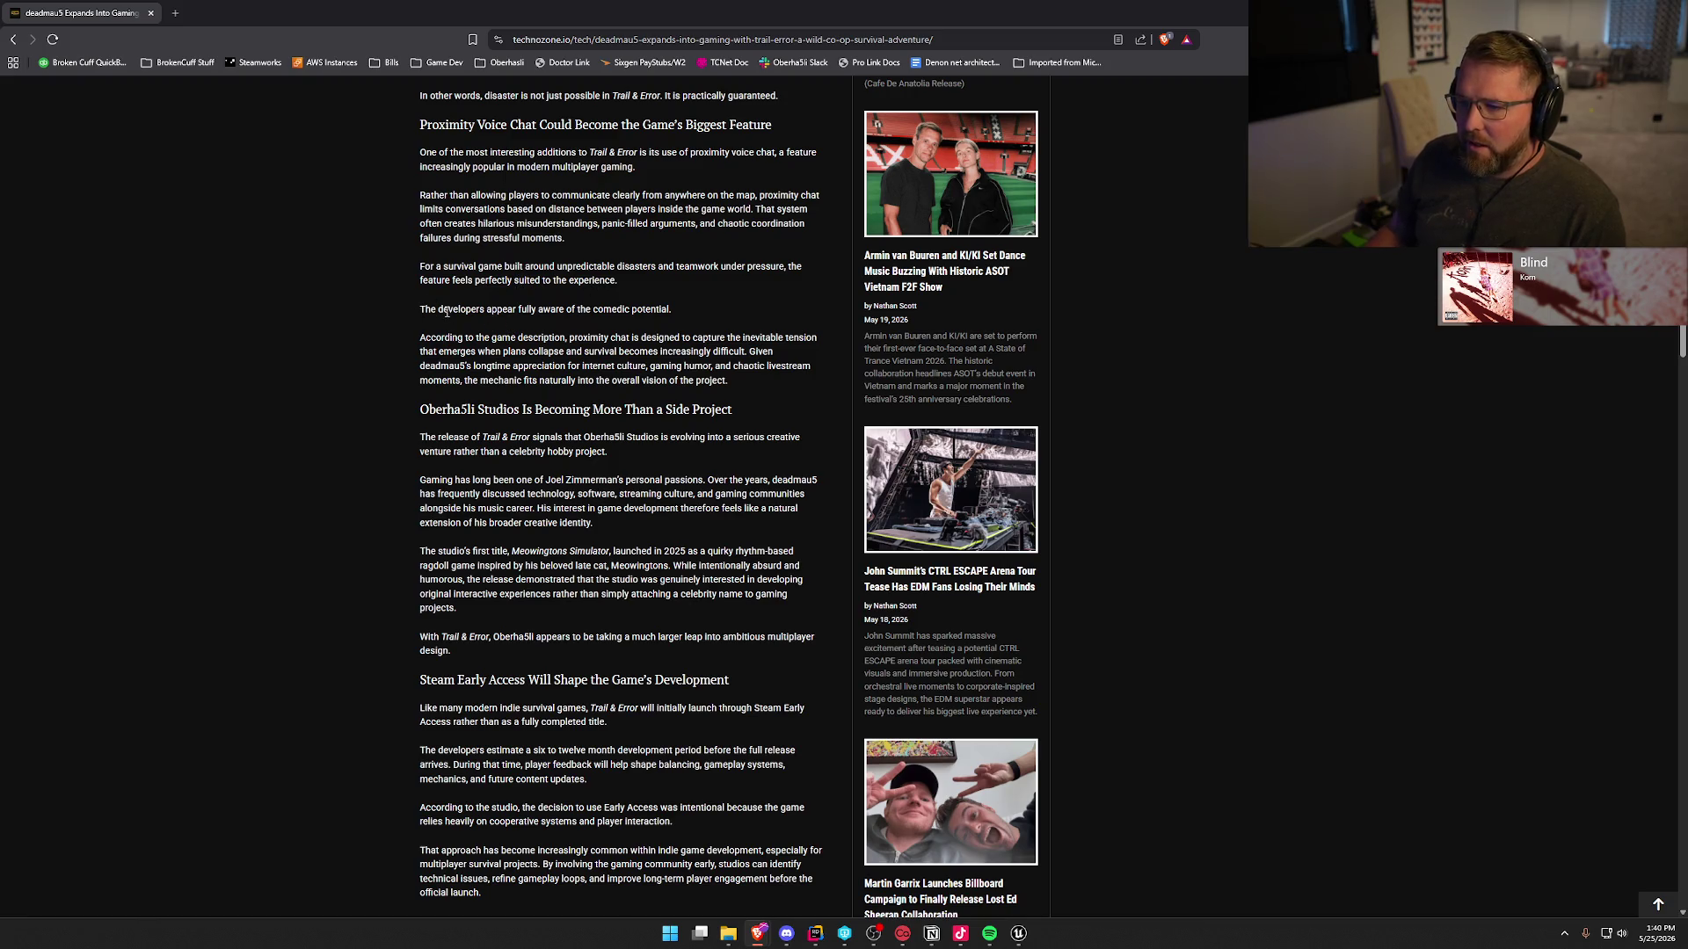
{"action": "scroll", "coordinate": [406, 338], "scroll_direction": "down", "scroll_amount": 1}
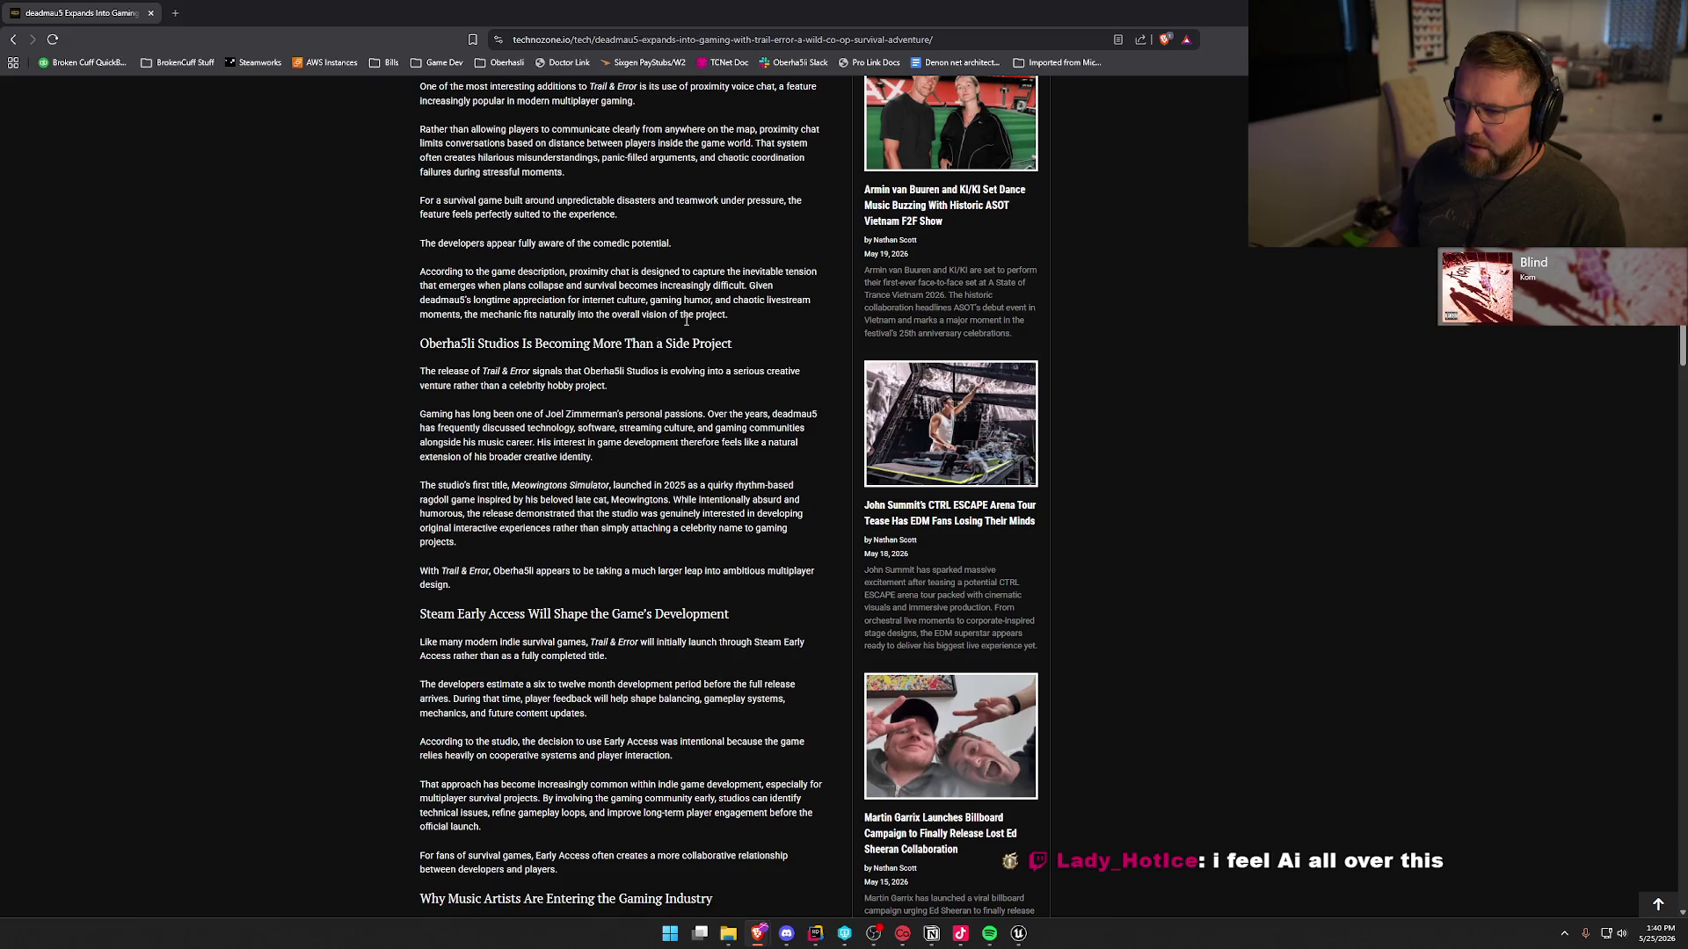
{"action": "scroll", "coordinate": [312, 342], "scroll_direction": "down", "scroll_amount": 1}
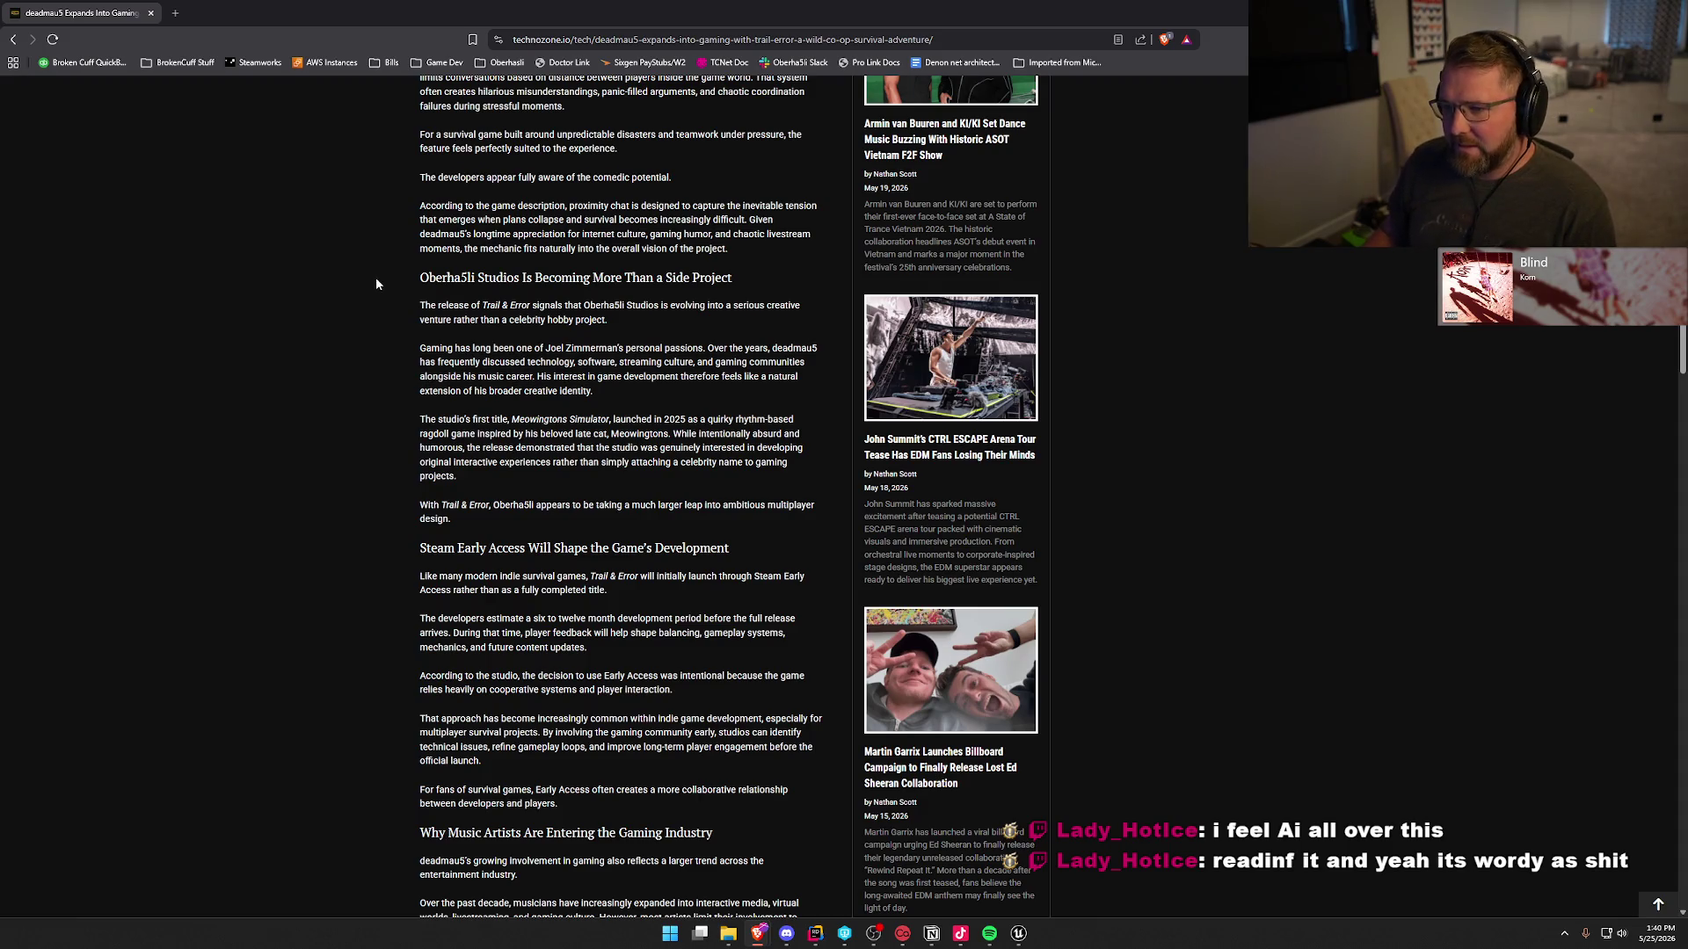
{"action": "scroll", "coordinate": [376, 277], "scroll_direction": "down", "scroll_amount": 1}
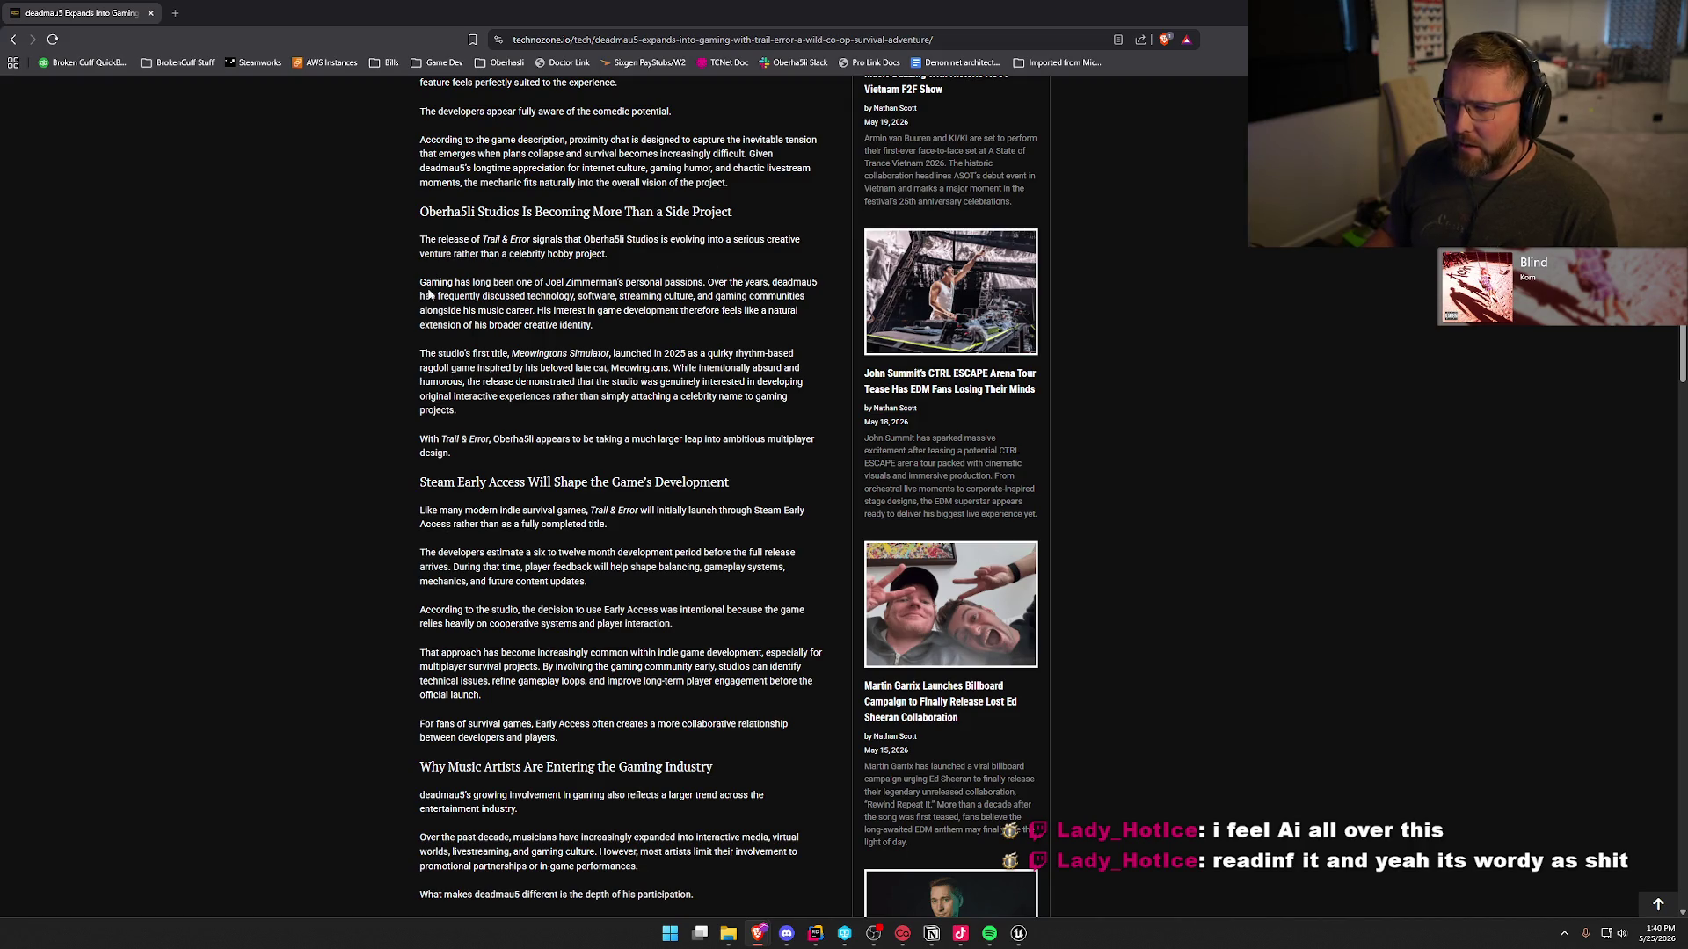
{"action": "scroll", "coordinate": [398, 290], "scroll_direction": "down", "scroll_amount": 1}
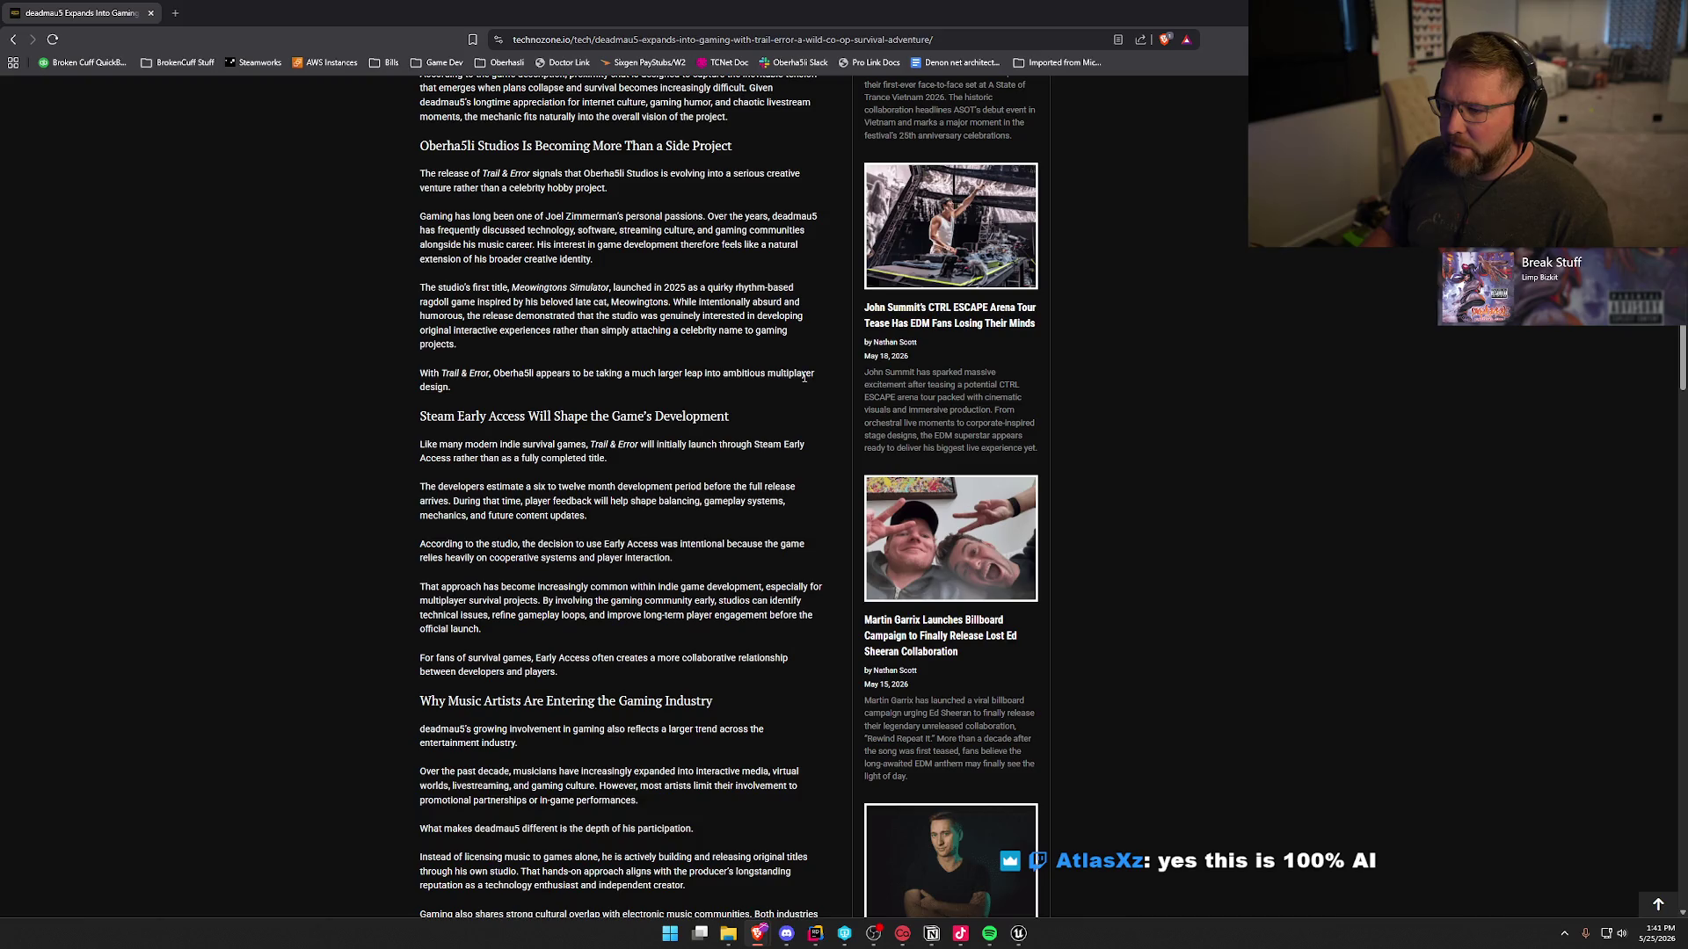
{"action": "mouse_move", "coordinate": [409, 378]}
{"action": "left_mouse_down"}
{"action": "mouse_move", "coordinate": [479, 416]}
{"action": "mouse_move", "coordinate": [466, 394]}
{"action": "left_mouse_up"}
{"action": "left_click", "coordinate": [334, 419]}
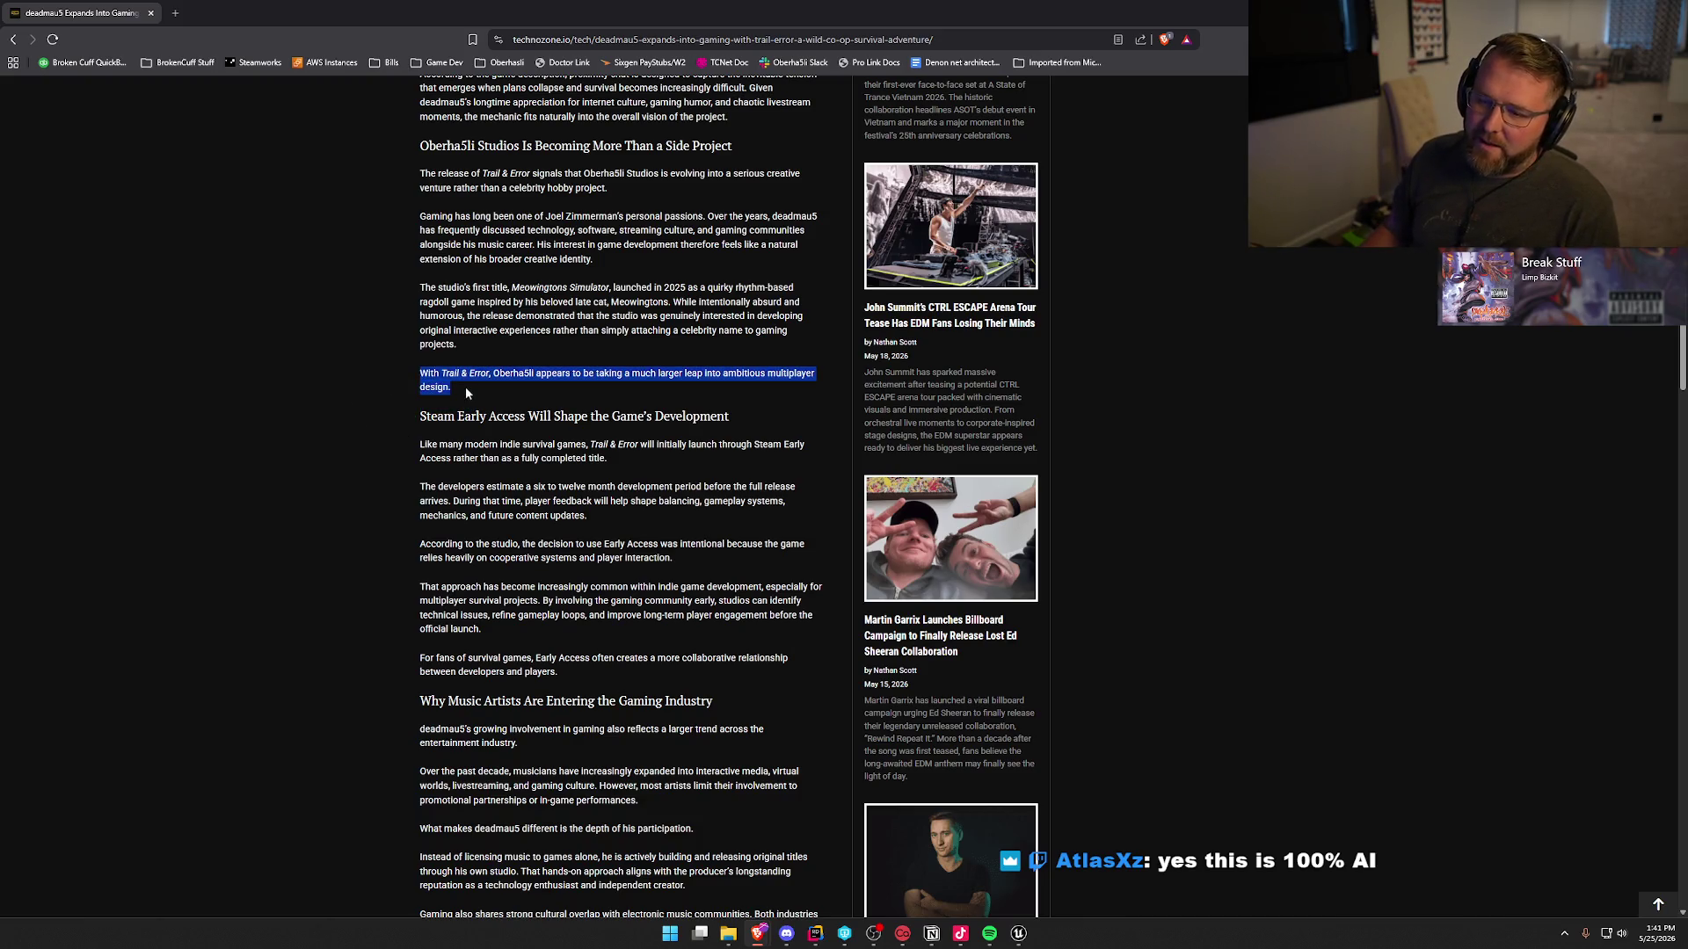
{"action": "left_click", "coordinate": [365, 397]}
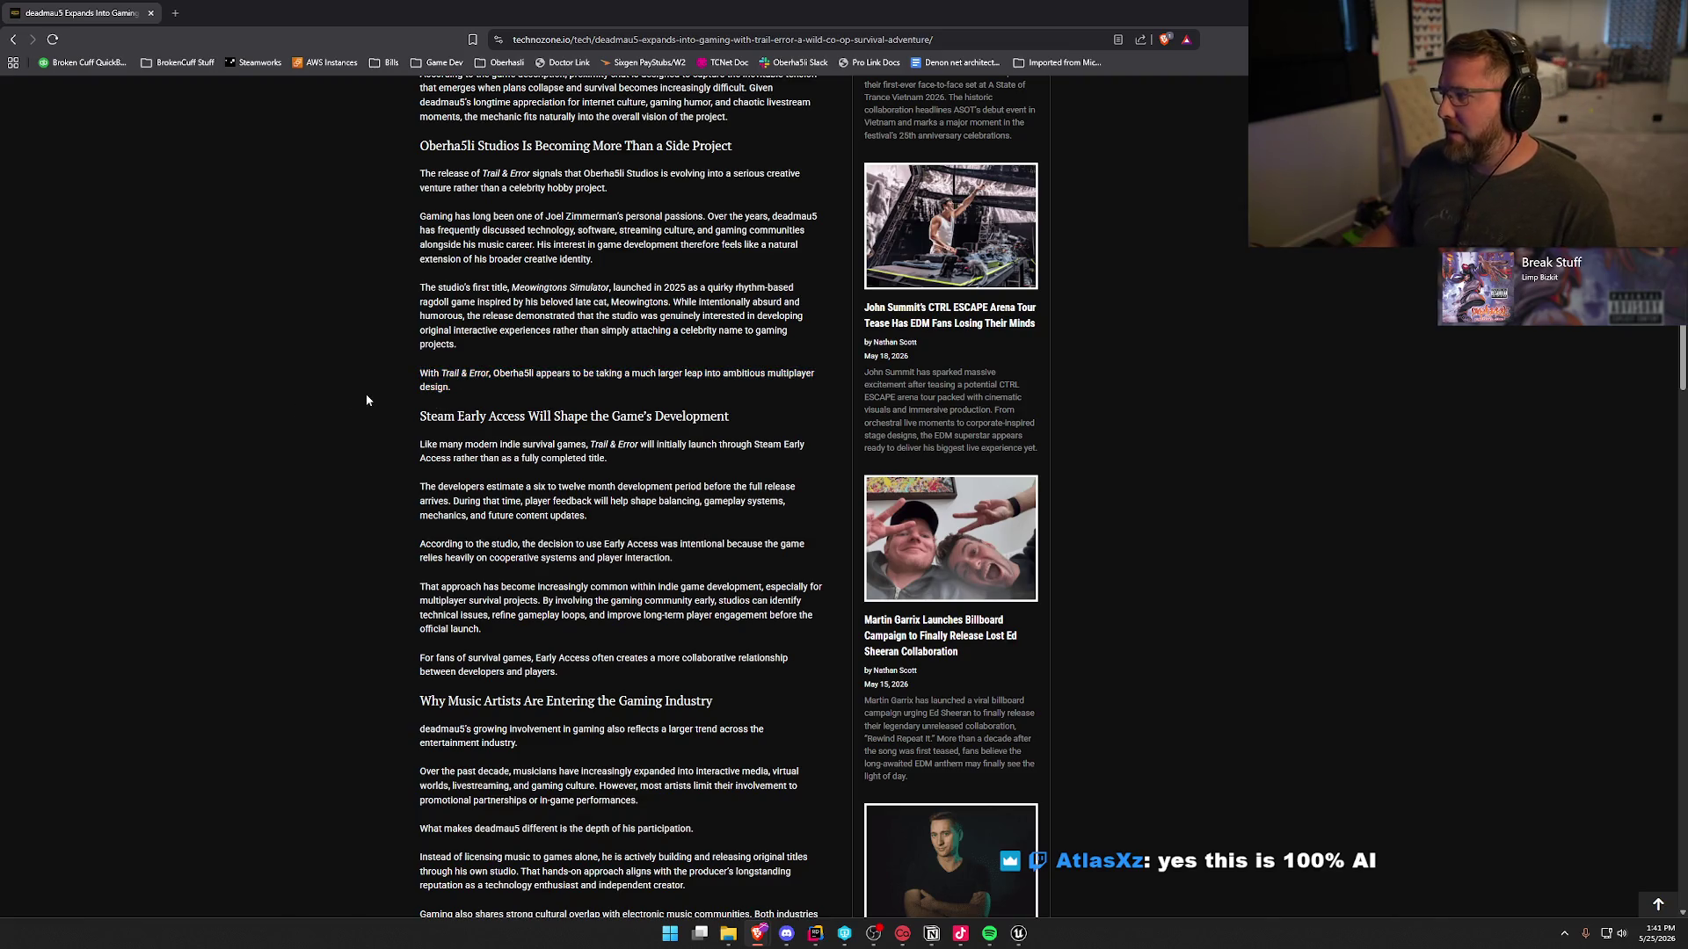
{"action": "scroll", "coordinate": [410, 398], "scroll_direction": "down", "scroll_amount": 1}
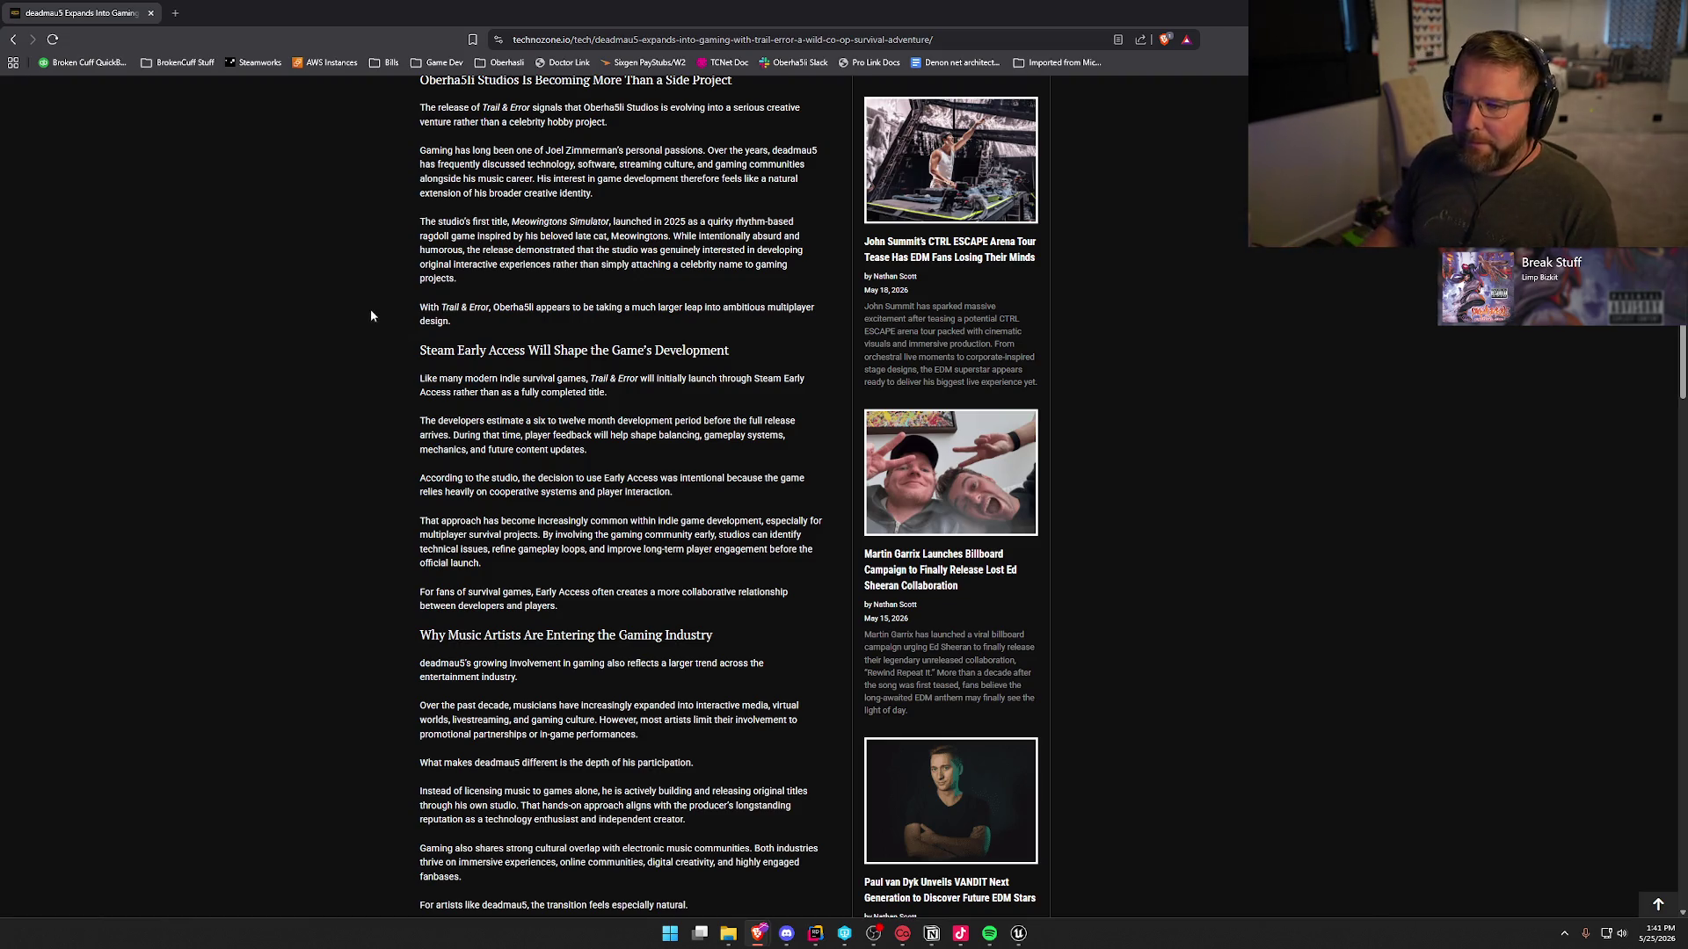
{"action": "scroll", "coordinate": [387, 339], "scroll_direction": "down", "scroll_amount": 1}
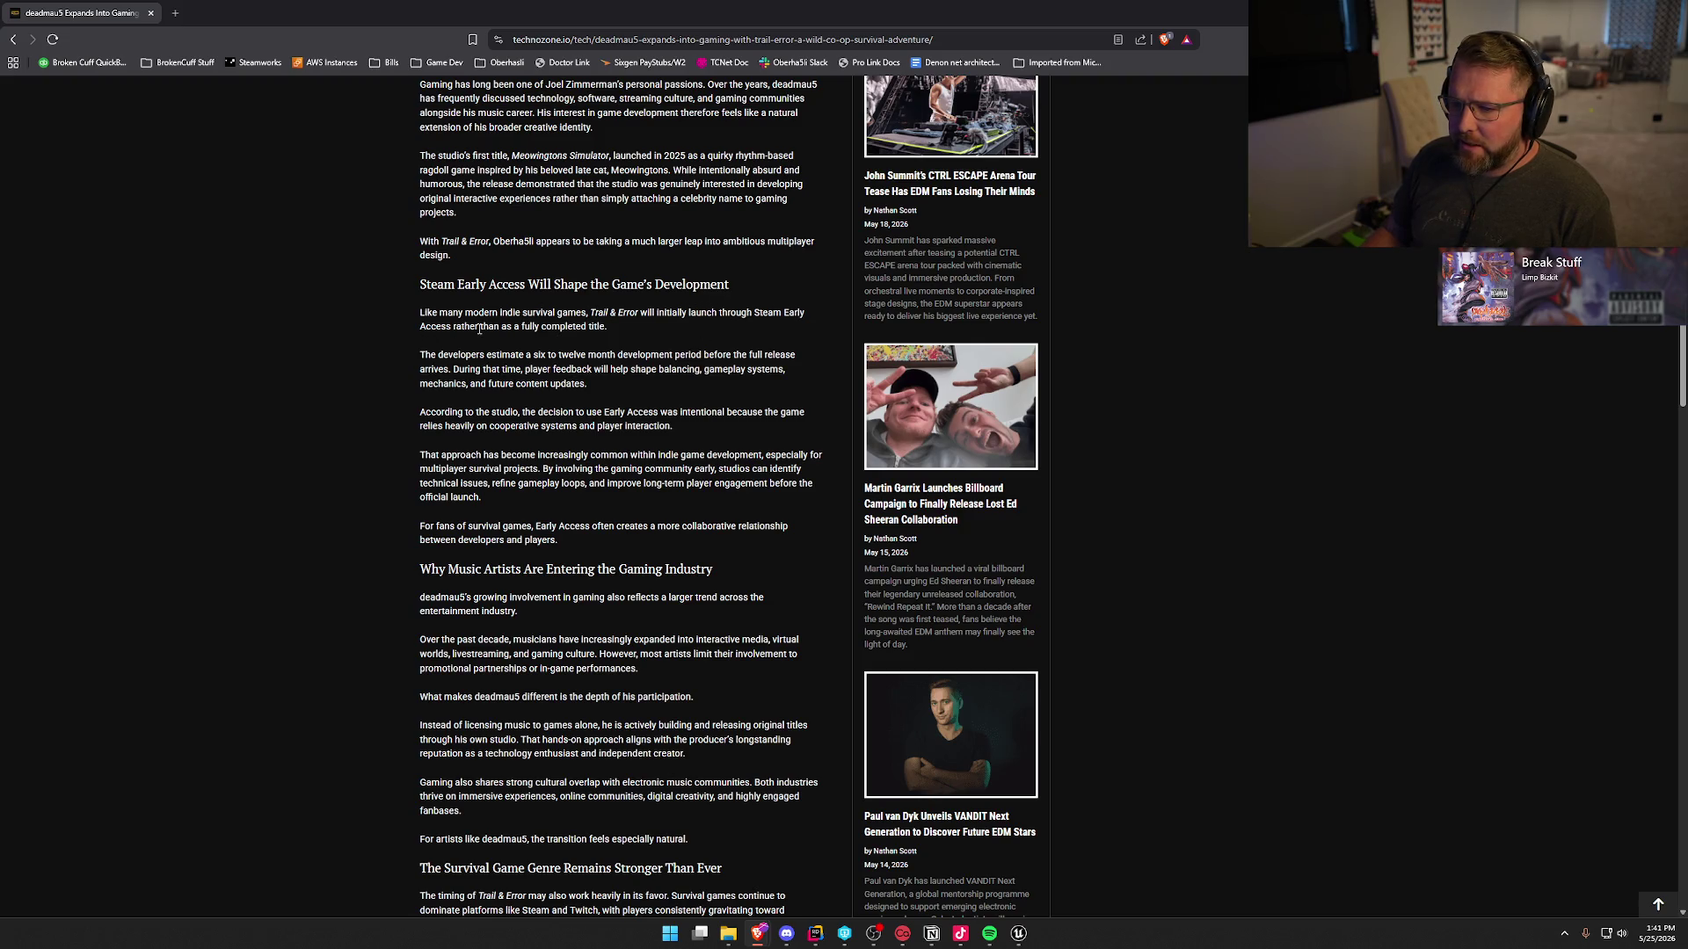
{"action": "scroll", "coordinate": [394, 361], "scroll_direction": "down", "scroll_amount": 1}
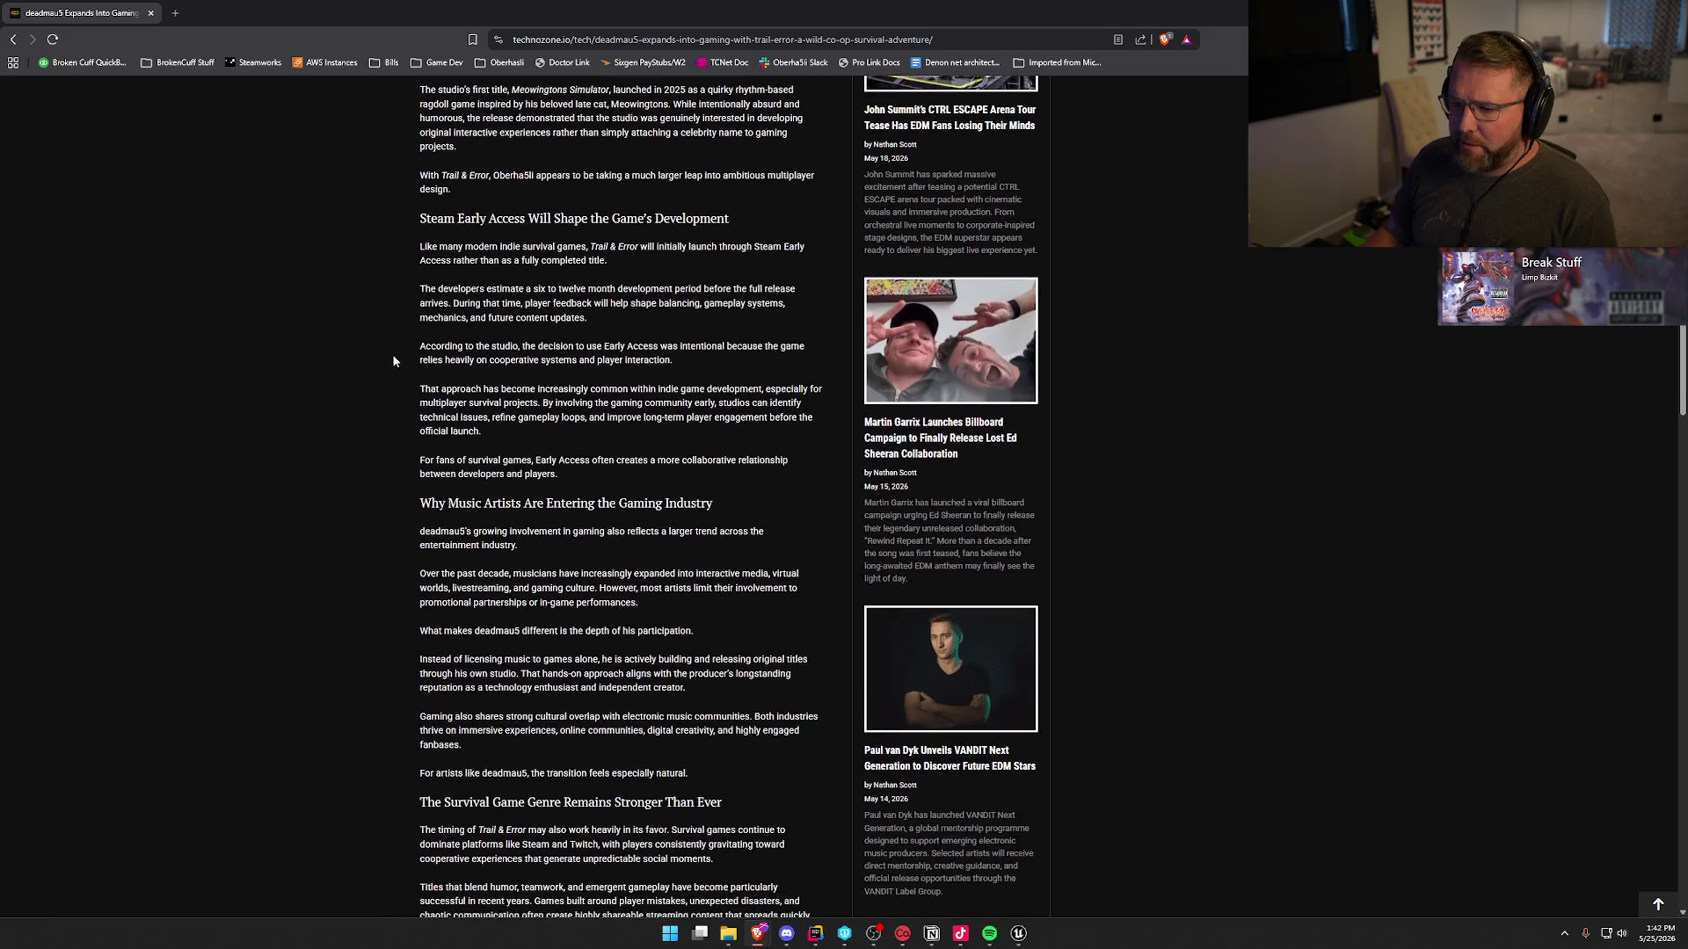
{"action": "double_click", "coordinate": [424, 294]}
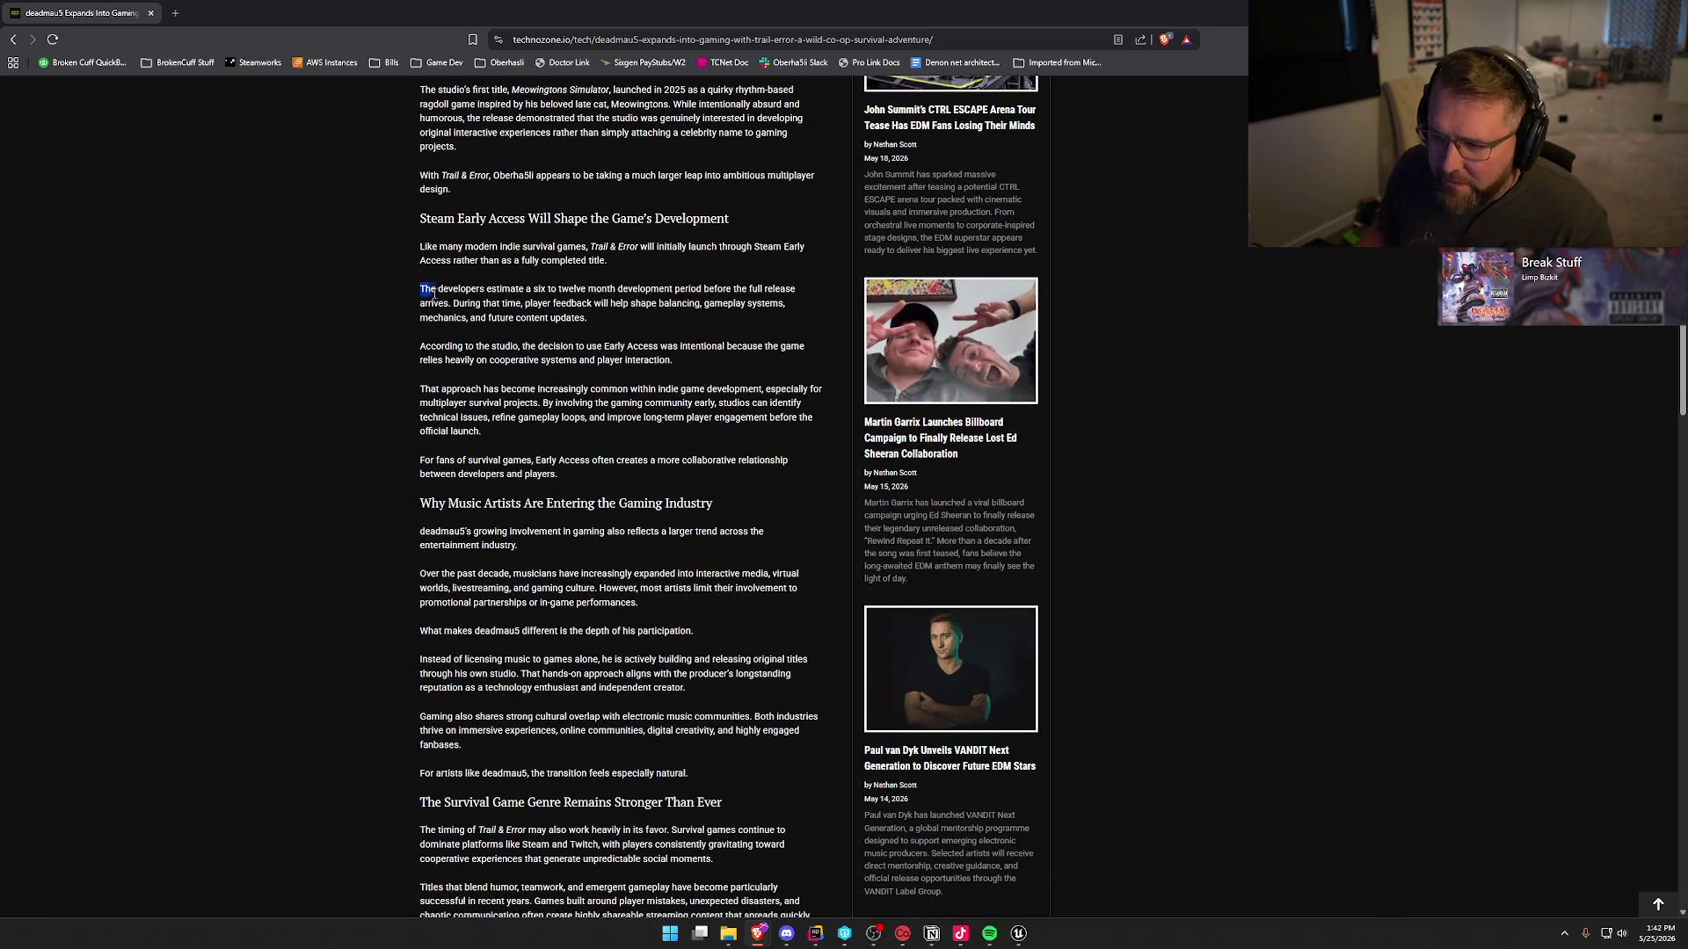
{"action": "left_click_drag", "start_coordinate": [432, 300], "coordinate": [409, 278]}
{"action": "left_click", "coordinate": [334, 308]}
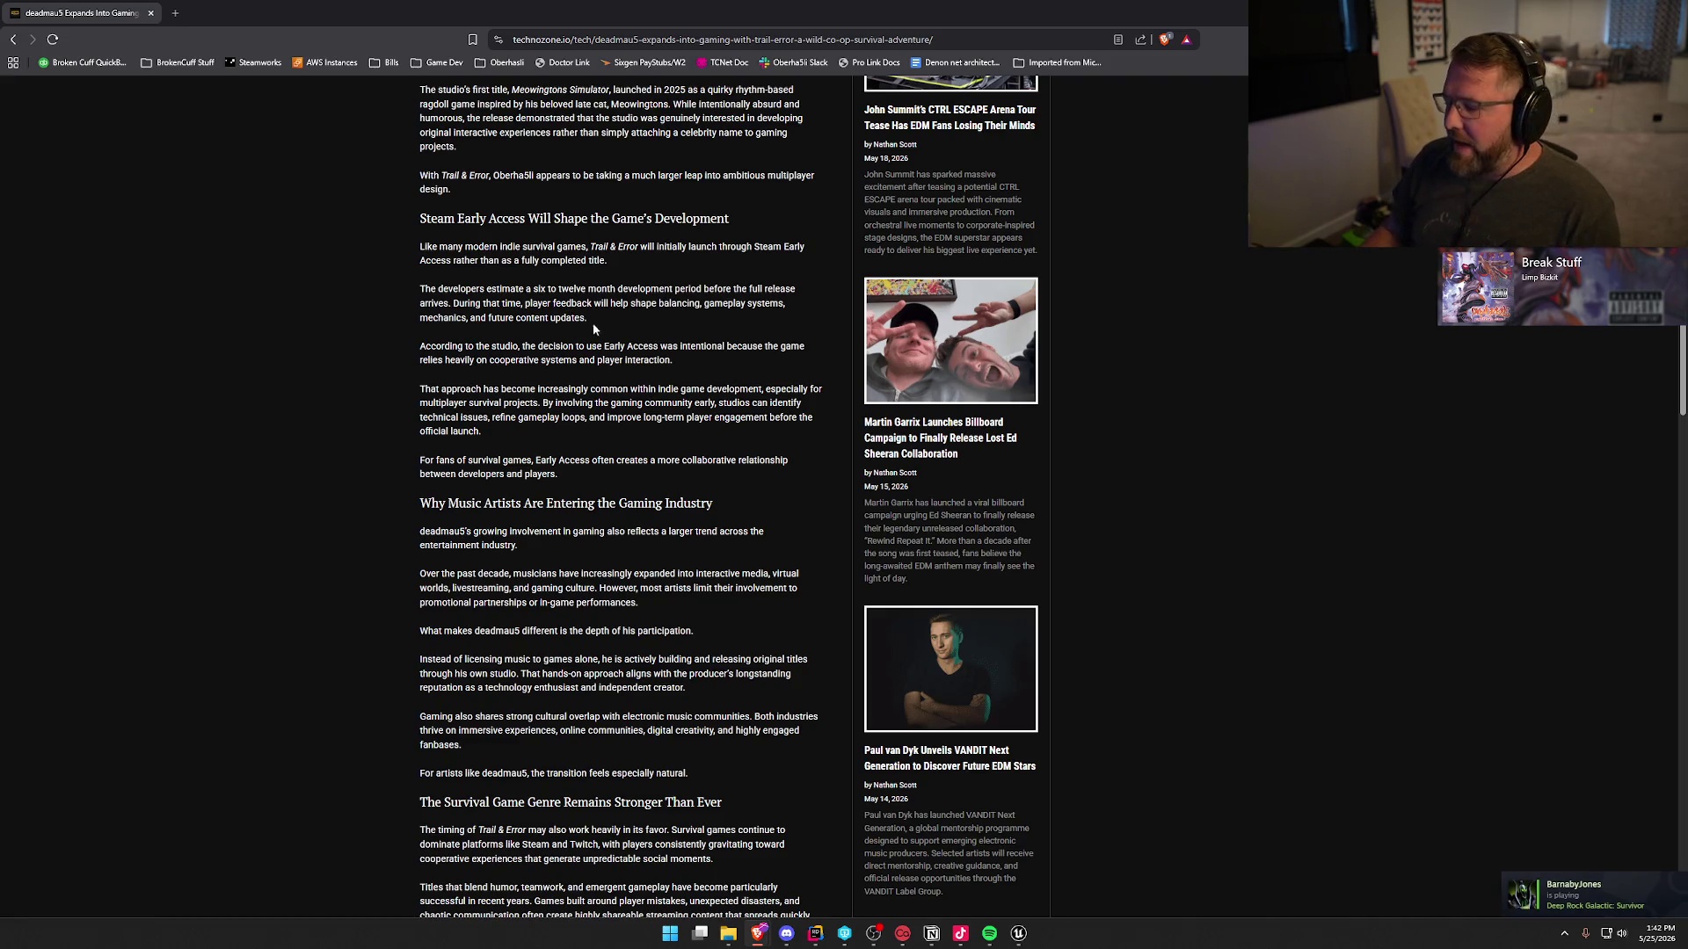
{"action": "left_click_drag", "start_coordinate": [593, 323], "coordinate": [278, 295]}
{"action": "left_click", "coordinate": [354, 339]}
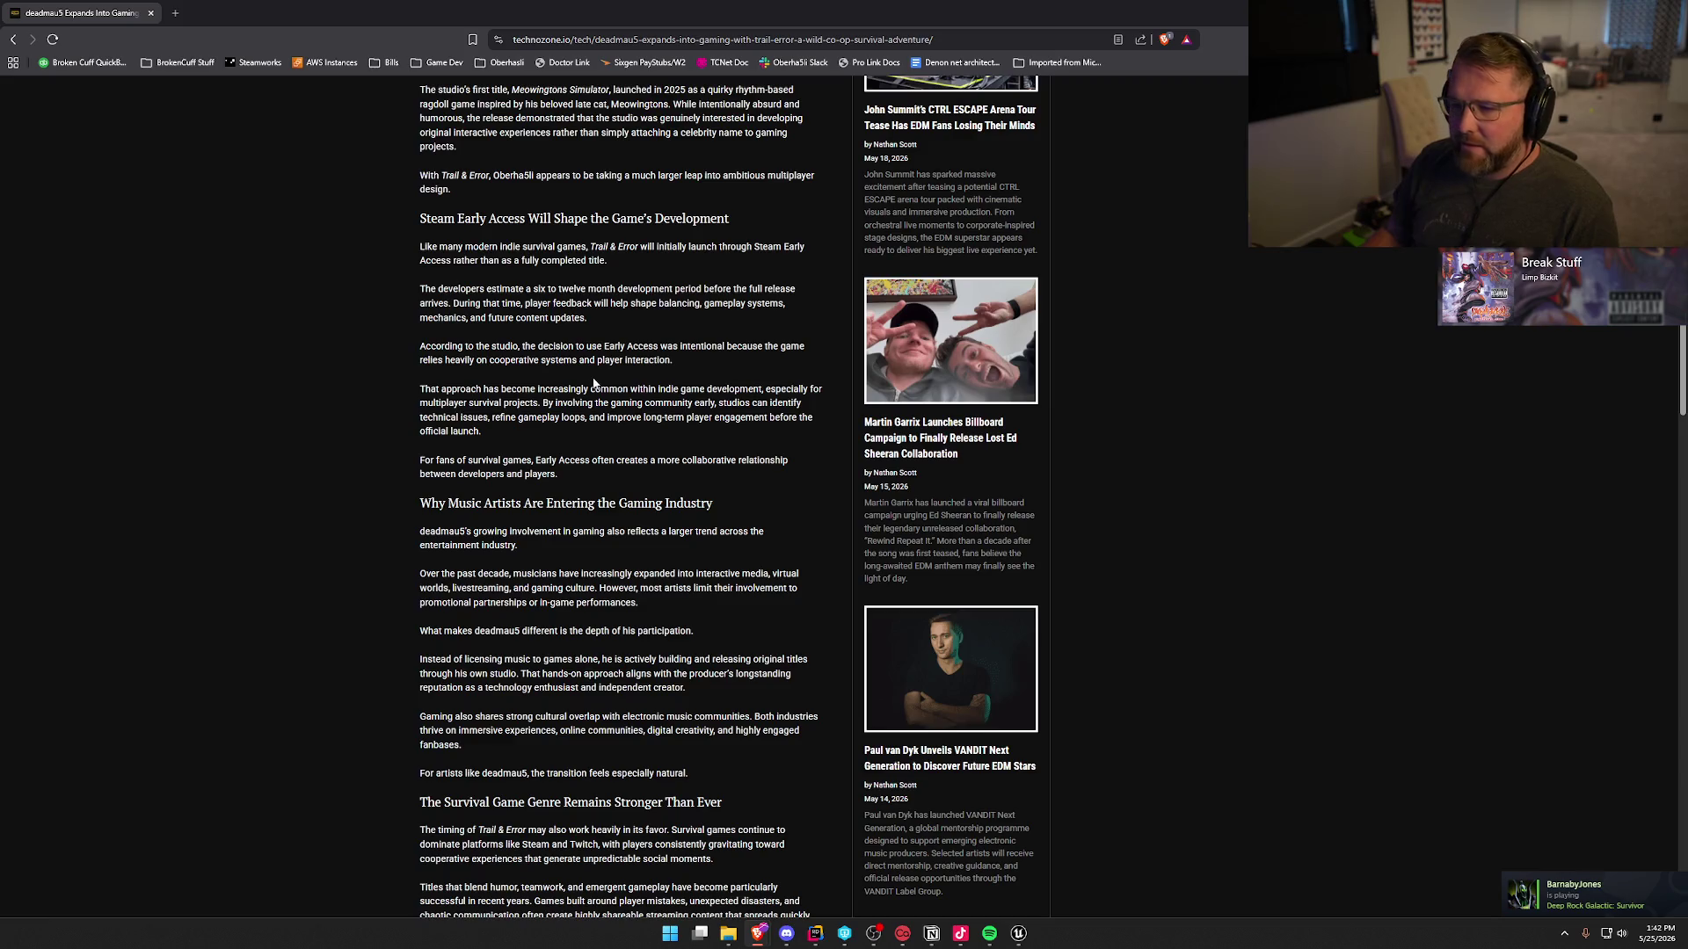
{"action": "scroll", "coordinate": [563, 370], "scroll_direction": "down", "scroll_amount": 2}
{"action": "scroll", "coordinate": [439, 264], "scroll_direction": "up", "scroll_amount": 1}
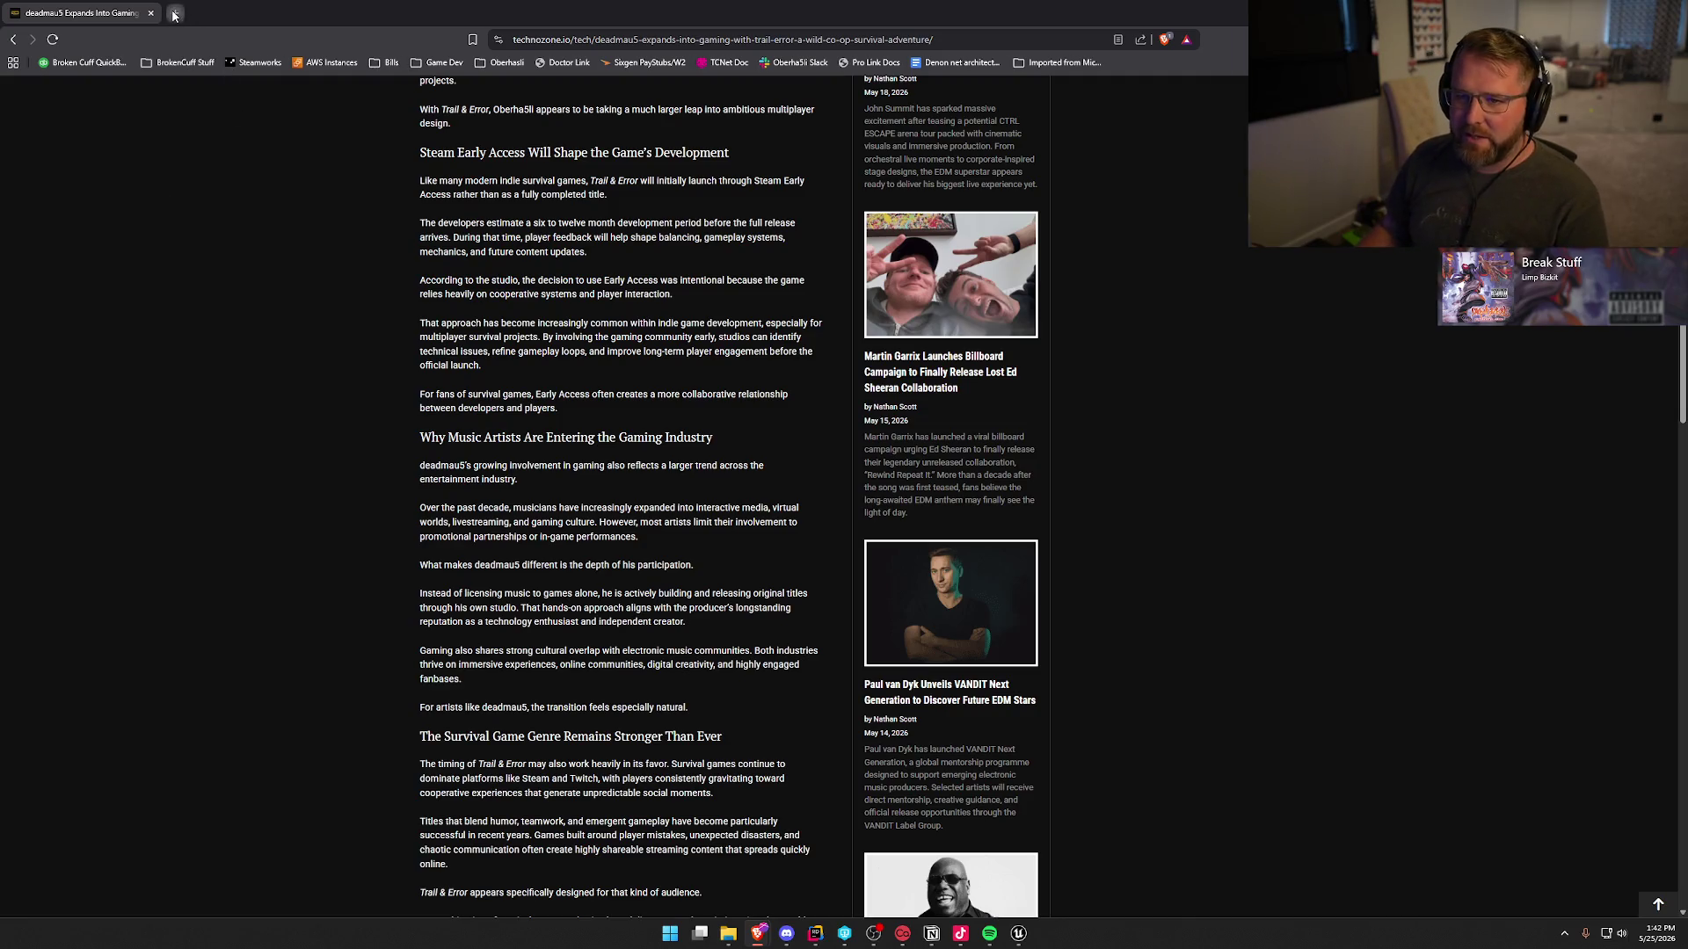
- In a new tab, load the Trail & Error Steam store page from the 'trail' suggestion
{"action": "left_click", "coordinate": [175, 12]}
{"action": "type", "text": "trail"}
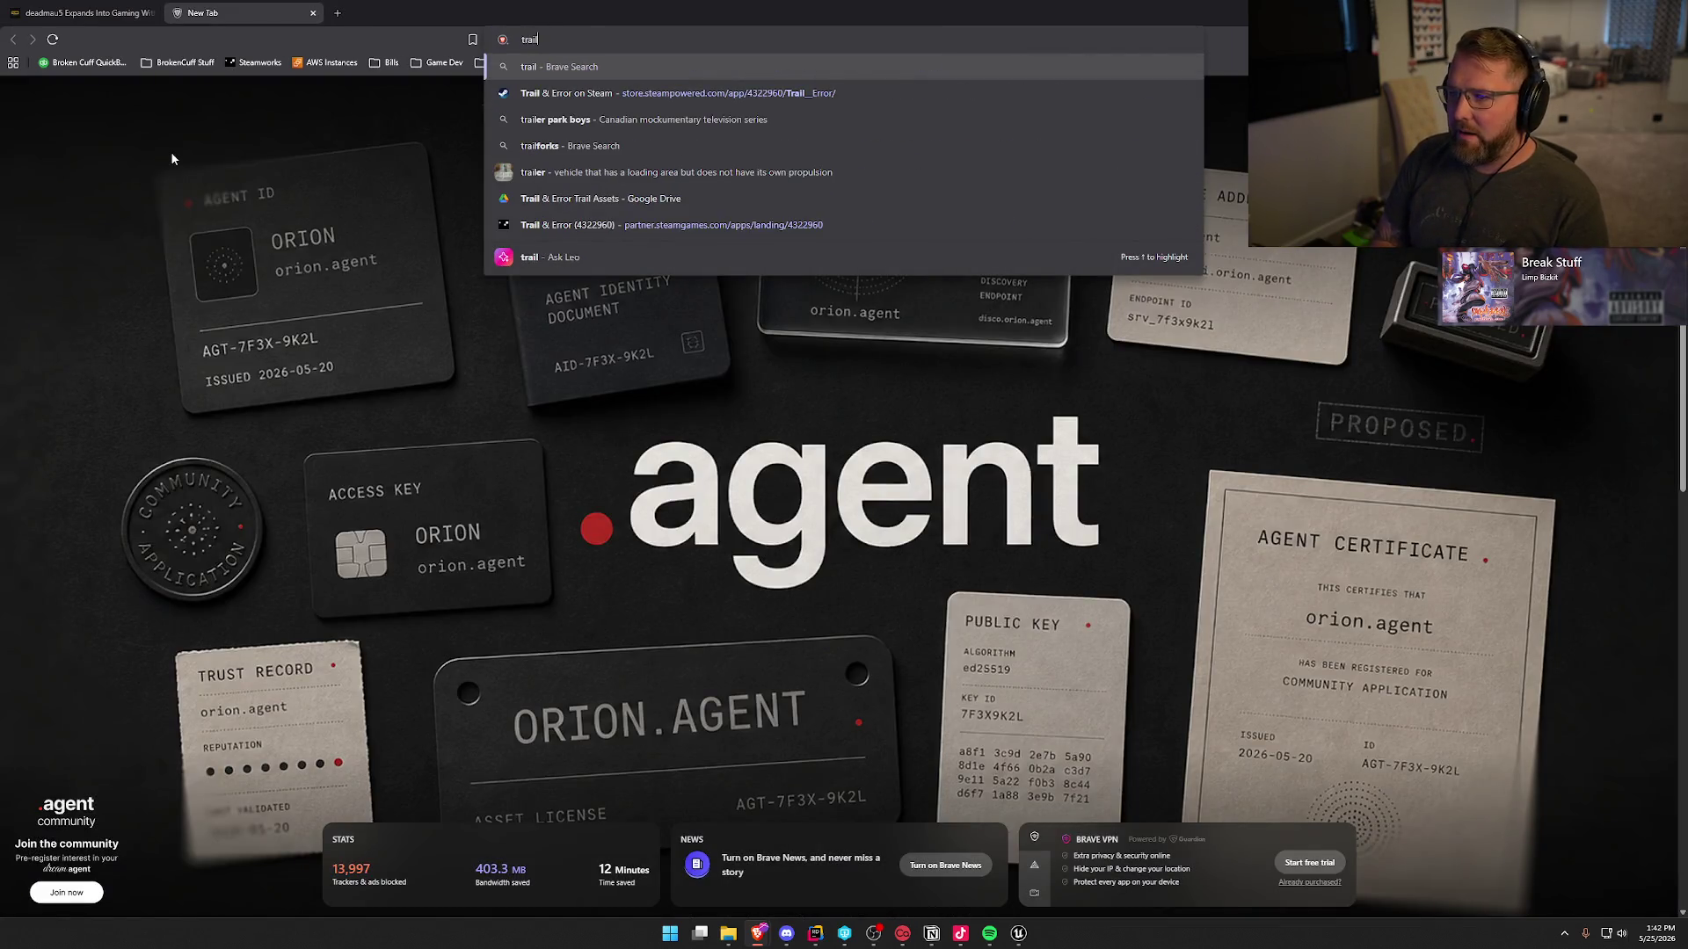
{"action": "key", "text": "Down"}
{"action": "key", "text": "Return"}
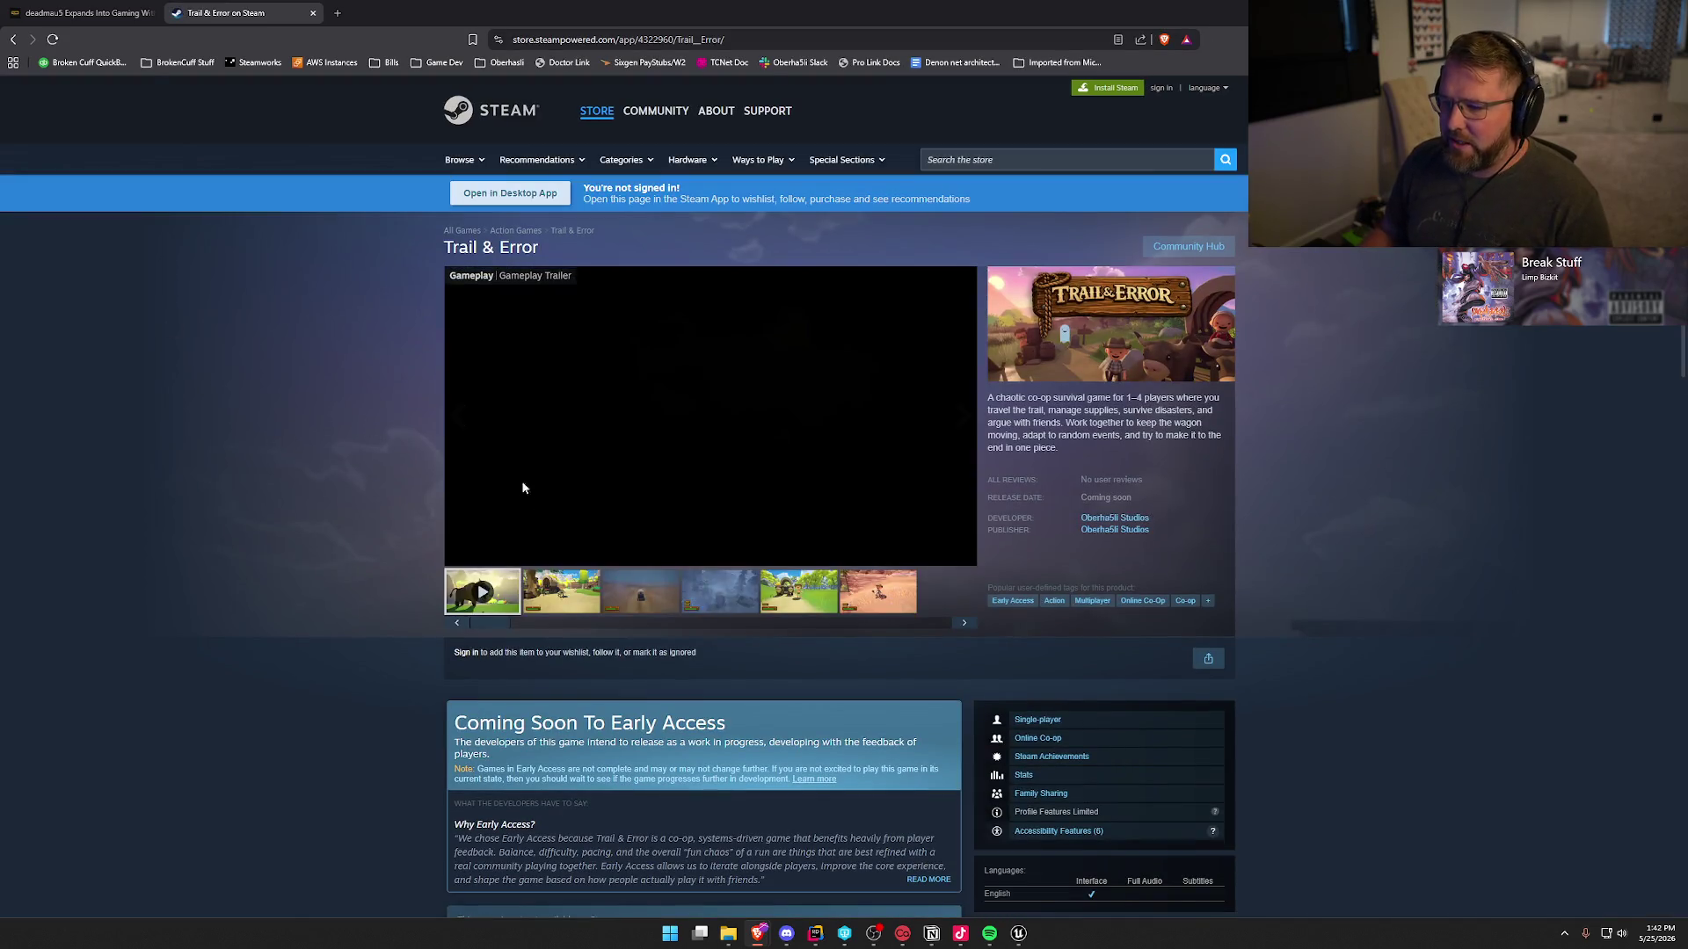
- Expand the Early Access developer notes, then return to the deadmau5 article tab
{"action": "scroll", "coordinate": [331, 524], "scroll_direction": "down", "scroll_amount": 7}
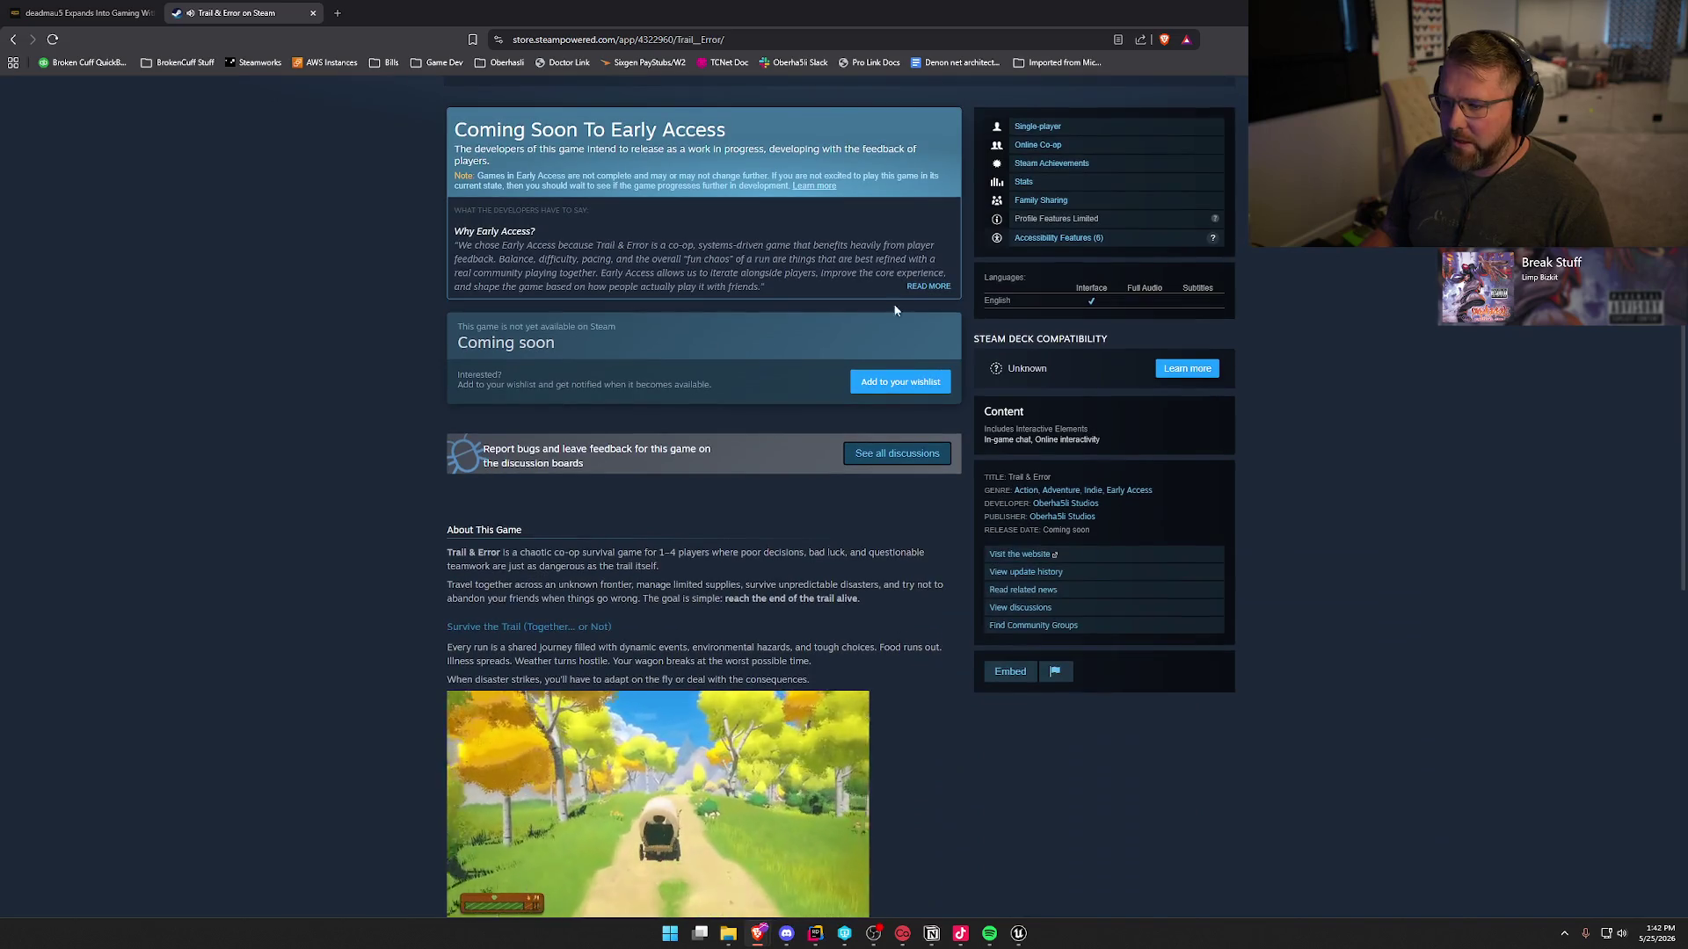
{"action": "left_click", "coordinate": [925, 287]}
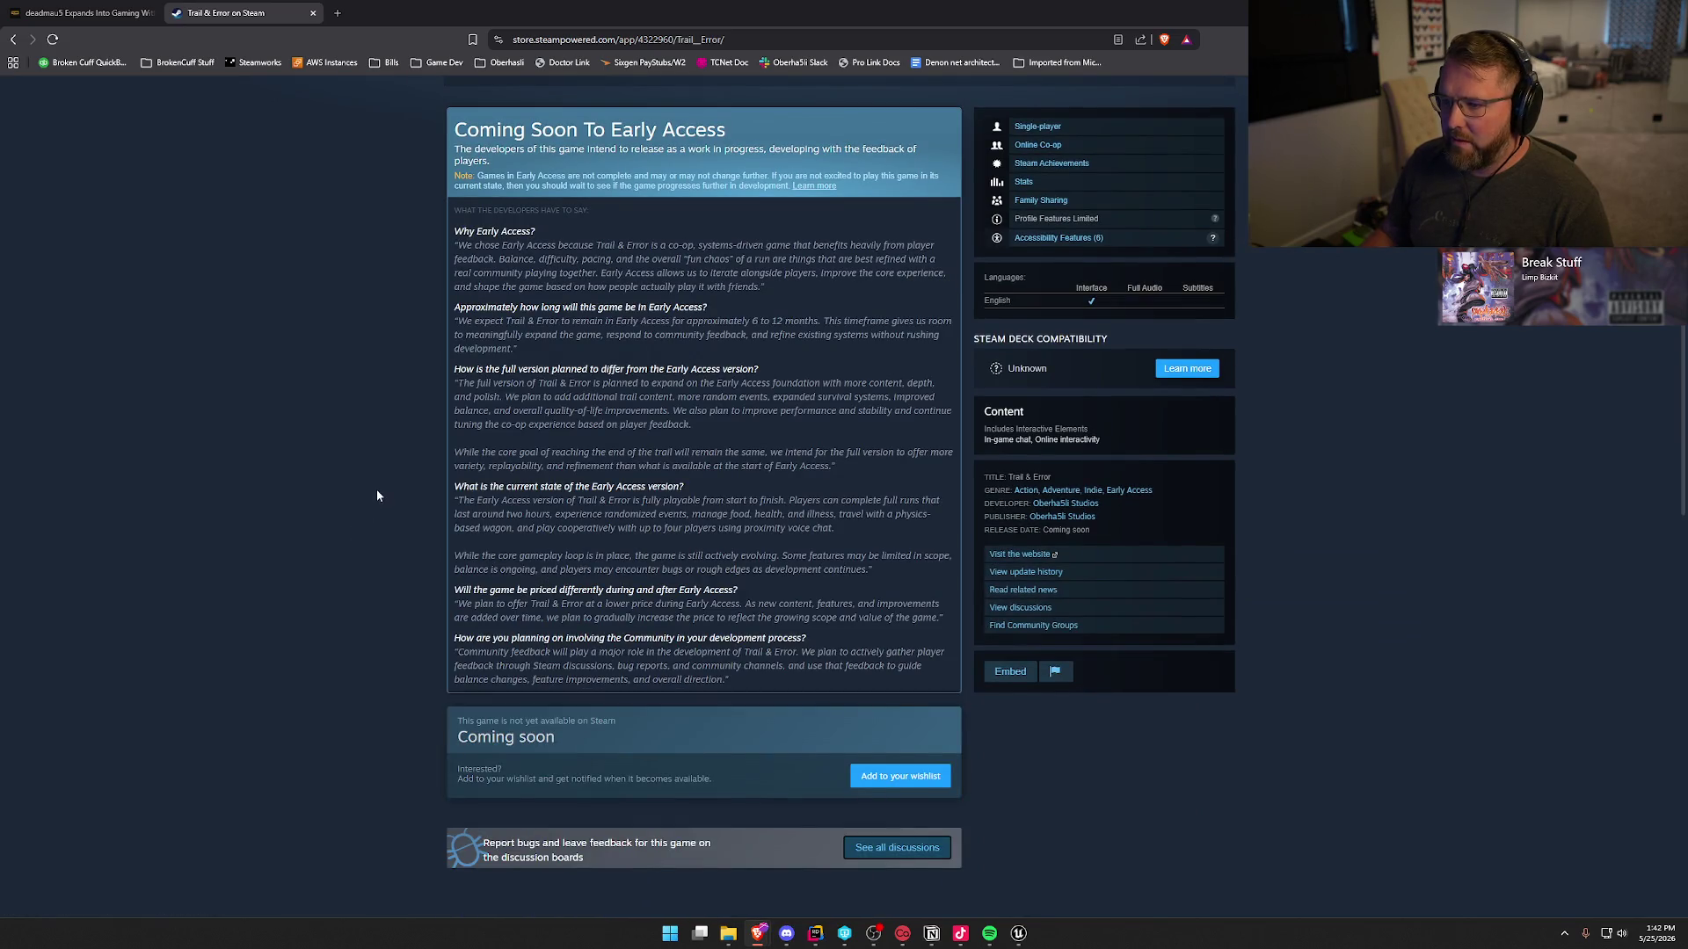
{"action": "left_click", "coordinate": [87, 13]}
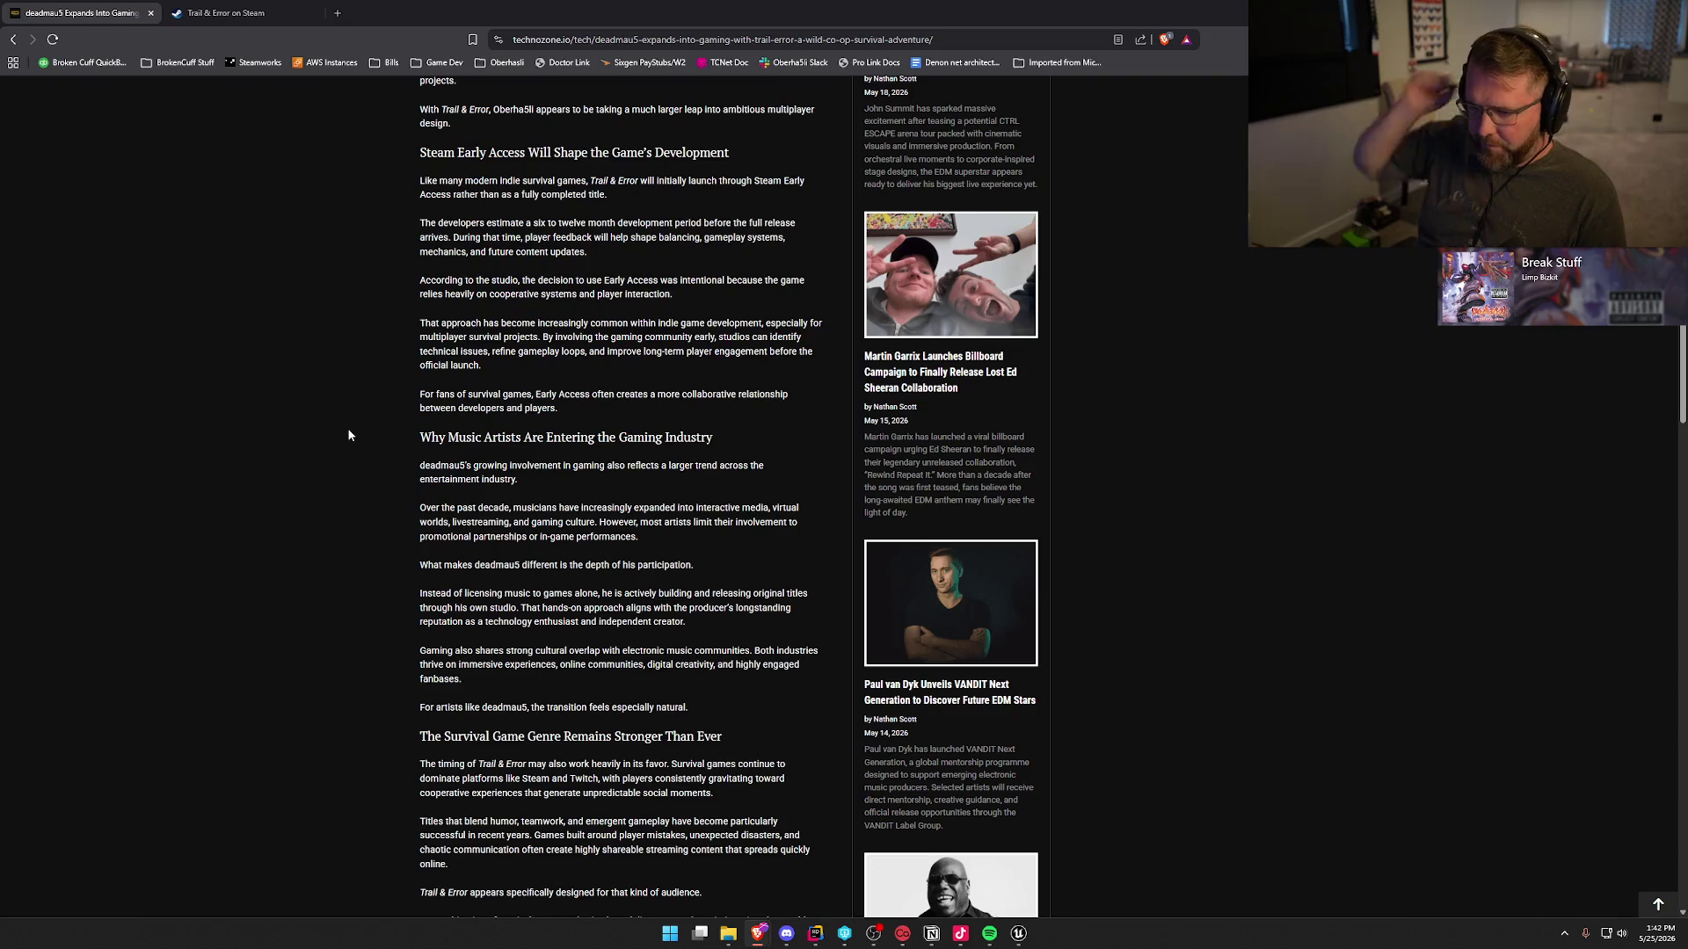
{"action": "scroll", "coordinate": [383, 423], "scroll_direction": "down", "scroll_amount": 2}
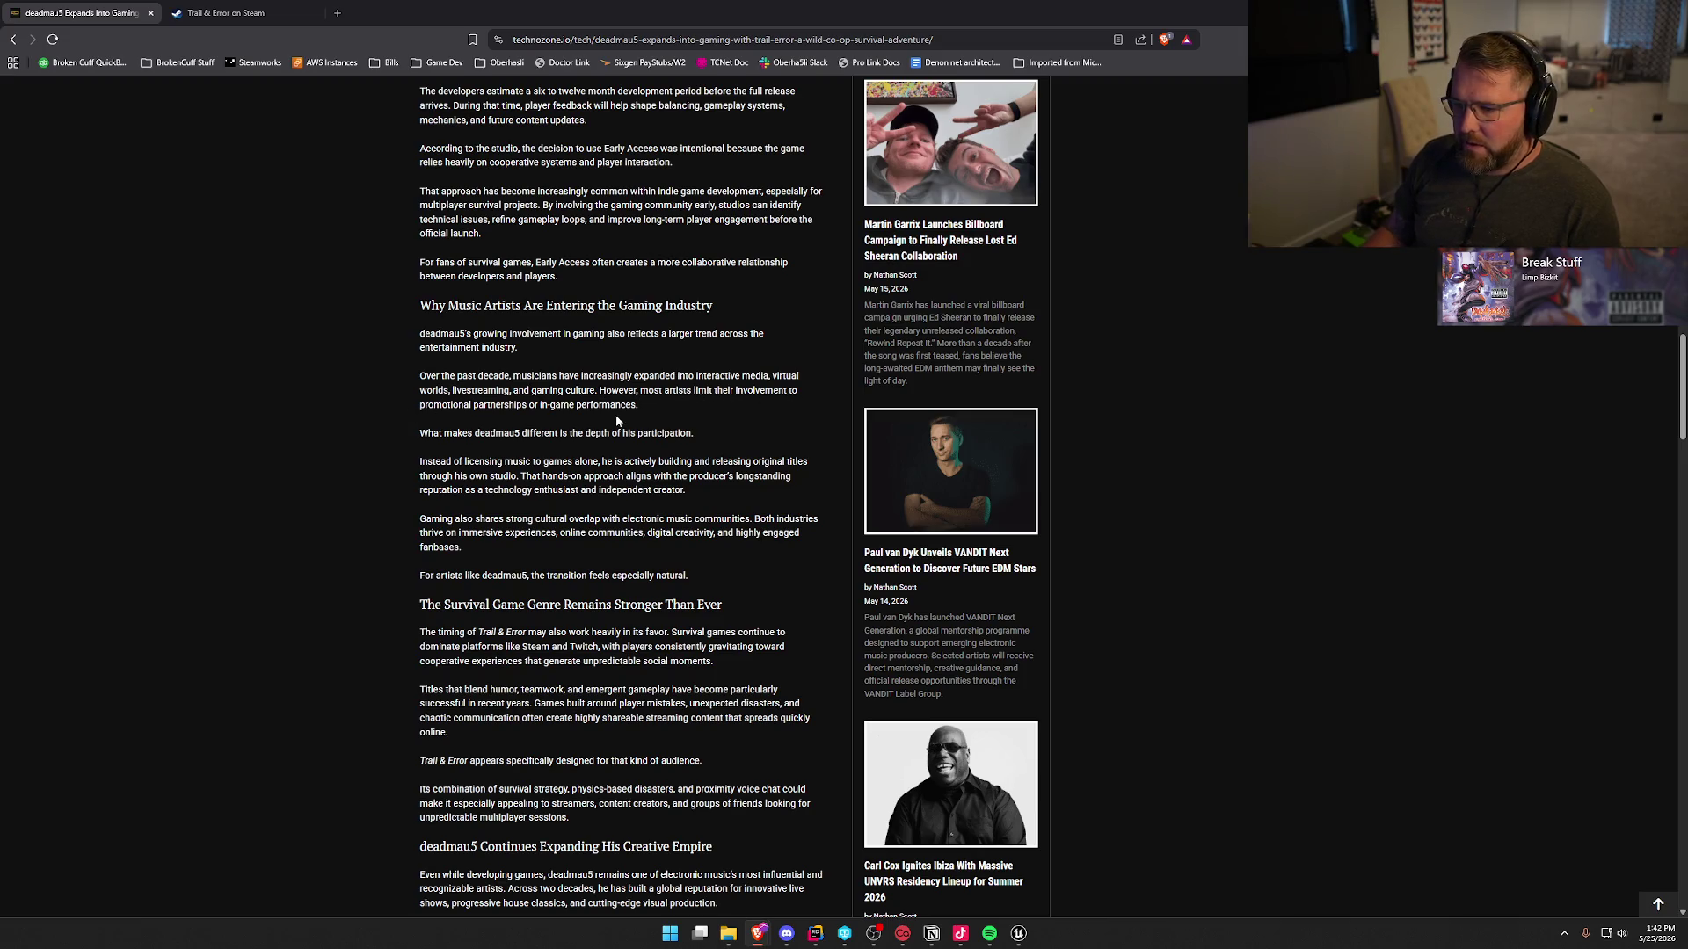
{"action": "scroll", "coordinate": [425, 423], "scroll_direction": "down", "scroll_amount": 1}
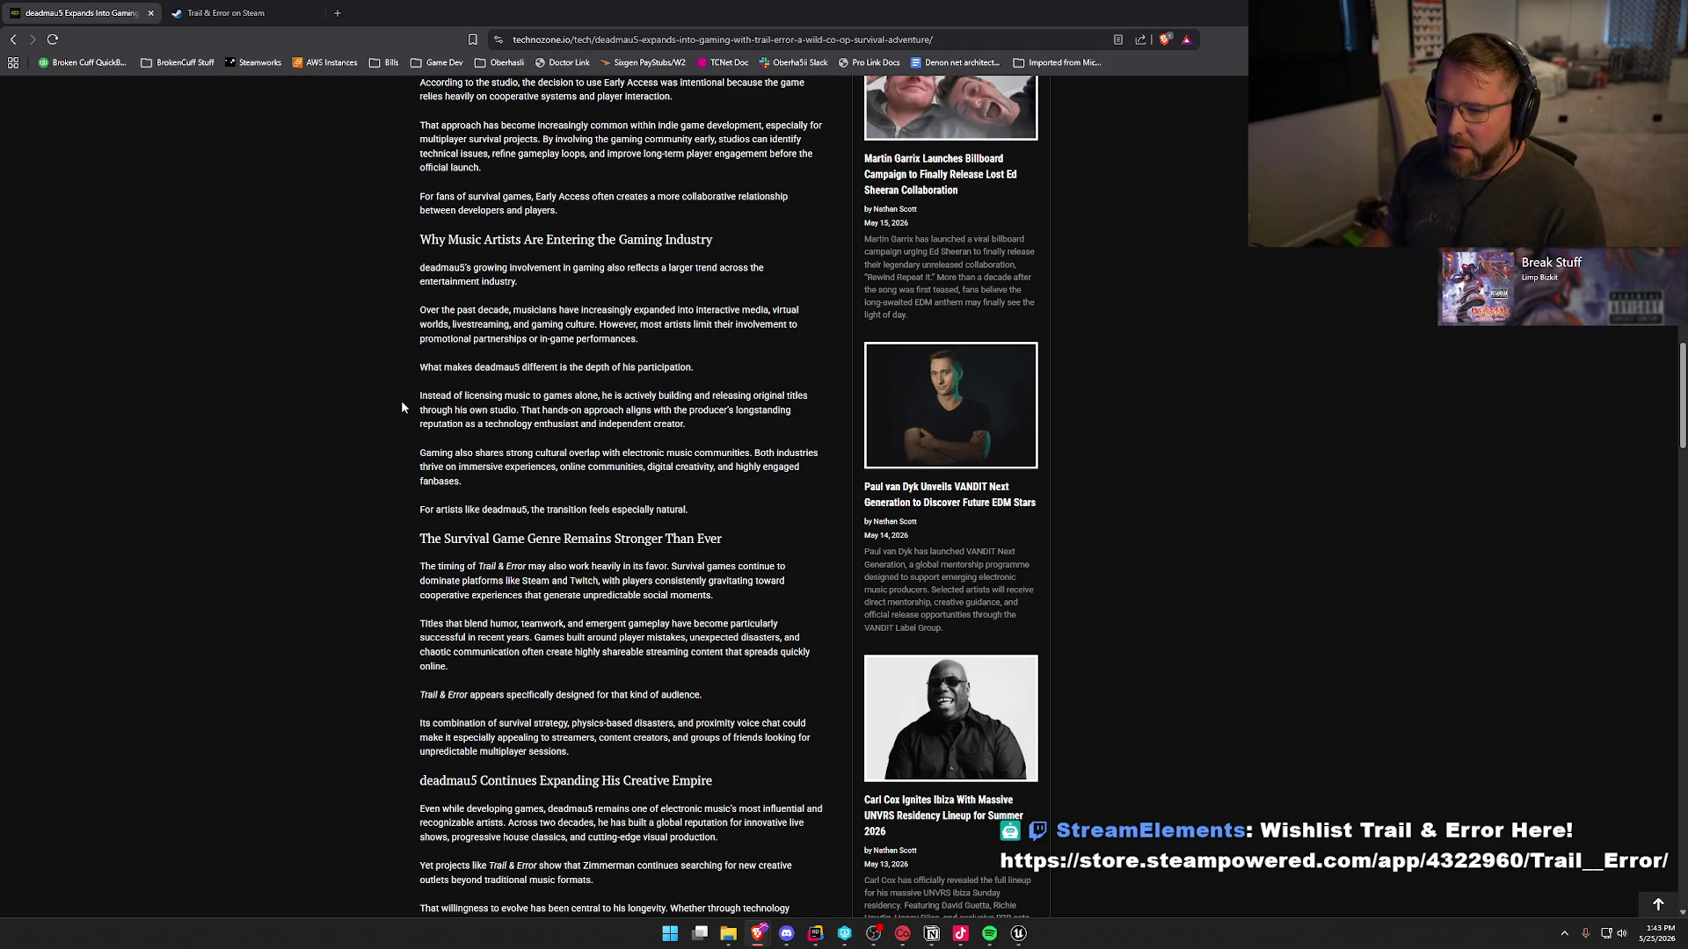
{"action": "scroll", "coordinate": [342, 416], "scroll_direction": "down", "scroll_amount": 1}
{"action": "scroll", "coordinate": [338, 413], "scroll_direction": "down", "scroll_amount": 1}
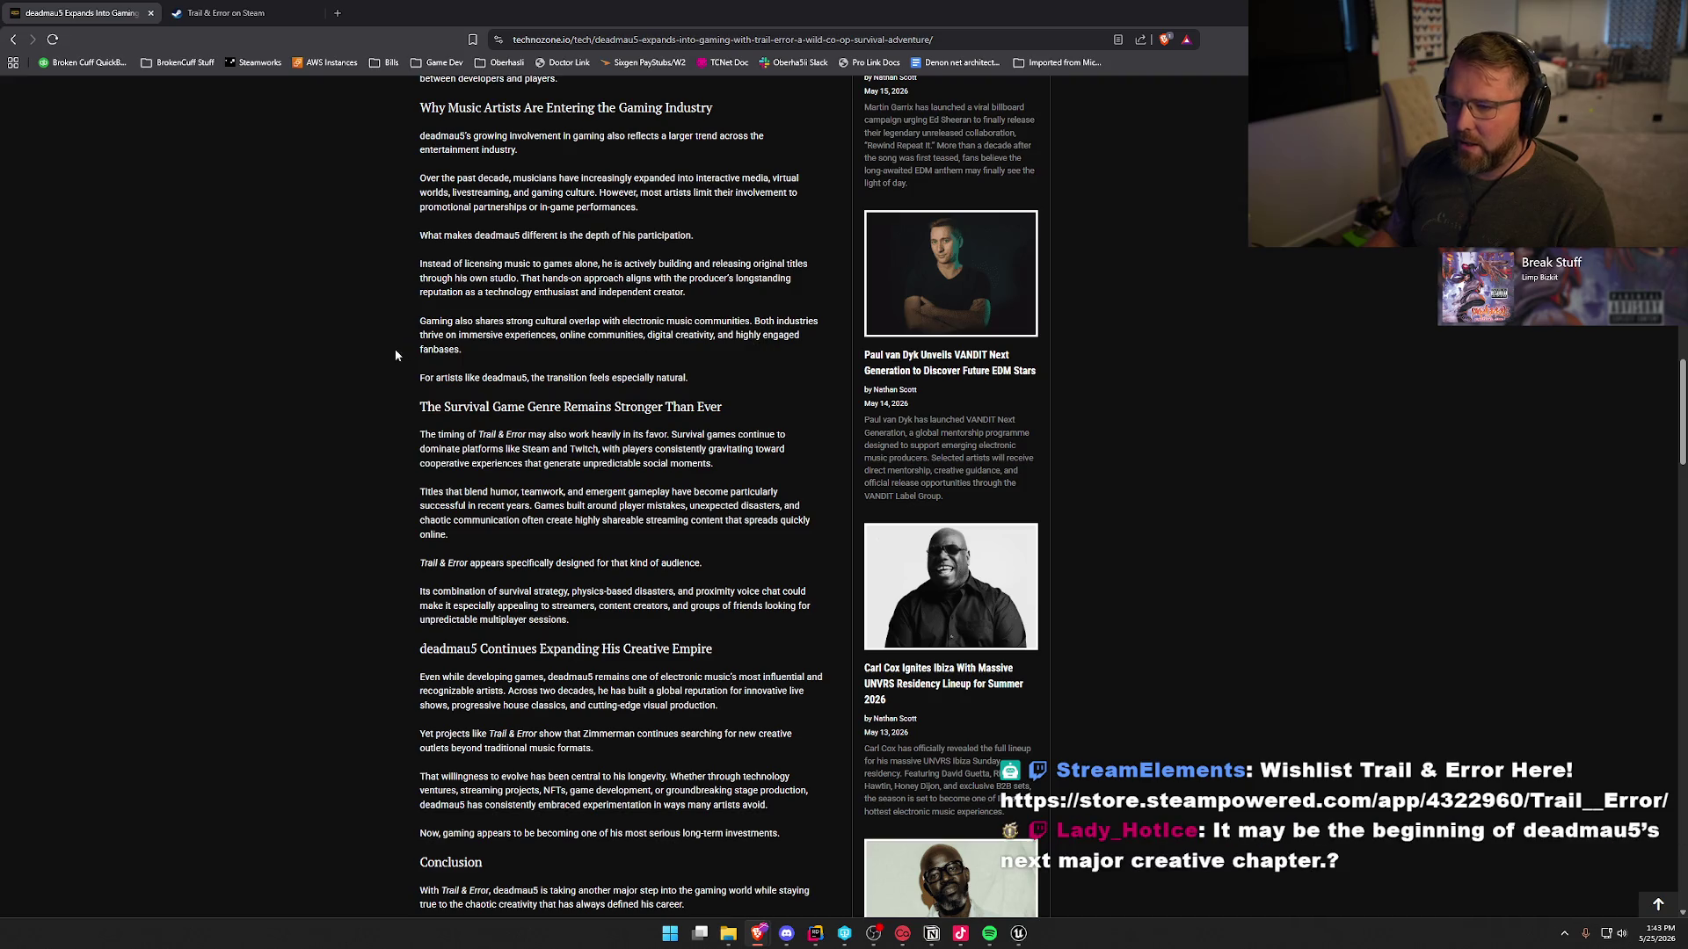
{"action": "scroll", "coordinate": [357, 410], "scroll_direction": "down", "scroll_amount": 1}
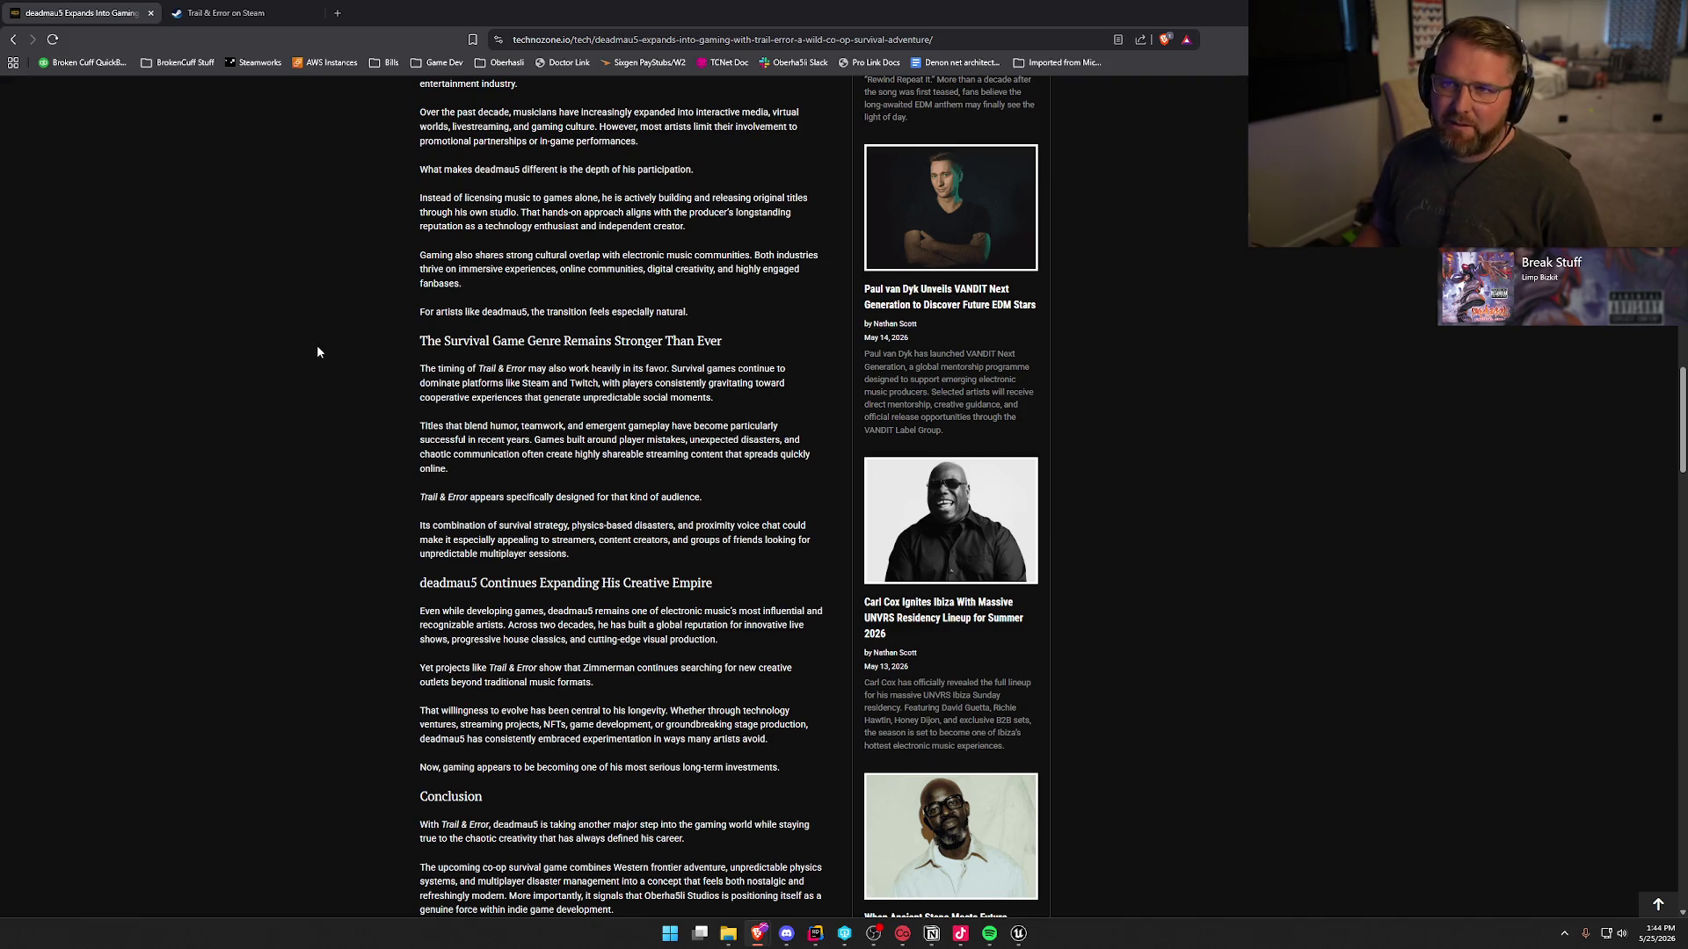
{"action": "scroll", "coordinate": [376, 378], "scroll_direction": "down", "scroll_amount": 1}
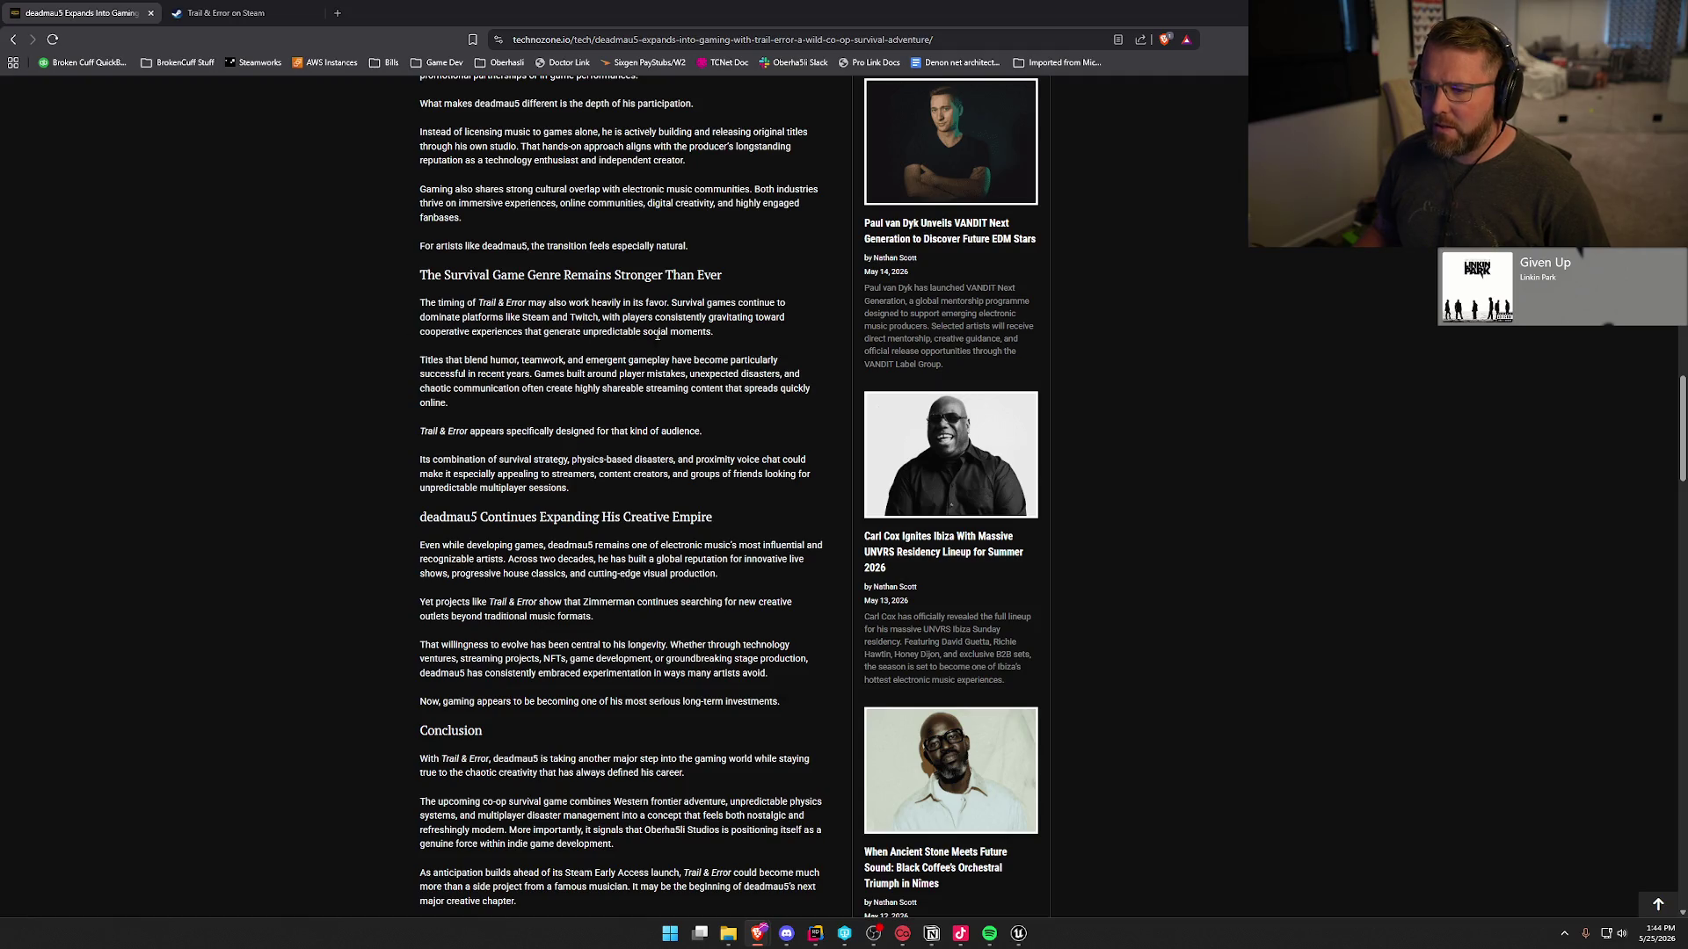
{"action": "scroll", "coordinate": [377, 369], "scroll_direction": "down", "scroll_amount": 1}
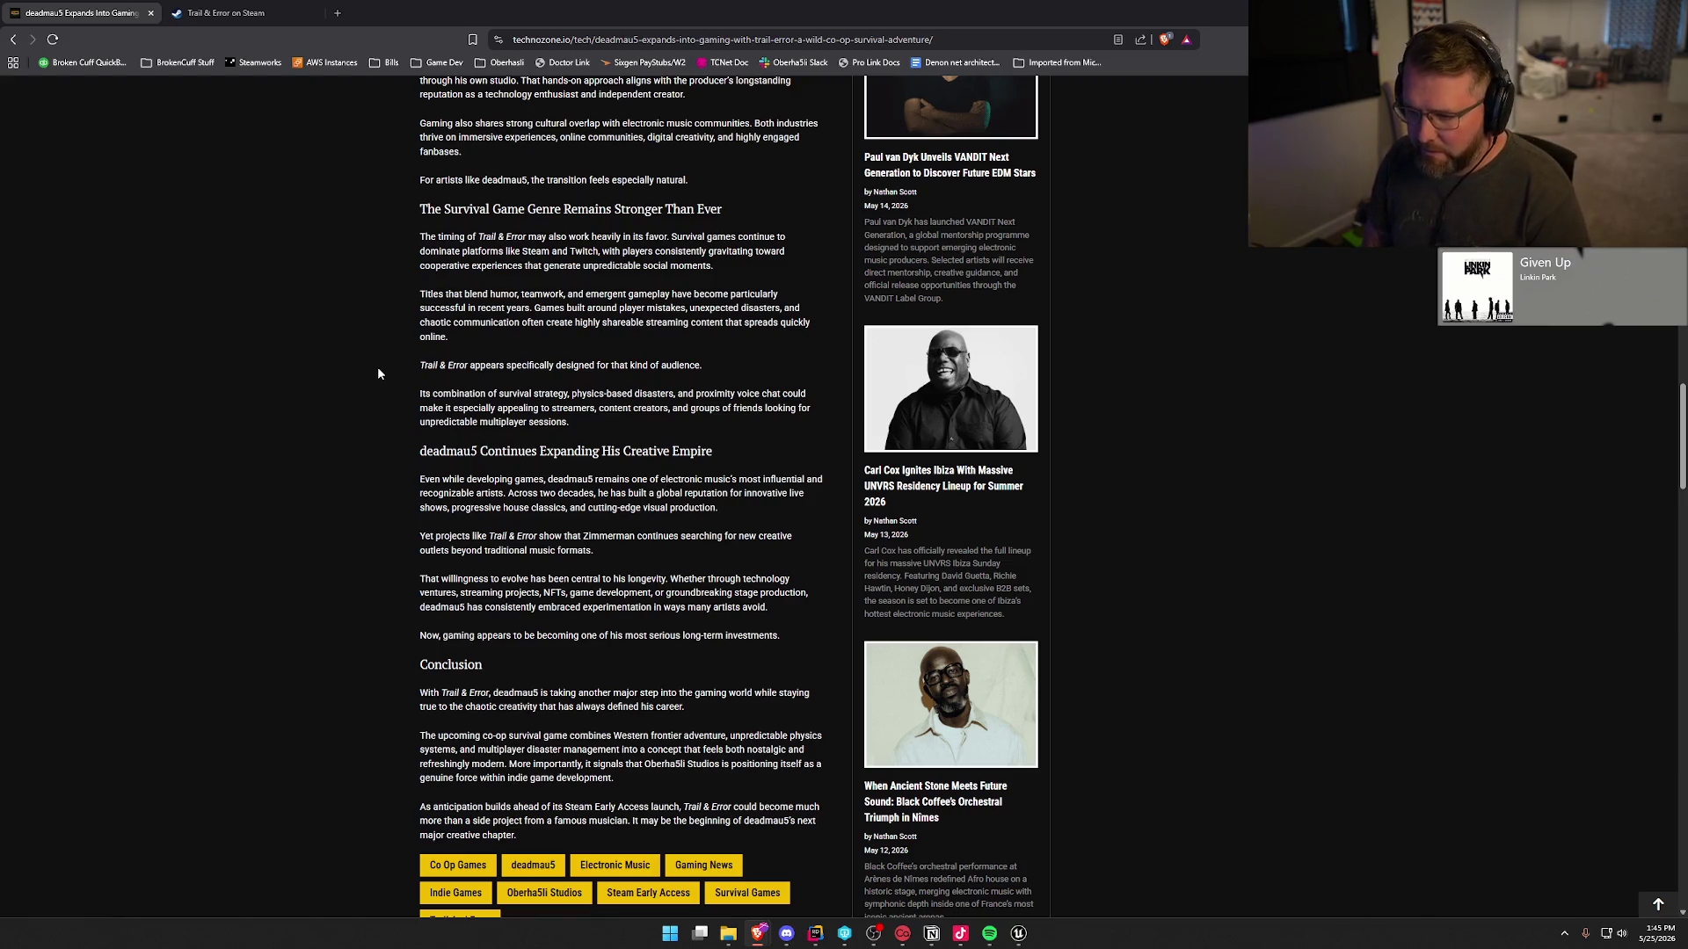
{"action": "scroll", "coordinate": [348, 407], "scroll_direction": "down", "scroll_amount": 2}
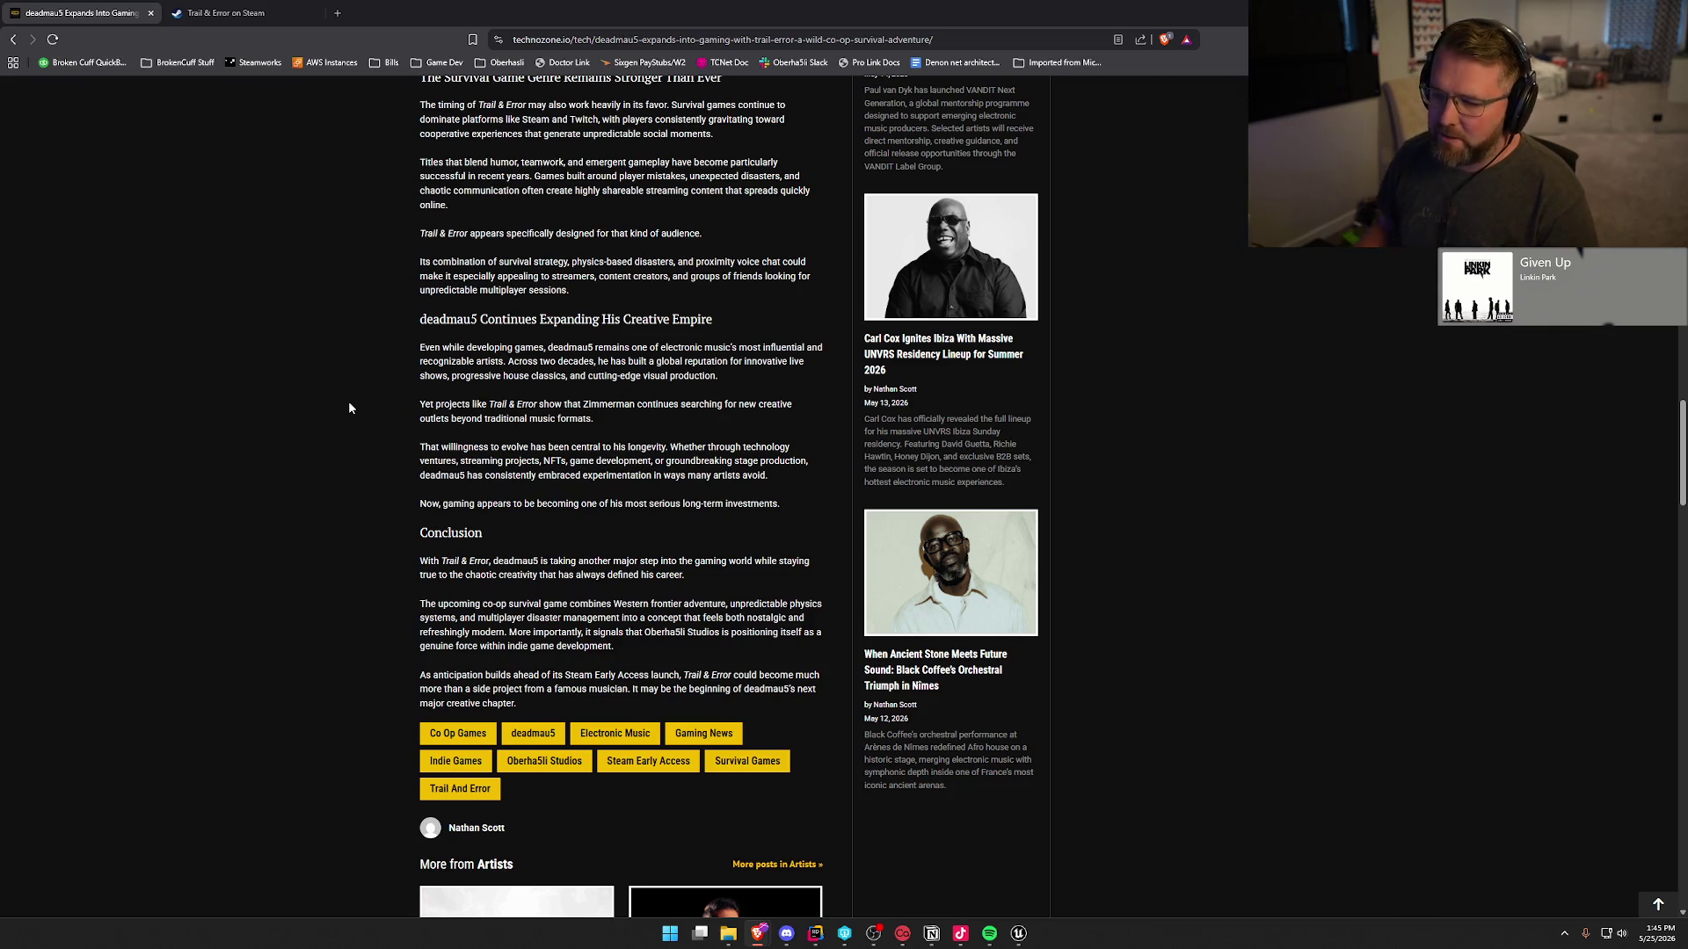
{"action": "left_click_drag", "start_coordinate": [426, 504], "coordinate": [742, 520]}
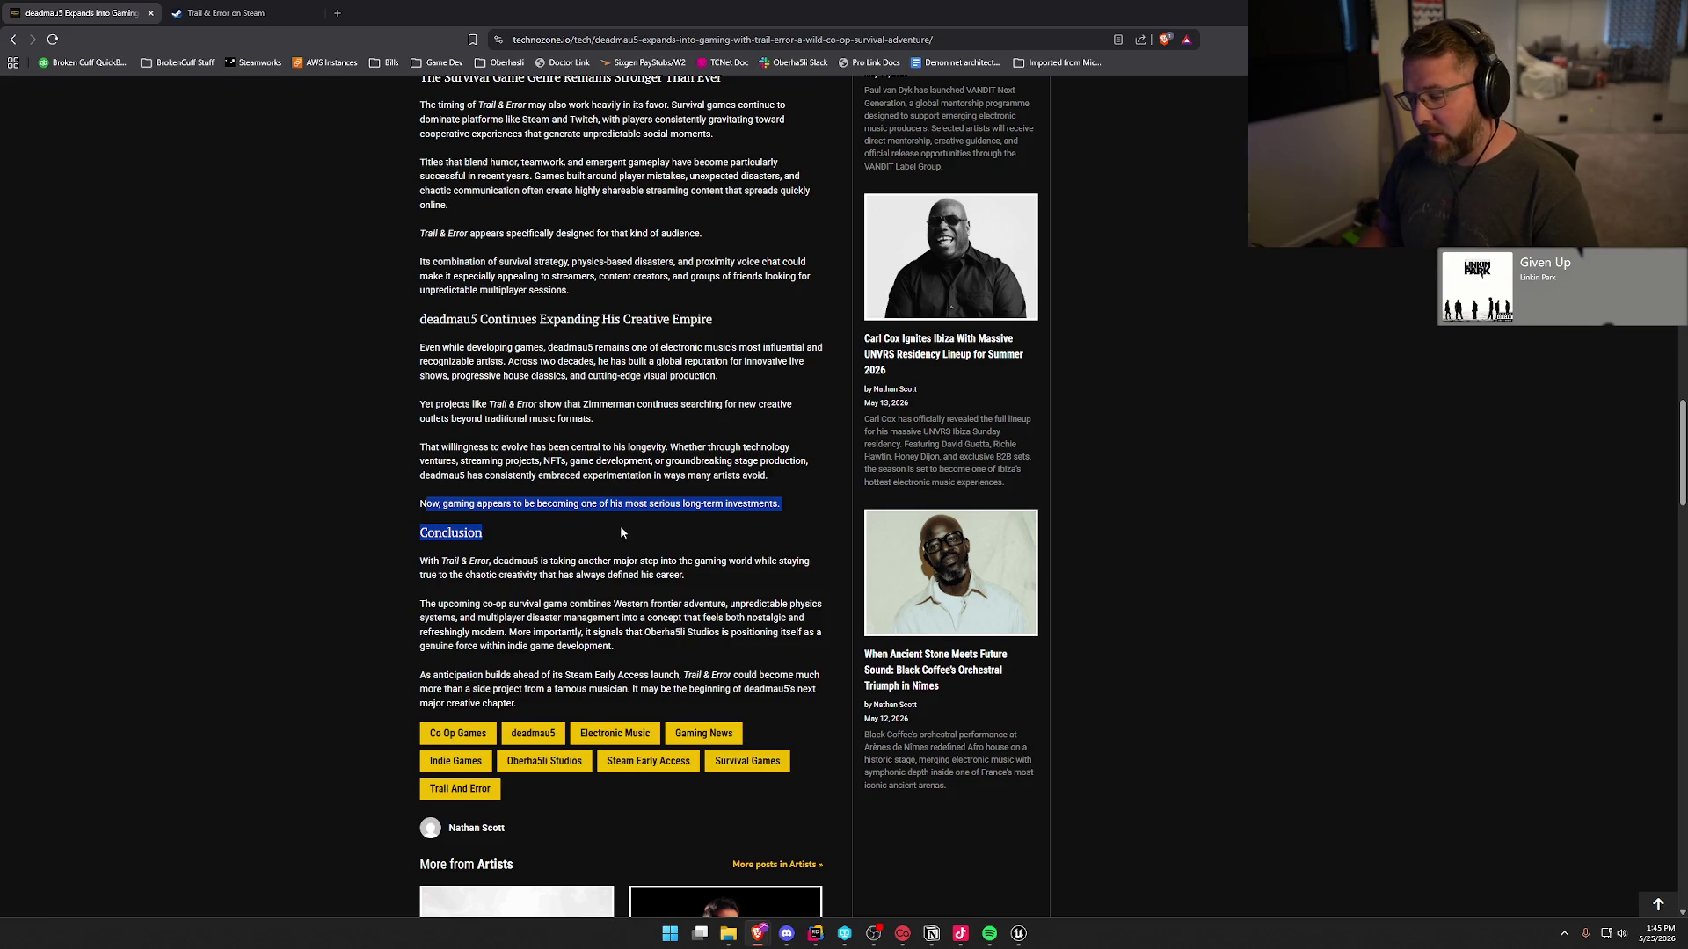
{"action": "left_click_drag", "start_coordinate": [409, 498], "coordinate": [780, 504]}
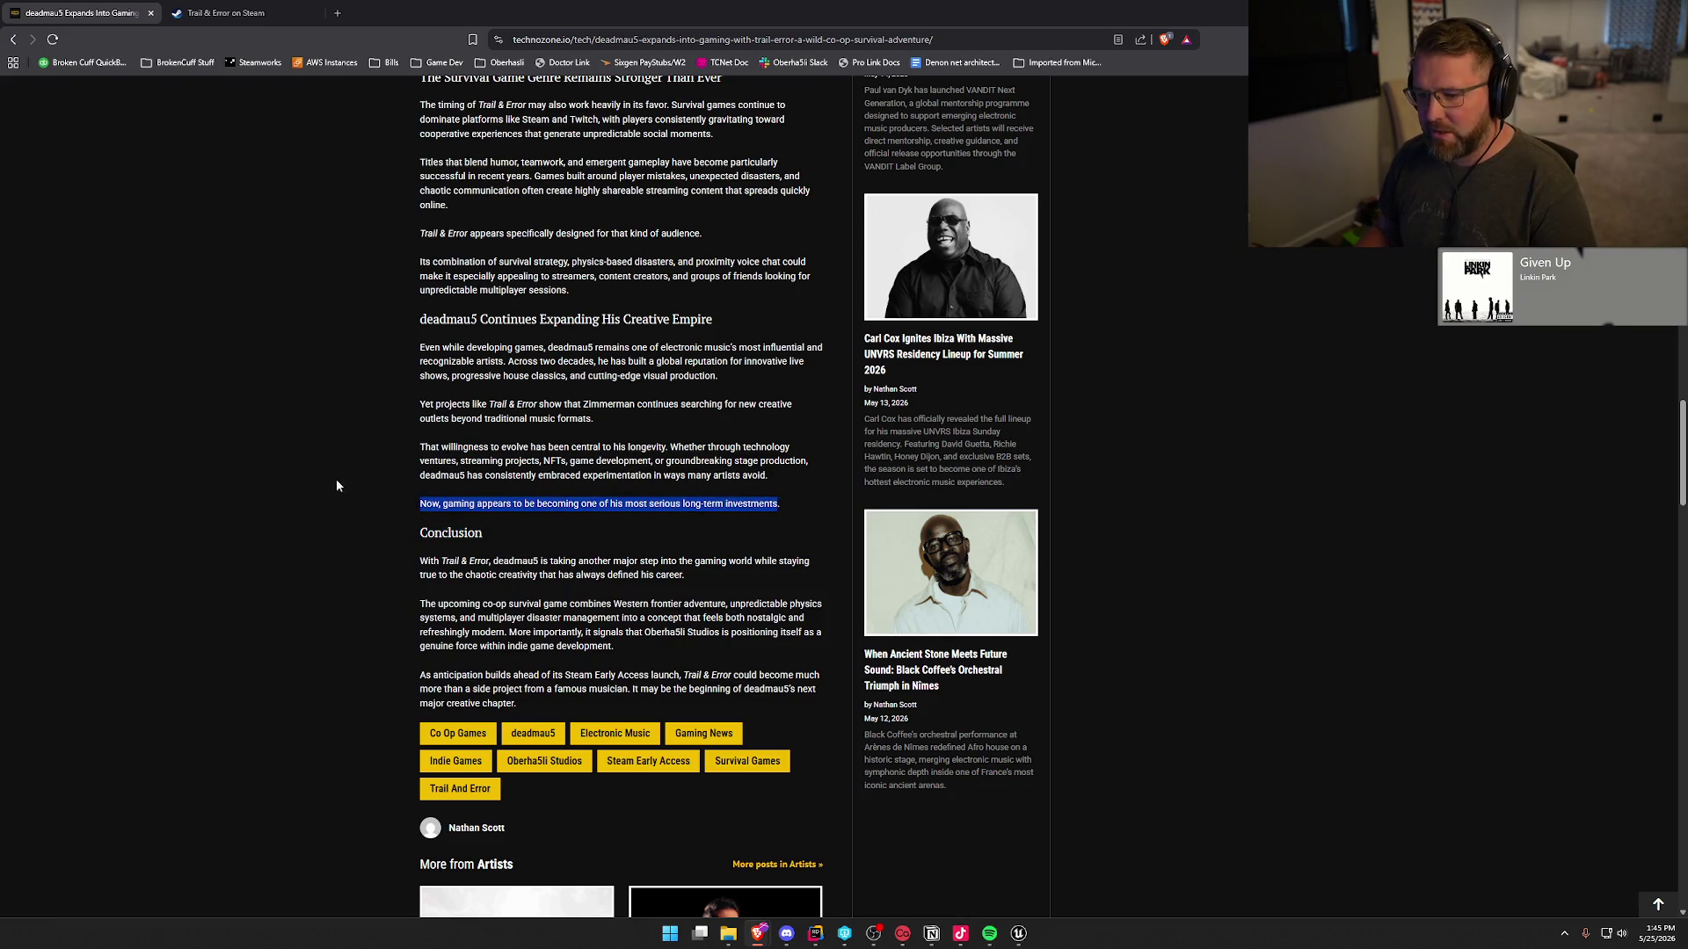
{"action": "left_click", "coordinate": [336, 479]}
{"action": "scroll", "coordinate": [329, 488], "scroll_direction": "down", "scroll_amount": 1}
{"action": "scroll", "coordinate": [329, 490], "scroll_direction": "down", "scroll_amount": 2}
{"action": "scroll", "coordinate": [331, 487], "scroll_direction": "up", "scroll_amount": 1}
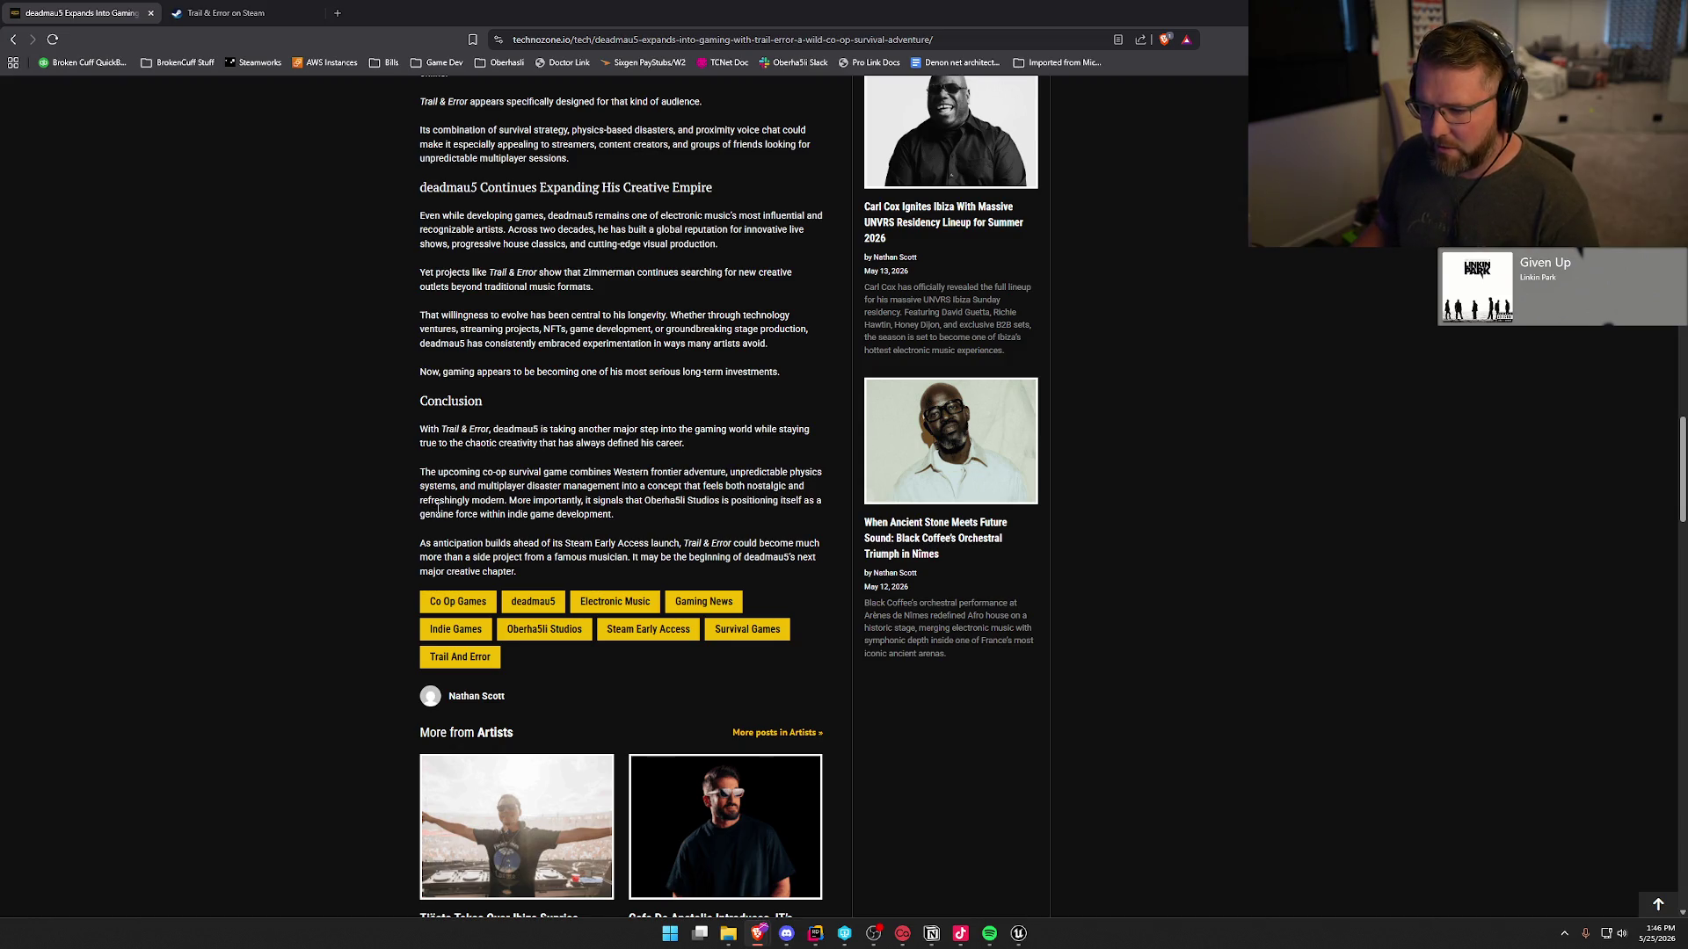
{"action": "scroll", "coordinate": [370, 501], "scroll_direction": "down", "scroll_amount": 1}
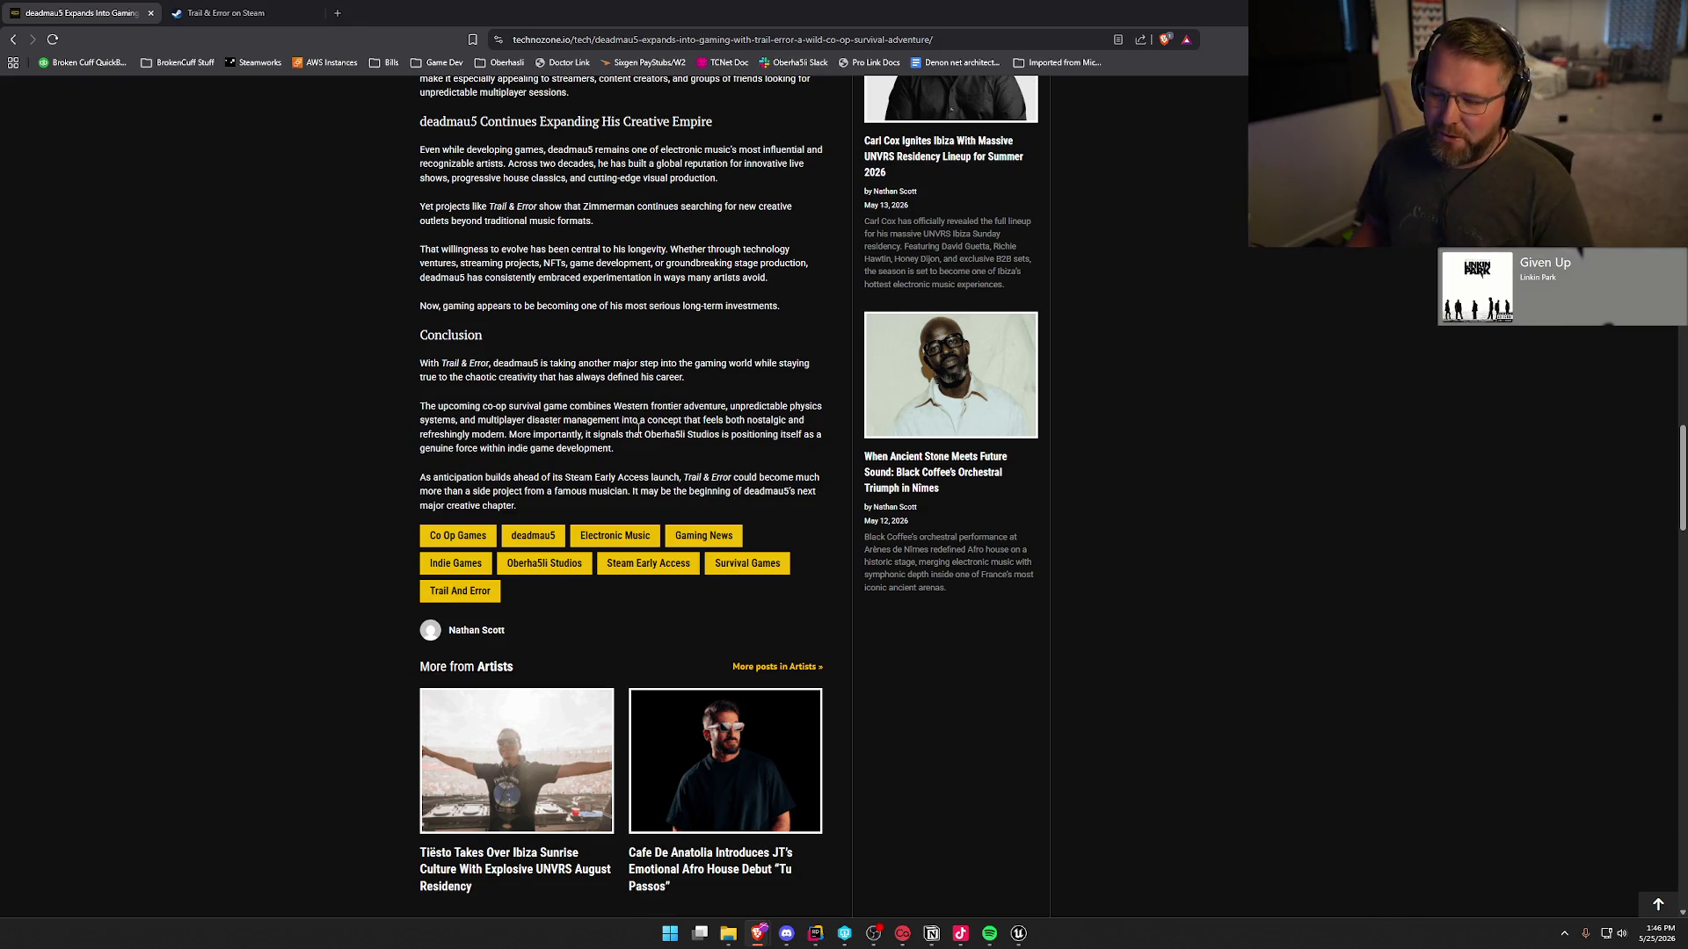
{"action": "scroll", "coordinate": [333, 378], "scroll_direction": "down", "scroll_amount": 2}
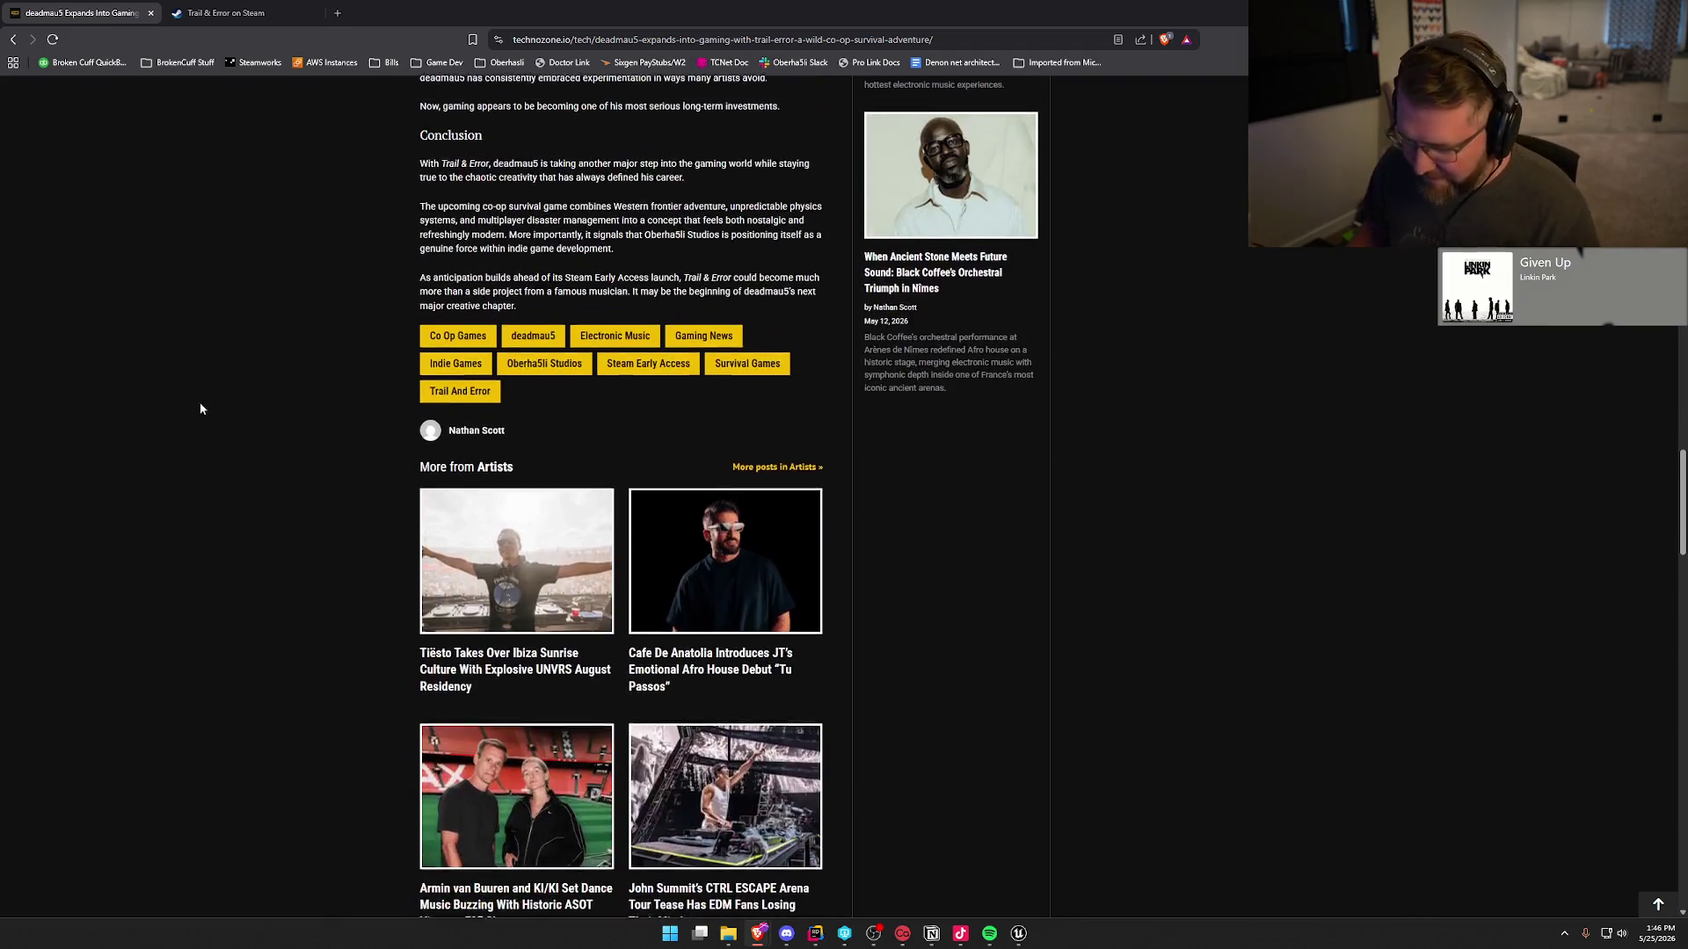
- Scroll to the article's top, then close the article tab and the Steam store window
{"action": "scroll", "coordinate": [290, 518], "scroll_direction": "up", "scroll_amount": 10}
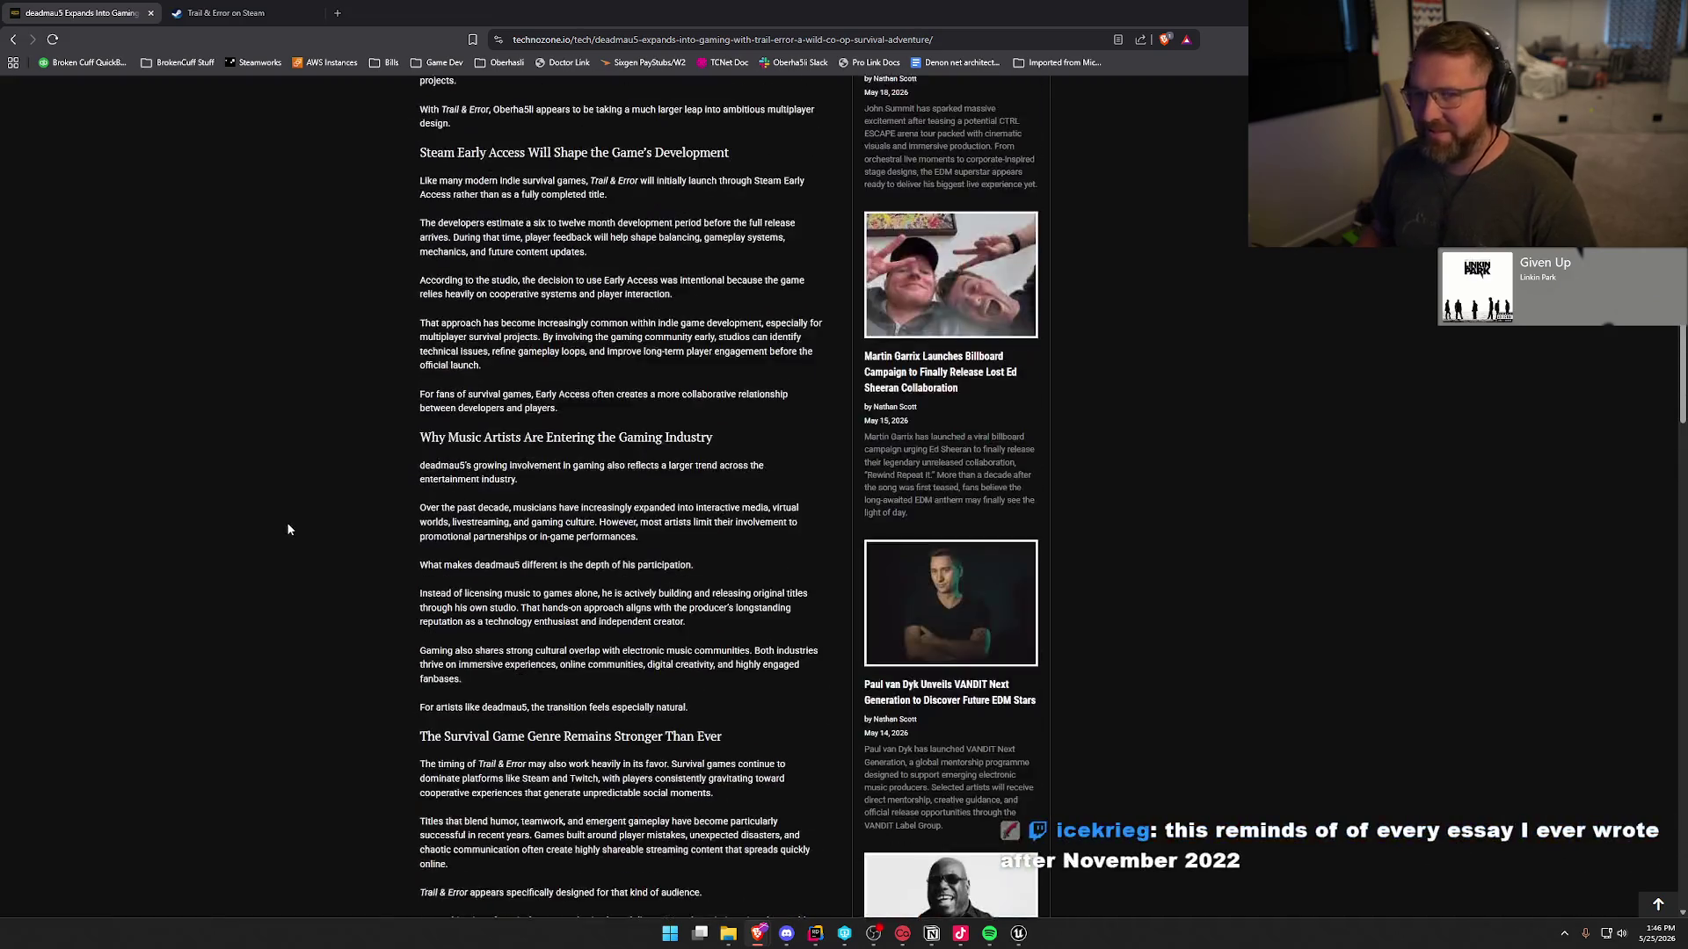
{"action": "scroll", "coordinate": [284, 515], "scroll_direction": "up", "scroll_amount": 10}
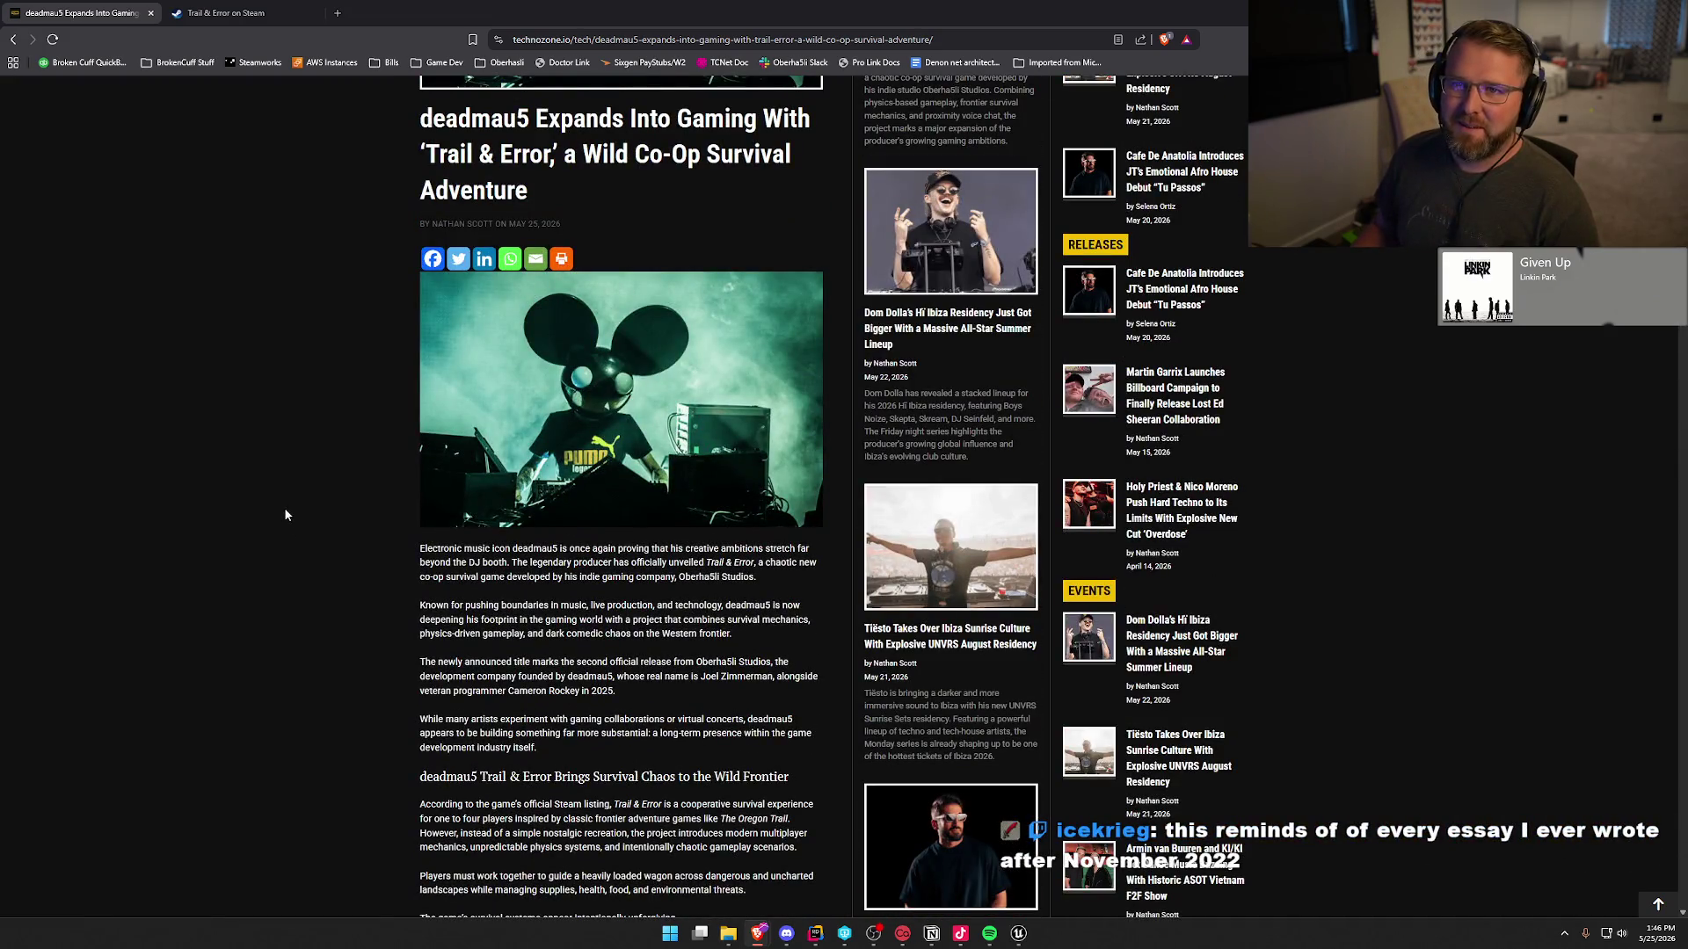
{"action": "scroll", "coordinate": [284, 516], "scroll_direction": "up", "scroll_amount": 5}
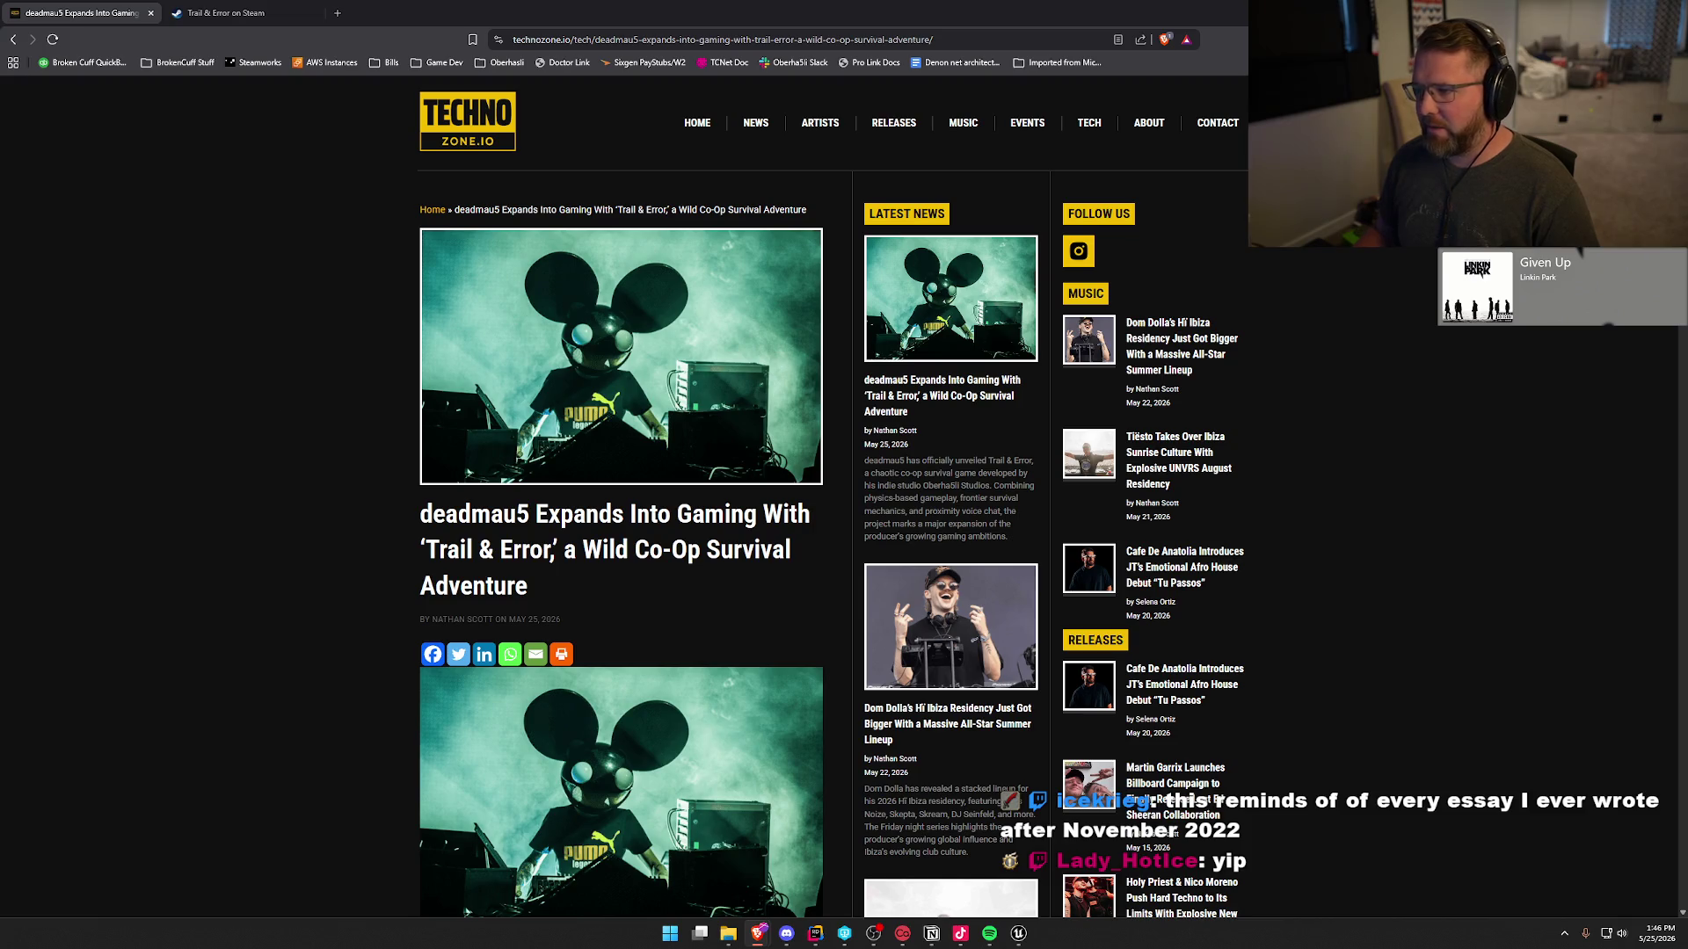
{"action": "left_click", "coordinate": [151, 12]}
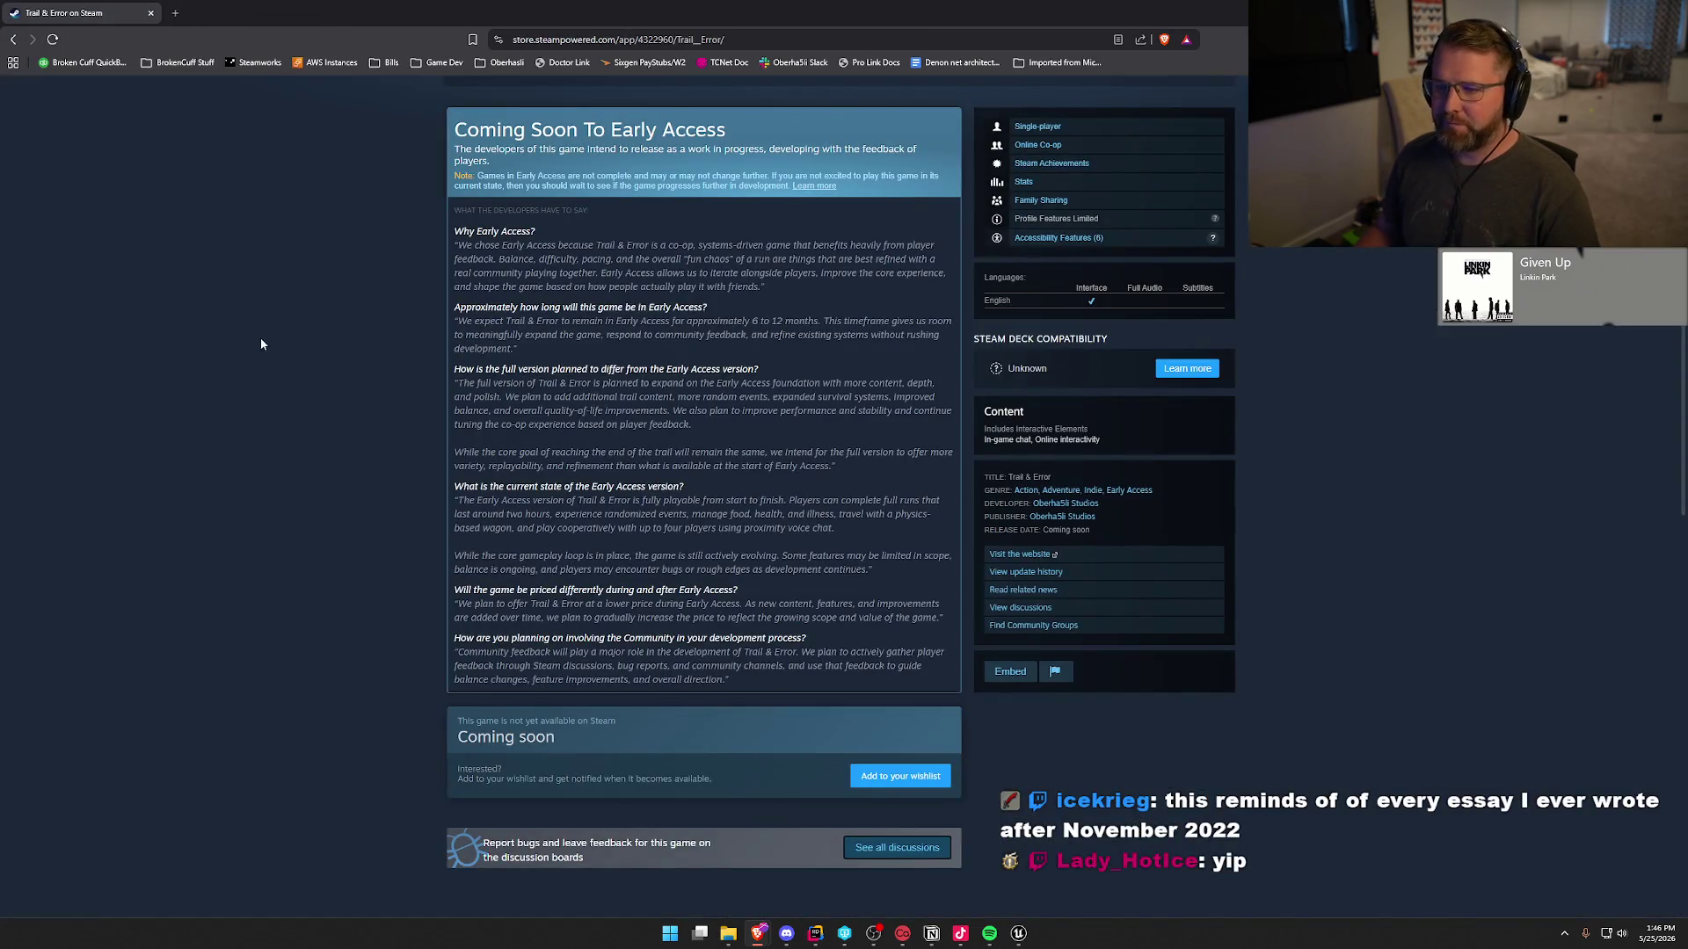
{"action": "left_click", "coordinate": [151, 13]}
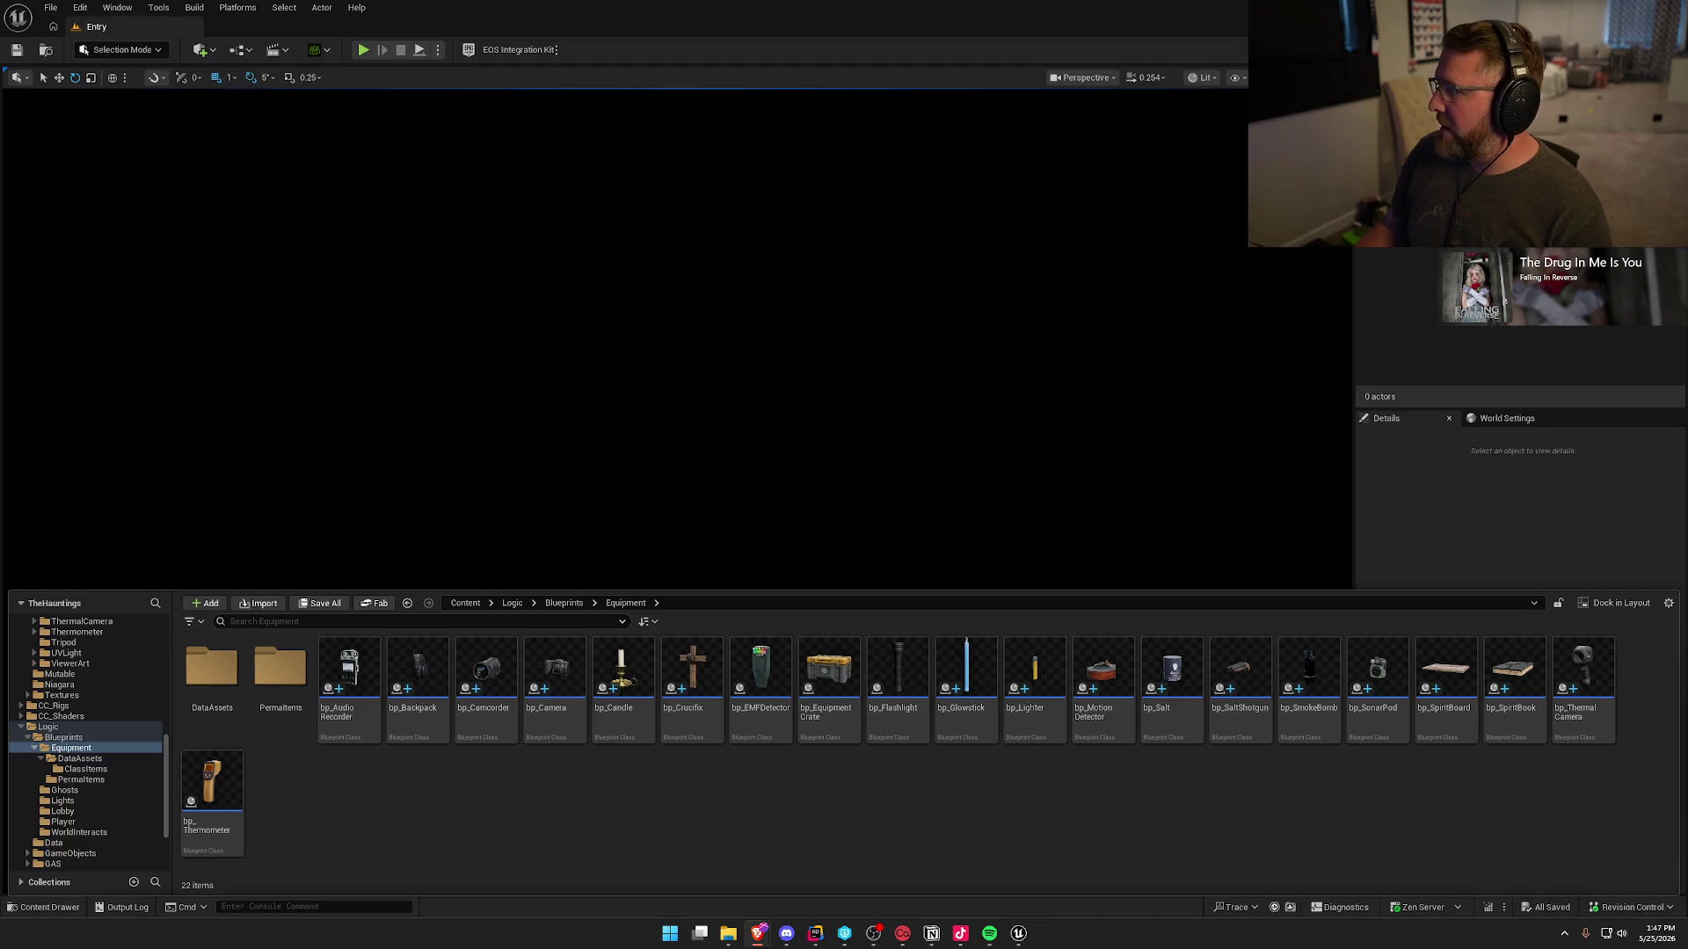
- Name a new Blueprint Class bp_Tripod in the Equipment folder and open it for editing
{"action": "key", "text": "ctrl+space"}
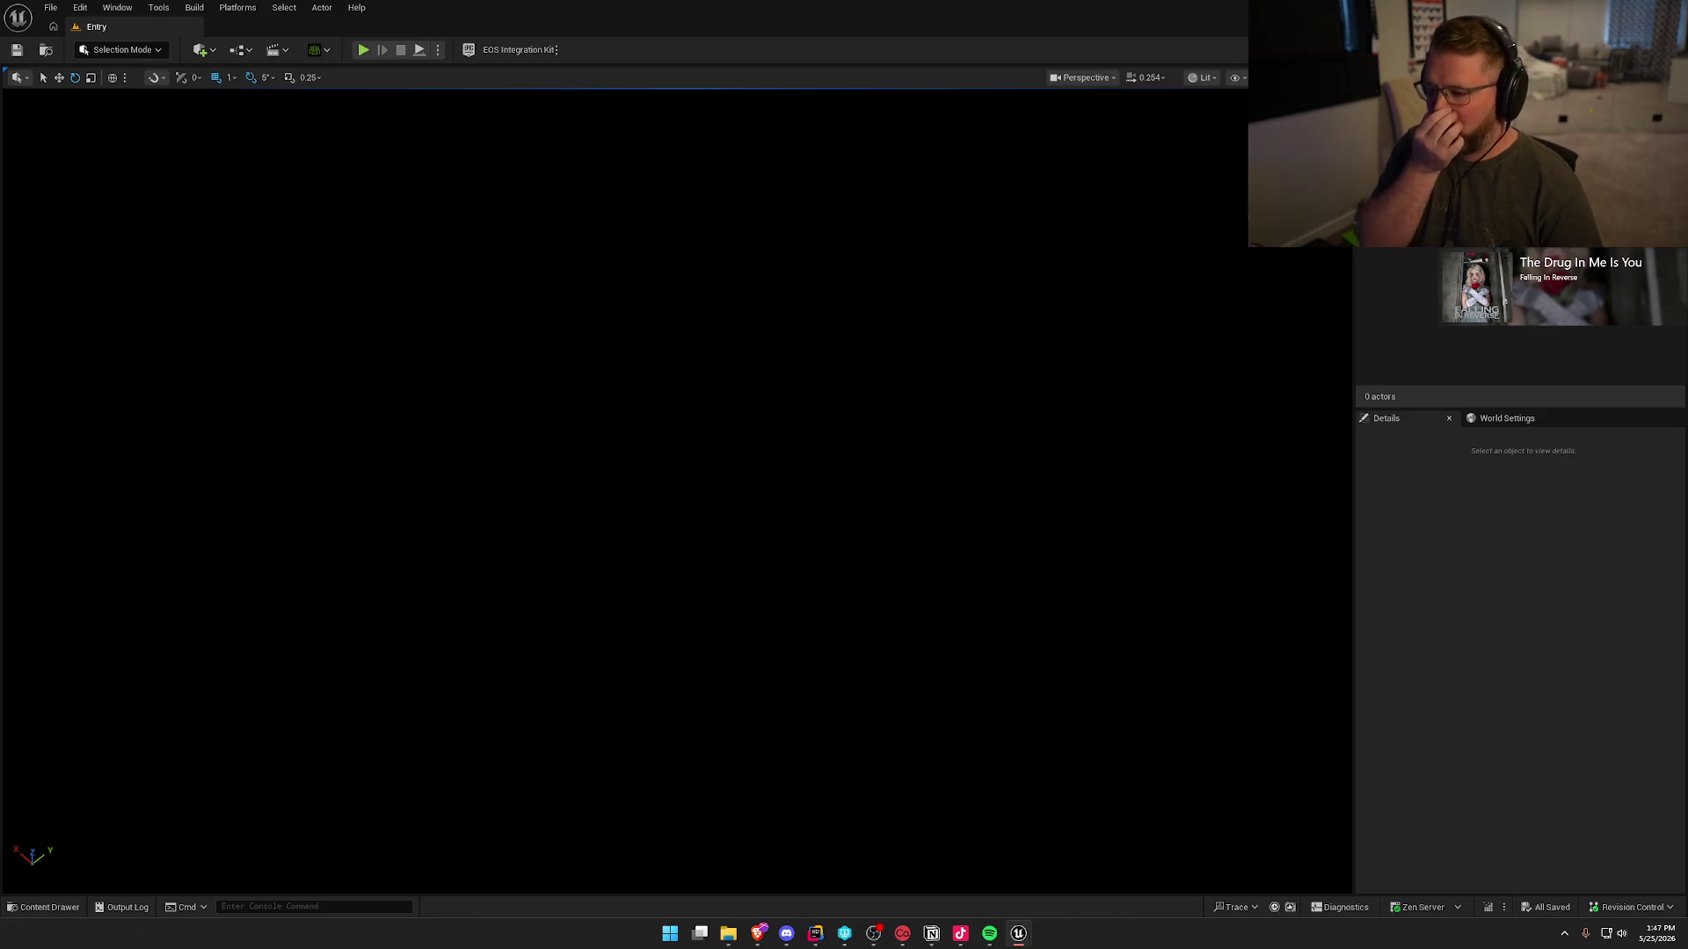
{"action": "left_click", "coordinate": [41, 909]}
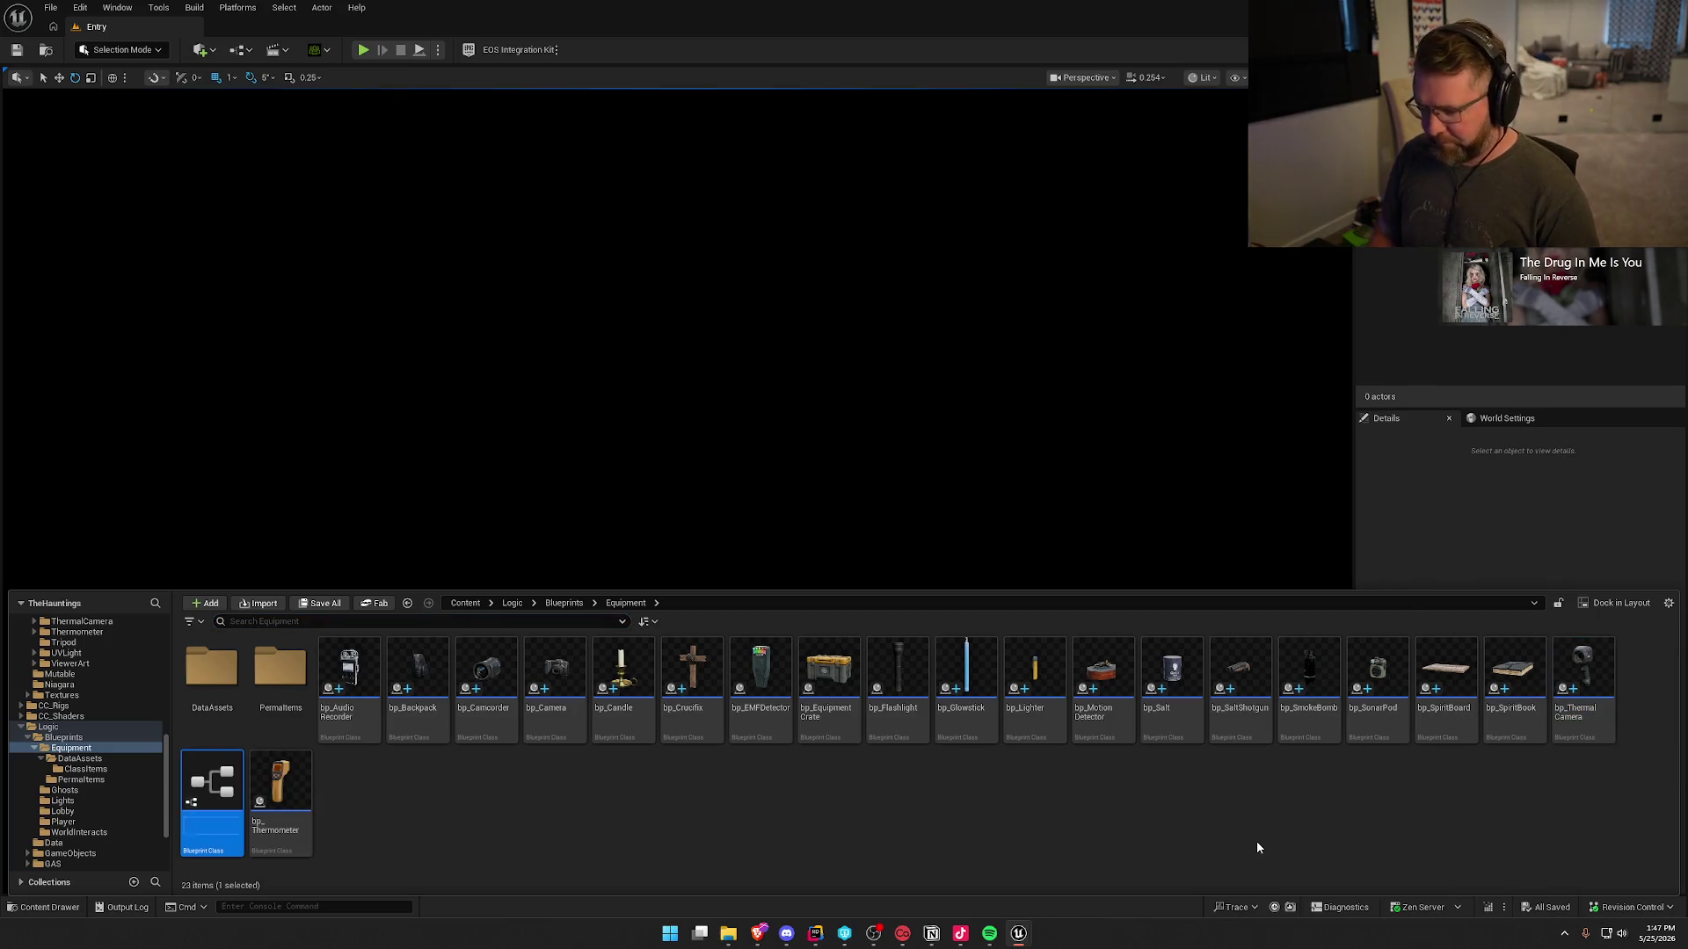
{"action": "type", "text": "bp_"}
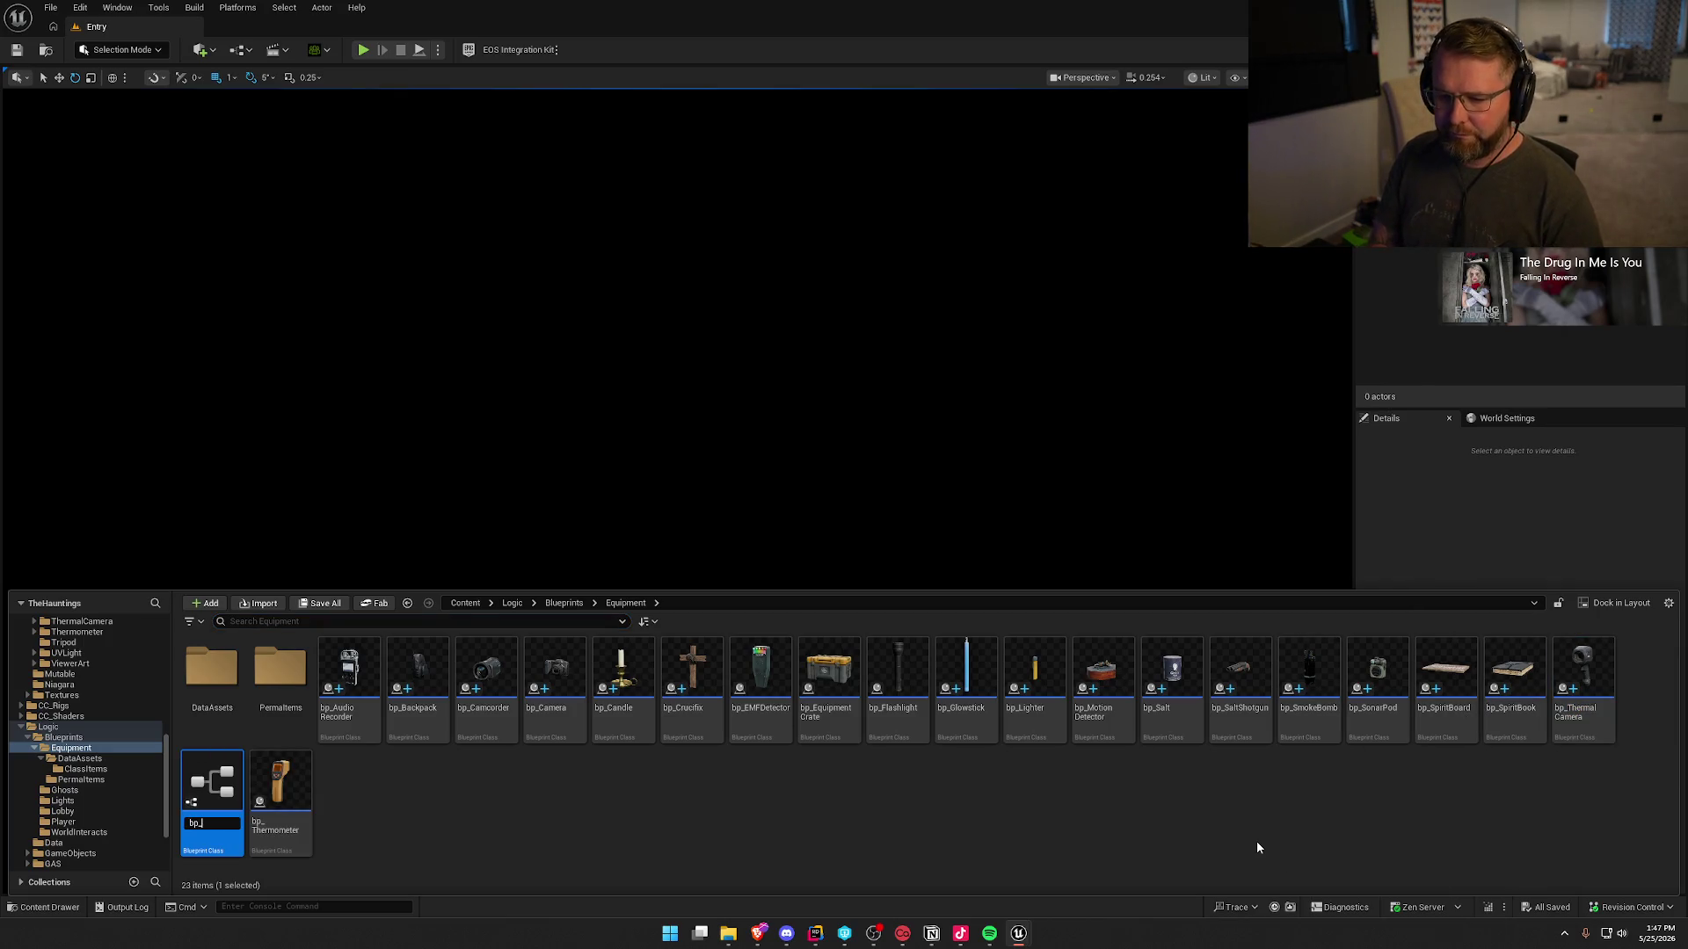
{"action": "key", "text": "BackSpace"}
{"action": "type", "text": "pod"}
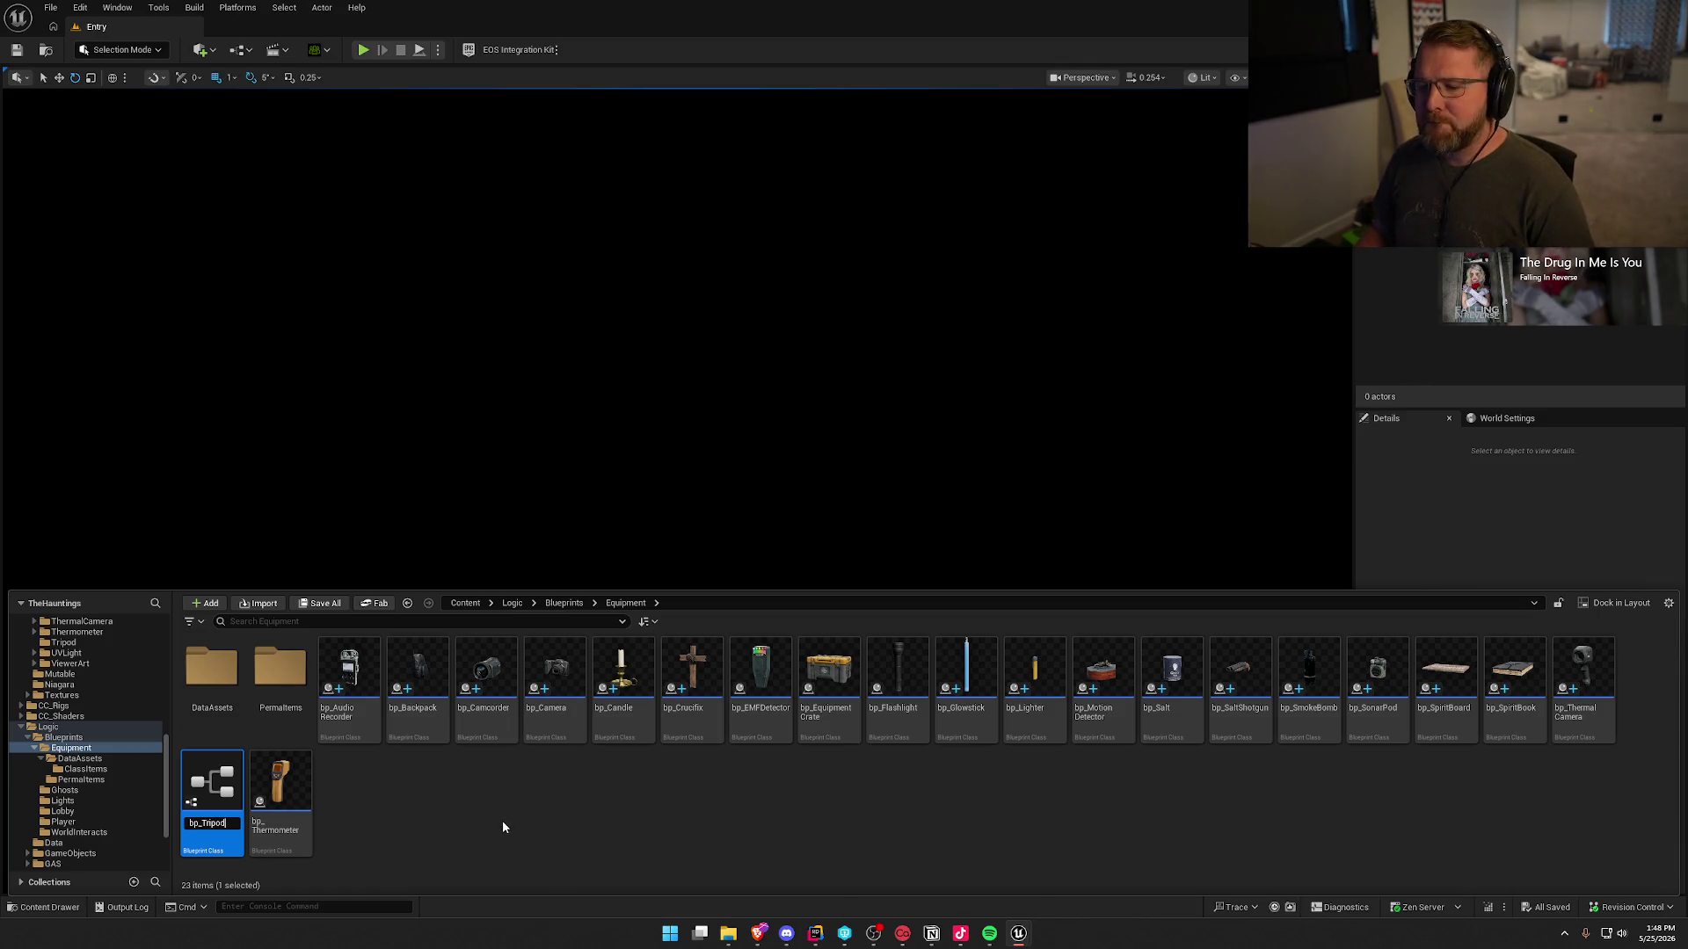
{"action": "key", "text": "Return"}
{"action": "double_click", "coordinate": [280, 787]}
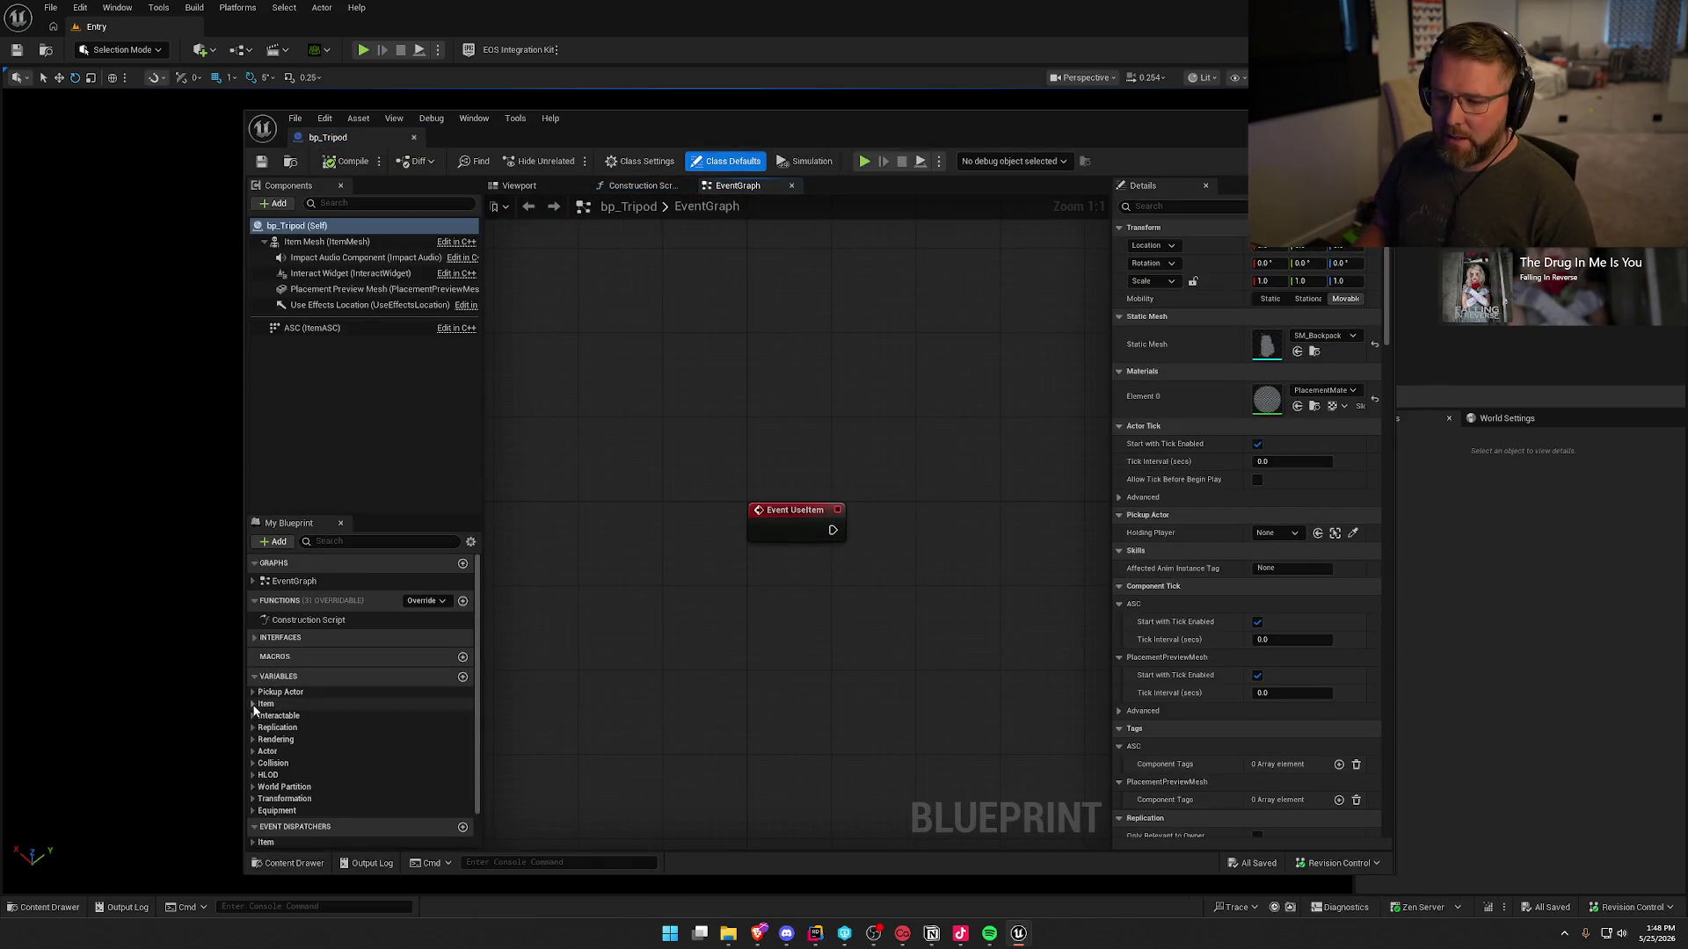
- Set the Item category's Definition variable default to DA_Tripod
{"action": "left_click", "coordinate": [265, 705]}
{"action": "left_click", "coordinate": [284, 729]}
{"action": "left_click", "coordinate": [1345, 449]}
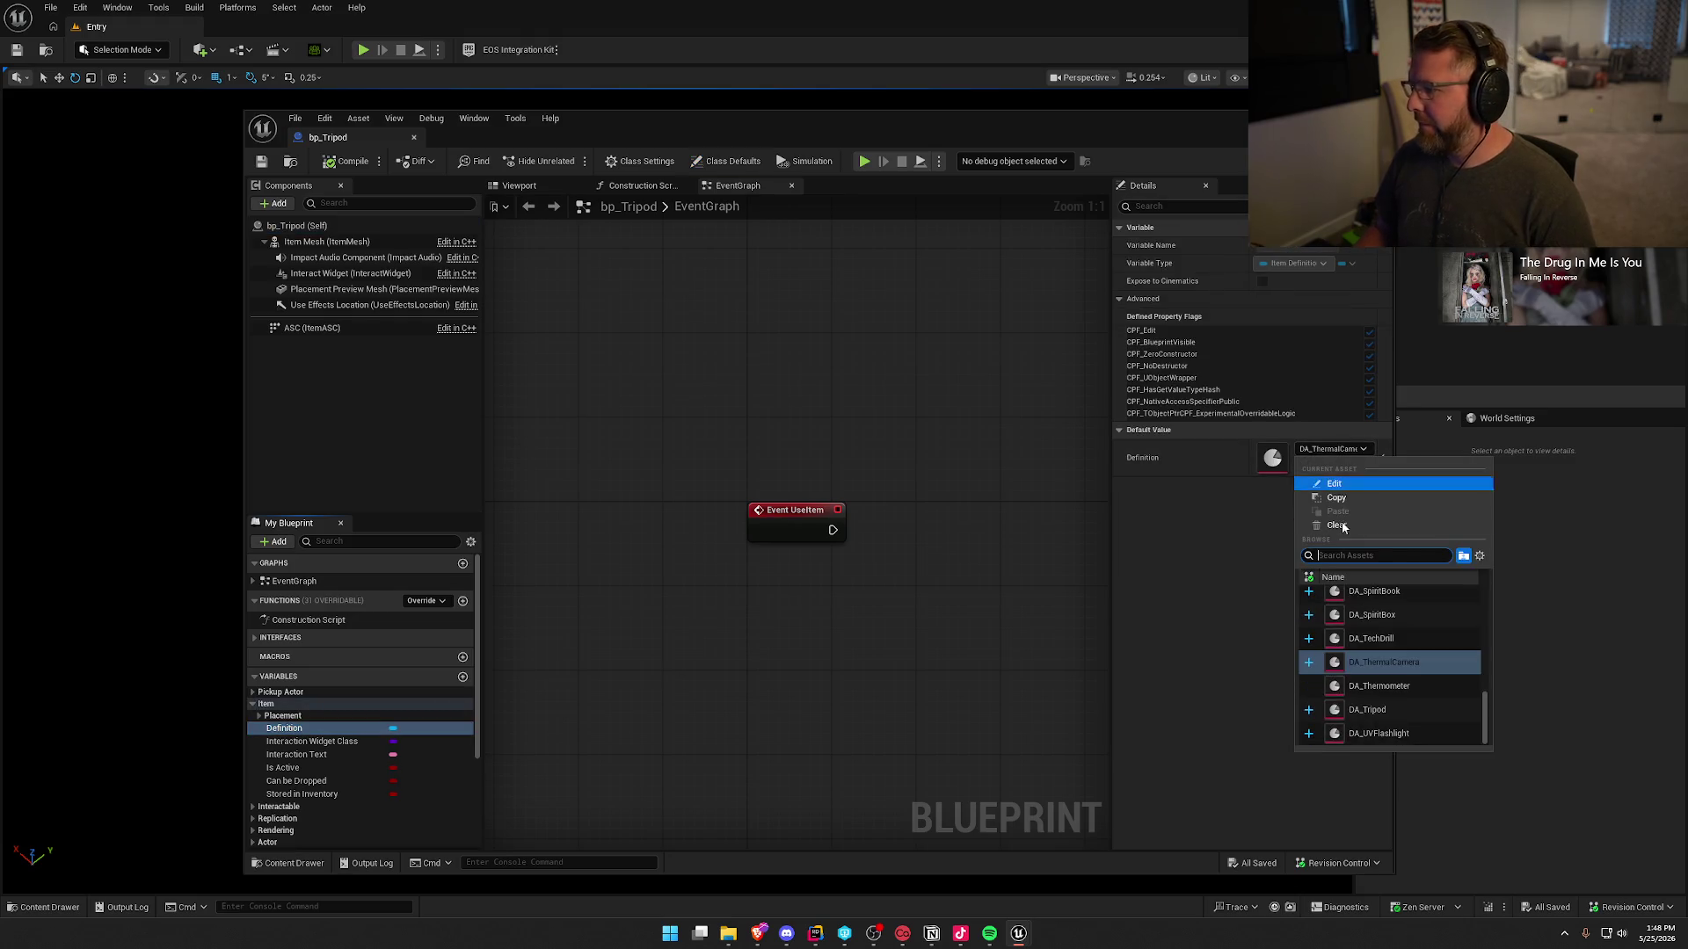
{"action": "left_click", "coordinate": [1388, 709]}
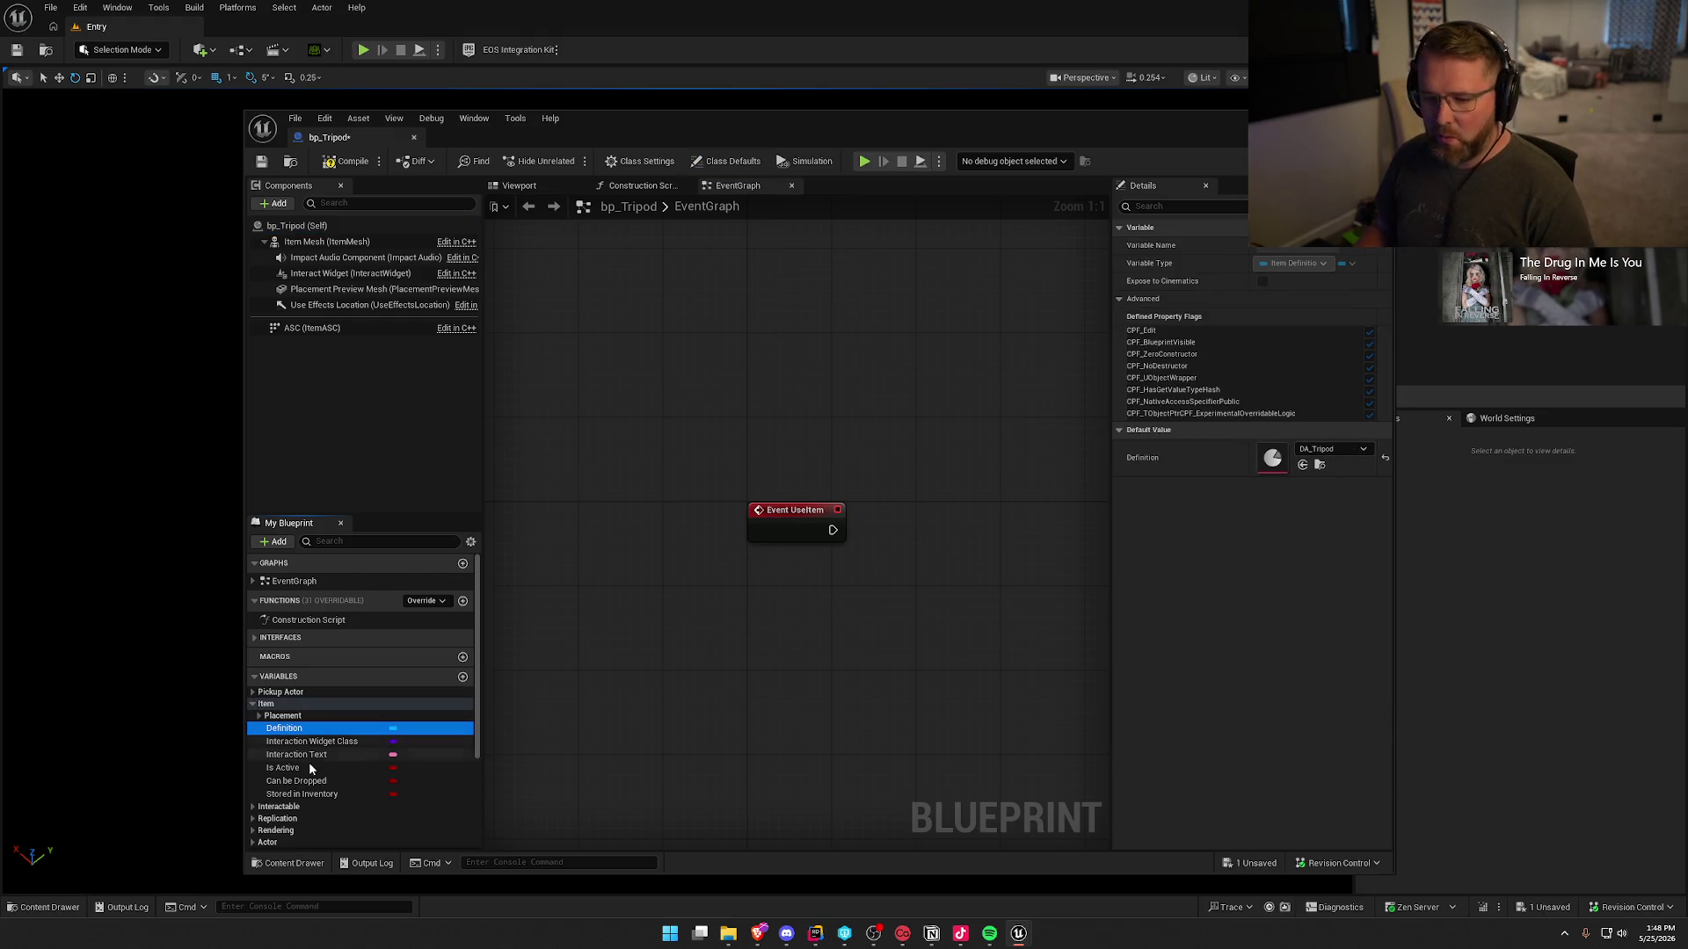
- Set the Placement Preview Static Mesh variable default to SM_Tripod
{"action": "left_click", "coordinate": [260, 715]}
{"action": "left_click", "coordinate": [343, 743]}
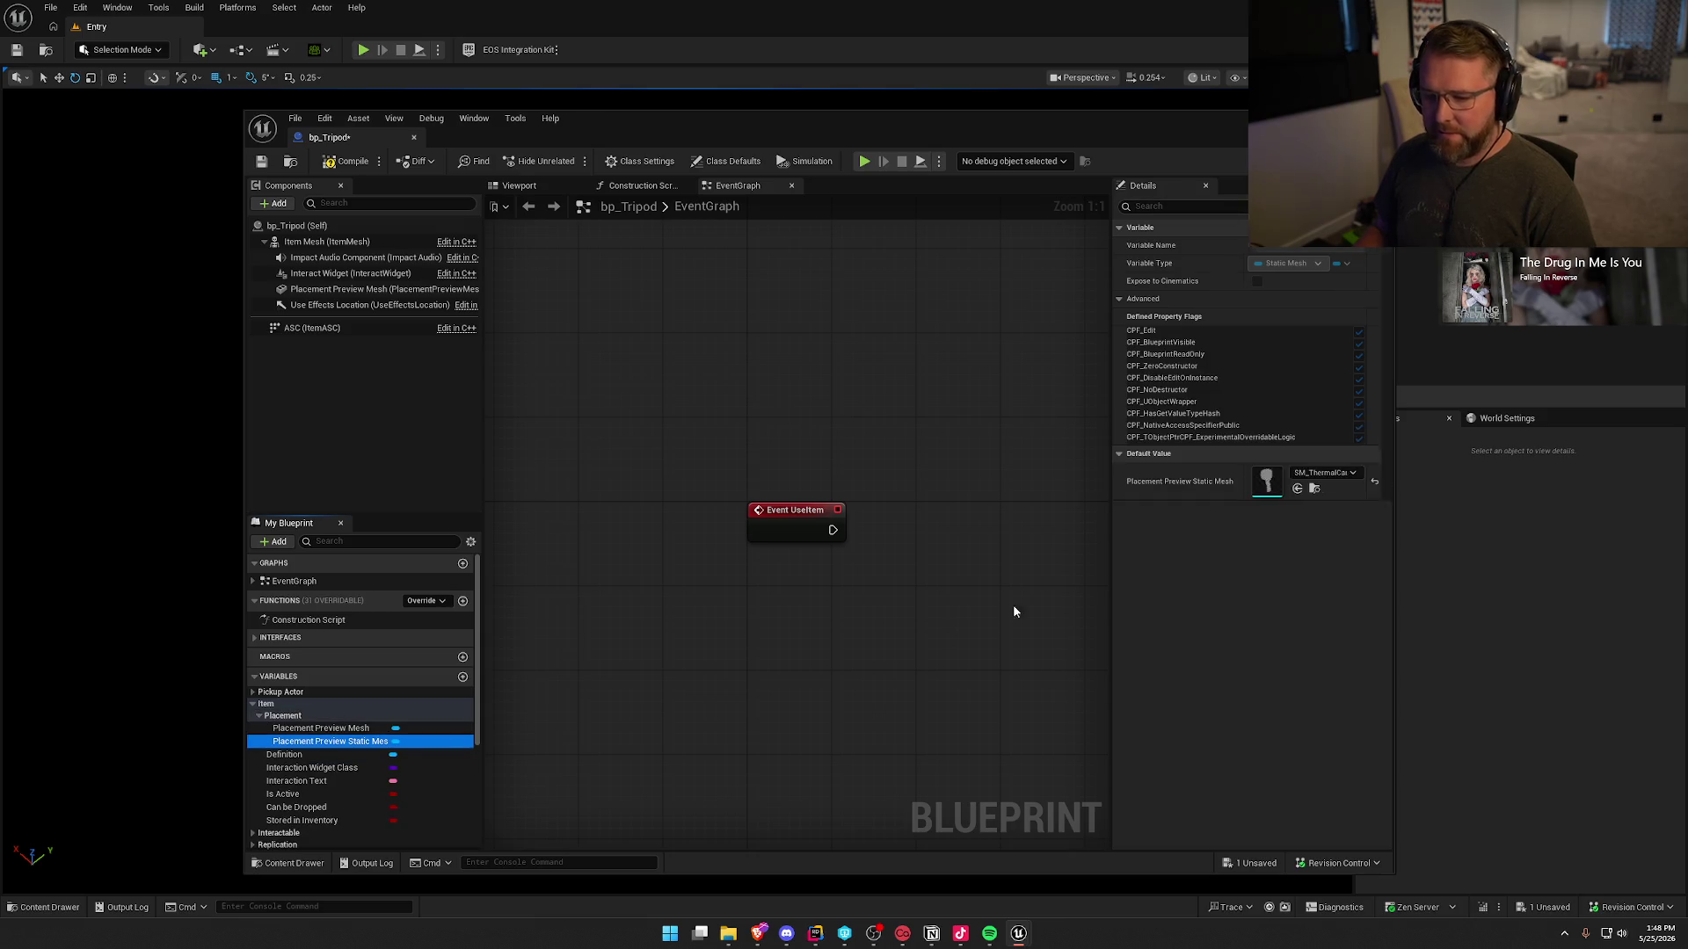
{"action": "left_click", "coordinate": [1332, 474]}
{"action": "type", "text": "tri"}
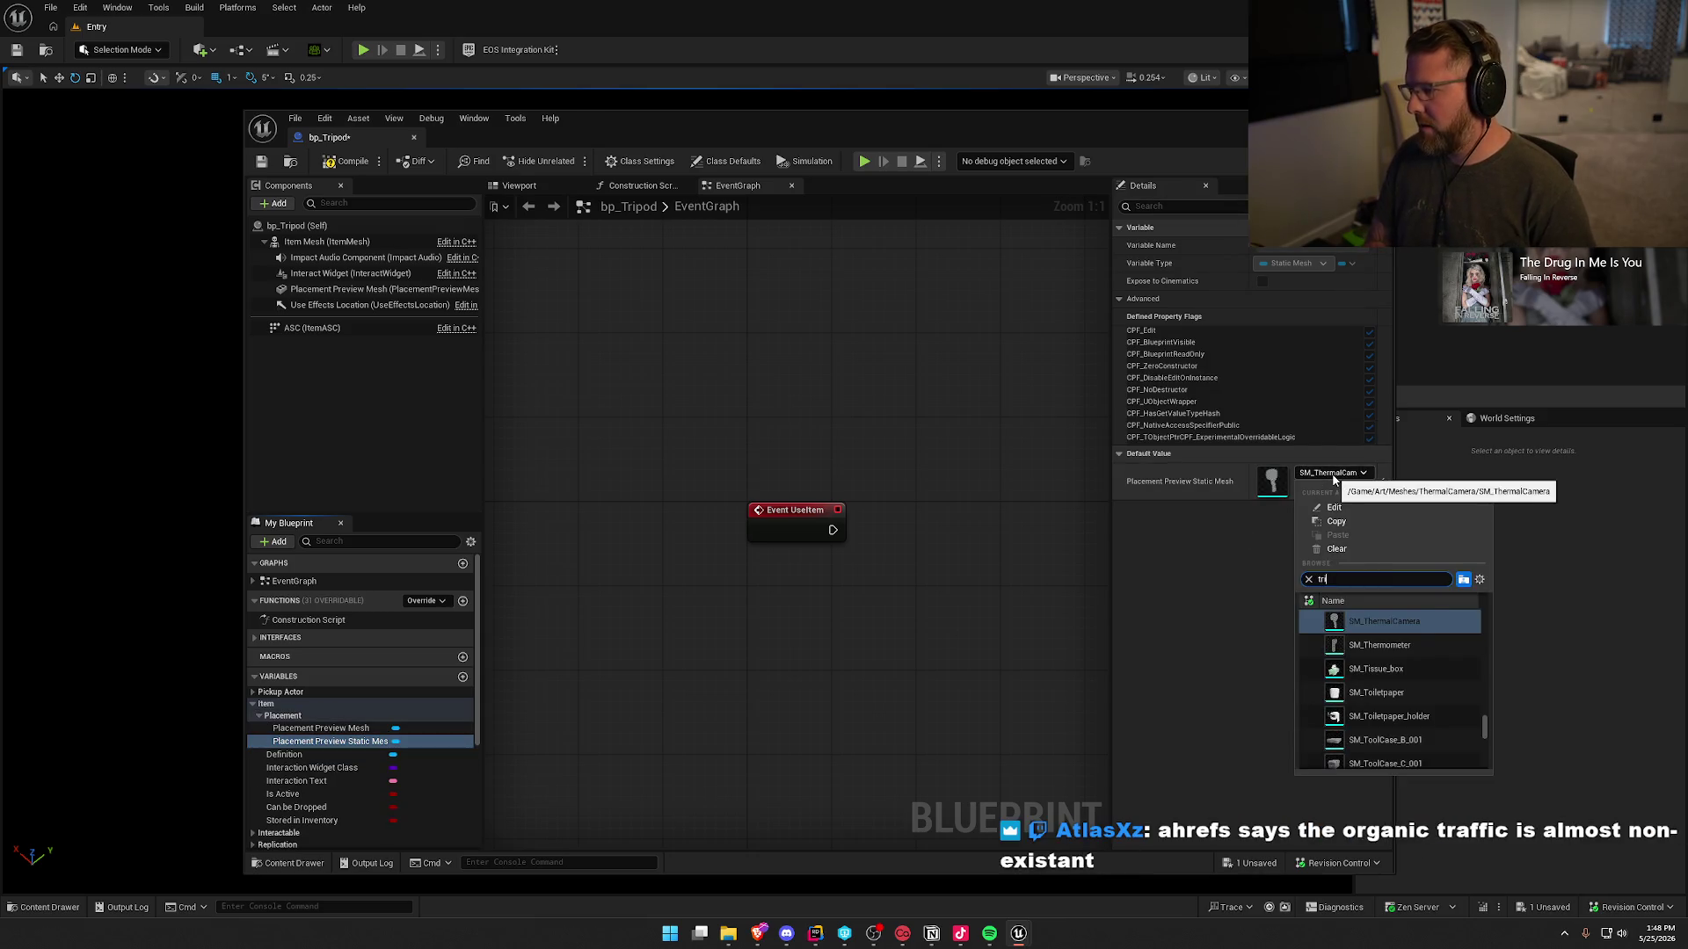
{"action": "left_click", "coordinate": [1389, 636]}
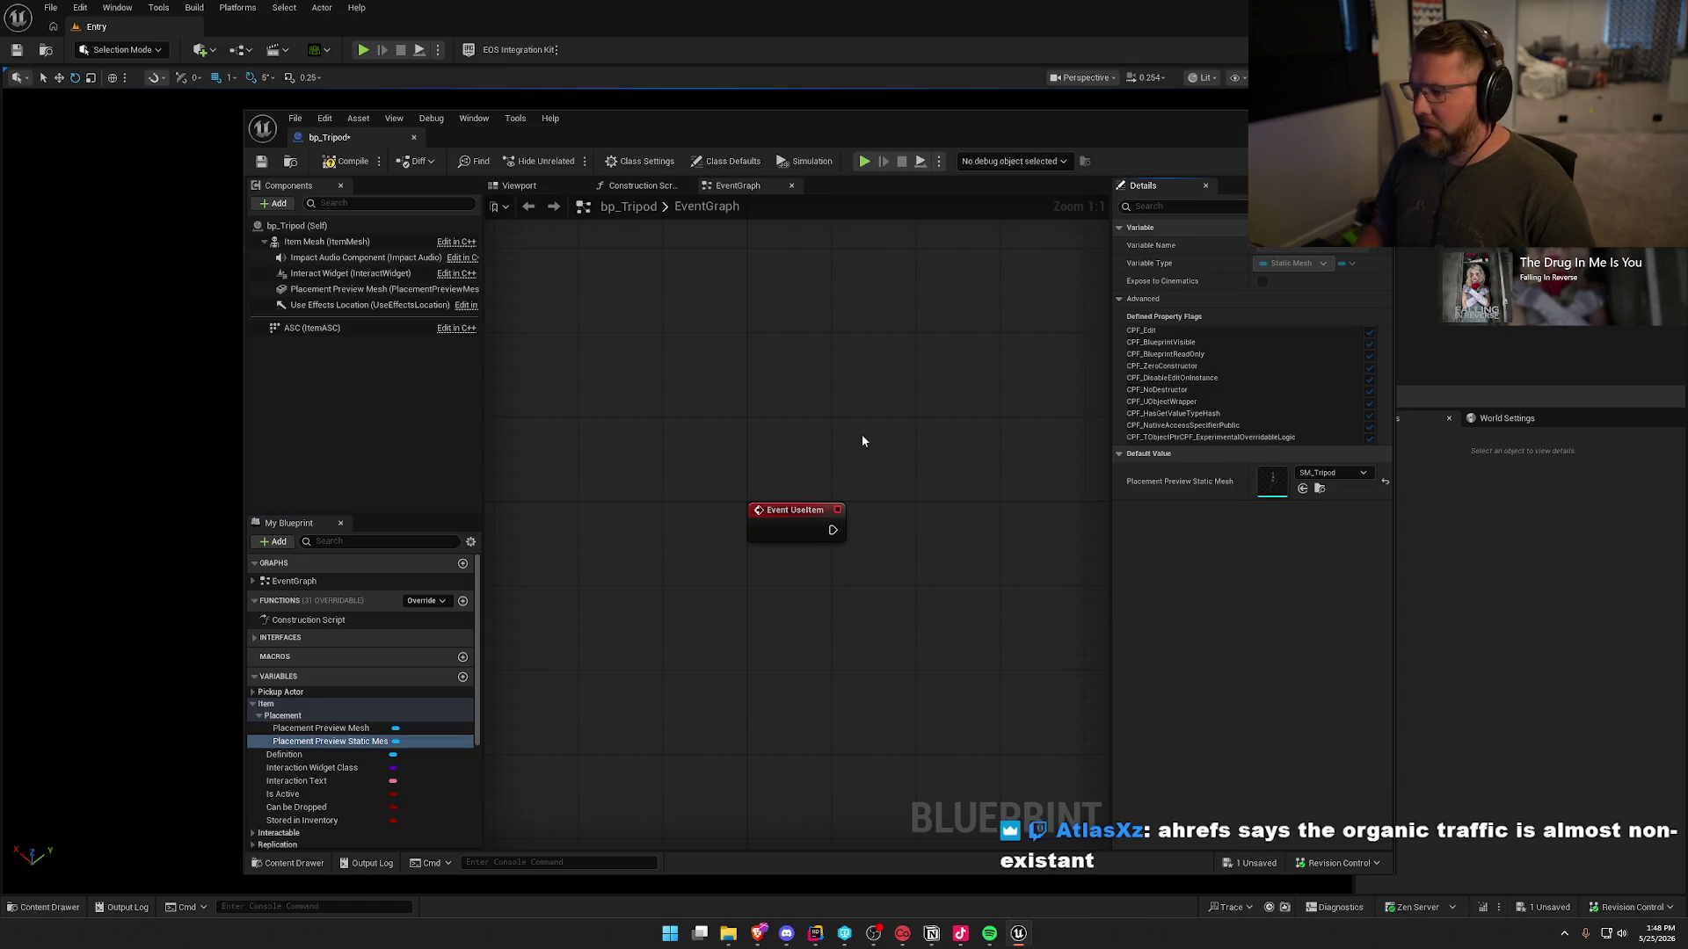
- Compile bp_Tripod, briefly inspect SM_Tripod, and close both editors
{"action": "left_click", "coordinate": [352, 162]}
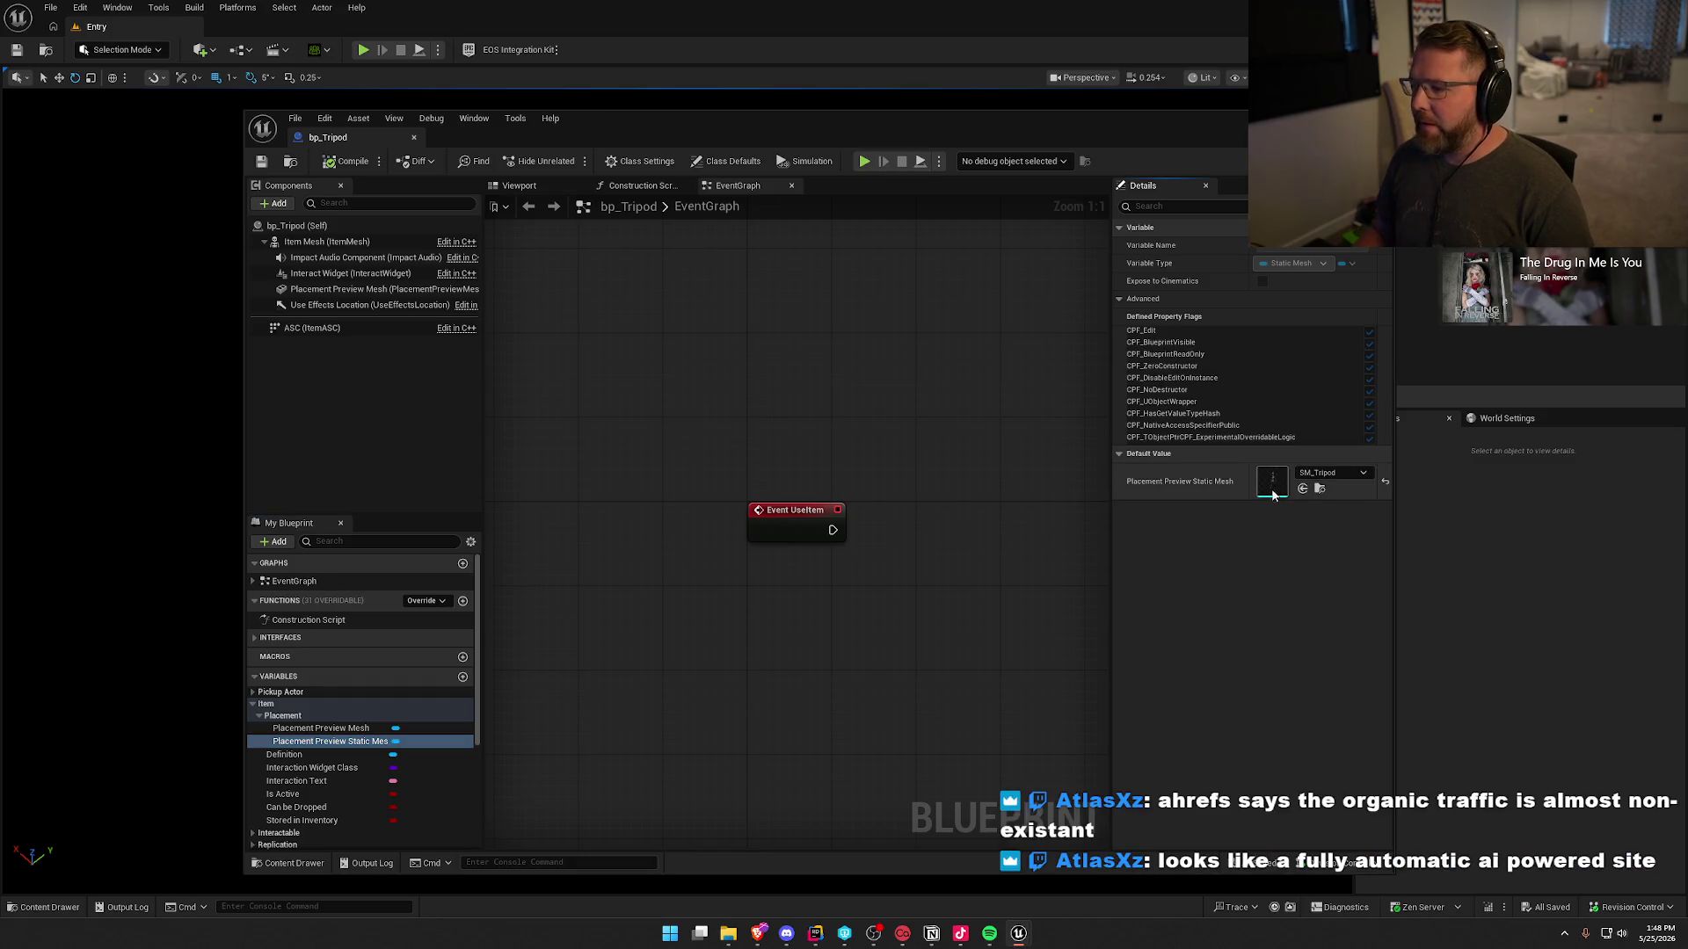
{"action": "double_click", "coordinate": [1272, 482]}
{"action": "left_click", "coordinate": [342, 138]}
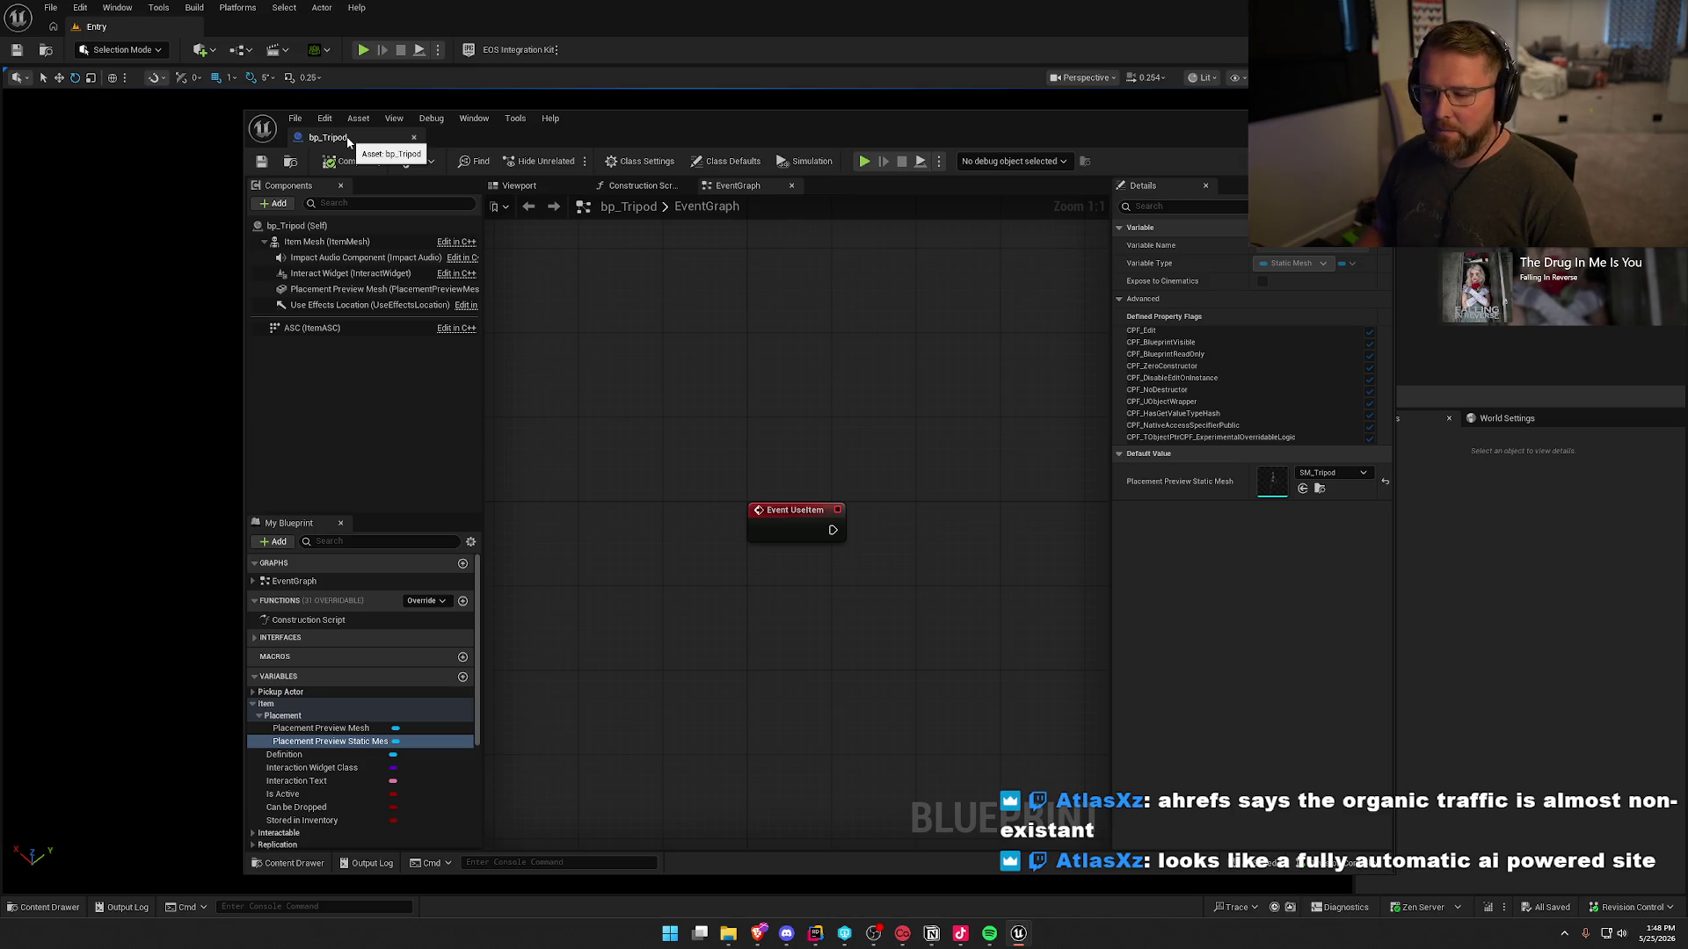
{"action": "middle_click", "coordinate": [348, 140]}
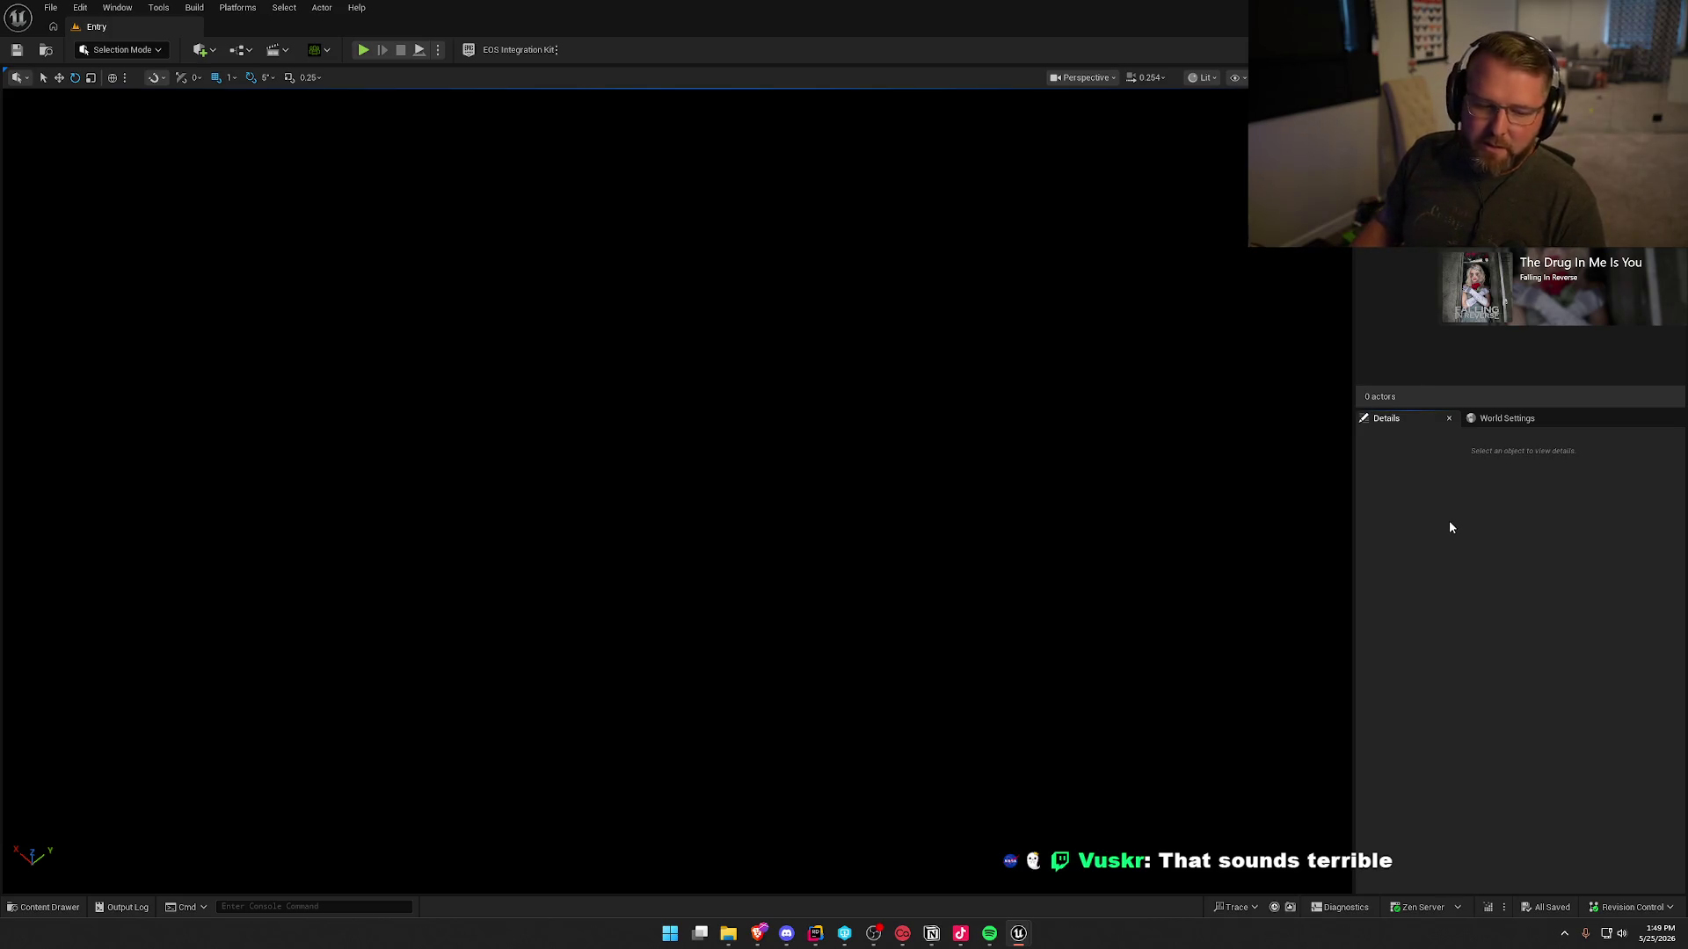
- Bring up the Content Drawer's Equipment folder, showing bp_Tripod after bp_Thermometer
{"action": "key", "text": "ctrl+space"}
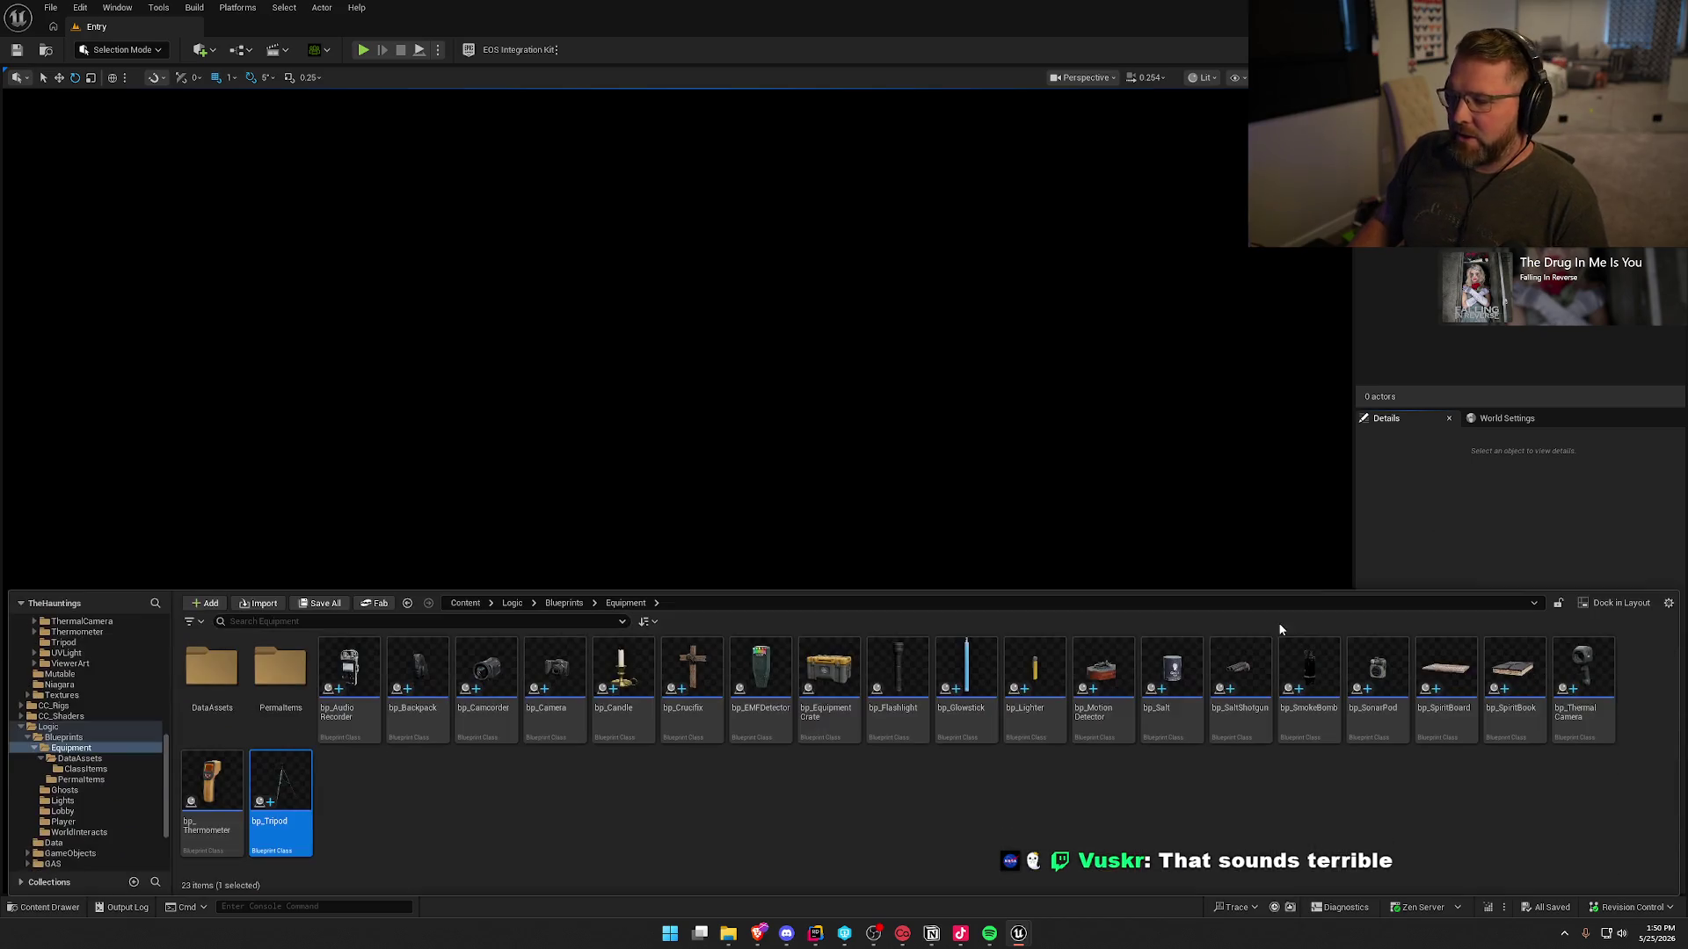